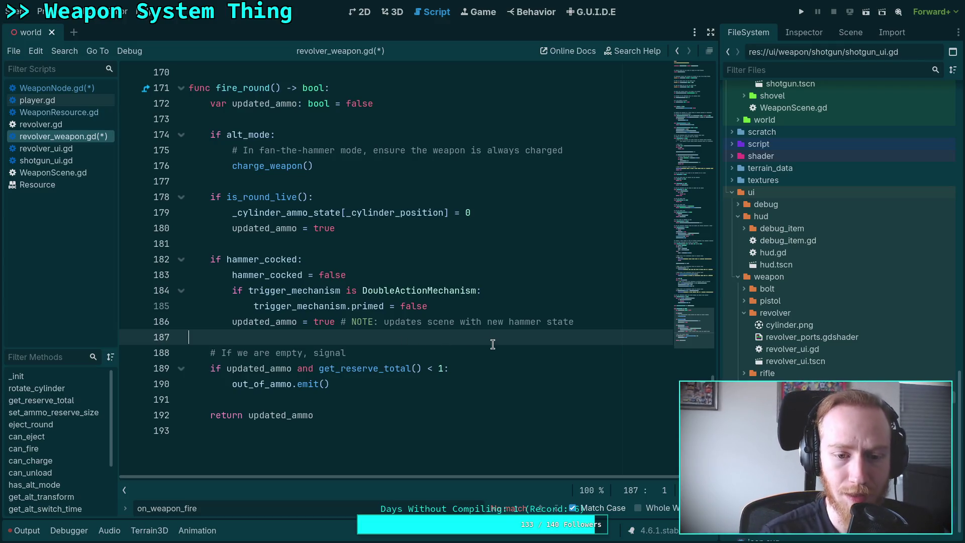
# Step: Move the trailing hammer-state NOTE comment onto its own line above updated_ammo = true
pyautogui.moveTo(341, 321); pyautogui.dragTo(605, 318)
pyautogui.hotkey('ctrl', 'c')
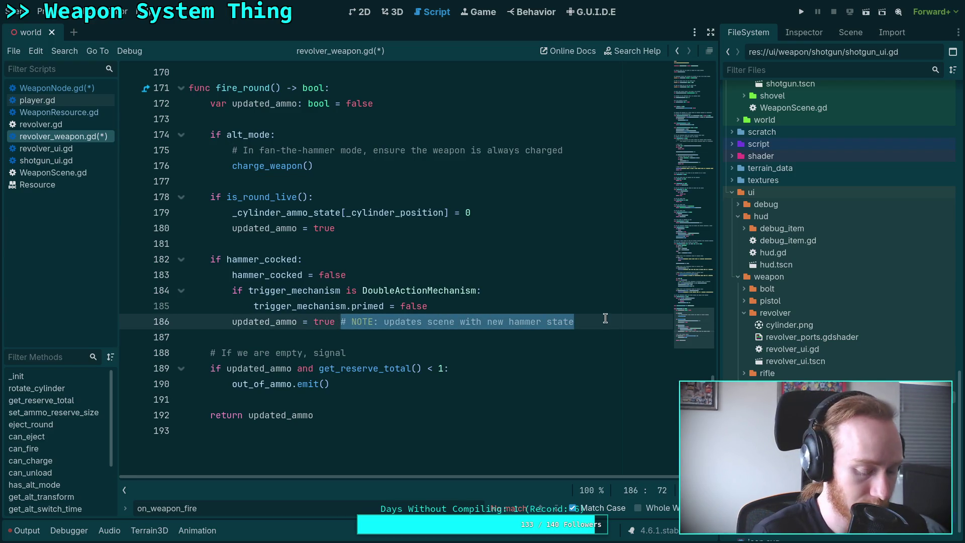
pyautogui.press('BackSpace')
pyautogui.press('BackSpace')
pyautogui.press('Up')
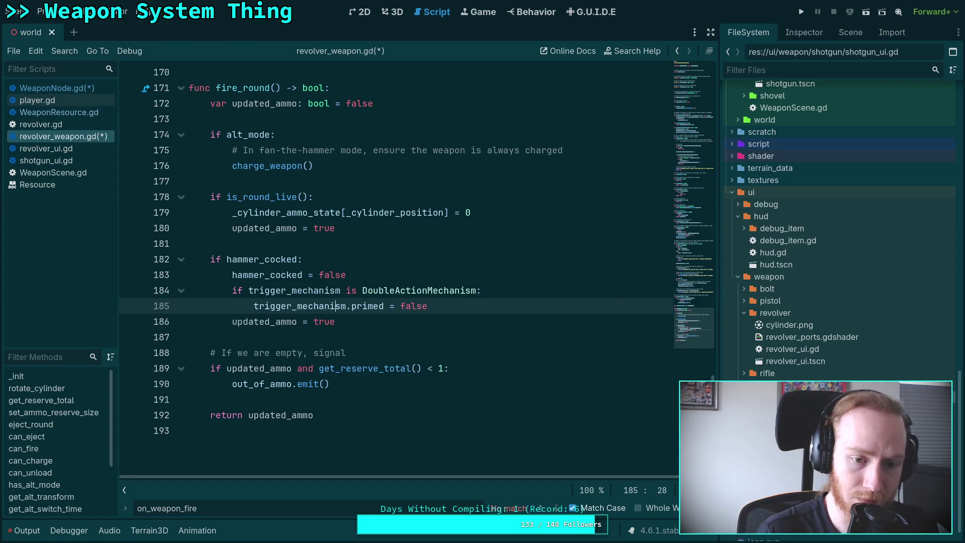
pyautogui.press('End')
pyautogui.press('Return')
pyautogui.hotkey('ctrl', 'v')
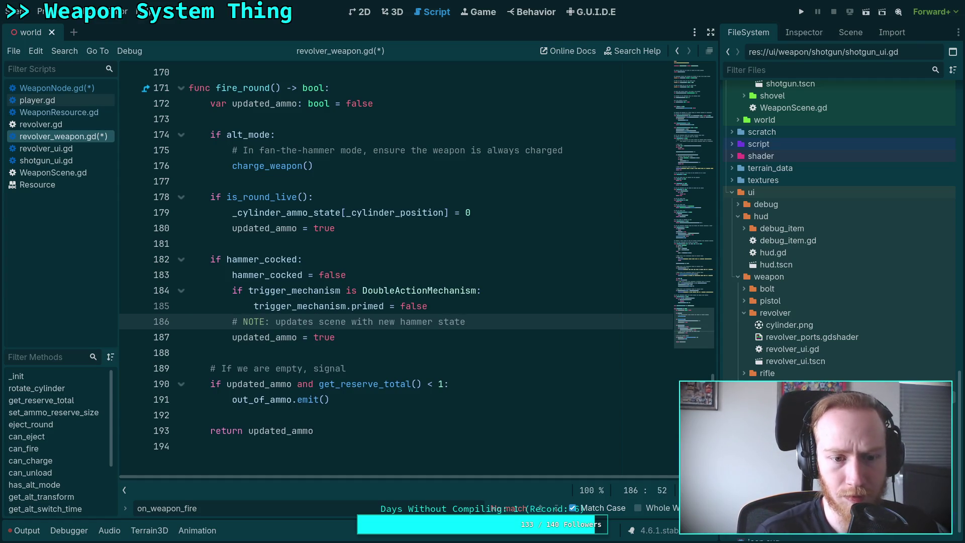
# Step: Move the NOTE comment and updated_ammo = true above the trigger_mechanism check with Alt+Up
pyautogui.click(335, 336)
pyautogui.hotkey('shift', 'Up')
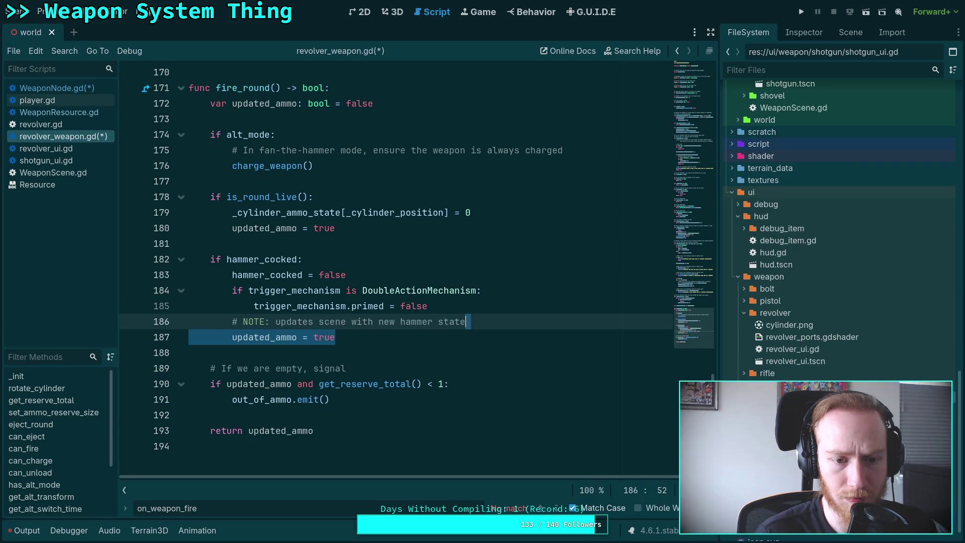
pyautogui.hotkey('alt', 'Up')
pyautogui.hotkey('alt', 'Up')
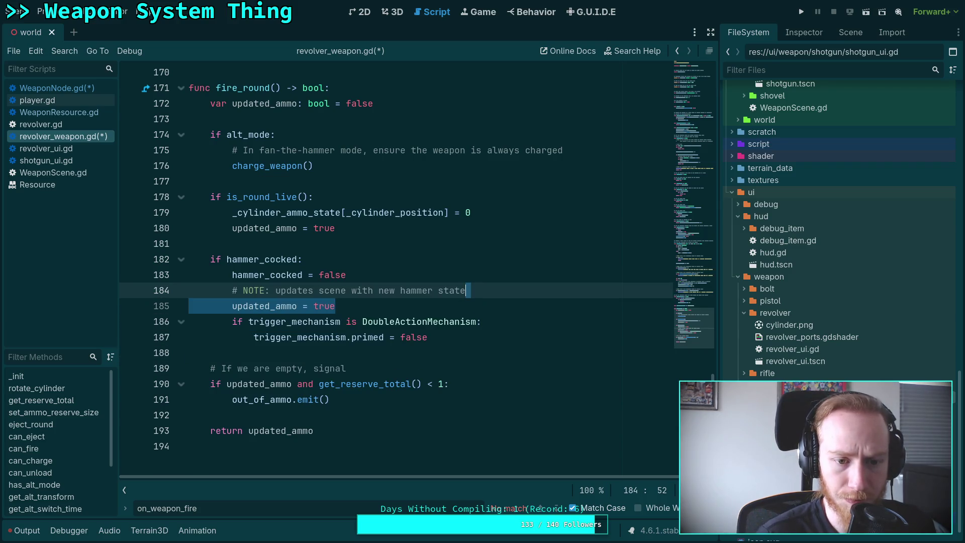
pyautogui.click(335, 305)
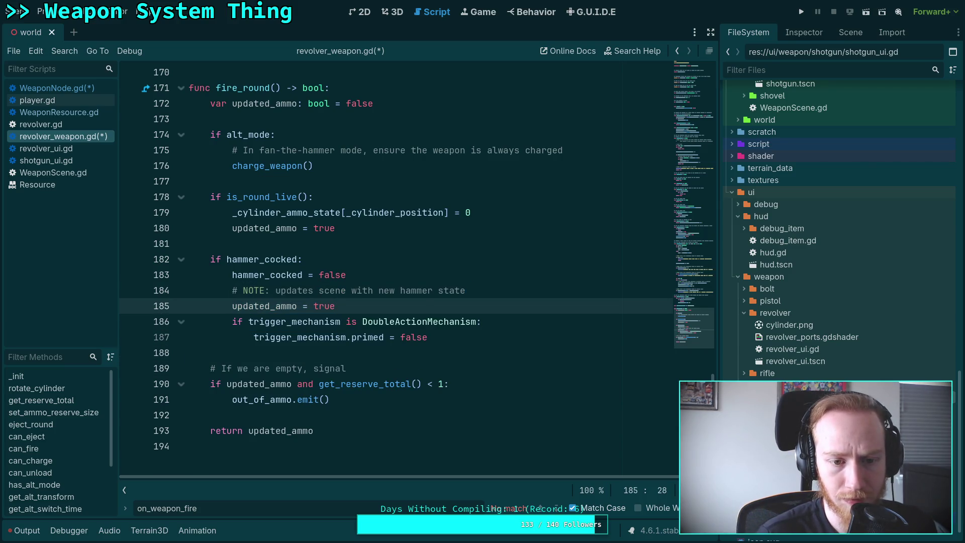
pyautogui.click(491, 286)
pyautogui.click(491, 275)
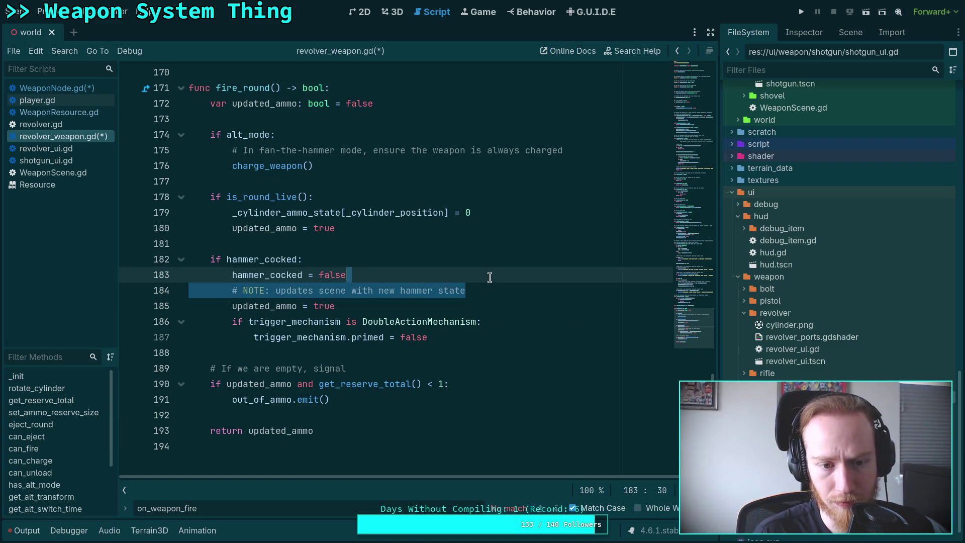
pyautogui.click(448, 307)
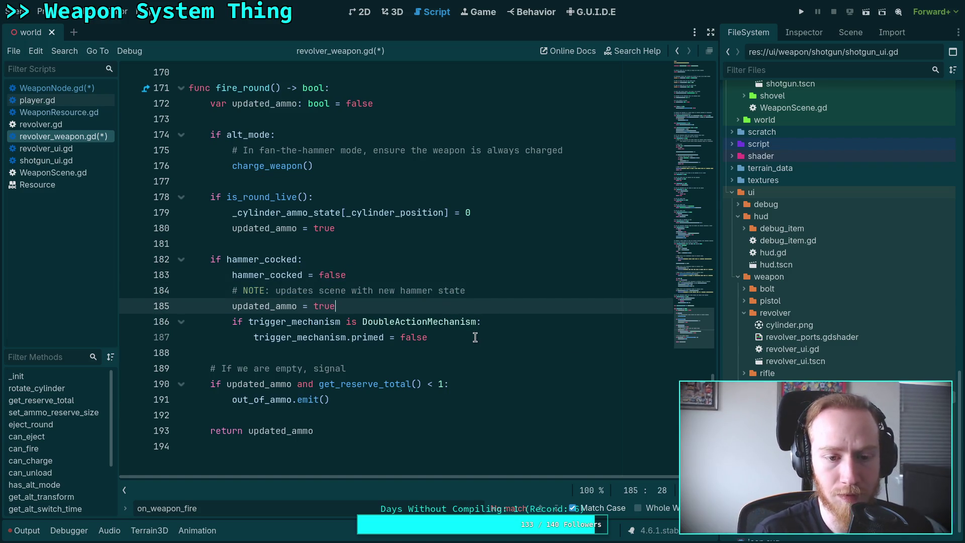
pyautogui.click(474, 355)
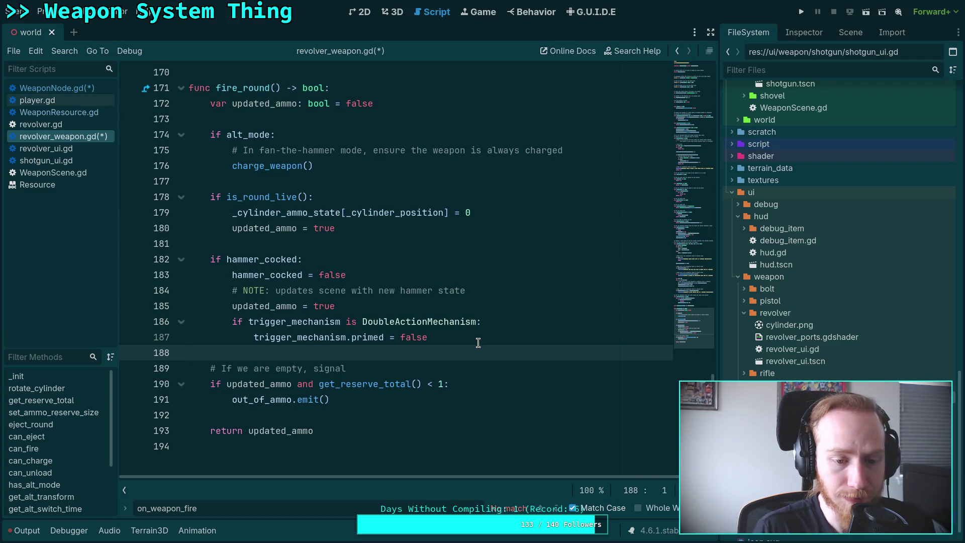
pyautogui.click(372, 415)
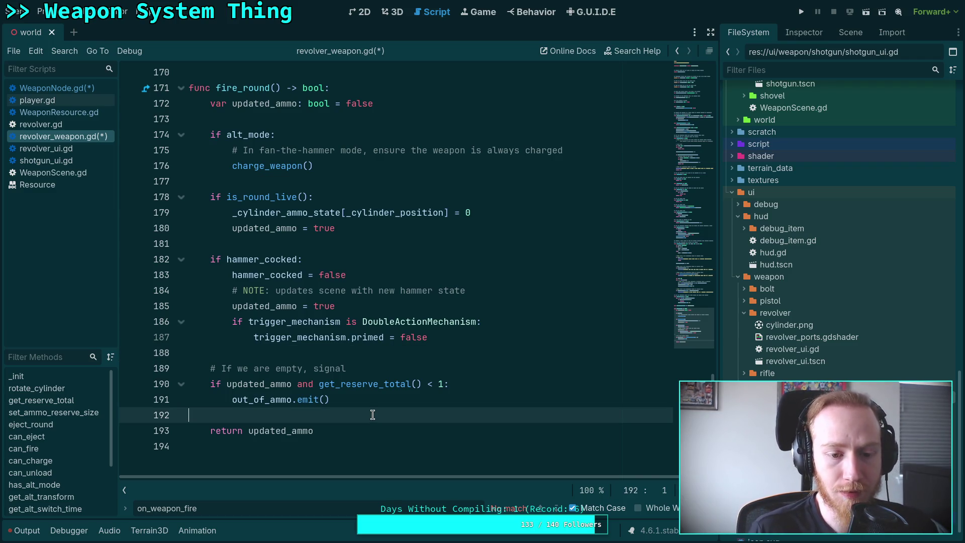
# Step: Look up where the out_of_ammo signal is declared via Lookup Symbol
pyautogui.rightClick(270, 400)
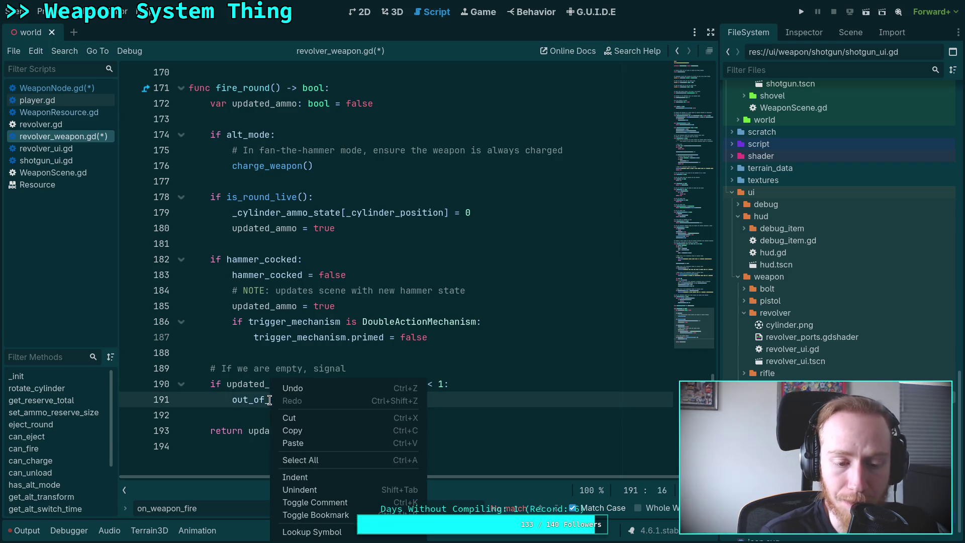
pyautogui.click(312, 532)
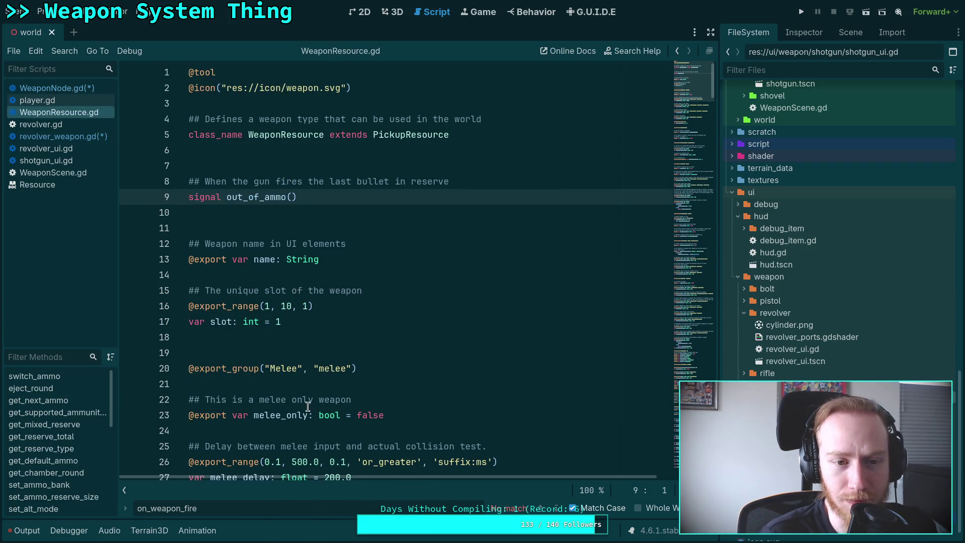
pyautogui.doubleClick(258, 197)
pyautogui.scroll(-2, 276, 261)
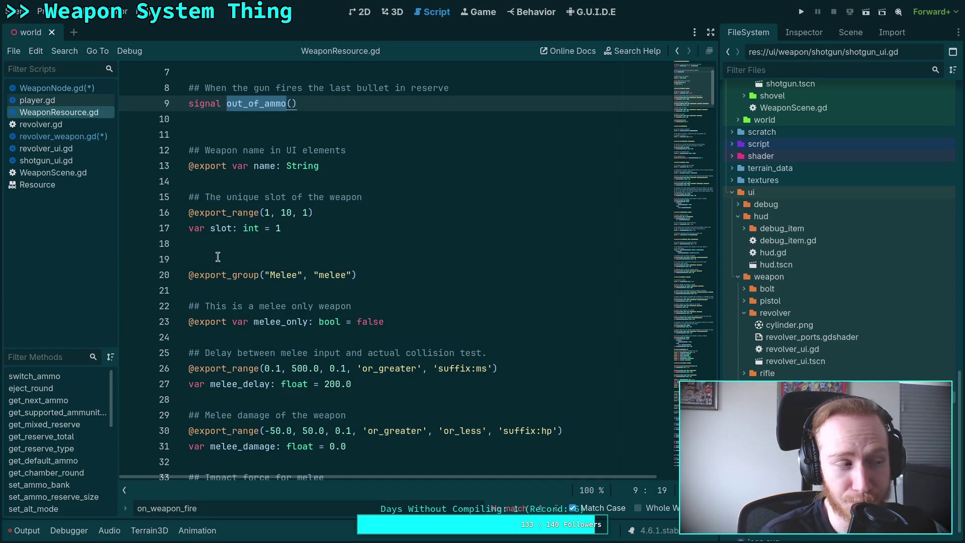
pyautogui.scroll(2, 242, 231)
# Step: Return to revolver_weapon.gd, then switch to WeaponNode.gd and browse its code
pyautogui.click(71, 138)
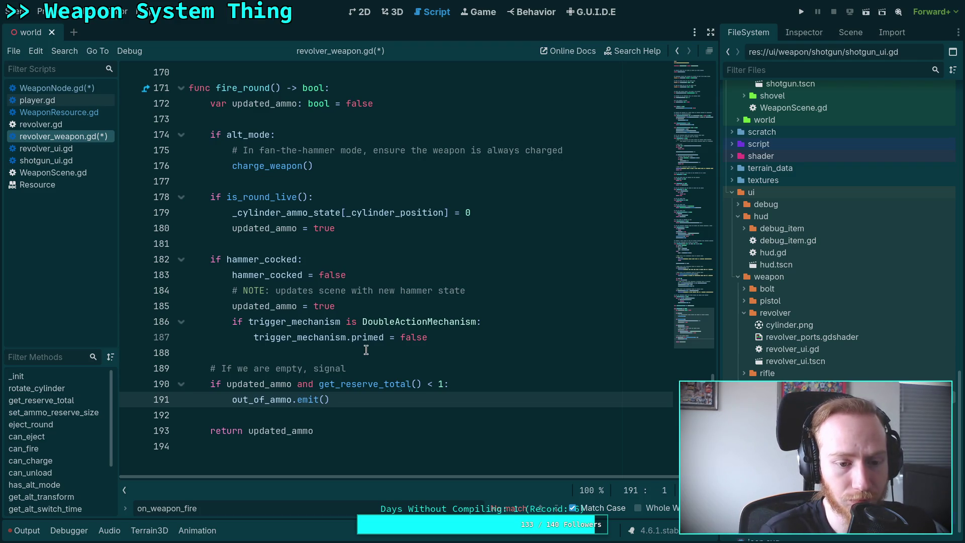
pyautogui.click(57, 88)
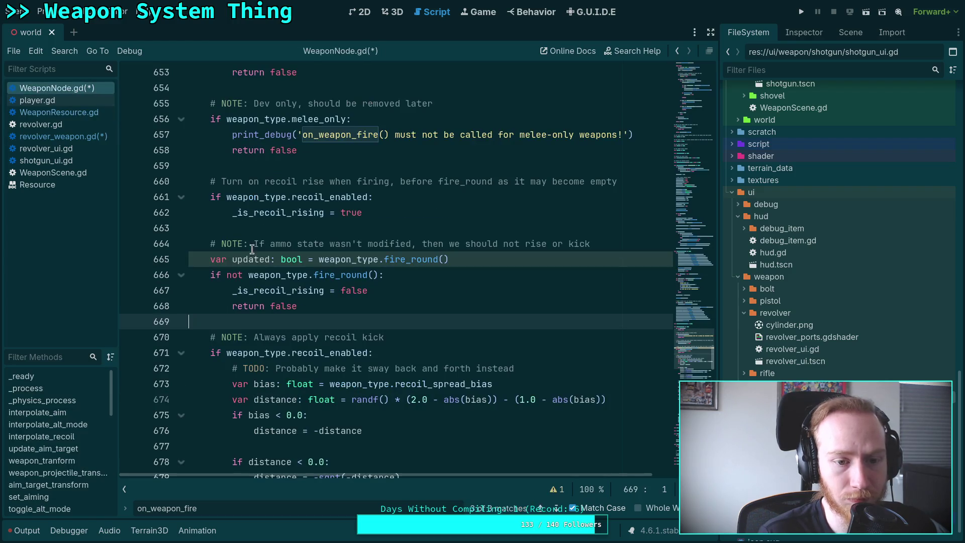
pyautogui.scroll(5, 338, 328)
pyautogui.scroll(-7, 338, 329)
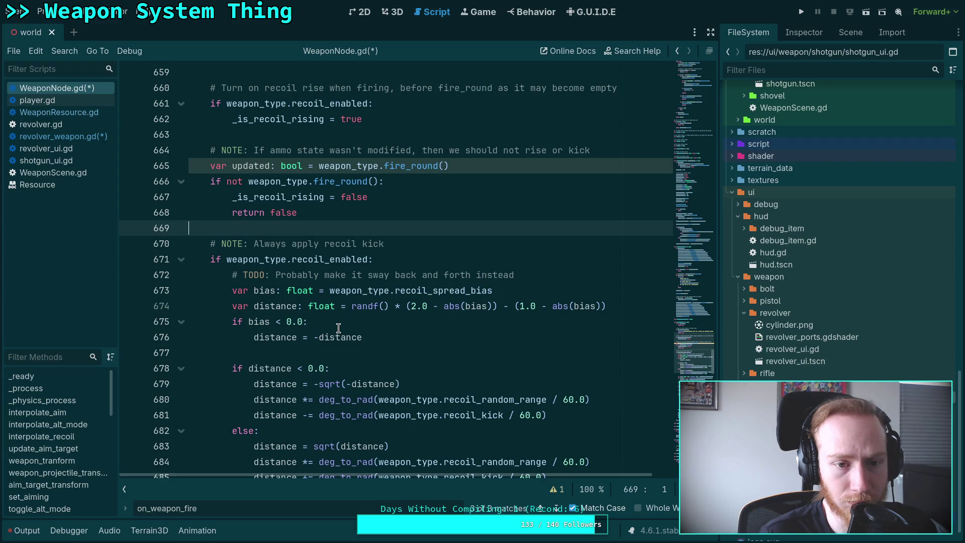
pyautogui.scroll(-15, 338, 328)
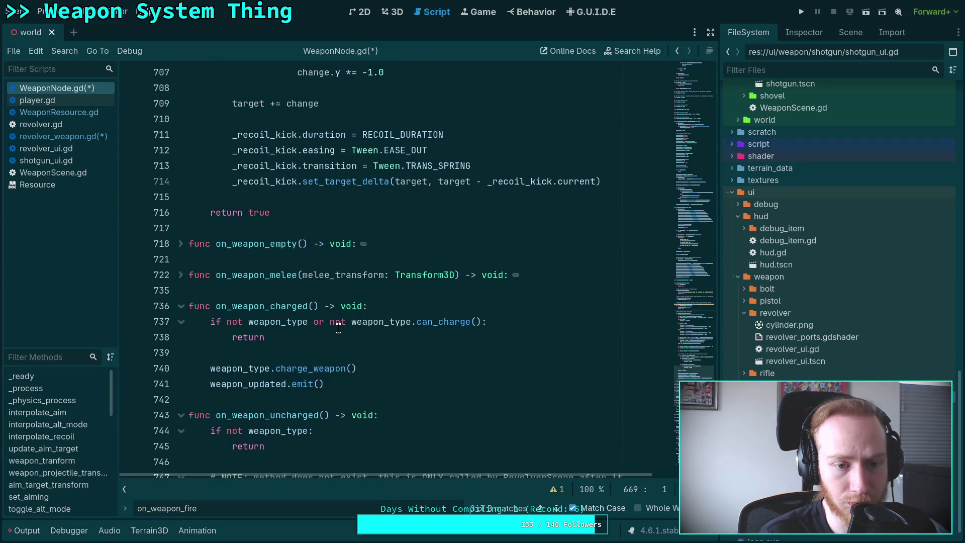
pyautogui.scroll(-9, 322, 323)
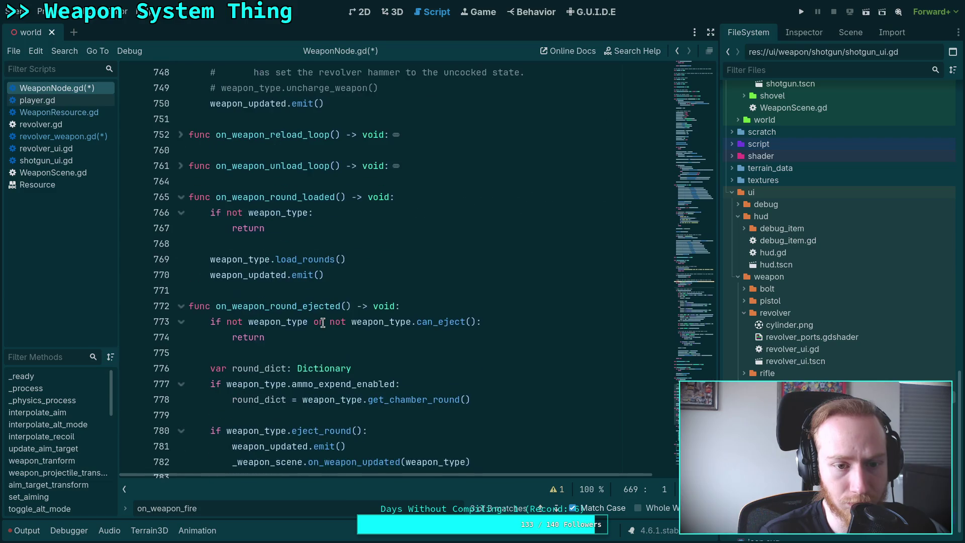
pyautogui.scroll(-12, 322, 323)
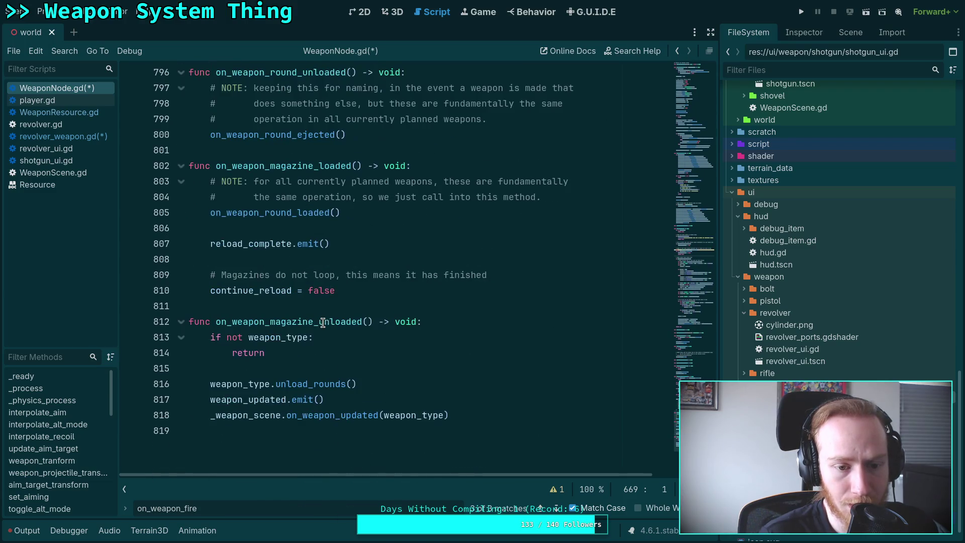
pyautogui.click(698, 348)
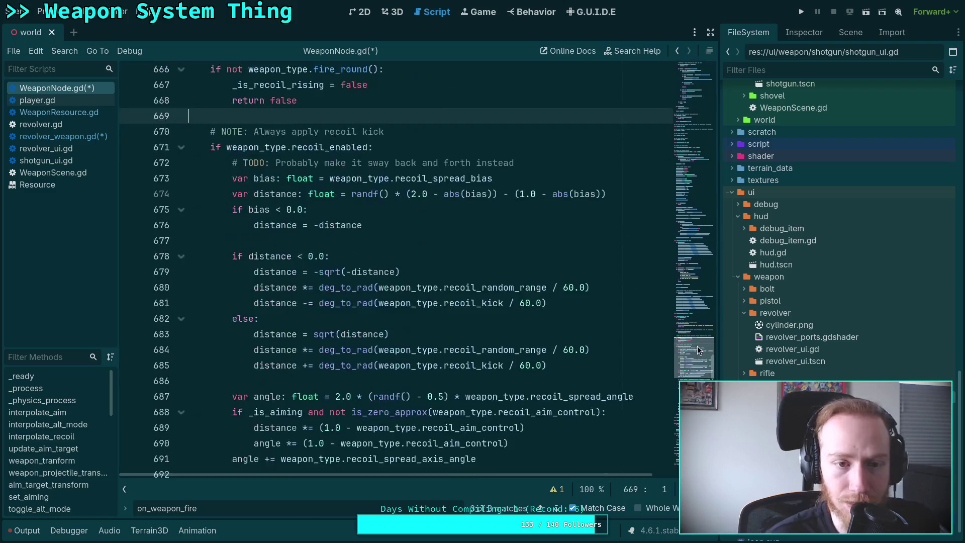
pyautogui.moveTo(698, 345)
pyautogui.mouseDown()
pyautogui.moveTo(719, 237)
pyautogui.moveTo(698, 55)
pyautogui.mouseUp()
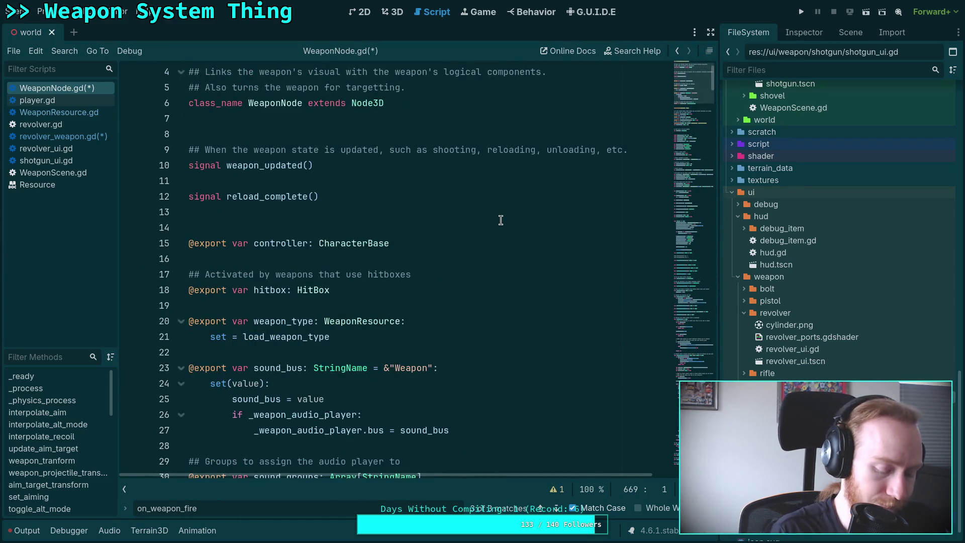
# Step: Search WeaponNode.gd for on_weapon_empty to reach its definition at line 718
pyautogui.hotkey('ctrl', 'f')
pyautogui.write('out_of')
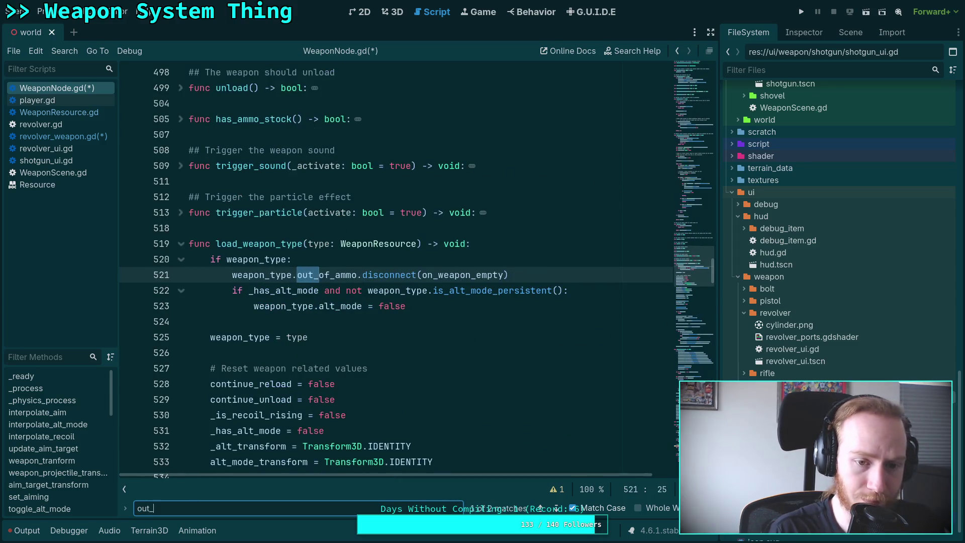
pyautogui.write('_ammo')
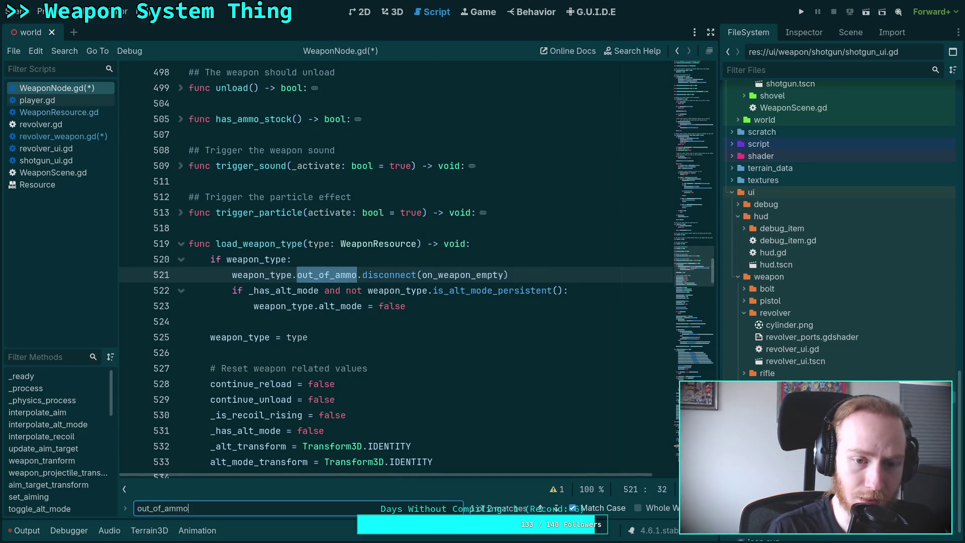
pyautogui.press('BackSpace')
pyautogui.press('BackSpace')
pyautogui.press('BackSpace')
pyautogui.write('on_weapo')
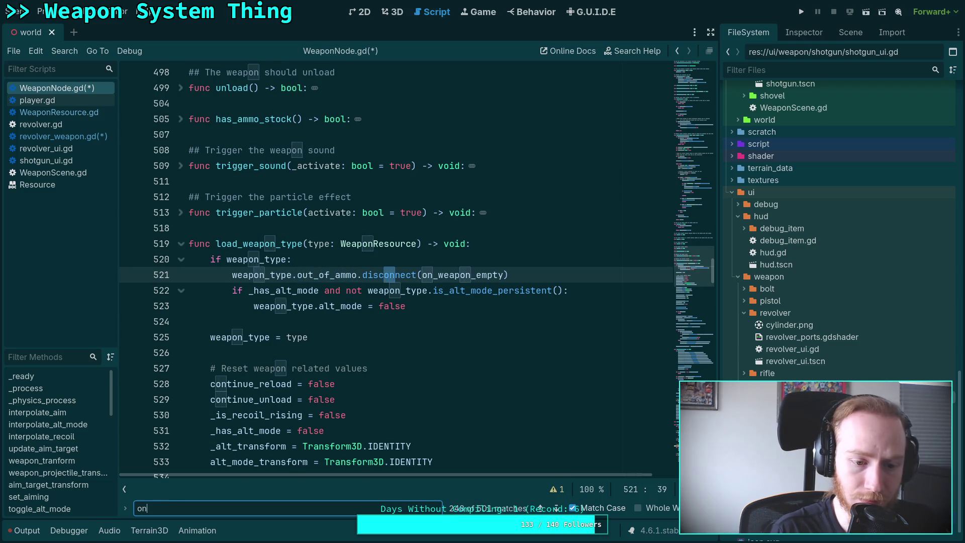
pyautogui.write('n_empty')
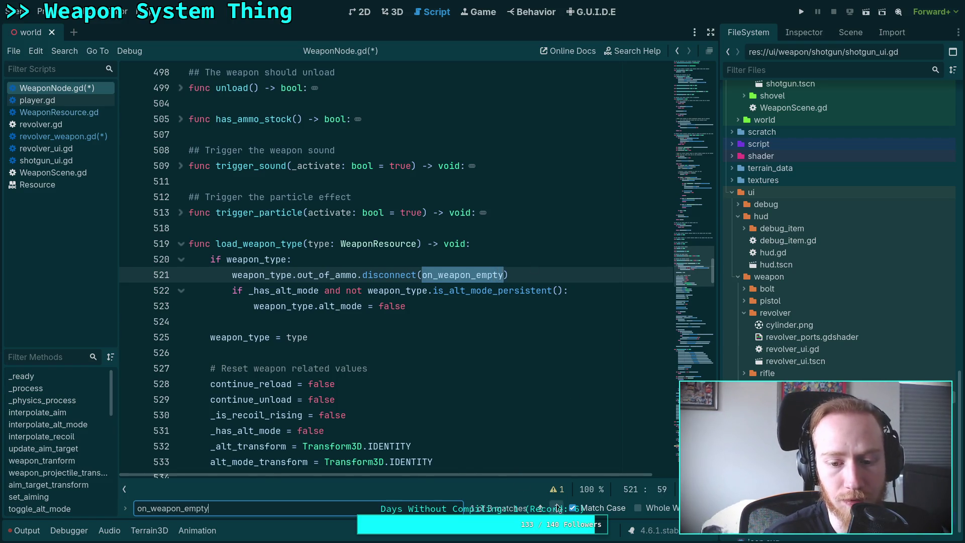
pyautogui.press('Return')
pyautogui.press('Return')
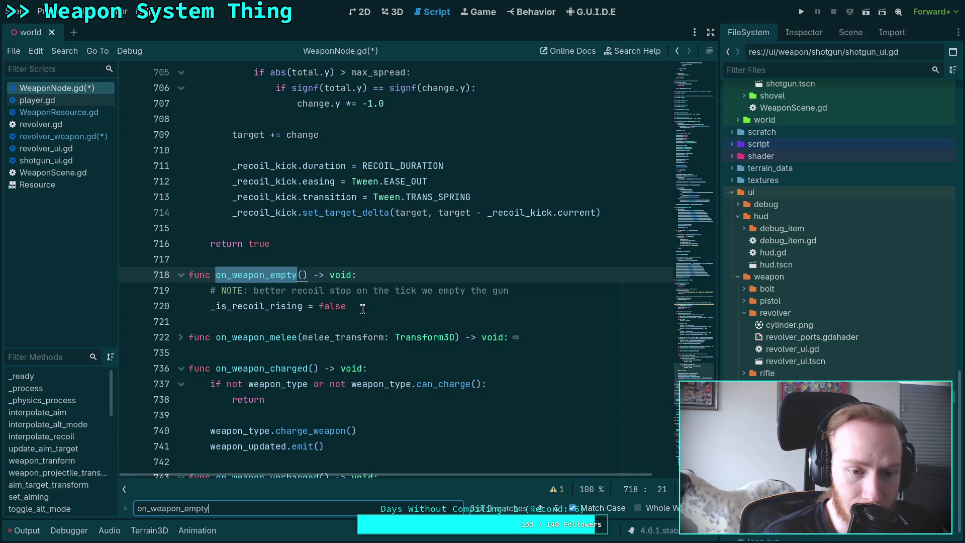
pyautogui.click(364, 321)
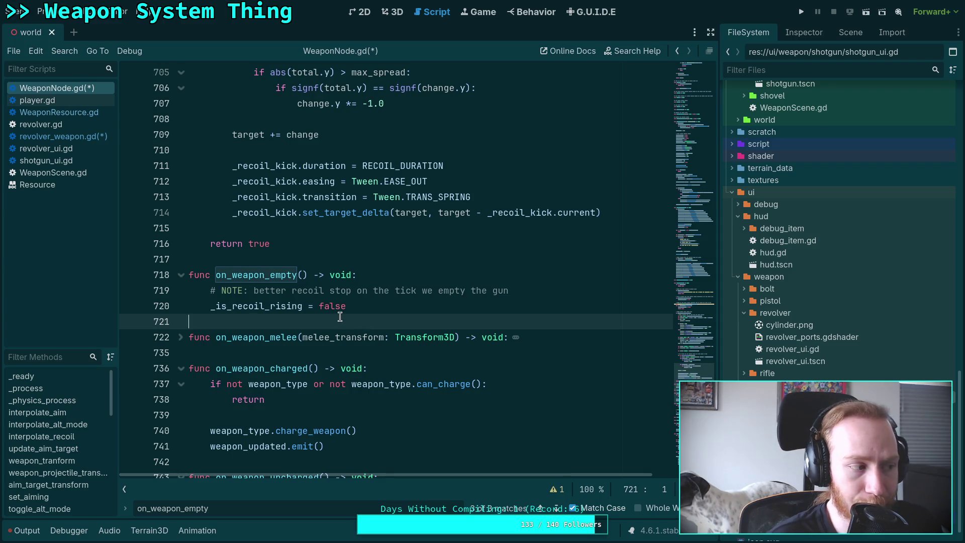
# Step: Delete the on_weapon_empty function and its leftover blank lines
pyautogui.click(362, 302)
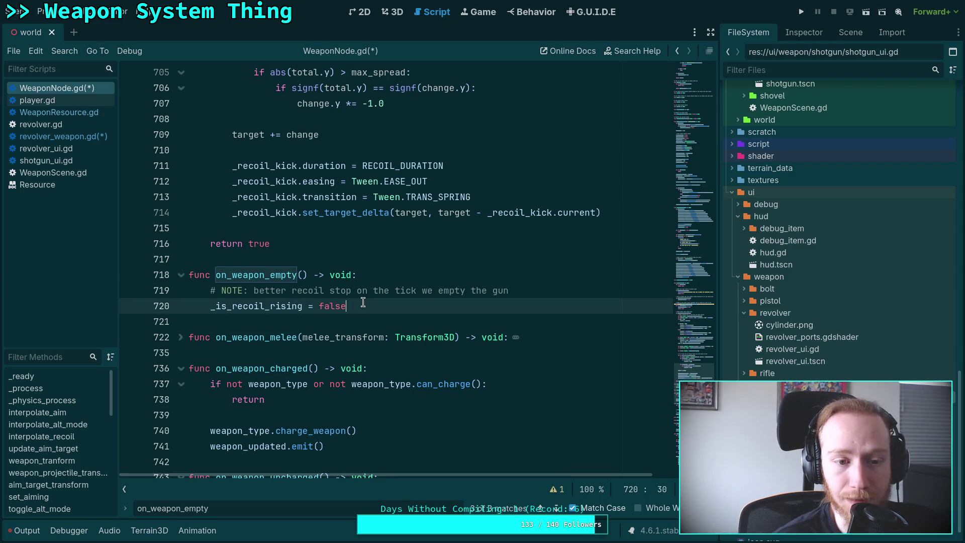
pyautogui.moveTo(363, 302)
pyautogui.mouseDown()
pyautogui.moveTo(319, 306)
pyautogui.moveTo(125, 271)
pyautogui.mouseUp()
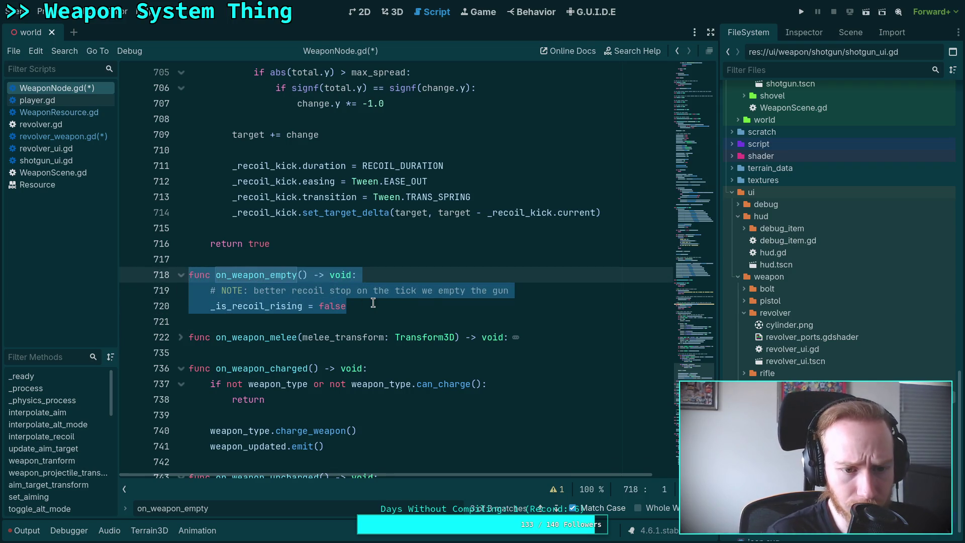
pyautogui.press('BackSpace')
pyautogui.press('BackSpace')
pyautogui.press('Delete')
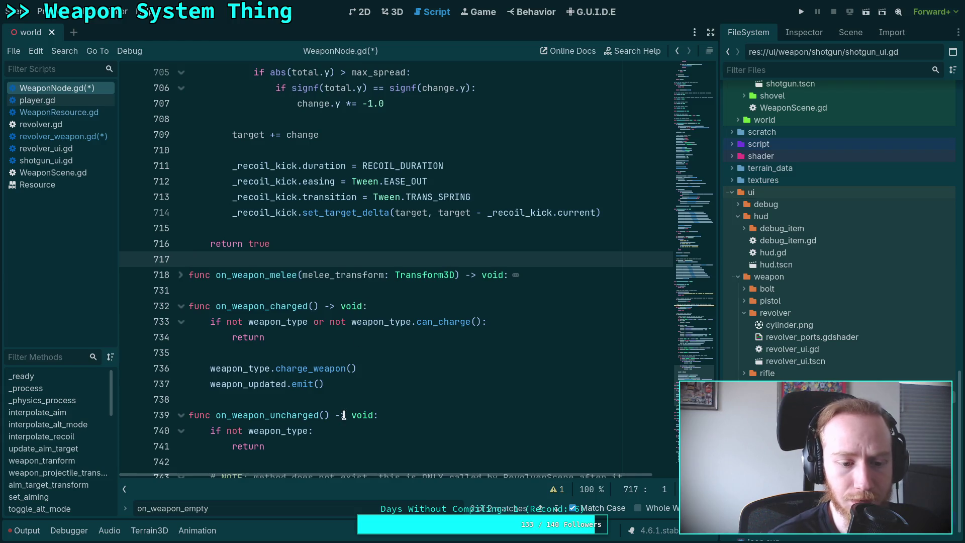
# Step: Remove the out_of_ammo disconnect line 521 and connect call at 560, then open WeaponResource.gd
pyautogui.press('F3')
pyautogui.click(470, 259)
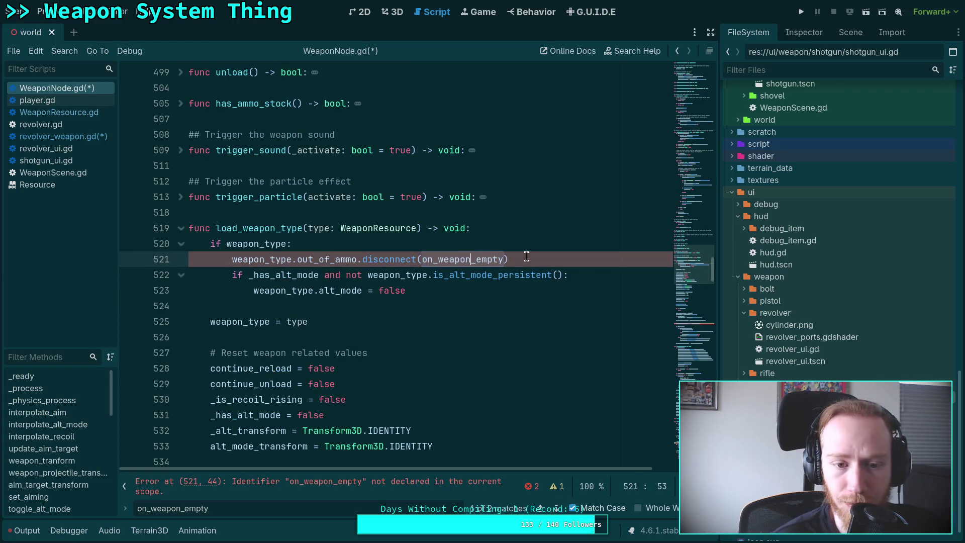
pyautogui.hotkey('shift', 'Up')
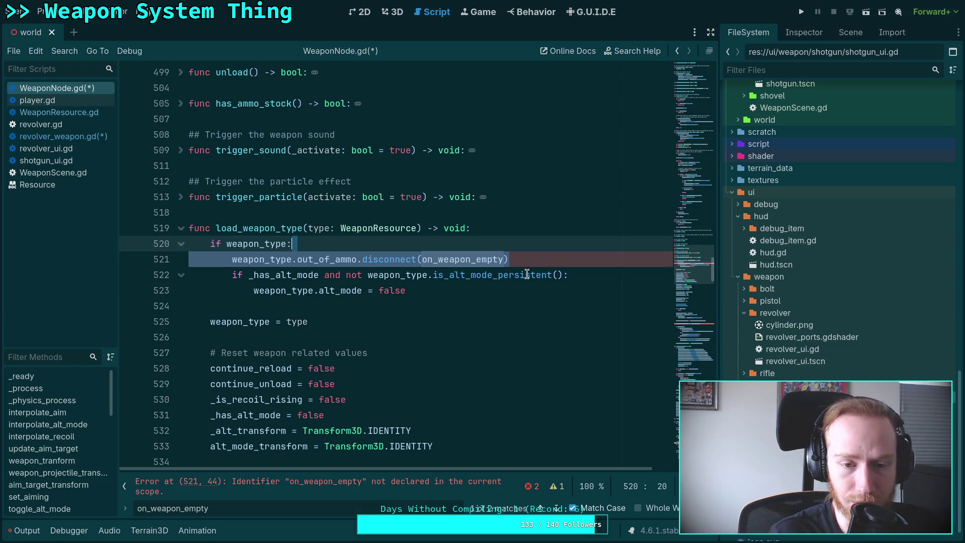
pyautogui.moveTo(526, 274)
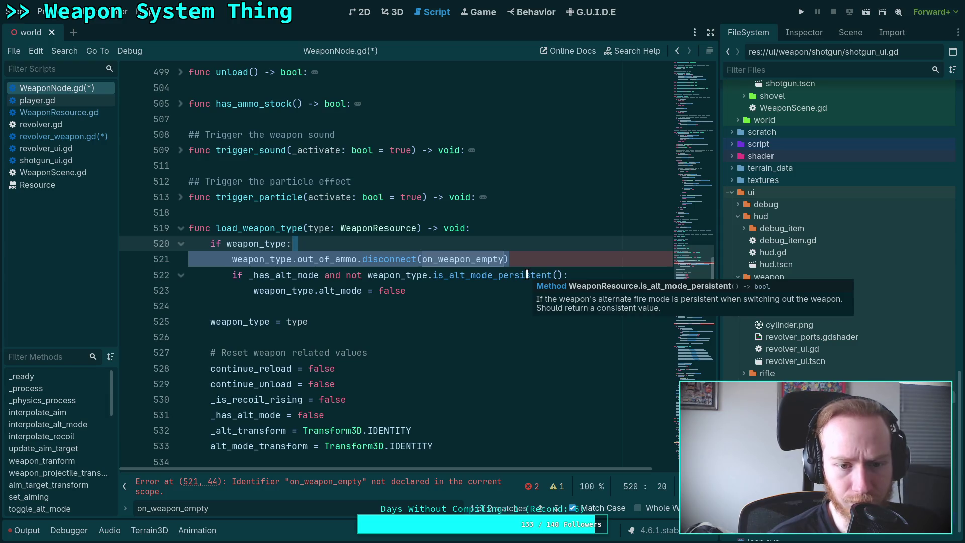
pyautogui.press('BackSpace')
pyautogui.click(556, 508)
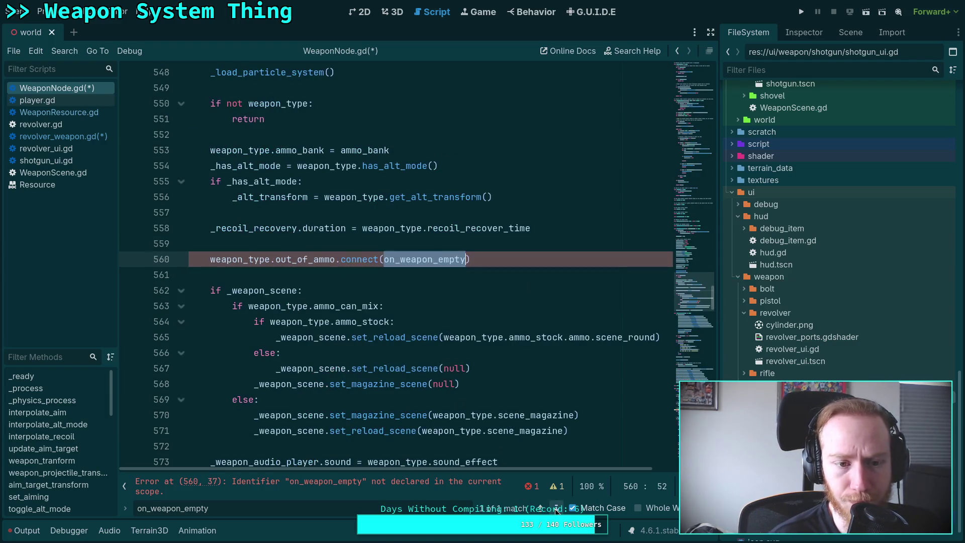
pyautogui.scroll(1, 470, 350)
pyautogui.moveTo(483, 305); pyautogui.dragTo(480, 292)
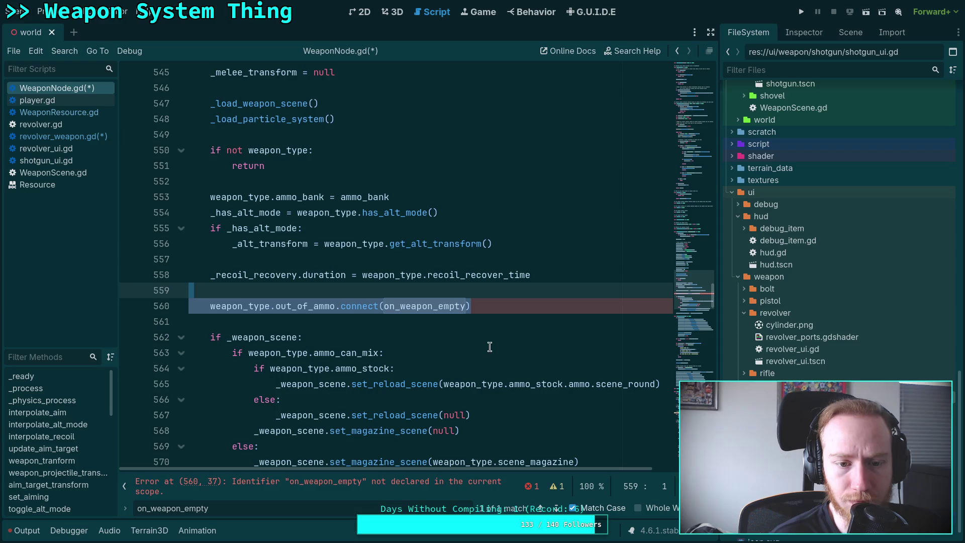
pyautogui.press('BackSpace')
pyautogui.press('BackSpace')
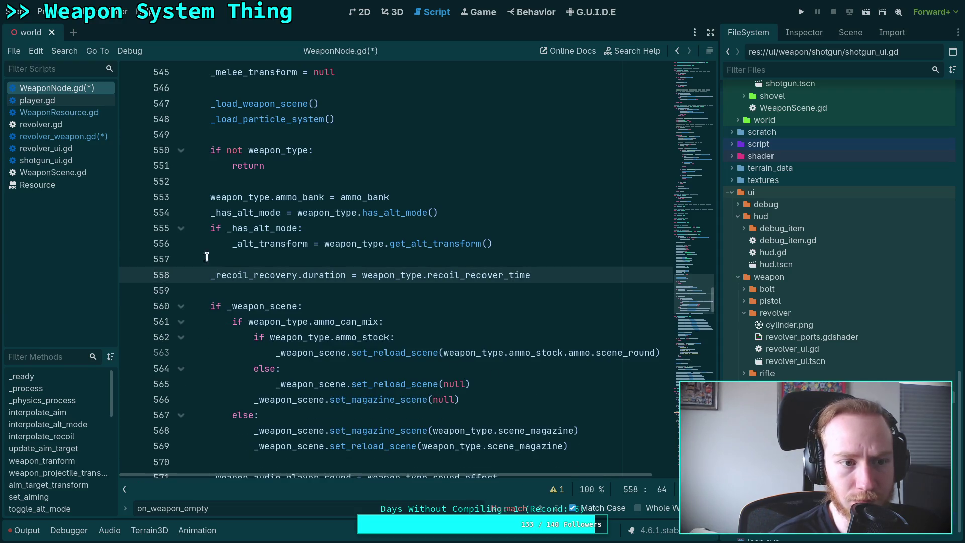
pyautogui.click(77, 137)
pyautogui.click(75, 112)
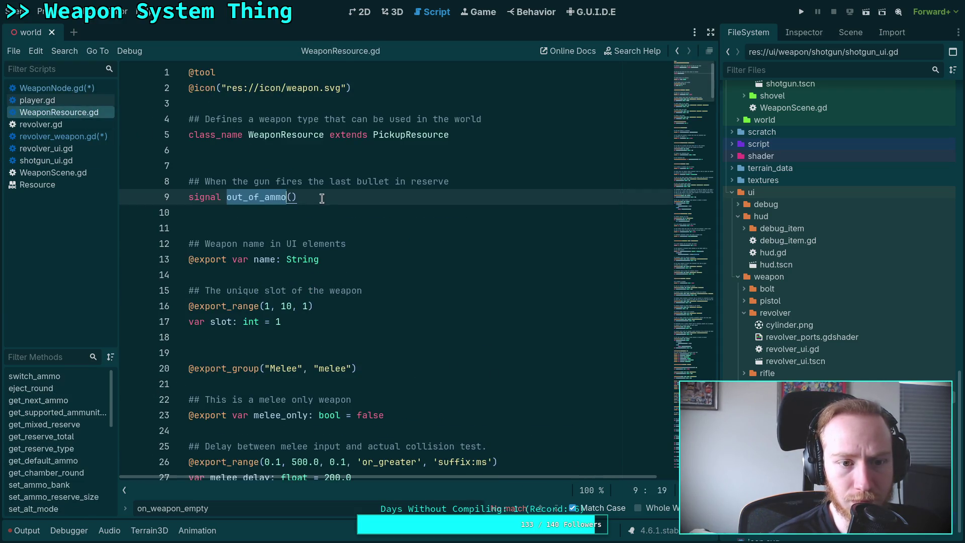
# Step: Delete the out_of_ammo signal and its emit block from WeaponResource.gd and save
pyautogui.moveTo(321, 198)
pyautogui.mouseDown()
pyautogui.moveTo(317, 176)
pyautogui.moveTo(189, 166)
pyautogui.mouseUp()
pyautogui.press('BackSpace')
pyautogui.press('BackSpace')
pyautogui.press('BackSpace')
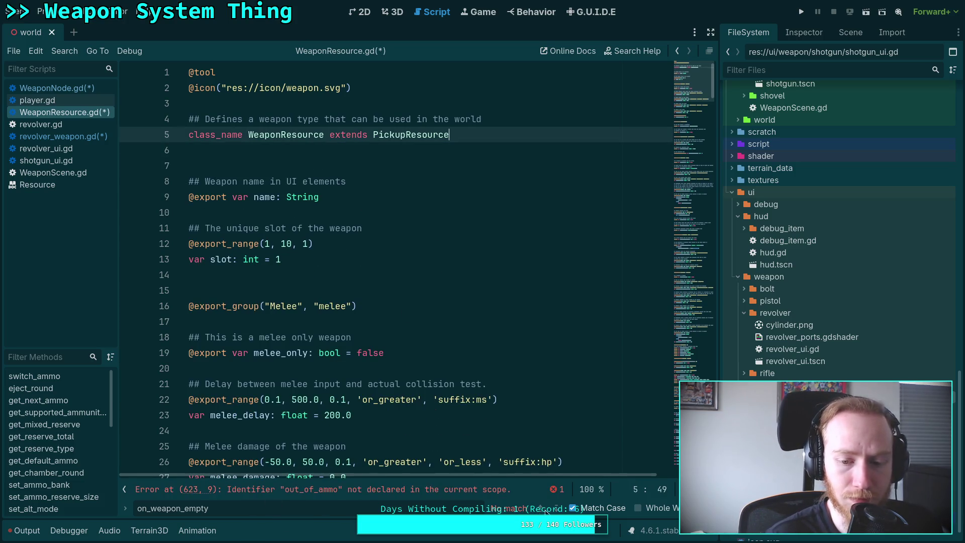
pyautogui.doubleClick(260, 508)
pyautogui.write('out_of_')
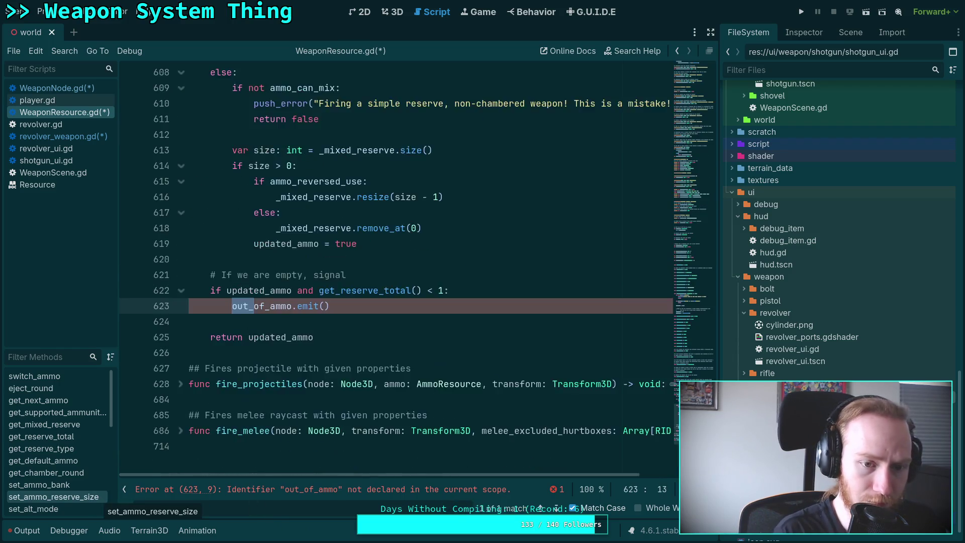
pyautogui.scroll(2, 347, 368)
pyautogui.moveTo(346, 368); pyautogui.dragTo(128, 327)
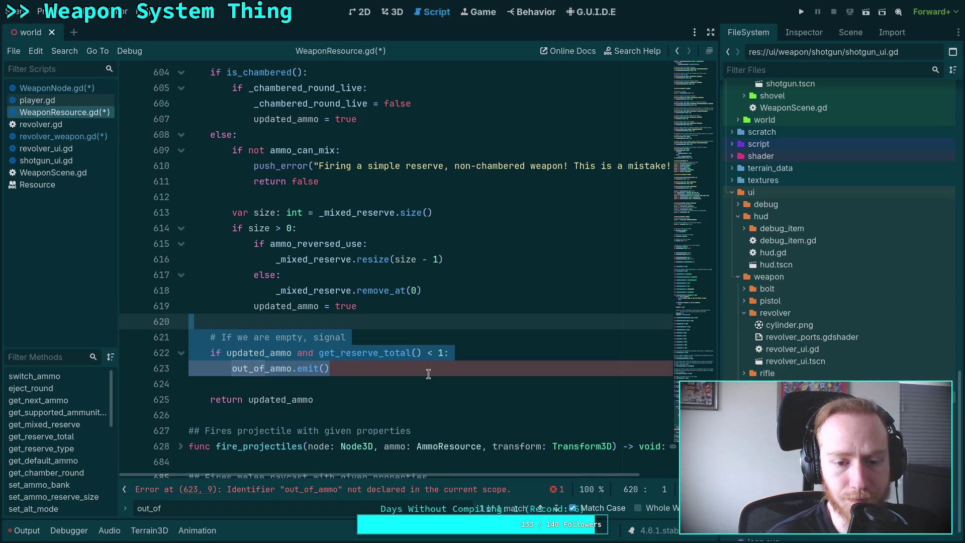
pyautogui.press('Delete')
pyautogui.press('Delete')
pyautogui.scroll(1, 349, 346)
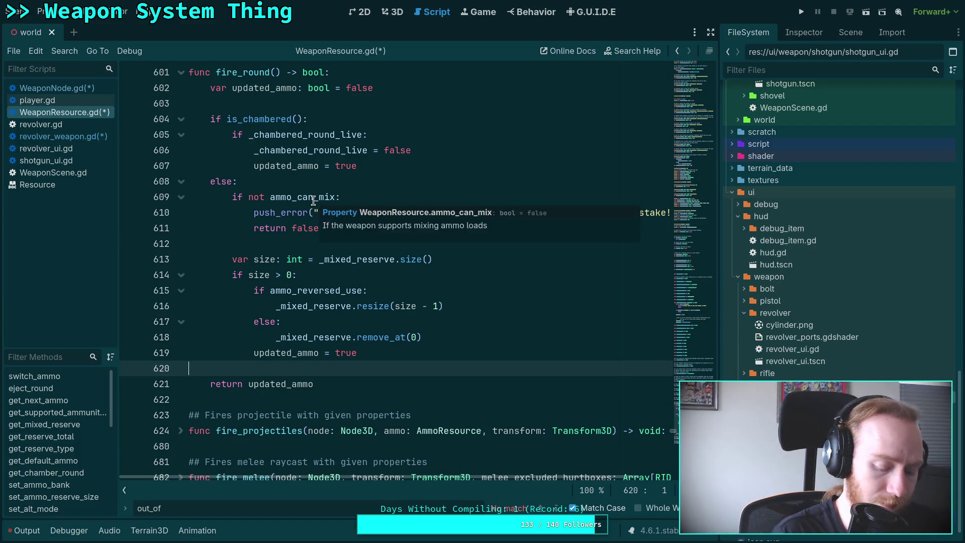
pyautogui.hotkey('ctrl', 's')
# Step: Delete revolver_weapon.gd's empty-reserve out_of_ammo emit block, save, and return to WeaponResource.gd
pyautogui.click(86, 140)
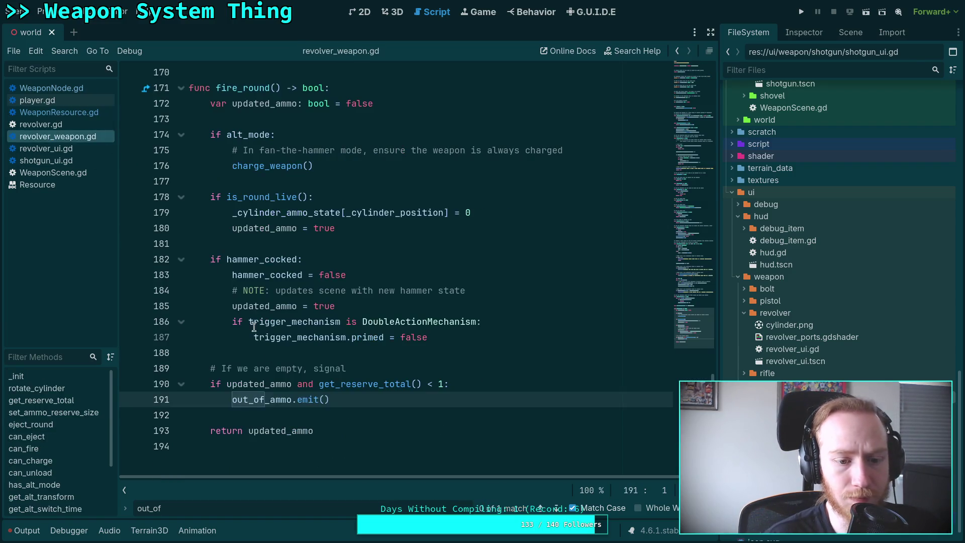
pyautogui.moveTo(332, 400); pyautogui.dragTo(156, 366)
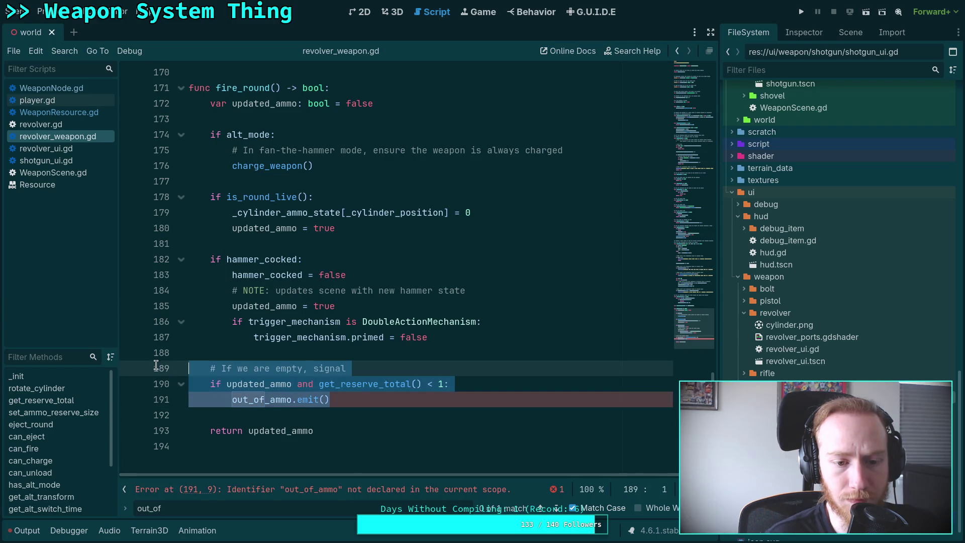
pyautogui.press('BackSpace')
pyautogui.press('BackSpace')
pyautogui.press('BackSpace')
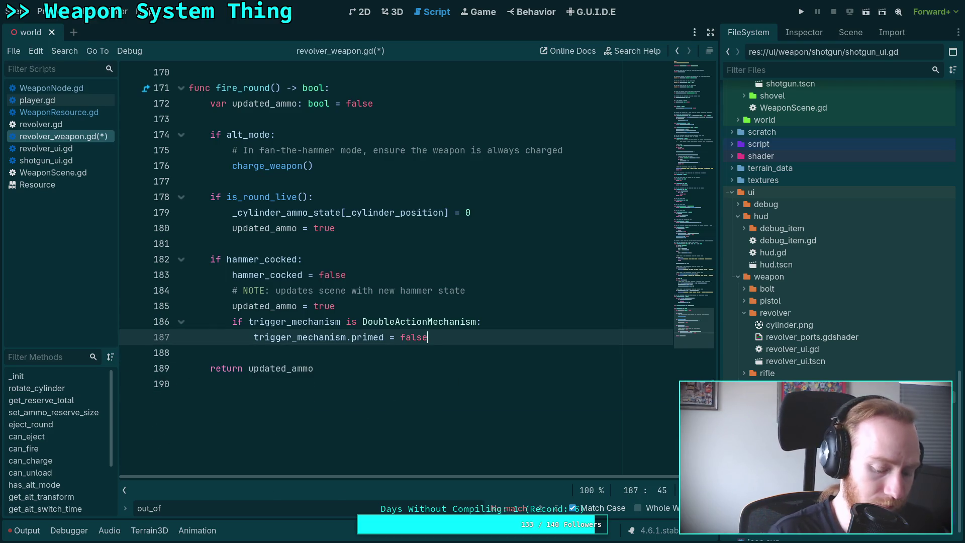
pyautogui.hotkey('ctrl', 's')
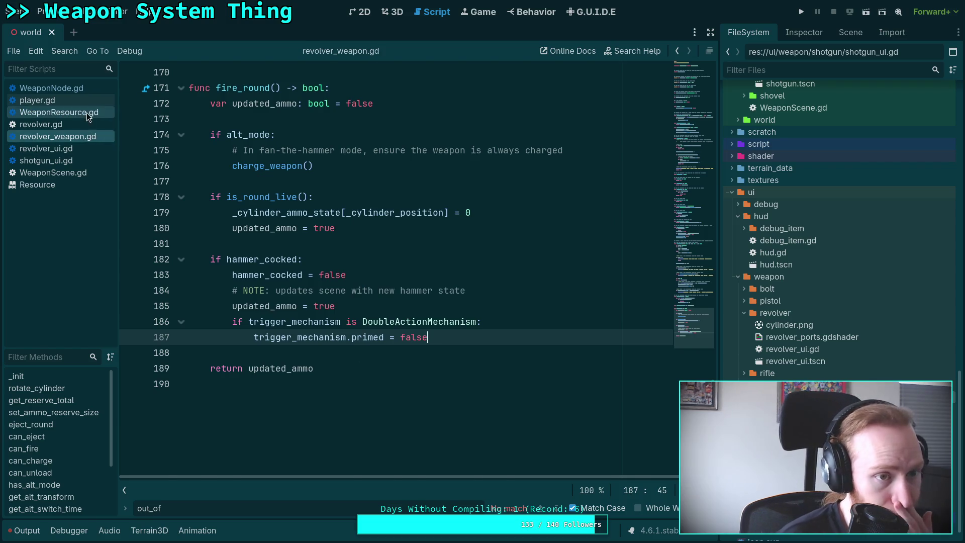
pyautogui.click(87, 113)
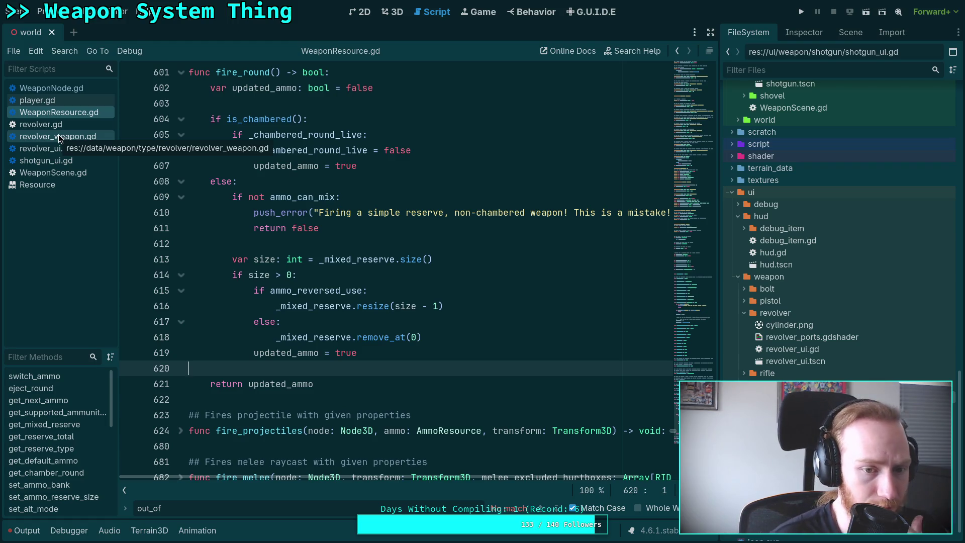
# Step: Compare fire_round's reserve handling against revolver_weapon.gd's version and close the find bar
pyautogui.moveTo(357, 352); pyautogui.dragTo(197, 229)
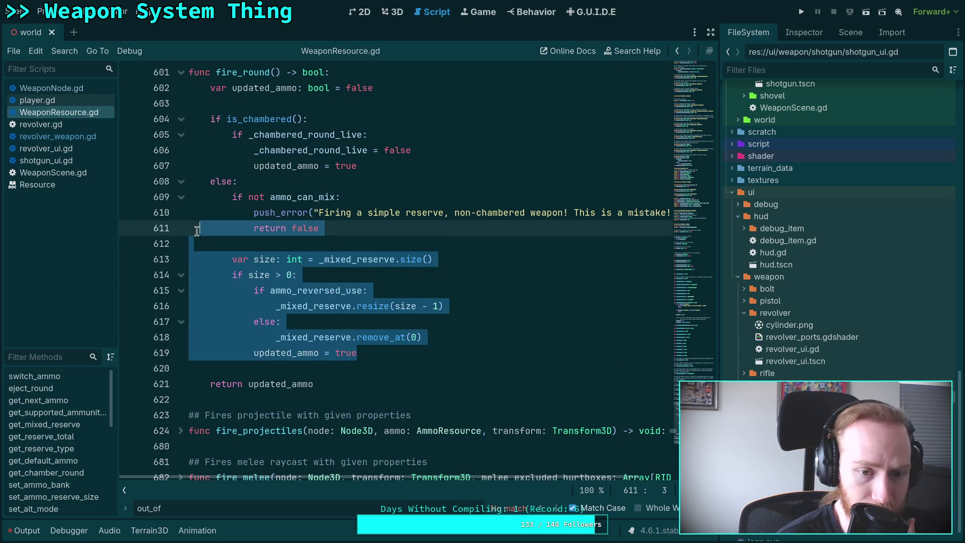
pyautogui.click(82, 136)
pyautogui.scroll(1, 317, 266)
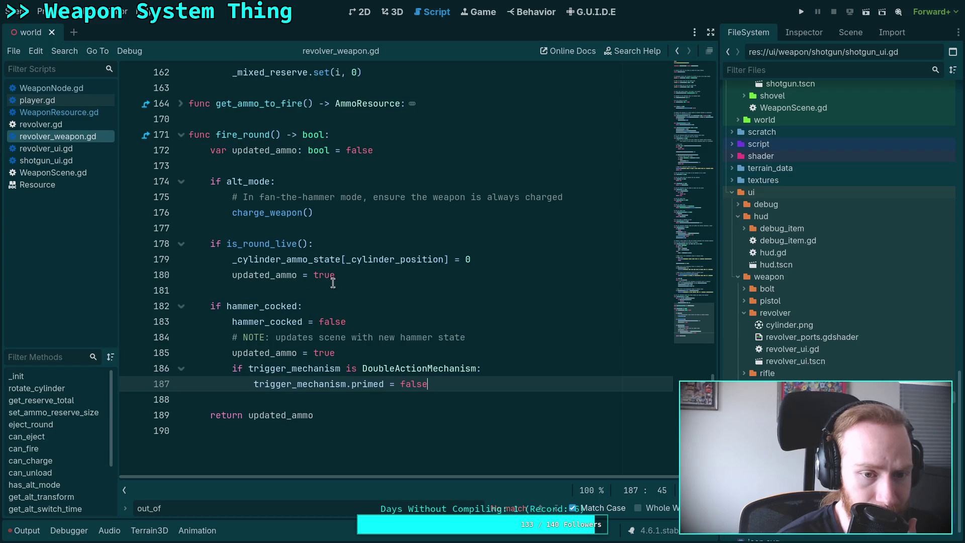
pyautogui.moveTo(334, 282); pyautogui.dragTo(223, 259)
pyautogui.click(415, 331)
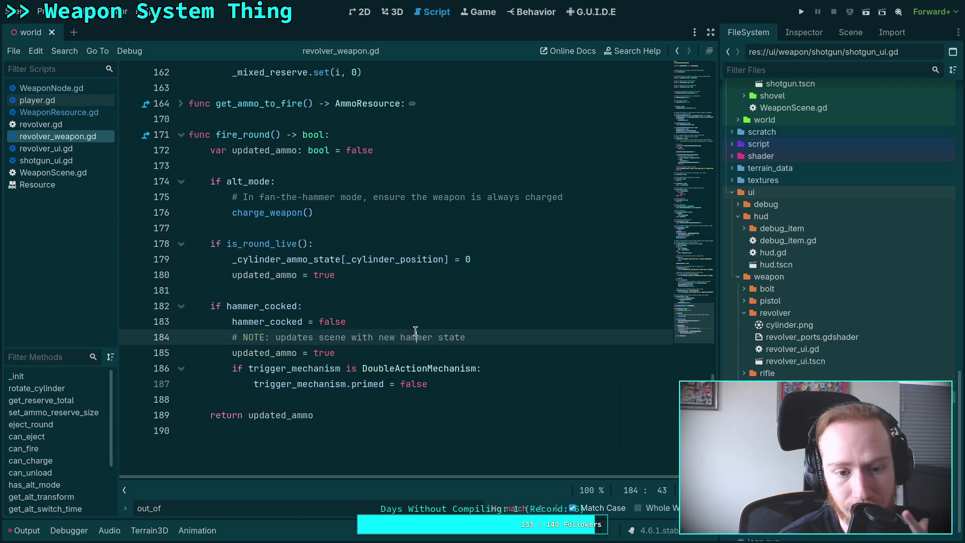
pyautogui.click(470, 385)
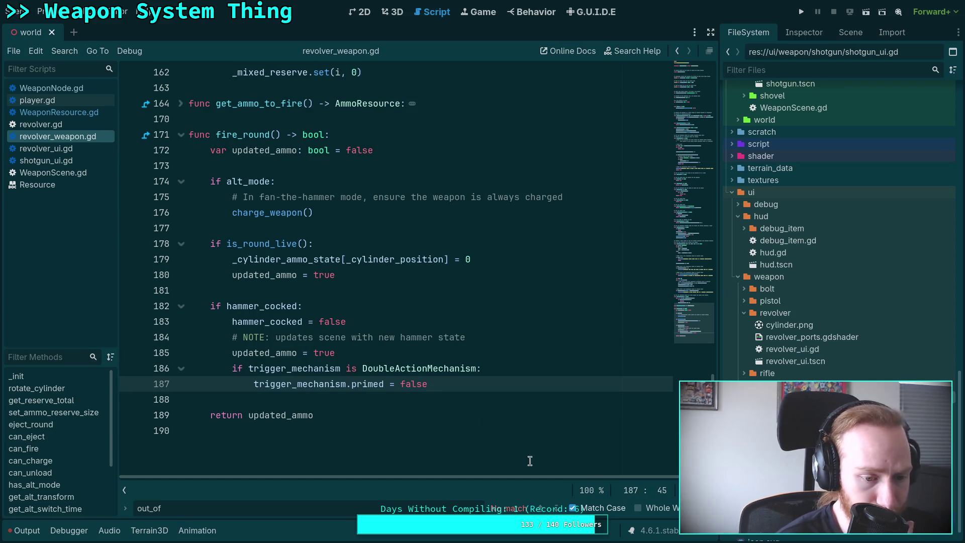
pyautogui.press('Escape')
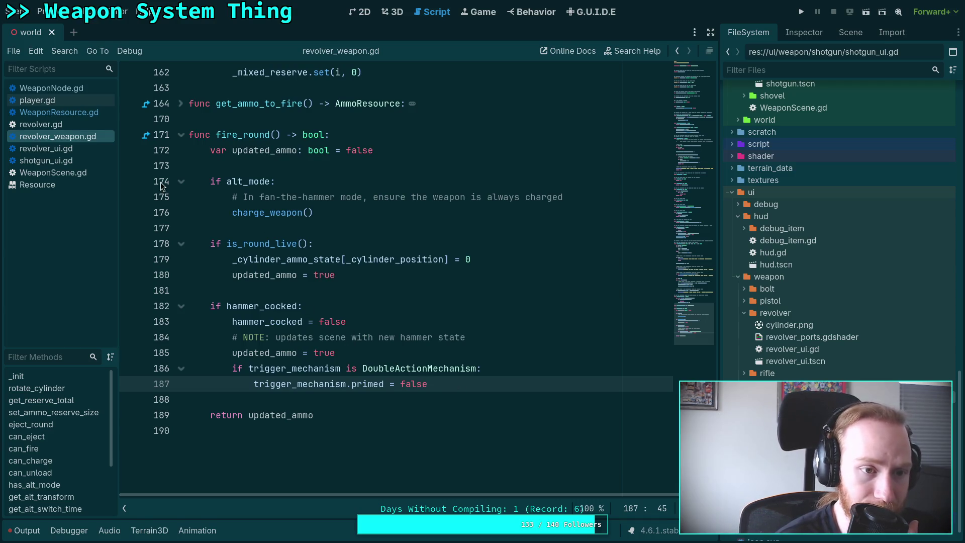
# Step: Recheck WeaponResource.gd's fire_round, then place the caret on revolver_weapon.gd's charge_weapon call, line 176
pyautogui.click(84, 113)
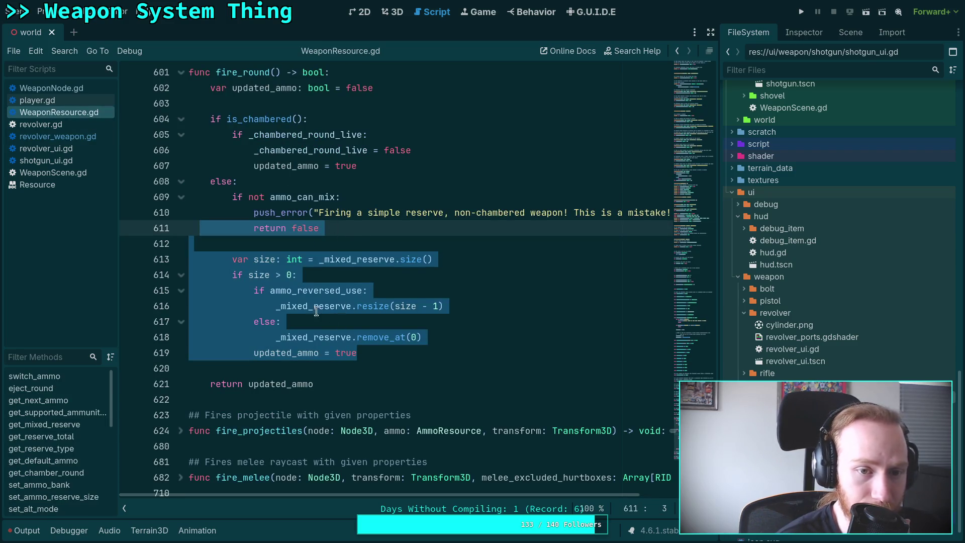
pyautogui.click(58, 136)
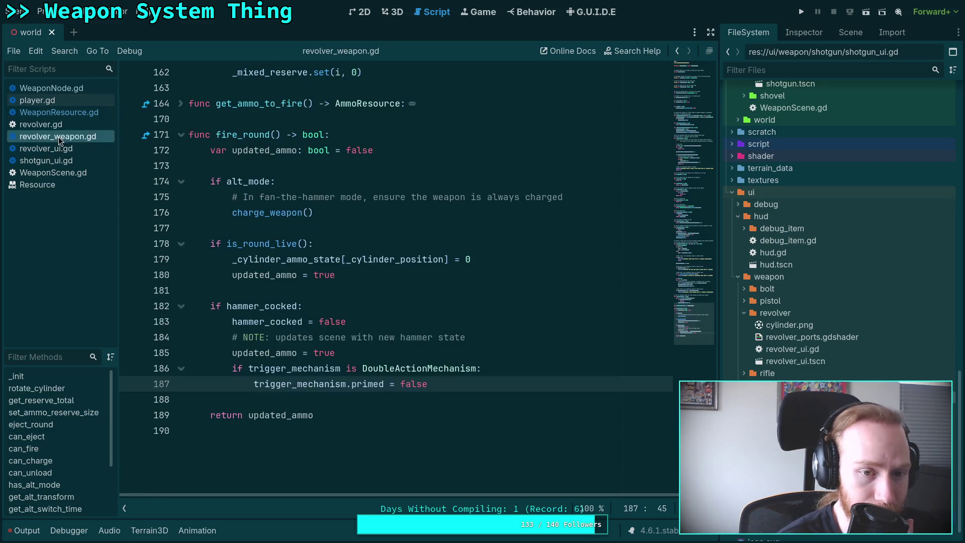
pyautogui.click(340, 271)
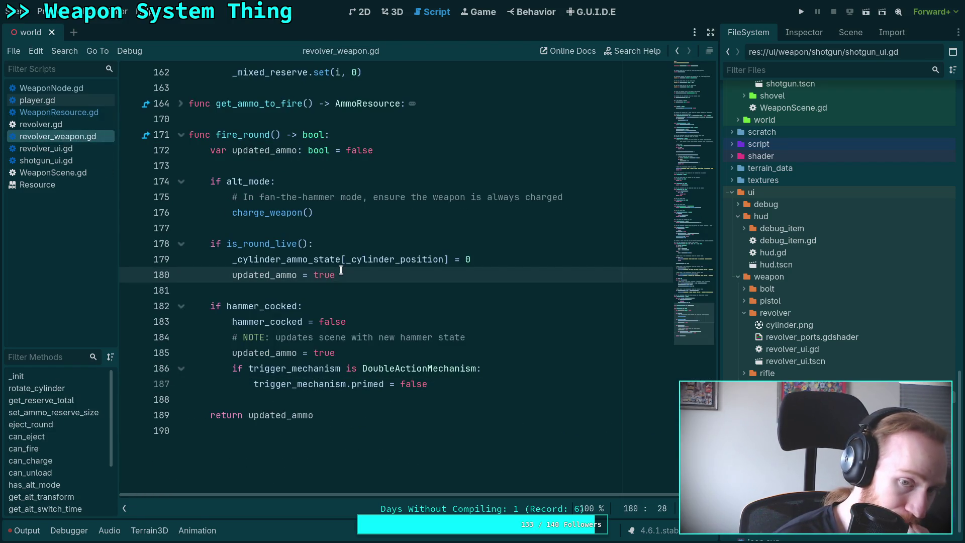
pyautogui.click(342, 301)
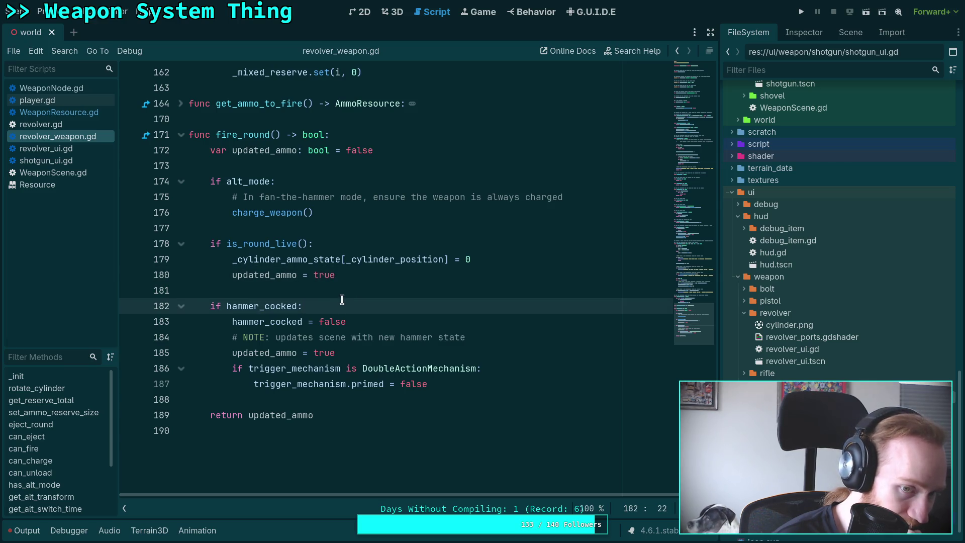
pyautogui.moveTo(278, 210)
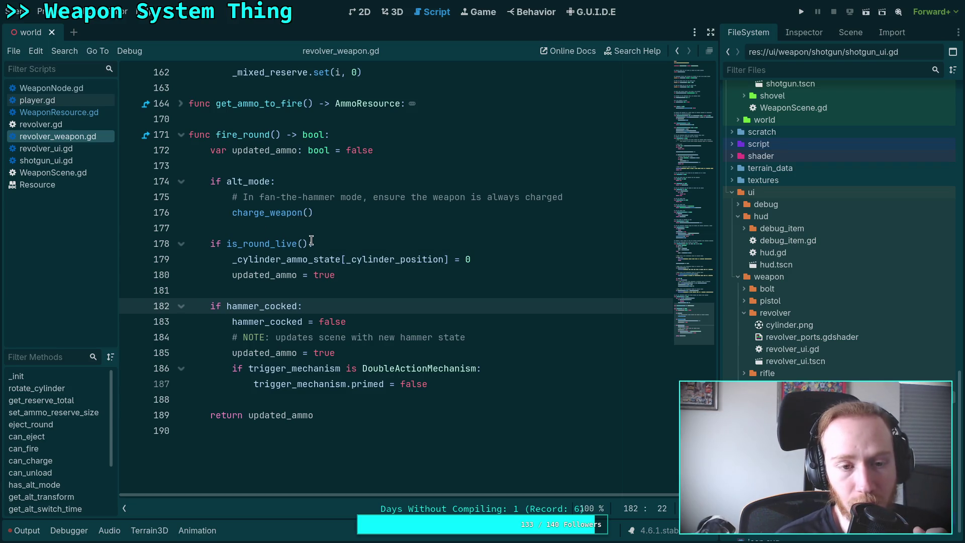
pyautogui.click(287, 213)
# Step: Look up the charge_weapon definition and inspect state_updated on line 119
pyautogui.rightClick(288, 214)
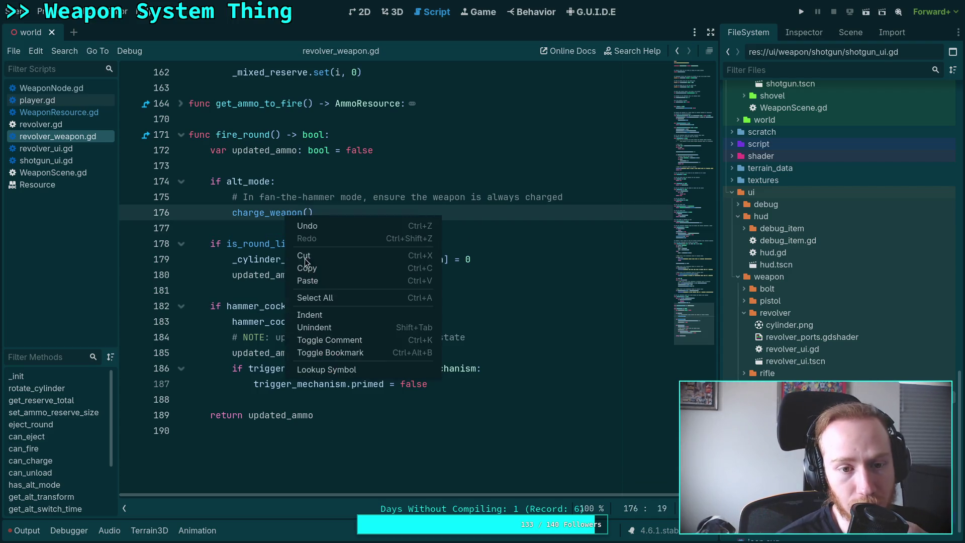
pyautogui.click(358, 369)
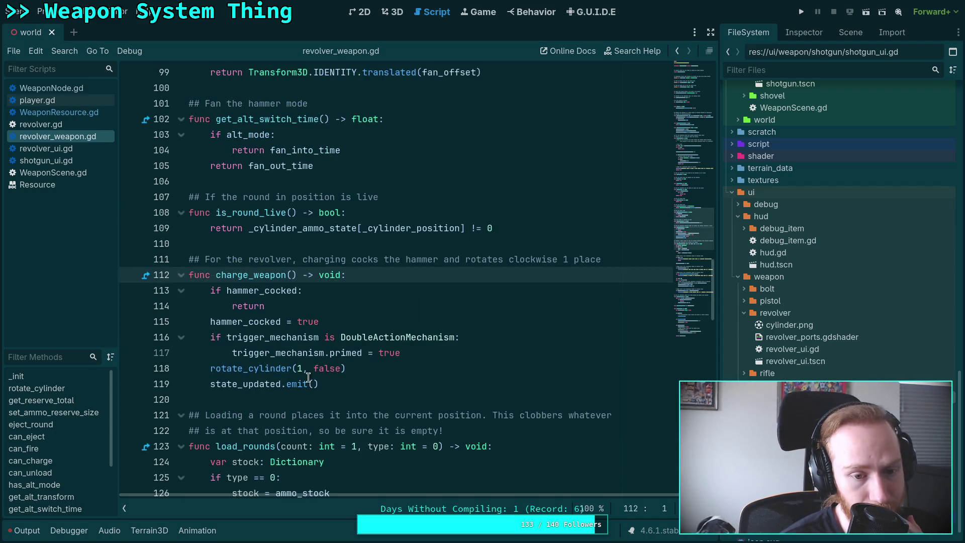
pyautogui.doubleClick(247, 384)
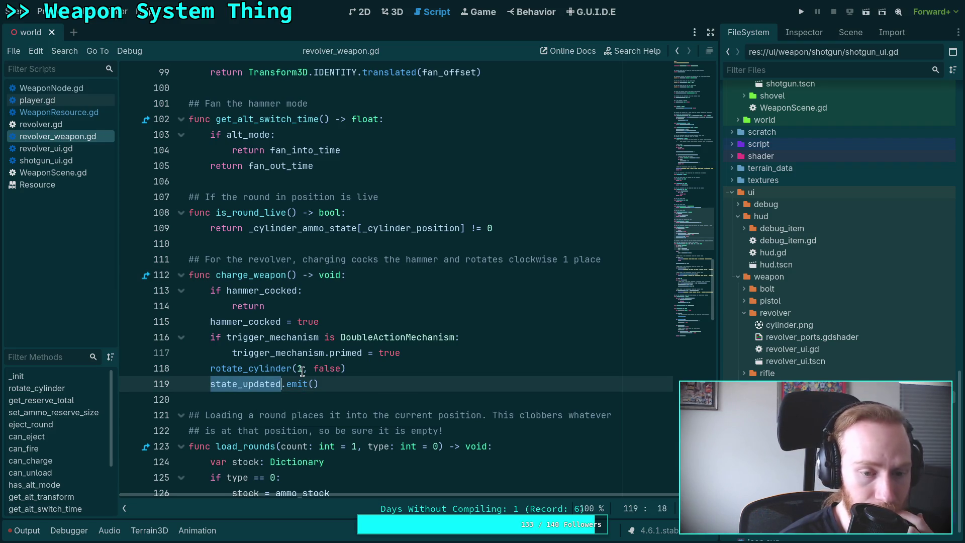
pyautogui.scroll(-2, 362, 365)
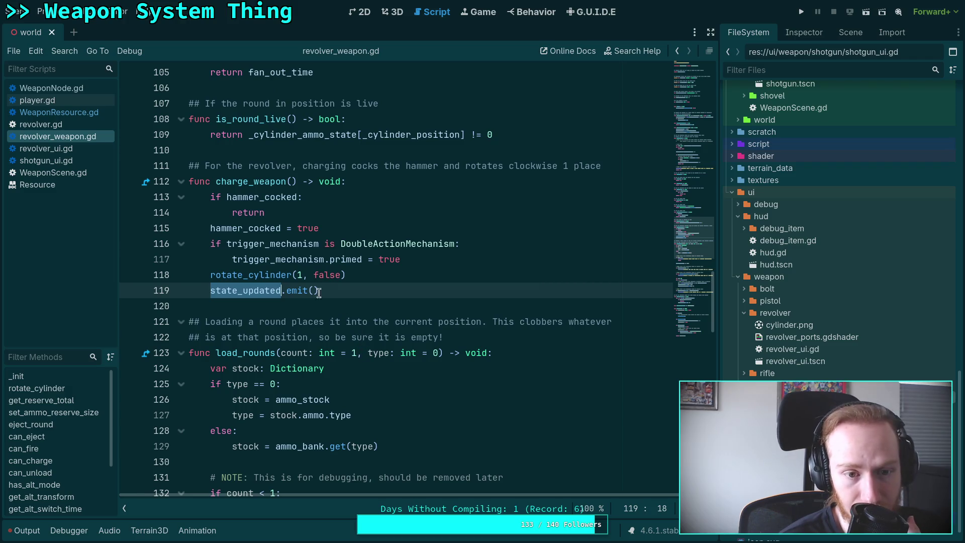
pyautogui.scroll(-16, 507, 311)
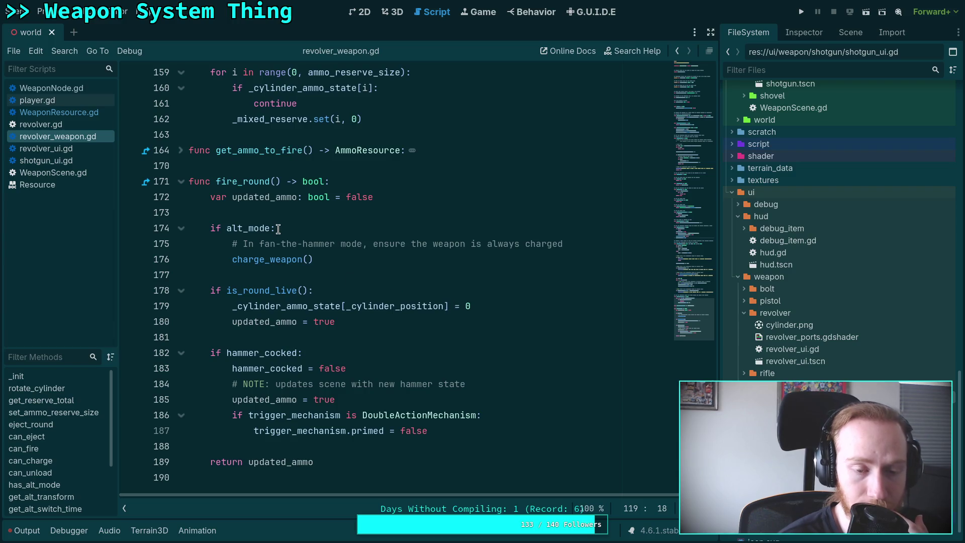
# Step: Add 'and not hammer_cocked' to the alt_mode check and 'updated_ammo = true' after charge_weapon
pyautogui.click(277, 228)
pyautogui.write('and n')
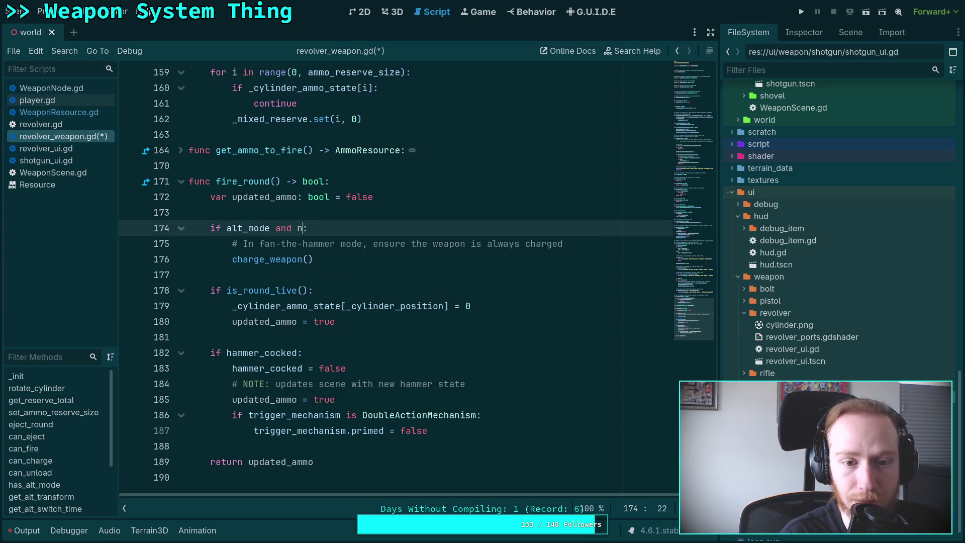
pyautogui.write('ot ham')
pyautogui.press('Return')
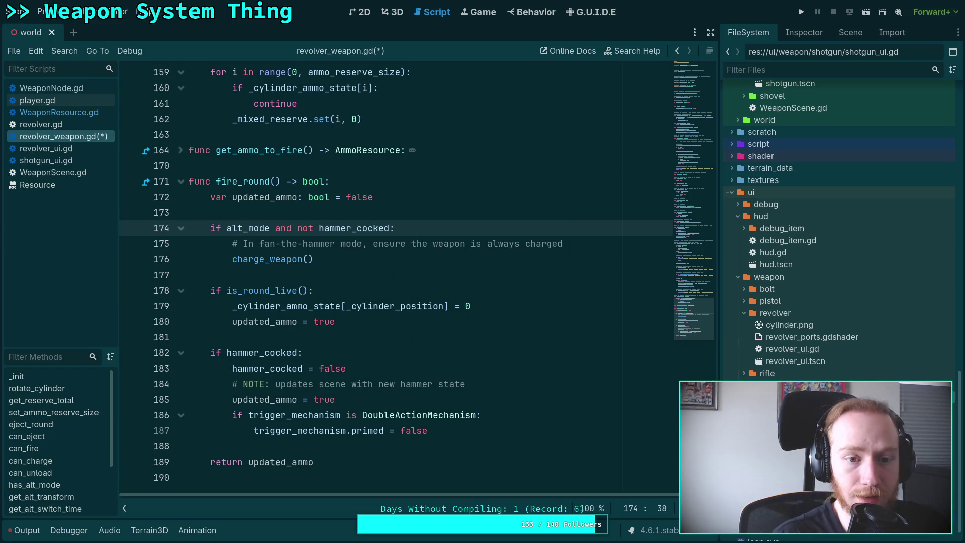
pyautogui.click(337, 258)
pyautogui.press('Return')
pyautogui.write('upd')
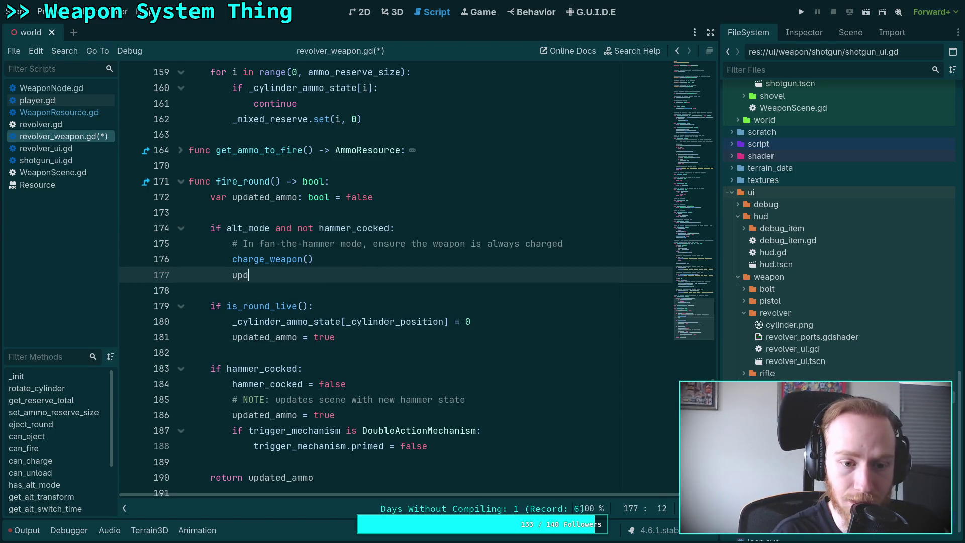
pyautogui.press('Return')
pyautogui.write('= true')
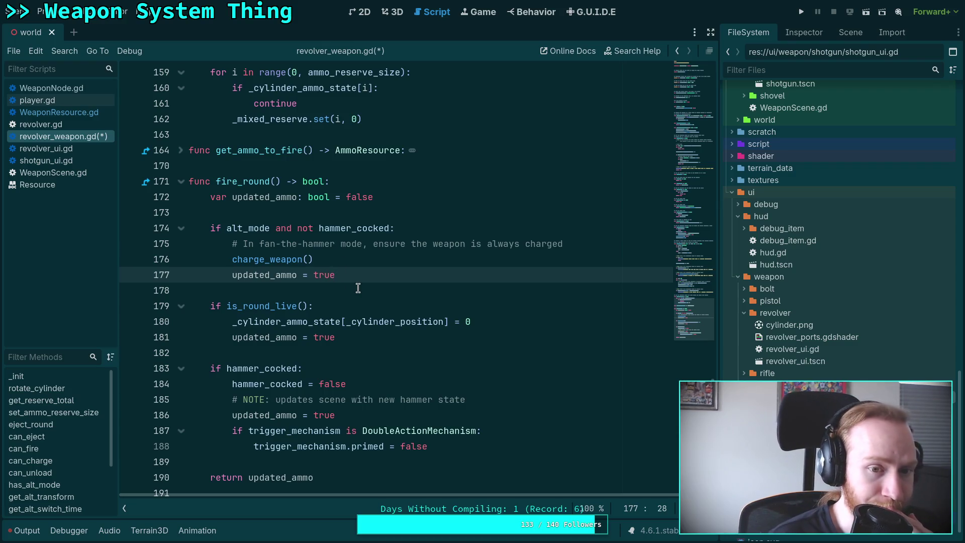
pyautogui.scroll(-1, 358, 287)
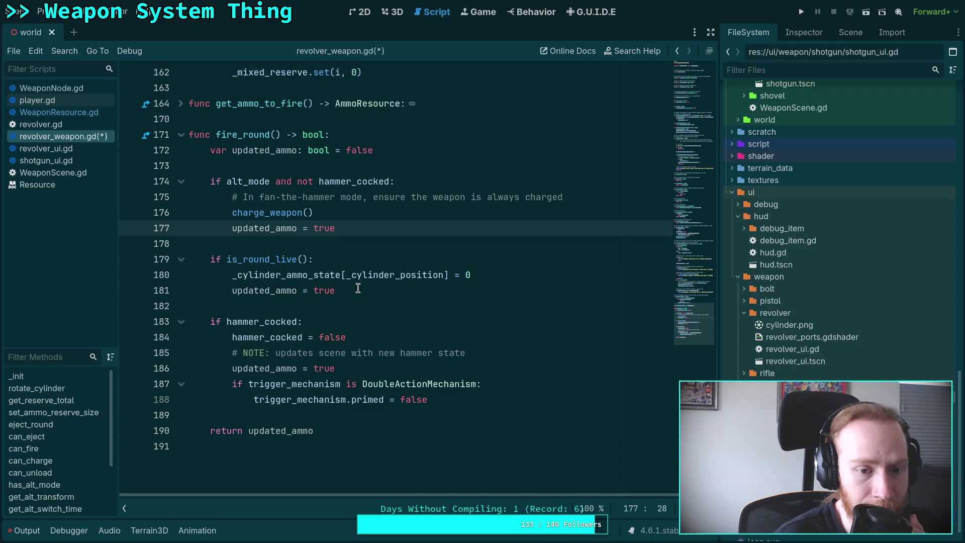
pyautogui.click(265, 323)
pyautogui.doubleClick(256, 337)
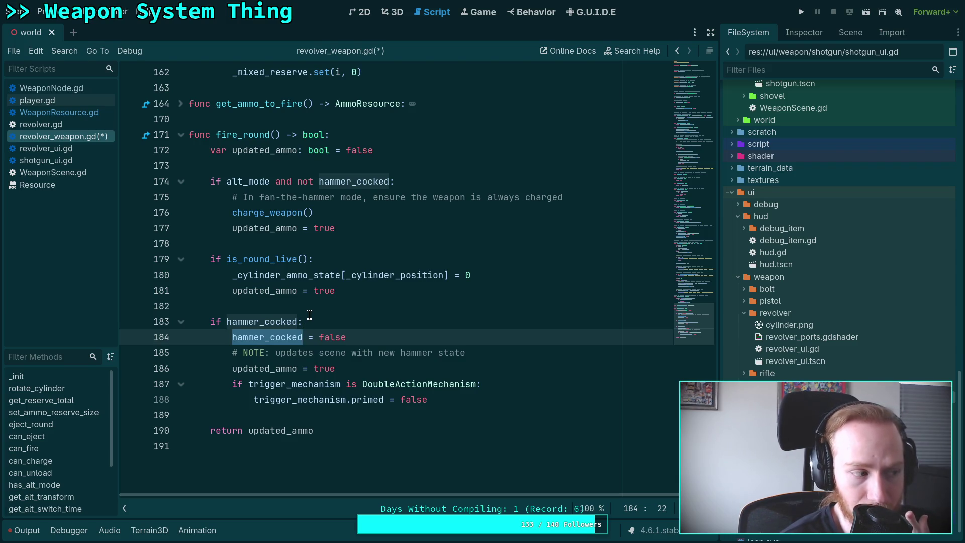
# Step: Revert those edits, removing the hammer_cocked condition and updated_ammo line, and save
pyautogui.scroll(1, 309, 314)
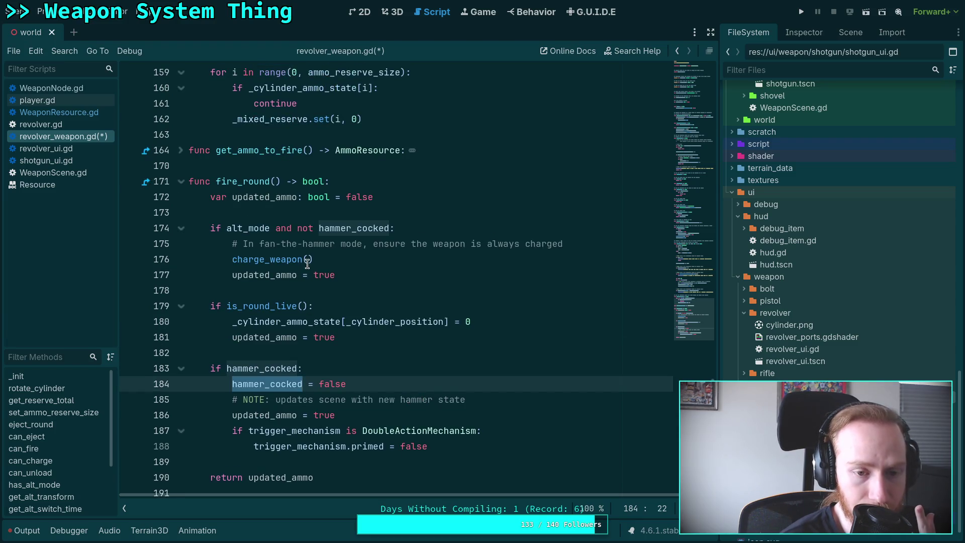
pyautogui.moveTo(276, 258)
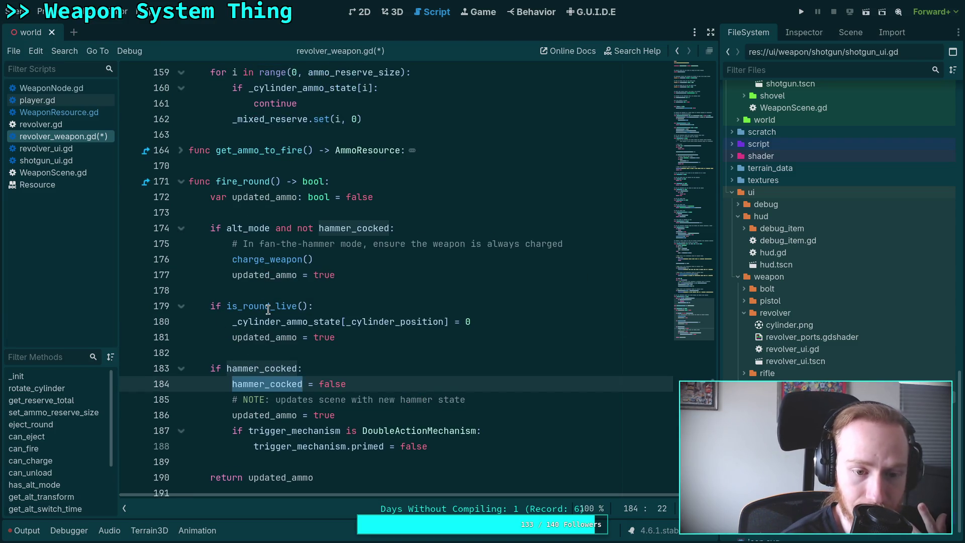
pyautogui.moveTo(268, 305)
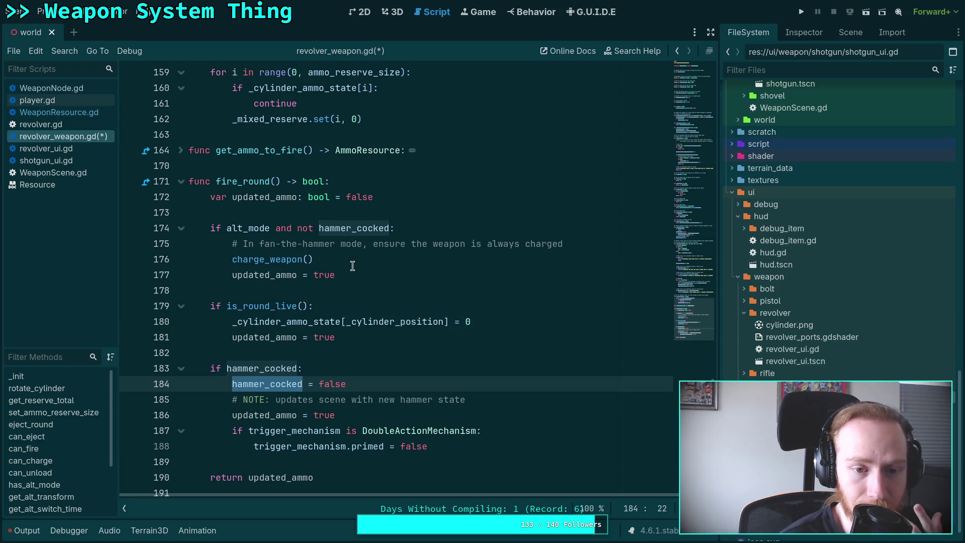
pyautogui.doubleClick(265, 261)
pyautogui.press('End')
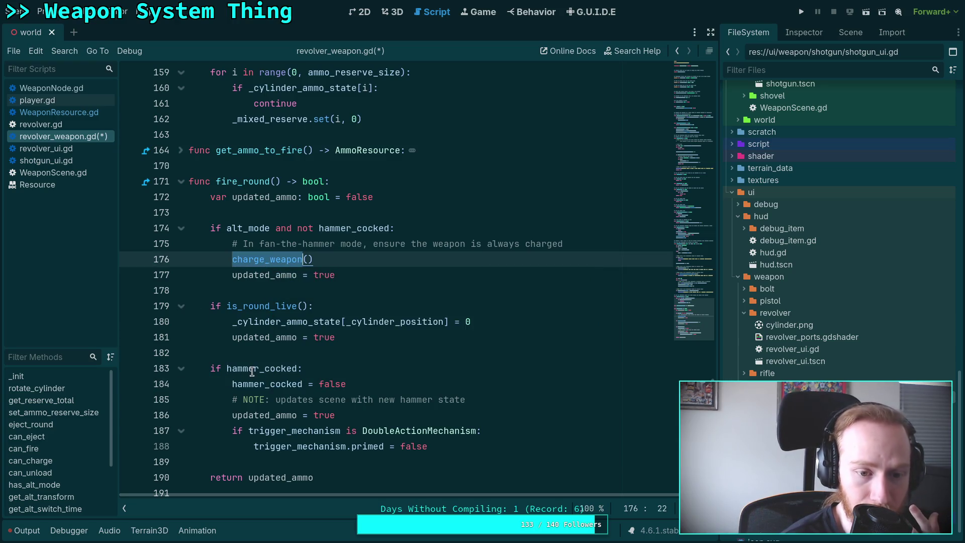
pyautogui.hotkey('shift', 'Down')
pyautogui.press('BackSpace')
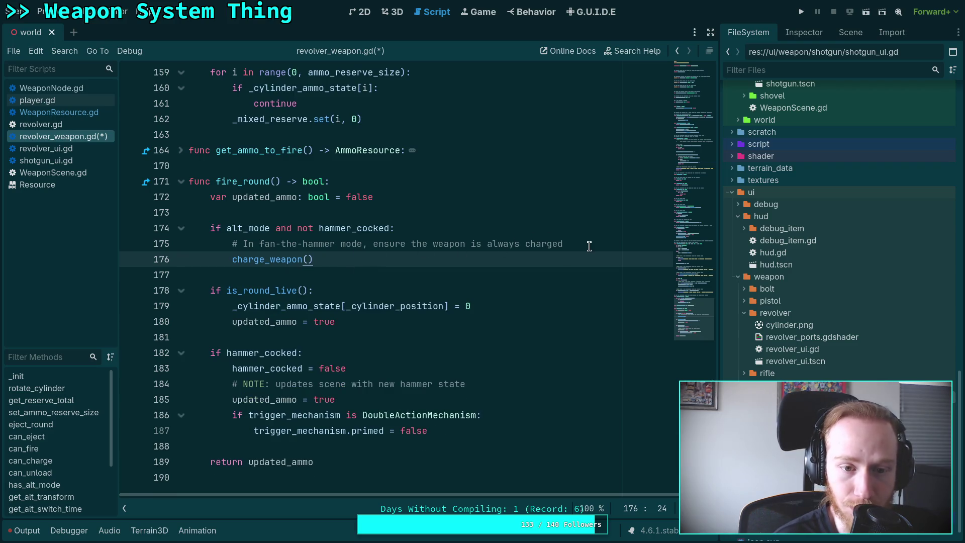
pyautogui.moveTo(390, 229); pyautogui.dragTo(283, 232)
pyautogui.press('BackSpace')
pyautogui.press('BackSpace')
pyautogui.press('BackSpace')
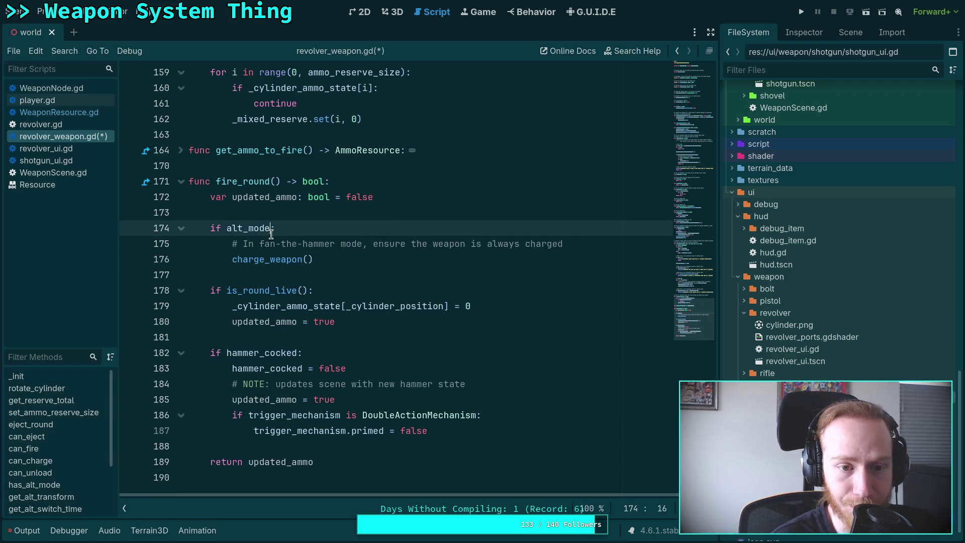
pyautogui.click(413, 259)
pyautogui.hotkey('ctrl', 's')
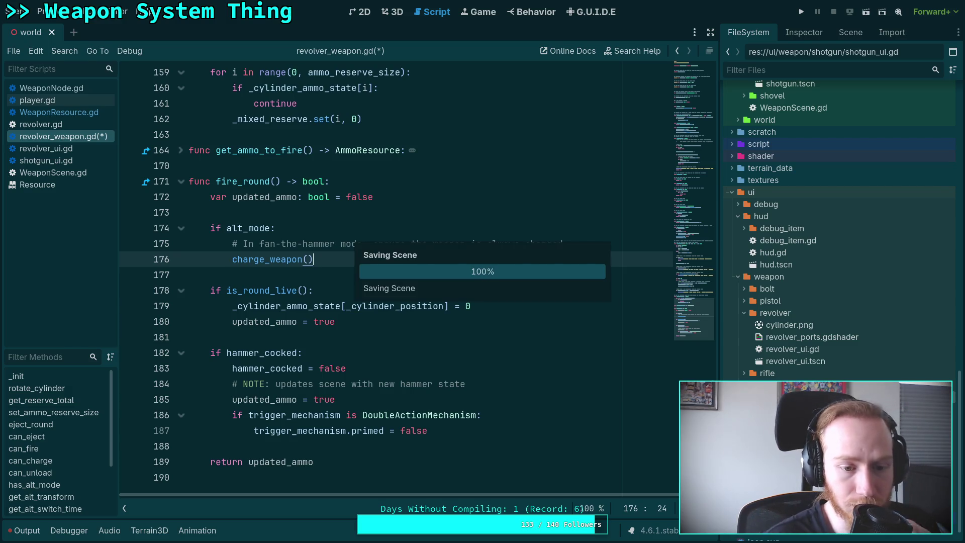
# Step: Delete the '# NOTE: updates scene with new hammer state' line and save revolver_weapon.gd
pyautogui.click(290, 356)
pyautogui.click(276, 394)
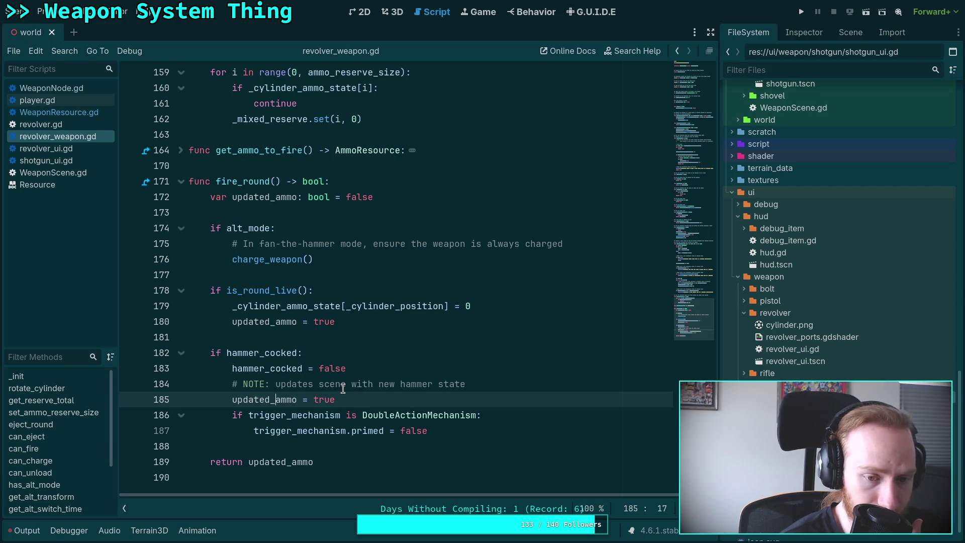
pyautogui.click(343, 386)
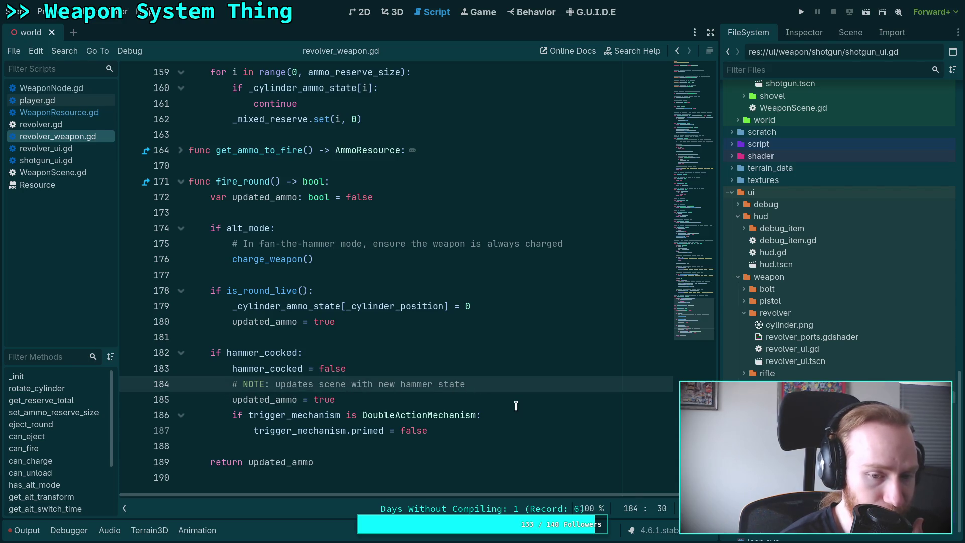
pyautogui.moveTo(491, 383); pyautogui.dragTo(491, 368)
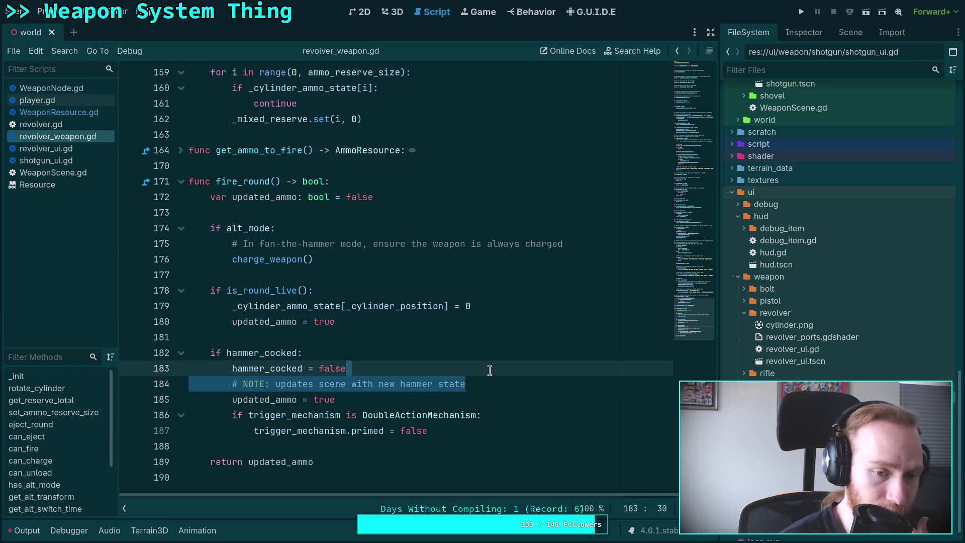
pyautogui.press('BackSpace')
pyautogui.hotkey('ctrl', 's')
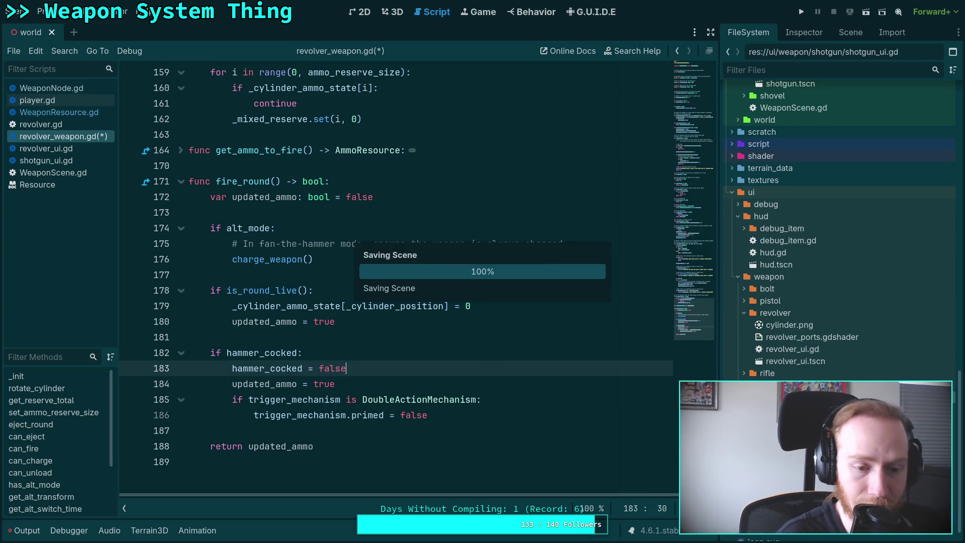
# Step: Check WeaponResource.gd's fire_round, then switch to WeaponNode.gd
pyautogui.scroll(2, 364, 382)
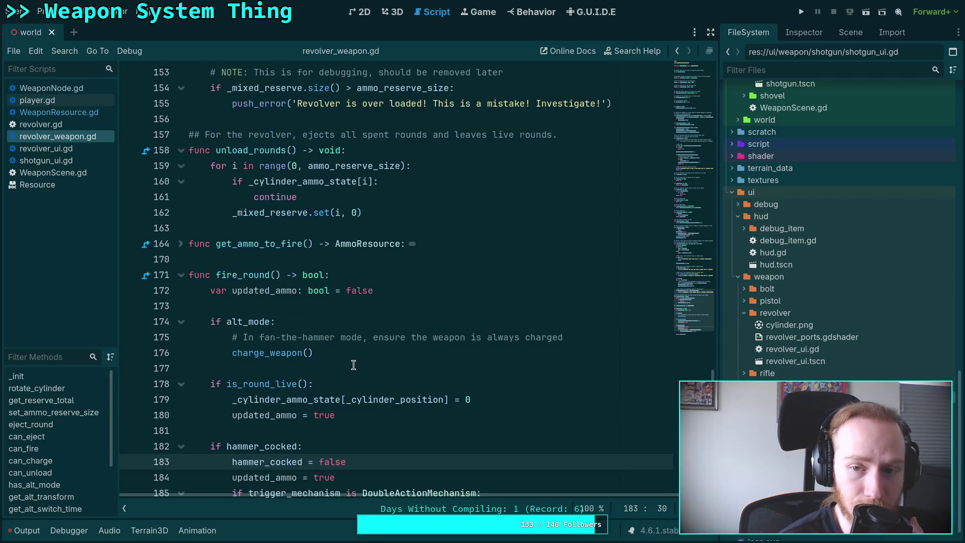
pyautogui.click(70, 112)
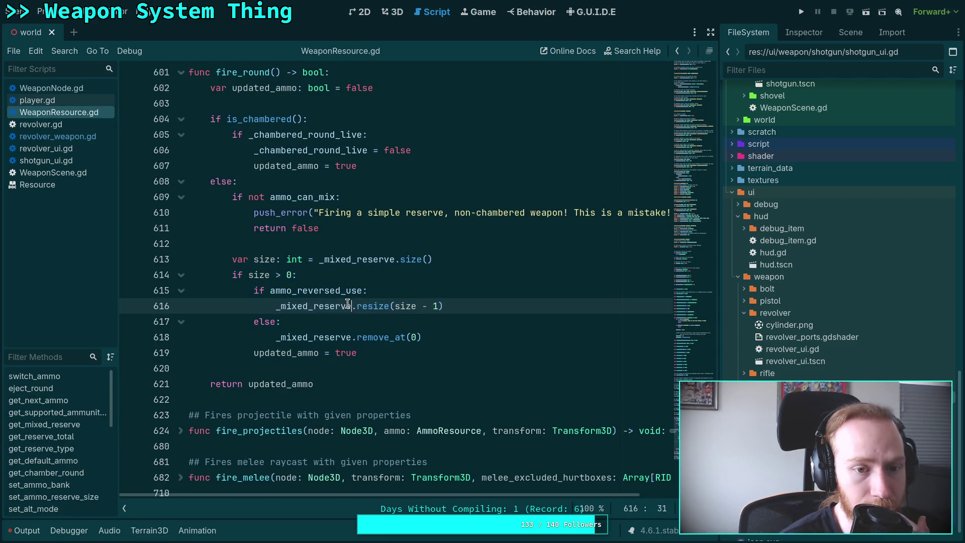
pyautogui.click(76, 89)
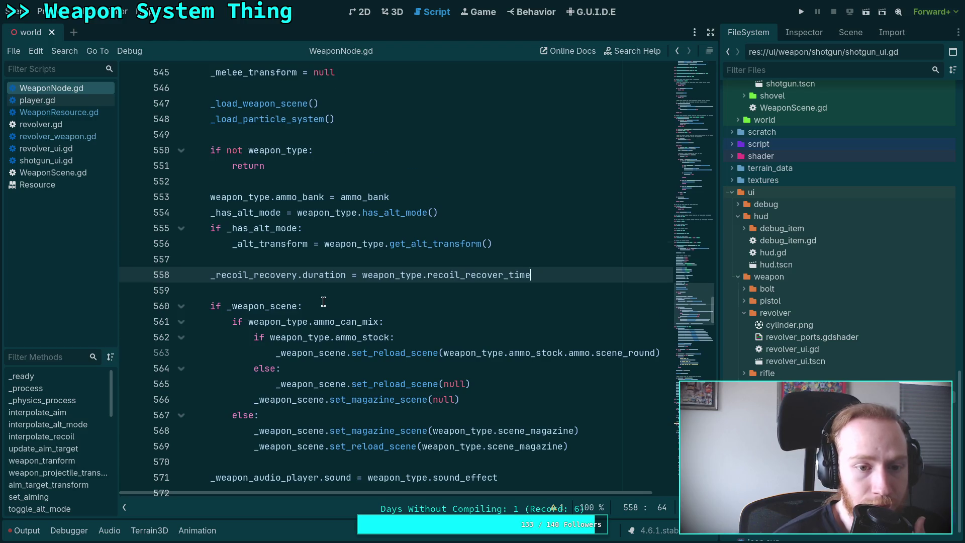
pyautogui.scroll(-5, 324, 302)
pyautogui.scroll(13, 303, 380)
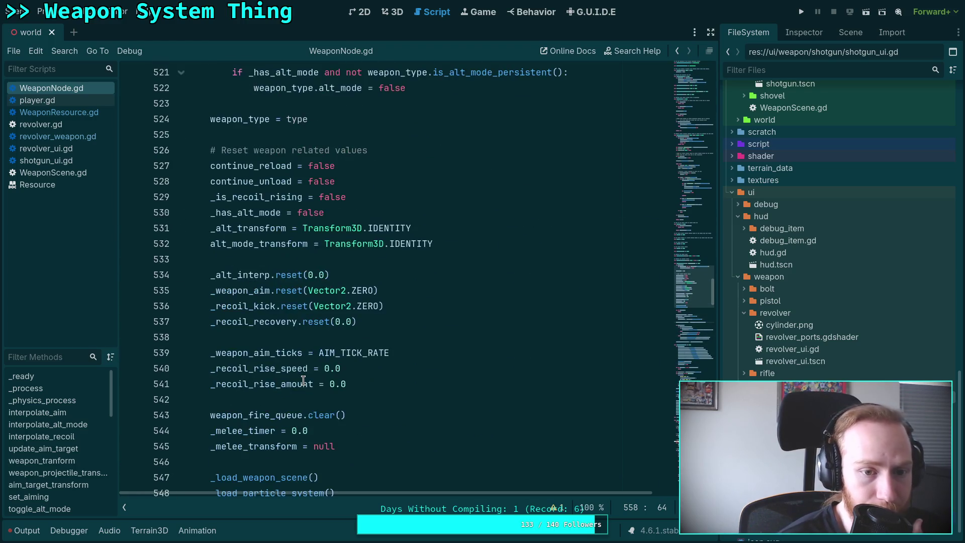
# Step: Scroll WeaponNode.gd down to on_weapon_fire, where weapon_type.fire_round() is stored in updated
pyautogui.scroll(5, 303, 381)
pyautogui.scroll(-4, 301, 376)
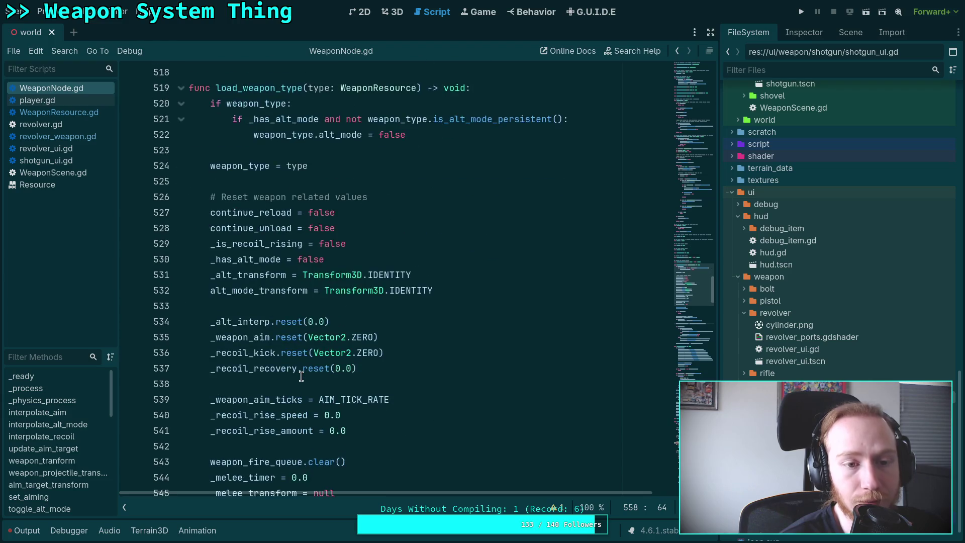
pyautogui.scroll(-10, 301, 377)
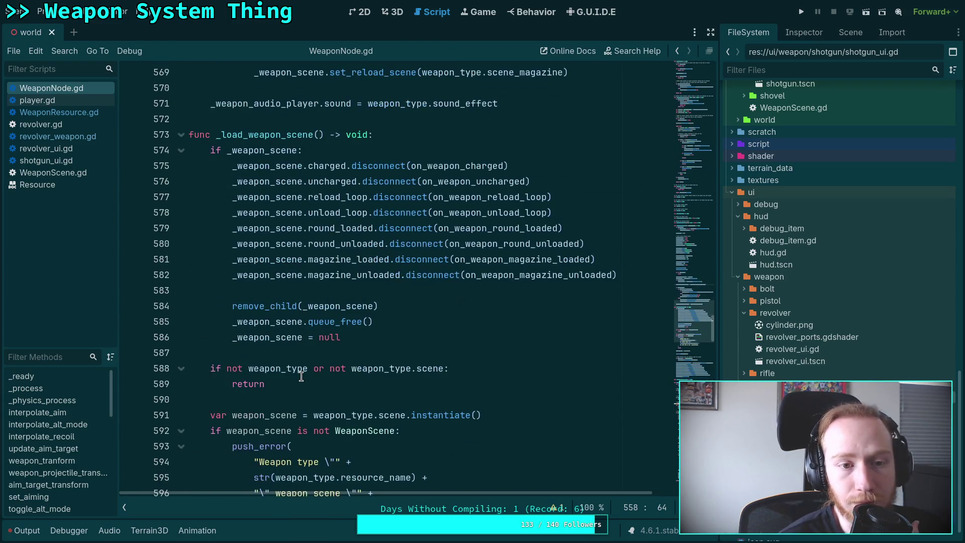
pyautogui.scroll(-8, 301, 377)
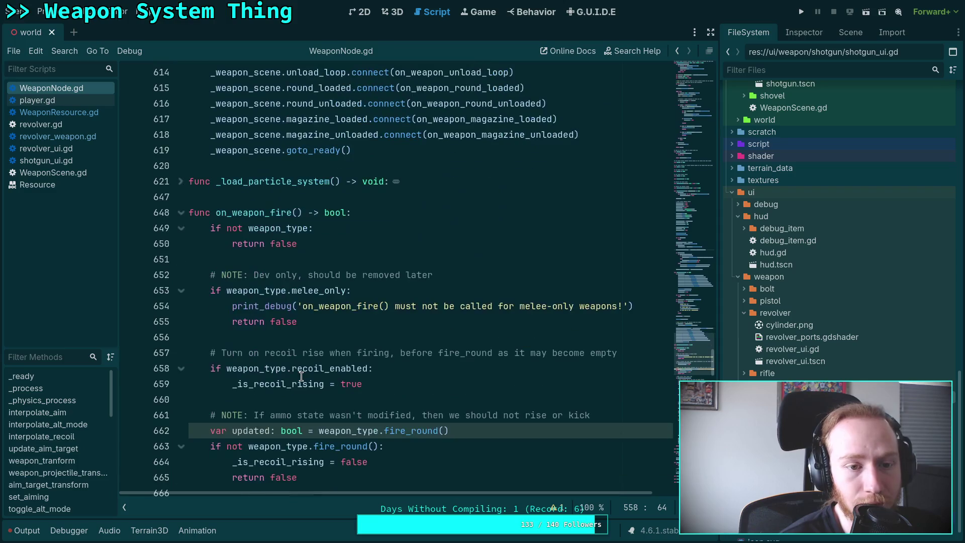
pyautogui.scroll(-1, 300, 376)
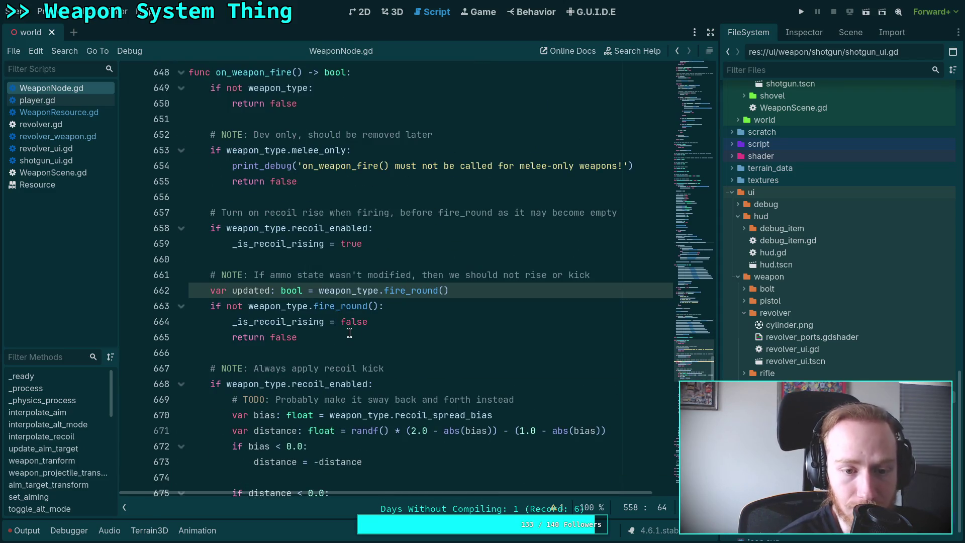
pyautogui.scroll(-4, 362, 334)
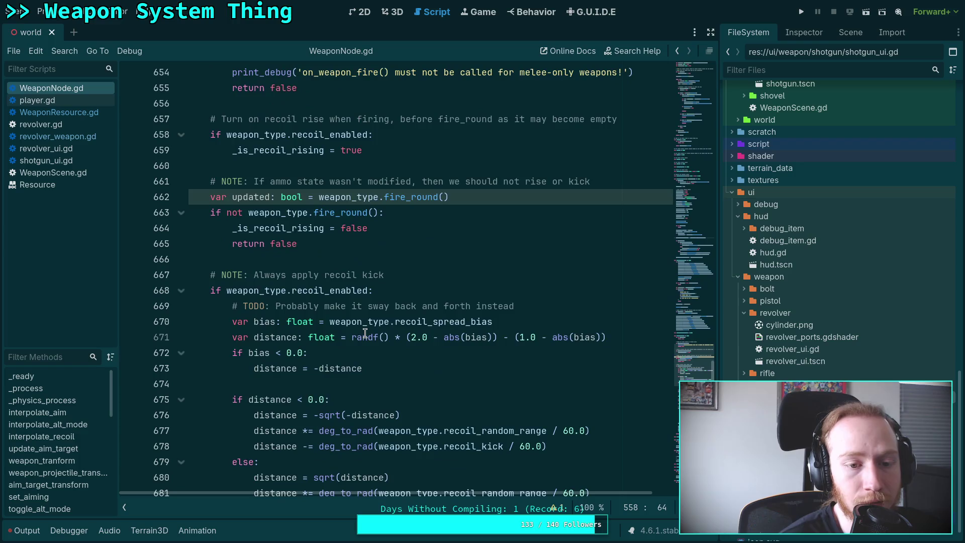
pyautogui.scroll(-3, 365, 333)
pyautogui.scroll(4, 365, 333)
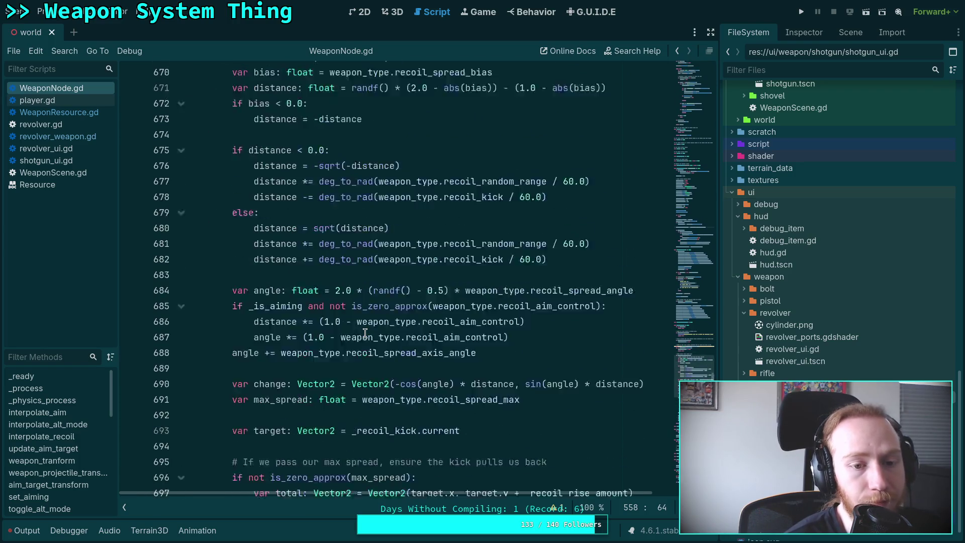
pyautogui.scroll(5, 364, 333)
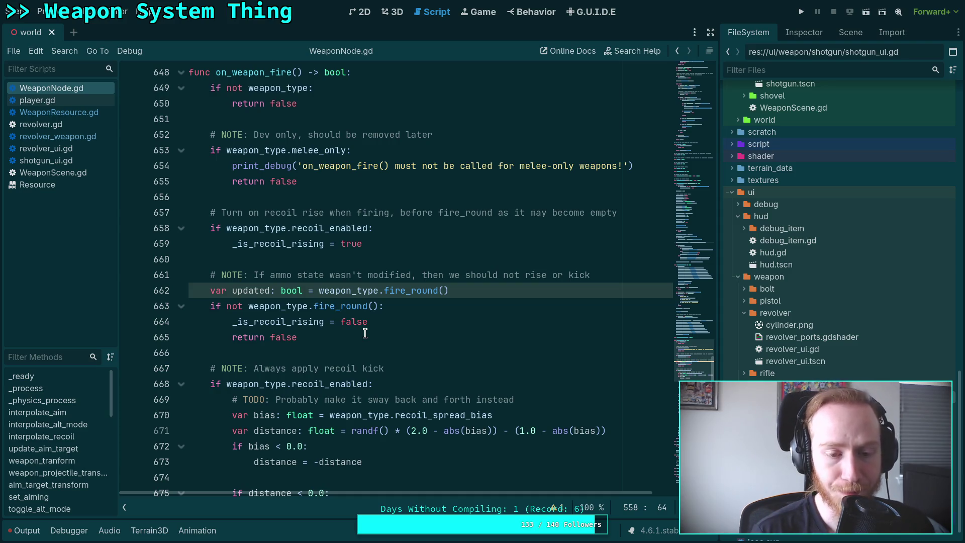
# Step: Delete the unmodified-ammo NOTE comment and if-not-fire_round early-return block, adding a new line
pyautogui.click(374, 332)
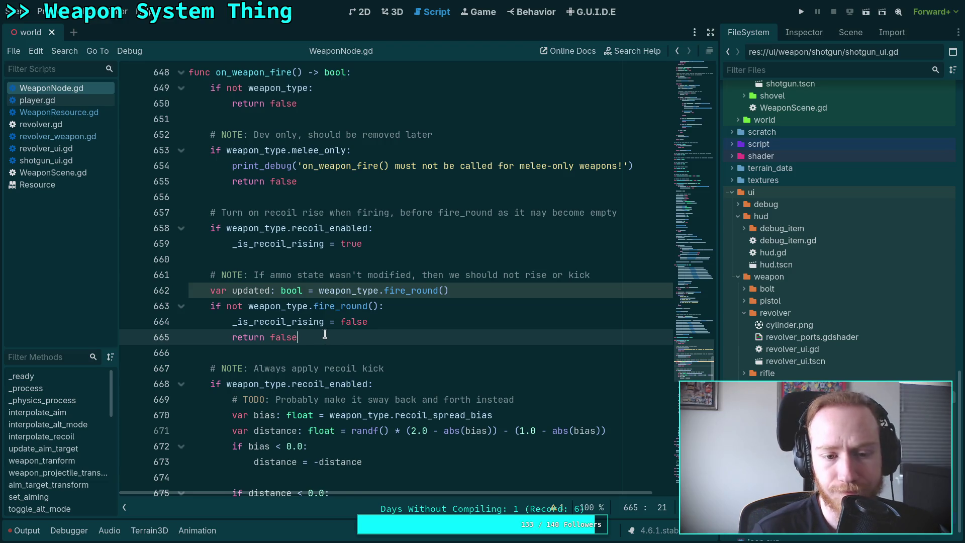
pyautogui.moveTo(325, 334); pyautogui.dragTo(127, 308)
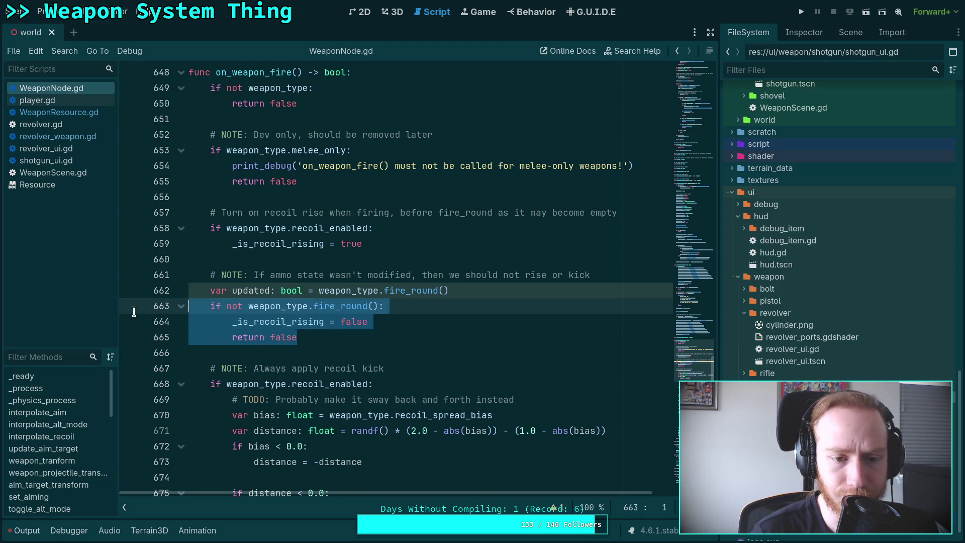
pyautogui.click(617, 275)
pyautogui.moveTo(617, 275); pyautogui.dragTo(612, 263)
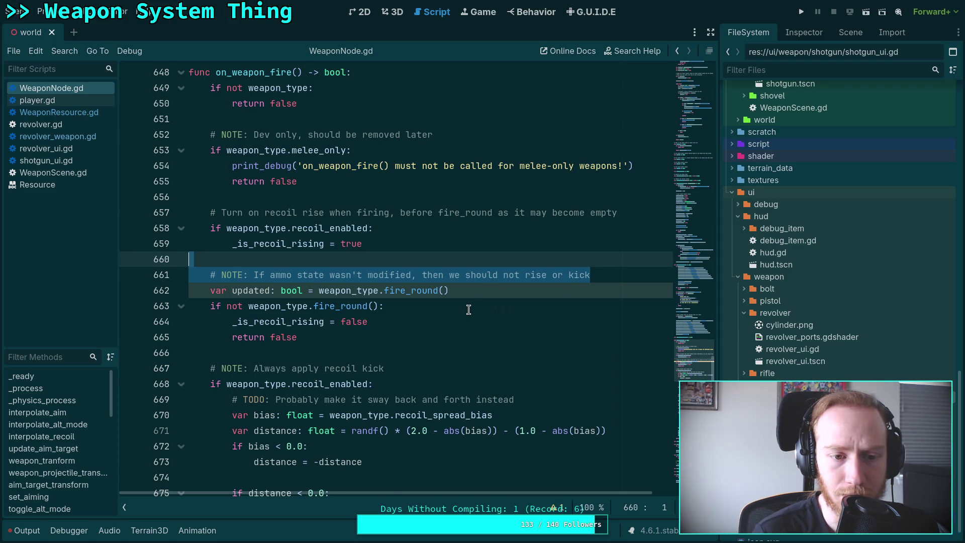
pyautogui.press('BackSpace')
pyautogui.click(452, 310)
pyautogui.moveTo(452, 322); pyautogui.dragTo(532, 278)
pyautogui.press('BackSpace')
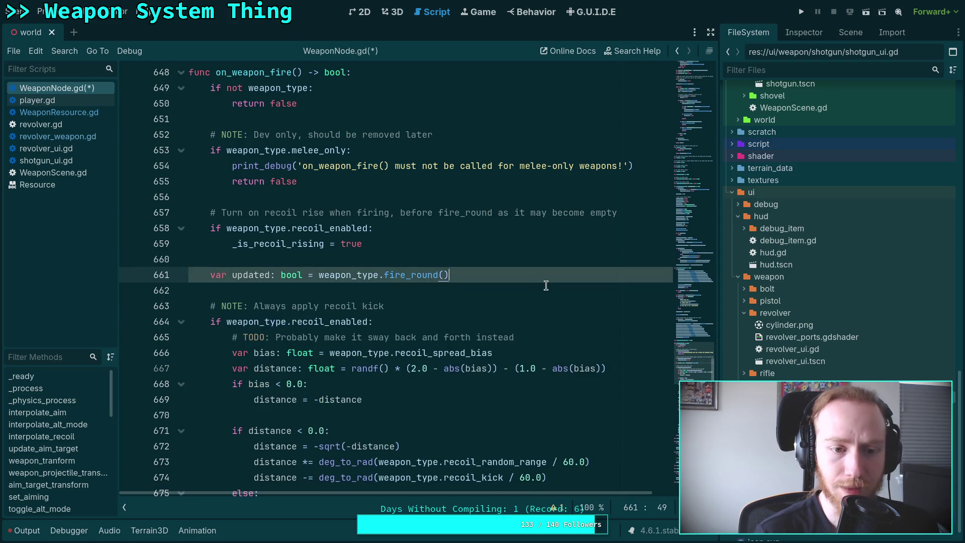
pyautogui.press('Return')
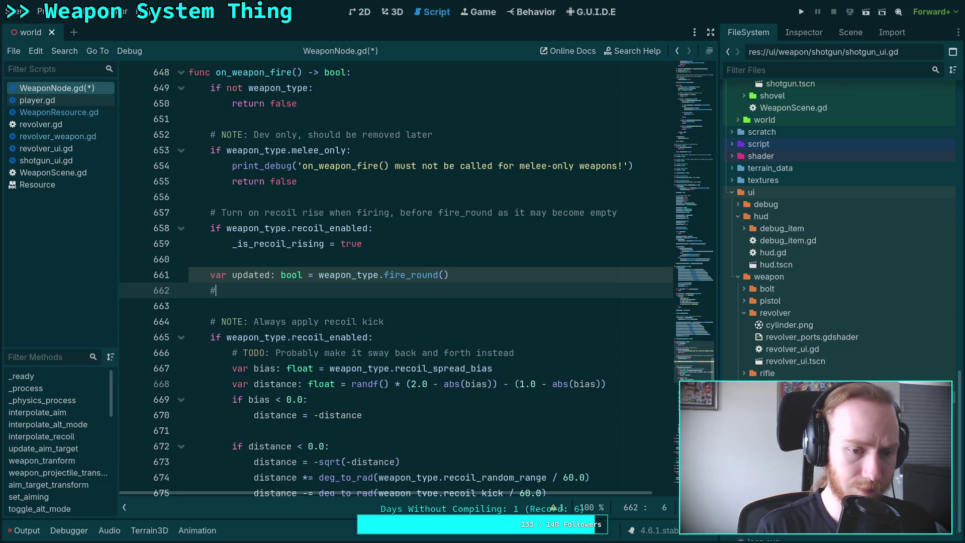
# Step: Write the first TODO line: change the recoil system to be impulse based, citing the method's result
pyautogui.write('NOTE:')
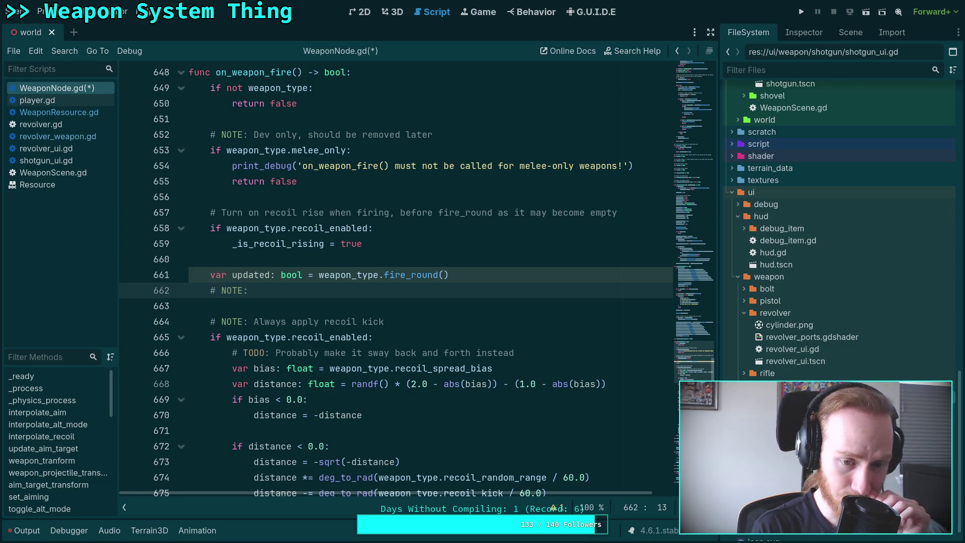
pyautogui.press('BackSpace')
pyautogui.press('BackSpace')
pyautogui.press('BackSpace')
pyautogui.write('OT')
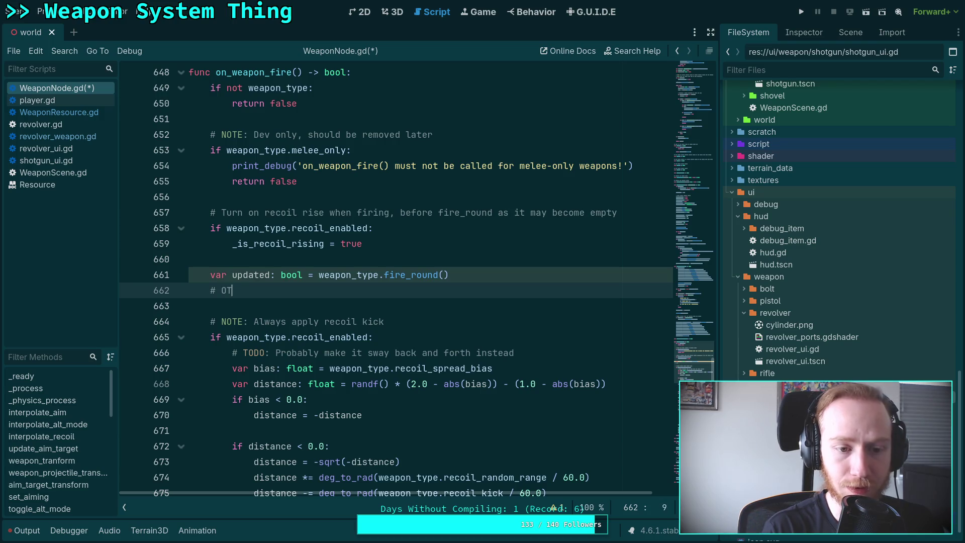
pyautogui.press('BackSpace')
pyautogui.press('BackSpace')
pyautogui.write('TODO: ch')
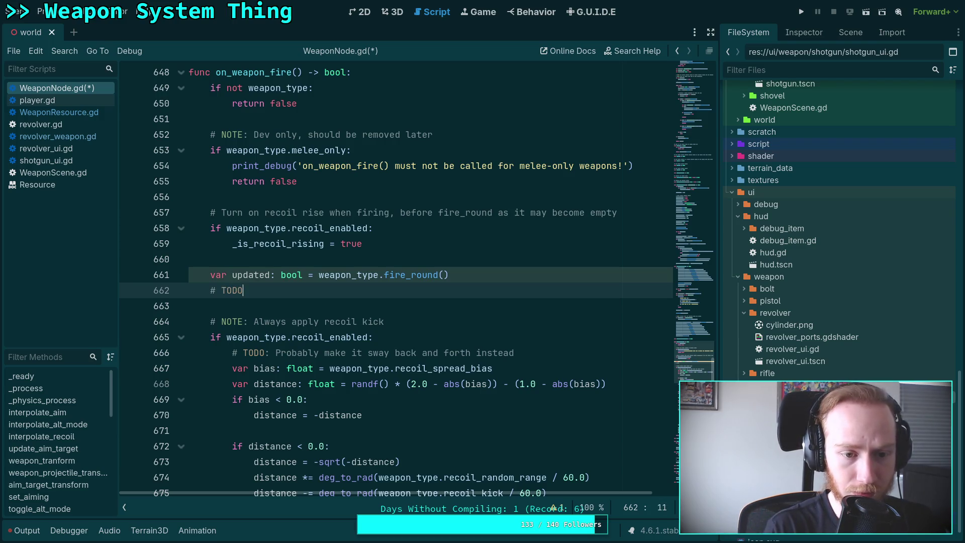
pyautogui.write('ange ')
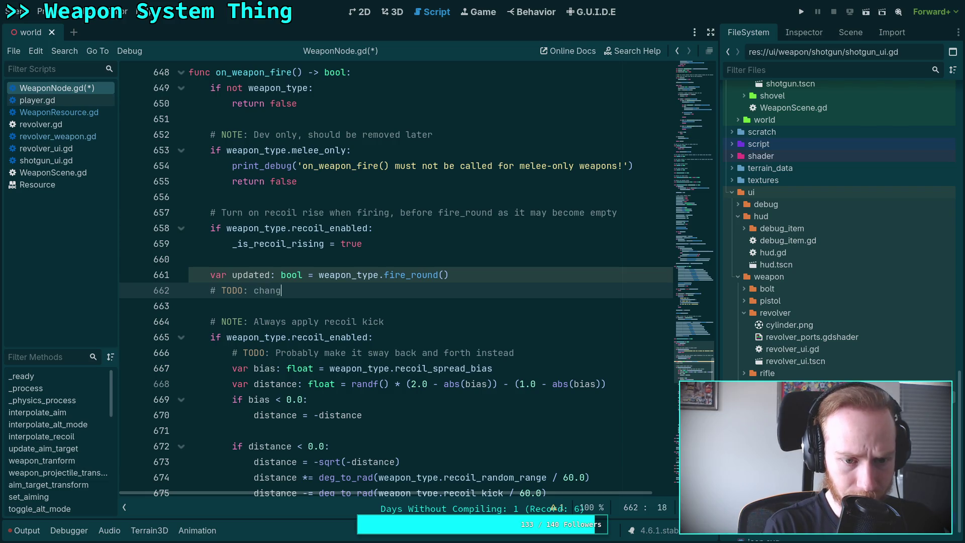
pyautogui.write('recoil syst')
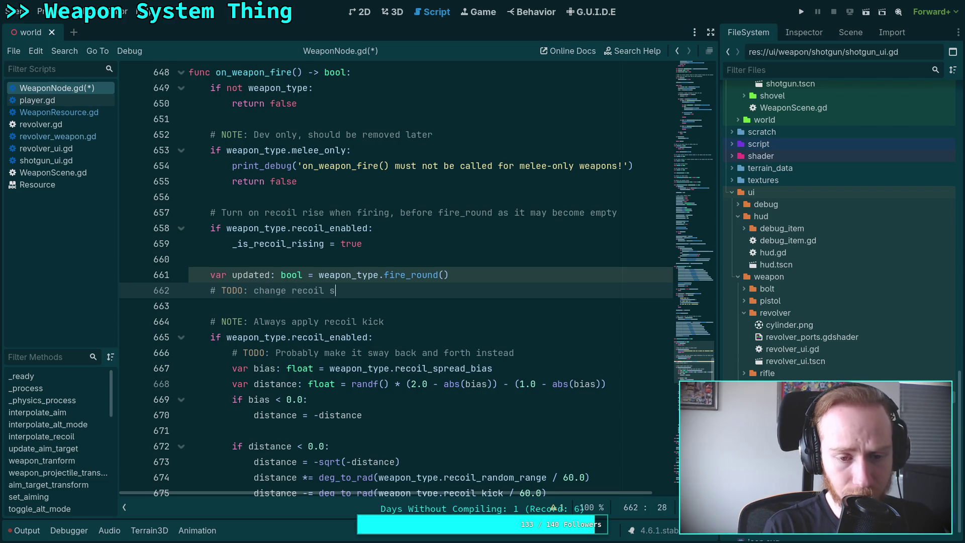
pyautogui.write('em to be impl')
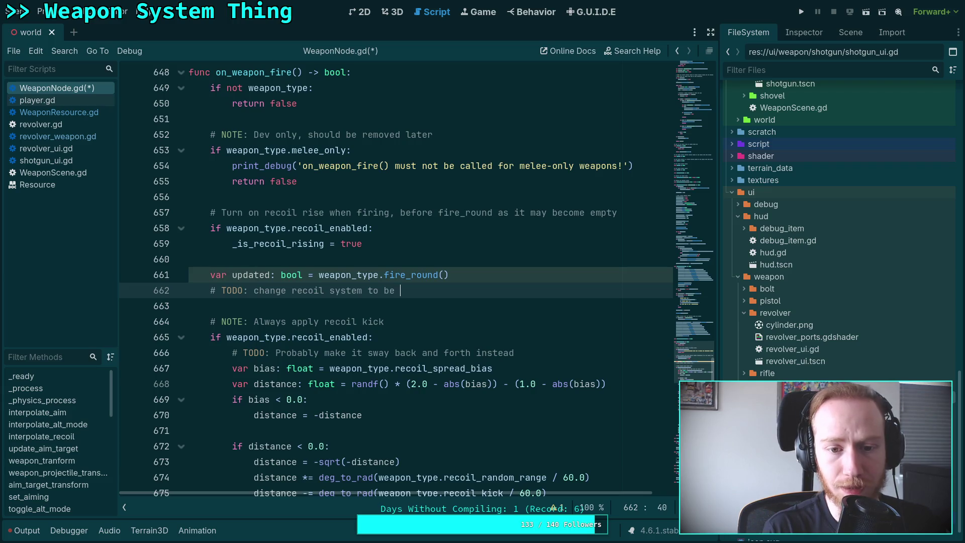
pyautogui.press('BackSpace')
pyautogui.write('ulse ')
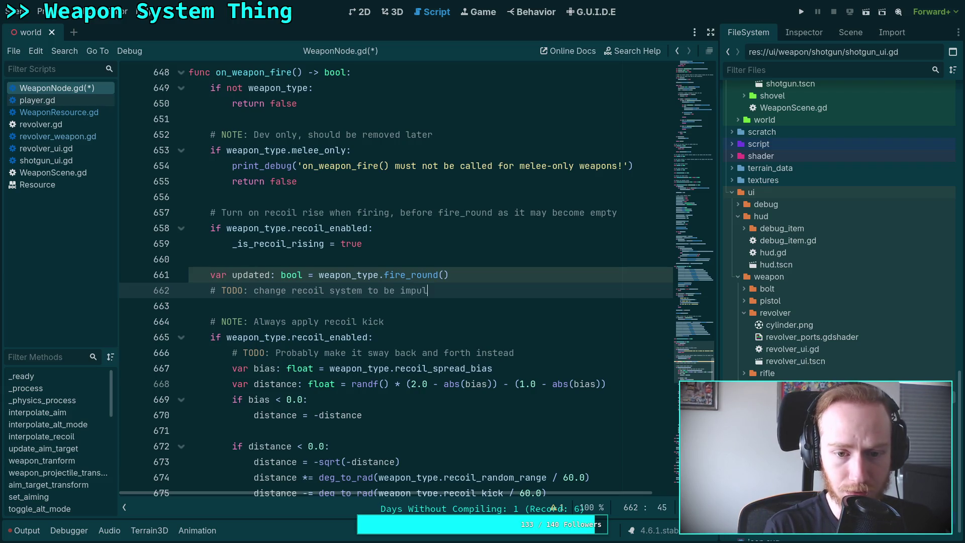
pyautogui.write('based. ')
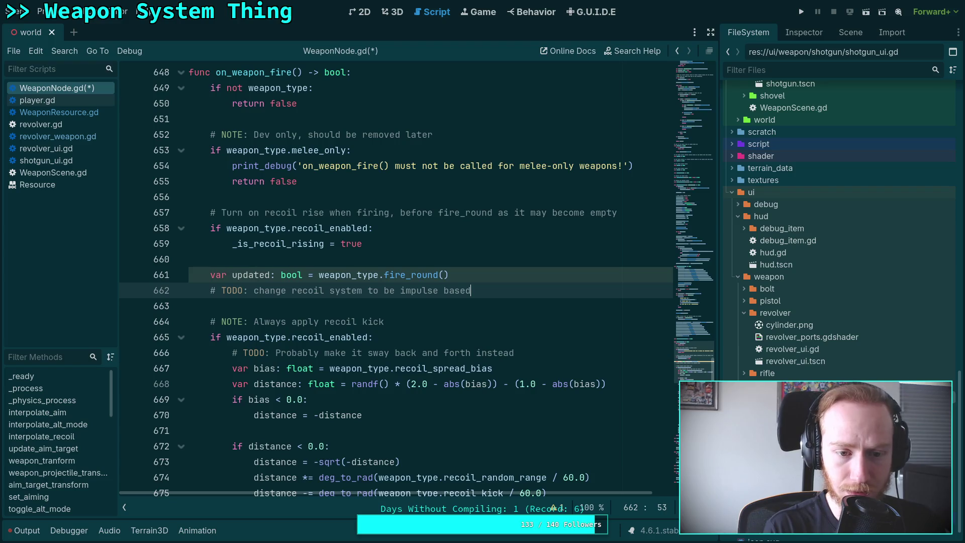
pyautogui.write('The round "')
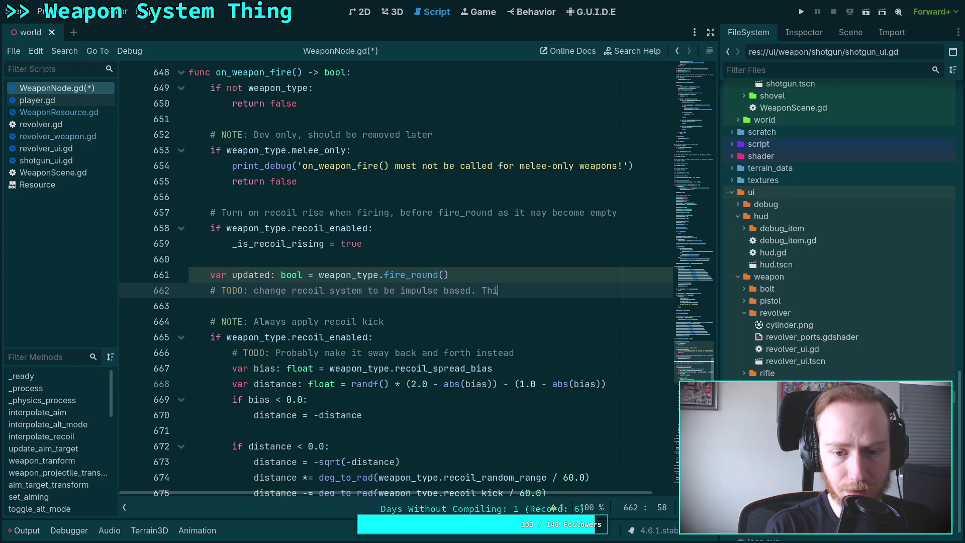
pyautogui.write('firing')
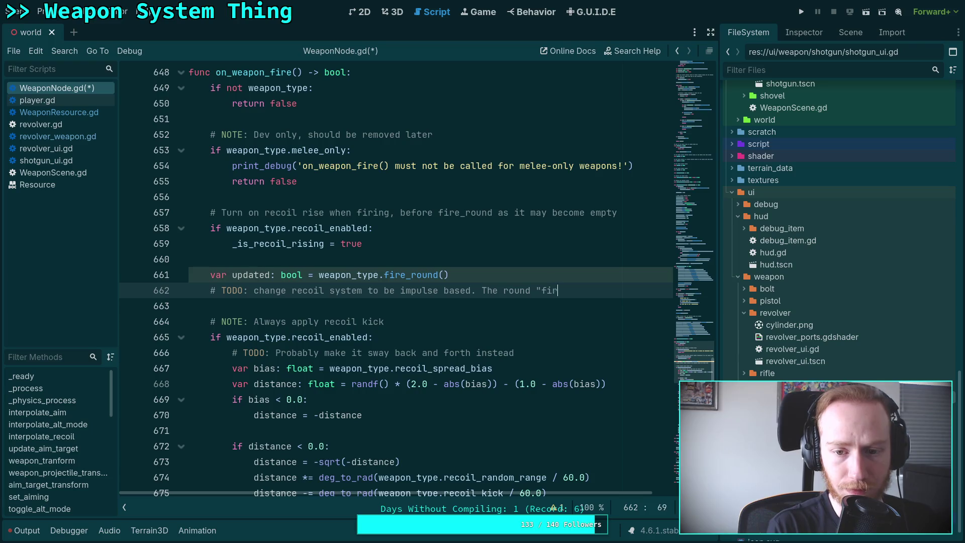
pyautogui.press('BackSpace')
pyautogui.press('BackSpace')
pyautogui.press('BackSpace')
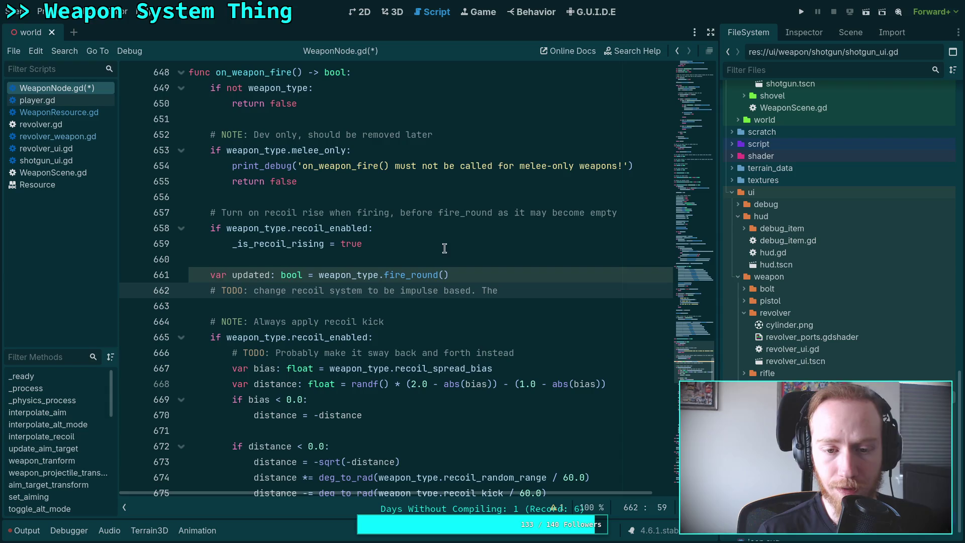
pyautogui.moveTo(416, 273)
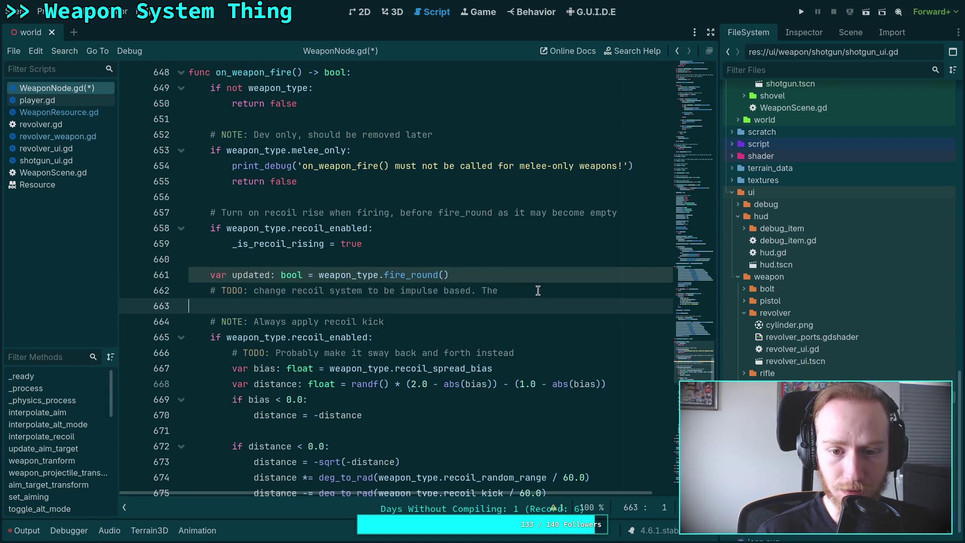
pyautogui.write('reso')
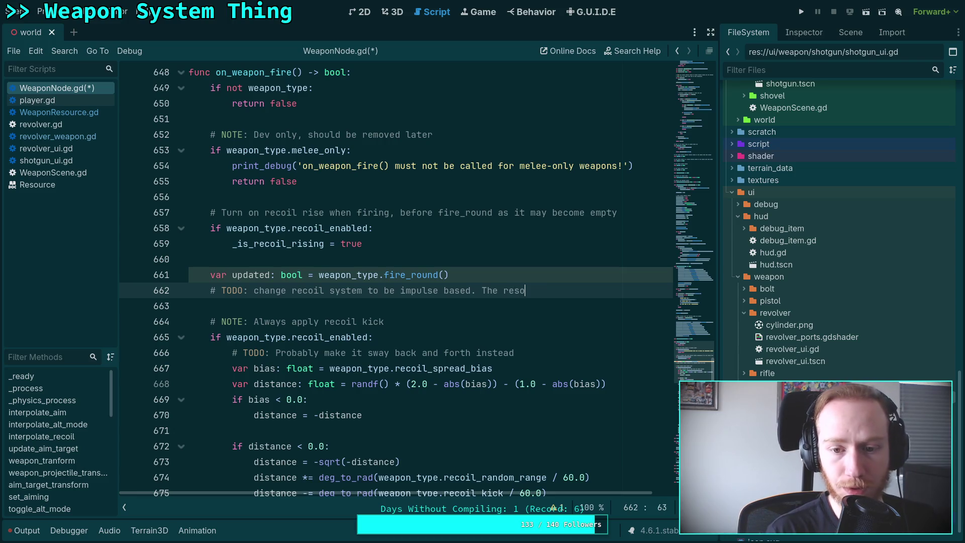
pyautogui.press('BackSpace')
pyautogui.write('ult')
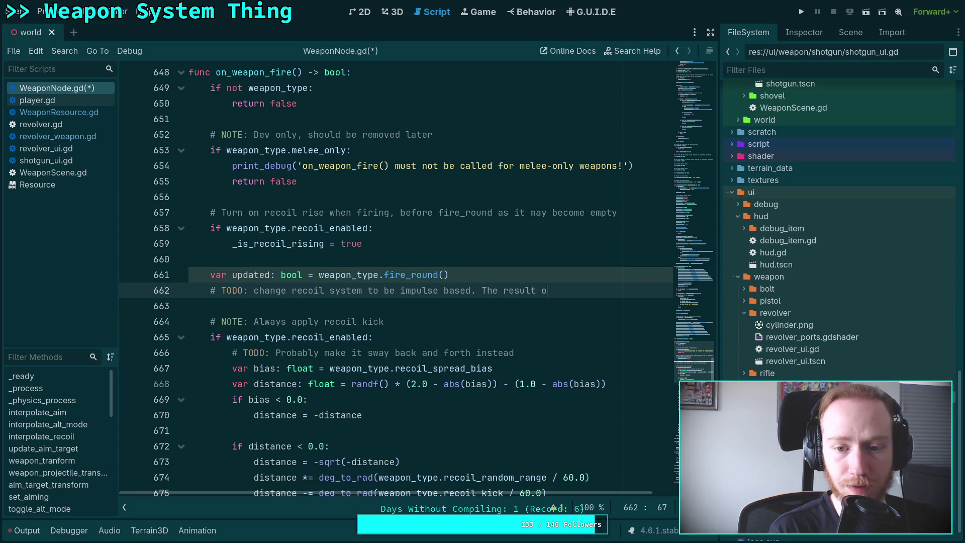
pyautogui.write('his meat')
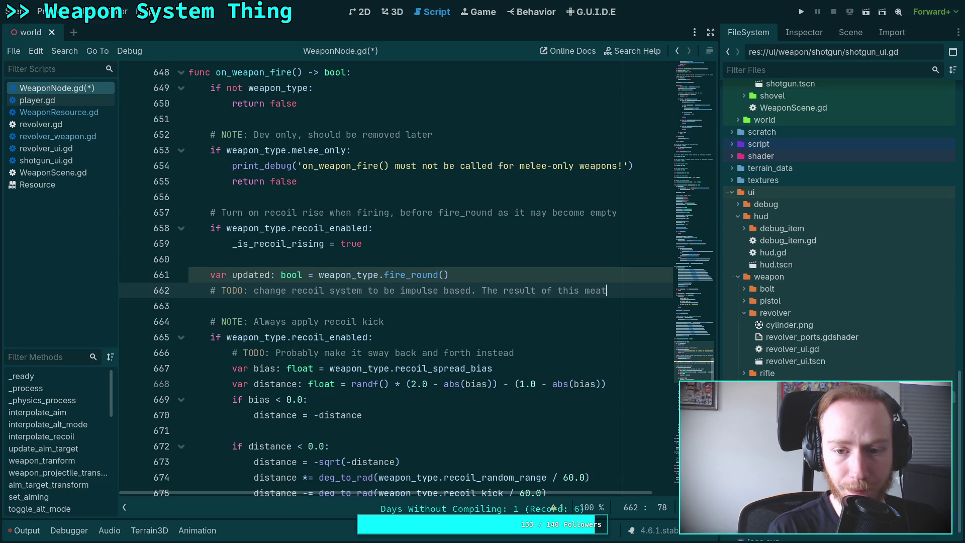
pyautogui.write('thod')
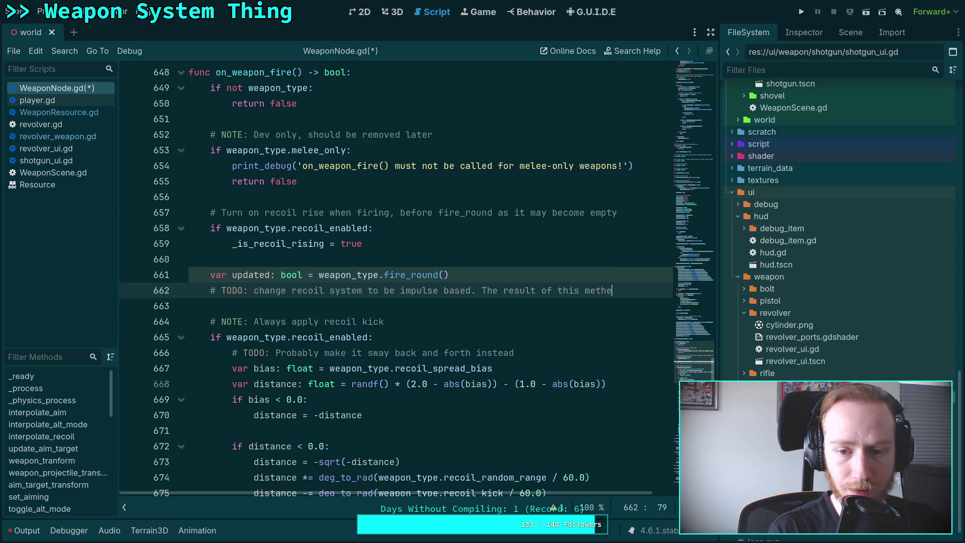
# Step: Continue the TODO on a second comment line: 'should have no impact on recoil'
pyautogui.press('Return')
pyautogui.write('#')
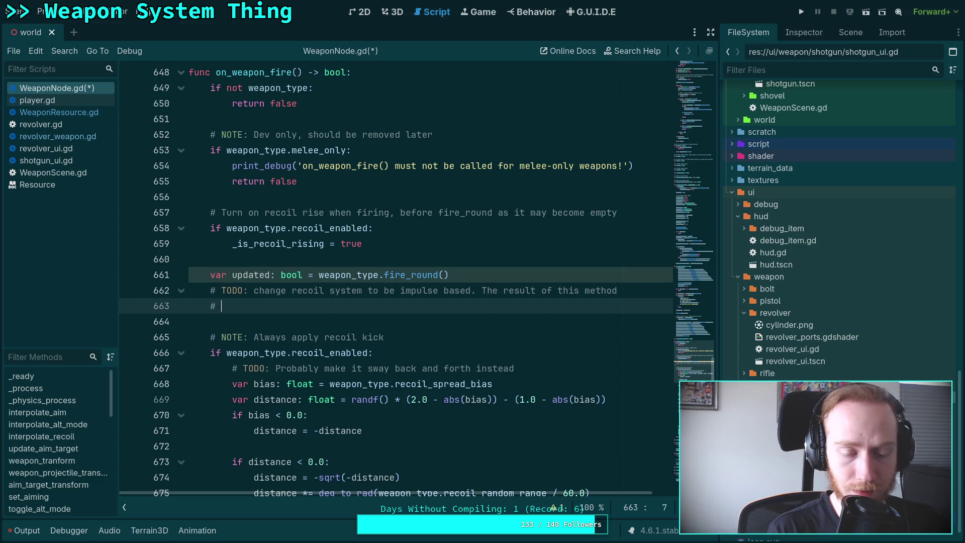
pyautogui.write('       should have no impoc')
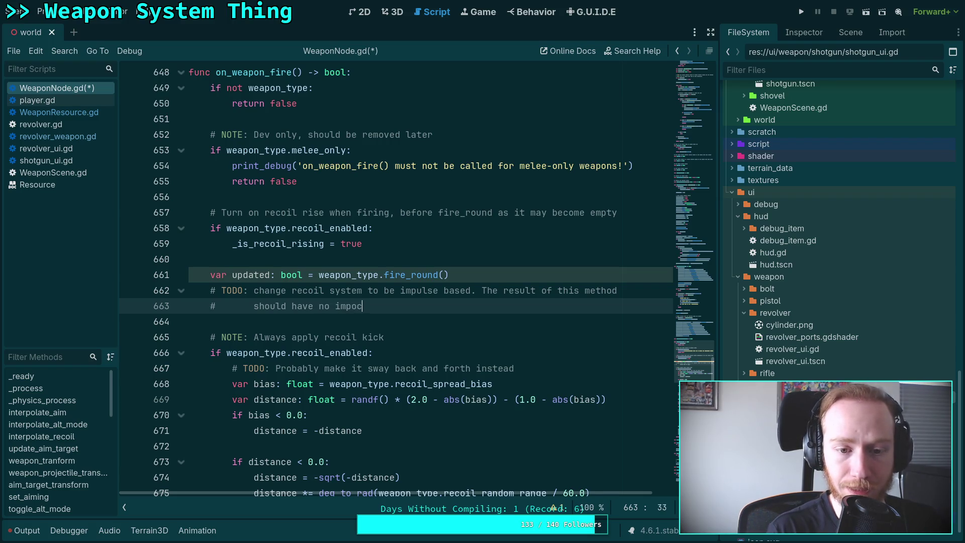
pyautogui.press('BackSpace')
pyautogui.press('BackSpace')
pyautogui.write('act on recail')
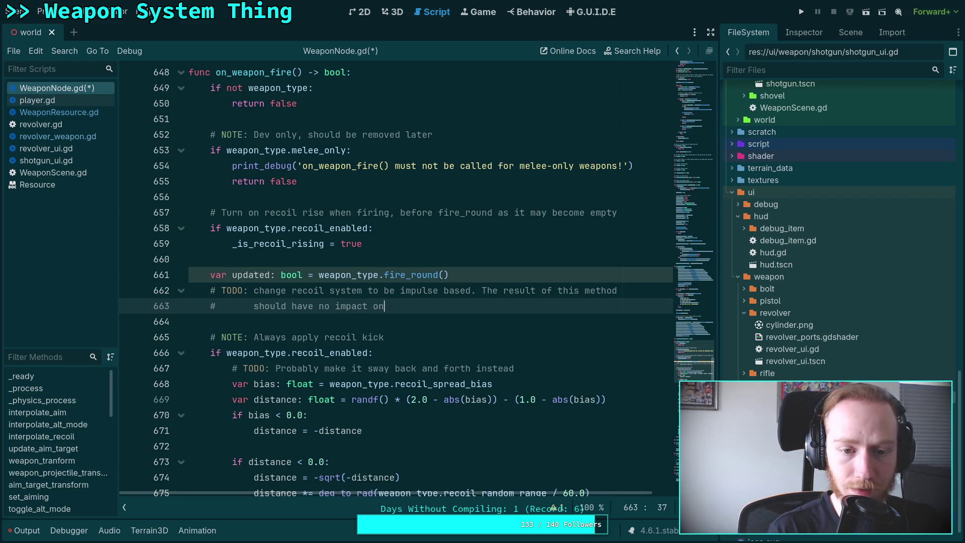
pyautogui.press('BackSpace')
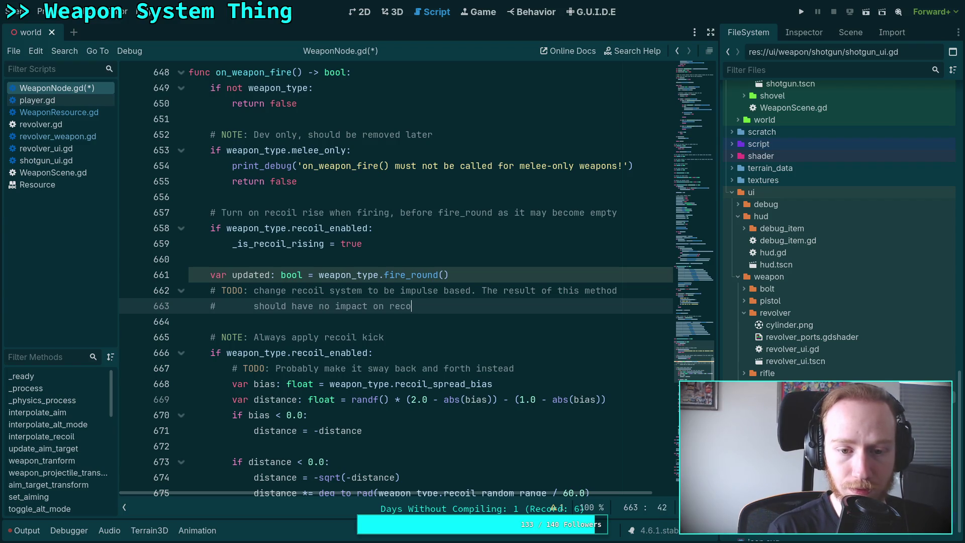
pyautogui.write('il!')
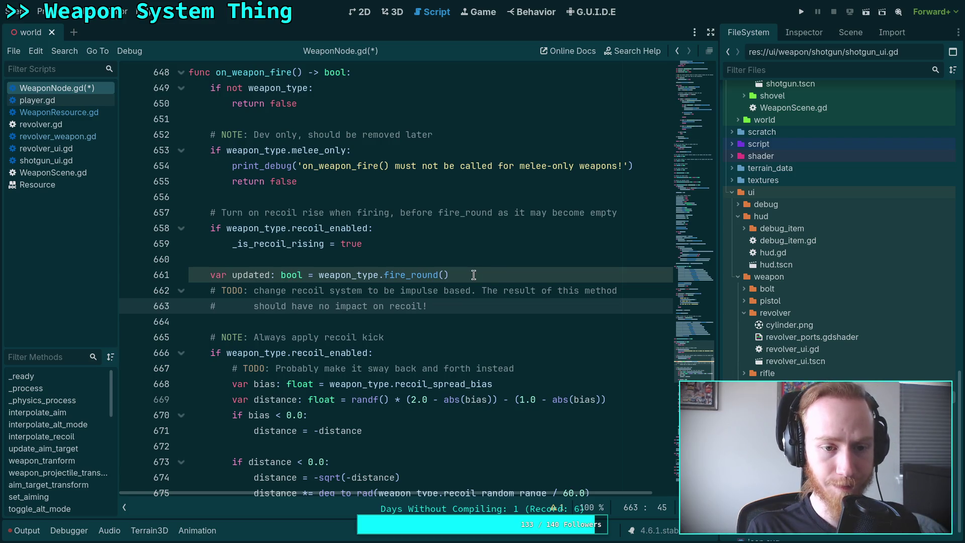
# Step: Fold the recoil_enabled block in on_weapon_fire
pyautogui.scroll(-2, 402, 261)
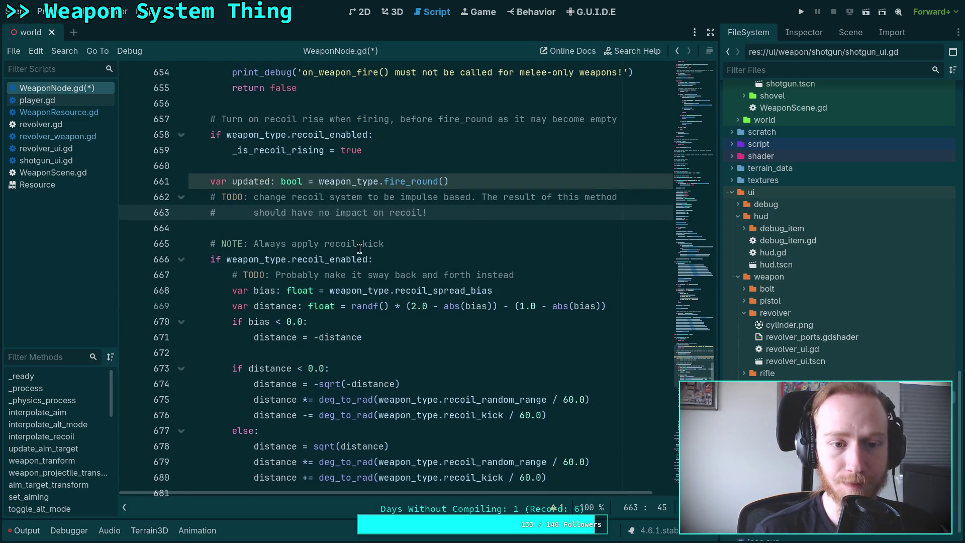
pyautogui.scroll(-3, 360, 249)
pyautogui.scroll(-10, 360, 248)
pyautogui.scroll(14, 194, 237)
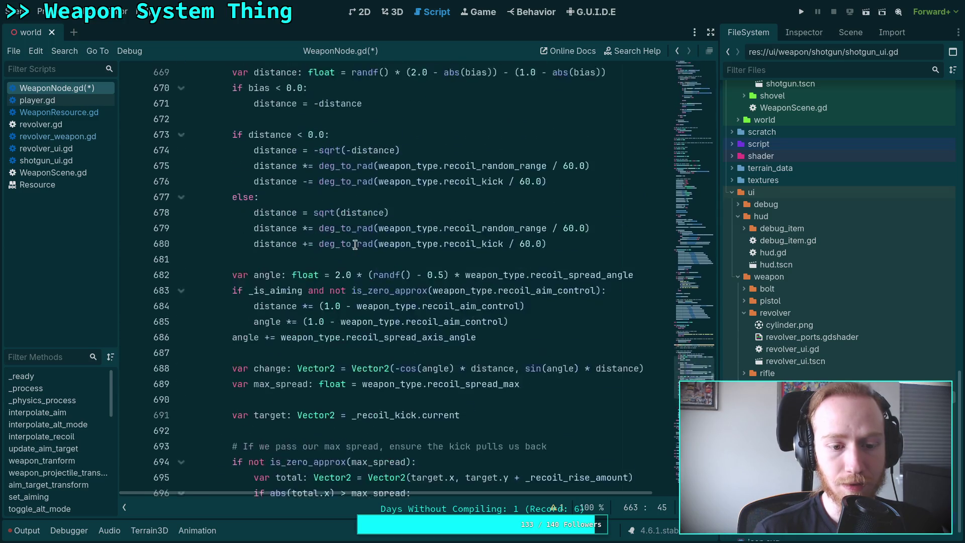
pyautogui.click(181, 306)
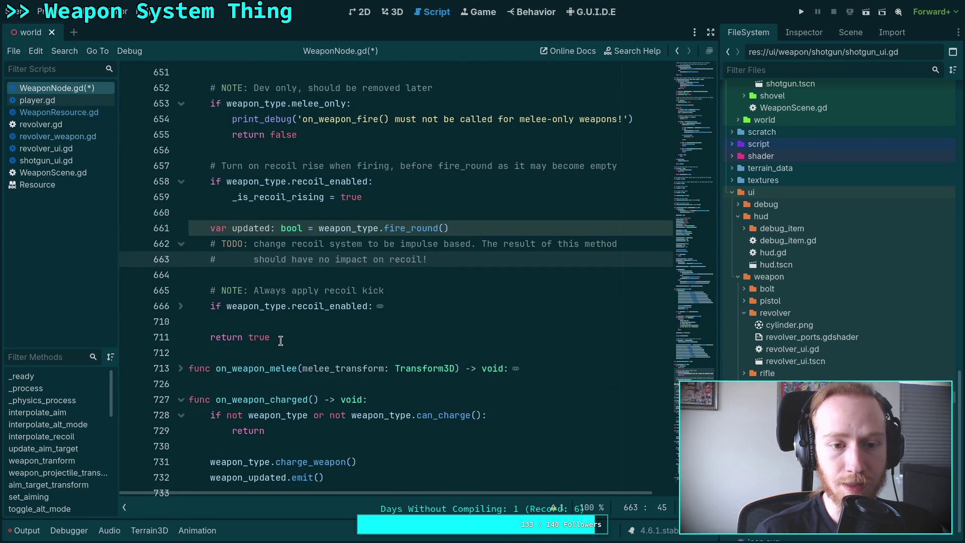
# Step: Replace true with updated in the function's final return statement
pyautogui.moveTo(271, 338); pyautogui.dragTo(253, 339)
pyautogui.scroll(3, 252, 339)
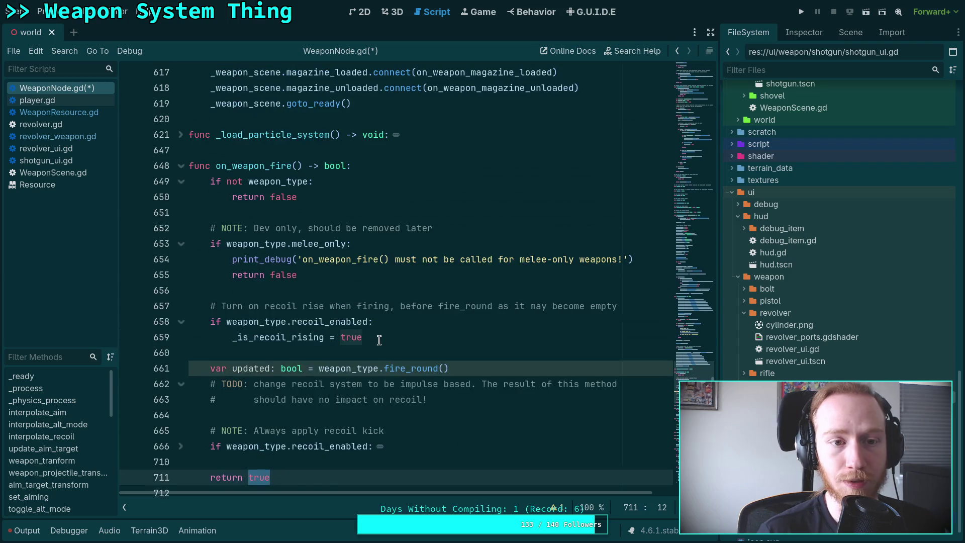
pyautogui.click(260, 166)
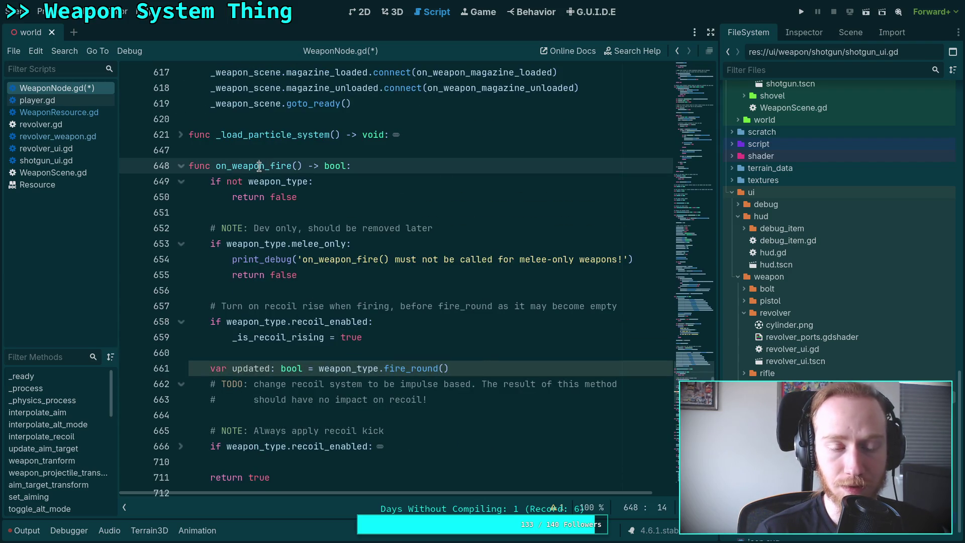
pyautogui.scroll(-1, 259, 201)
pyautogui.doubleClick(259, 430)
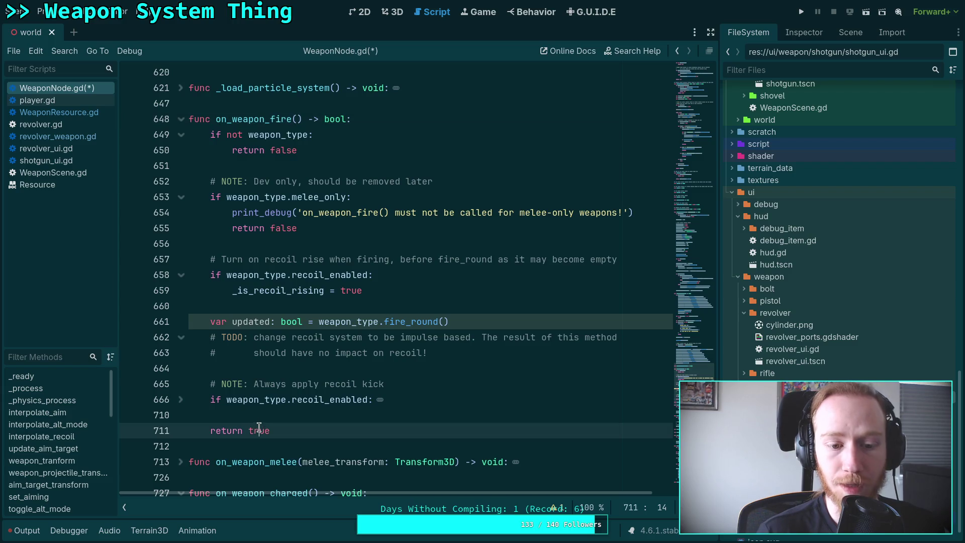
pyautogui.write('updated')
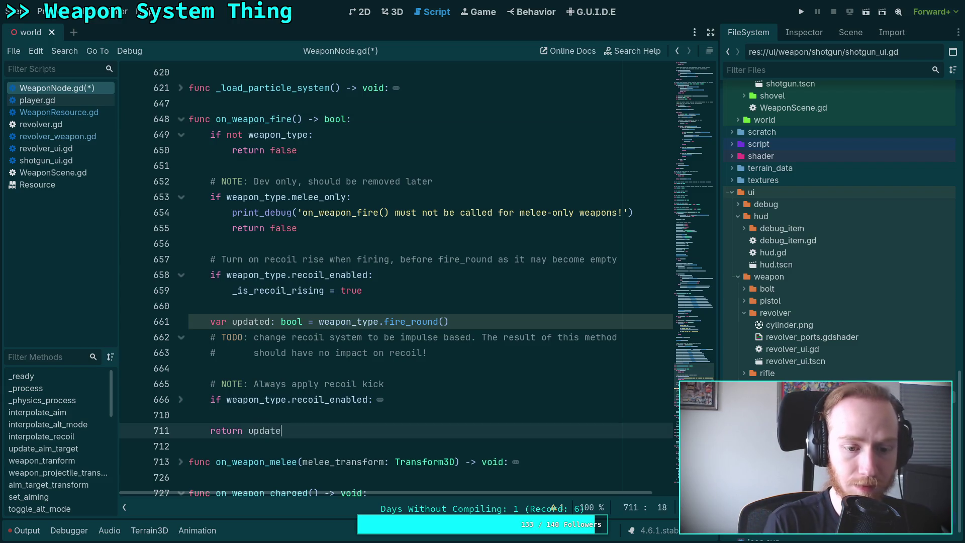
pyautogui.click(235, 306)
pyautogui.click(333, 104)
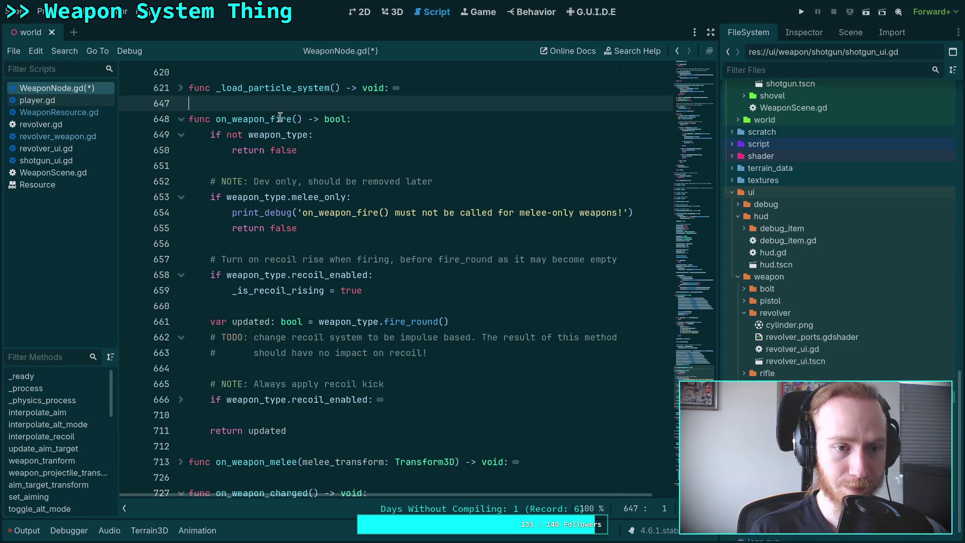
# Step: Insert '## Returns true if the weapon state changed' on a new line above func on_weapon_fire
pyautogui.press('Return')
pyautogui.write('## Returns true ')
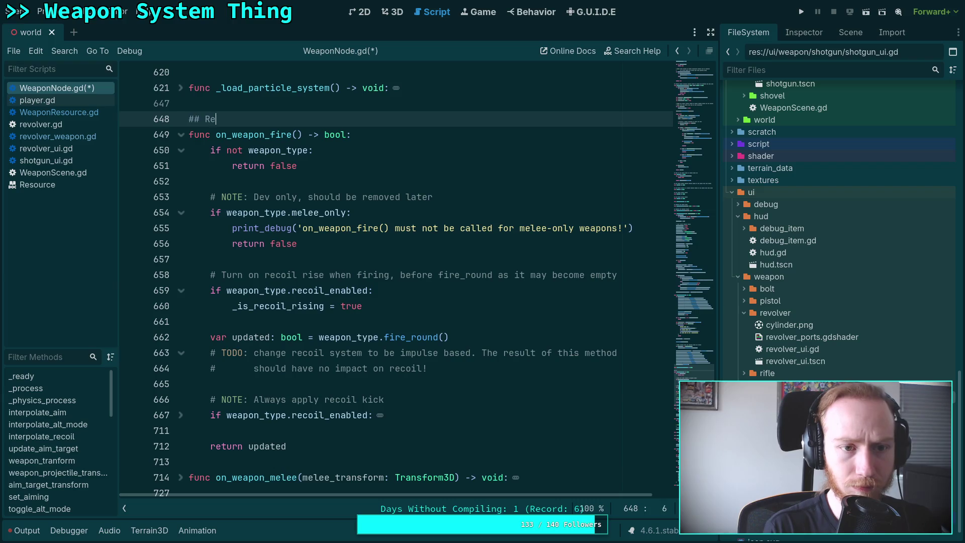
pyautogui.write('if the weapon ')
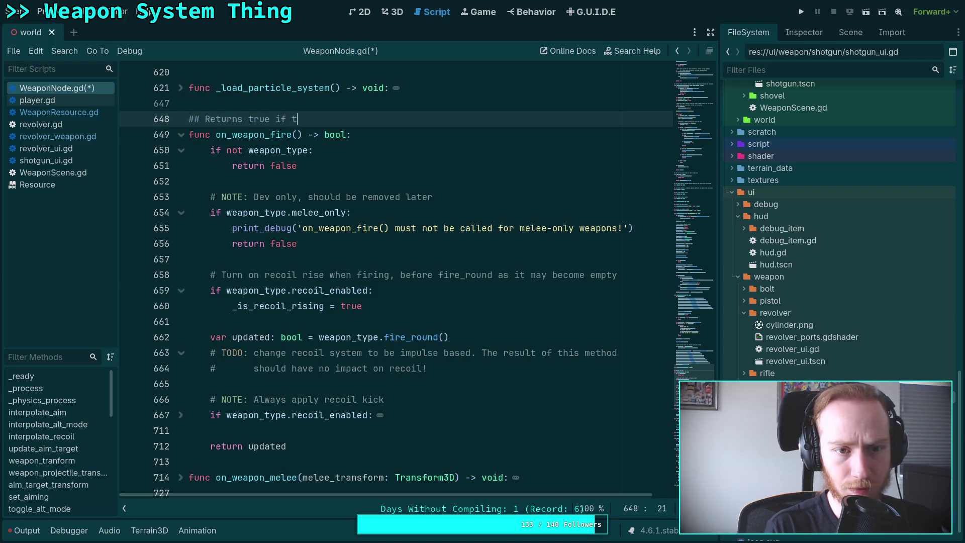
pyautogui.write('state ')
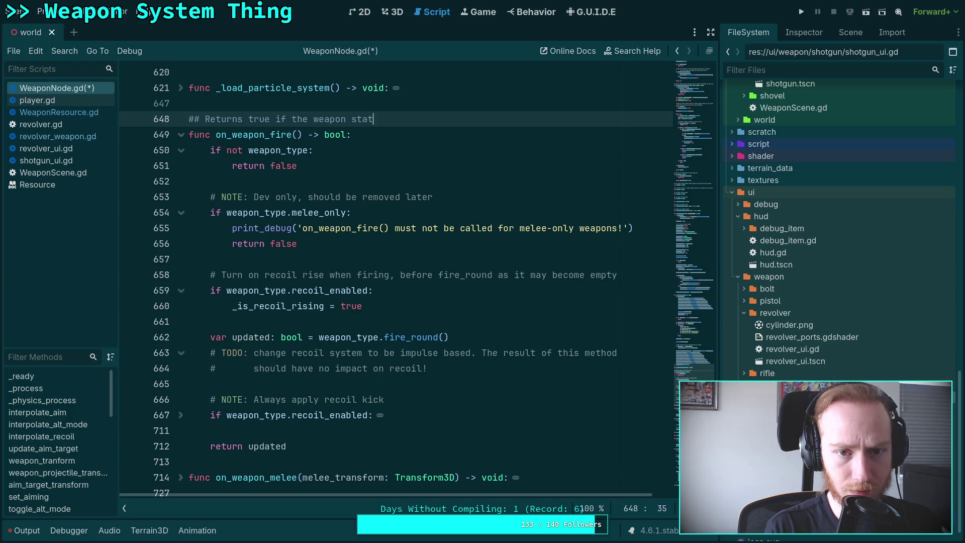
pyautogui.write('changed ')
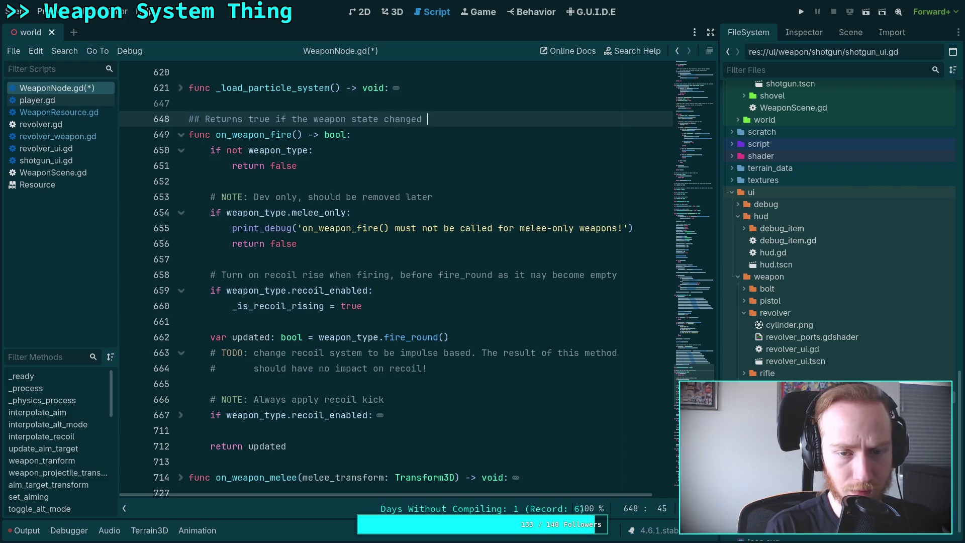
pyautogui.write('as a re')
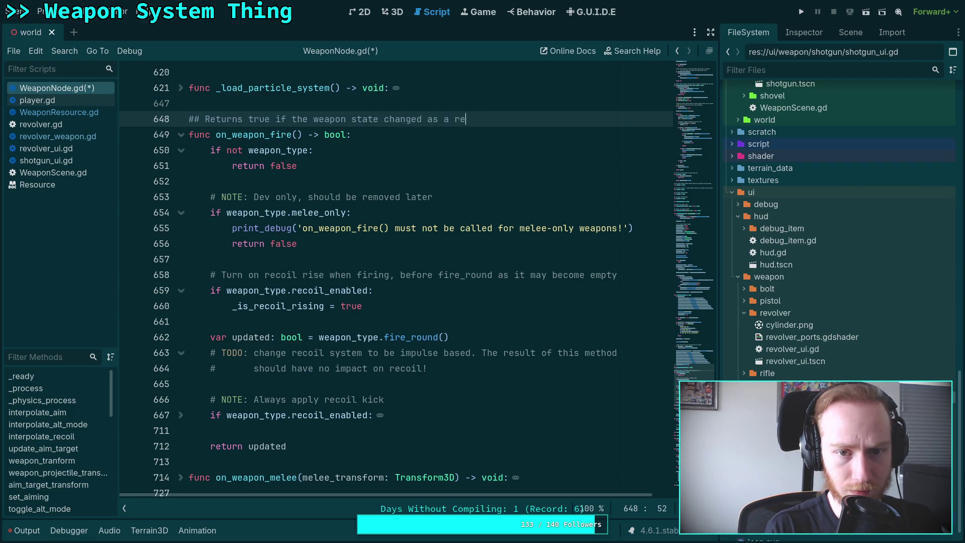
pyautogui.press('BackSpace')
pyautogui.press('BackSpace')
pyautogui.press('BackSpace')
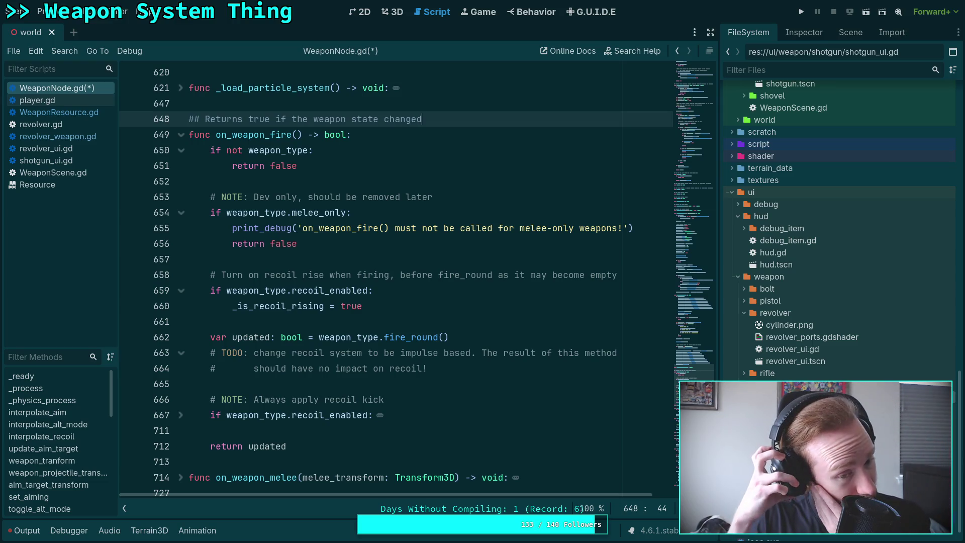
# Step: Search for on_weapon_fire and trace its caller in the fire-action handling near emit_updated
pyautogui.doubleClick(259, 133)
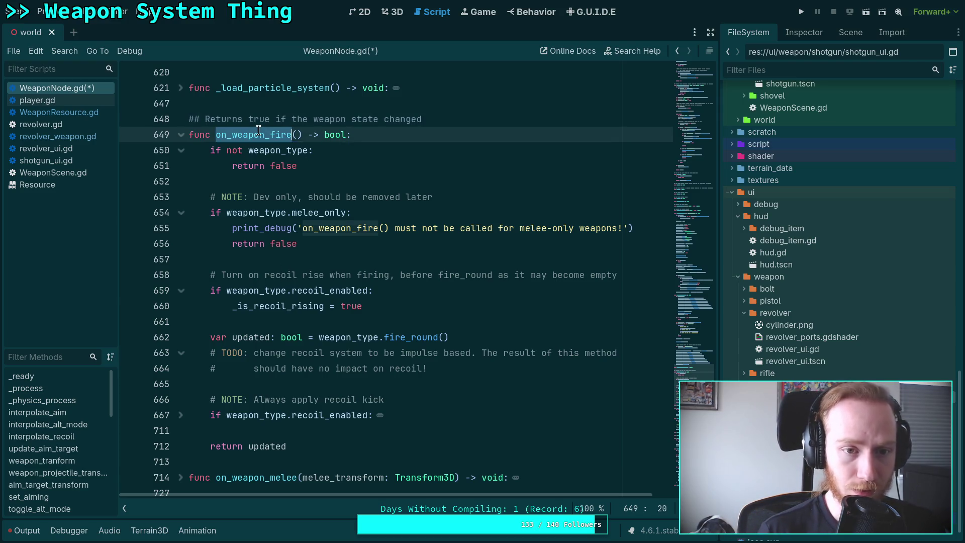
pyautogui.hotkey('ctrl', 'f')
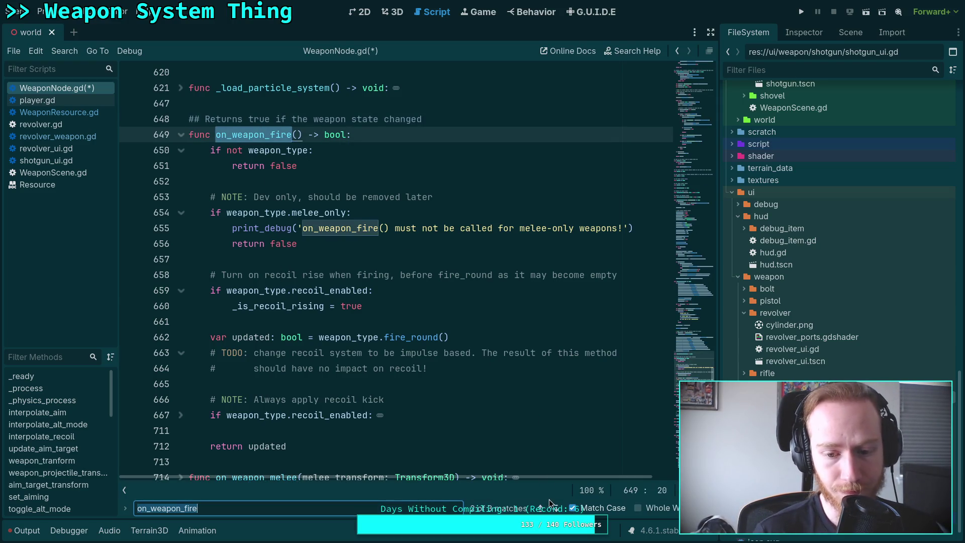
pyautogui.click(557, 509)
pyautogui.click(557, 508)
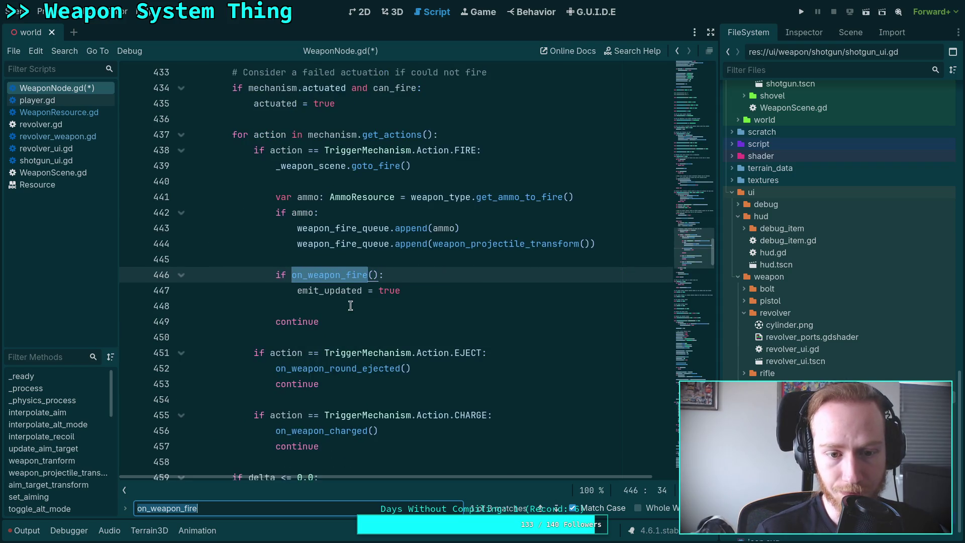
pyautogui.doubleClick(329, 291)
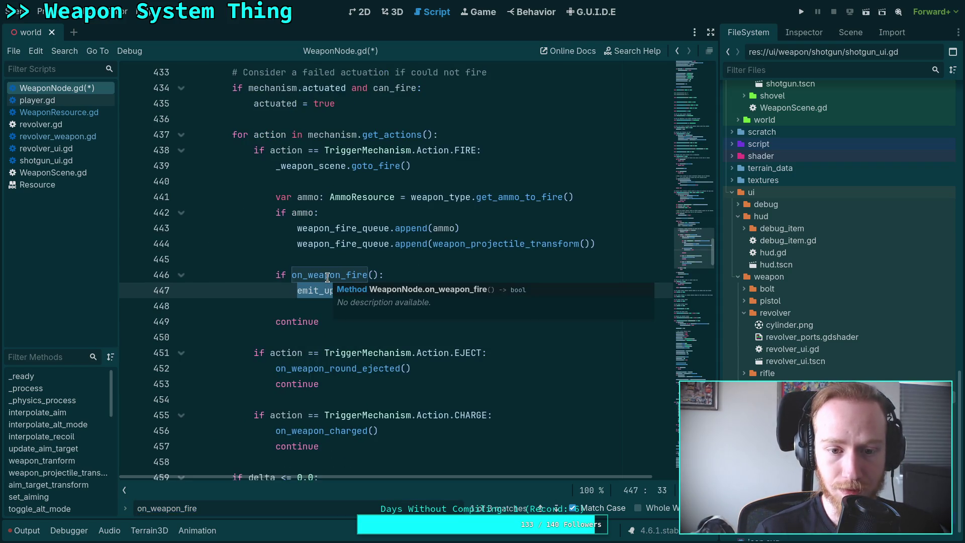
pyautogui.click(327, 277)
# Step: Save WeaponNode.gd and step on to the on_weapon_fire mention in the debug message
pyautogui.hotkey('ctrl', 's')
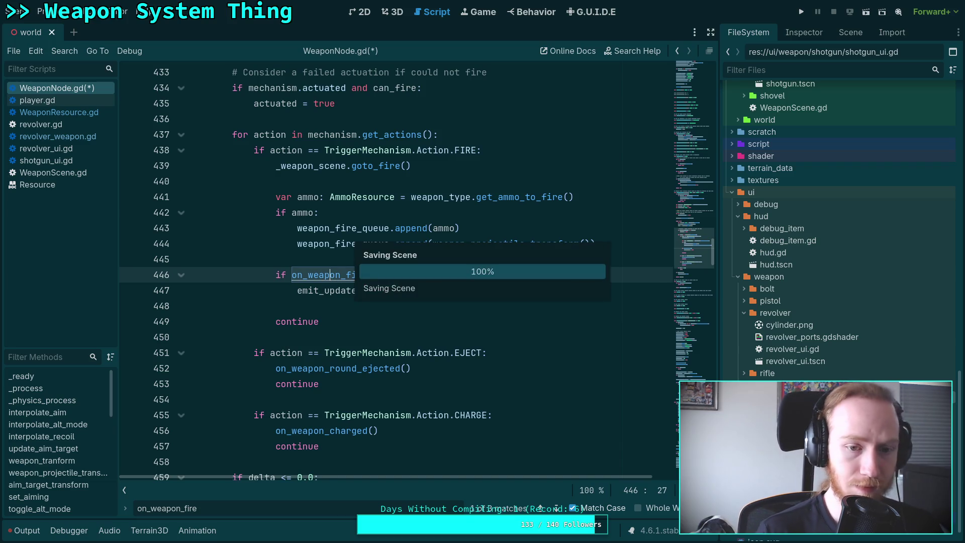
pyautogui.moveTo(306, 345); pyautogui.dragTo(309, 335)
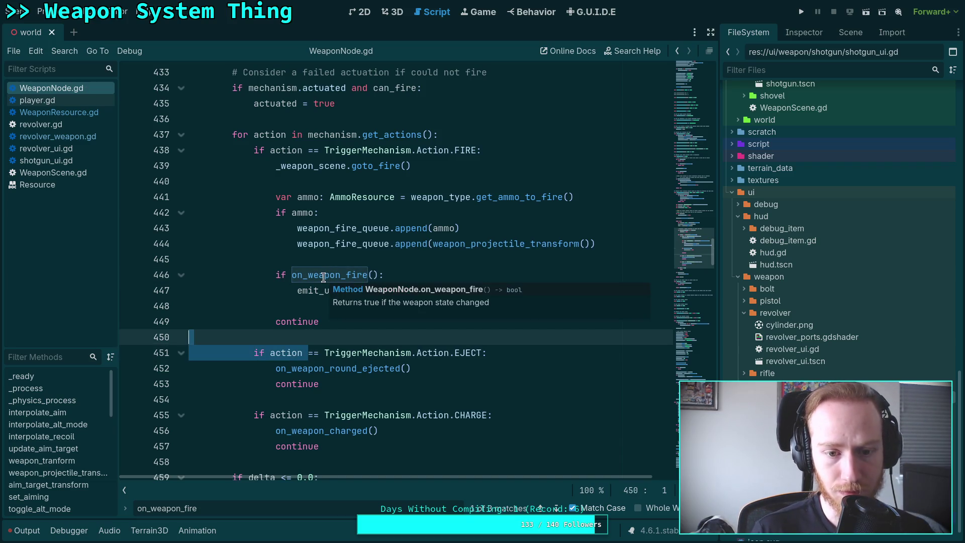
pyautogui.click(323, 277)
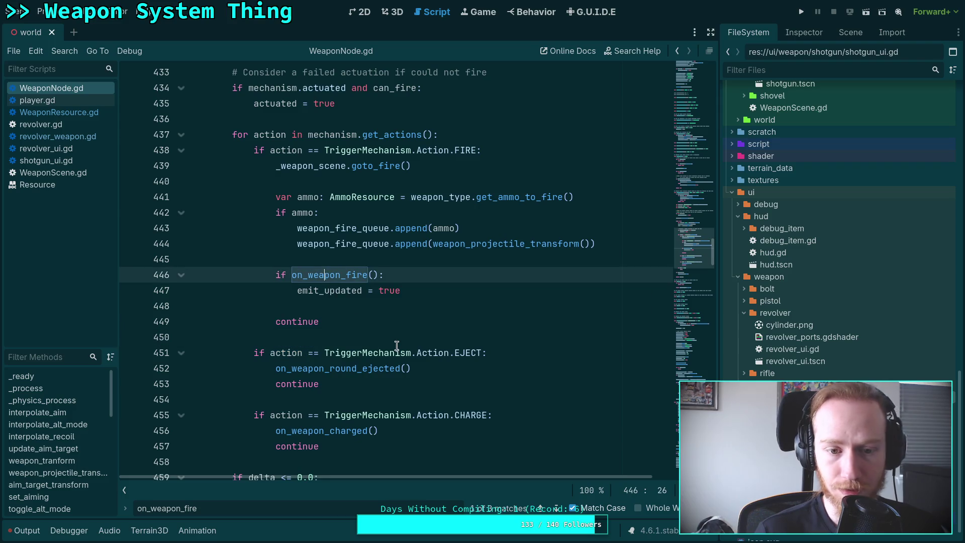
pyautogui.click(556, 509)
pyautogui.click(557, 509)
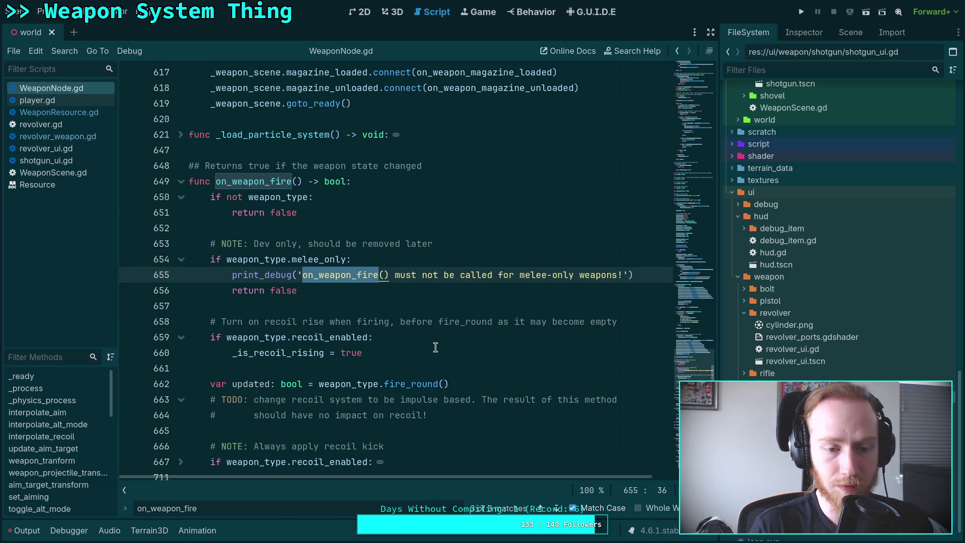
pyautogui.scroll(-3, 435, 347)
pyautogui.scroll(2, 438, 355)
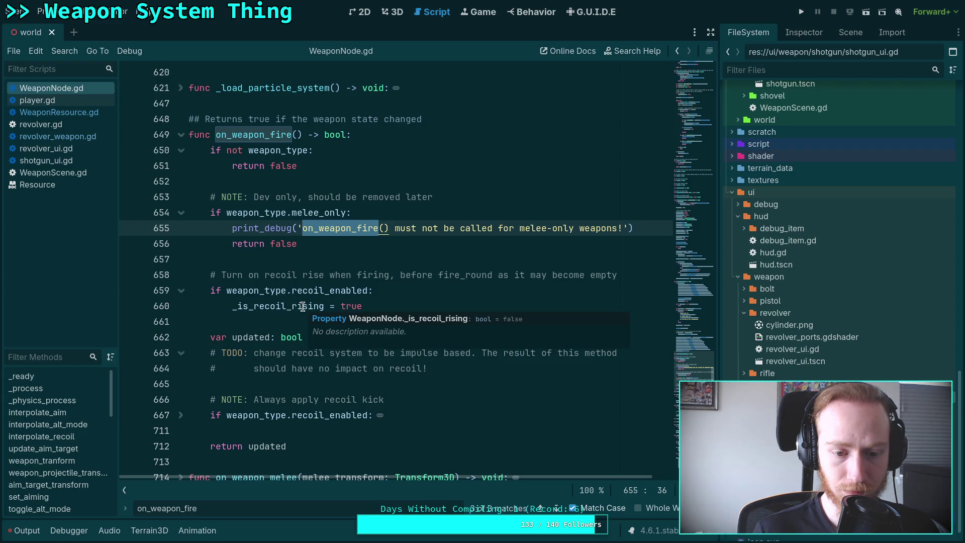
pyautogui.scroll(-10, 181, 322)
pyautogui.click(183, 321)
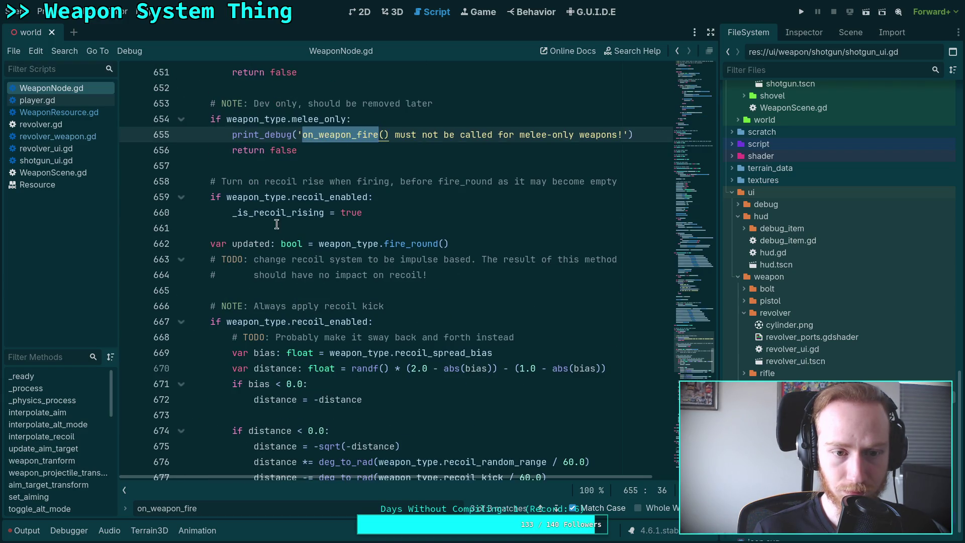
pyautogui.doubleClick(264, 213)
pyautogui.scroll(-10, 360, 282)
pyautogui.scroll(10, 365, 283)
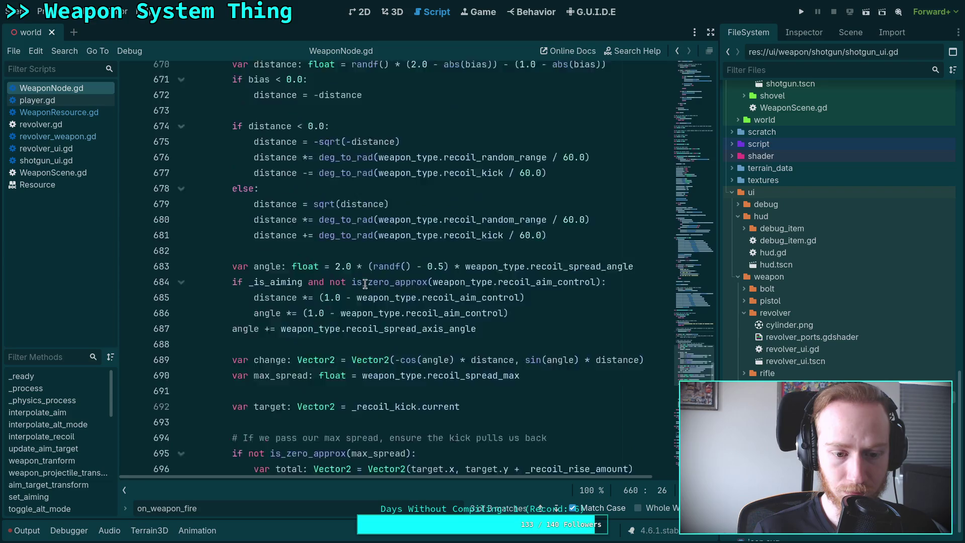
pyautogui.scroll(1, 365, 283)
pyautogui.scroll(2, 327, 269)
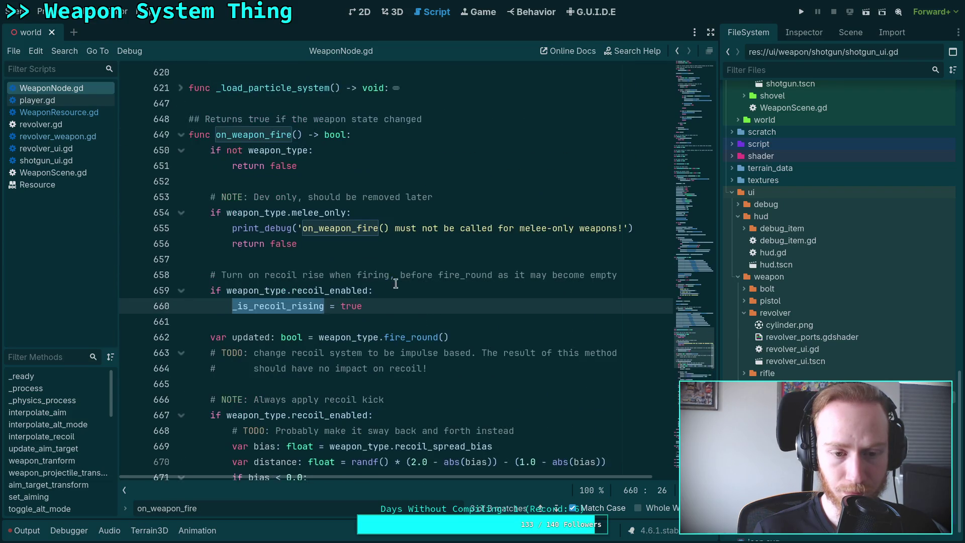
pyautogui.click(399, 286)
pyautogui.click(181, 415)
# Step: Insert '# TODO: recoil system change to impulses' above the recoil comment at line 658
pyautogui.click(481, 260)
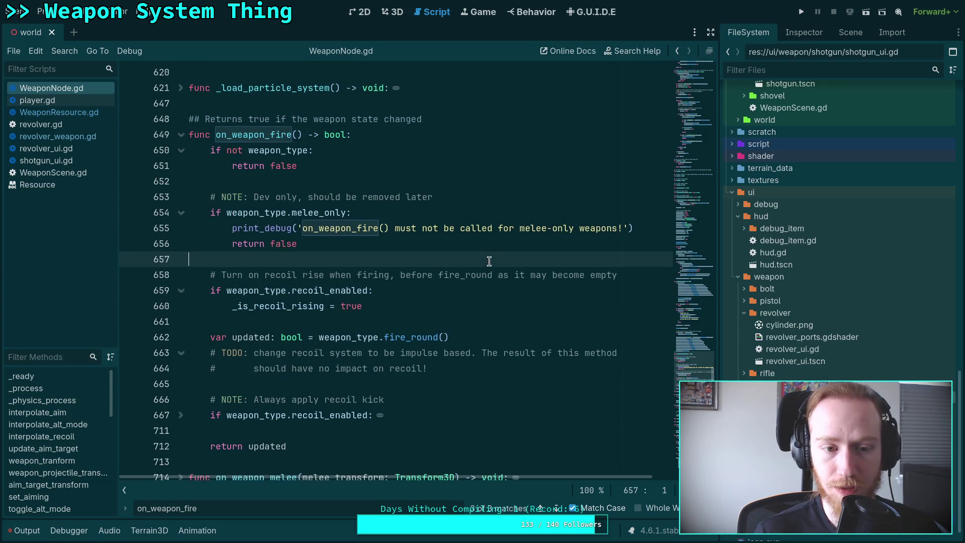
pyautogui.press('Return')
pyautogui.press('Tab')
pyautogui.write('# ')
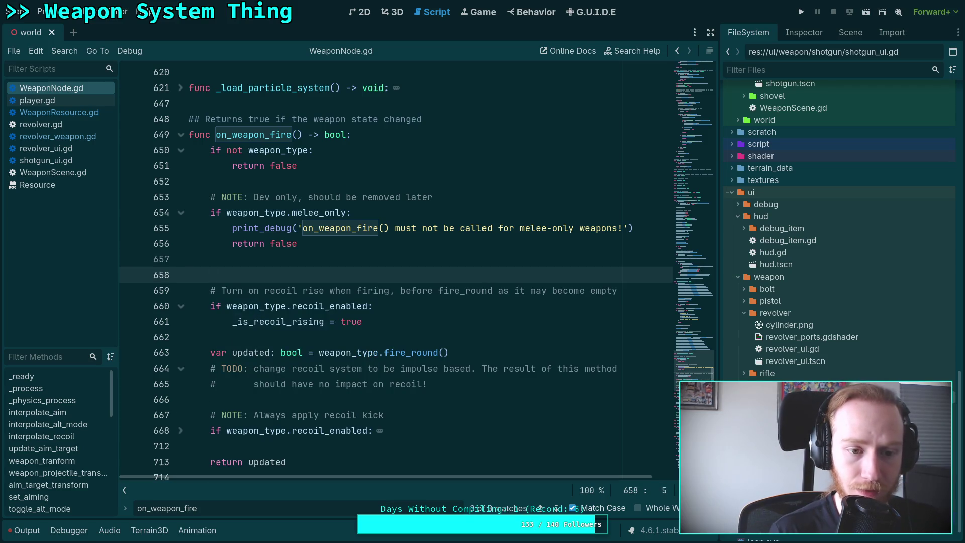
pyautogui.write('TODO: ')
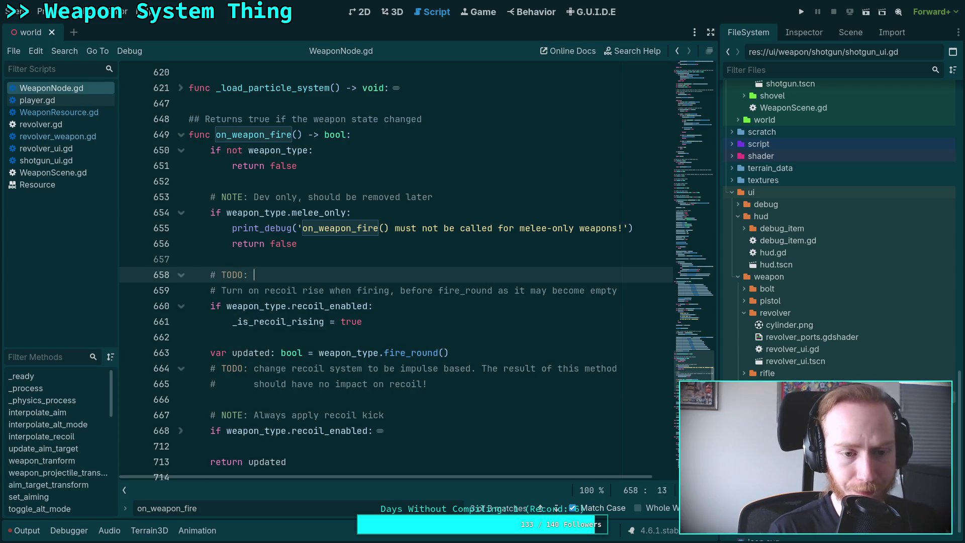
pyautogui.write('recoil ')
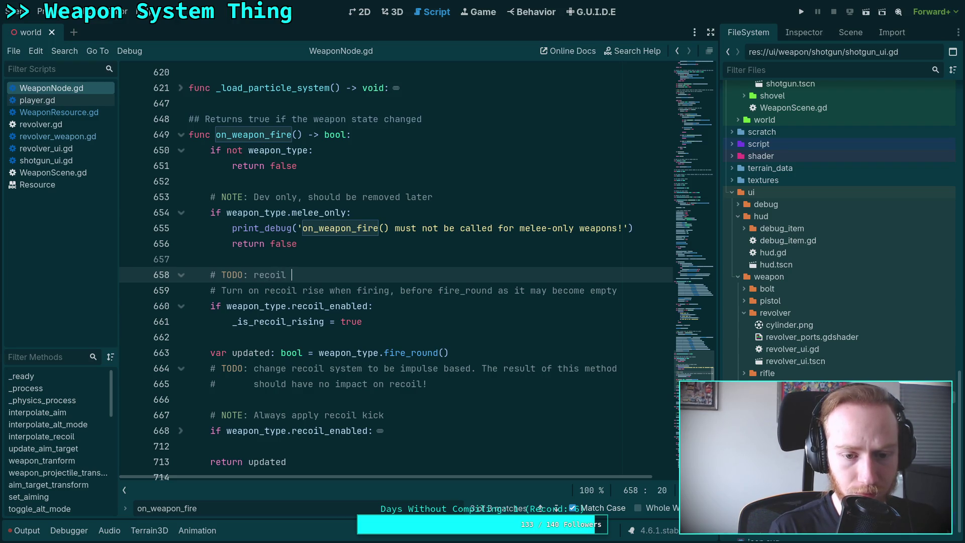
pyautogui.write('system ')
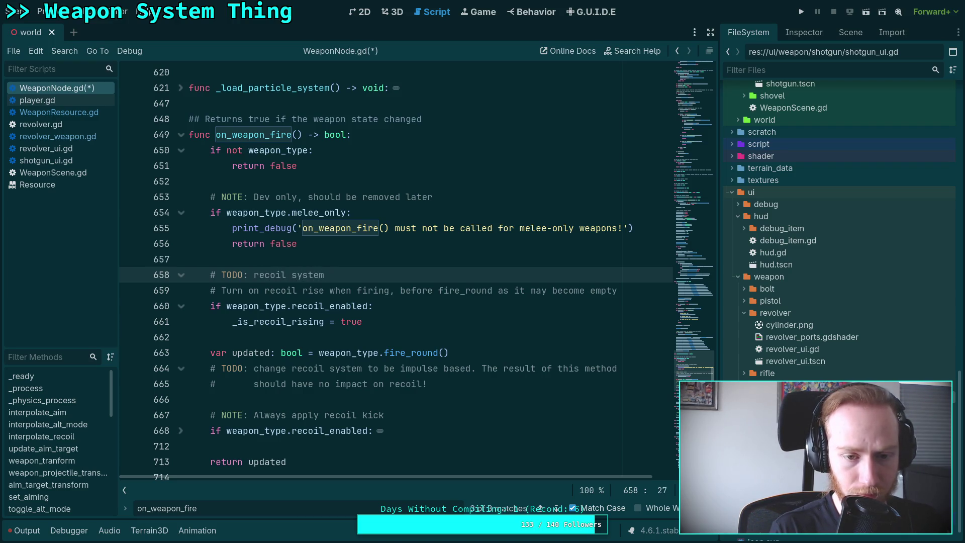
pyautogui.write('change ')
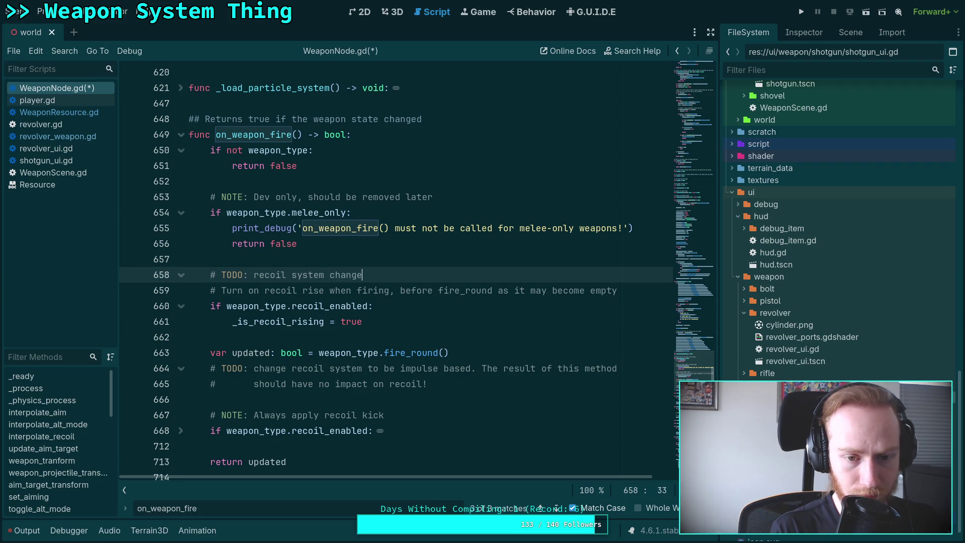
pyautogui.write('to impulses')
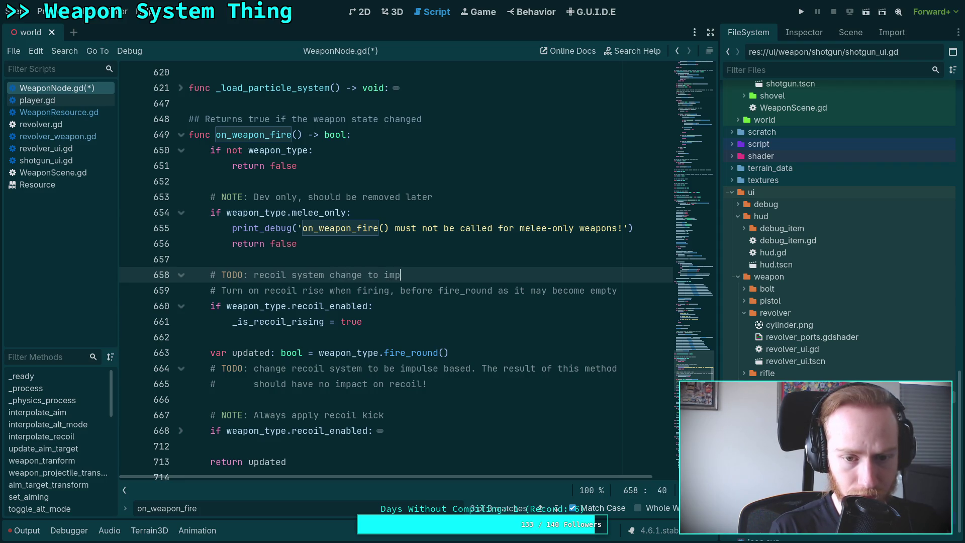
# Step: Copy the same TODO comment above the recoil kick note
pyautogui.scroll(-1, 484, 259)
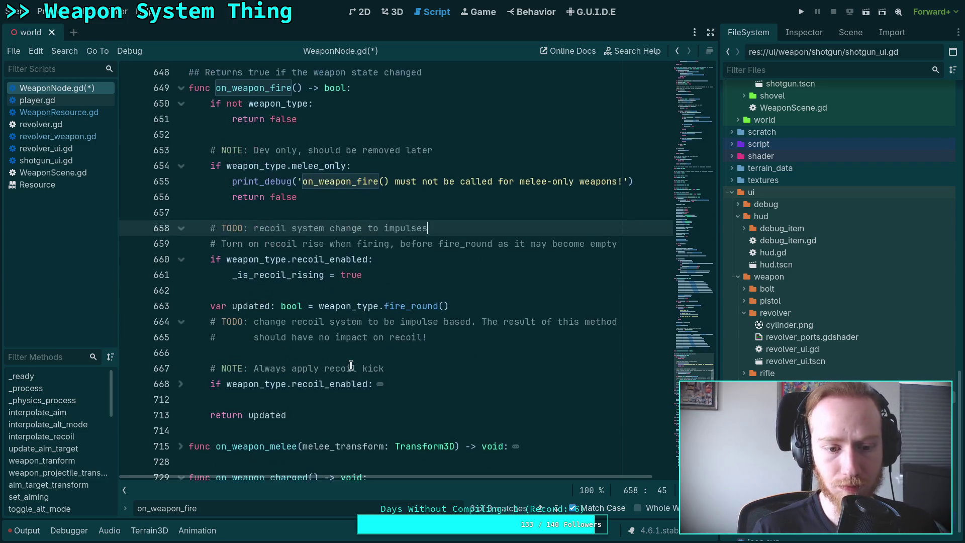
pyautogui.click(432, 354)
pyautogui.press('Return')
pyautogui.click(387, 228)
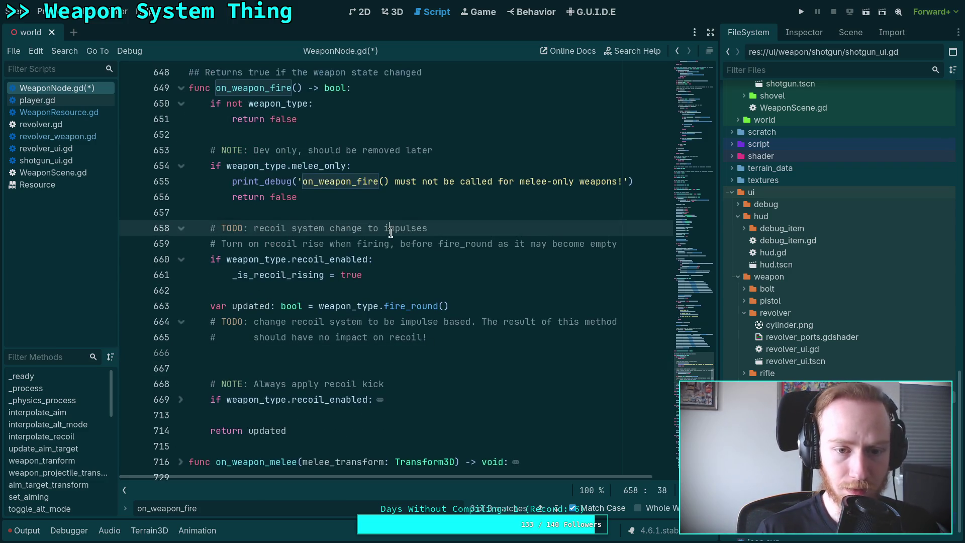
pyautogui.hotkey('ctrl', 'c')
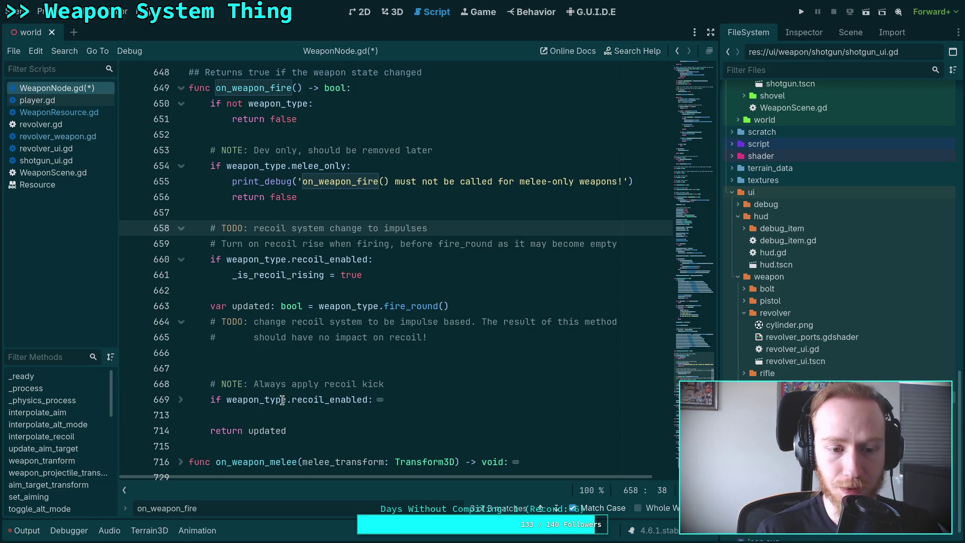
pyautogui.click(289, 352)
pyautogui.click(287, 368)
pyautogui.hotkey('ctrl', 'v')
pyautogui.press('BackSpace')
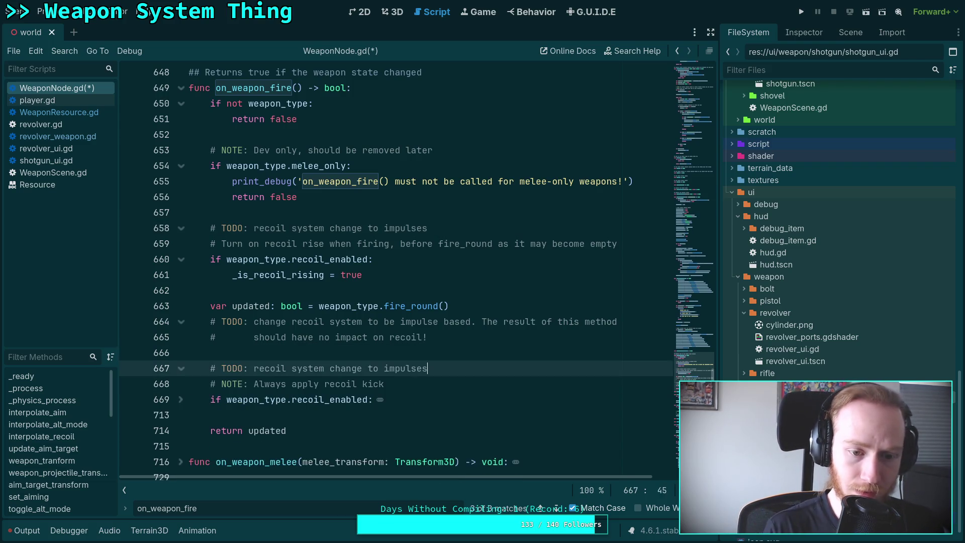
# Step: Save WeaponNode.gd and close the on_weapon_fire search
pyautogui.hotkey('ctrl', 's')
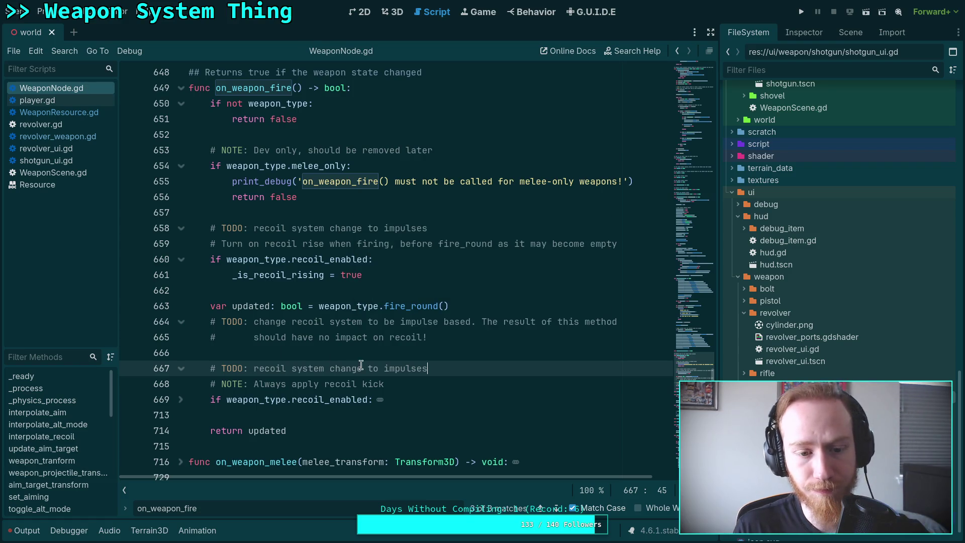
pyautogui.press('Escape')
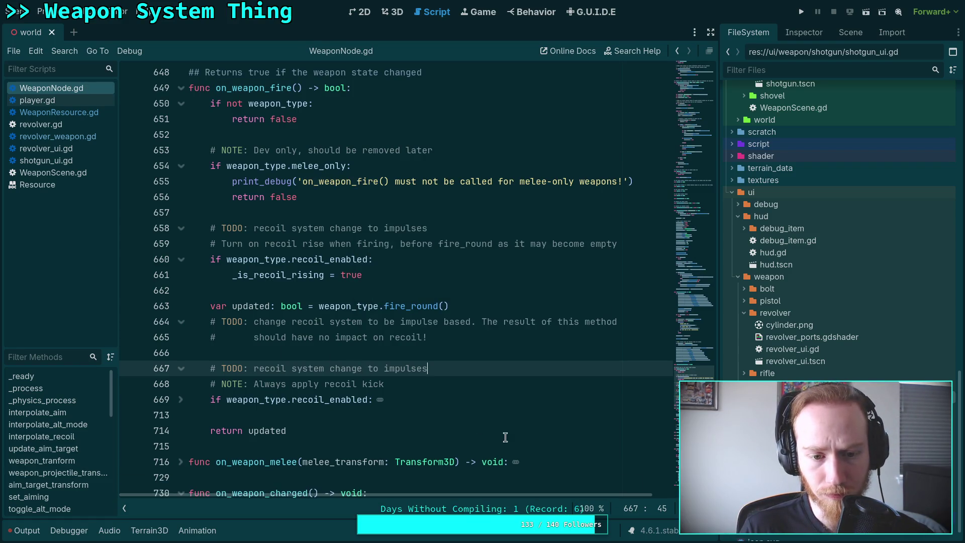
pyautogui.click(298, 367)
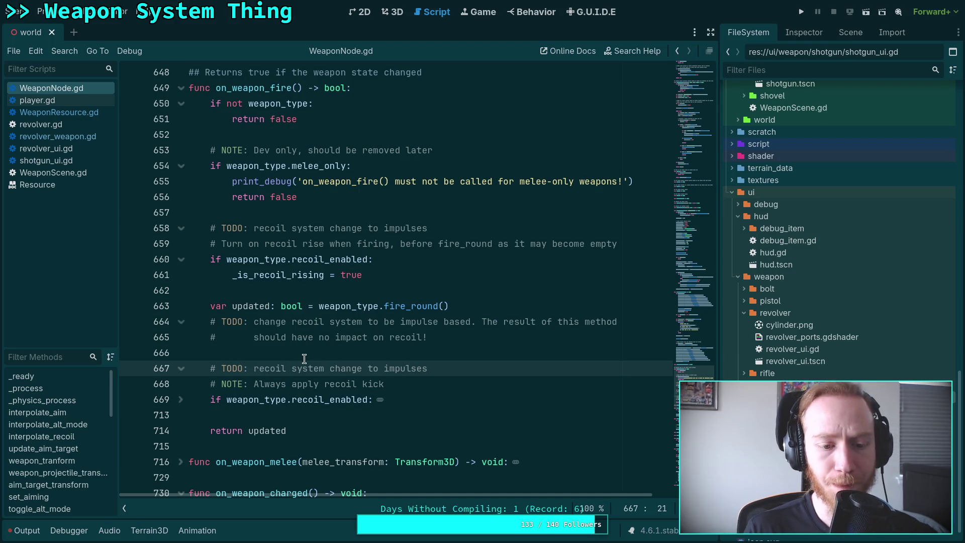
# Step: Open a new indented line below weapon_updated.emit() on line 463
pyautogui.scroll(20, 351, 370)
pyautogui.scroll(20, 390, 374)
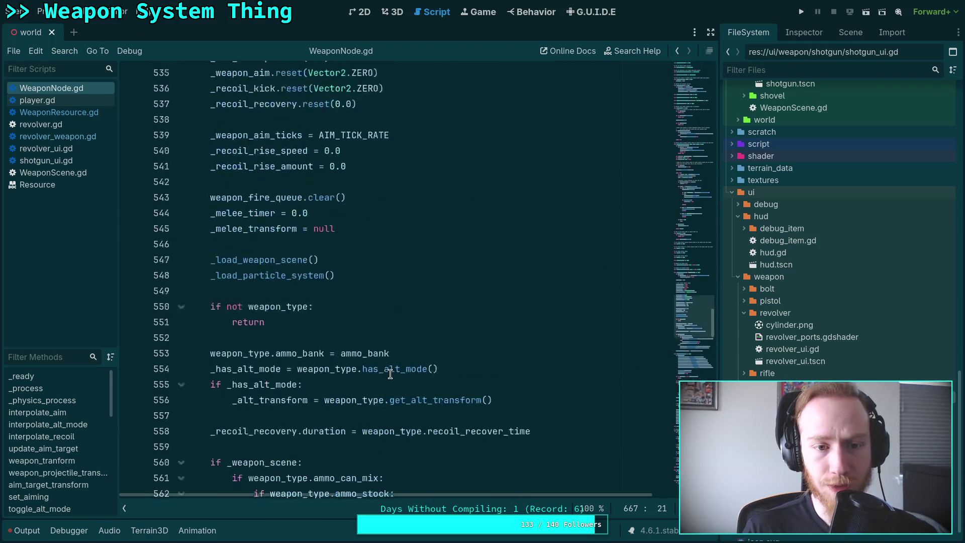
pyautogui.scroll(11, 386, 356)
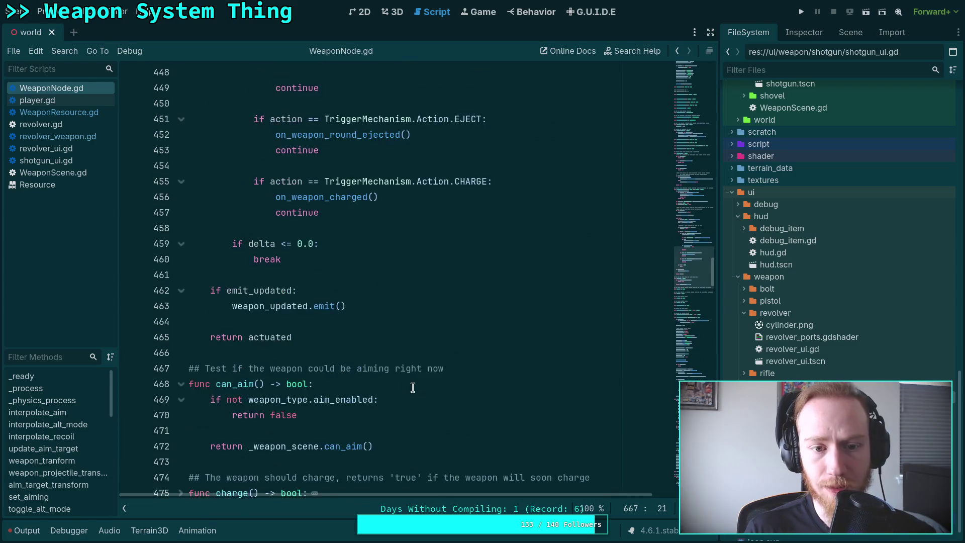
pyautogui.scroll(-6, 382, 372)
pyautogui.click(273, 352)
pyautogui.doubleClick(273, 353)
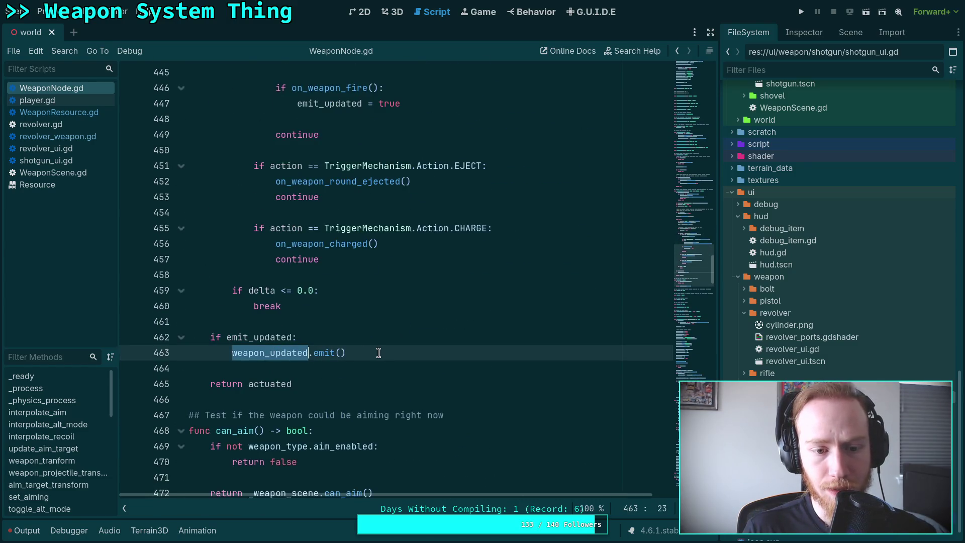
pyautogui.click(377, 352)
pyautogui.press('Return')
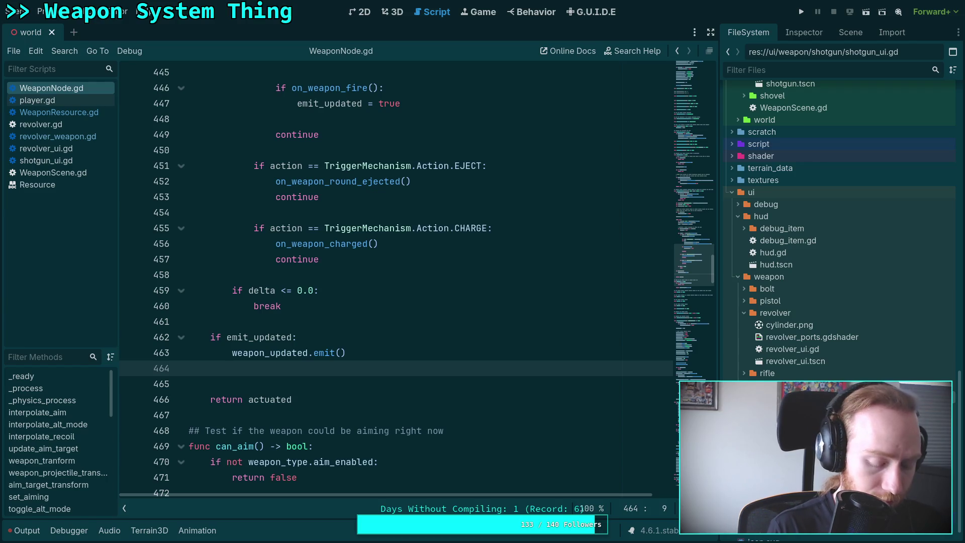
# Step: Write _weapon_scene.on_weapon_updated(weapon_type) on that line using autocomplete
pyautogui.write('_wea')
pyautogui.press('Down')
pyautogui.press('Down')
pyautogui.press('Down')
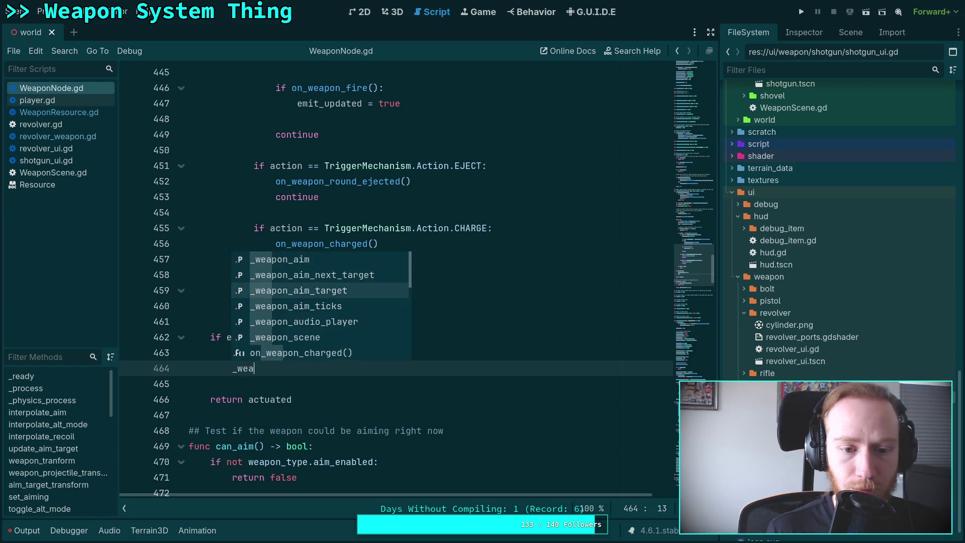
pyautogui.press('Return')
pyautogui.write('.upd')
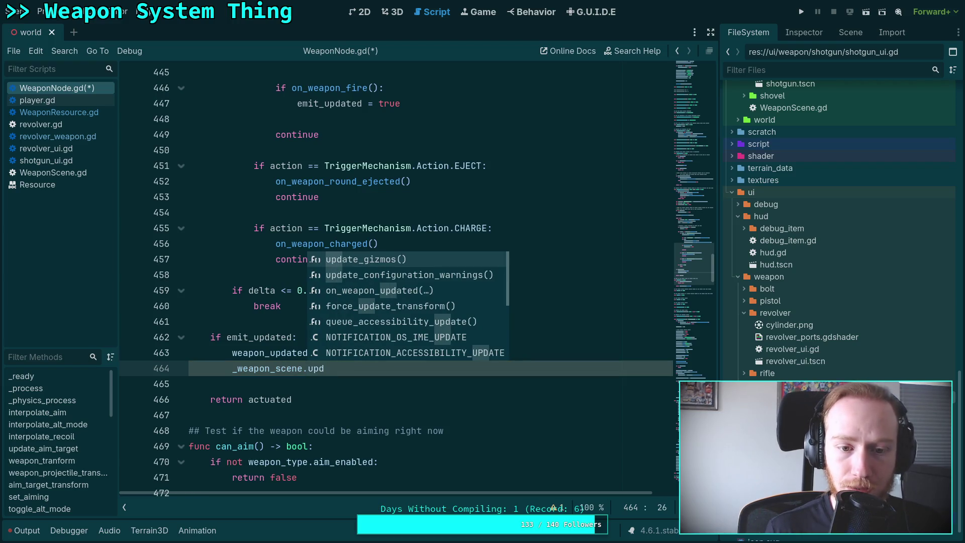
pyautogui.press('Down')
pyautogui.press('Down')
pyautogui.press('Return')
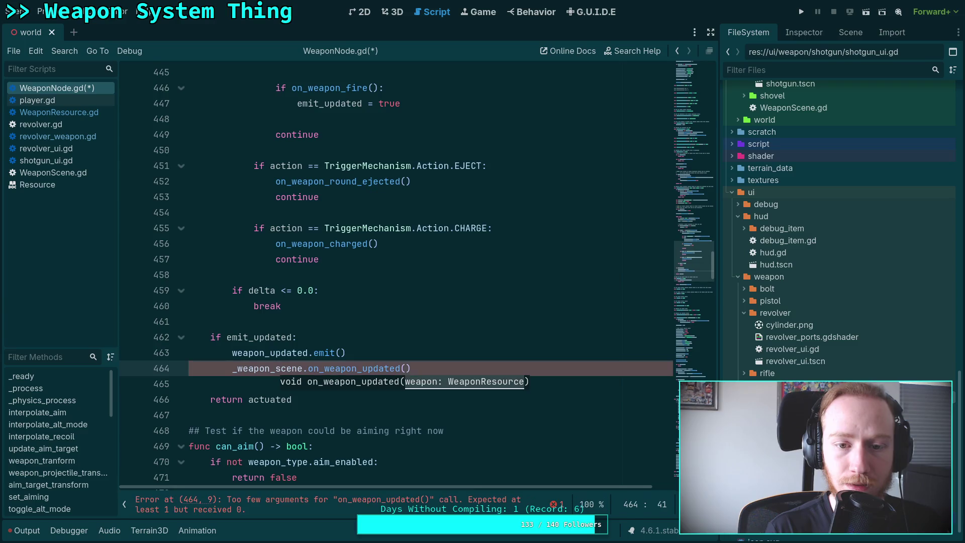
pyautogui.write('weapon_type')
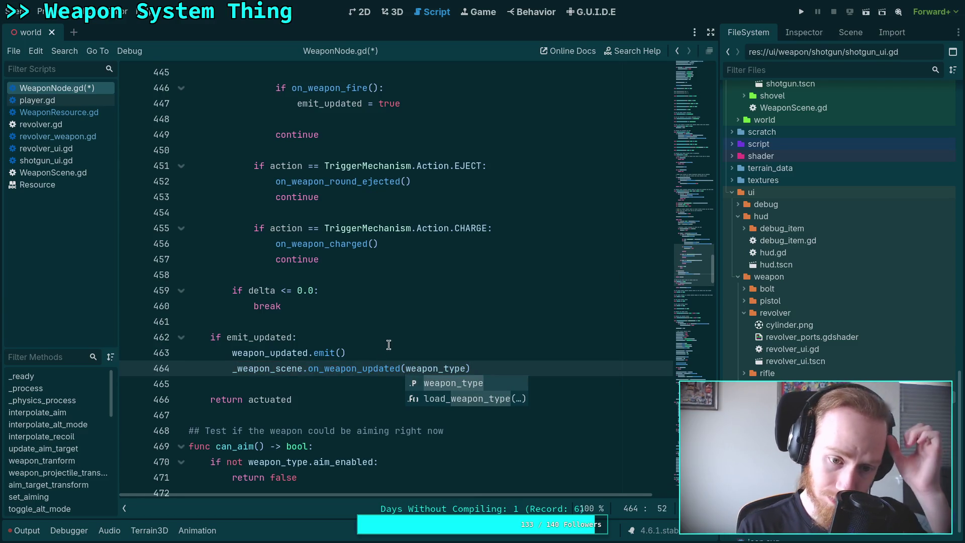
# Step: Find other weapon_updated emits, such as in on_weapon_charged, then switch to revolver_weapon.gd
pyautogui.doubleClick(294, 354)
pyautogui.hotkey('ctrl', 'f')
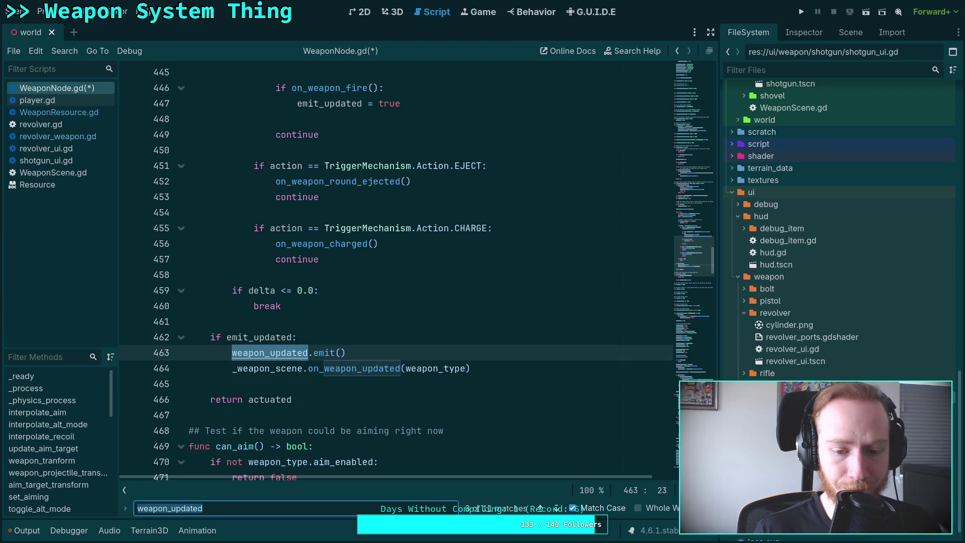
pyautogui.press('Return')
pyautogui.press('Return')
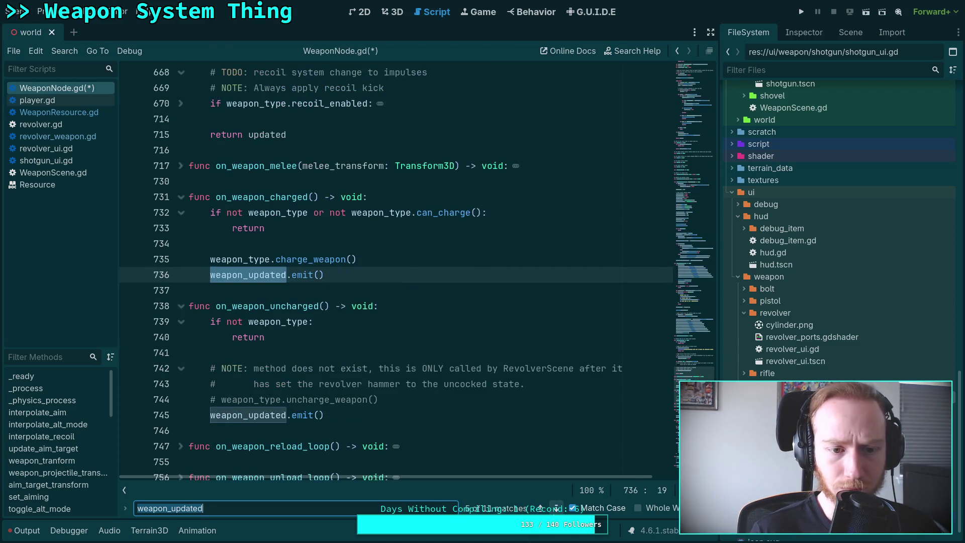
pyautogui.click(384, 274)
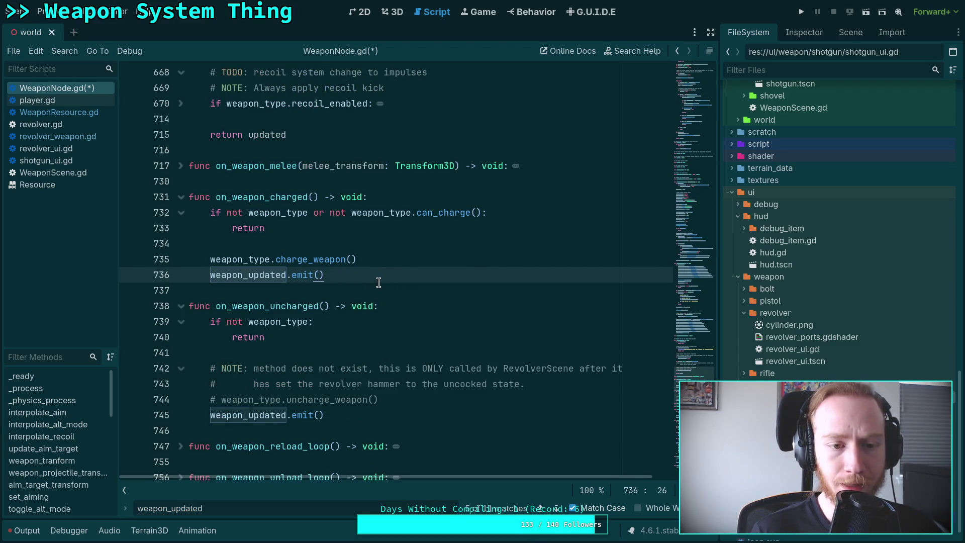
pyautogui.press('Return')
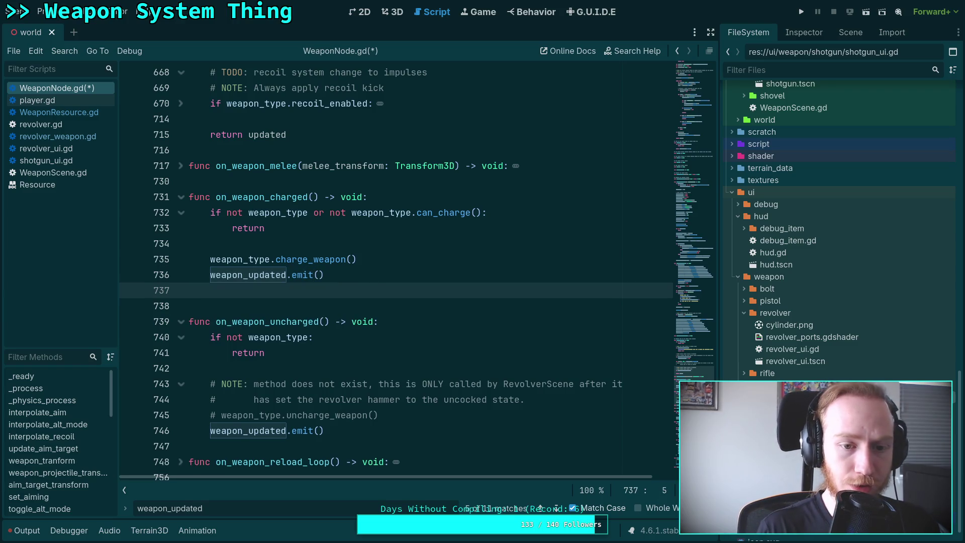
pyautogui.click(58, 136)
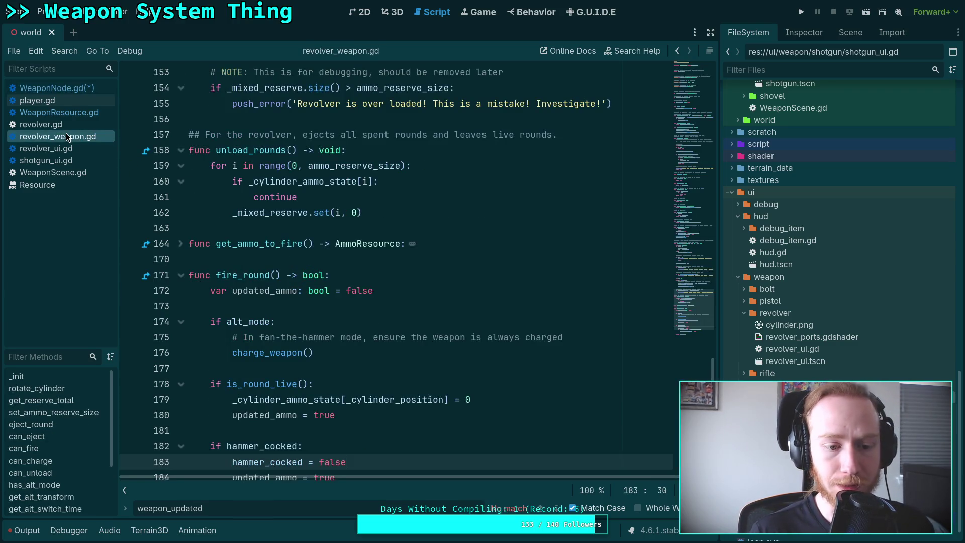
# Step: Search for state_updated and delete the signal declaration with its comment
pyautogui.tripleClick(240, 507)
pyautogui.write('state_ch')
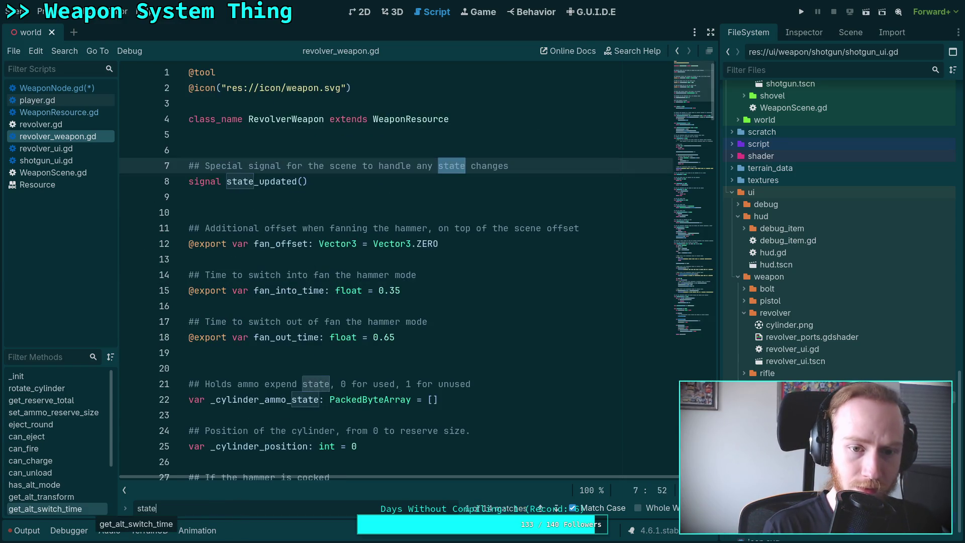
pyautogui.press('BackSpace')
pyautogui.press('BackSpace')
pyautogui.write('updated')
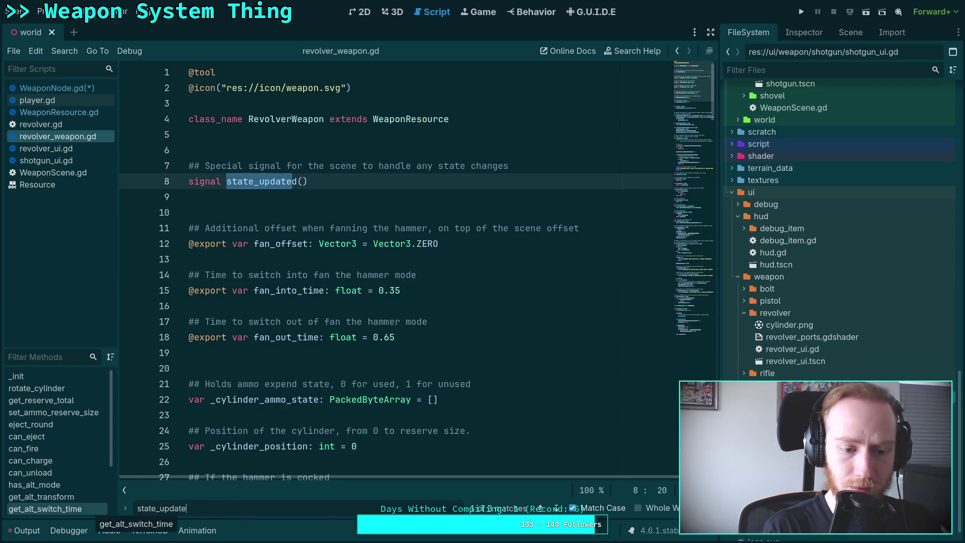
pyautogui.moveTo(323, 181); pyautogui.dragTo(317, 151)
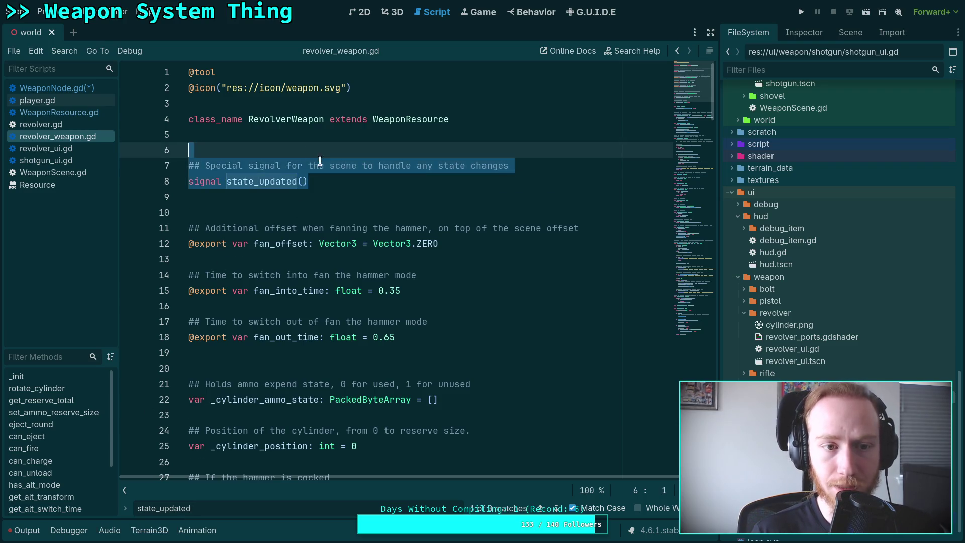
pyautogui.press('BackSpace')
pyautogui.press('BackSpace')
pyautogui.press('BackSpace')
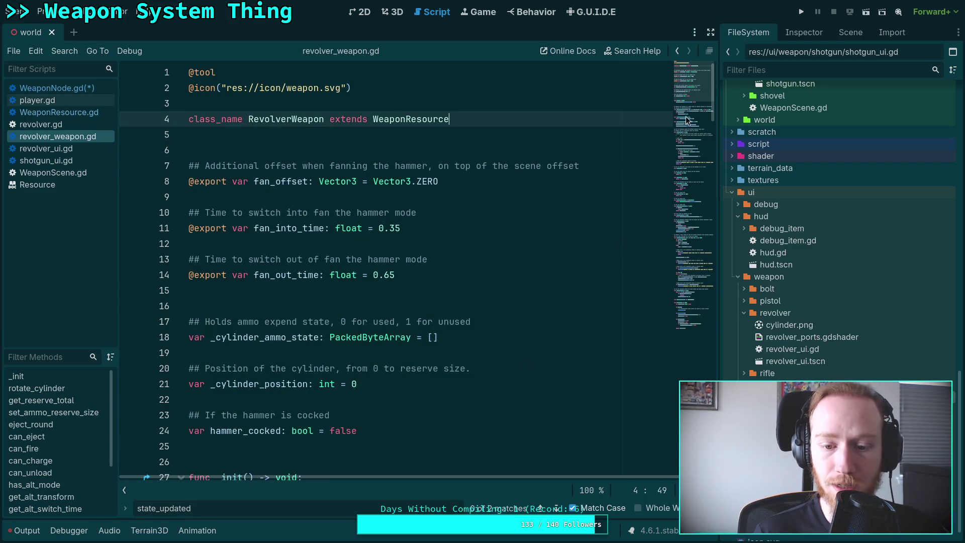
# Step: Select the rotate_cylinder function name and search the script for it
pyautogui.click(594, 324)
pyautogui.scroll(-5, 684, 110)
pyautogui.scroll(-3, 465, 282)
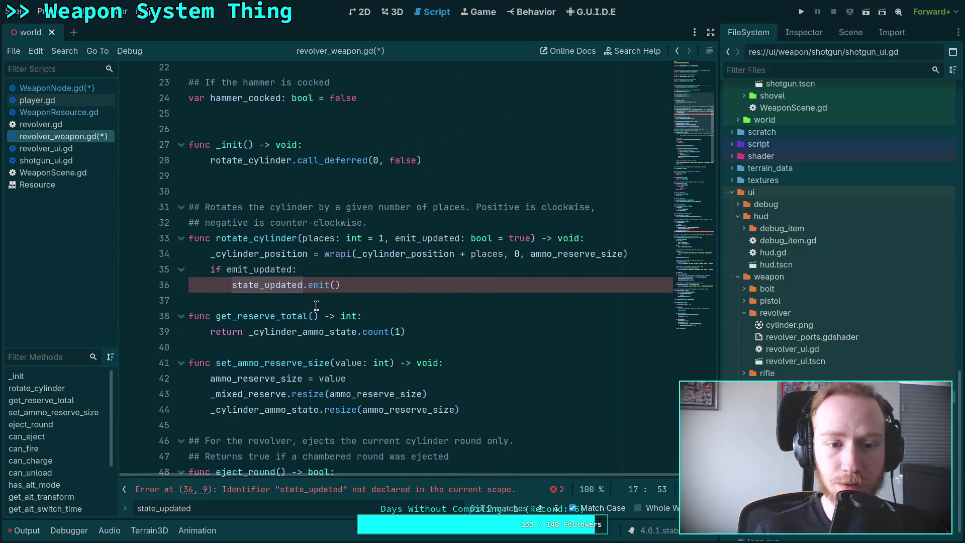
pyautogui.scroll(3, 316, 306)
pyautogui.doubleClick(255, 333)
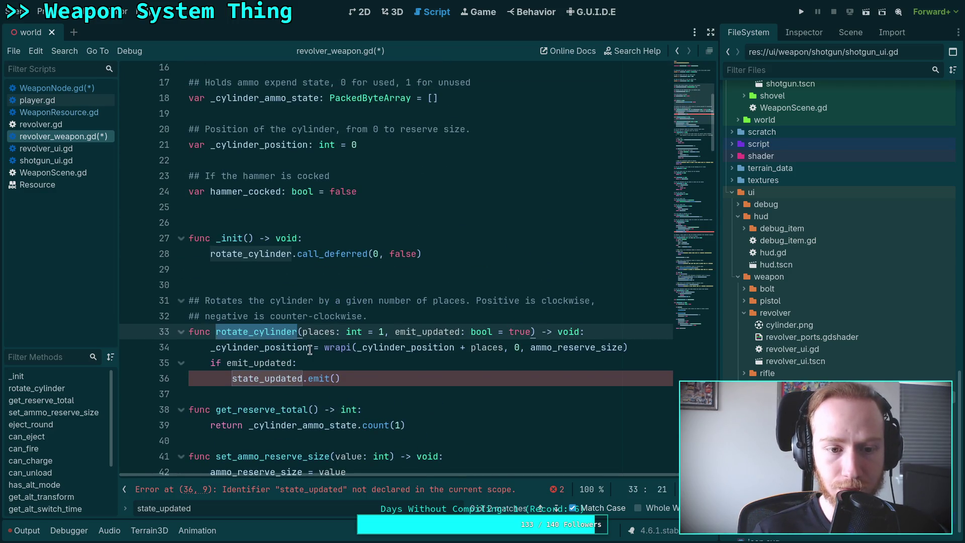
pyautogui.scroll(-1, 404, 391)
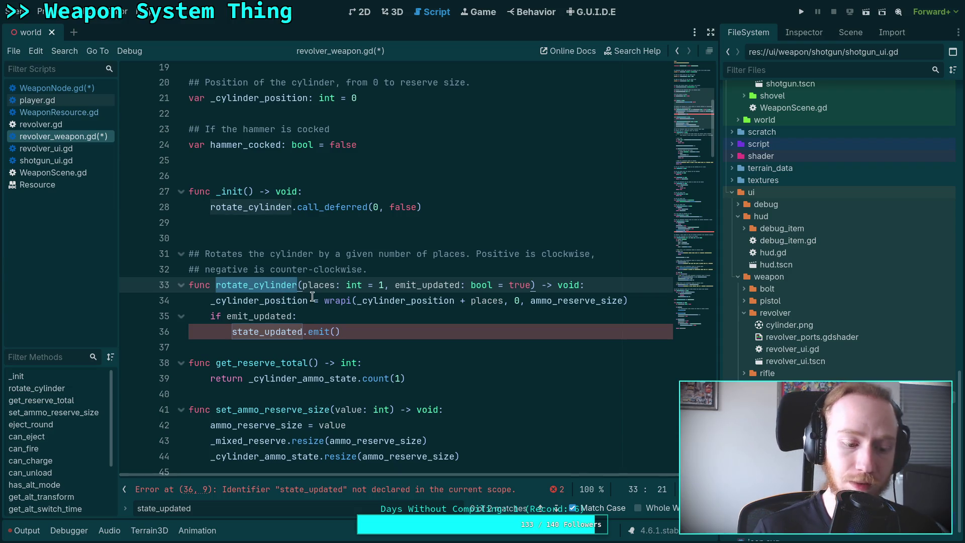
pyautogui.hotkey('ctrl', 'f')
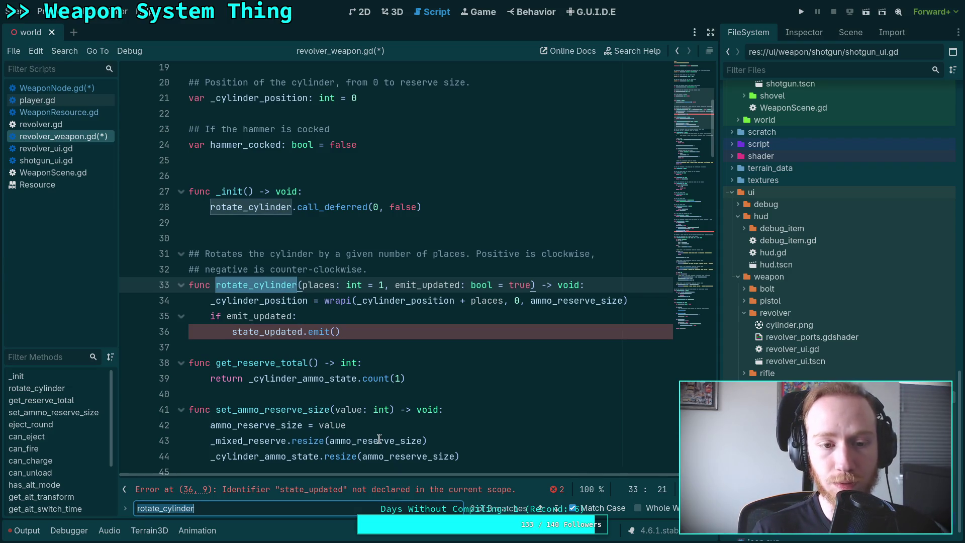
# Step: In Neovim, grep for rotate_cylinder, review each match, and open revolver_weapon.gd at line 118
pyautogui.press('super+1')
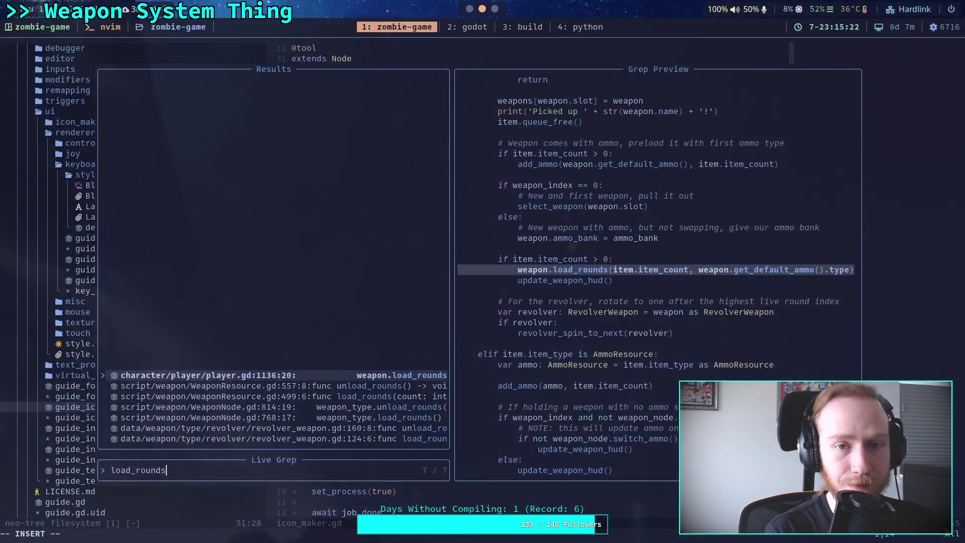
pyautogui.press('BackSpace')
pyautogui.press('BackSpace')
pyautogui.press('BackSpace')
pyautogui.write('rotate_')
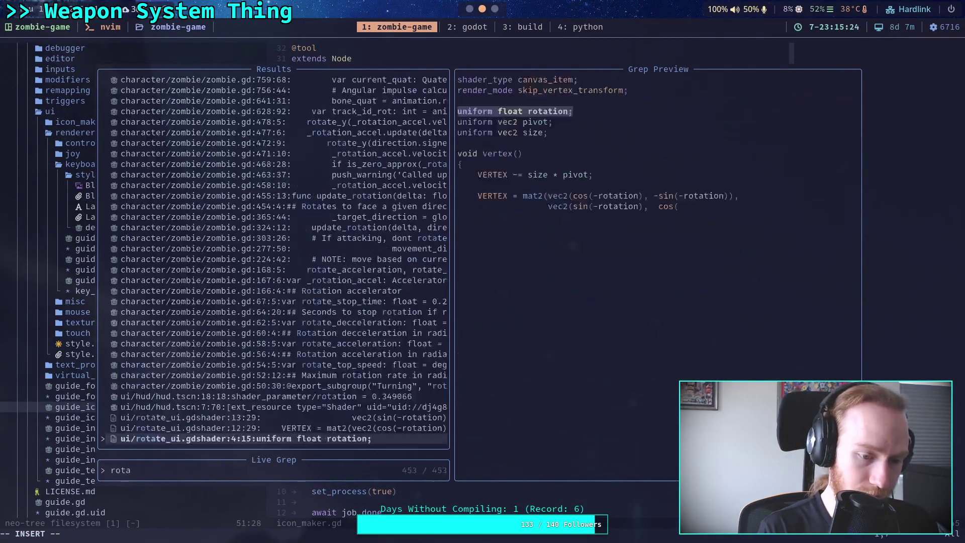
pyautogui.write('cylinder')
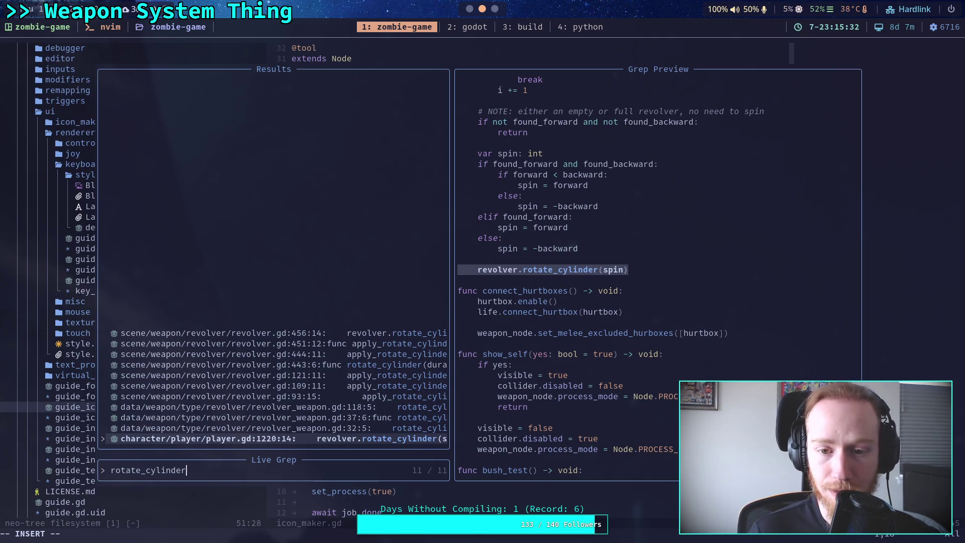
pyautogui.press('Up')
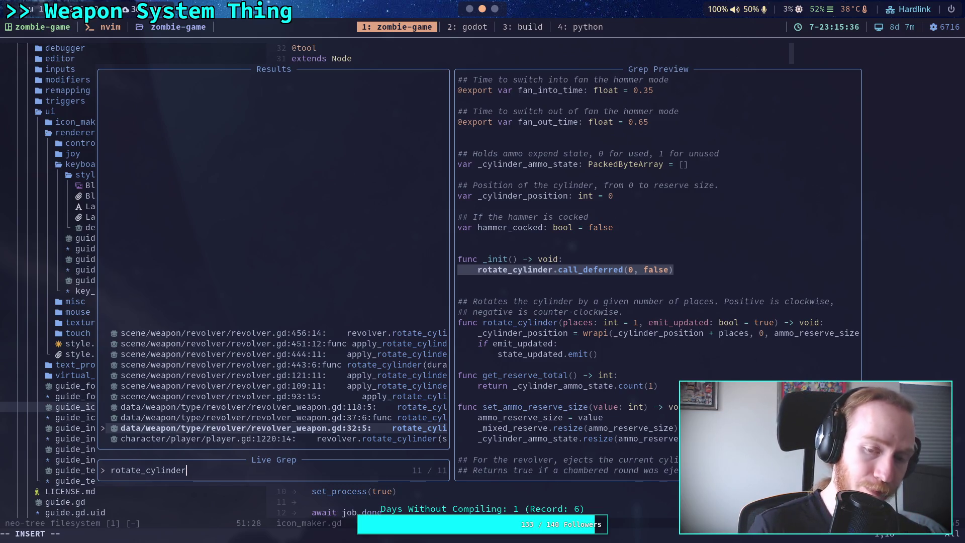
pyautogui.press('Up')
pyautogui.press('Up')
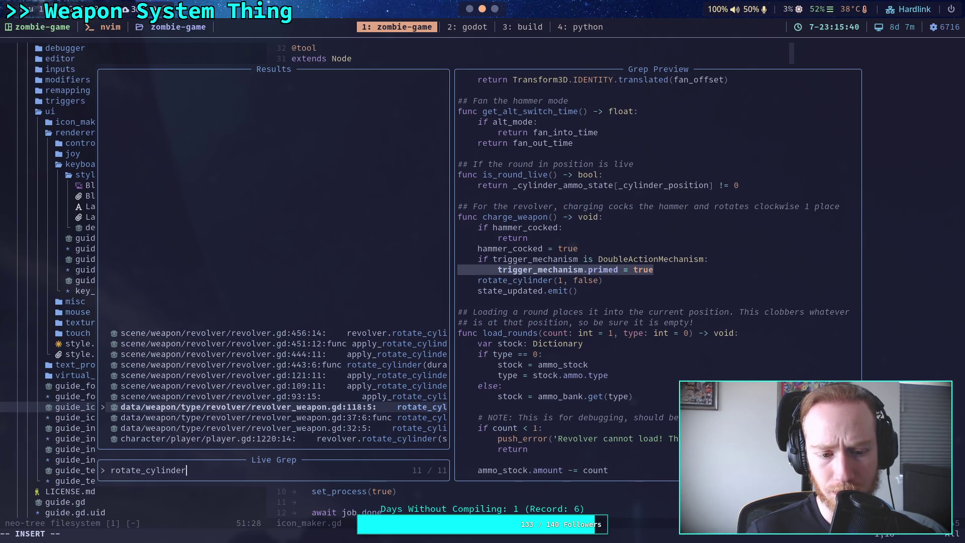
pyautogui.press('Down')
pyautogui.press('Down')
pyautogui.press('Down')
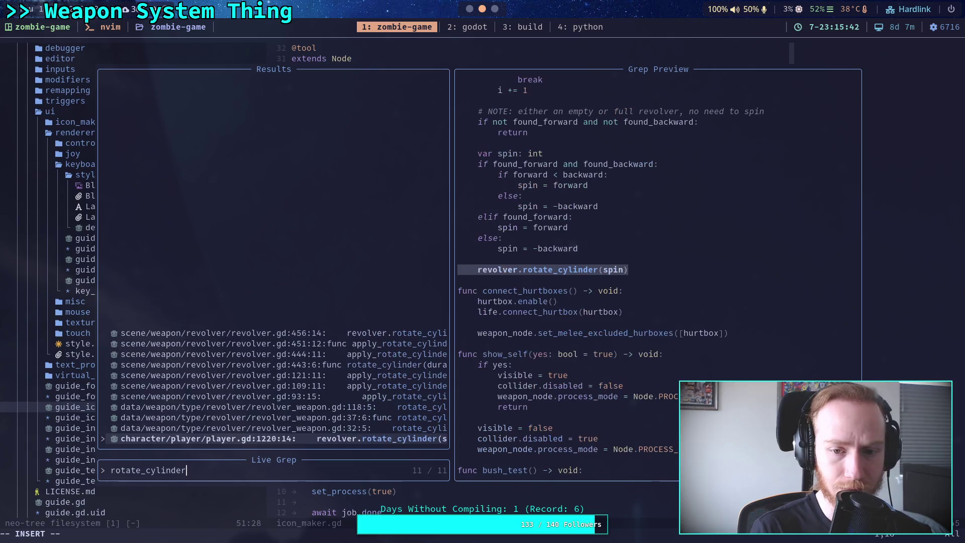
pyautogui.press('Up')
pyautogui.press('Up')
pyautogui.press('Up')
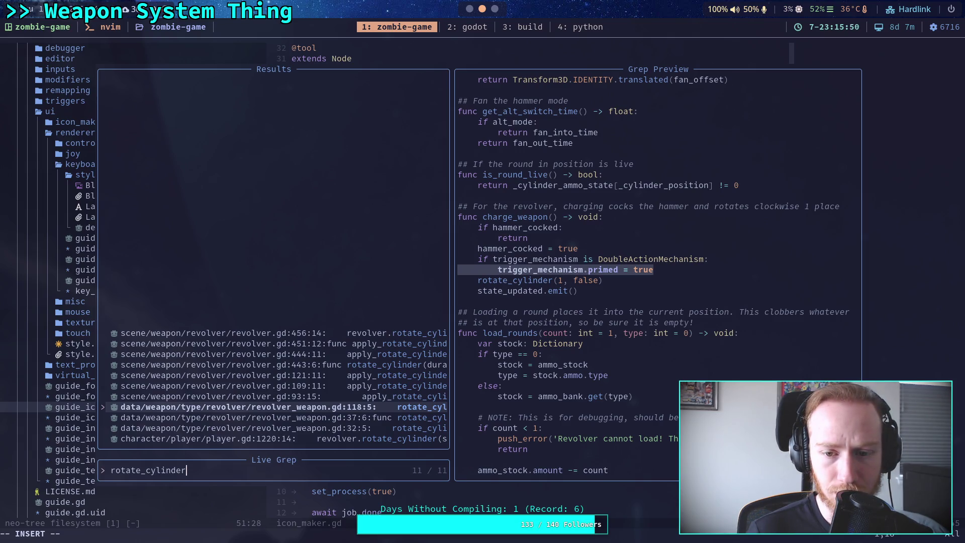
pyautogui.press('Down')
pyautogui.press('Up')
pyautogui.press('Up')
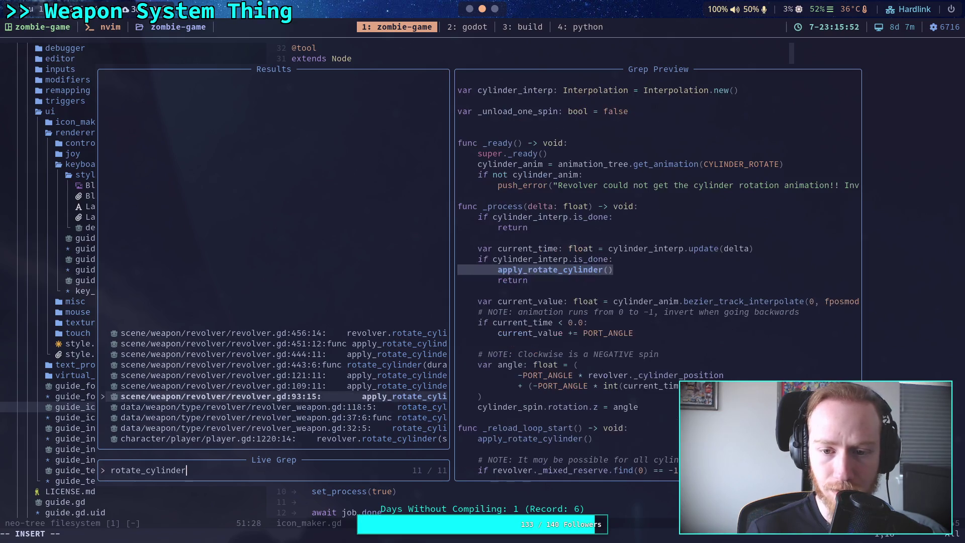
pyautogui.press('Down')
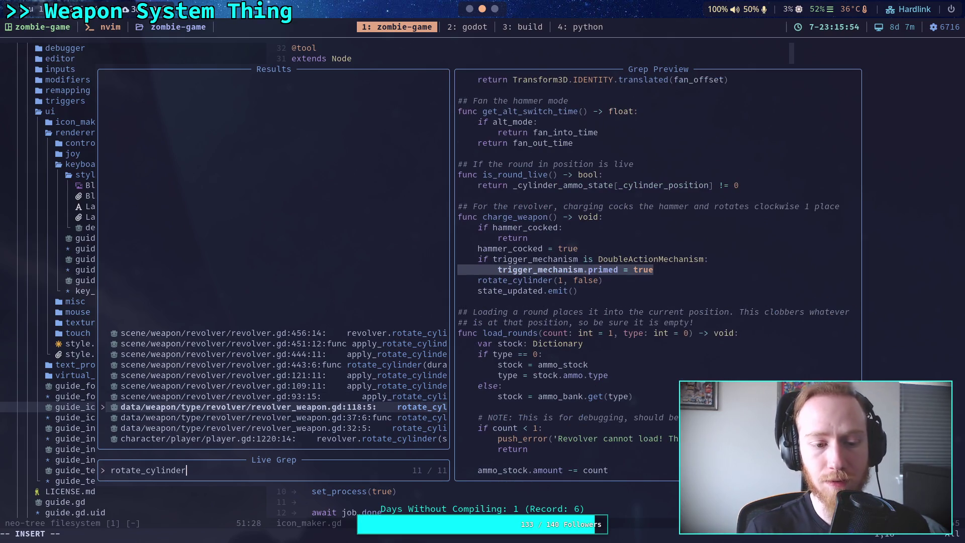
pyautogui.press('Return')
# Step: Live-grep the project for rotate_cylinder and preview matches up to apply_rotate_cylinder
pyautogui.press('space')
pyautogui.write('fg')
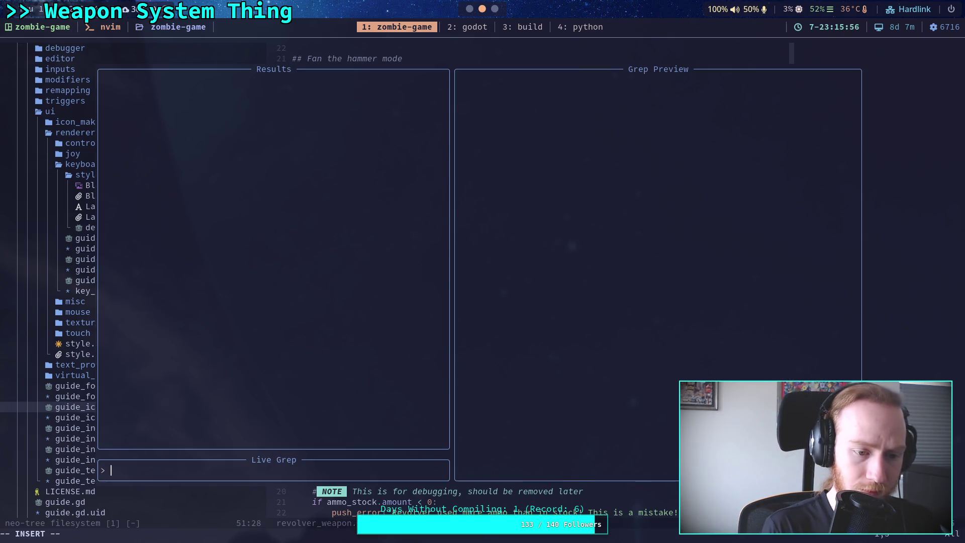
pyautogui.write('rotate_cylinder')
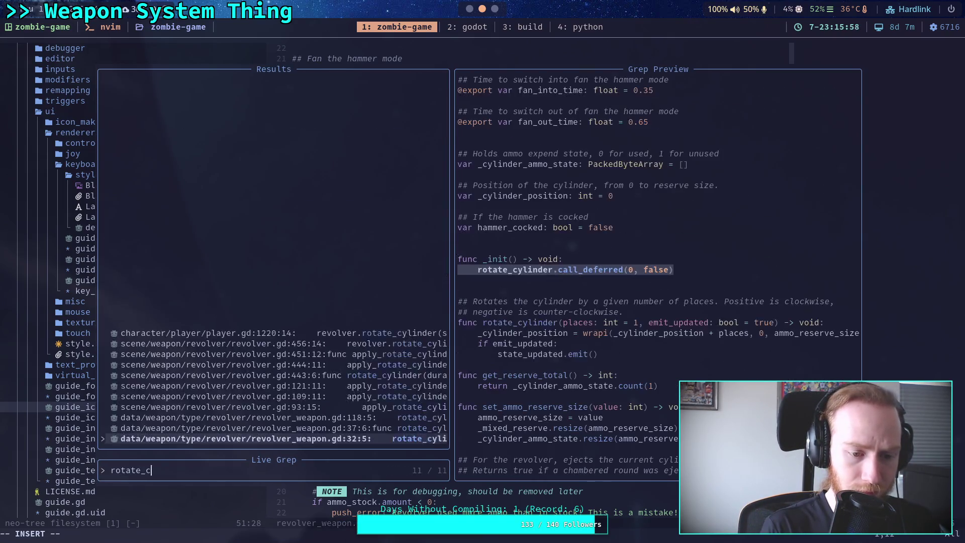
pyautogui.press('Up')
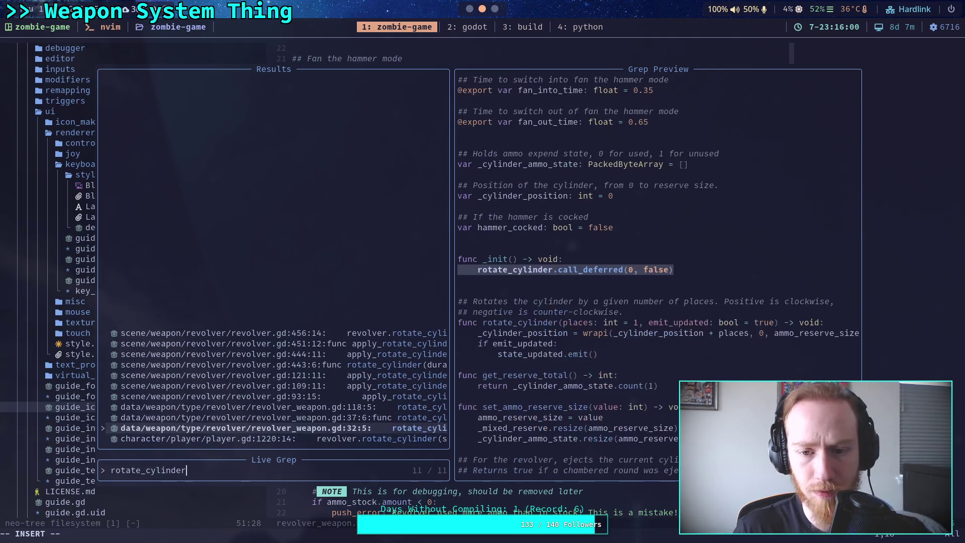
pyautogui.press('Up')
pyautogui.press('Up')
pyautogui.press('Up')
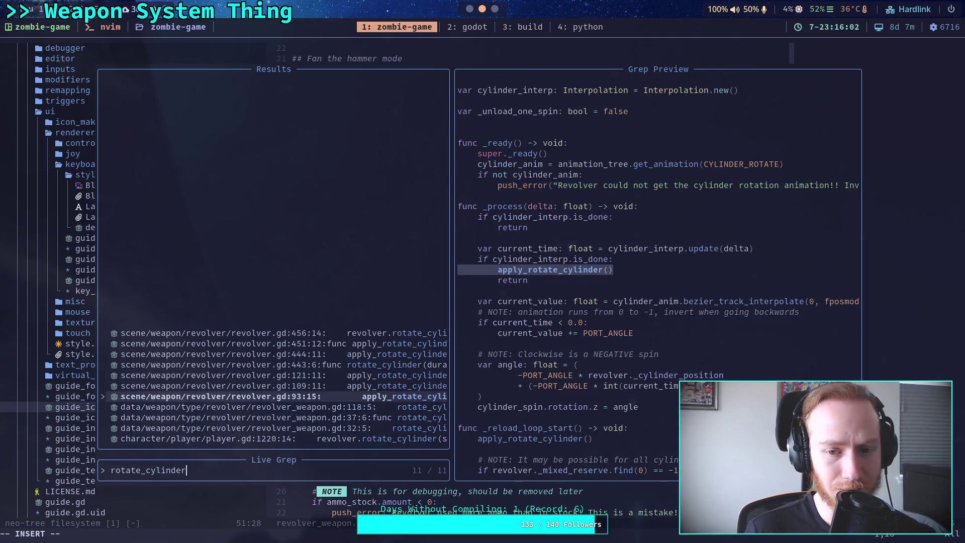
pyautogui.press('Up')
pyautogui.press('Up')
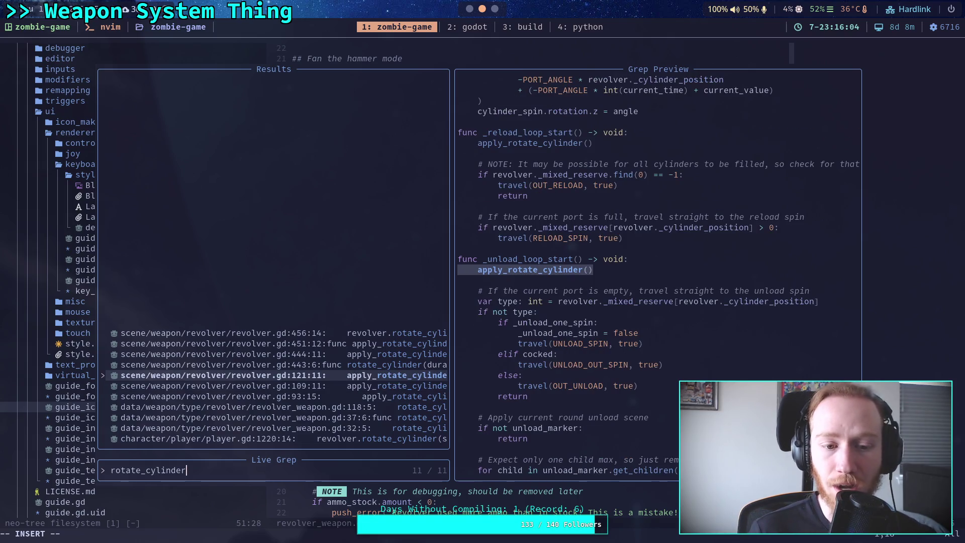
pyautogui.press('Up')
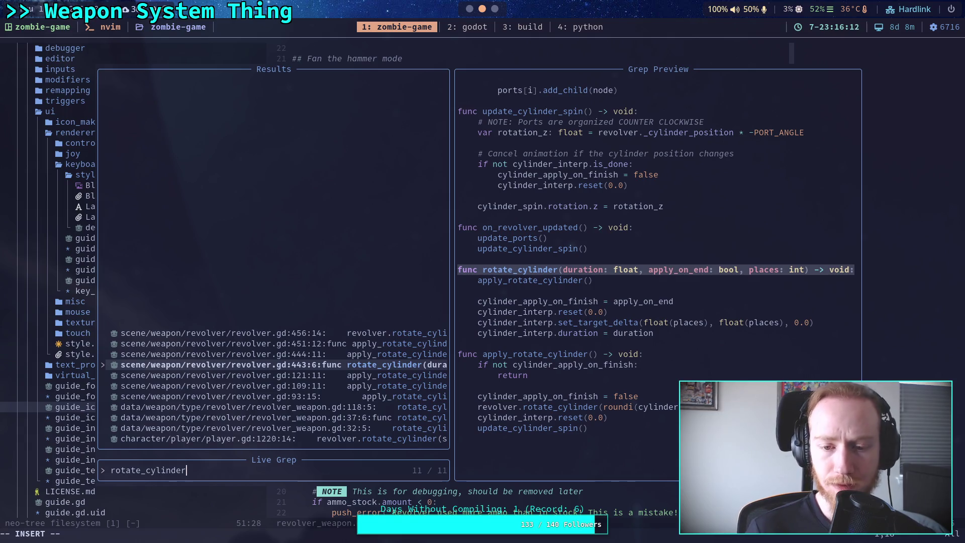
pyautogui.press('Up')
pyautogui.press('Up')
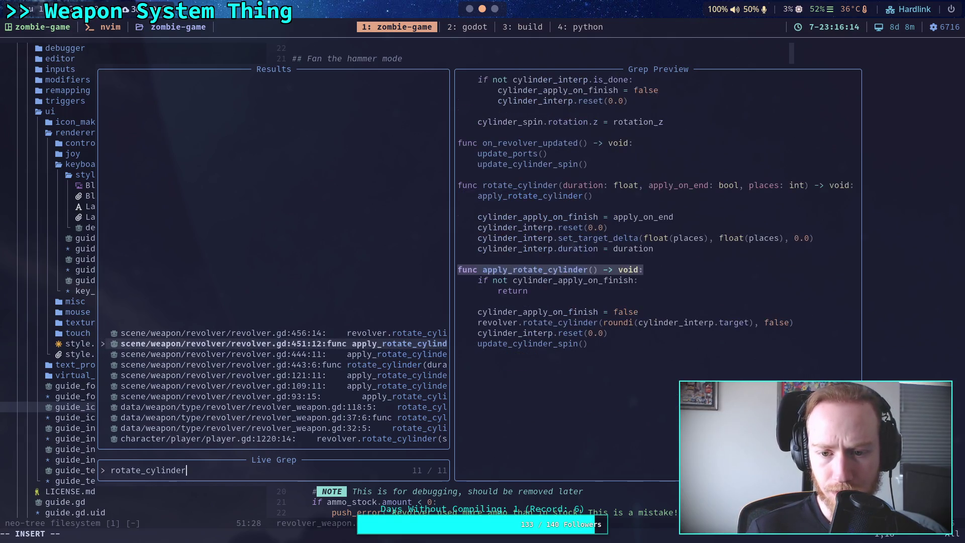
pyautogui.press('Up')
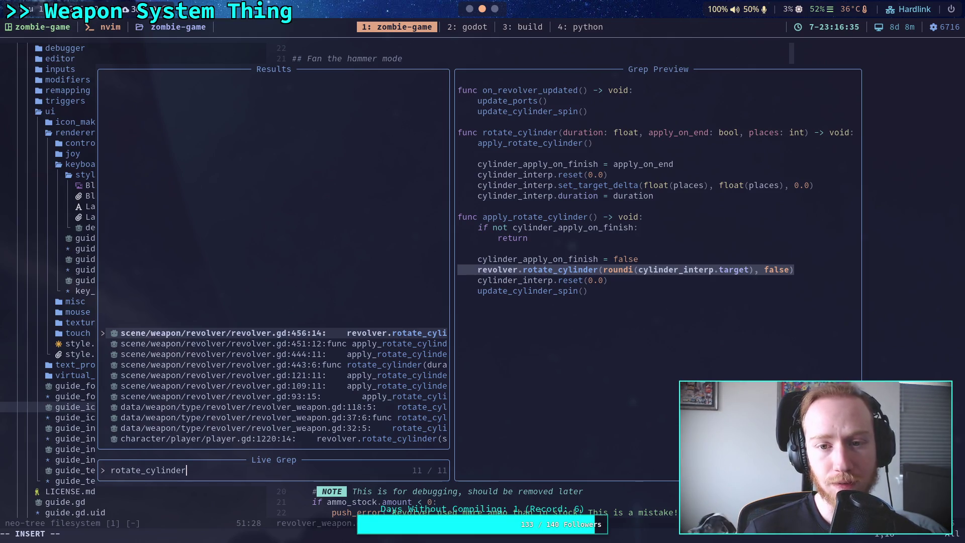
# Step: Review revolver.gd's rotate_cylinder calls in the unload, process and reload loops
pyautogui.press('Down')
pyautogui.press('Down')
pyautogui.press('Down')
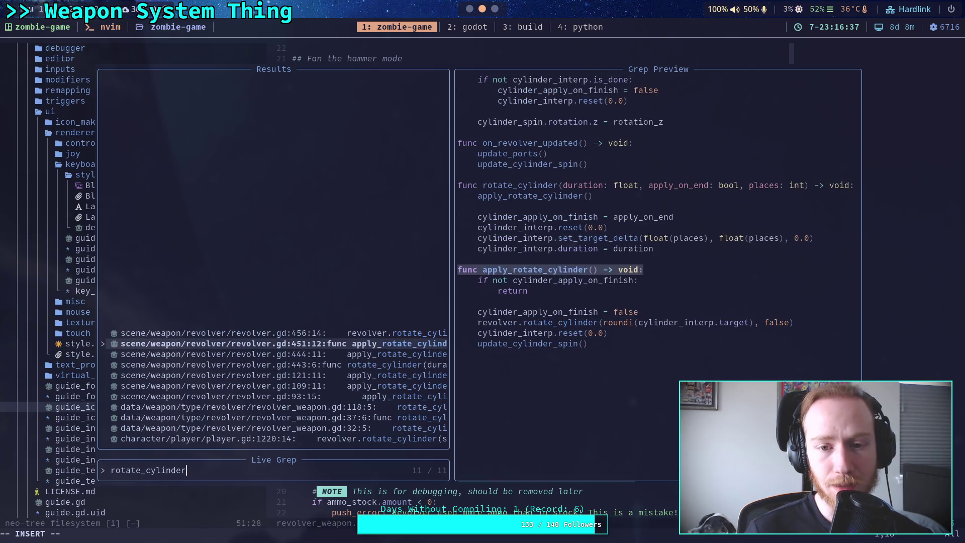
pyautogui.press('Down')
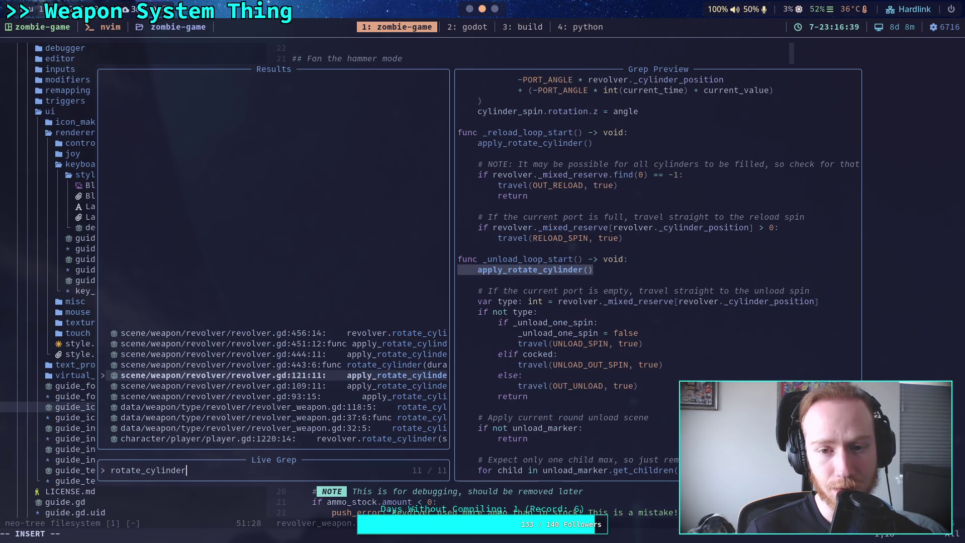
pyautogui.press('Down')
pyautogui.press('Down')
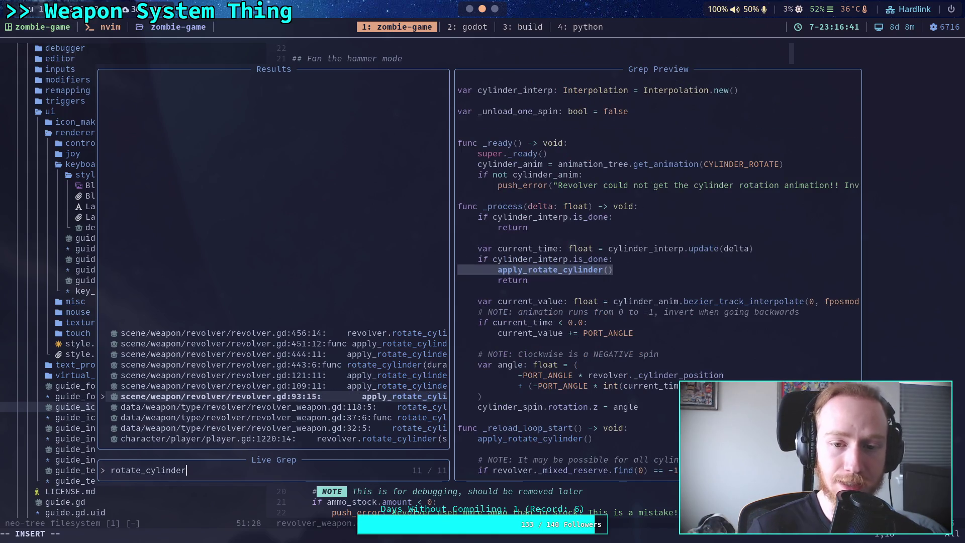
pyautogui.press('Up')
pyautogui.press('Up')
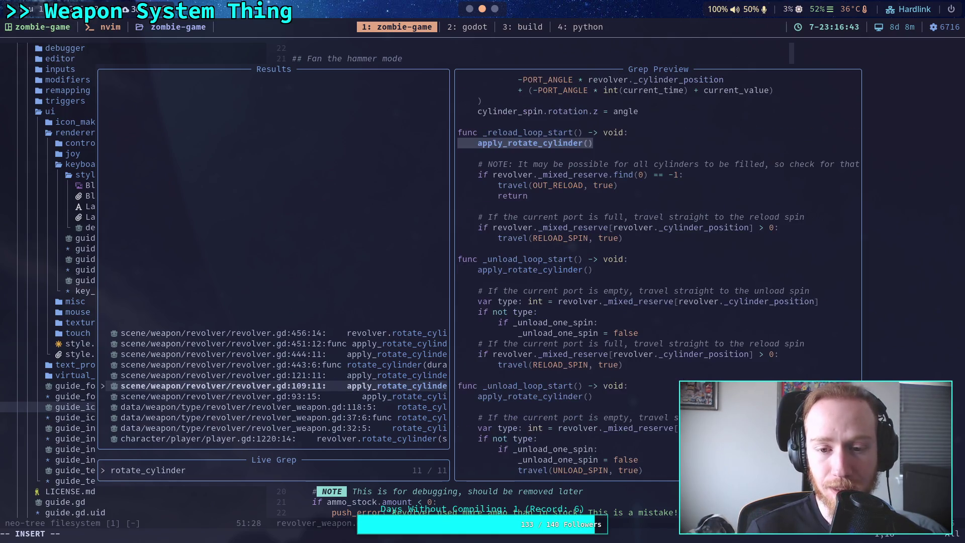
pyautogui.press('Down')
pyautogui.press('Down')
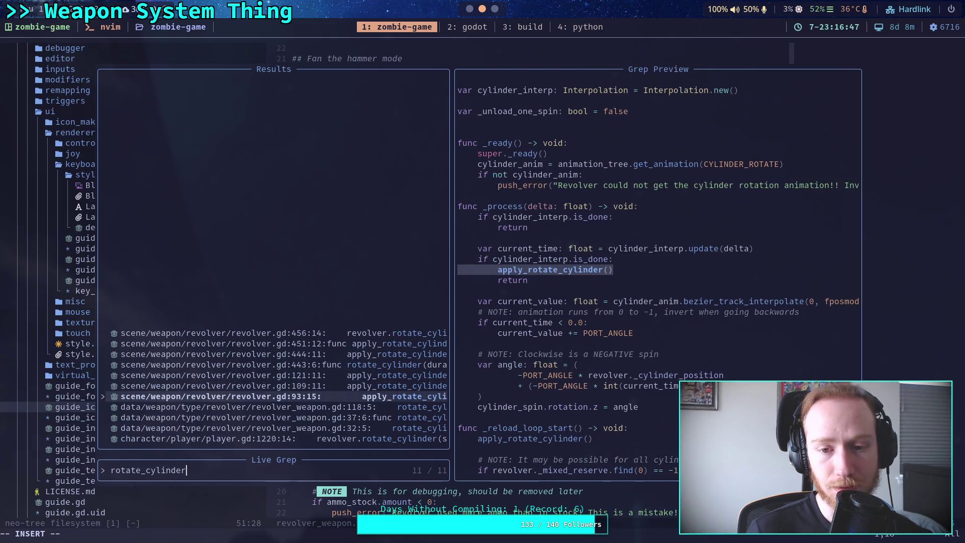
pyautogui.press('Up')
pyautogui.press('Up')
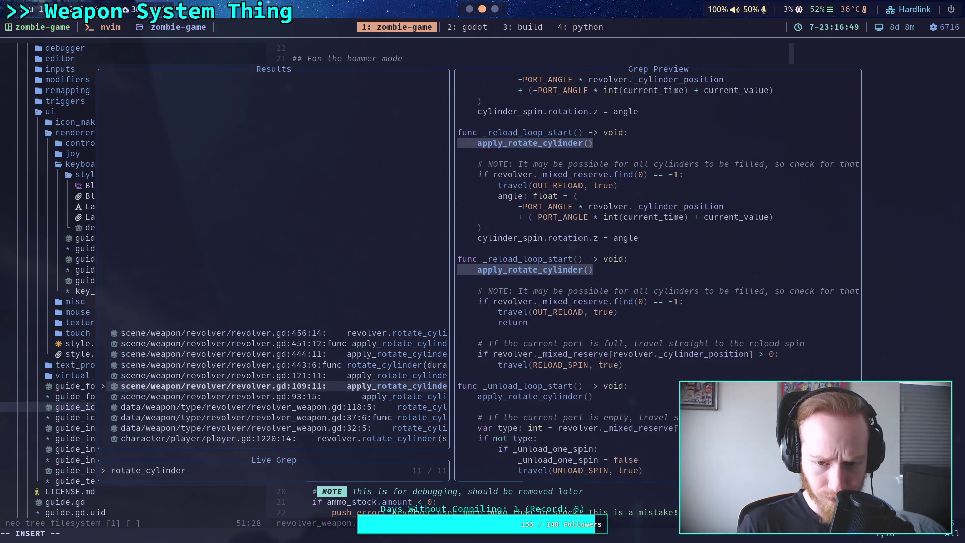
pyautogui.press('Up')
pyautogui.press('Up')
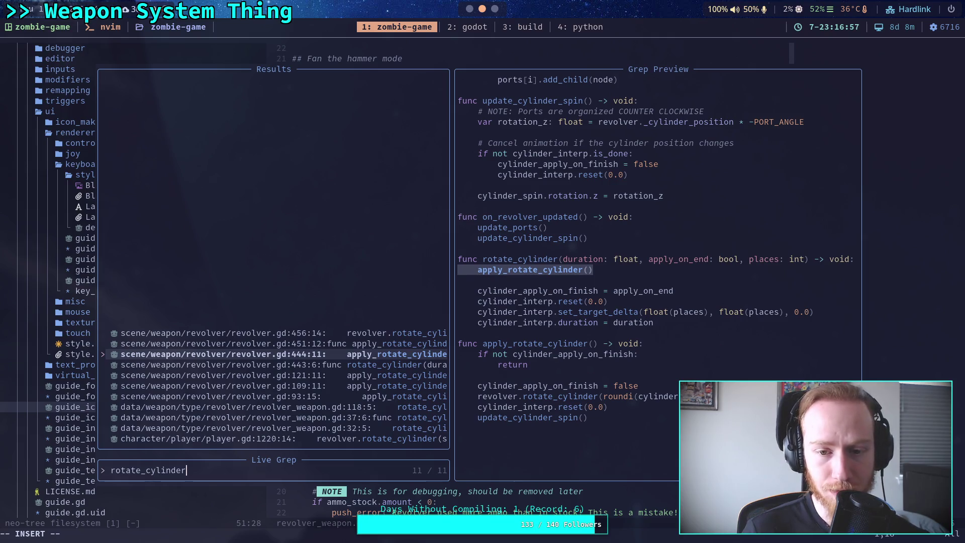
pyautogui.press('Up')
pyautogui.press('Up')
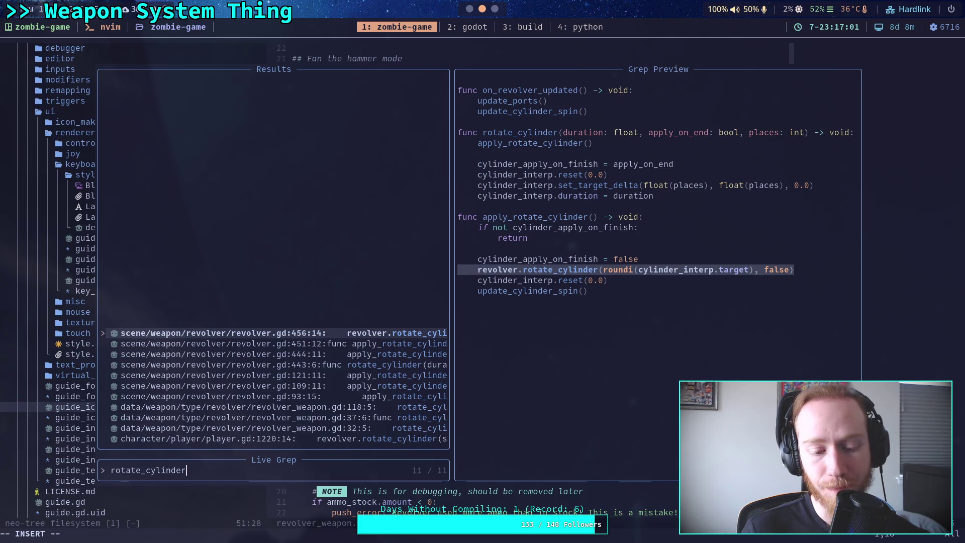
pyautogui.press('Down')
pyautogui.press('Down')
pyautogui.press('Down')
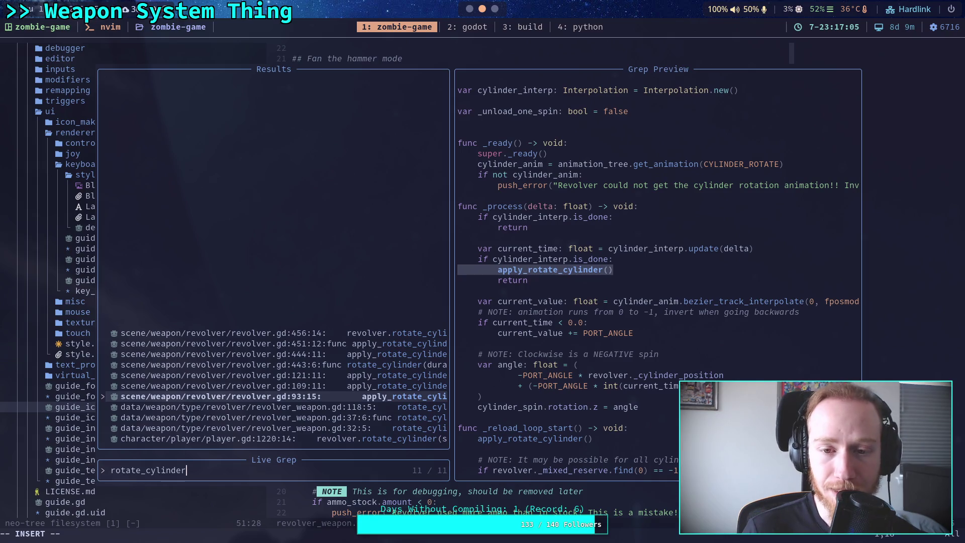
pyautogui.press('Up')
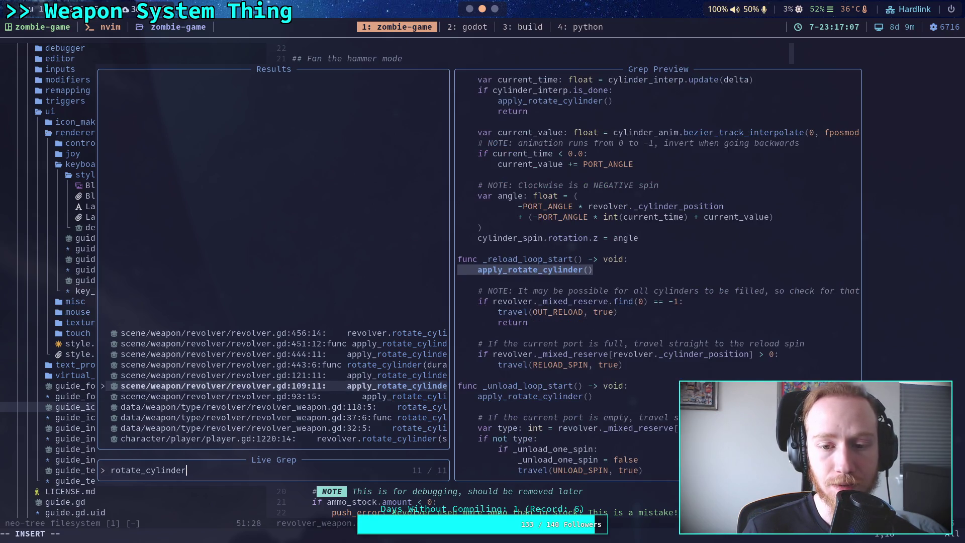
pyautogui.press('Up')
pyautogui.press('Up')
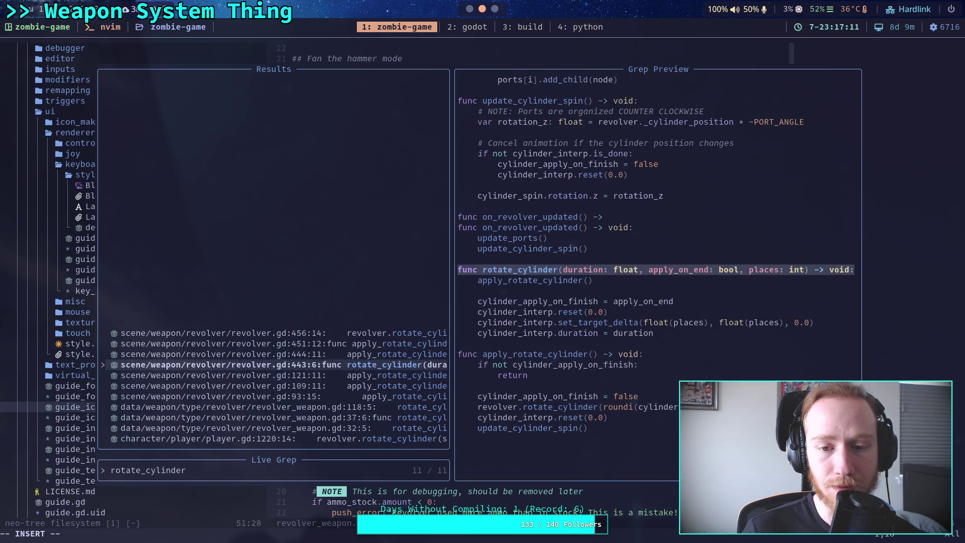
pyautogui.press('Up')
pyautogui.press('Up')
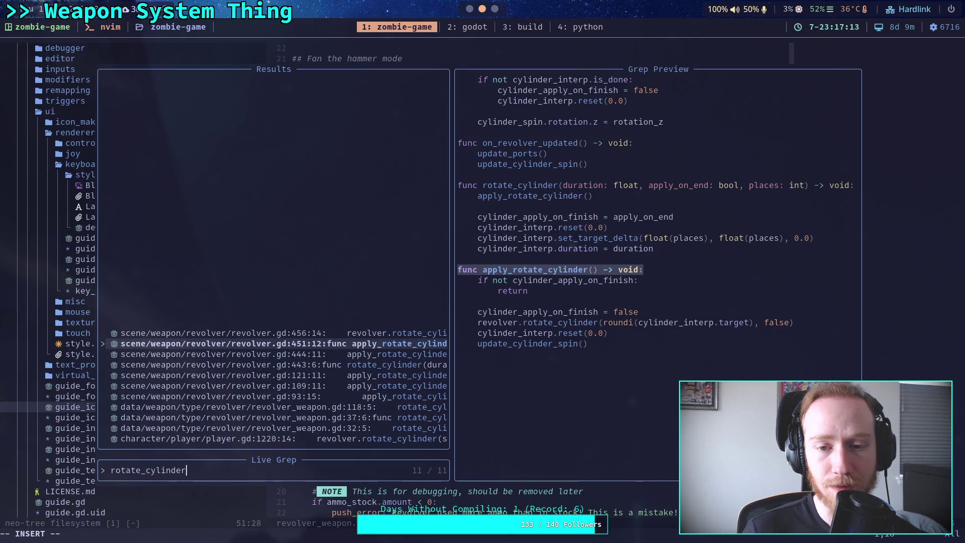
pyautogui.press('Up')
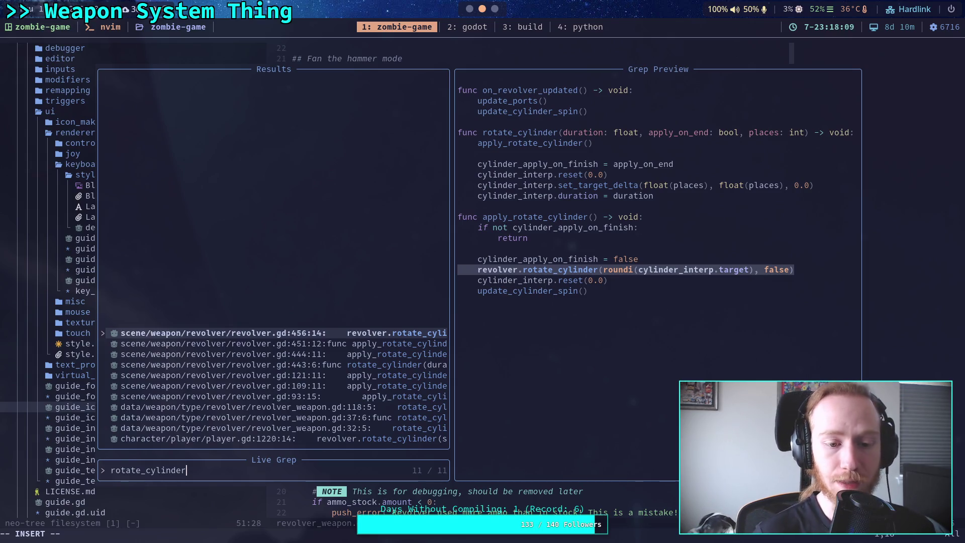
# Step: Preview the charge_weapon call and definition in revolver_weapon.gd, then return to Godot
pyautogui.press('Down')
pyautogui.press('Down')
pyautogui.press('Down')
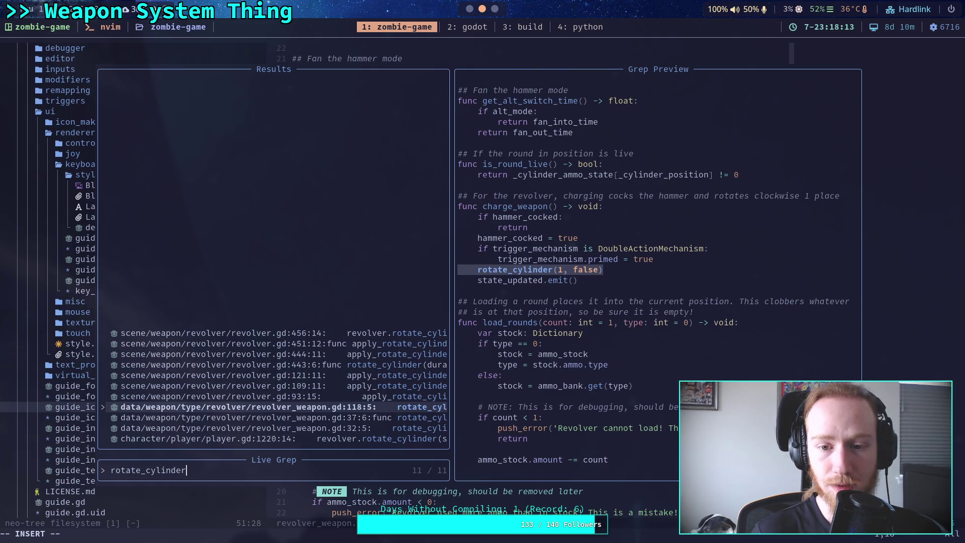
pyautogui.press('Down')
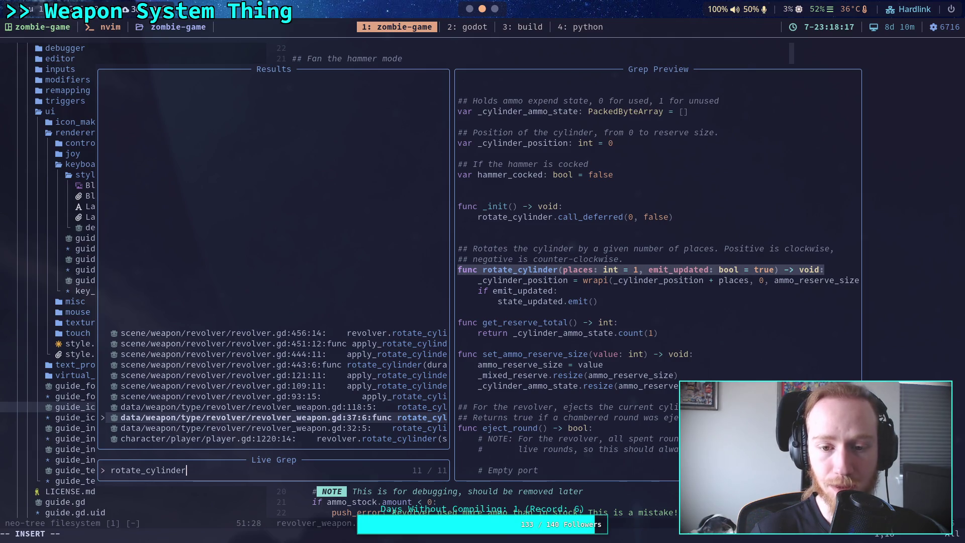
pyautogui.press('Up')
pyautogui.press('Up')
pyautogui.press('Up')
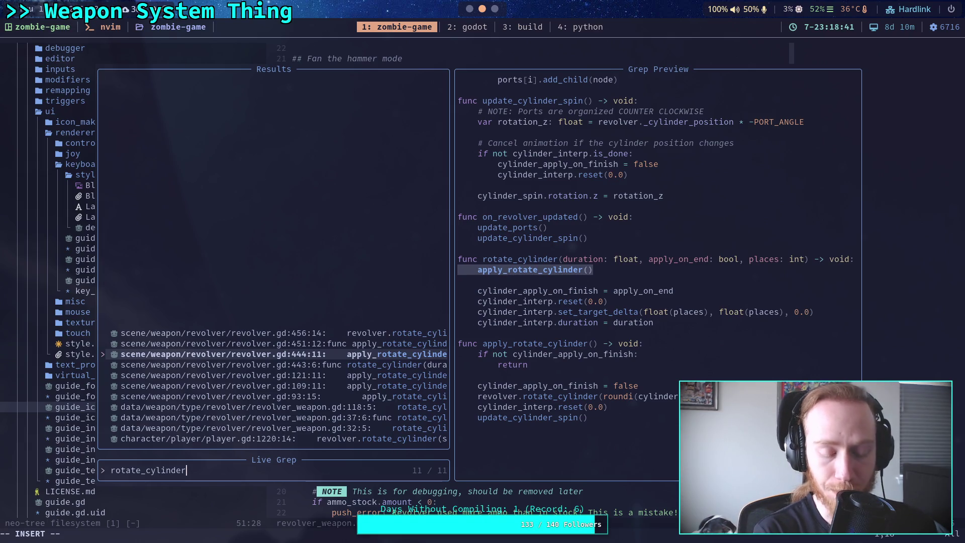
pyautogui.press('super+2')
pyautogui.click(56, 88)
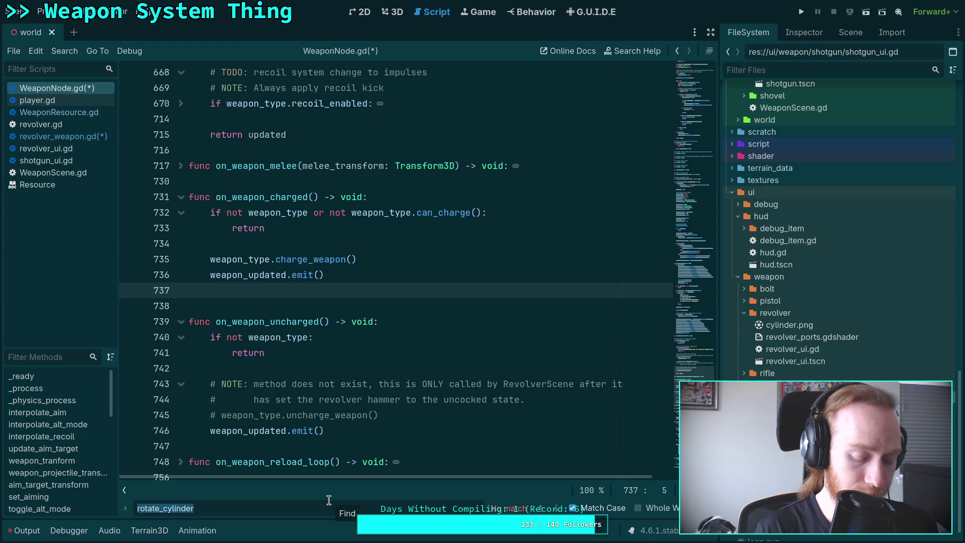
pyautogui.write('is')
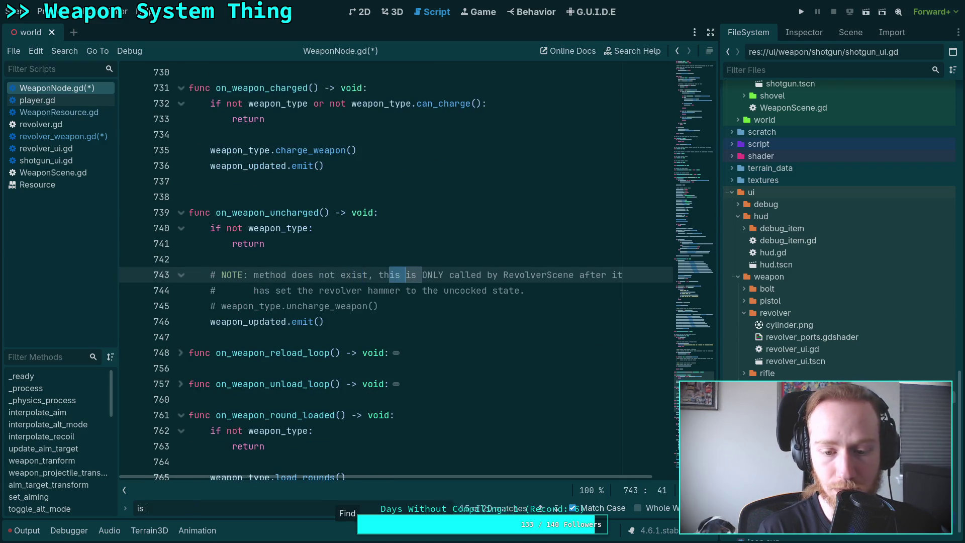
pyautogui.press('Home')
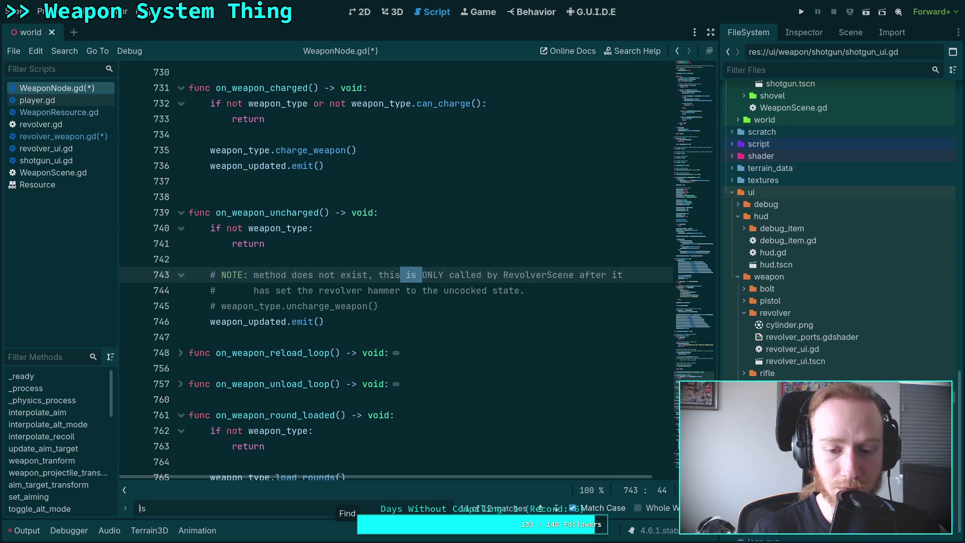
pyautogui.click(556, 508)
pyautogui.click(556, 508)
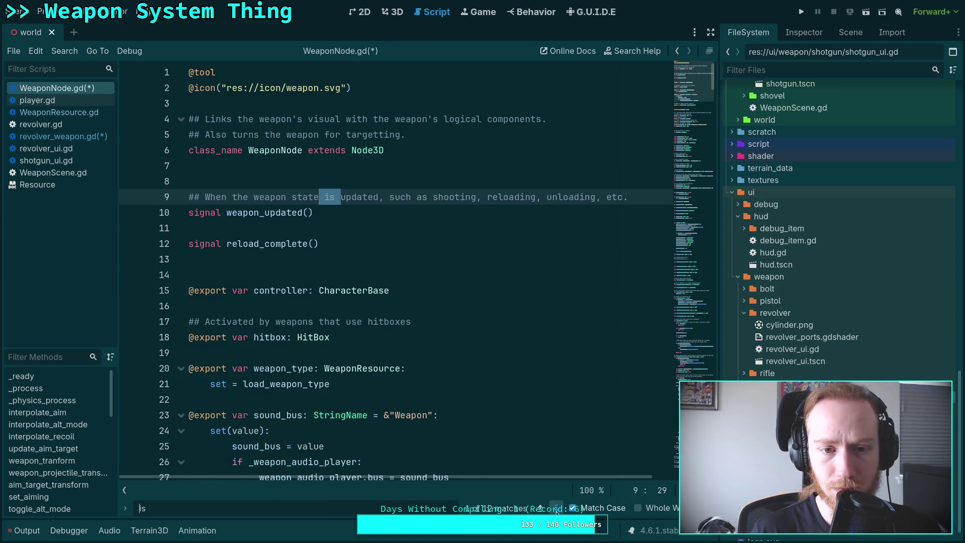
pyautogui.click(556, 508)
pyautogui.click(556, 508)
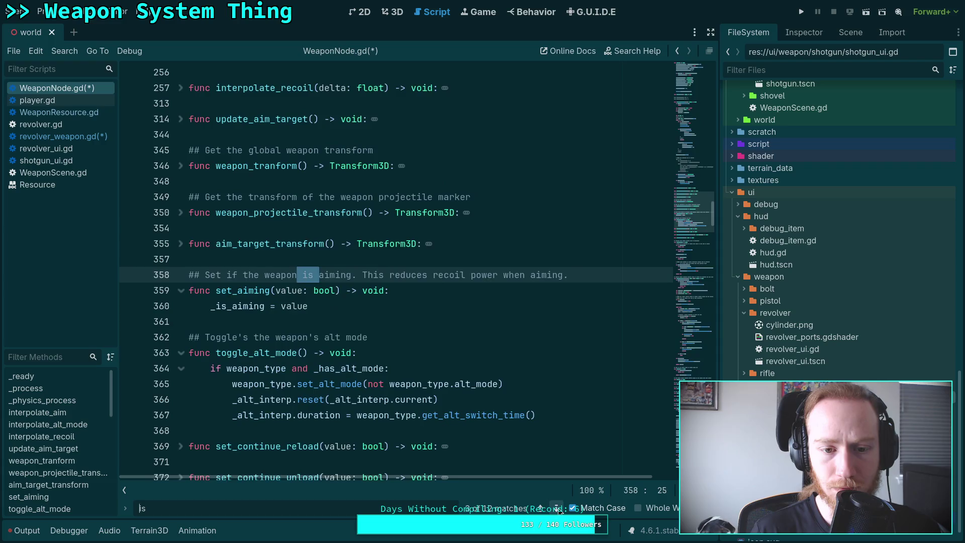
pyautogui.click(557, 508)
pyautogui.click(557, 508)
pyautogui.click(557, 508)
pyautogui.click(558, 508)
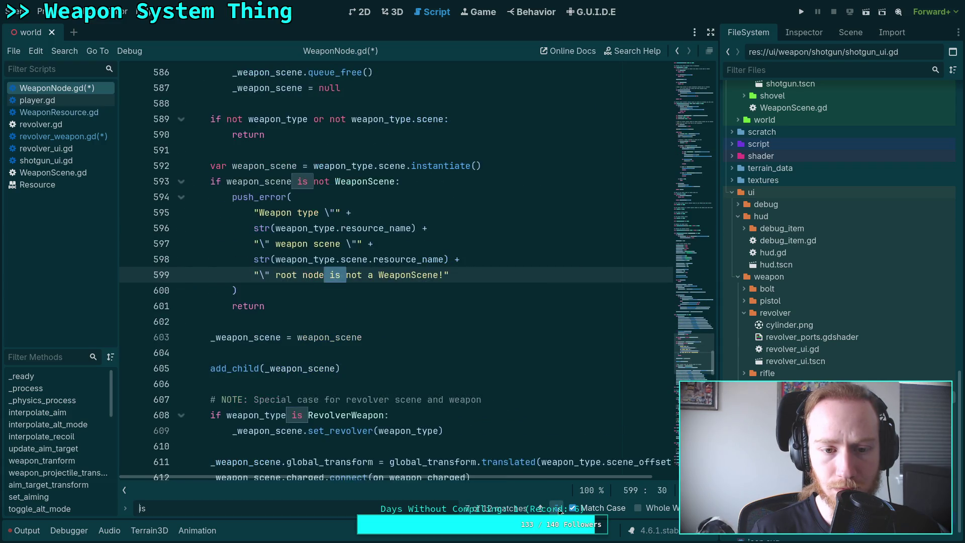
pyautogui.click(557, 508)
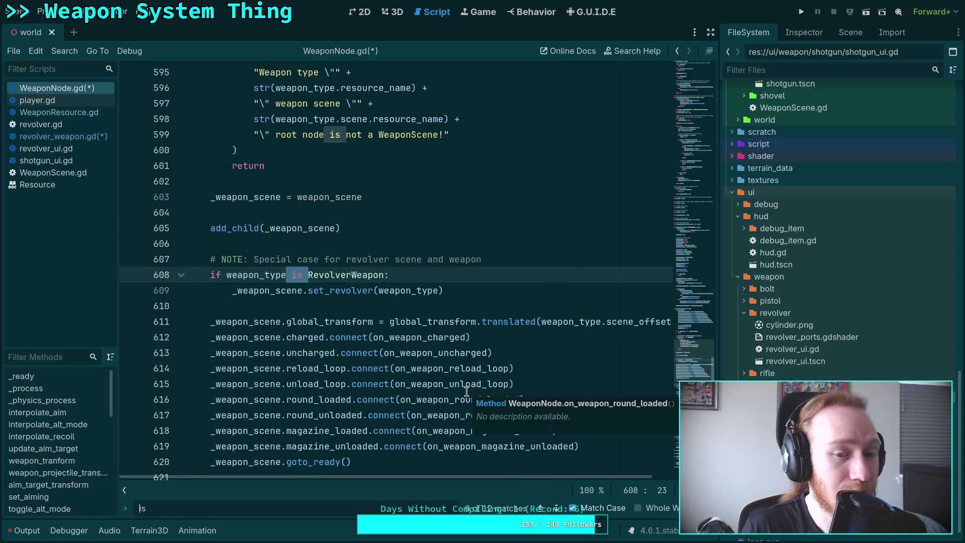
pyautogui.scroll(-1, 428, 301)
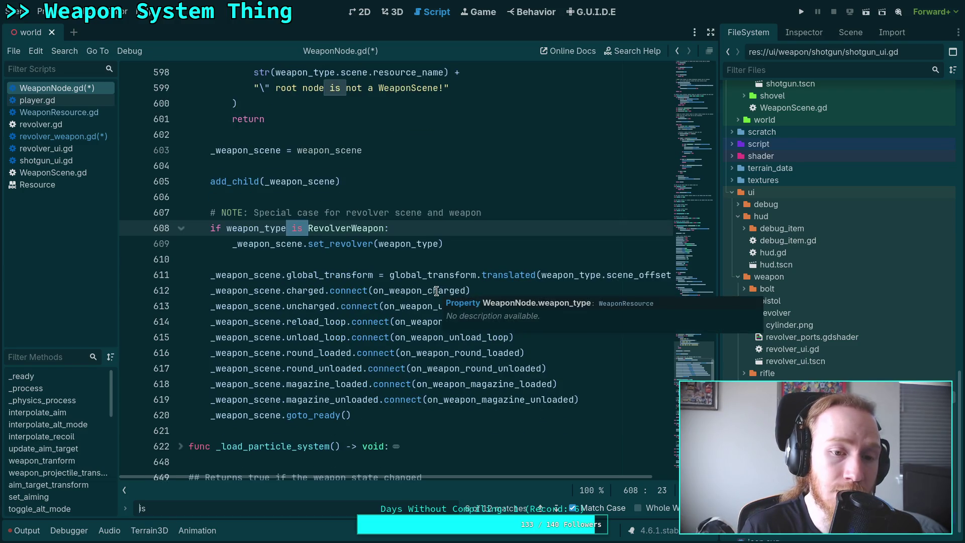
pyautogui.moveTo(355, 312)
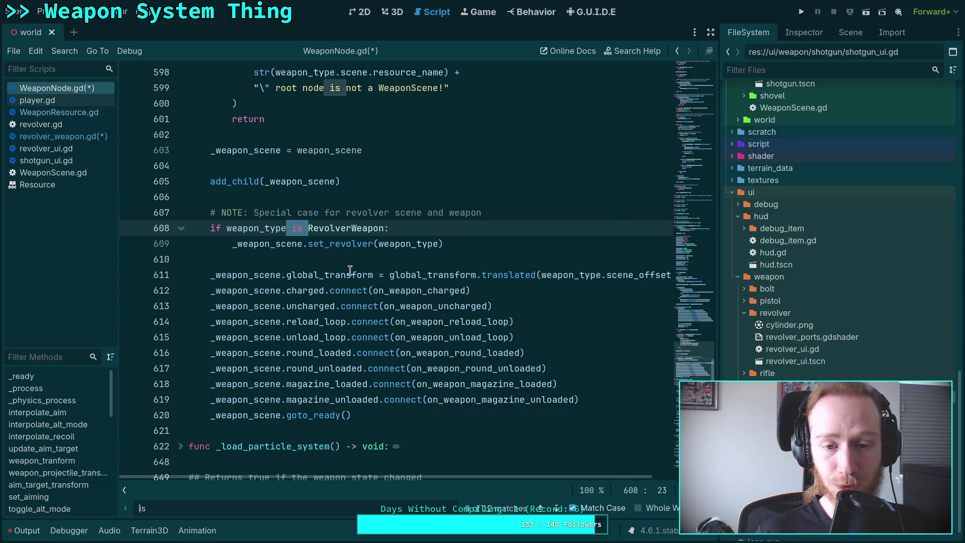
pyautogui.click(554, 508)
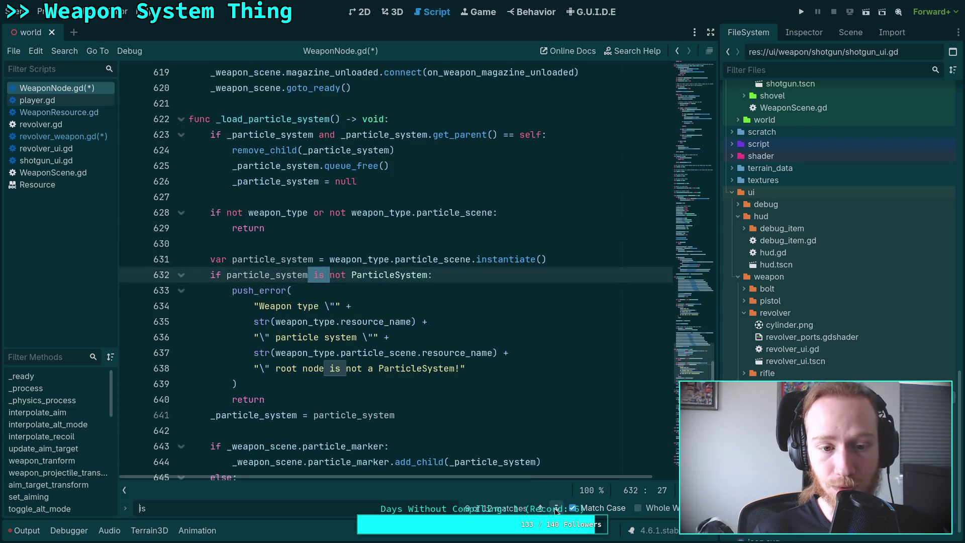
pyautogui.click(554, 508)
pyautogui.click(554, 508)
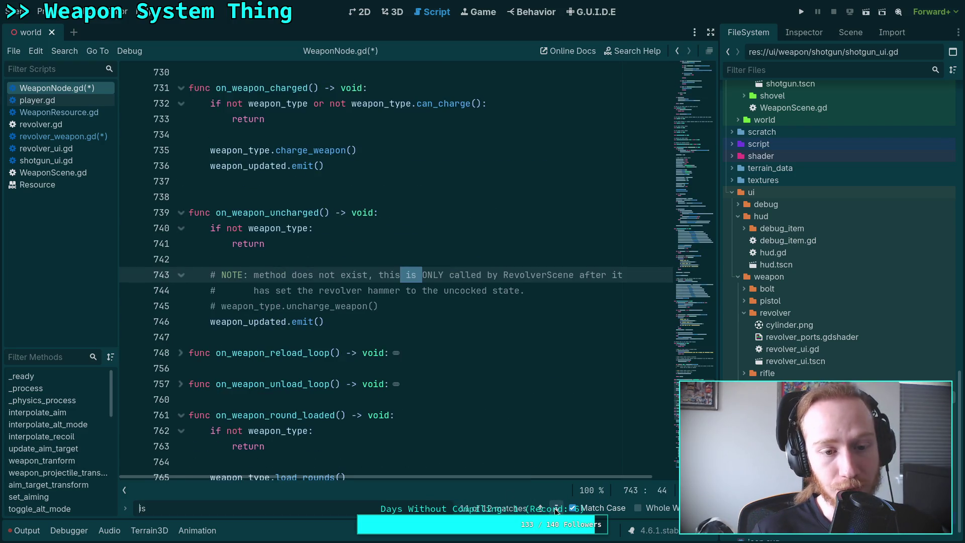
pyautogui.click(554, 508)
pyautogui.click(554, 508)
pyautogui.click(554, 508)
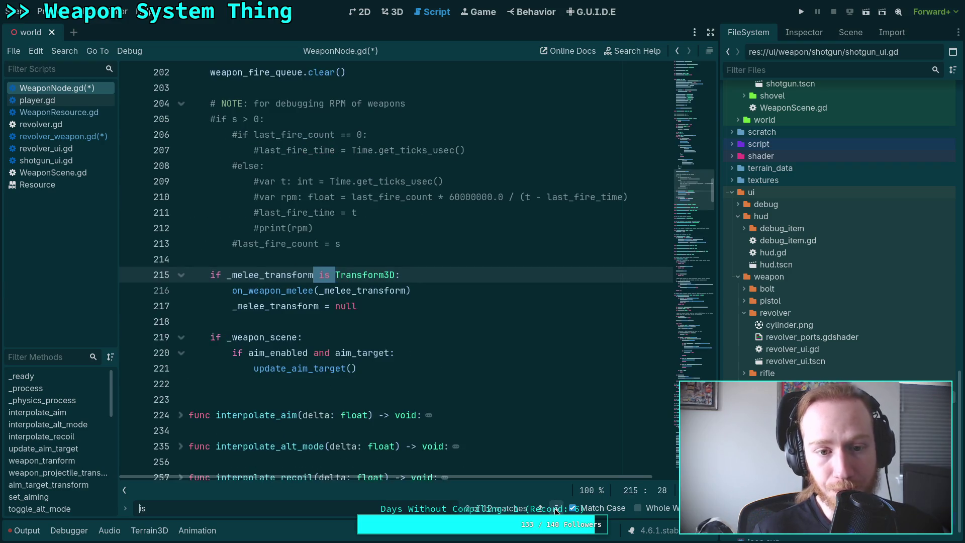
pyautogui.click(553, 508)
pyautogui.click(553, 508)
pyautogui.click(554, 508)
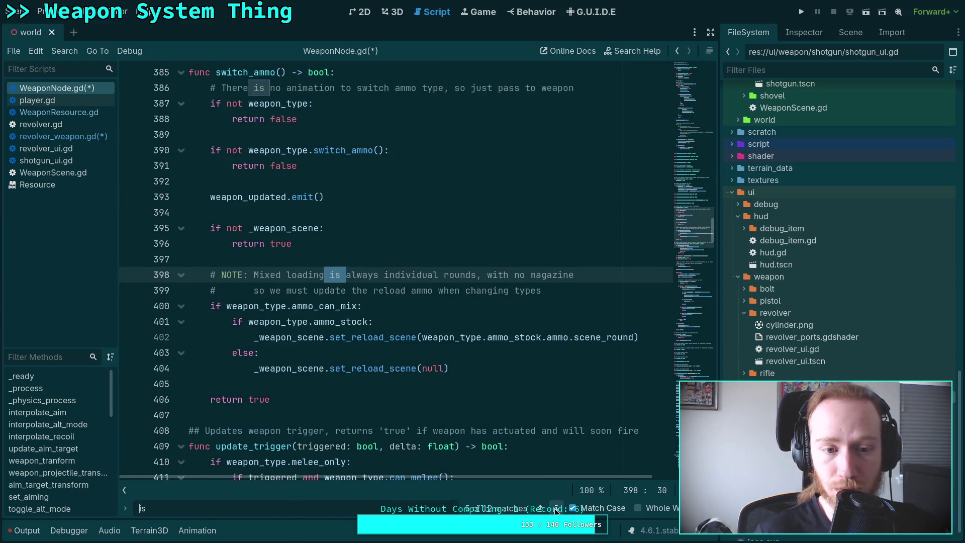
pyautogui.click(554, 508)
pyautogui.click(555, 508)
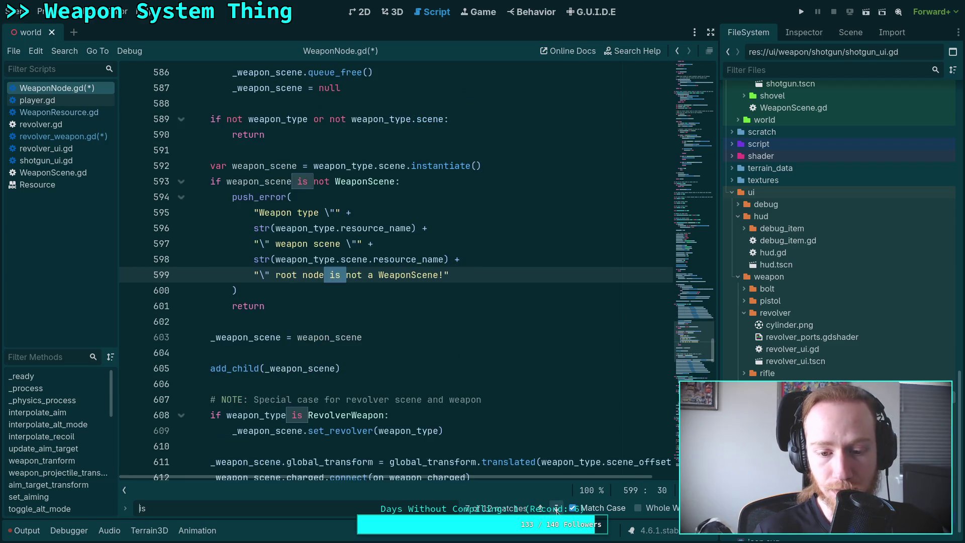
pyautogui.click(555, 508)
pyautogui.moveTo(420, 323)
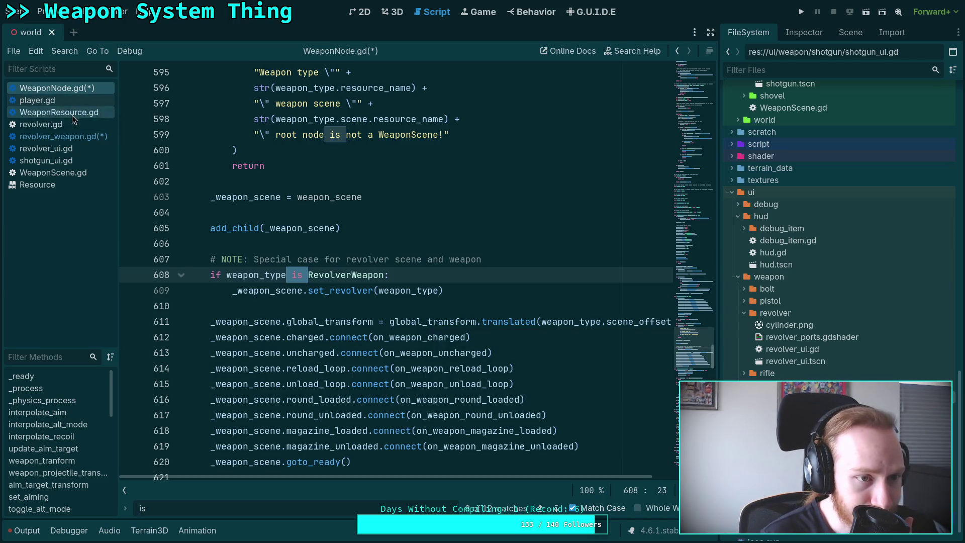
pyautogui.click(65, 172)
pyautogui.moveTo(692, 301); pyautogui.dragTo(611, 146)
pyautogui.scroll(-9, 285, 296)
pyautogui.scroll(3, 260, 291)
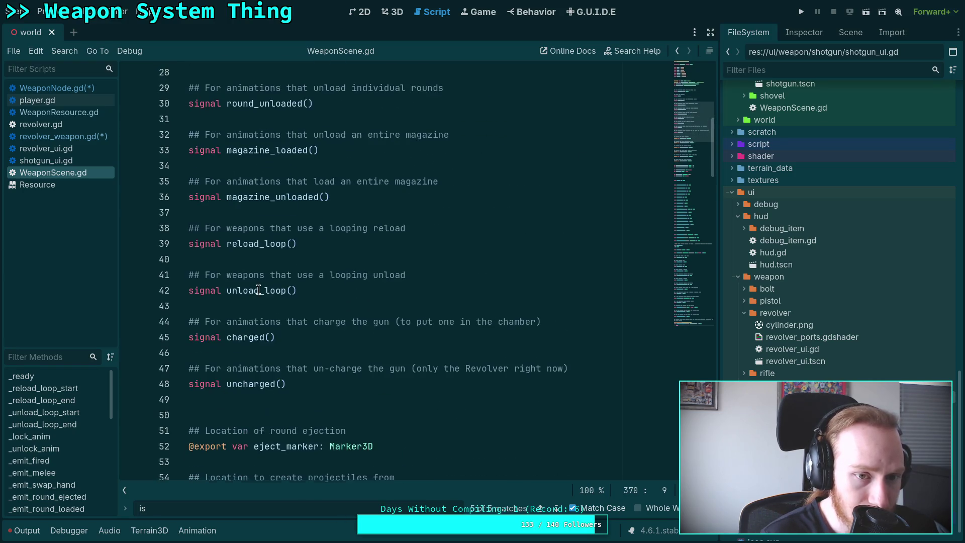
pyautogui.moveTo(309, 308); pyautogui.dragTo(260, 103)
pyautogui.click(341, 248)
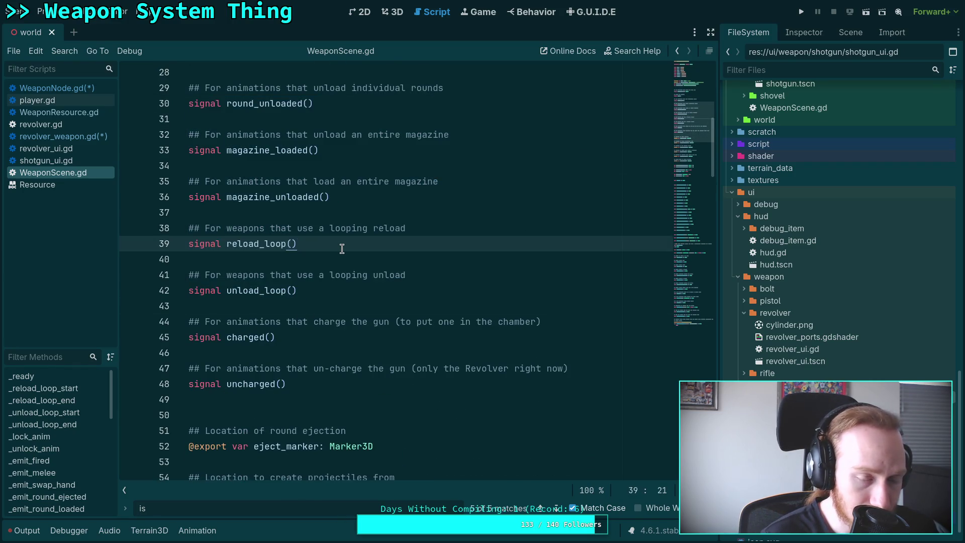
pyautogui.scroll(-12, 301, 322)
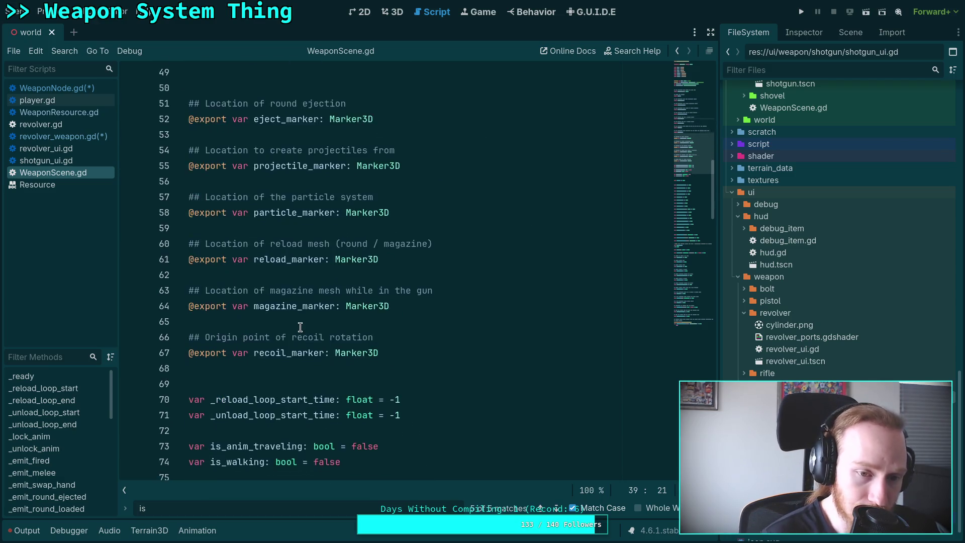
pyautogui.scroll(-7, 300, 327)
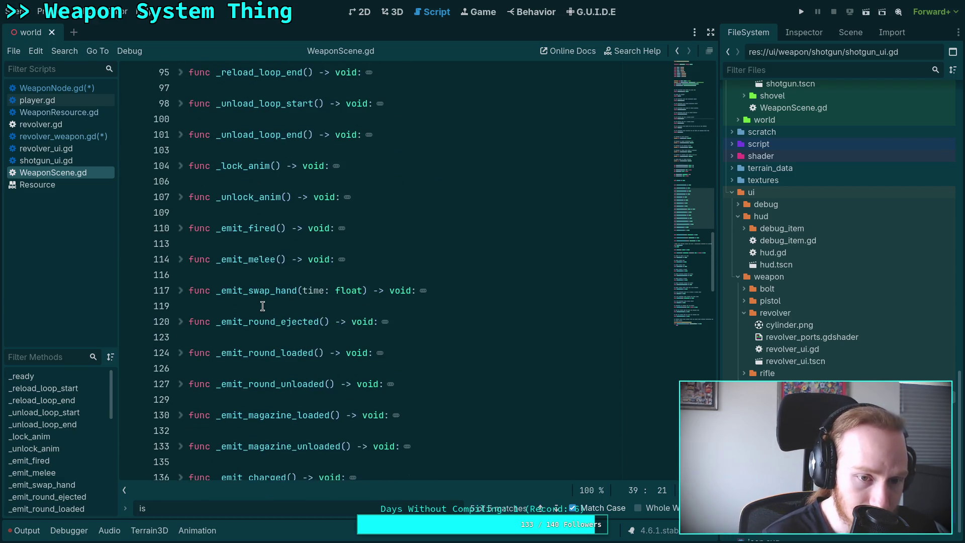
pyautogui.click(179, 261)
pyautogui.click(179, 261)
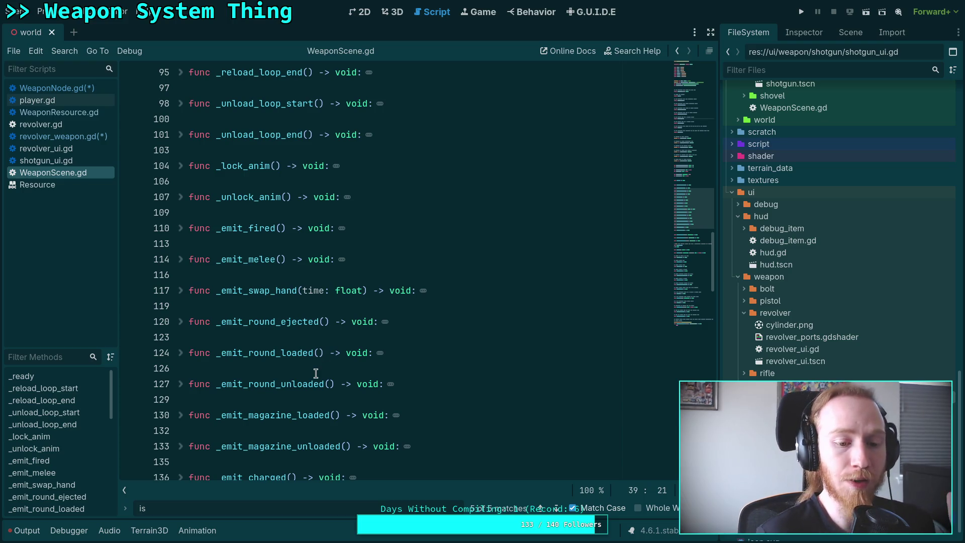
pyautogui.scroll(-3, 246, 380)
pyautogui.click(181, 338)
pyautogui.click(181, 337)
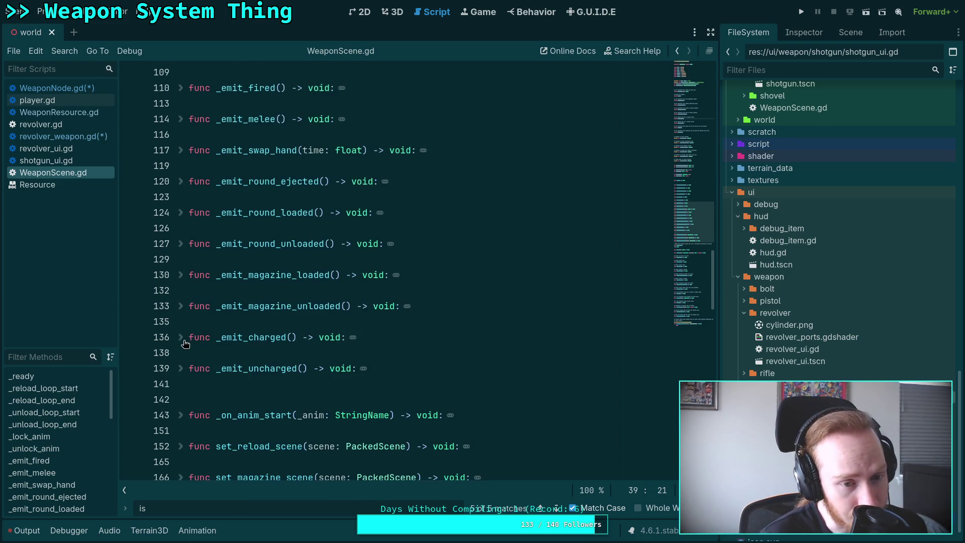
pyautogui.click(56, 88)
pyautogui.scroll(-10, 363, 357)
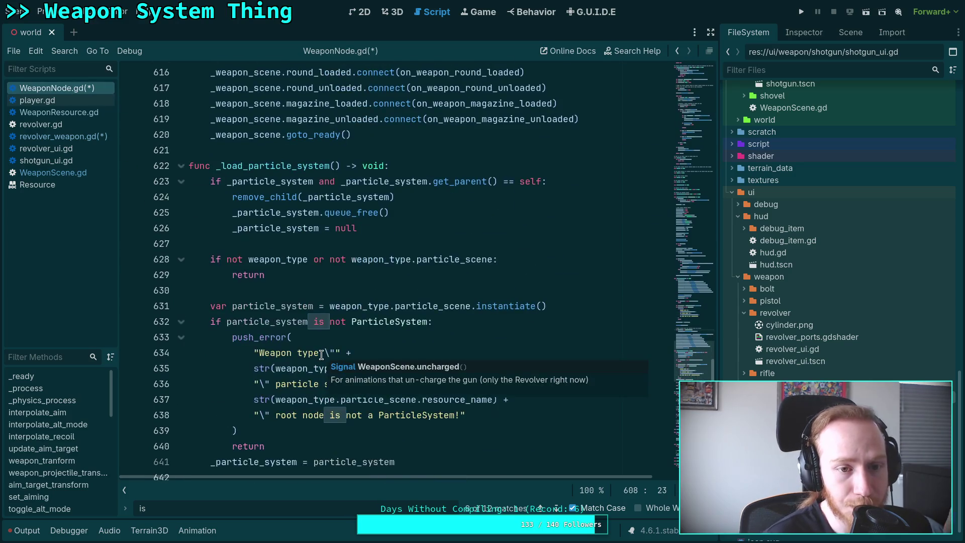
# Step: Select the on_weapon_charged handler name on line 612, dismissing the lookup menu and undoing a stray F
pyautogui.scroll(-5, 452, 355)
pyautogui.scroll(10, 478, 352)
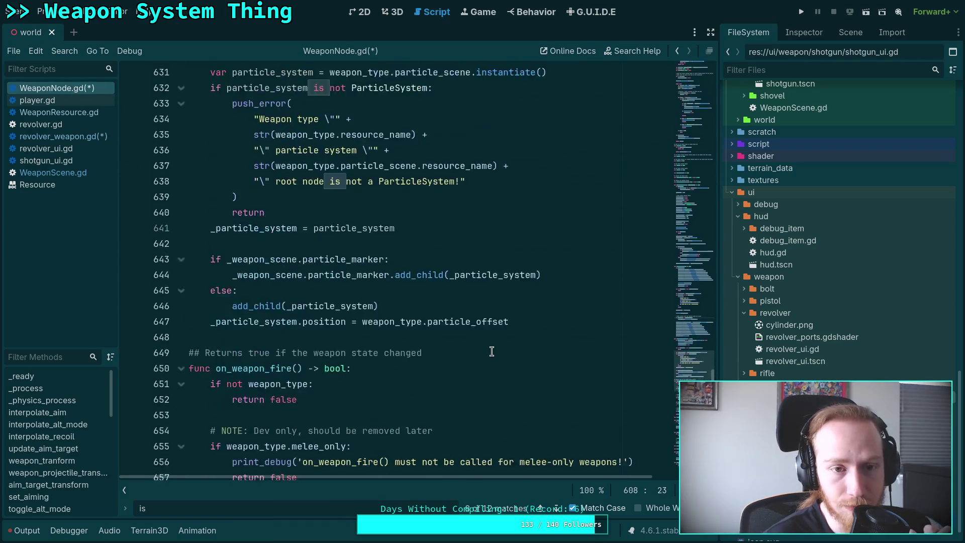
pyautogui.scroll(4, 492, 351)
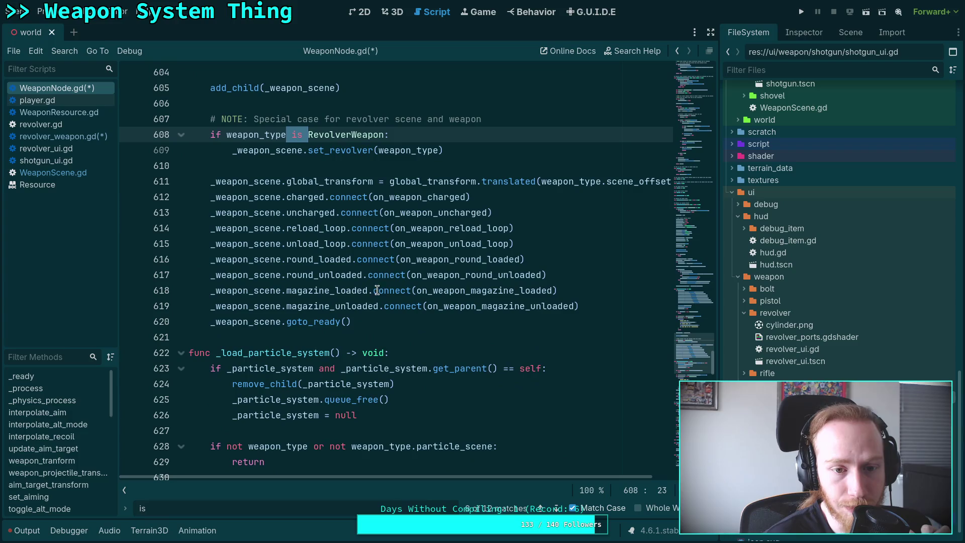
pyautogui.doubleClick(413, 199)
pyautogui.rightClick(413, 199)
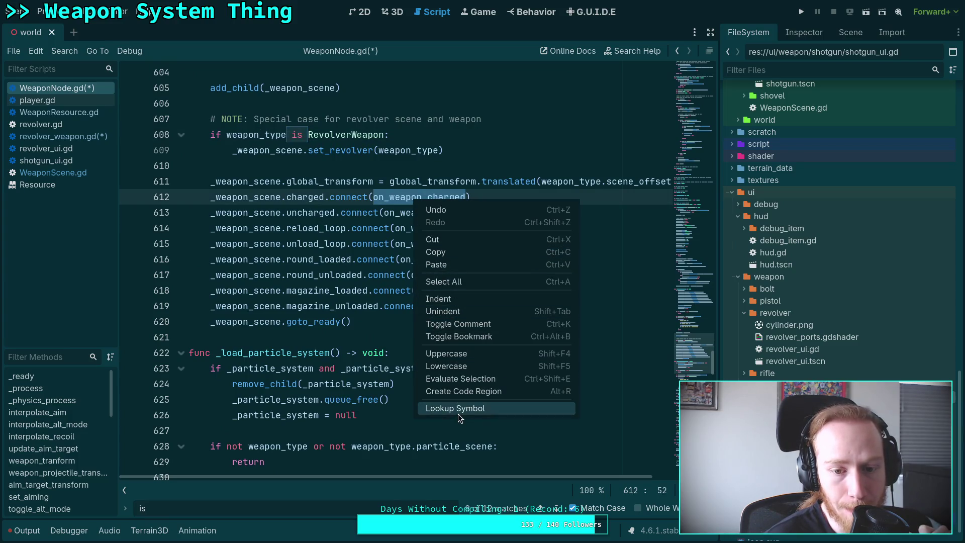
pyautogui.press('Escape')
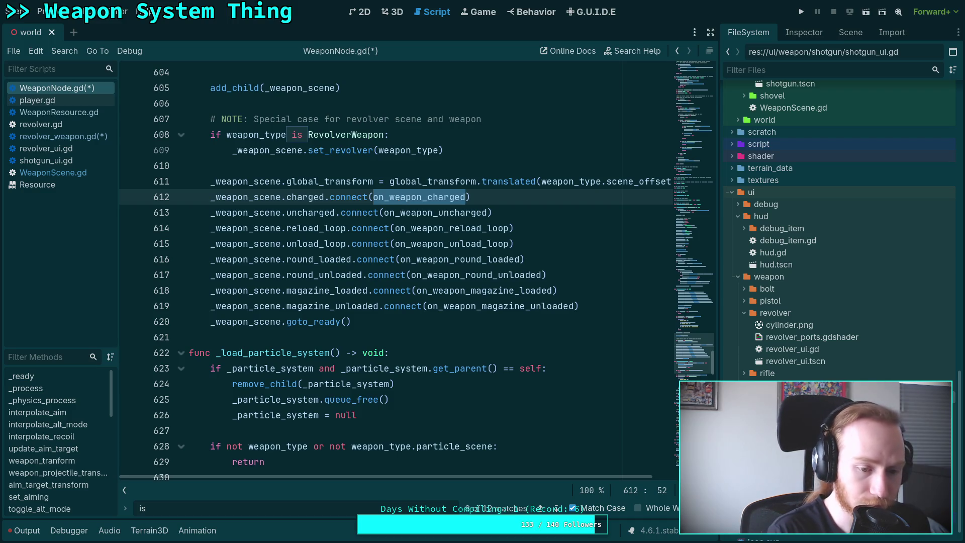
pyautogui.write('F')
pyautogui.hotkey('ctrl', 'z')
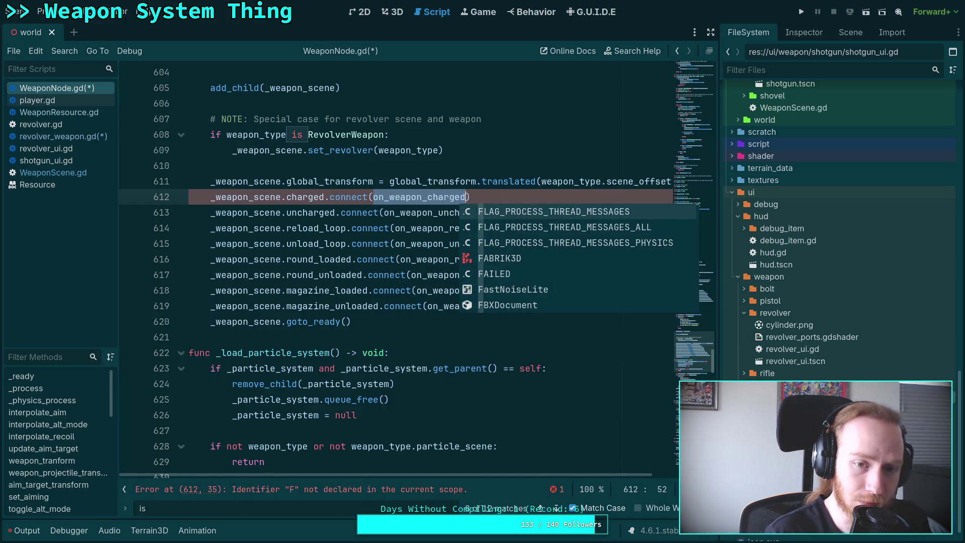
# Step: Search for on_weapon_charged, jump to its definition at line 731, and inspect its weapon_updated emit
pyautogui.hotkey('ctrl', 'f')
pyautogui.press('Return')
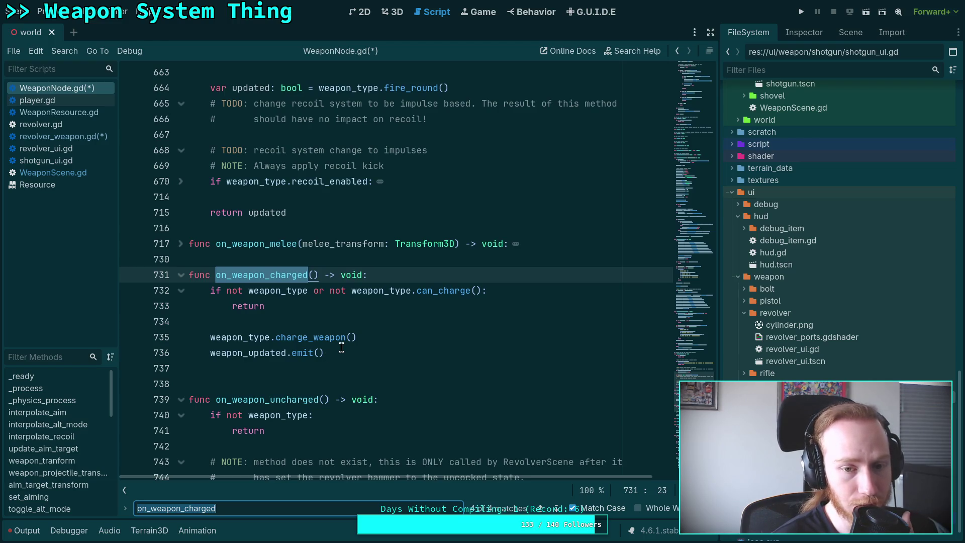
pyautogui.click(372, 353)
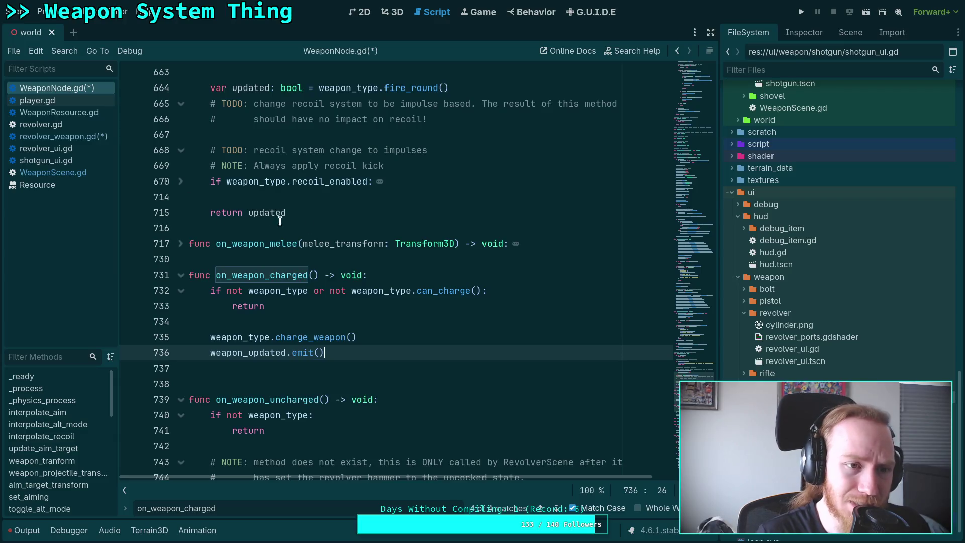
pyautogui.scroll(10, 341, 254)
pyautogui.scroll(11, 341, 254)
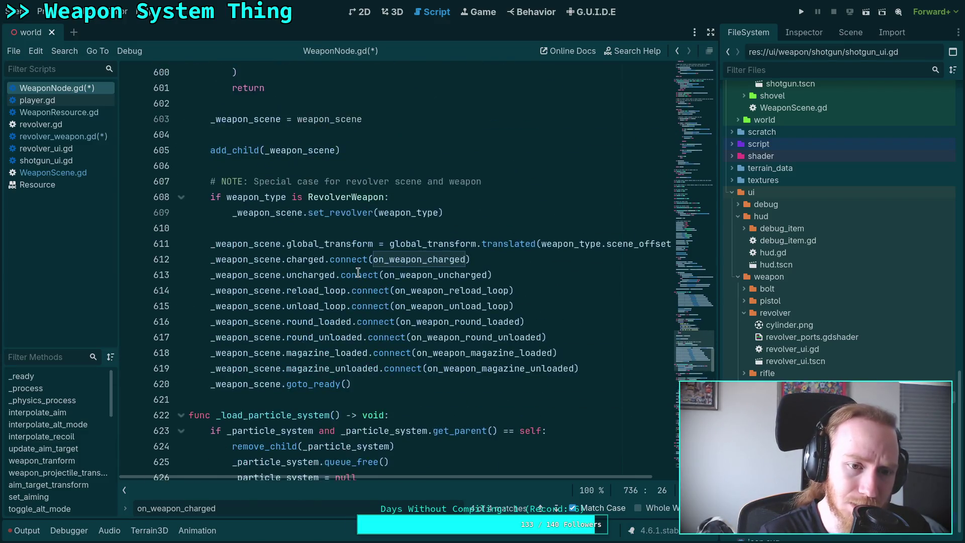
pyautogui.moveTo(493, 306); pyautogui.dragTo(210, 291)
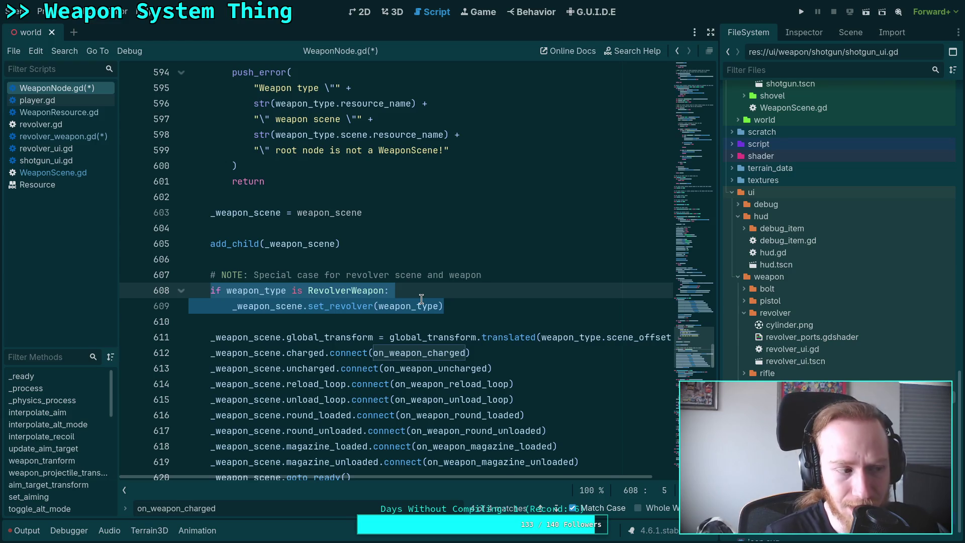
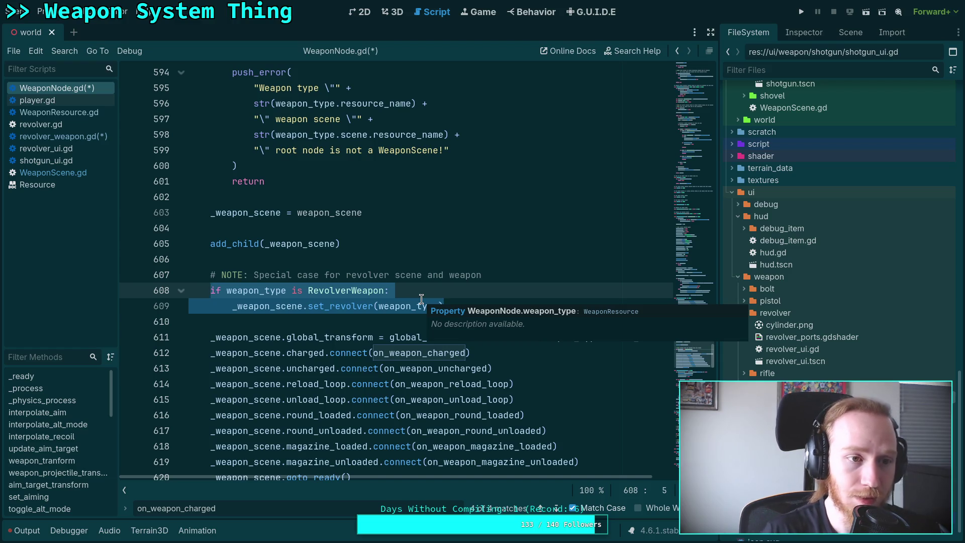
# Step: Open revolver.gd and review its code, including the roundi(cylinder_interp.target) argument on line 456
pyautogui.click(59, 127)
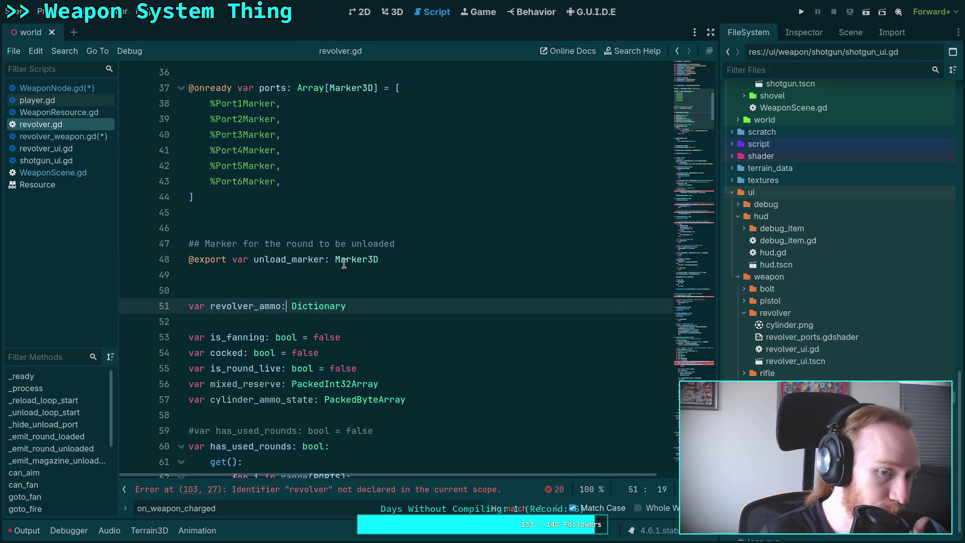
pyautogui.scroll(-20, 584, 207)
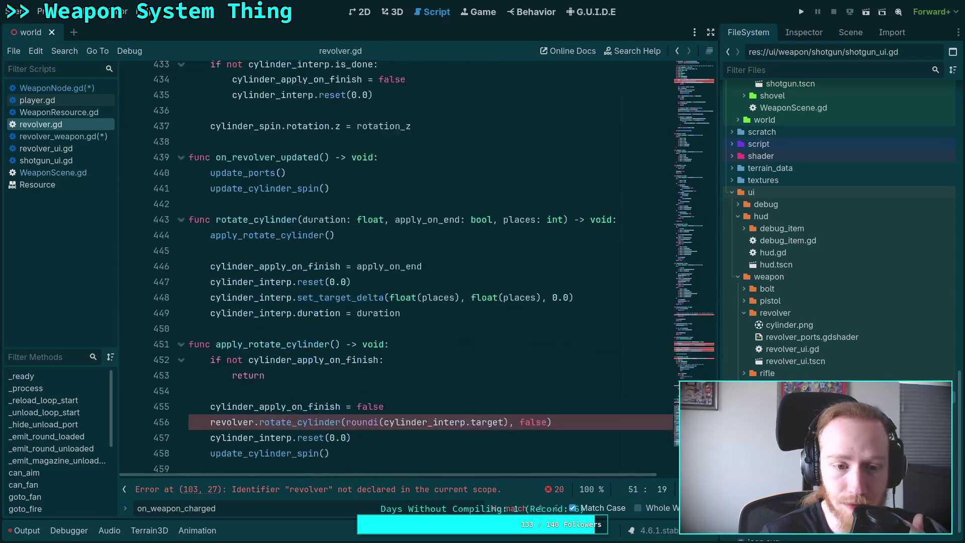
pyautogui.scroll(2, 397, 346)
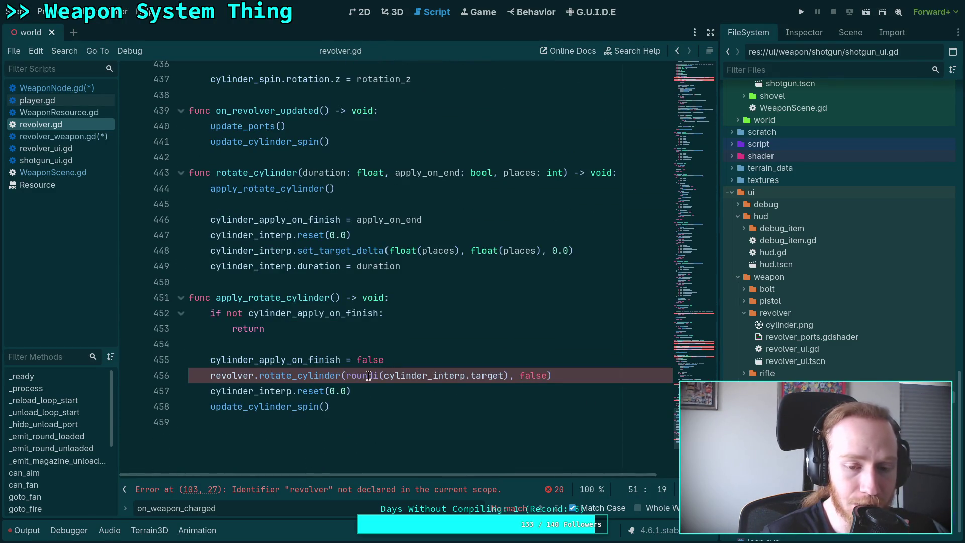
pyautogui.moveTo(368, 377)
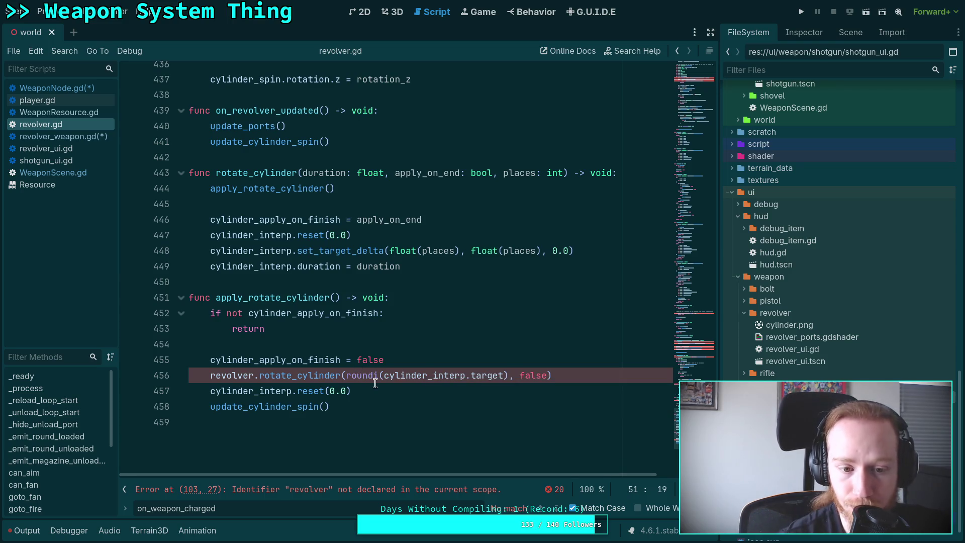
pyautogui.moveTo(346, 376); pyautogui.dragTo(509, 376)
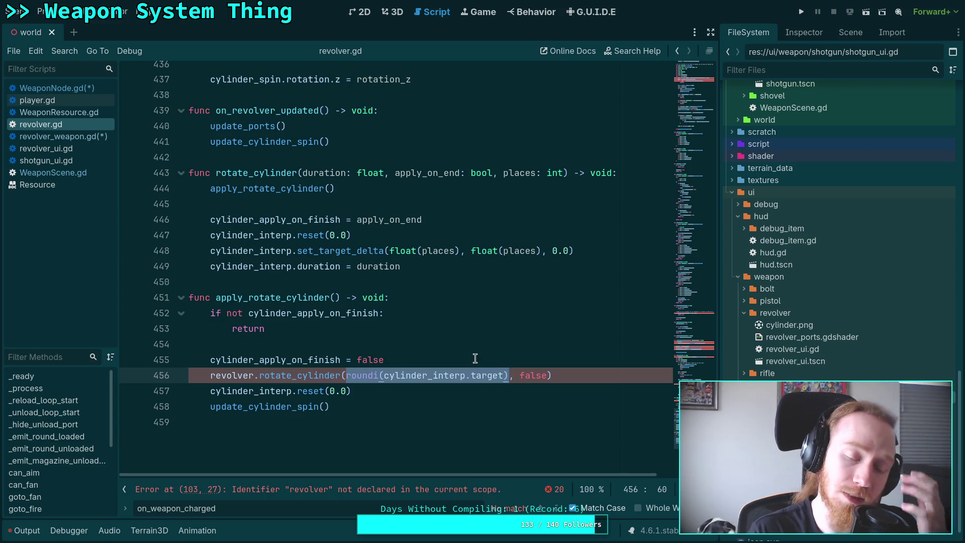
pyautogui.click(682, 113)
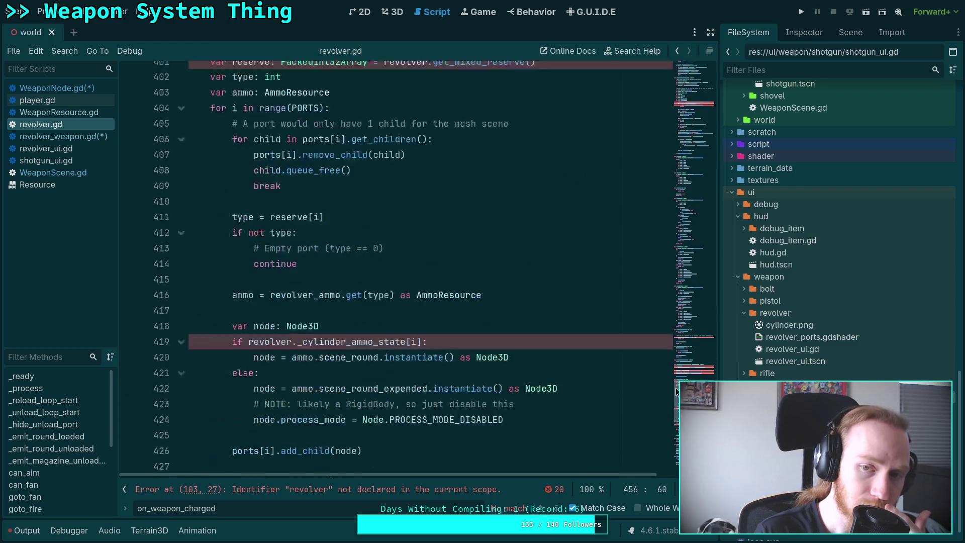
pyautogui.scroll(12, 395, 252)
pyautogui.scroll(-7, 397, 254)
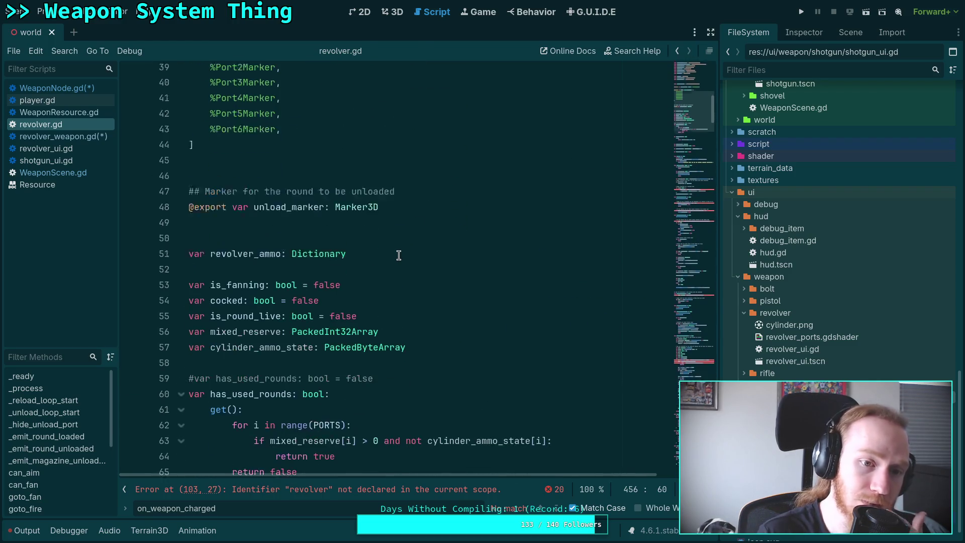
pyautogui.scroll(13, 399, 255)
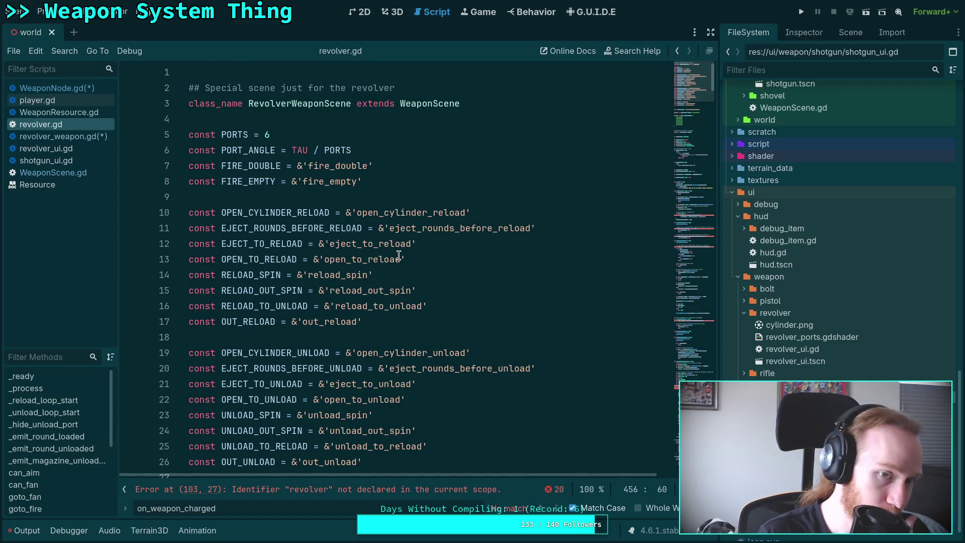
pyautogui.scroll(-7, 282, 228)
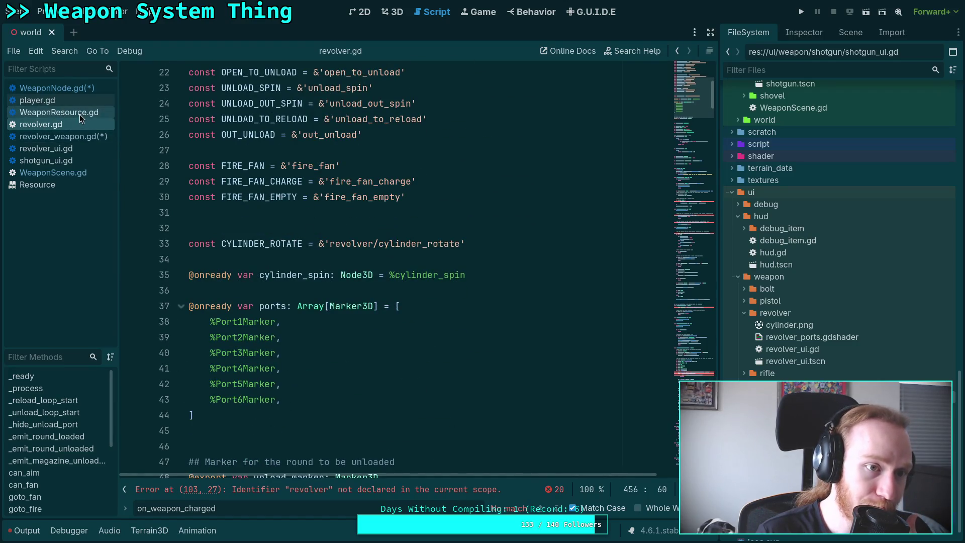
# Step: Review the signals declared in WeaponScene.gd
pyautogui.click(72, 173)
pyautogui.moveTo(712, 227); pyautogui.dragTo(688, 75)
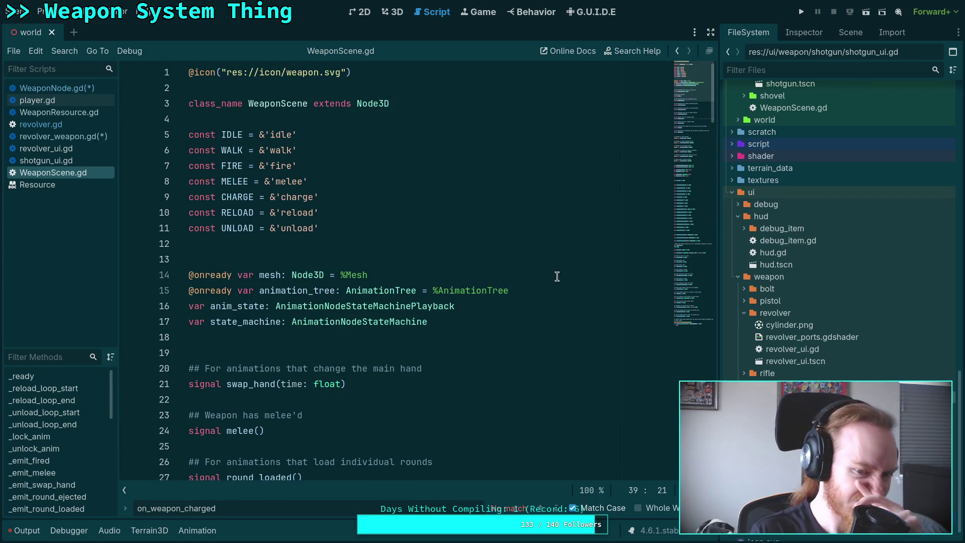
pyautogui.scroll(-4, 555, 273)
pyautogui.scroll(4, 502, 266)
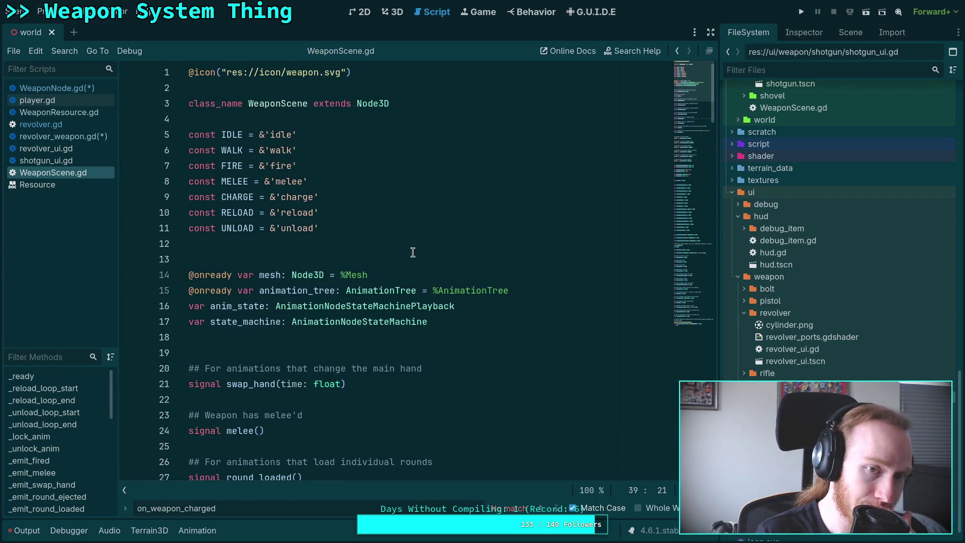
pyautogui.scroll(-3, 402, 254)
pyautogui.scroll(2, 397, 253)
pyautogui.scroll(-10, 372, 237)
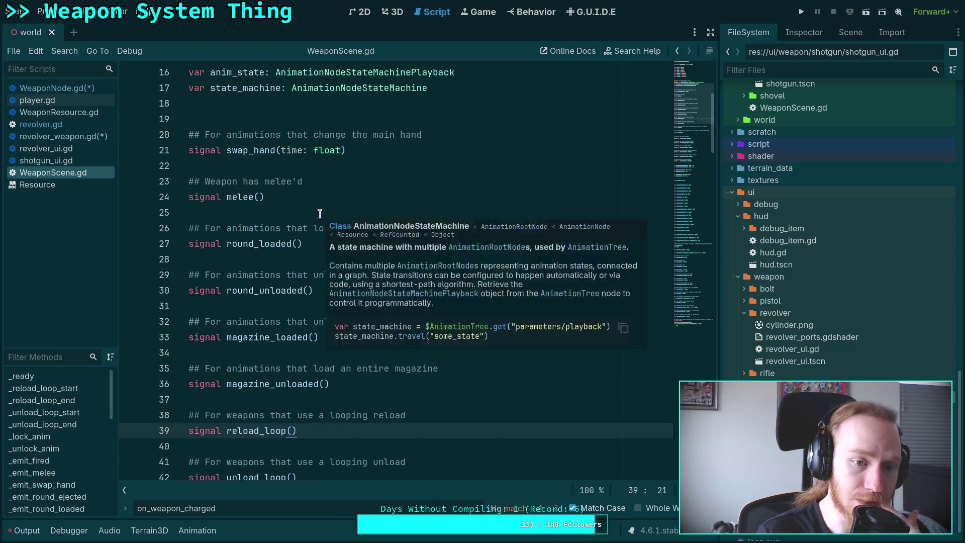
pyautogui.scroll(-3, 352, 223)
pyautogui.scroll(13, 377, 222)
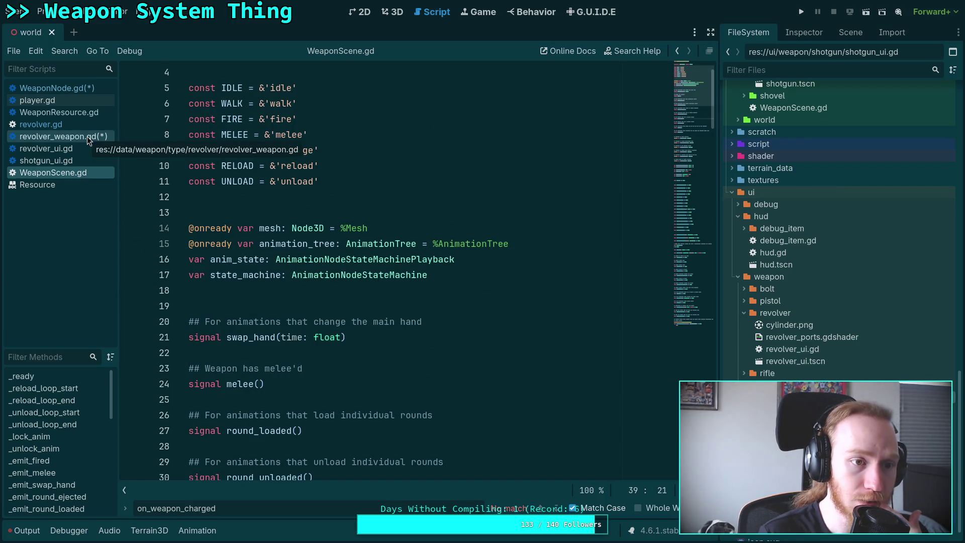
# Step: Return to revolver.gd near its variable declarations
pyautogui.click(74, 124)
pyautogui.scroll(2, 308, 284)
pyautogui.scroll(-7, 308, 284)
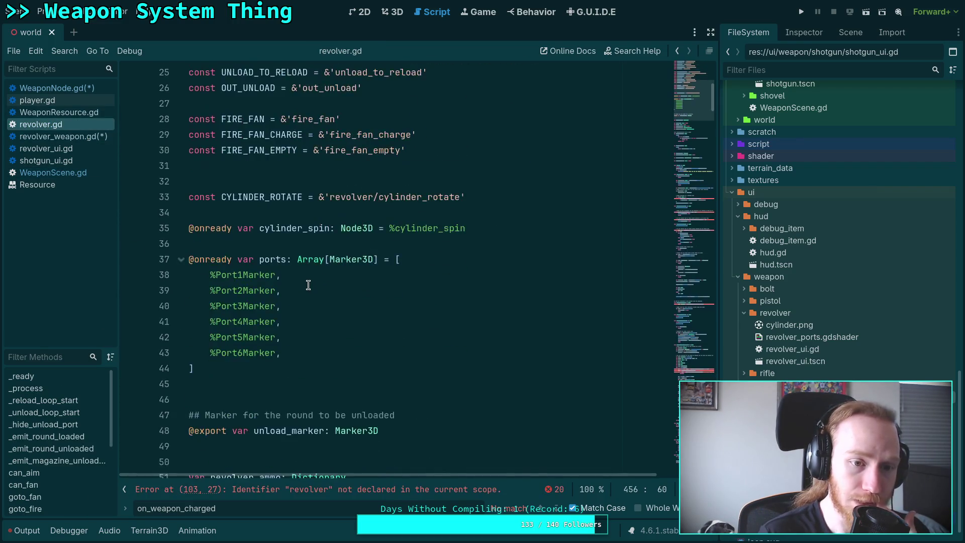
pyautogui.scroll(3, 275, 220)
# Step: Declare a new signal rotate_cylinder(steps: int) after the ports array
pyautogui.click(288, 346)
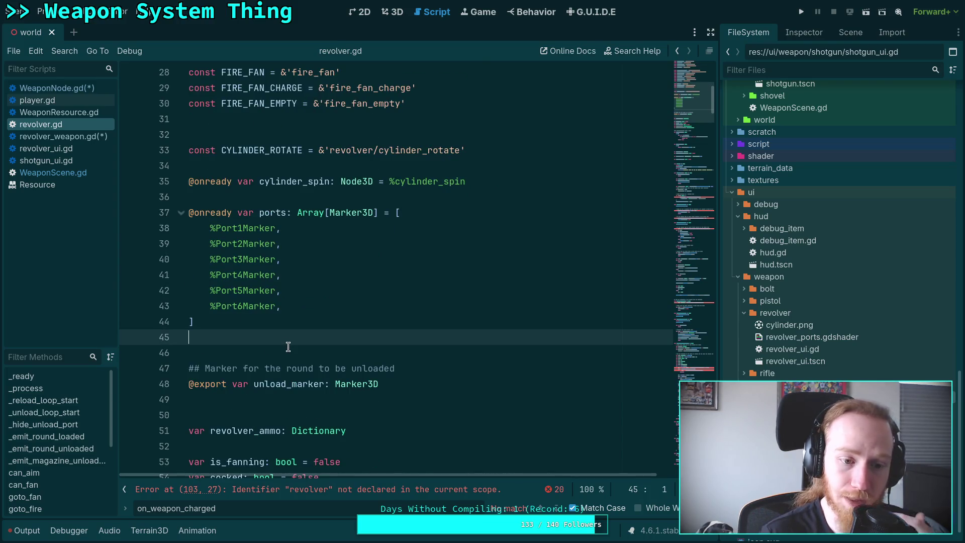
pyautogui.press('Return')
pyautogui.press('Return')
pyautogui.press('Up')
pyautogui.press('Return')
pyautogui.write('sig')
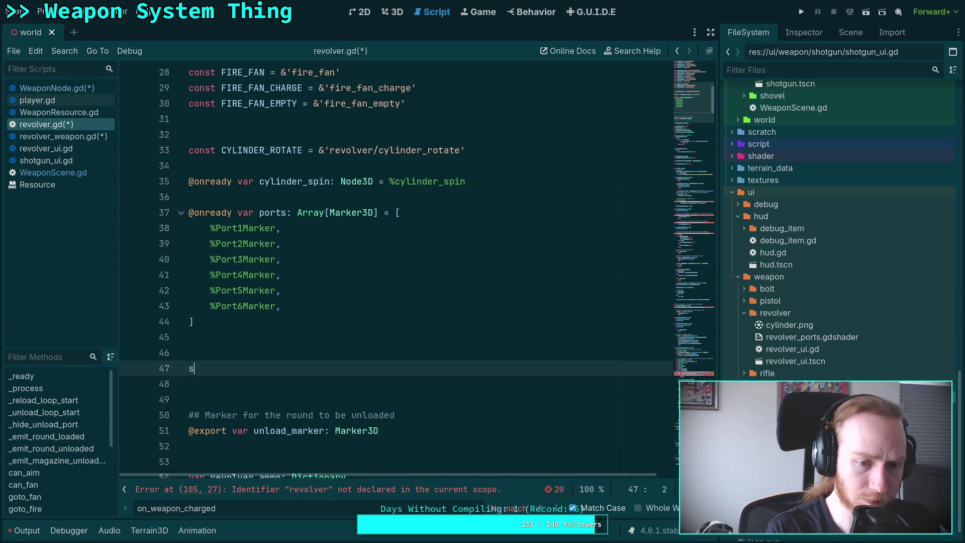
pyautogui.write('nal rotate_')
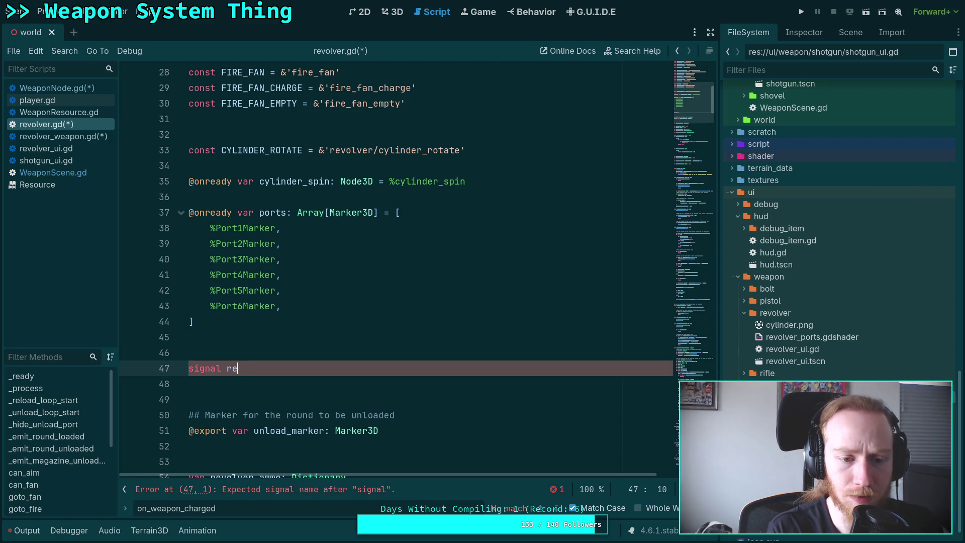
pyautogui.write('cylind')
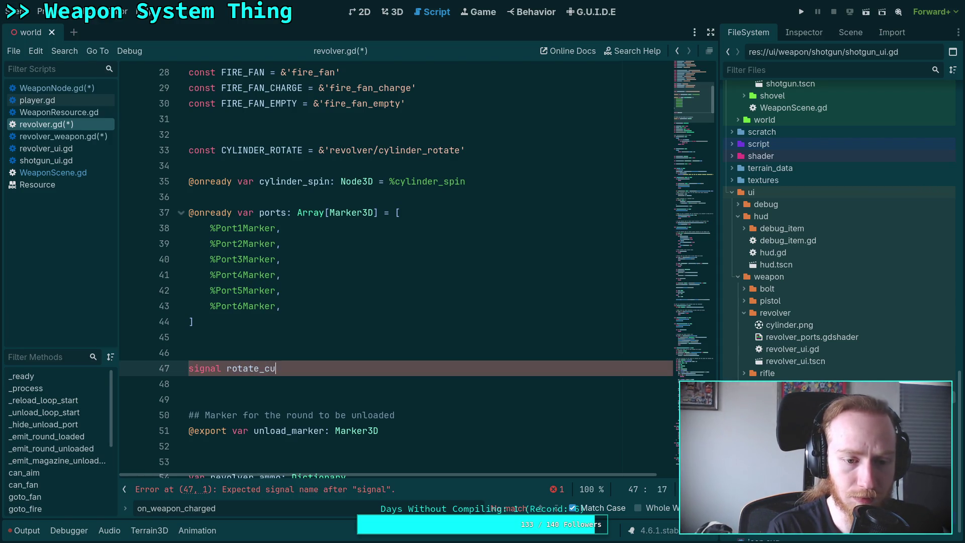
pyautogui.write('er(')
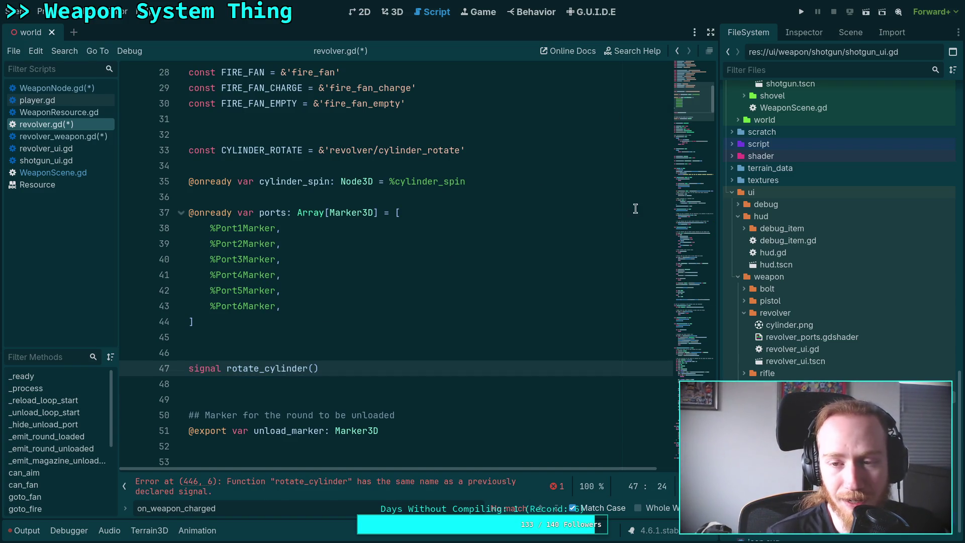
pyautogui.scroll(-20, 672, 113)
pyautogui.scroll(1, 414, 231)
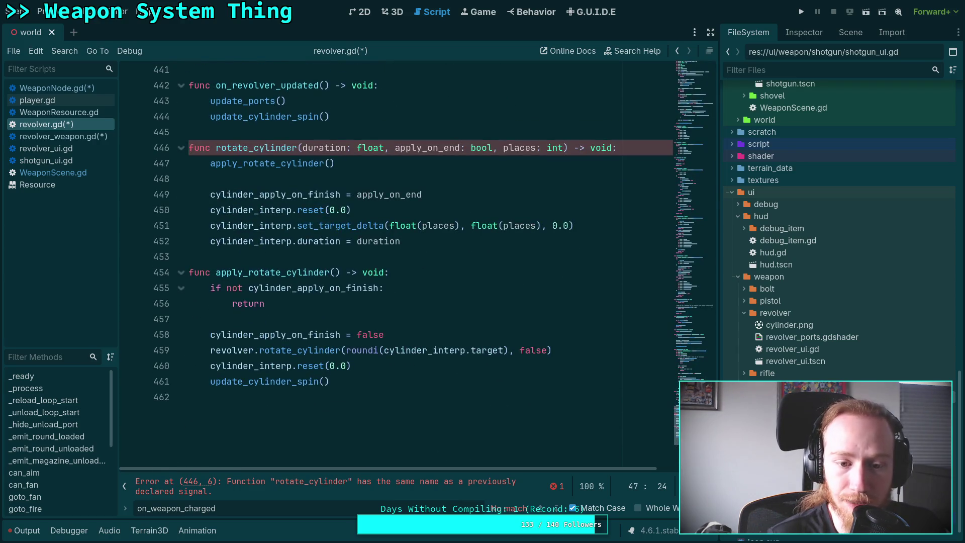
pyautogui.moveTo(347, 348)
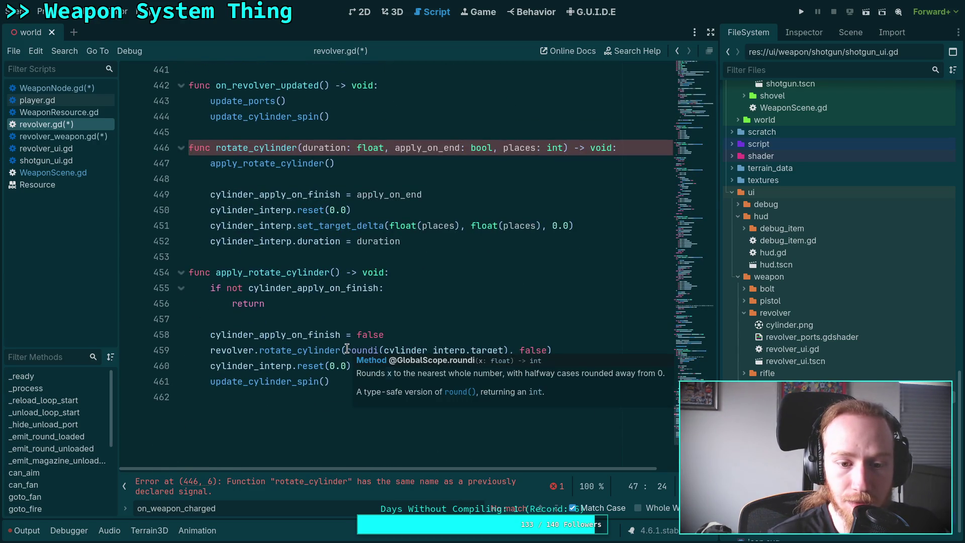
pyautogui.scroll(20, 698, 110)
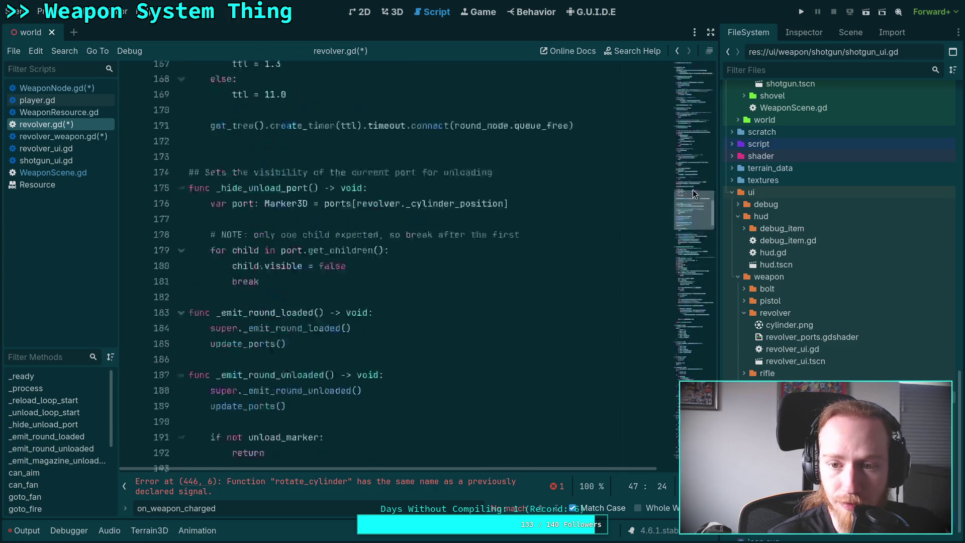
pyautogui.scroll(3, 705, 104)
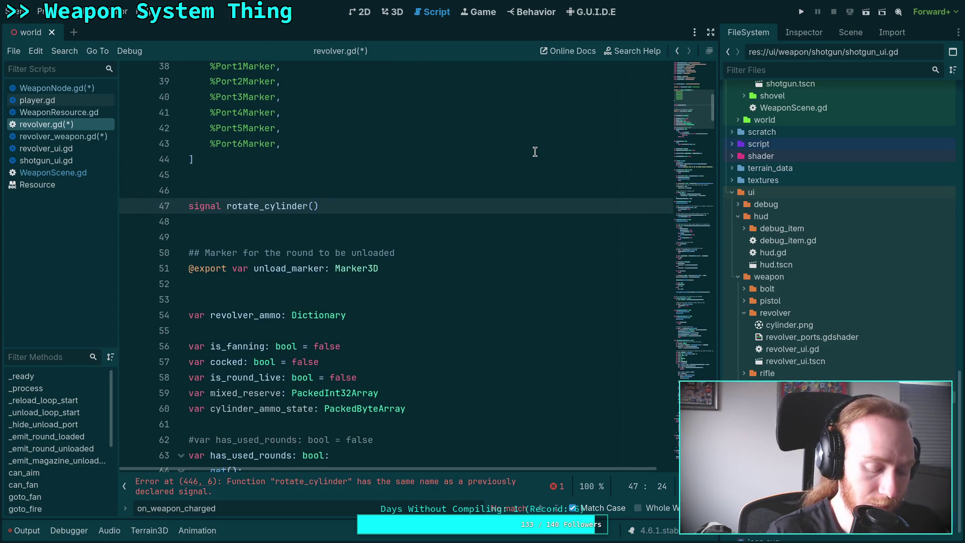
pyautogui.write('int')
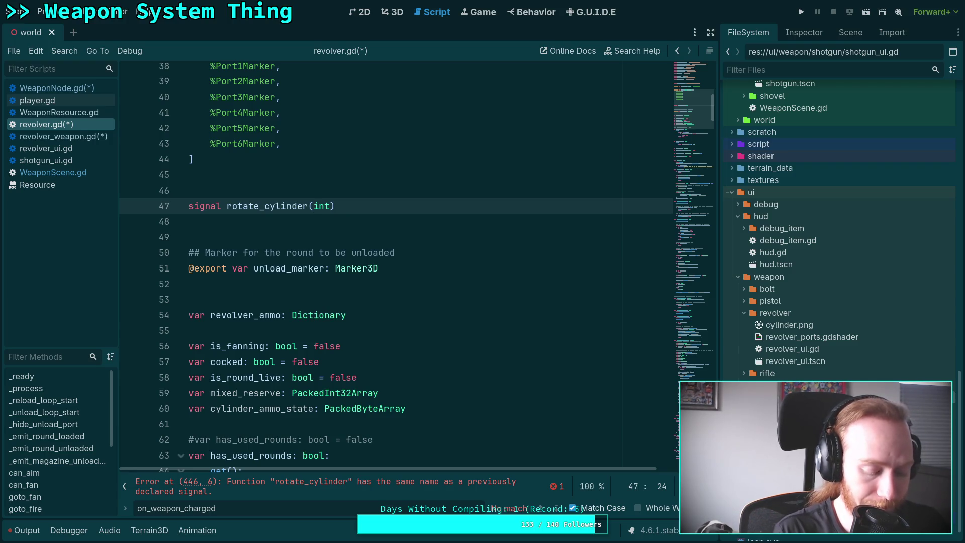
pyautogui.write('steps:')
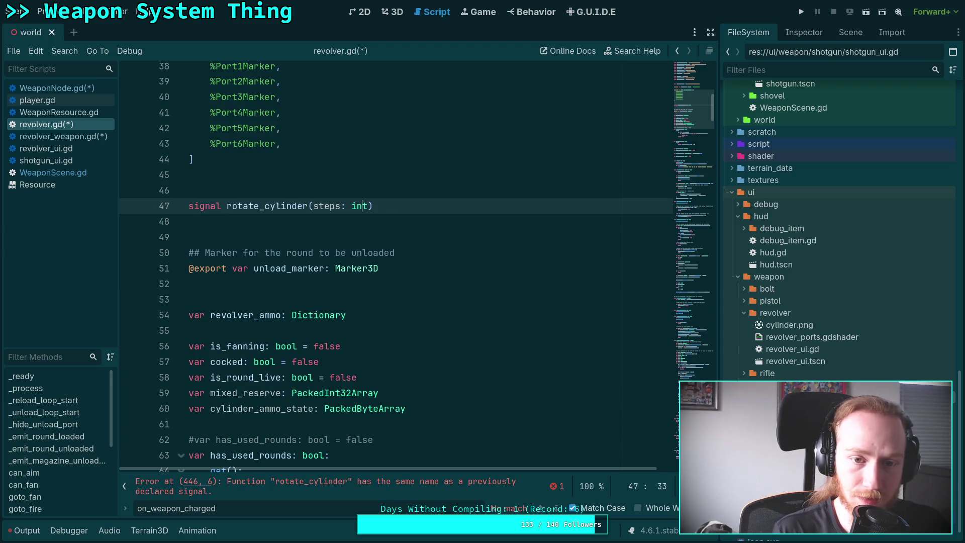
# Step: Add the doc comment '## Unique signal to request logical cylinder position rotation' above the signal
pyautogui.press('Up')
pyautogui.press('Return')
pyautogui.write('## U')
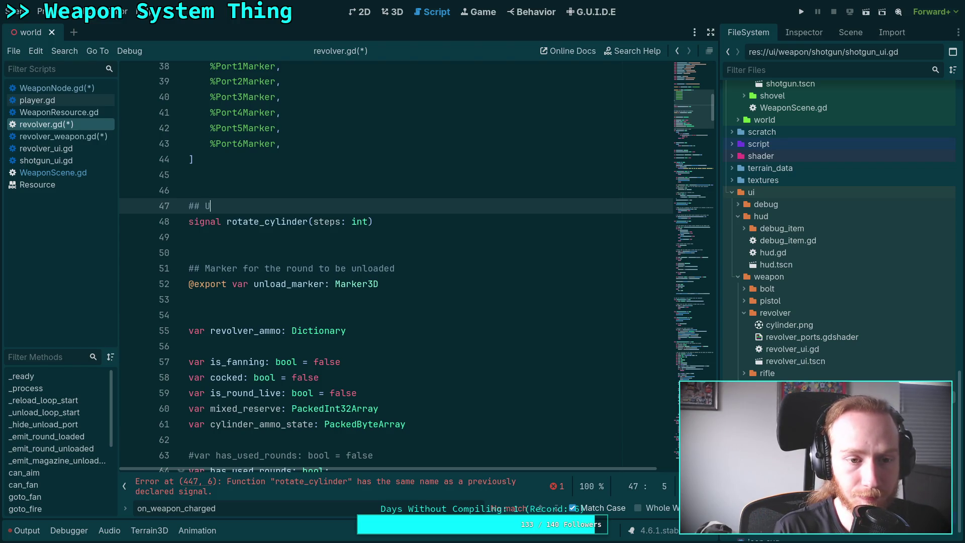
pyautogui.write('nip')
pyautogui.write('e signal ')
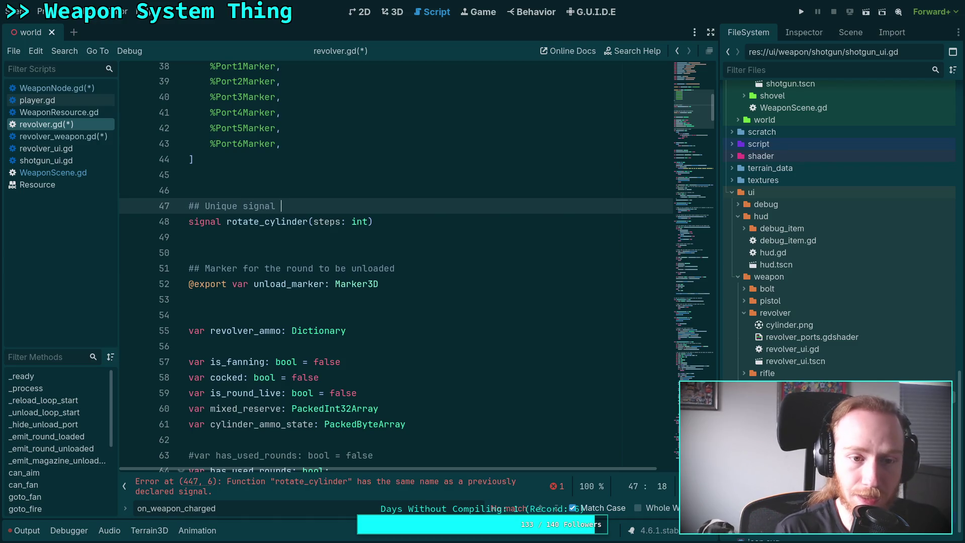
pyautogui.write('to request')
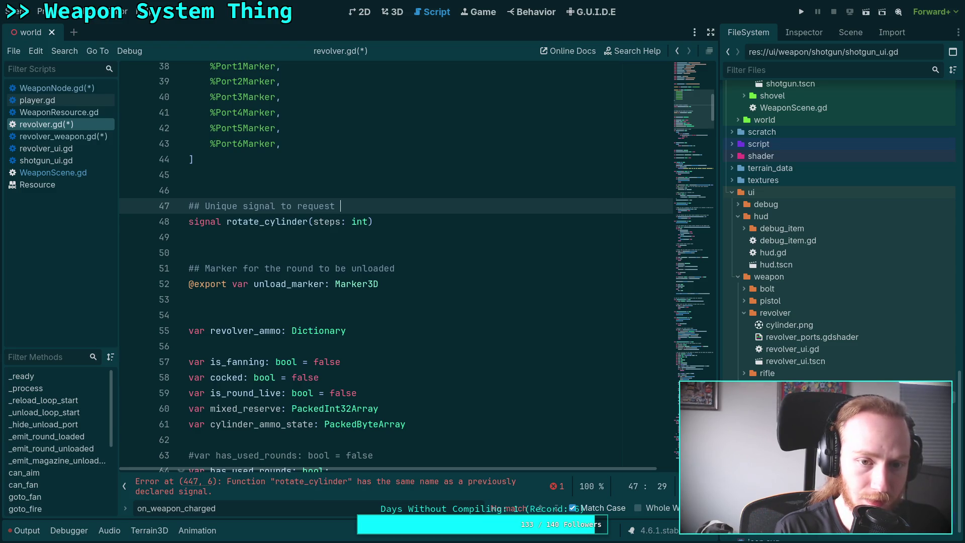
pyautogui.write('logical ')
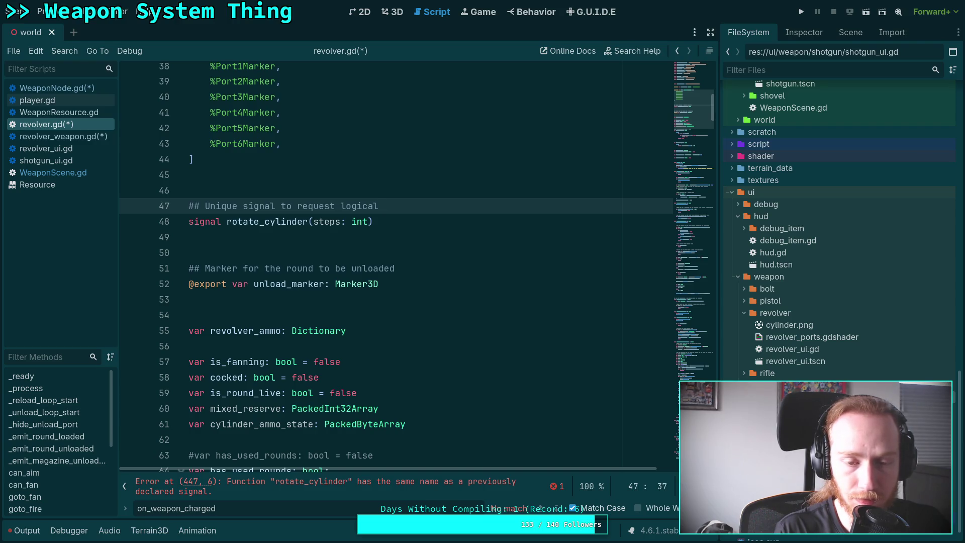
pyautogui.write('cylin')
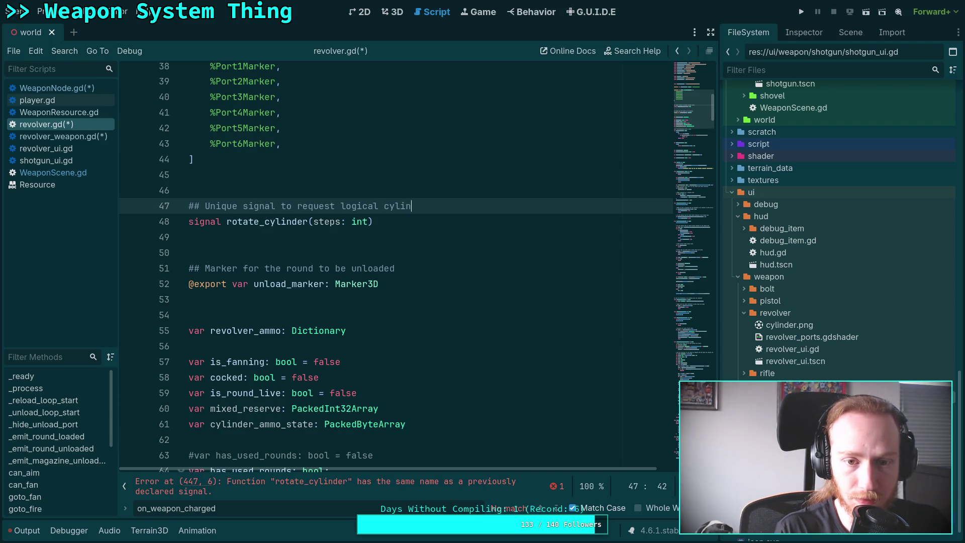
pyautogui.write('der position reta')
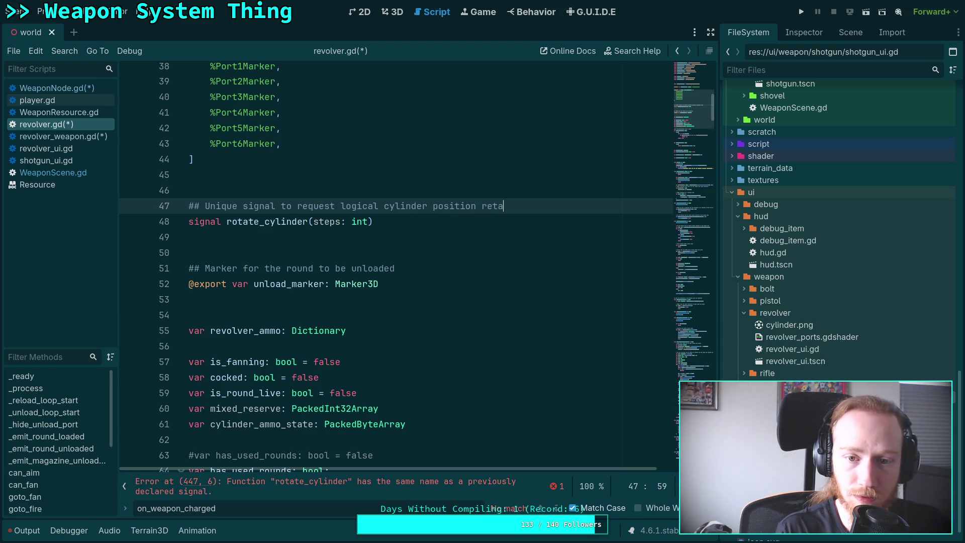
pyautogui.press('BackSpace')
pyautogui.write('otation')
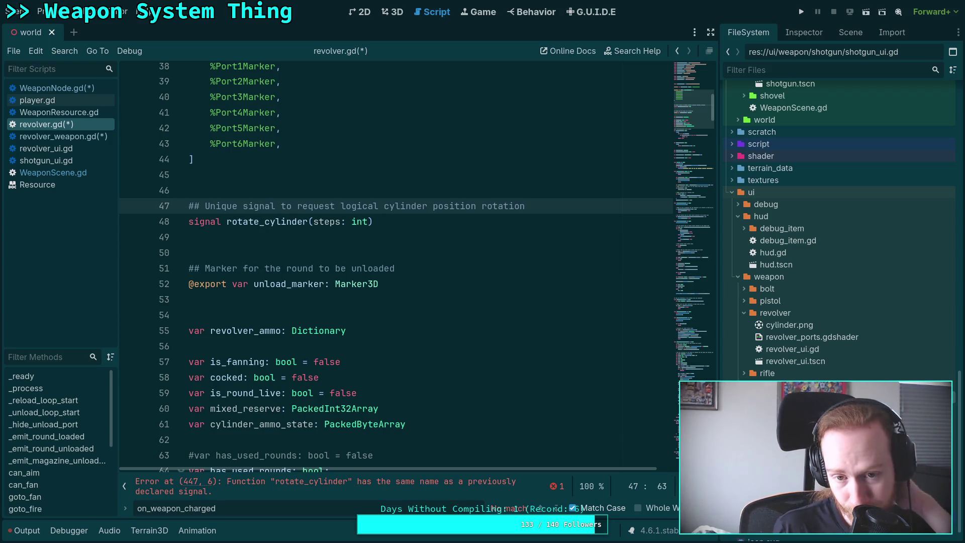
pyautogui.press('Down')
# Step: Highlight every use of update_cylinder_spin, including in on_revolver_updated
pyautogui.moveTo(694, 131)
pyautogui.mouseDown()
pyautogui.moveTo(708, 291)
pyautogui.moveTo(704, 427)
pyautogui.mouseUp()
pyautogui.scroll(5, 491, 389)
pyautogui.scroll(-3, 355, 370)
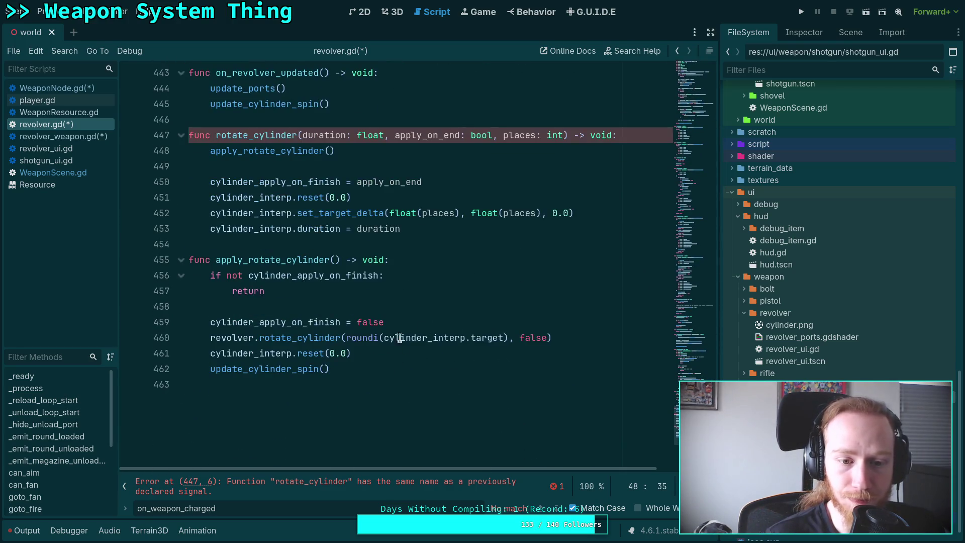
pyautogui.doubleClick(250, 369)
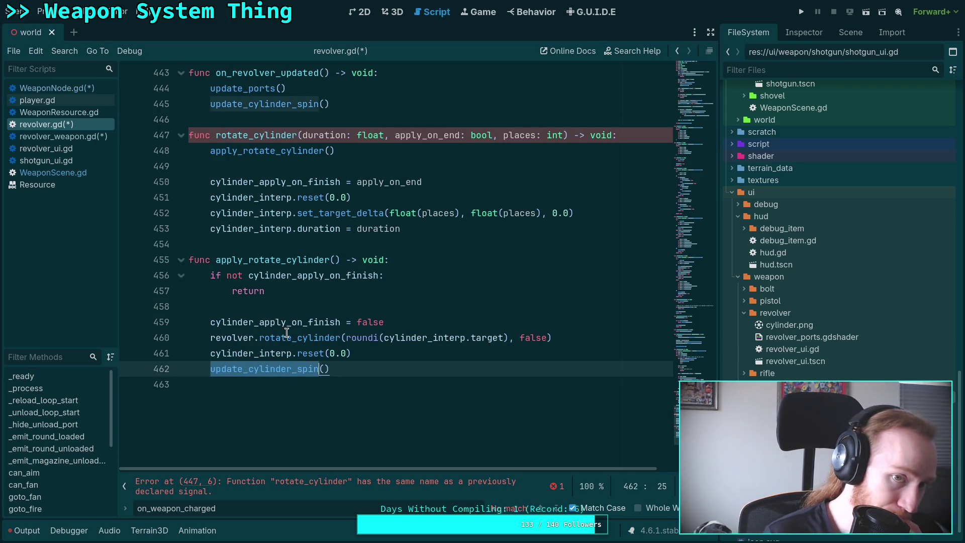
pyautogui.scroll(2, 264, 320)
pyautogui.scroll(1, 257, 282)
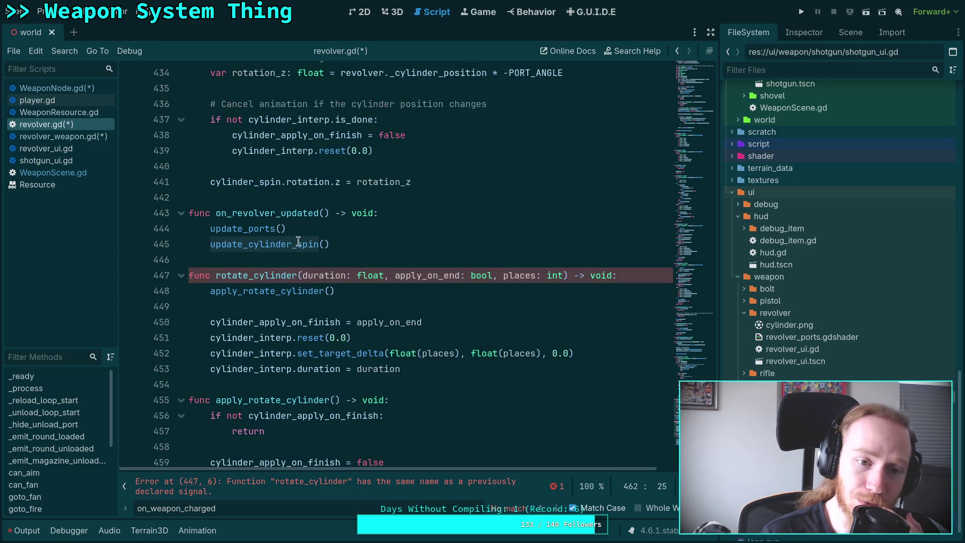
pyautogui.click(267, 213)
pyautogui.doubleClick(236, 244)
pyautogui.scroll(7, 347, 242)
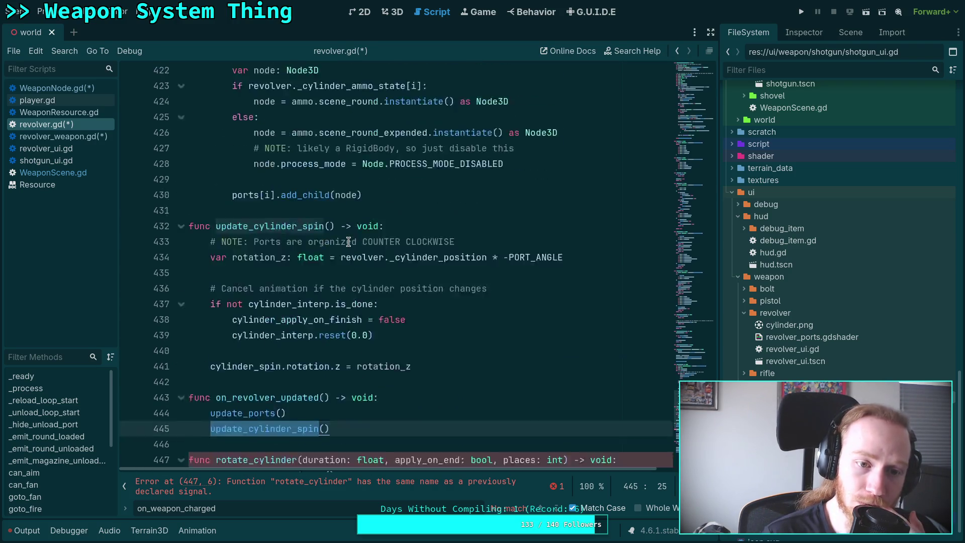
pyautogui.scroll(-5, 348, 243)
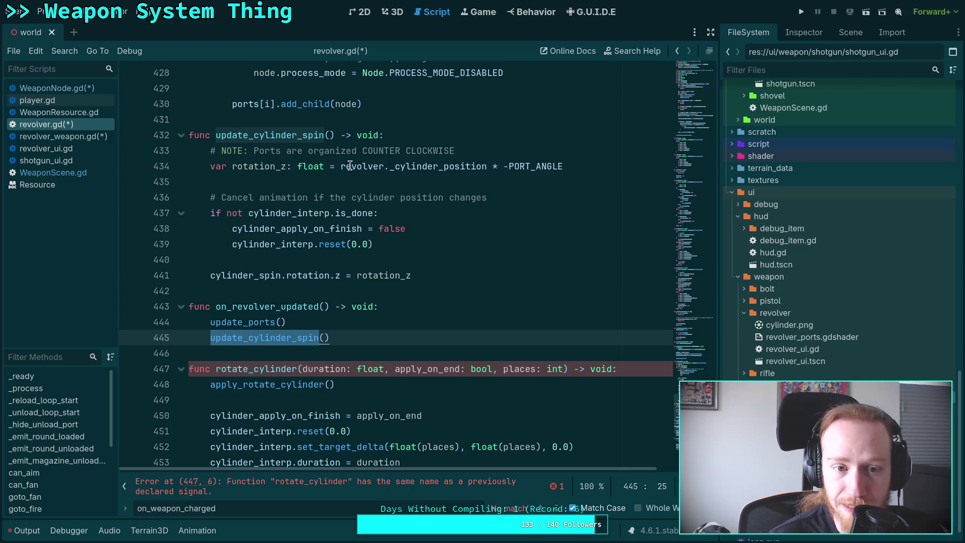
# Step: Inspect where rotation_z is used and the two lines cancelling the cylinder animation
pyautogui.doubleClick(253, 168)
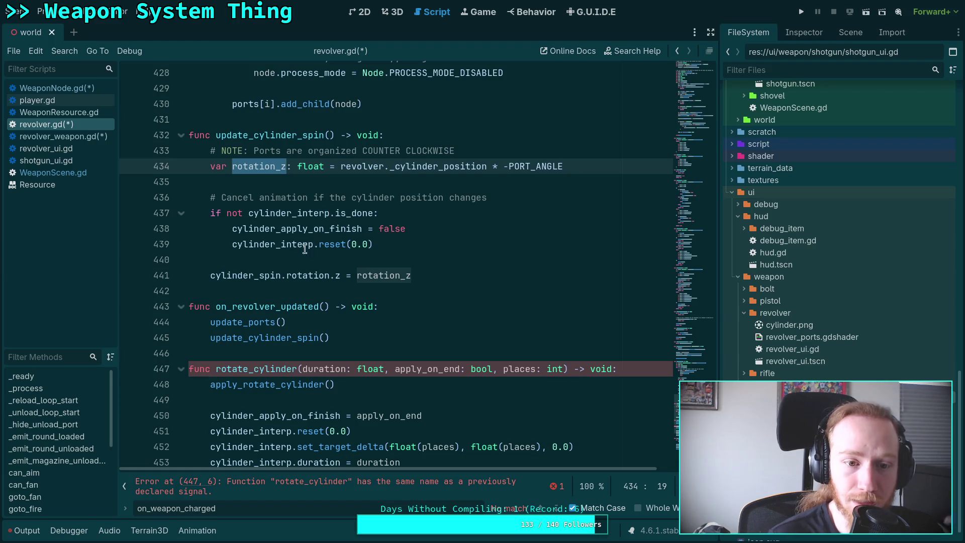
pyautogui.scroll(-3, 271, 278)
pyautogui.scroll(-3, 273, 276)
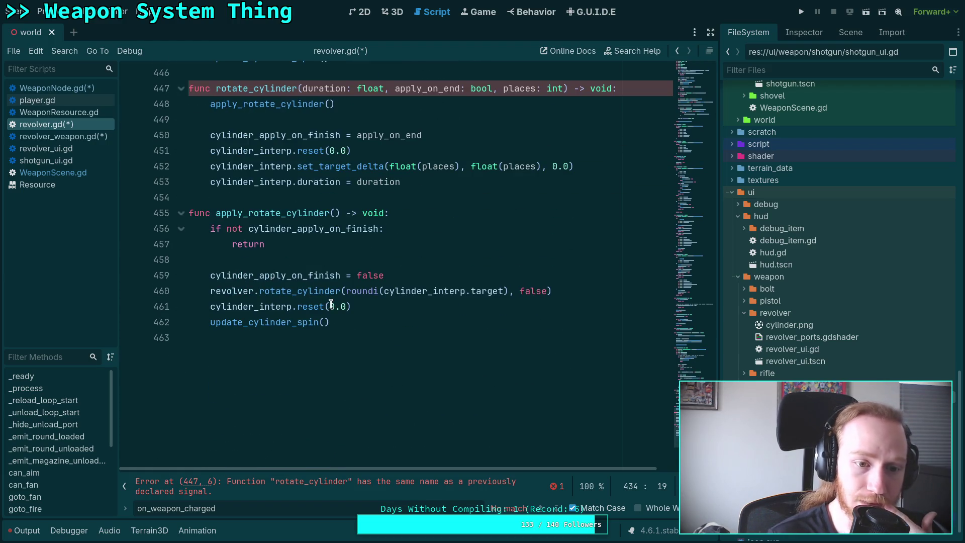
pyautogui.scroll(4, 332, 304)
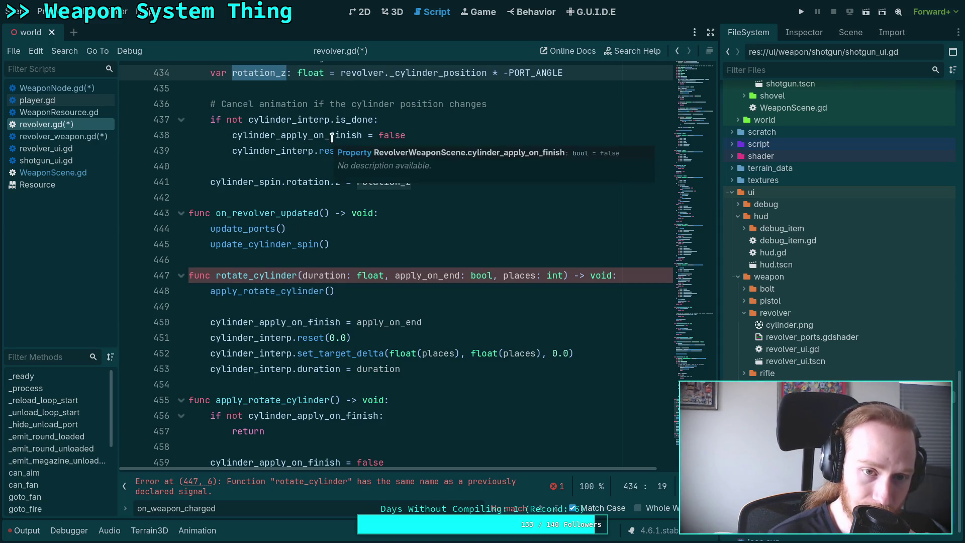
pyautogui.scroll(1, 363, 163)
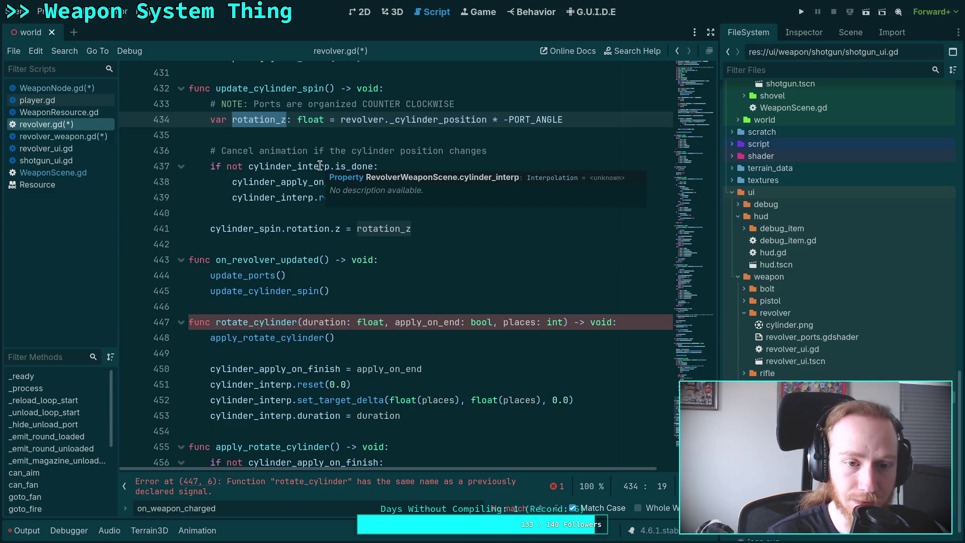
pyautogui.moveTo(373, 198); pyautogui.dragTo(217, 182)
pyautogui.scroll(-5, 390, 200)
pyautogui.scroll(2, 375, 325)
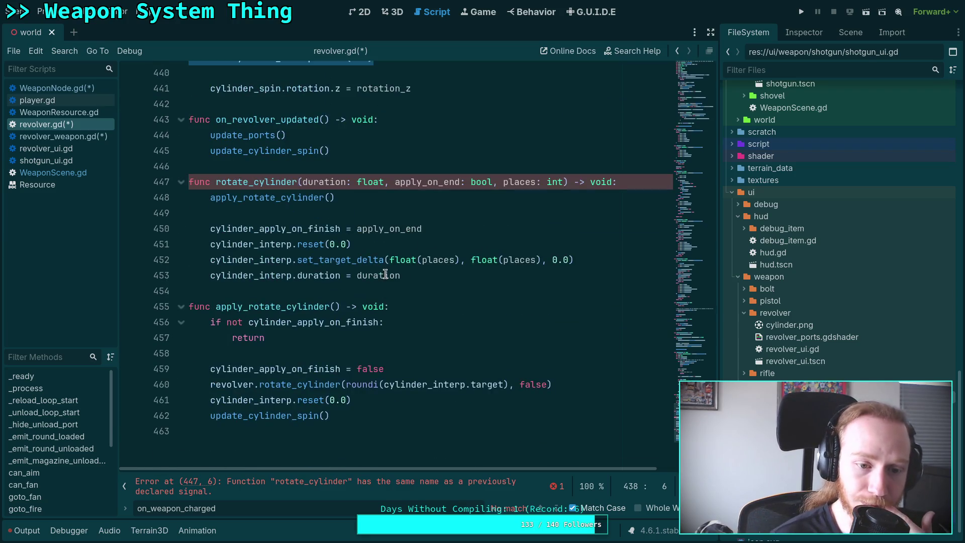
# Step: Insert a new empty line after the flag reset line in apply_rotate_cylinder
pyautogui.click(455, 367)
pyautogui.press('Return')
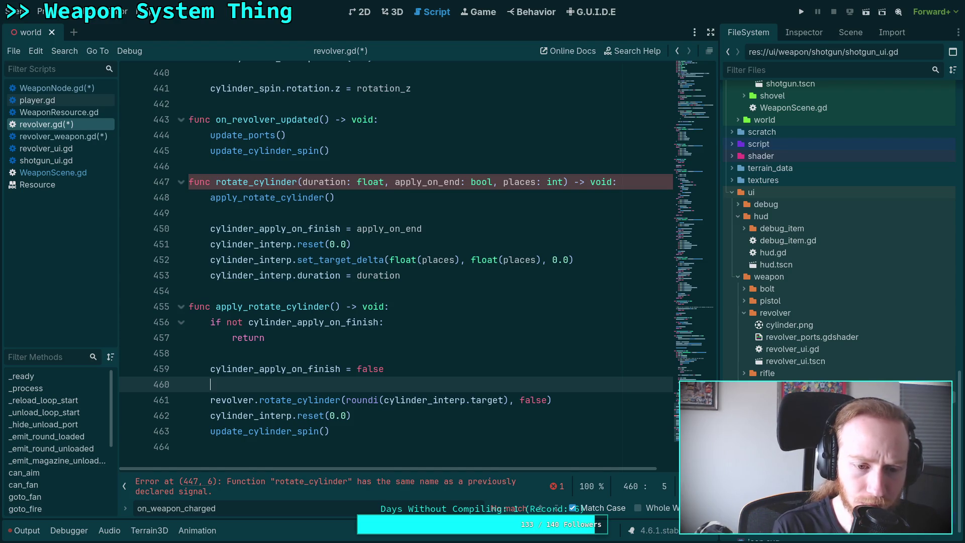
pyautogui.moveTo(364, 433); pyautogui.dragTo(387, 413)
pyautogui.scroll(3, 387, 413)
pyautogui.scroll(-4, 377, 312)
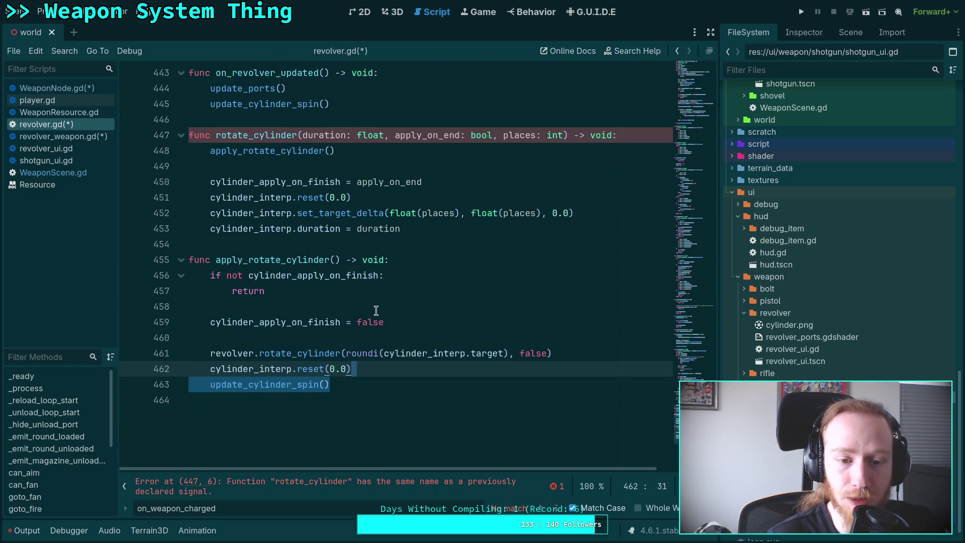
# Step: Write rotate_cylinder.emit(roundi(cylinder_interp.target)) on the new line using autocomplete
pyautogui.click(429, 338)
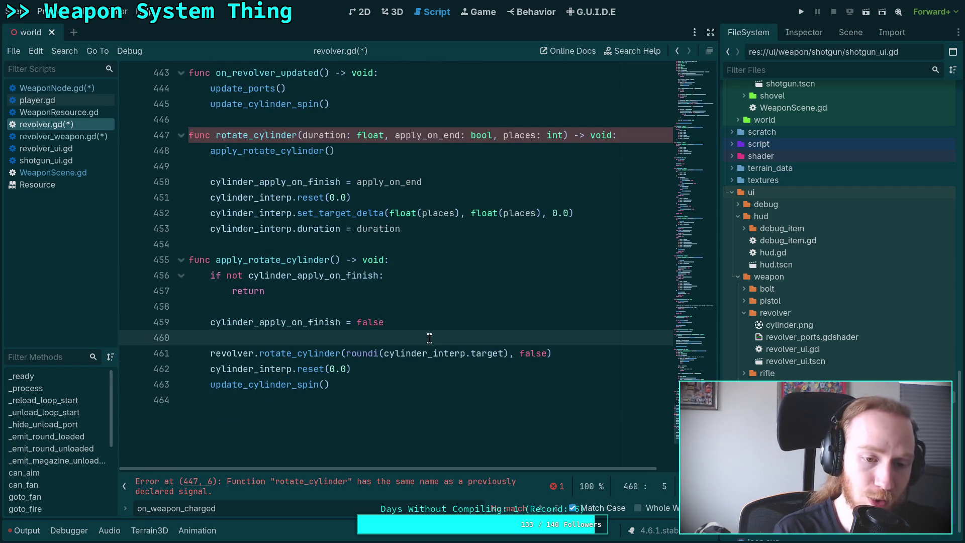
pyautogui.write('rot')
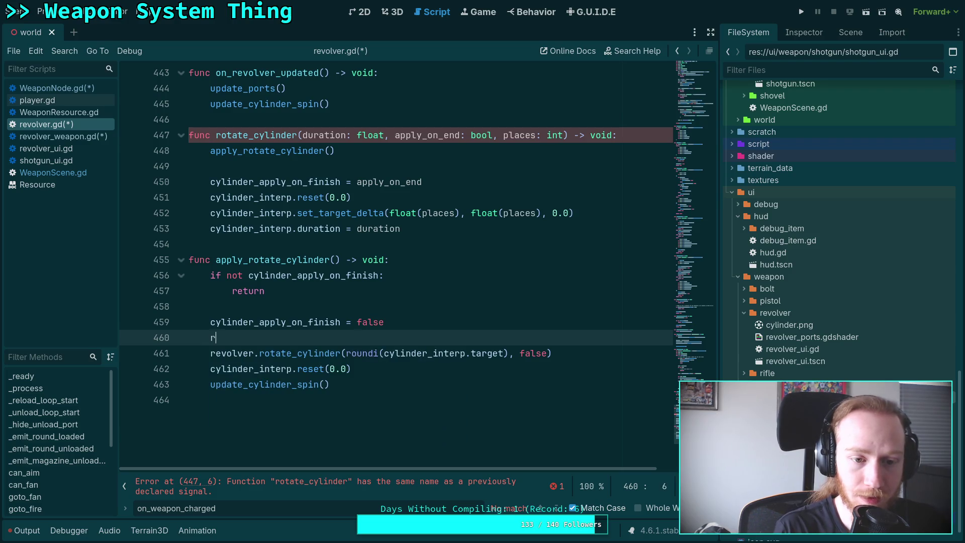
pyautogui.press('Return')
pyautogui.write('.emi')
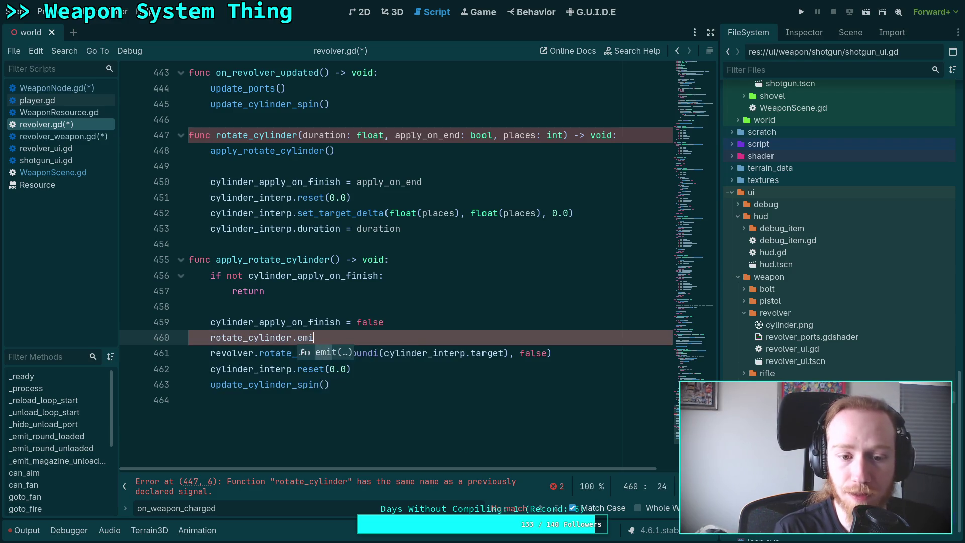
pyautogui.press('Return')
pyautogui.write('roind)')
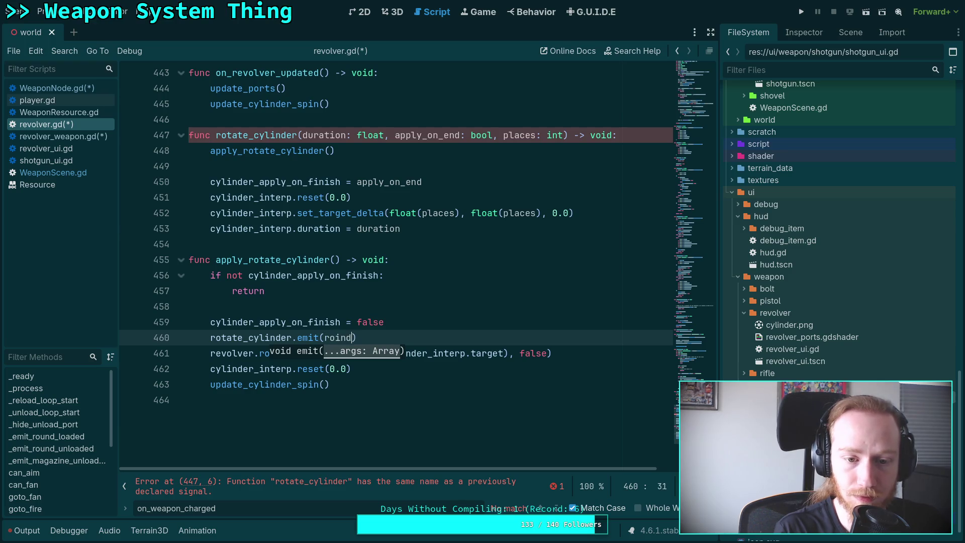
pyautogui.press('BackSpace')
pyautogui.write('undi')
pyautogui.press('Return')
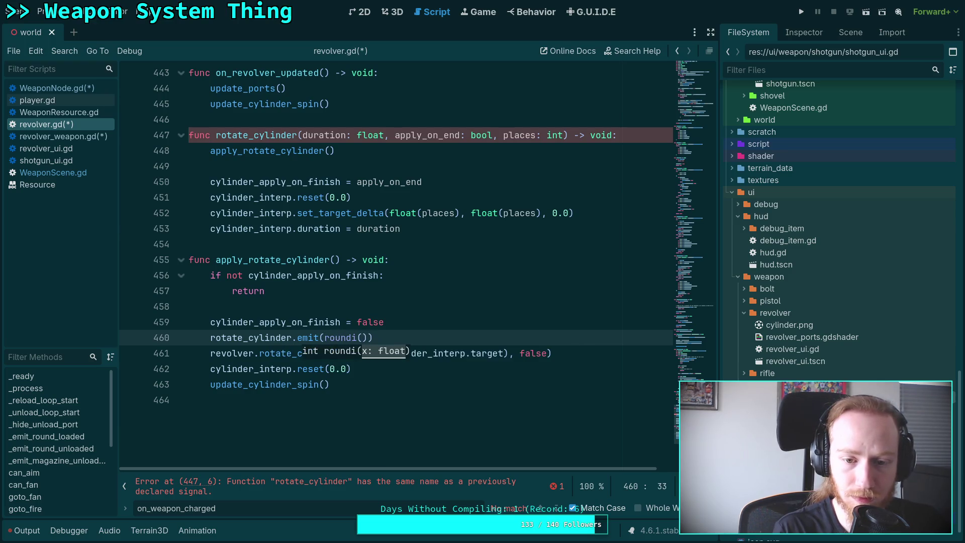
pyautogui.write('cyl')
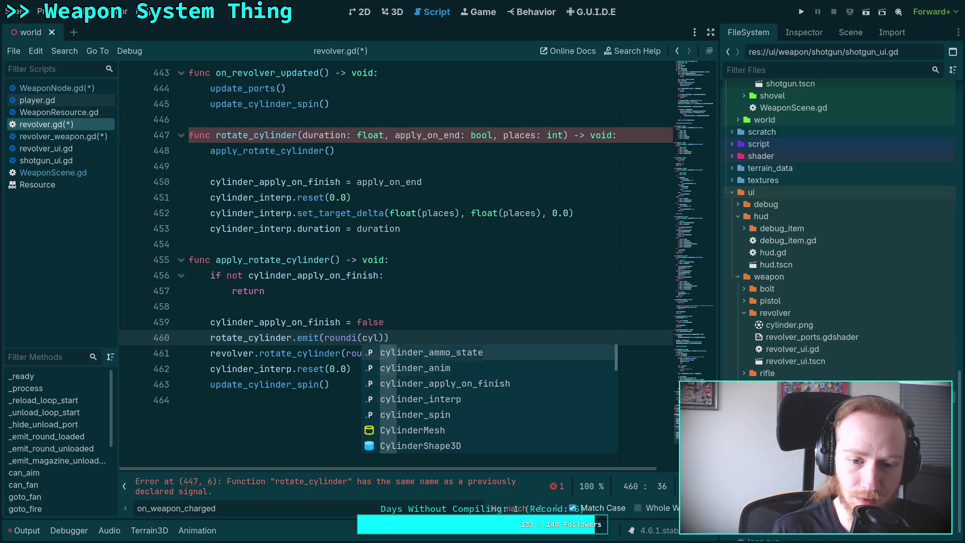
pyautogui.press('Down')
pyautogui.press('Down')
pyautogui.press('Down')
pyautogui.press('Return')
pyautogui.write('.targo')
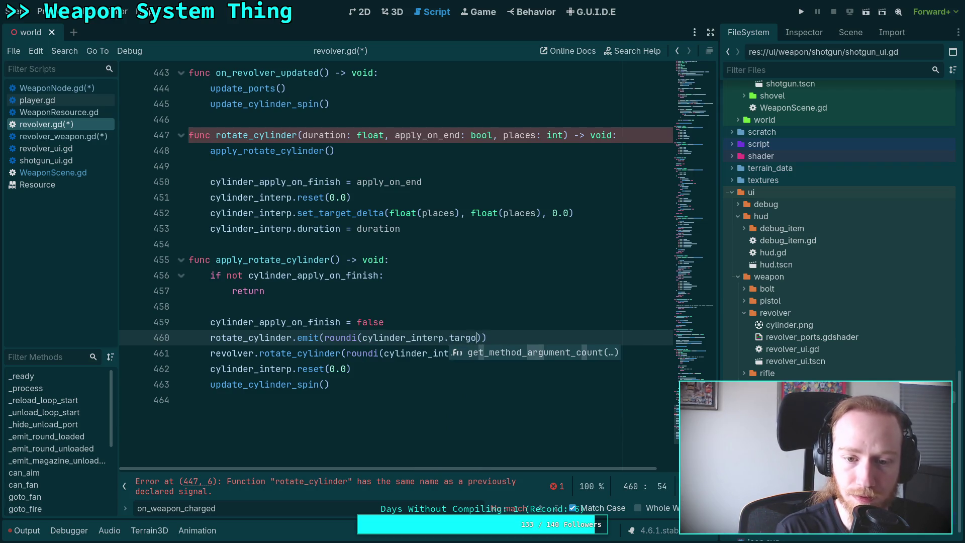
pyautogui.press('BackSpace')
pyautogui.press('Return')
# Step: Delete the old revolver.rotate_cylinder call and the update_cylinder_spin line
pyautogui.click(433, 323)
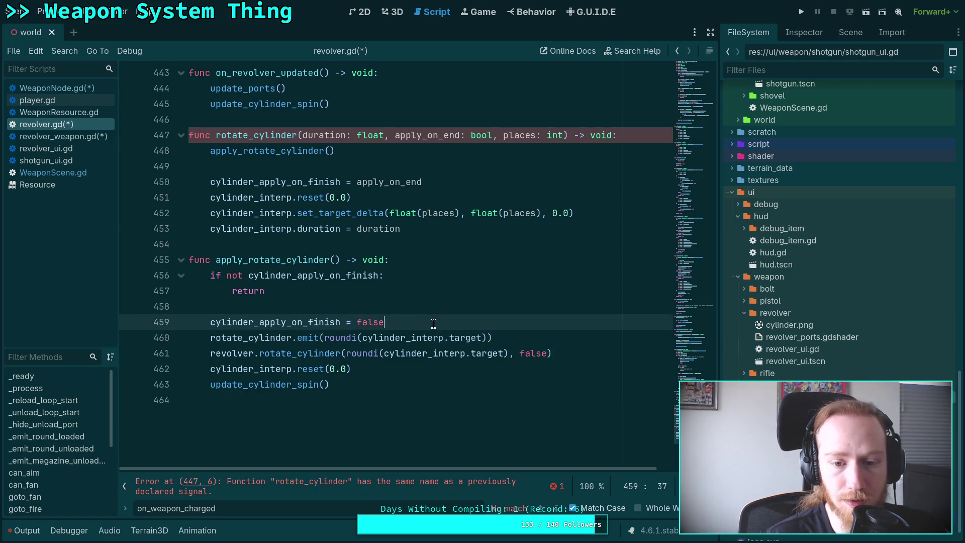
pyautogui.click(558, 352)
pyautogui.moveTo(558, 352); pyautogui.dragTo(492, 338)
pyautogui.press('BackSpace')
pyautogui.click(382, 369)
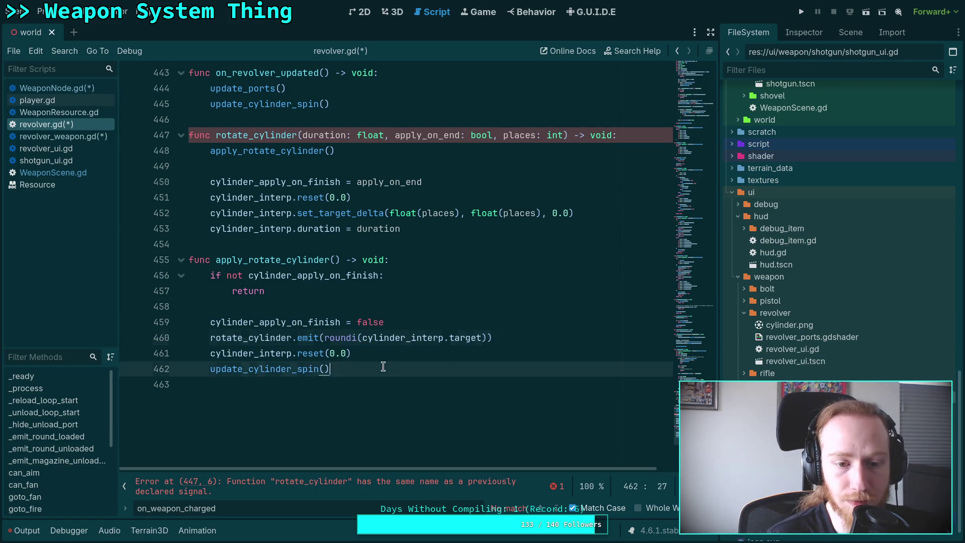
pyautogui.hotkey('ctrl', 'shift', 'k')
pyautogui.click(361, 290)
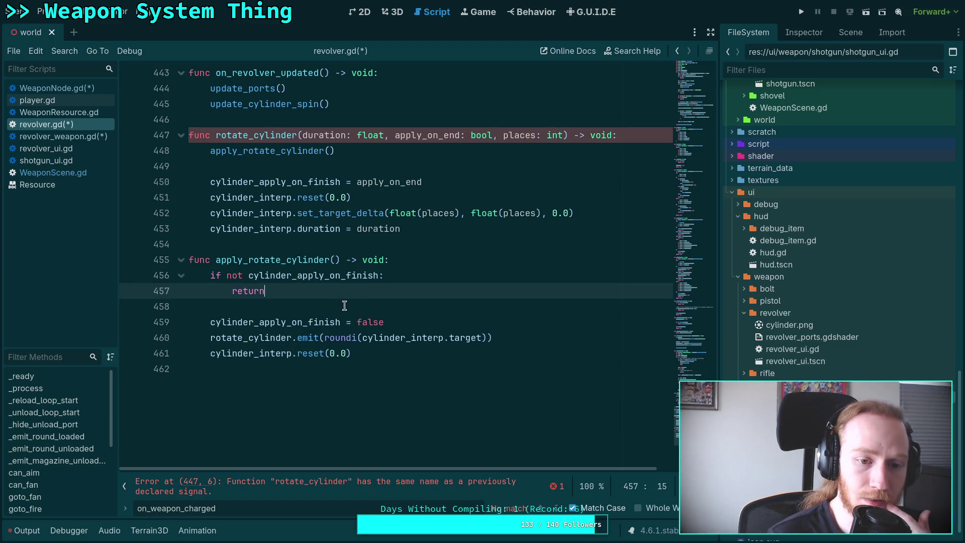
pyautogui.scroll(1, 356, 295)
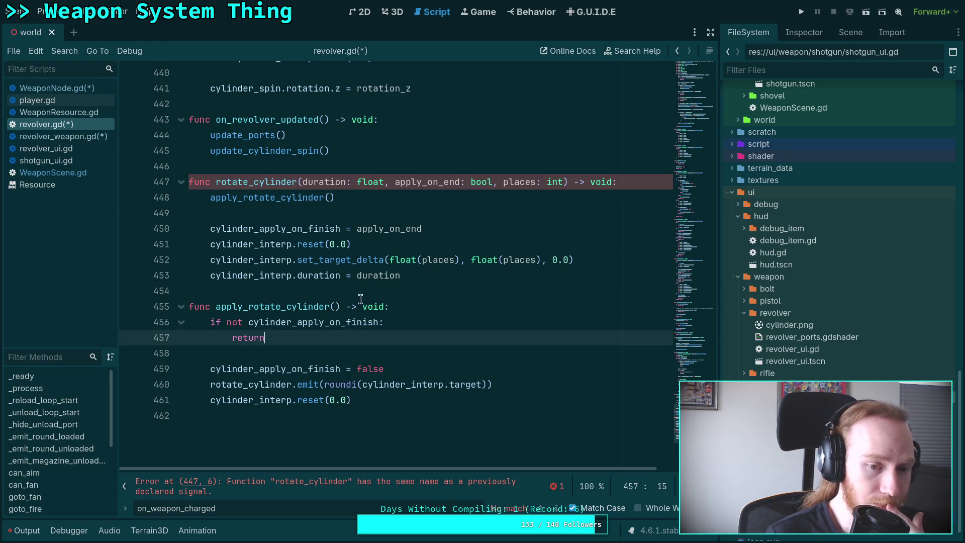
pyautogui.click(494, 383)
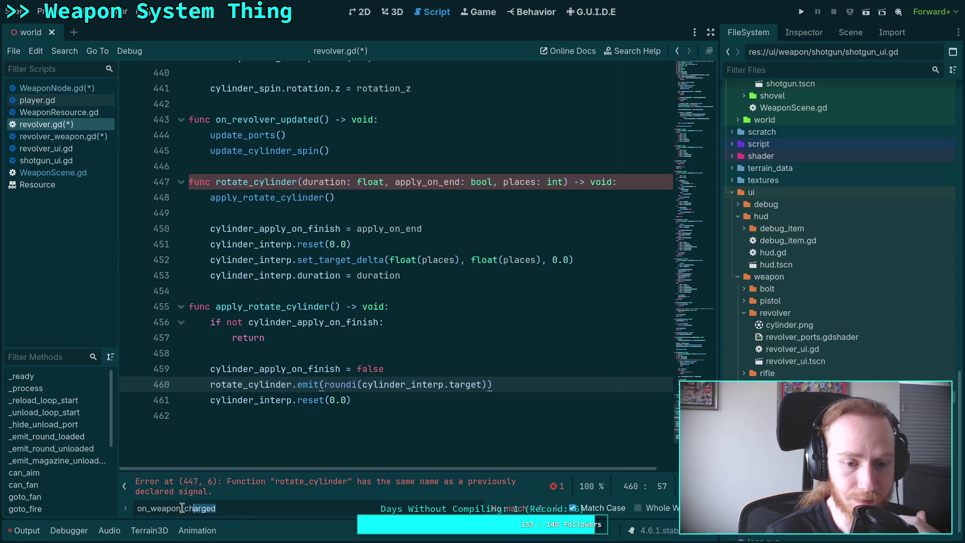
pyautogui.moveTo(183, 508); pyautogui.dragTo(137, 508)
pyautogui.write('revolv')
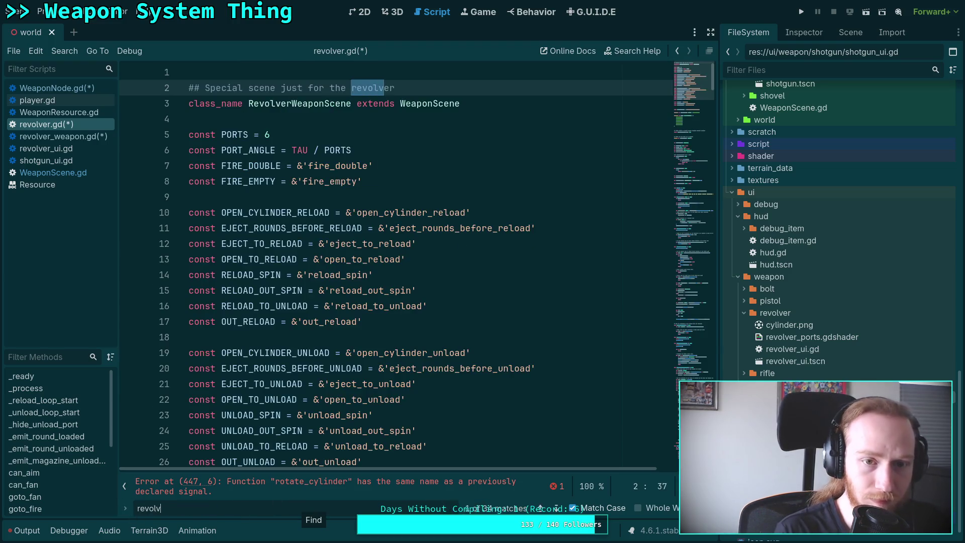
pyautogui.write('er')
pyautogui.click(556, 508)
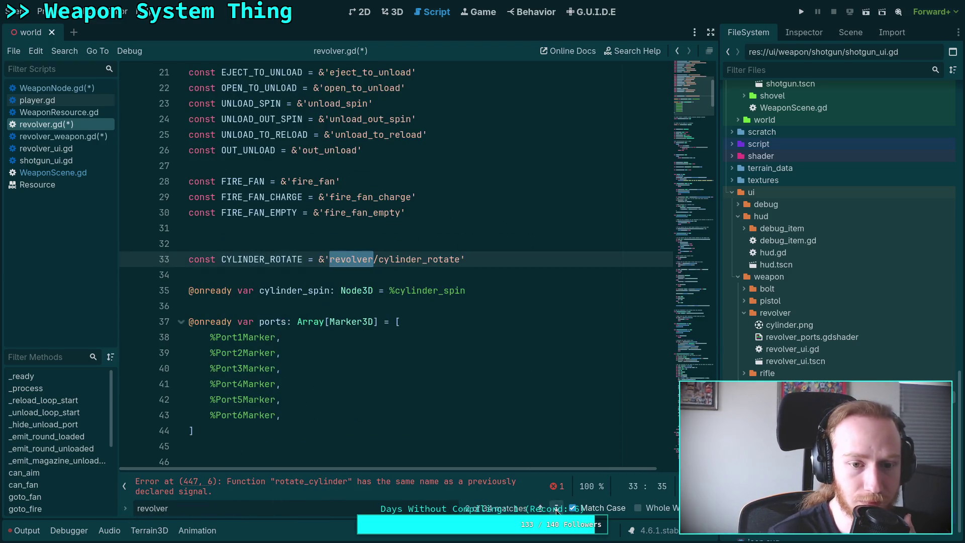
pyautogui.click(556, 510)
pyautogui.click(556, 509)
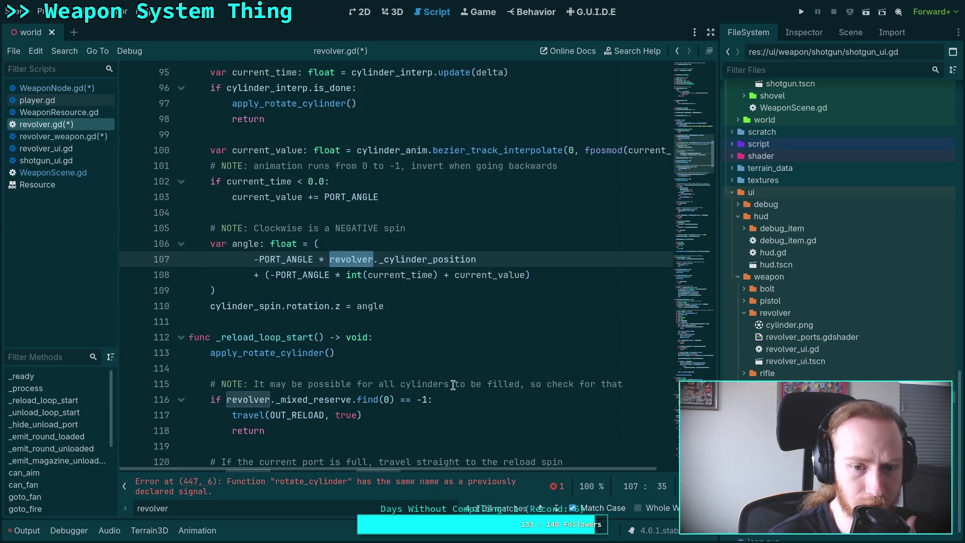
pyautogui.scroll(4, 447, 382)
pyautogui.scroll(-2, 431, 366)
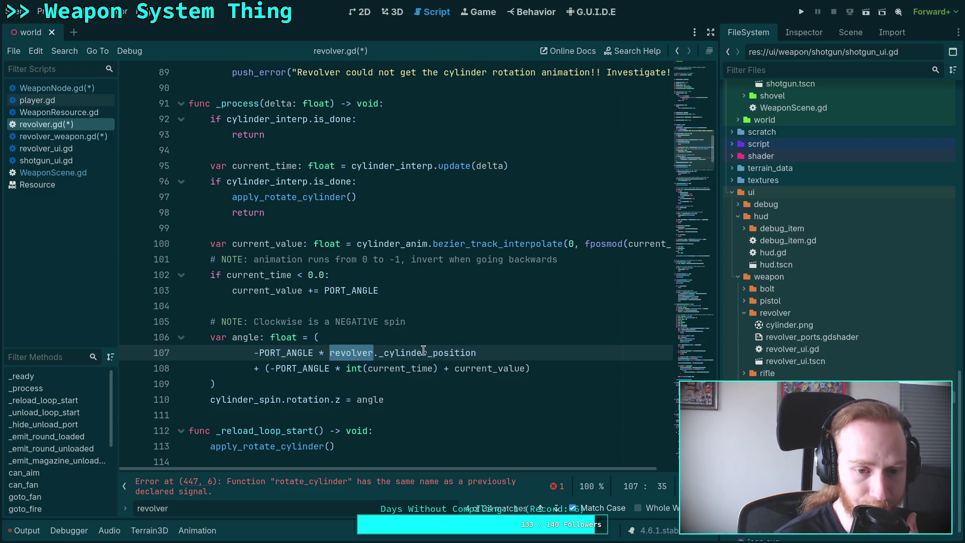
pyautogui.scroll(1, 422, 350)
pyautogui.scroll(-1, 432, 347)
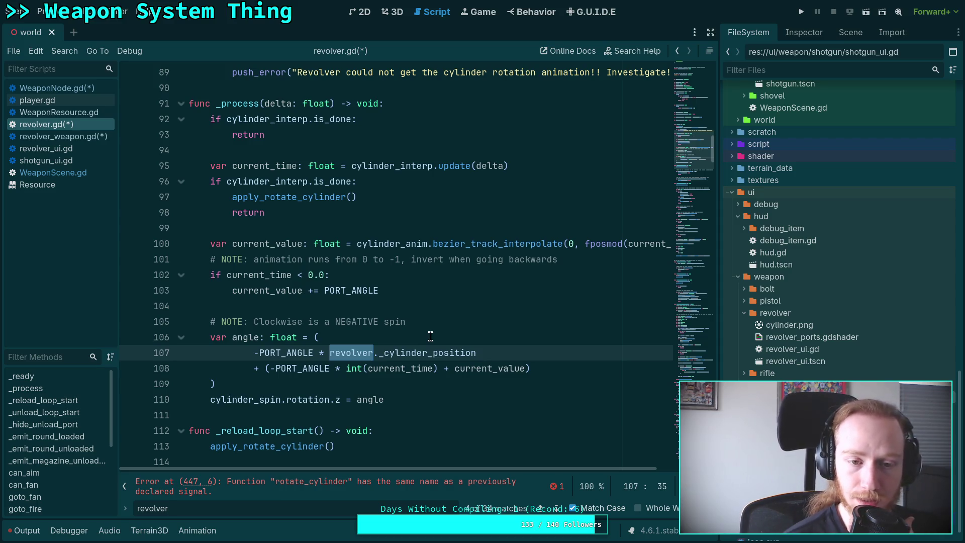
pyautogui.scroll(-2, 430, 336)
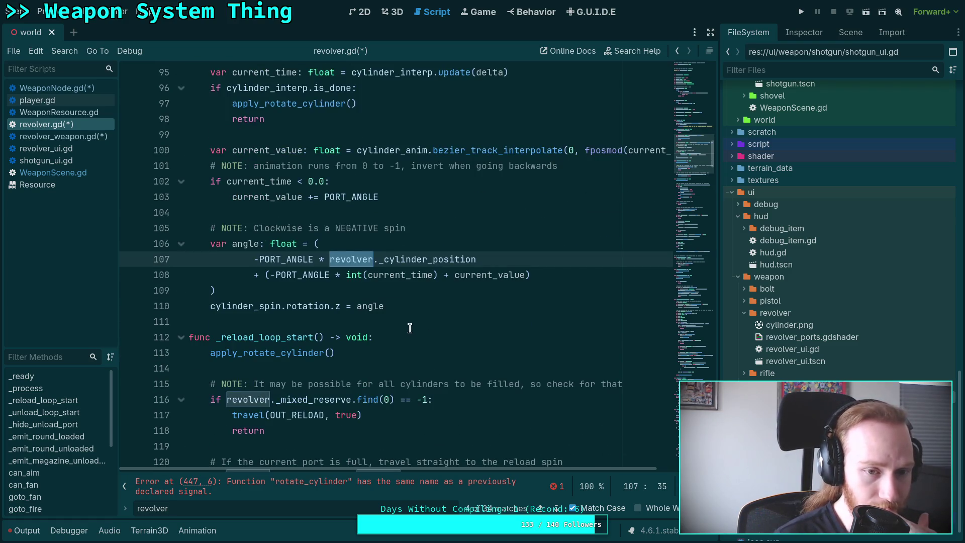
pyautogui.scroll(-14, 410, 328)
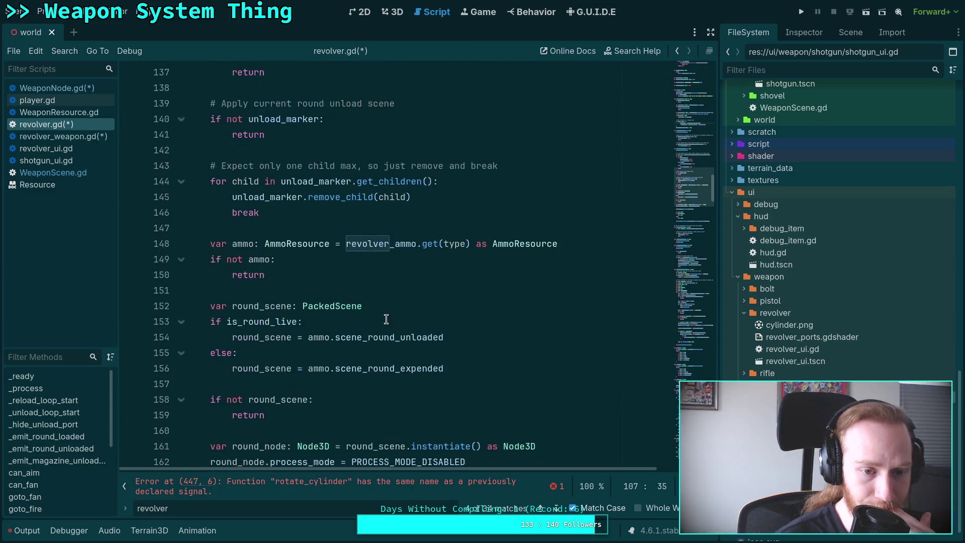
pyautogui.scroll(-7, 386, 319)
pyautogui.scroll(-20, 386, 319)
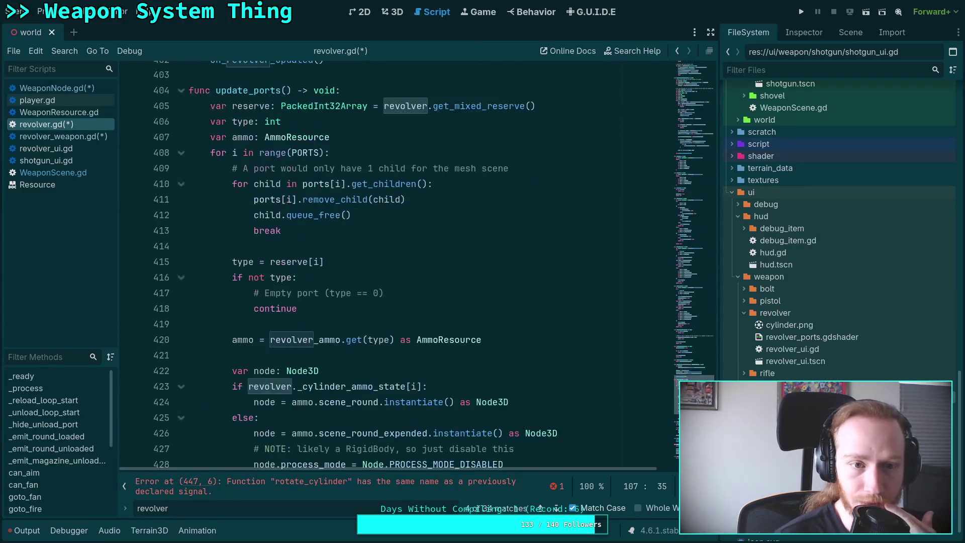
pyautogui.scroll(-12, 432, 251)
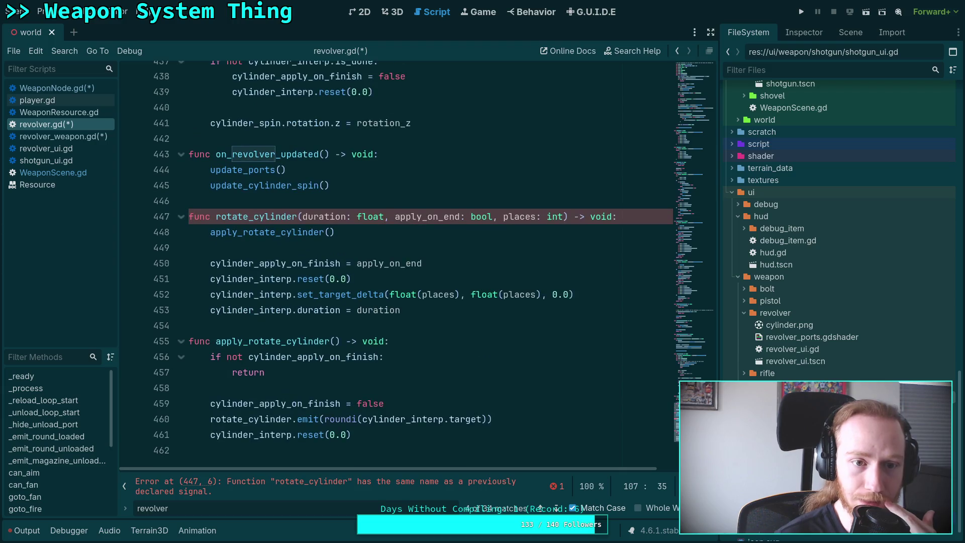
# Step: Rename on_revolver_updated to on_weapon_updated, removing the duplicated () -> void: ending
pyautogui.moveTo(233, 155); pyautogui.dragTo(318, 154)
pyautogui.press('BackSpace')
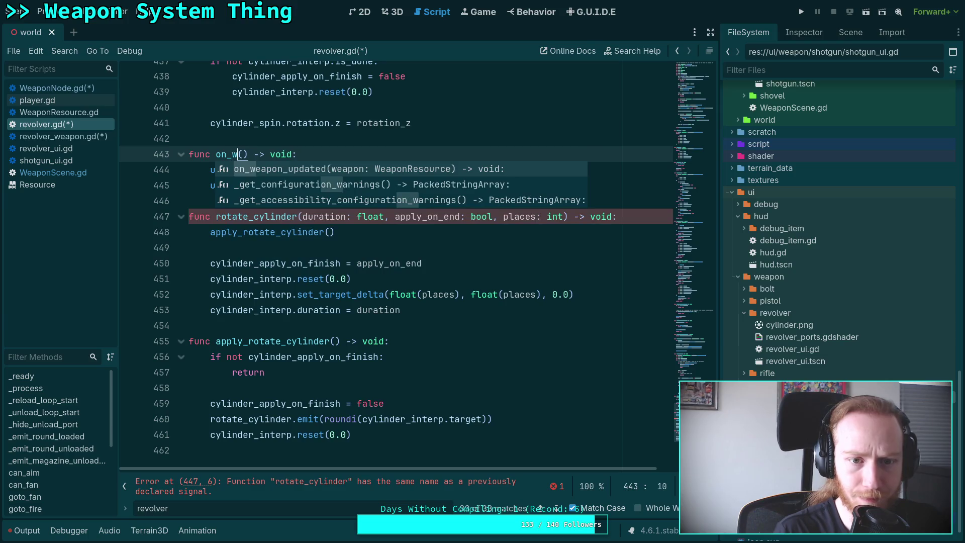
pyautogui.press('Return')
pyautogui.moveTo(487, 165); pyautogui.dragTo(577, 164)
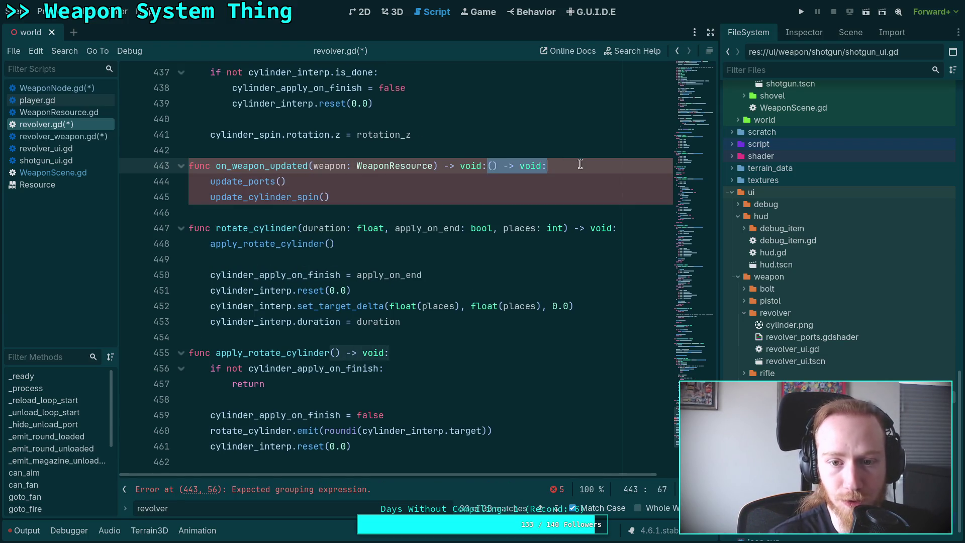
pyautogui.press('BackSpace')
pyautogui.scroll(1, 445, 239)
pyautogui.scroll(3, 493, 266)
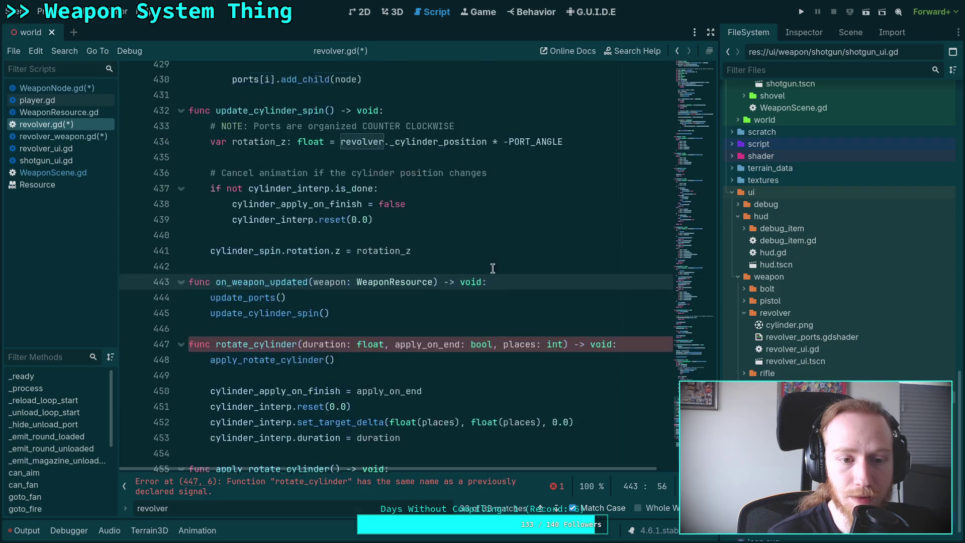
pyautogui.scroll(2, 259, 362)
pyautogui.scroll(12, 259, 359)
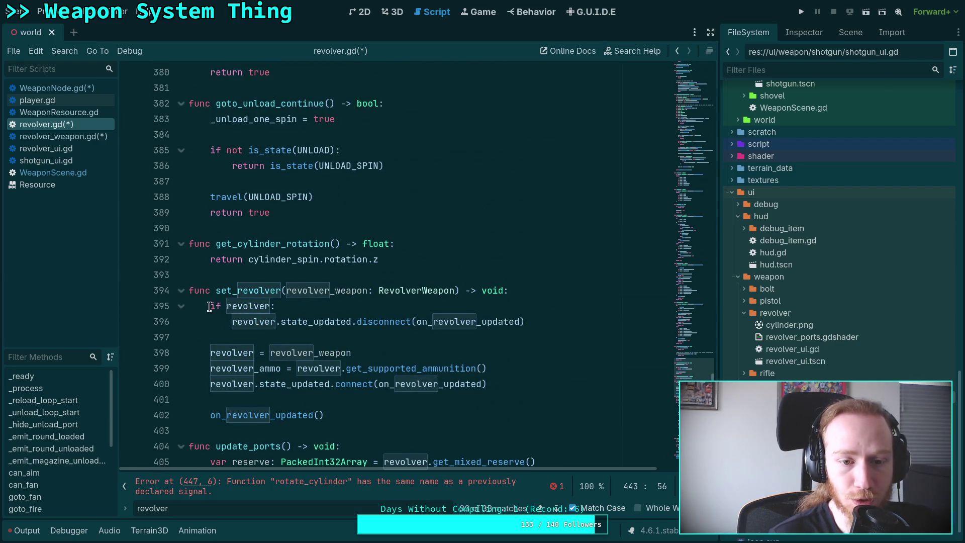
# Step: Cut set_revolver's body (lines 395–400) and delete the leftover set_revolver function
pyautogui.moveTo(210, 306)
pyautogui.mouseDown()
pyautogui.moveTo(216, 385)
pyautogui.moveTo(330, 415)
pyautogui.moveTo(339, 410)
pyautogui.mouseUp()
pyautogui.hotkey('ctrl', 'c')
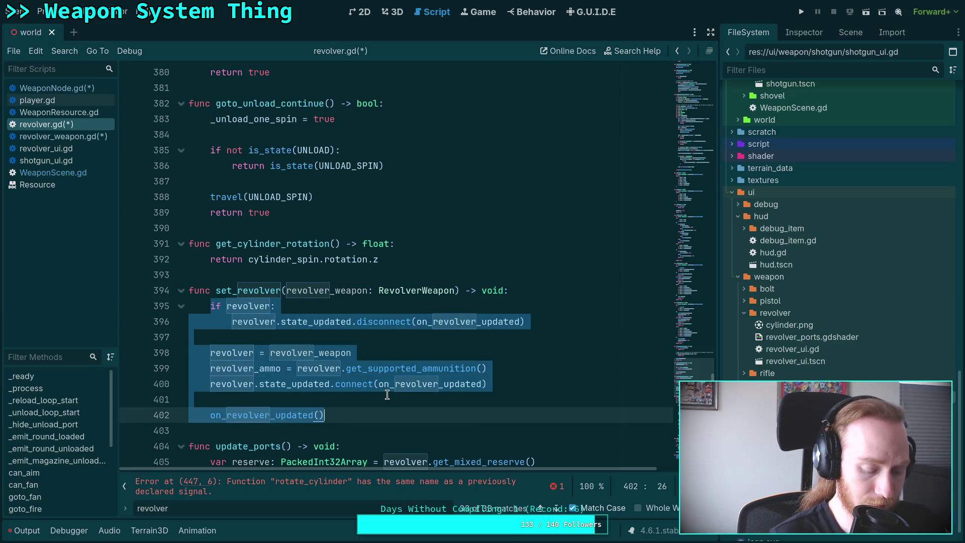
pyautogui.click(371, 343)
pyautogui.moveTo(496, 385); pyautogui.dragTo(211, 306)
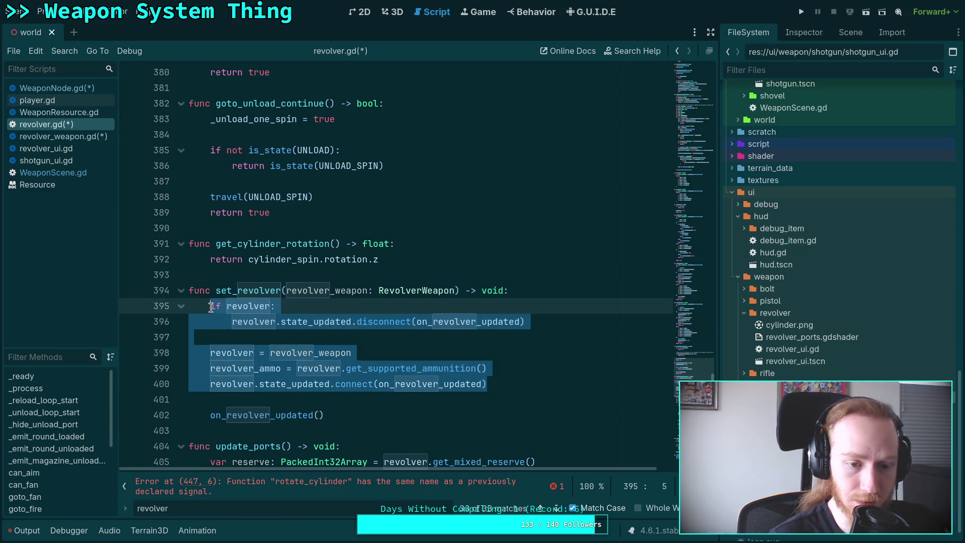
pyautogui.press('BackSpace')
pyautogui.moveTo(345, 336); pyautogui.dragTo(328, 279)
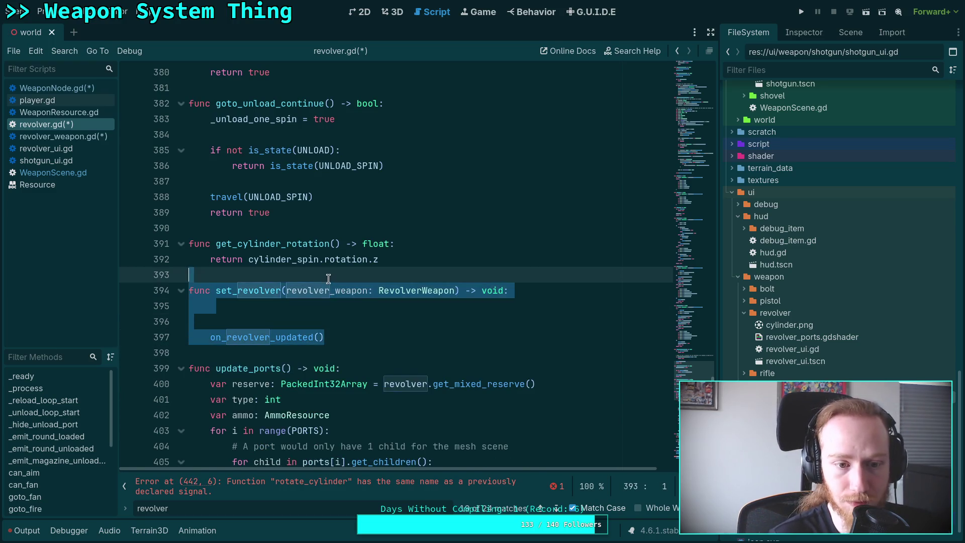
pyautogui.press('BackSpace')
pyautogui.scroll(-12, 394, 308)
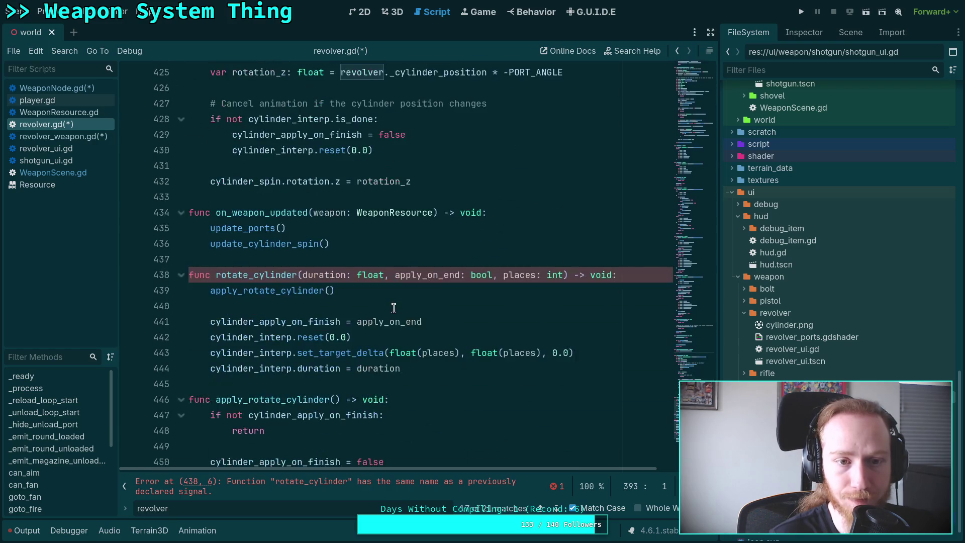
# Step: Paste the revolver assignment block at the start of on_weapon_updated
pyautogui.click(521, 212)
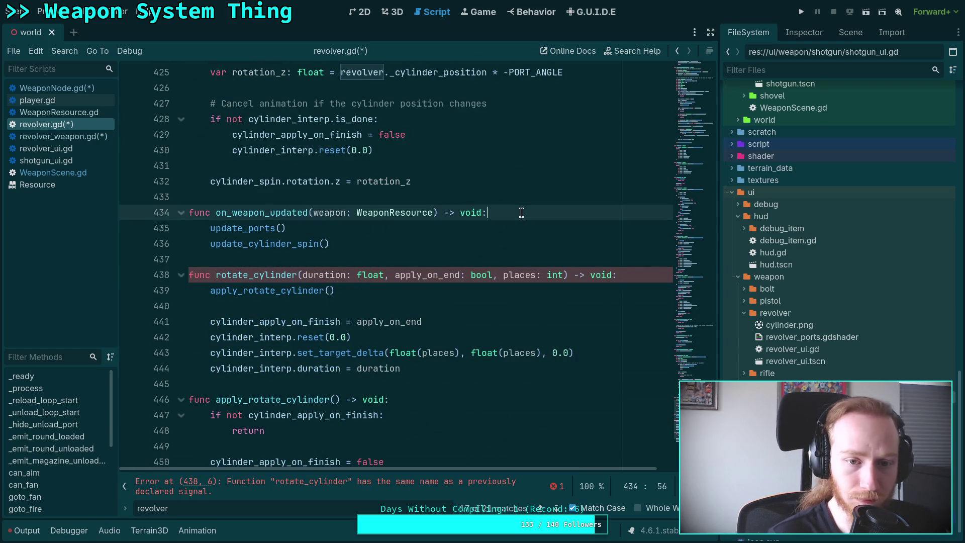
pyautogui.press('Return')
pyautogui.hotkey('ctrl', 'v')
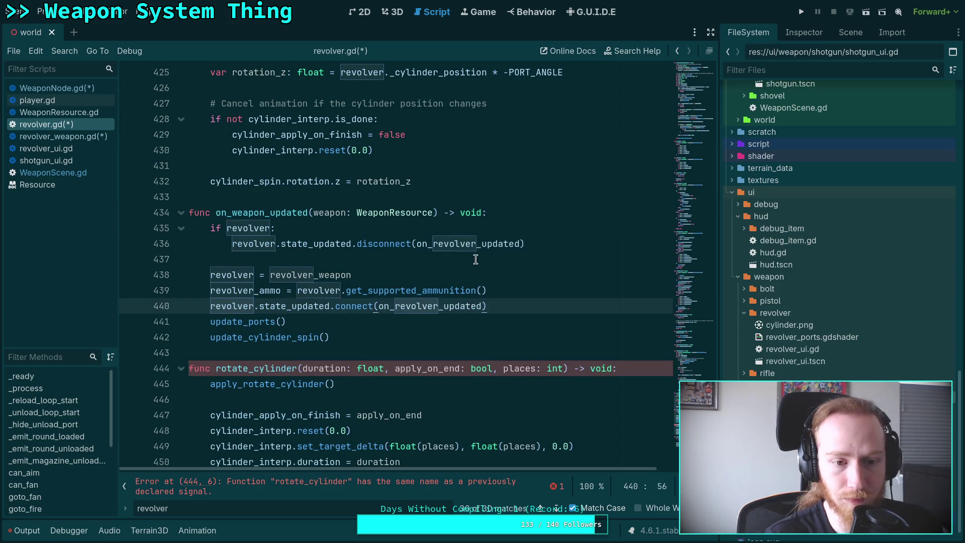
pyautogui.press('Return')
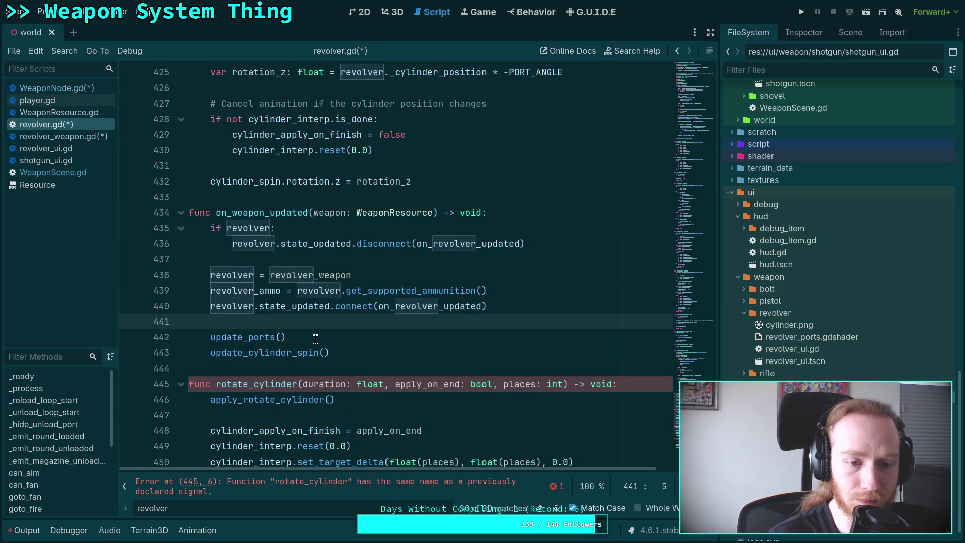
pyautogui.scroll(-2, 330, 340)
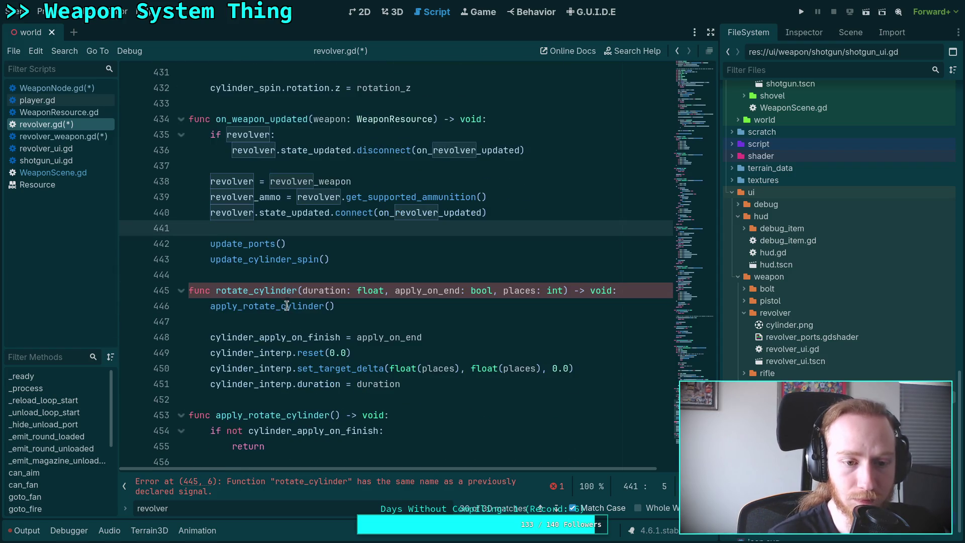
pyautogui.doubleClick(285, 263)
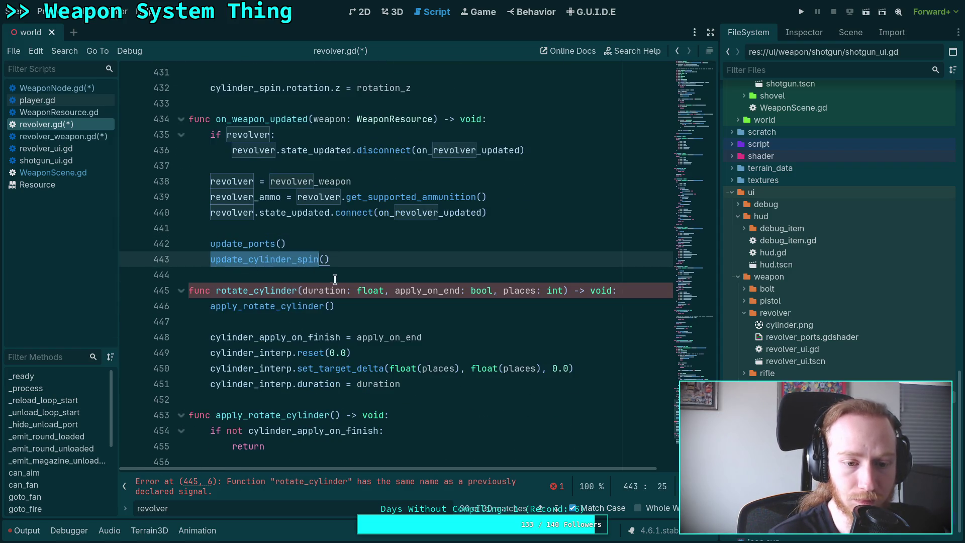
pyautogui.scroll(2, 309, 259)
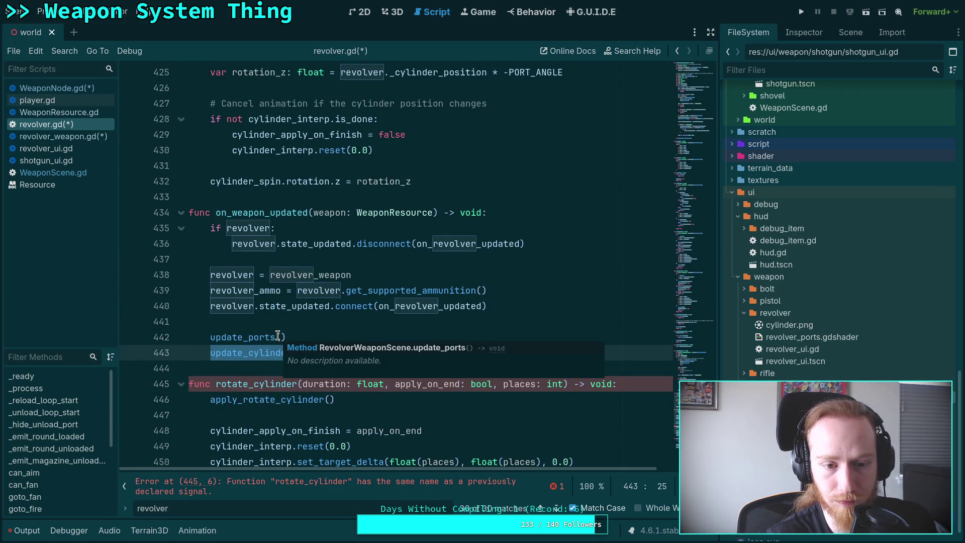
# Step: Delete the revolver.state_updated connect line from on_weapon_updated
pyautogui.click(495, 306)
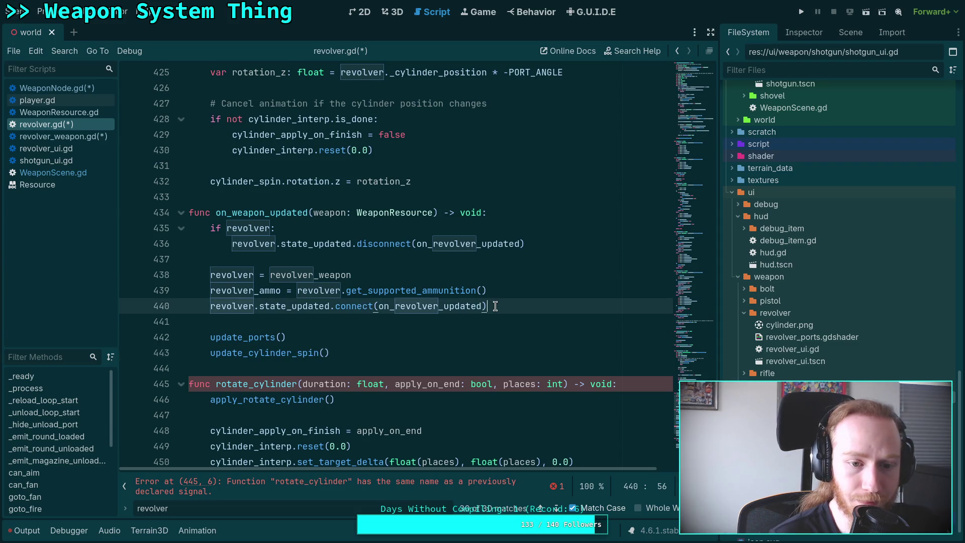
pyautogui.moveTo(495, 306); pyautogui.dragTo(209, 305)
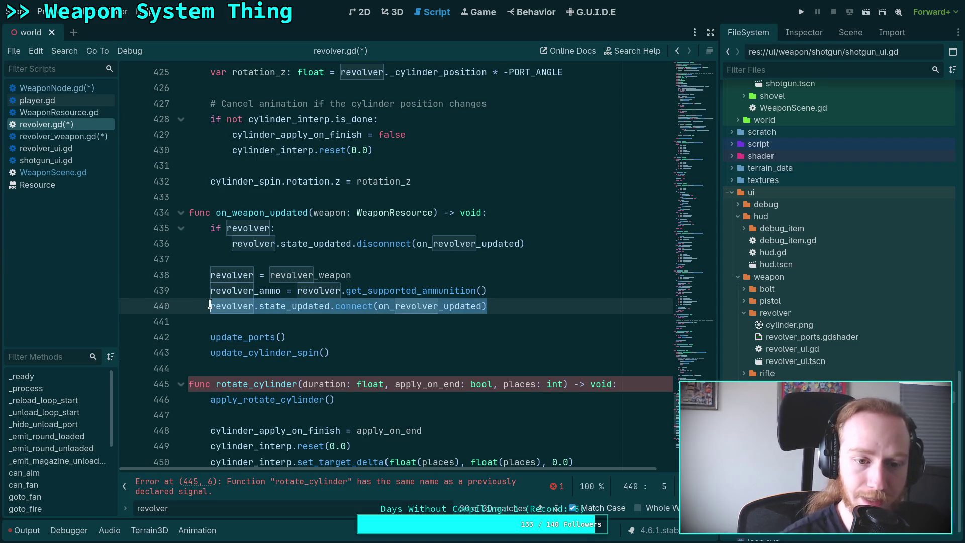
pyautogui.press('BackSpace')
pyautogui.press('BackSpace')
pyautogui.press('BackSpace')
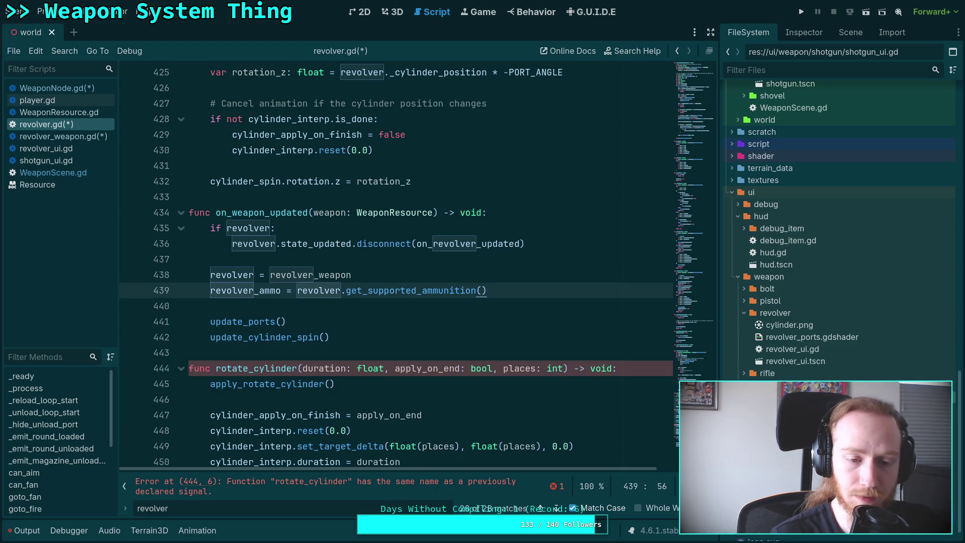
pyautogui.scroll(6, 254, 336)
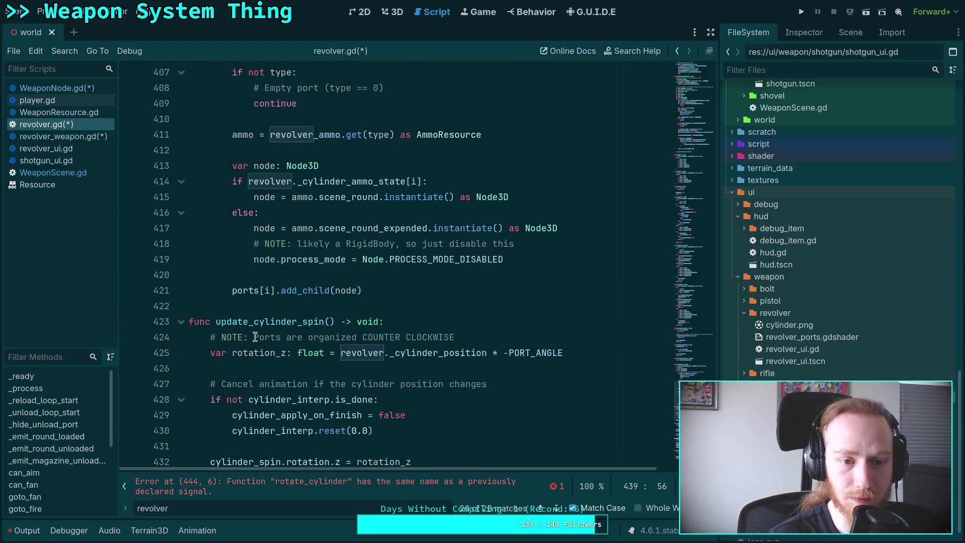
pyautogui.scroll(-4, 255, 336)
pyautogui.scroll(10, 255, 336)
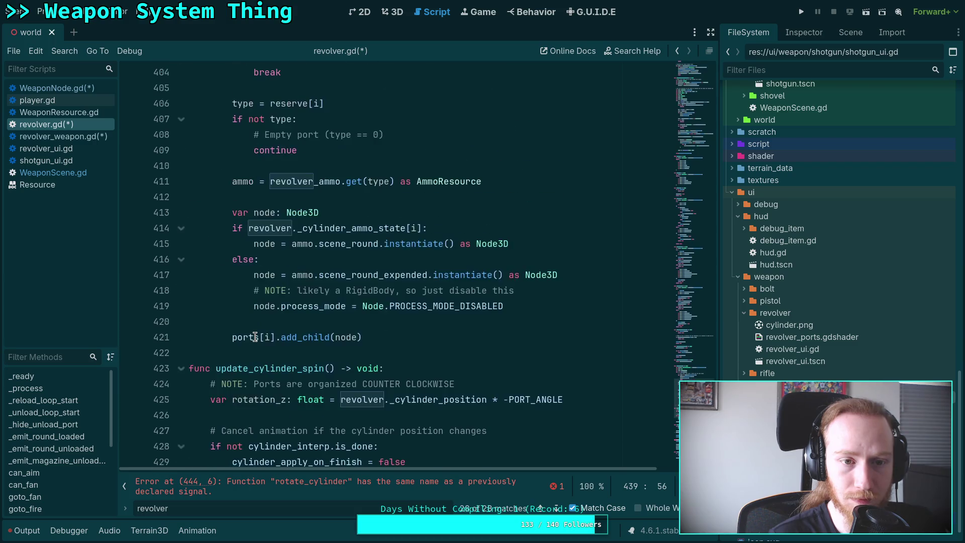
pyautogui.scroll(-8, 255, 336)
pyautogui.scroll(-3, 255, 336)
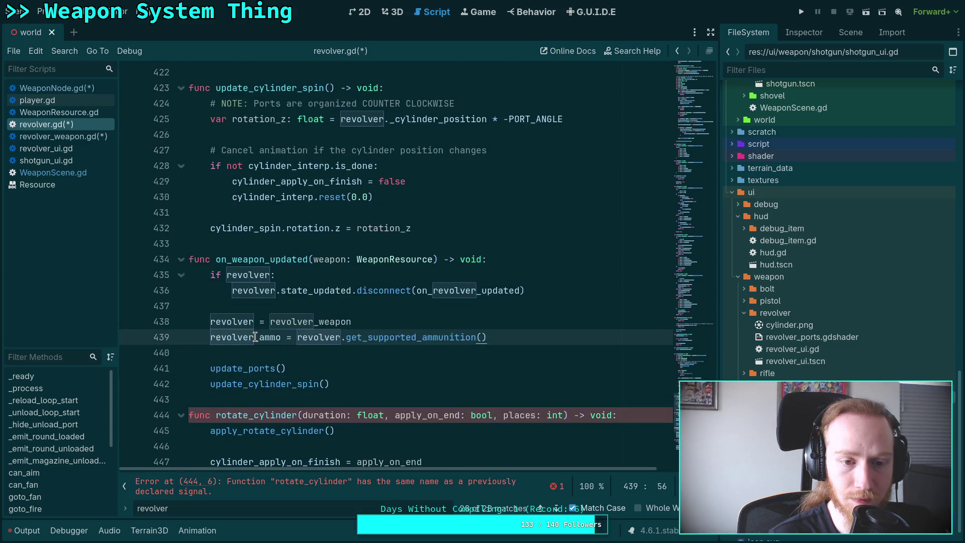
pyautogui.scroll(-2, 255, 337)
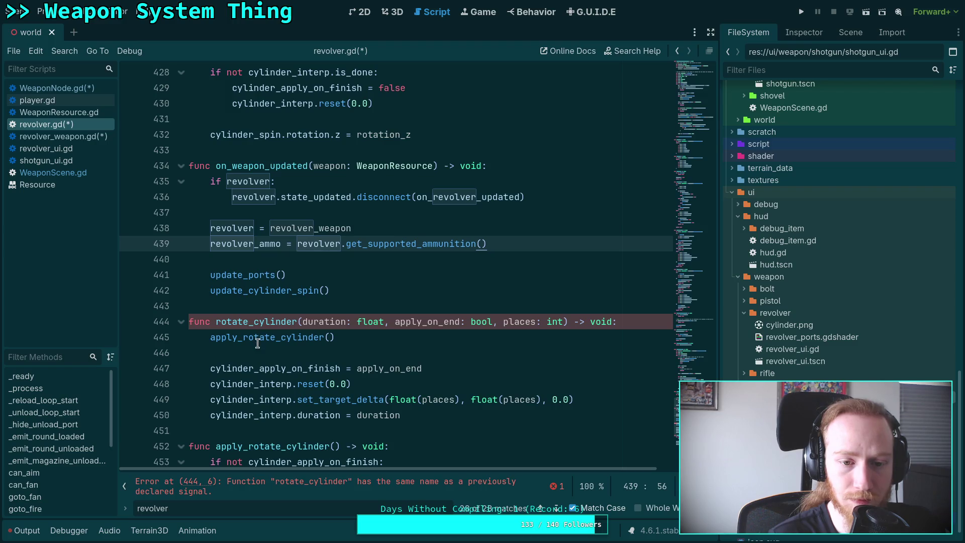
# Step: Search for rotate_cylinder from line 444 and cycle through every match back to the function definition
pyautogui.scroll(-2, 258, 343)
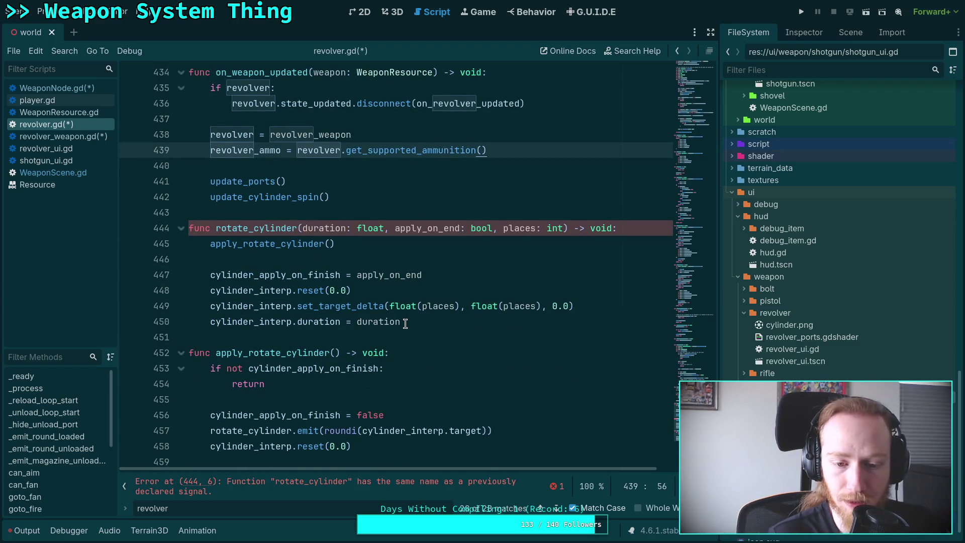
pyautogui.scroll(-1, 397, 288)
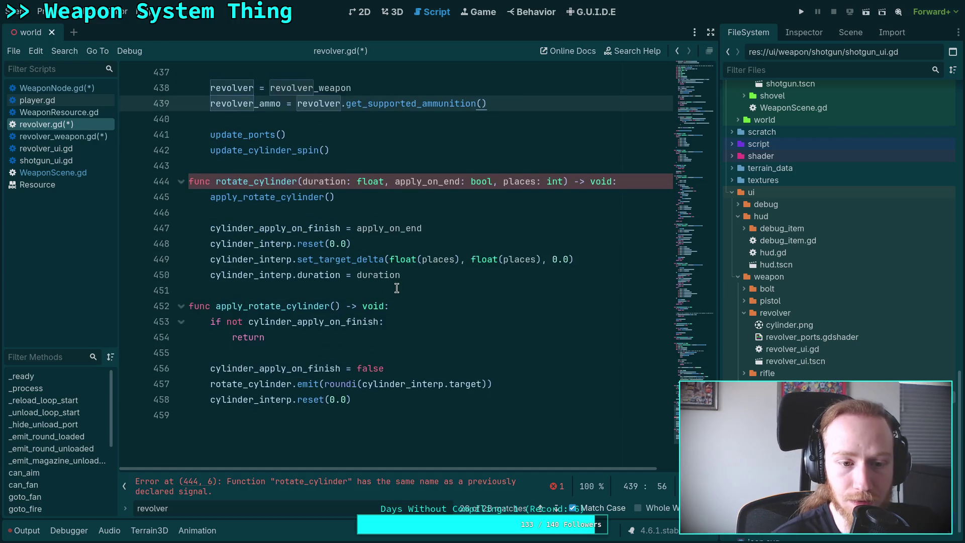
pyautogui.doubleClick(243, 181)
pyautogui.hotkey('ctrl', 'f')
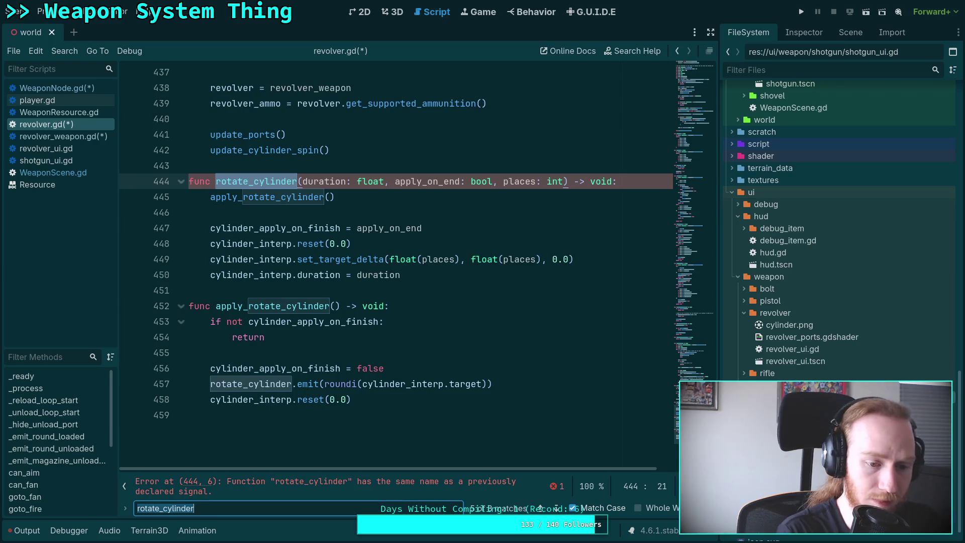
pyautogui.click(556, 509)
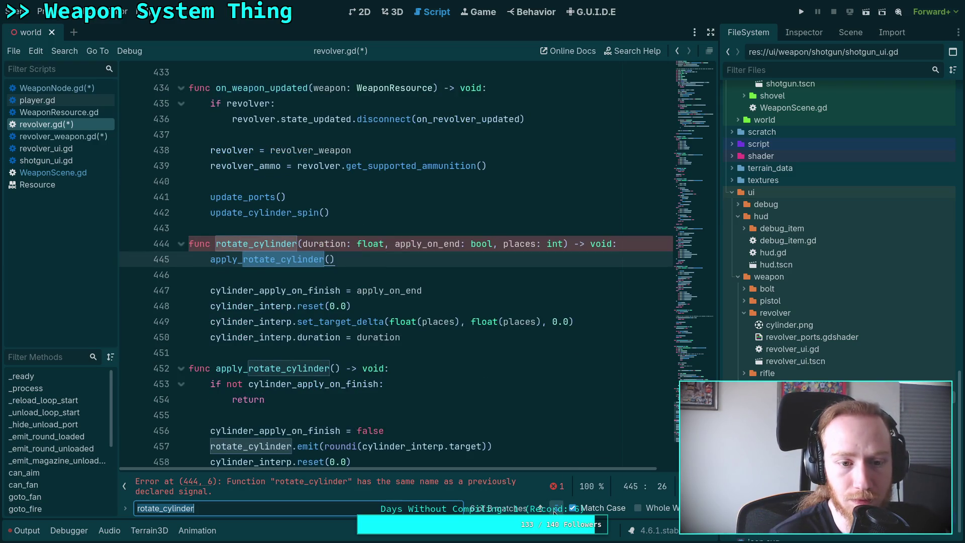
pyautogui.click(556, 509)
pyautogui.click(556, 509)
pyautogui.click(555, 509)
pyautogui.click(556, 508)
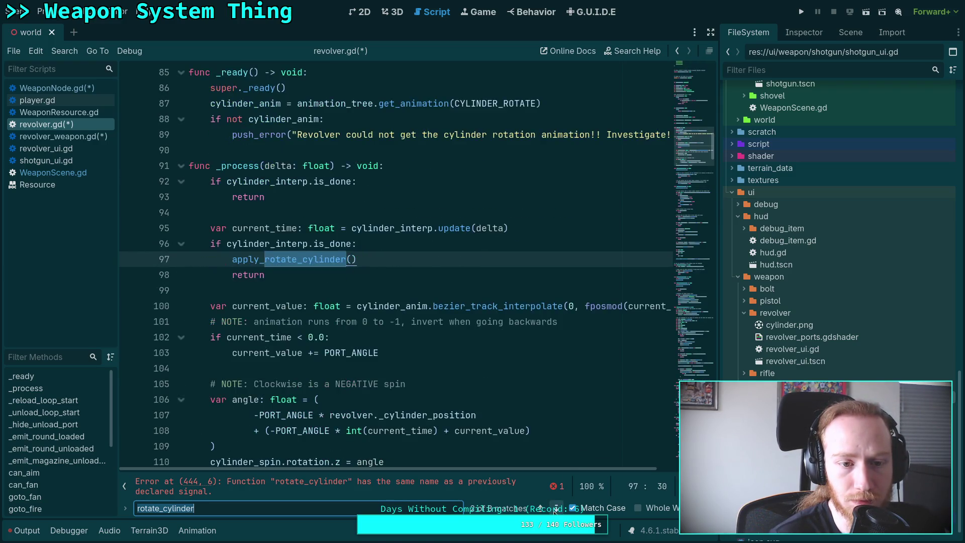
pyautogui.click(556, 508)
pyautogui.click(556, 509)
pyautogui.click(555, 508)
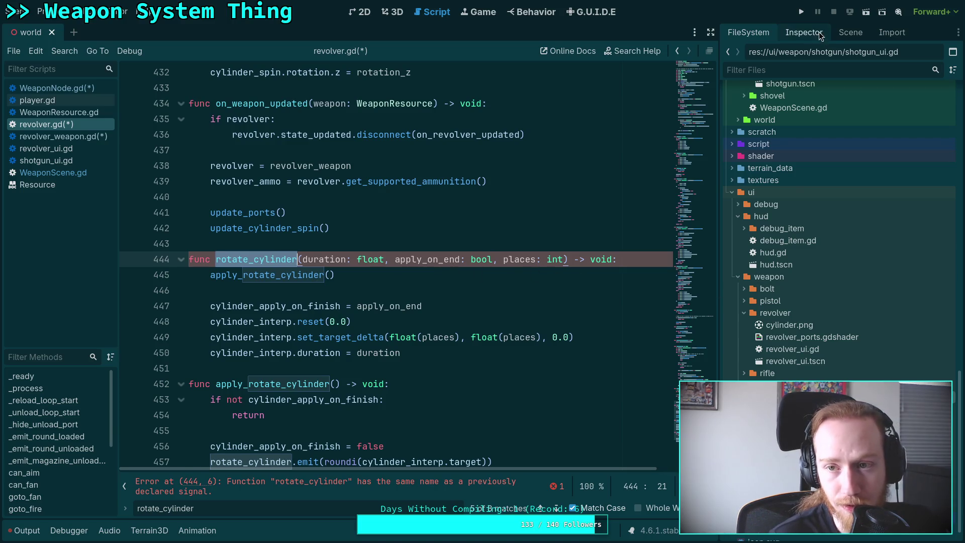
# Step: Open the revolver.tscn scene from the FileSystem dock
pyautogui.click(849, 33)
pyautogui.click(809, 34)
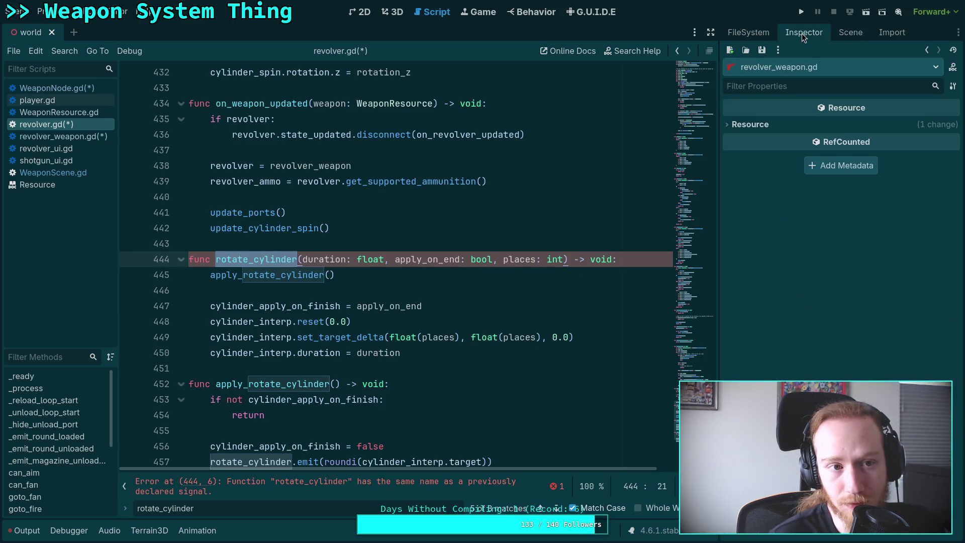
pyautogui.click(753, 32)
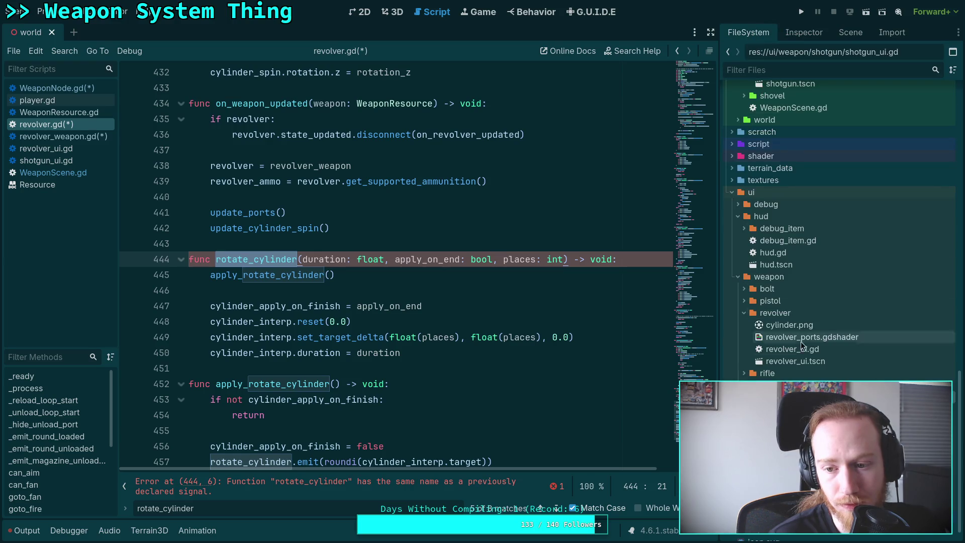
pyautogui.scroll(5, 801, 311)
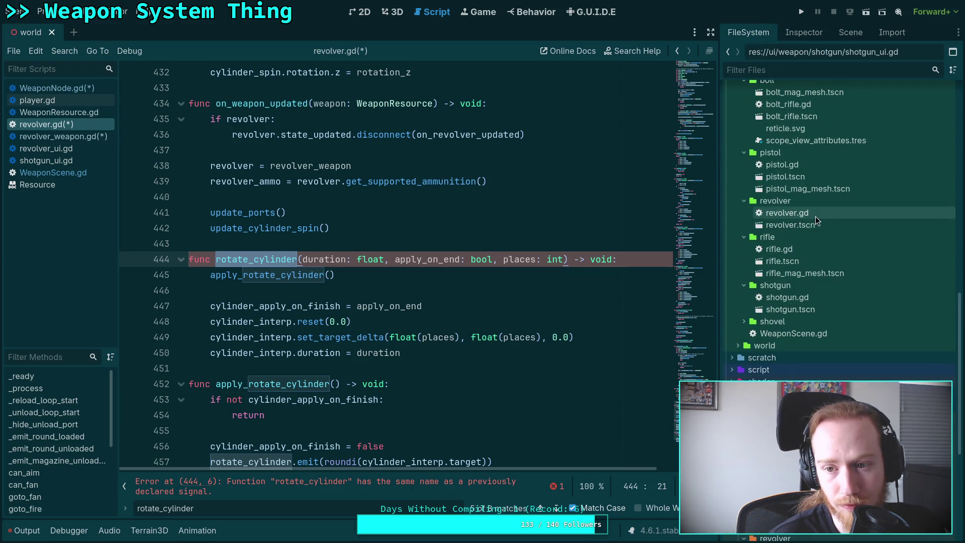
pyautogui.doubleClick(809, 224)
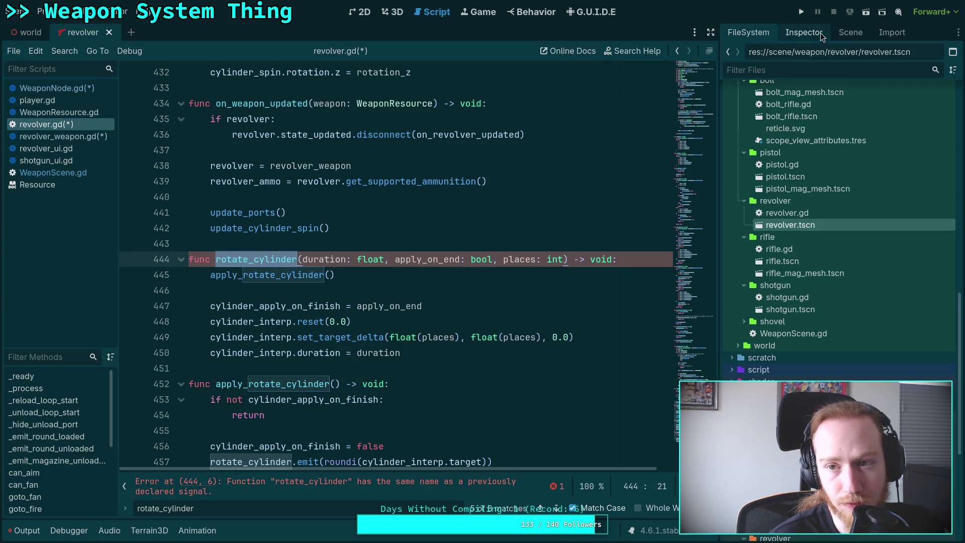
# Step: Check the AnimationPlayer's cylinder_rotate and reload_spin animations, then close the Animation panel
pyautogui.click(850, 33)
pyautogui.click(798, 136)
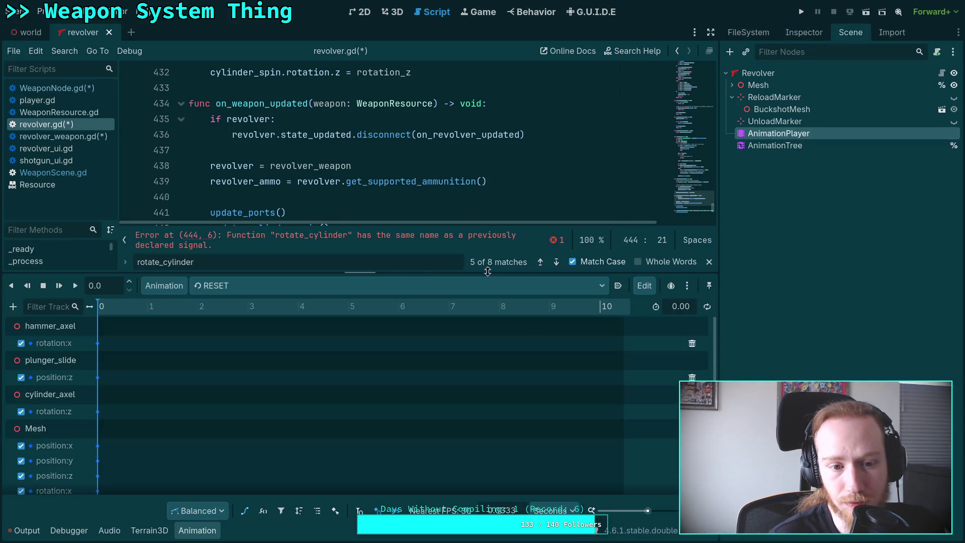
pyautogui.click(334, 285)
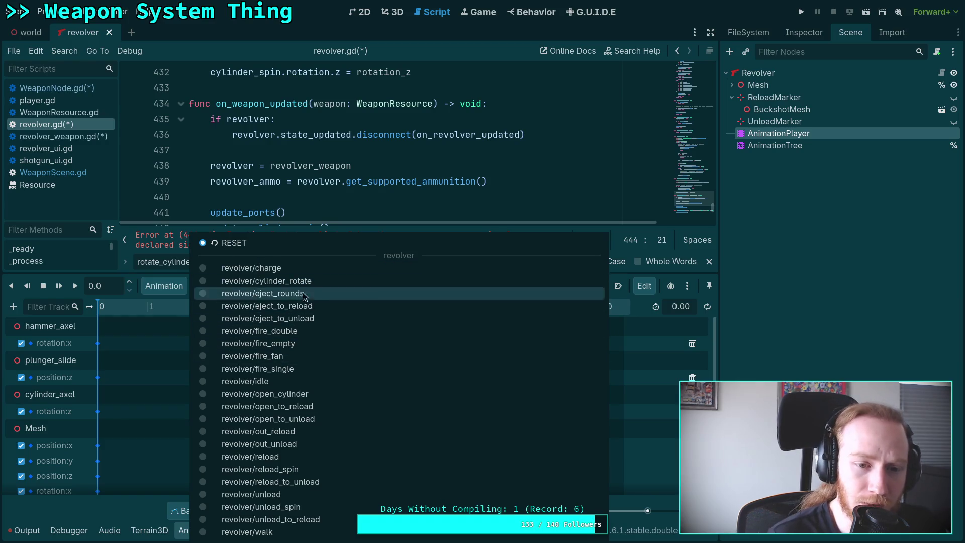
pyautogui.click(312, 281)
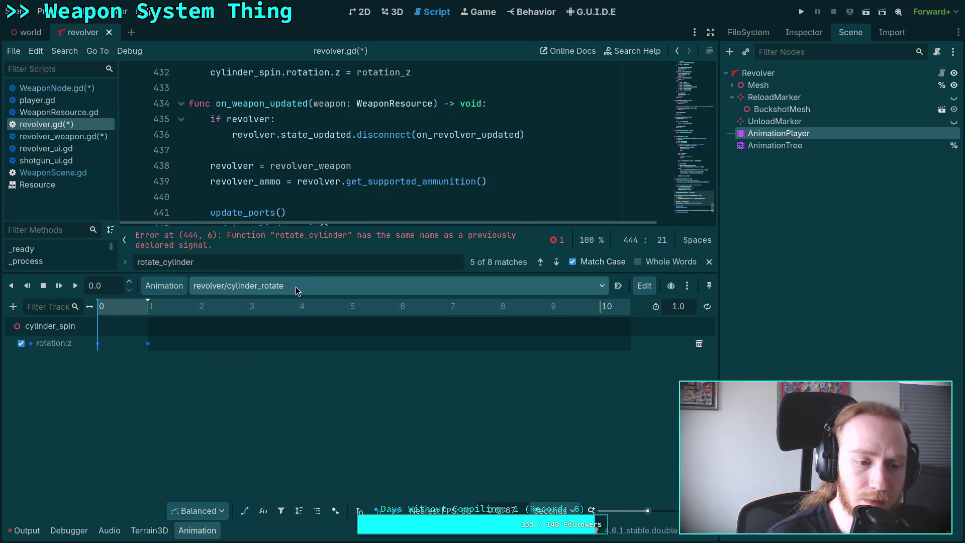
pyautogui.click(295, 287)
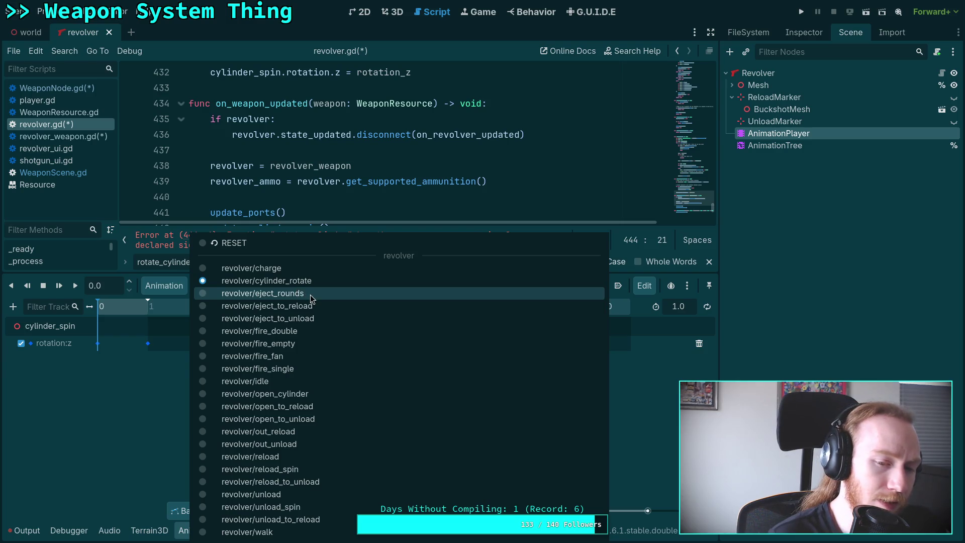
pyautogui.click(327, 469)
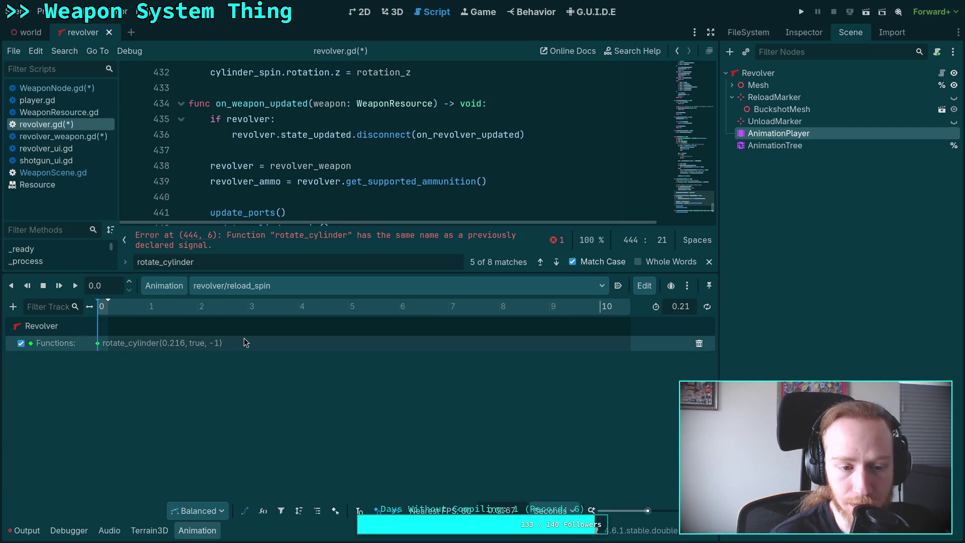
pyautogui.click(207, 537)
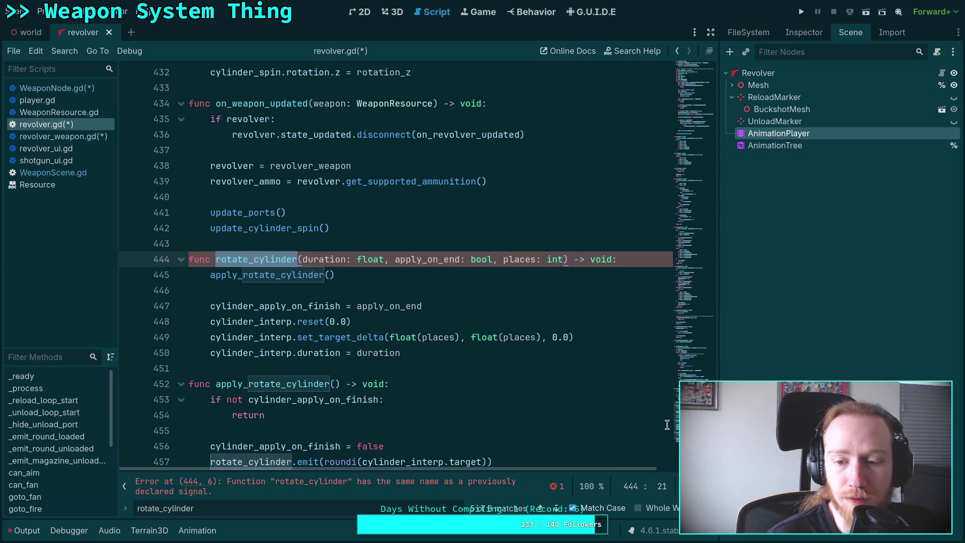
# Step: Rename the signal on line 48 from rotate_cylinder to cylinder_rotated
pyautogui.click(271, 415)
pyautogui.scroll(1, 272, 415)
pyautogui.click(673, 75)
pyautogui.scroll(-10, 307, 230)
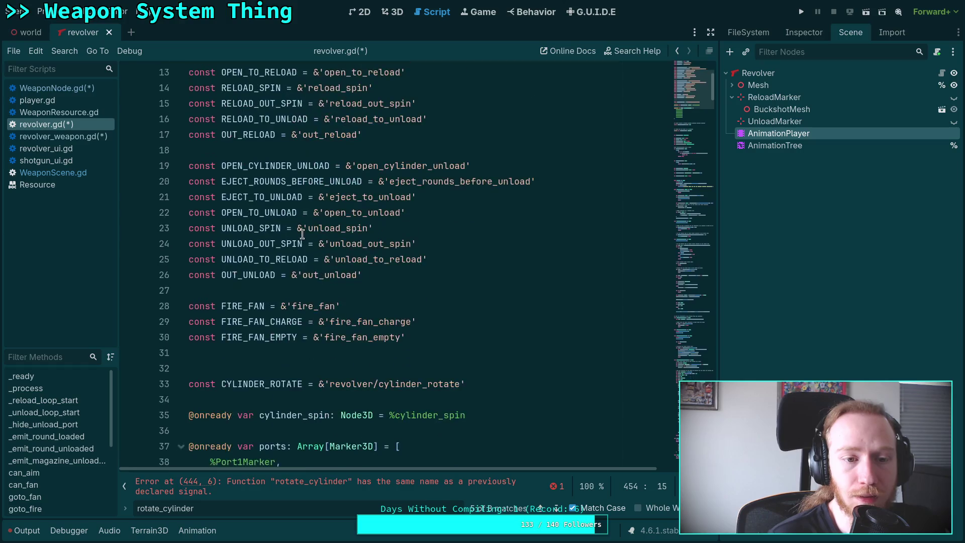
pyautogui.click(225, 290)
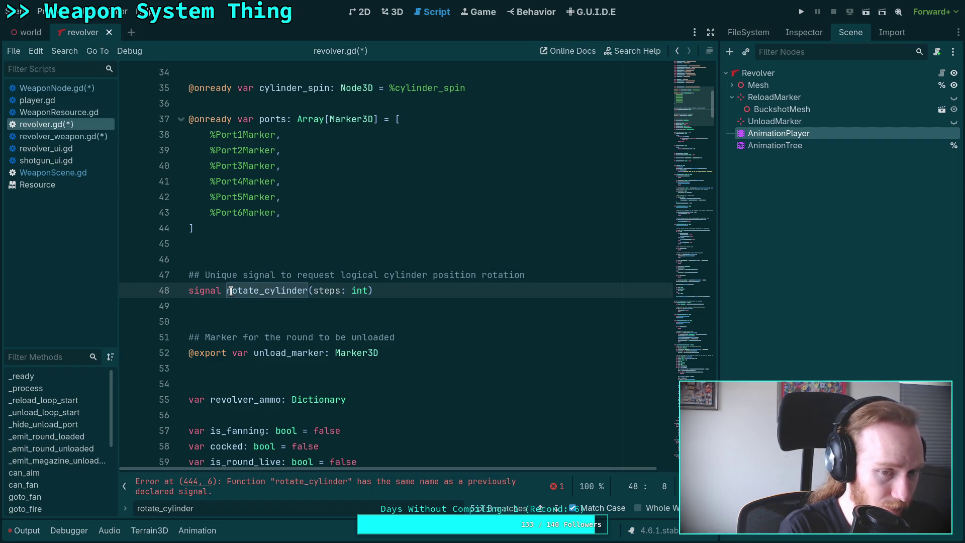
pyautogui.press('Delete')
pyautogui.press('Delete')
pyautogui.press('Delete')
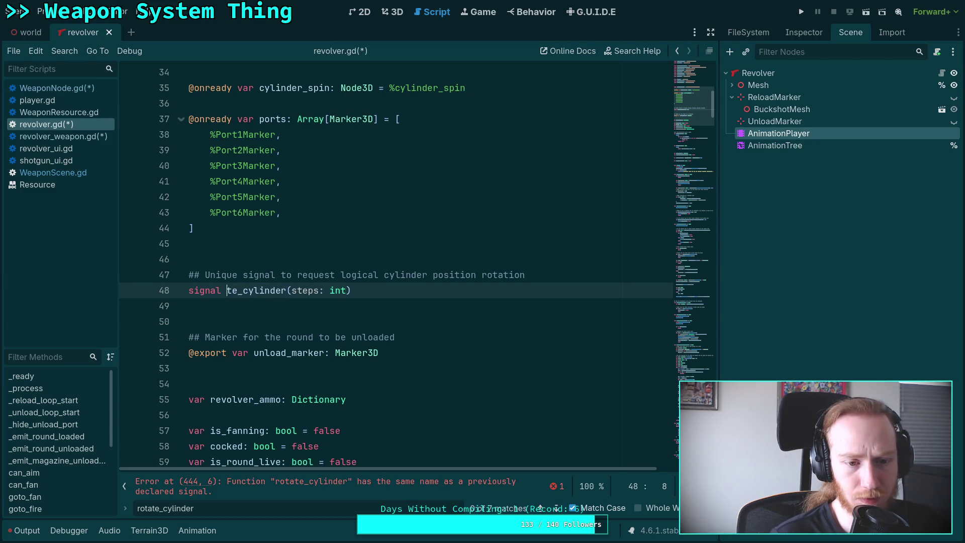
pyautogui.write('_rotated')
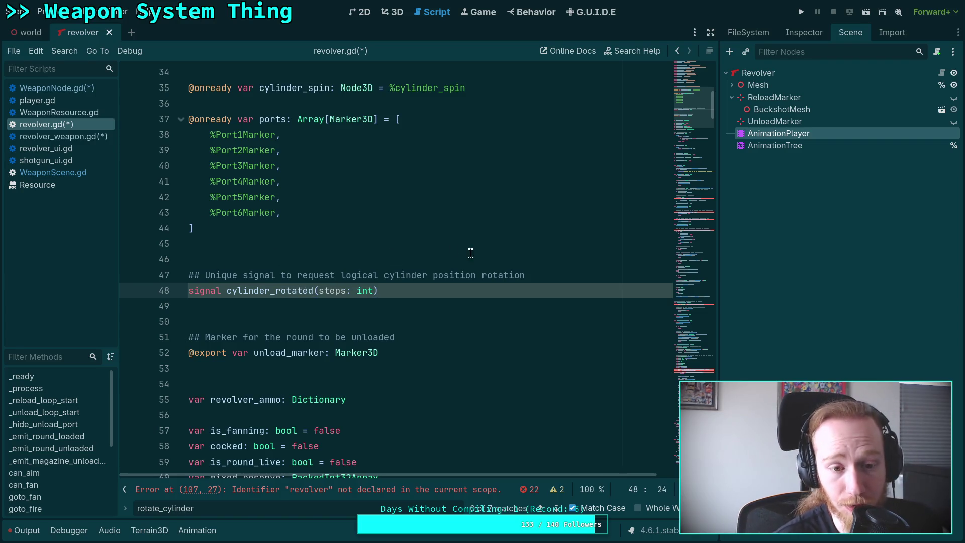
# Step: Change the emit call on line 457 to cylinder_rotated.emit
pyautogui.moveTo(688, 113); pyautogui.dragTo(699, 362)
pyautogui.scroll(-7, 457, 362)
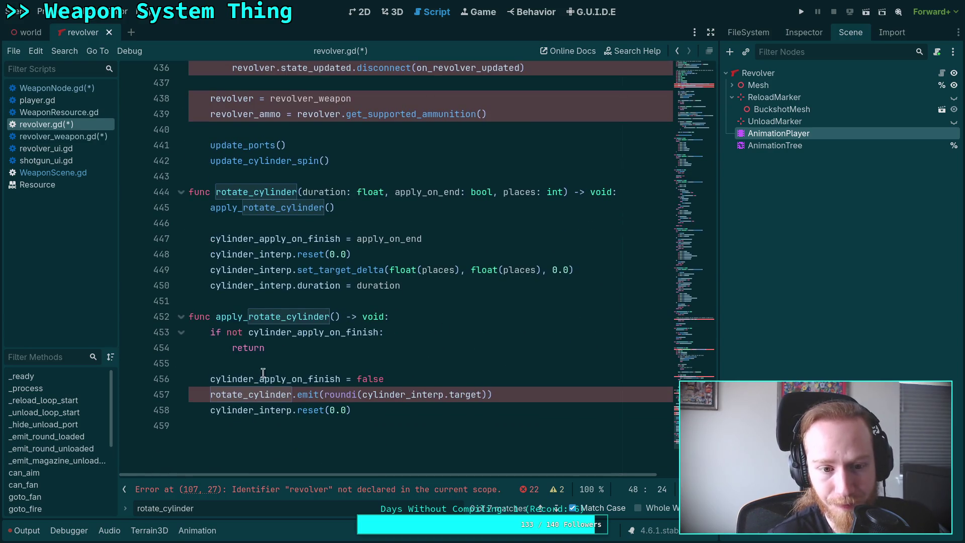
pyautogui.moveTo(209, 397); pyautogui.dragTo(254, 397)
pyautogui.press('BackSpace')
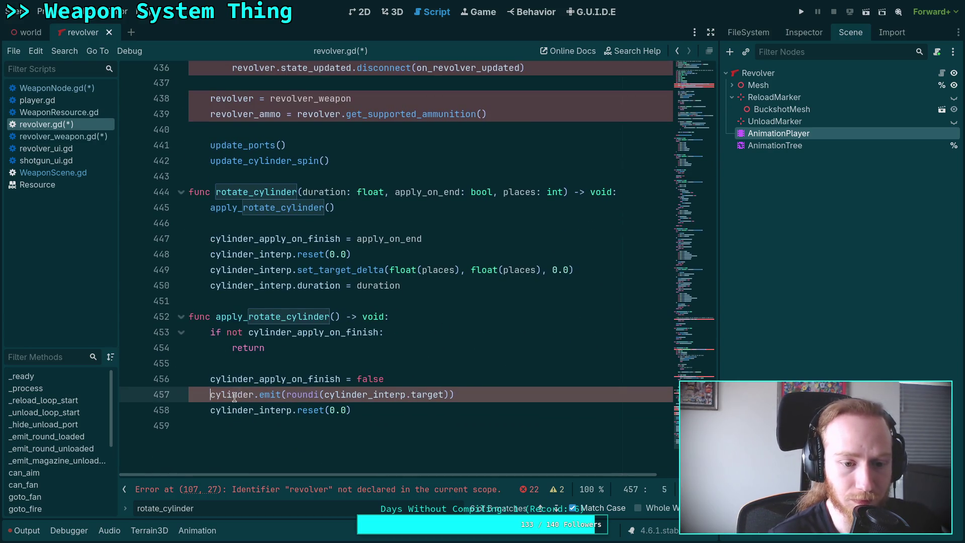
pyautogui.click(253, 394)
pyautogui.write('_rotated')
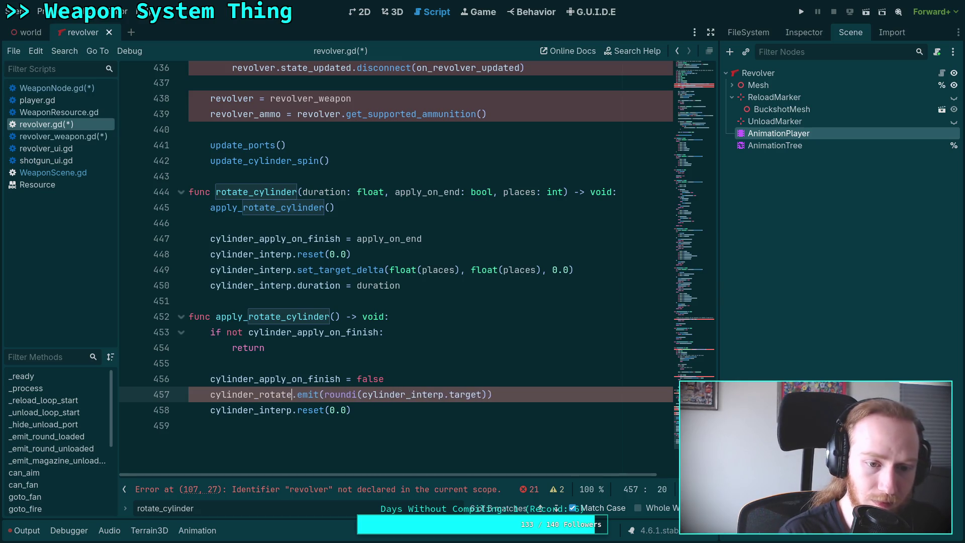
pyautogui.click(275, 365)
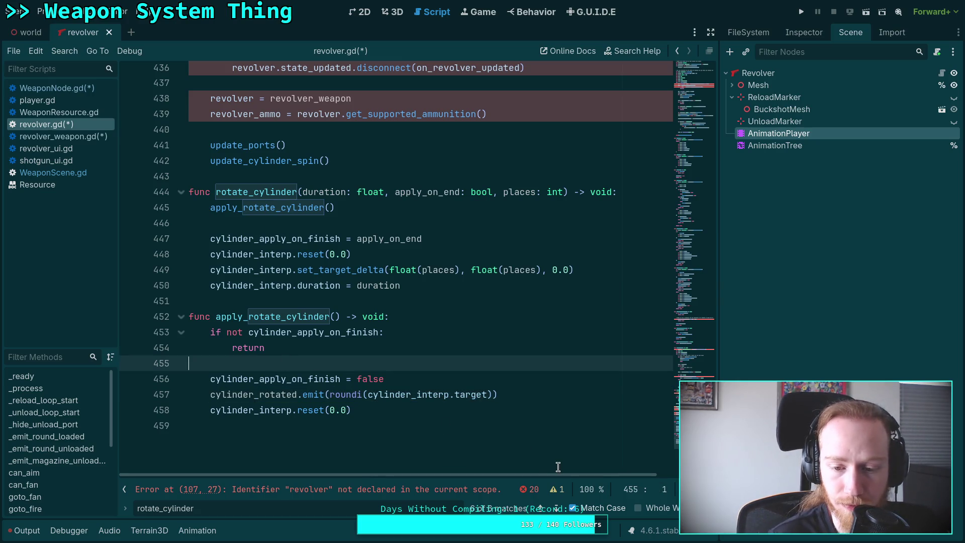
pyautogui.scroll(4, 536, 448)
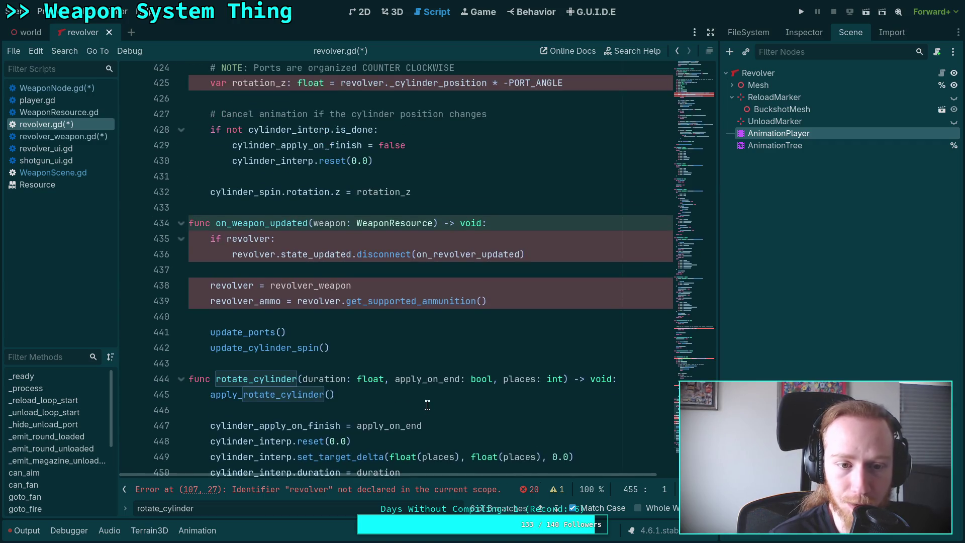
# Step: Delete the 'if revolver' disconnect lines and the 'revolver = revolver_weapon' line from on_weapon_updated
pyautogui.scroll(1, 428, 405)
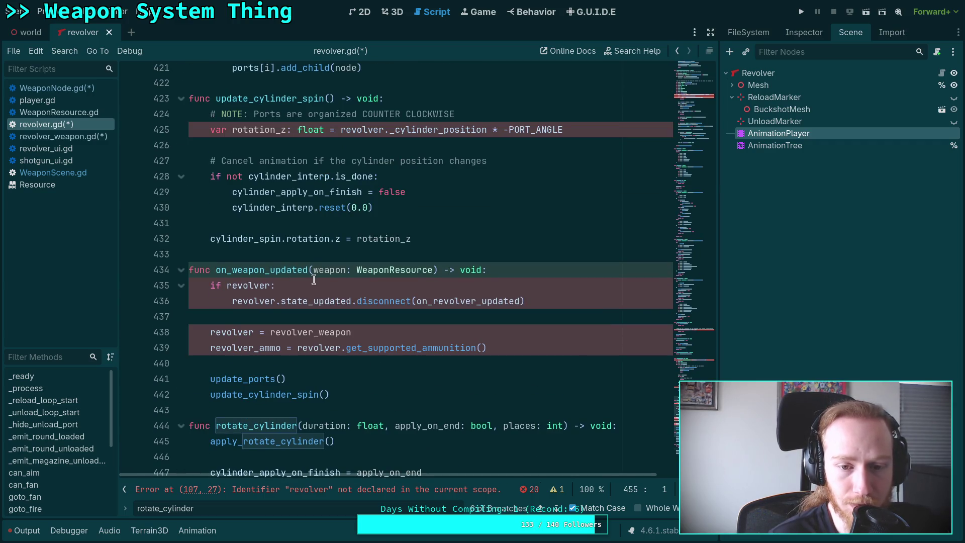
pyautogui.click(544, 301)
pyautogui.moveTo(544, 301); pyautogui.dragTo(133, 286)
pyautogui.press('BackSpace')
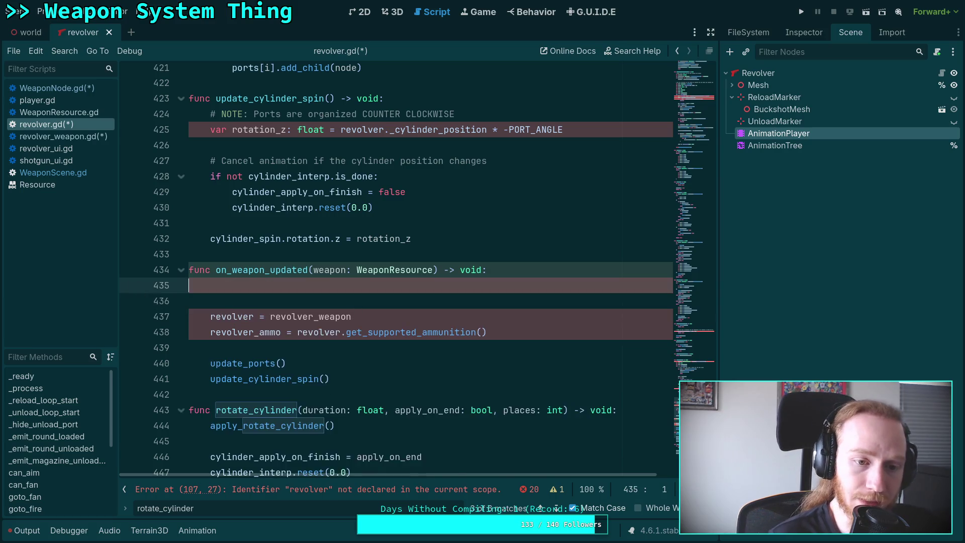
pyautogui.press('Delete')
pyautogui.press('BackSpace')
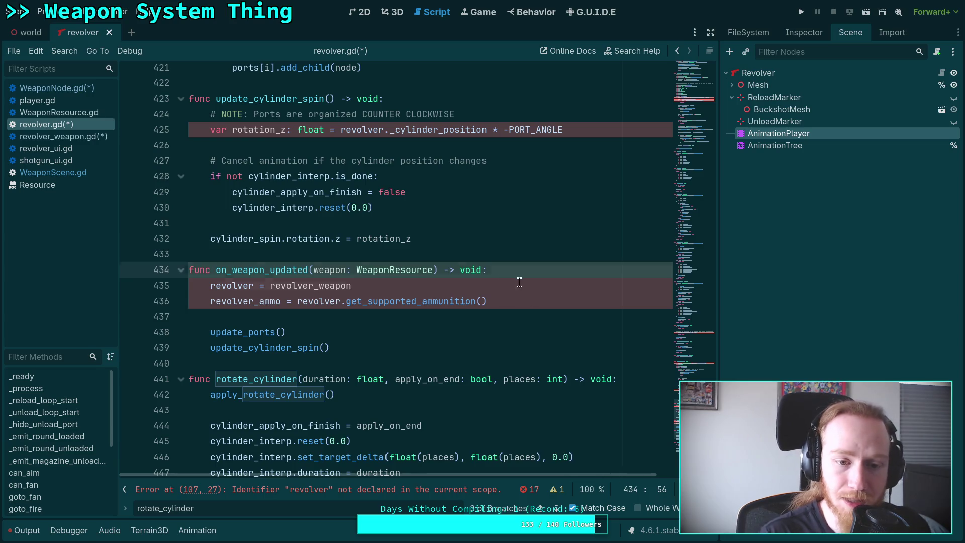
pyautogui.moveTo(520, 282); pyautogui.dragTo(546, 274)
pyautogui.press('BackSpace')
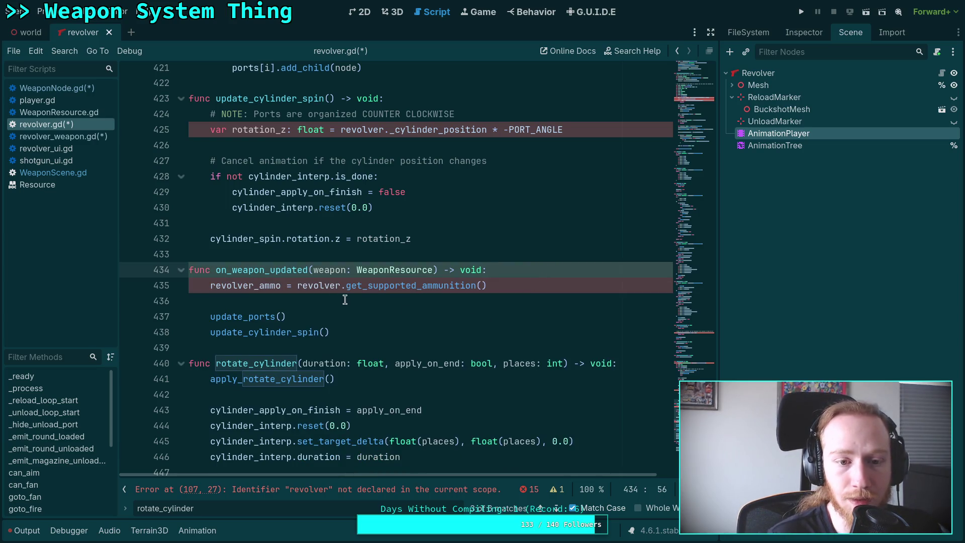
# Step: Replace revolver with weapon in on_weapon_updated's ammunition lookup on line 435
pyautogui.doubleClick(326, 286)
pyautogui.write('weapon')
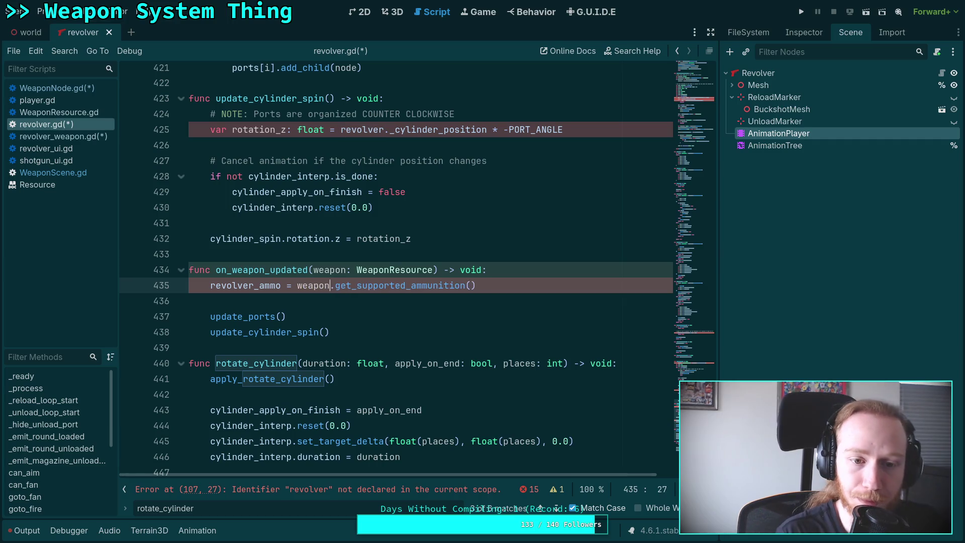
pyautogui.click(268, 291)
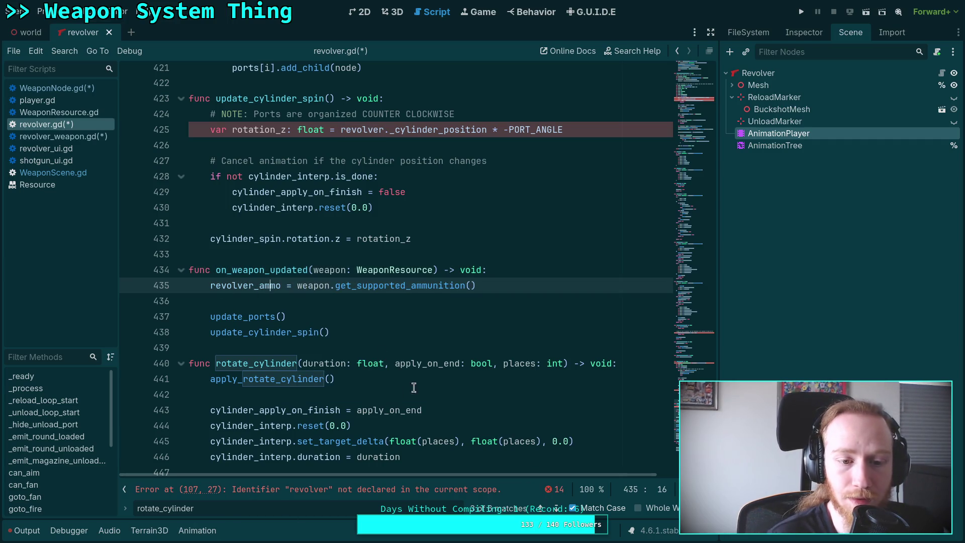
pyautogui.scroll(4, 384, 354)
pyautogui.scroll(3, 385, 355)
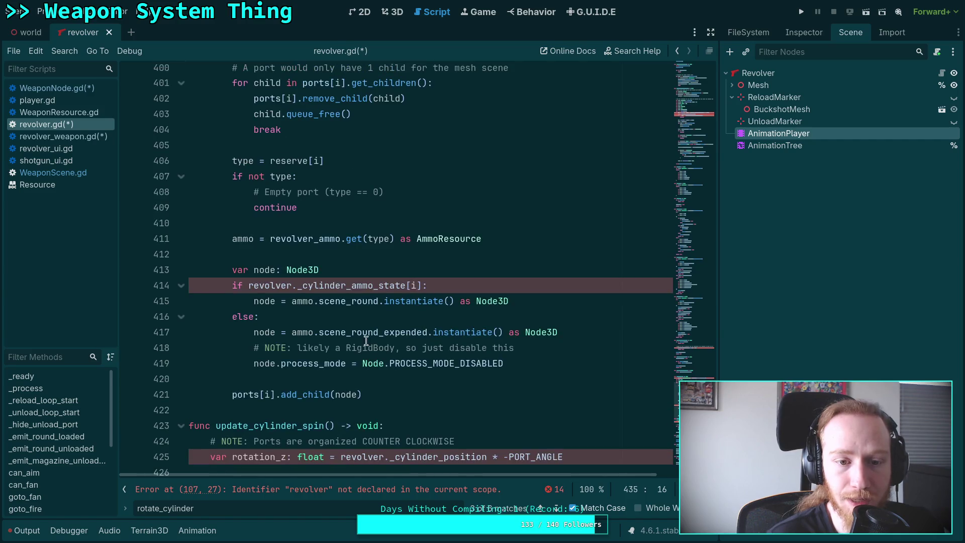
pyautogui.scroll(-2, 359, 335)
# Step: Remove the revolver._ prefix so line 414 checks cylinder_ammo_state[i] directly
pyautogui.moveTo(303, 193); pyautogui.dragTo(248, 196)
pyautogui.press('BackSpace')
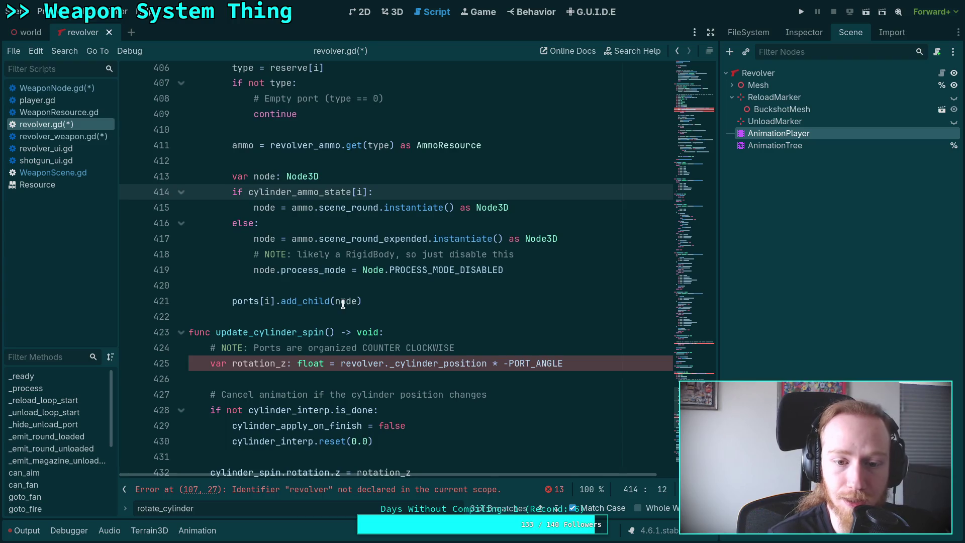
pyautogui.scroll(-2, 354, 307)
pyautogui.scroll(2, 394, 272)
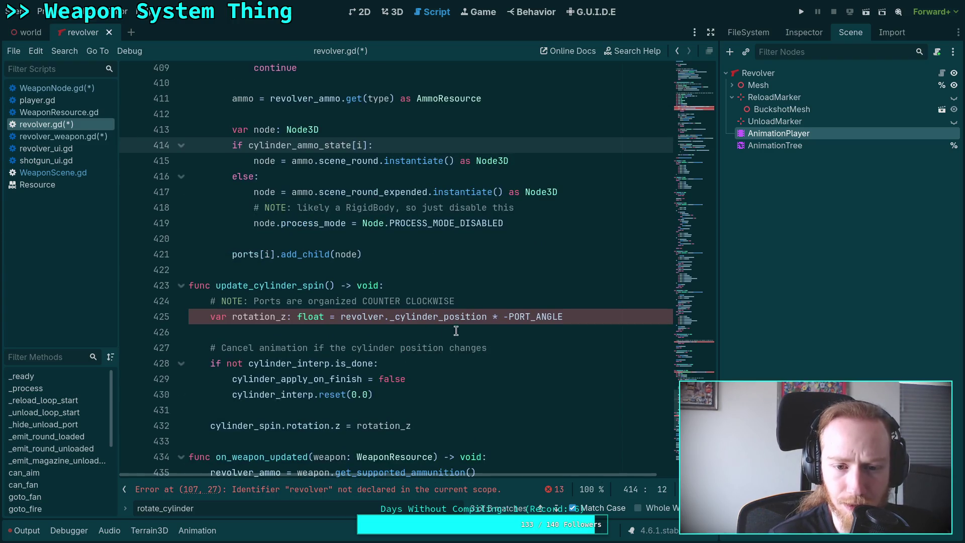
pyautogui.click(694, 142)
pyautogui.scroll(10, 671, 135)
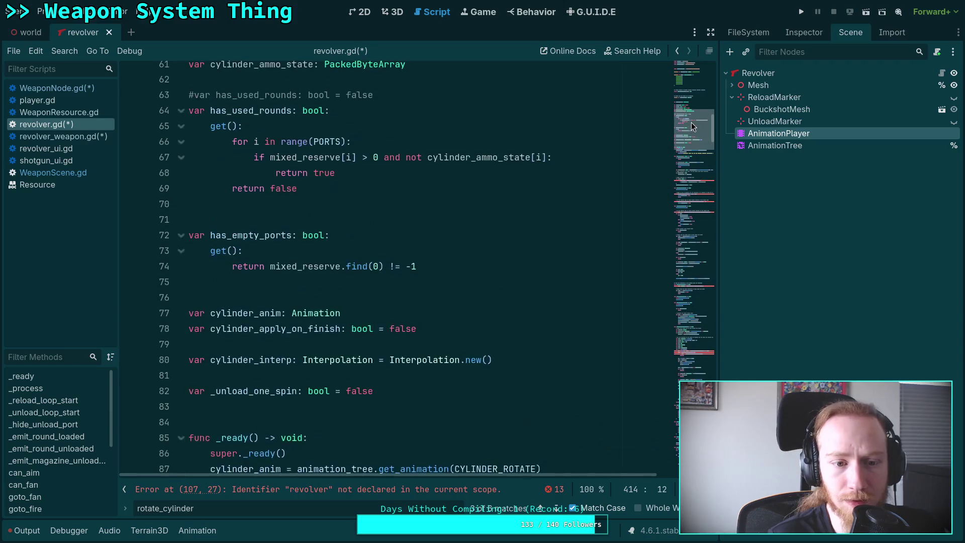
# Step: Add 'var cylinder_position: int' on the line after the cylinder_ammo_state declaration
pyautogui.scroll(-1, 706, 114)
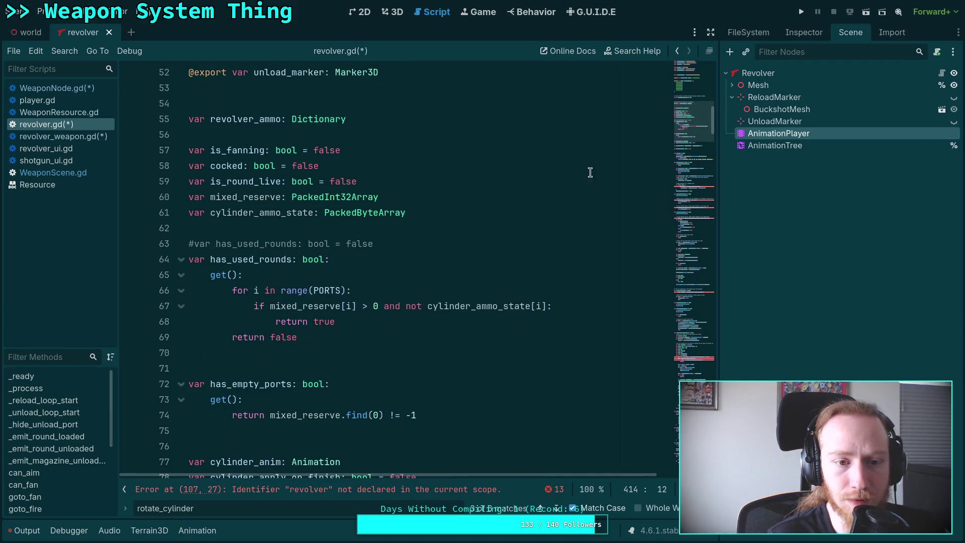
pyautogui.click(472, 213)
pyautogui.press('Return')
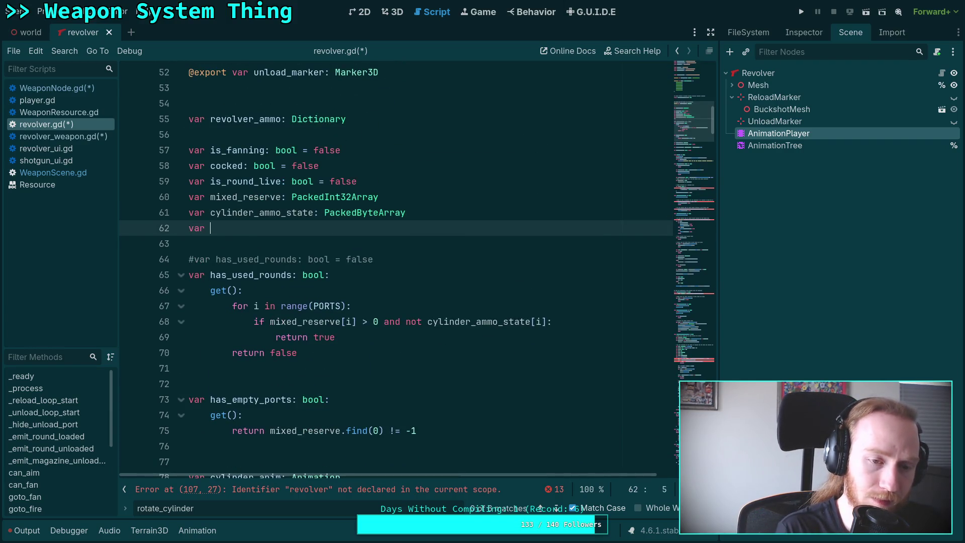
pyautogui.write('inder_po')
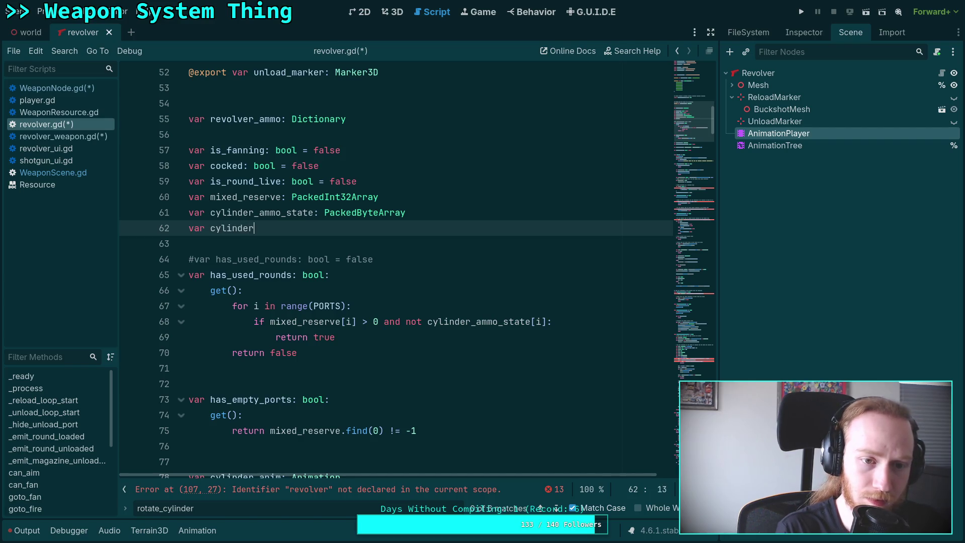
pyautogui.write('sition: int')
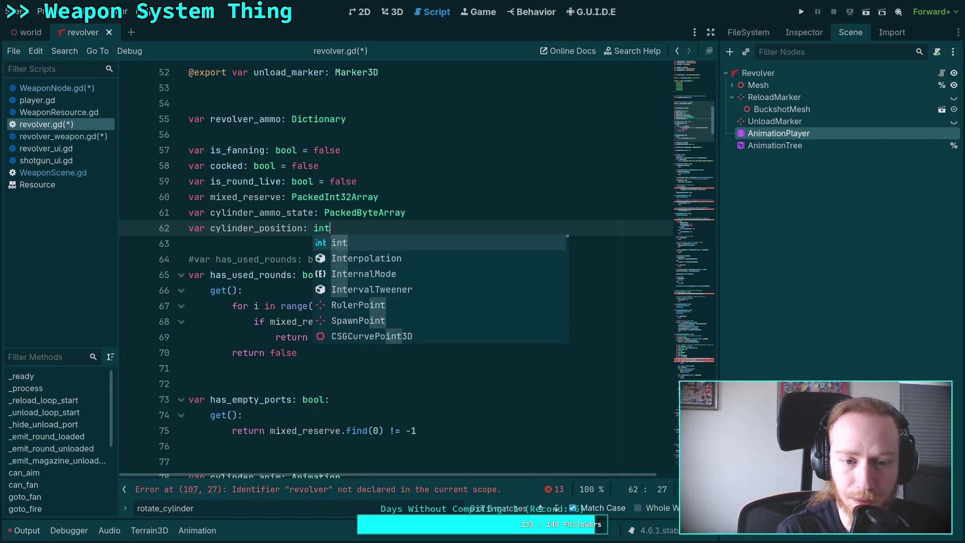
pyautogui.click(495, 180)
pyautogui.scroll(-9, 581, 222)
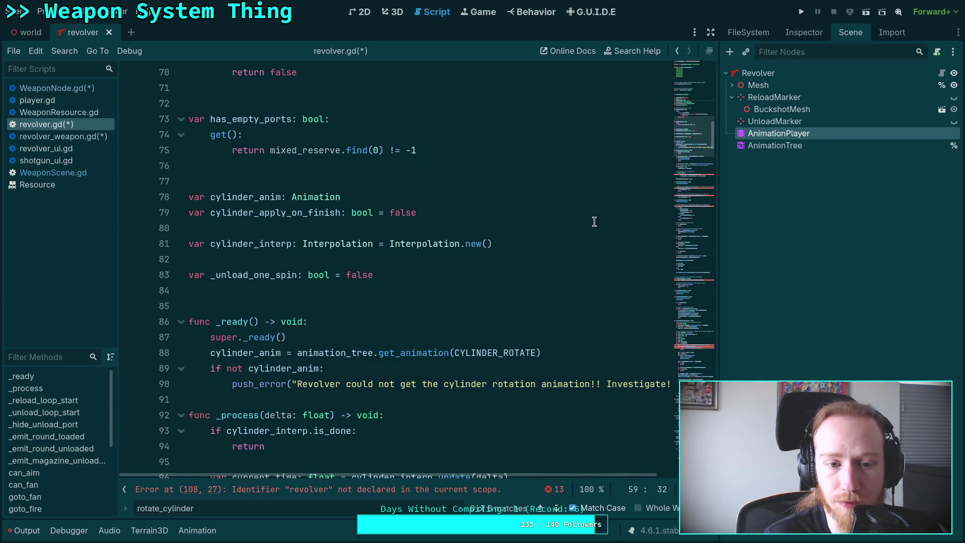
# Step: Check rotate_cylinder in revolver_weapon.gd, then return to revolver.gd
pyautogui.moveTo(677, 144); pyautogui.dragTo(677, 414)
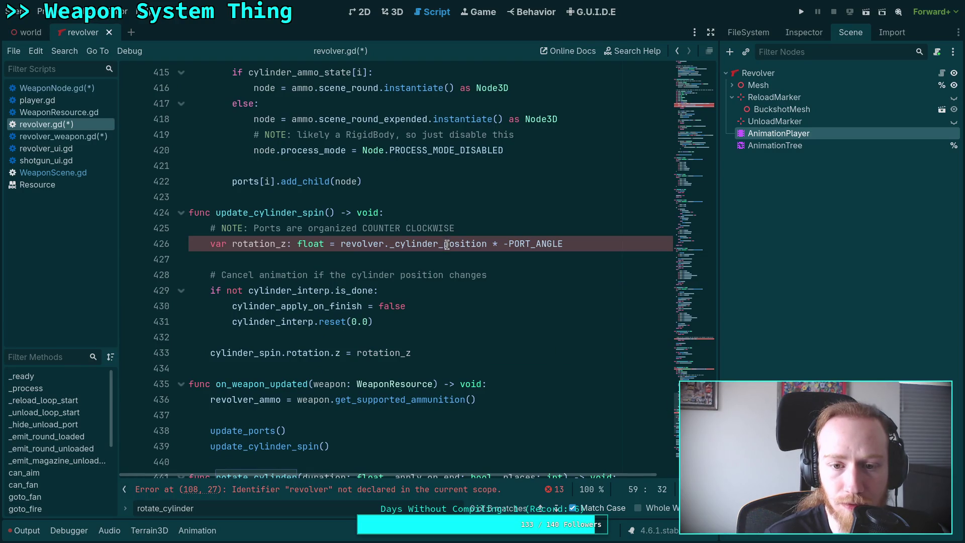
pyautogui.click(48, 140)
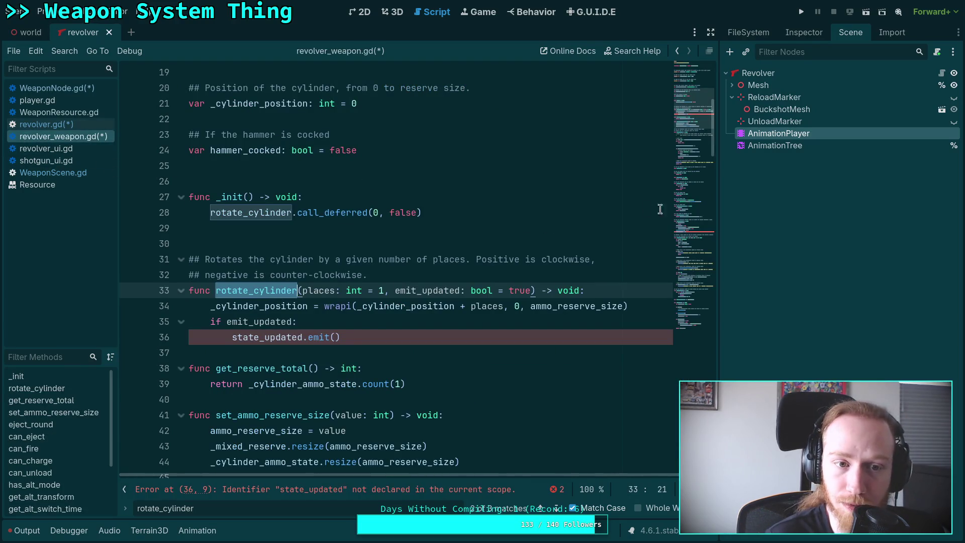
pyautogui.click(50, 124)
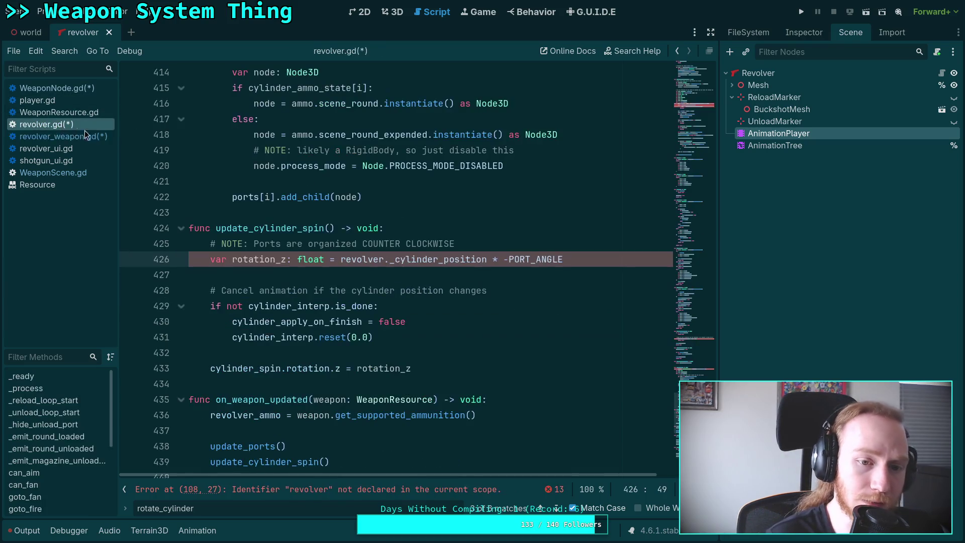
# Step: Remove the revolver. prefix on line 426
pyautogui.moveTo(390, 261); pyautogui.dragTo(340, 259)
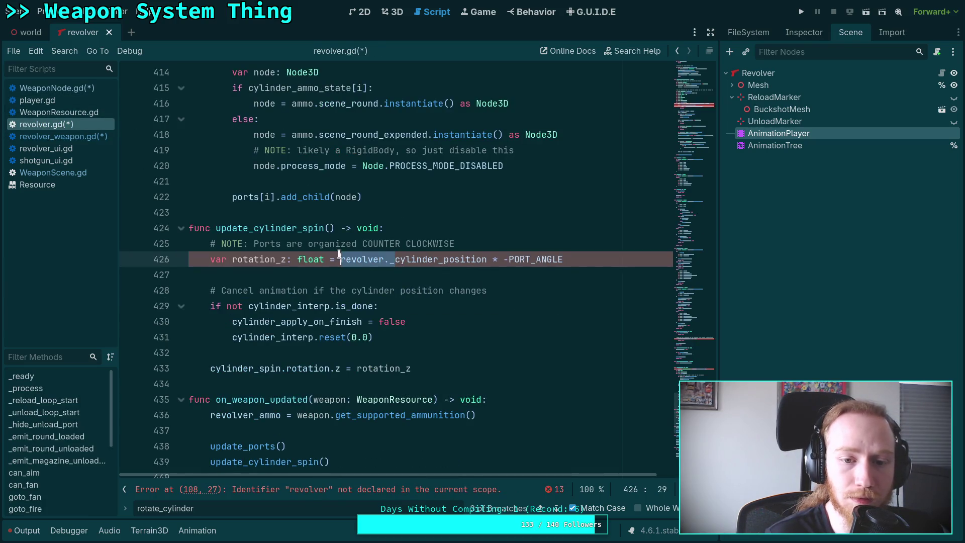
pyautogui.press('BackSpace')
pyautogui.scroll(-4, 441, 359)
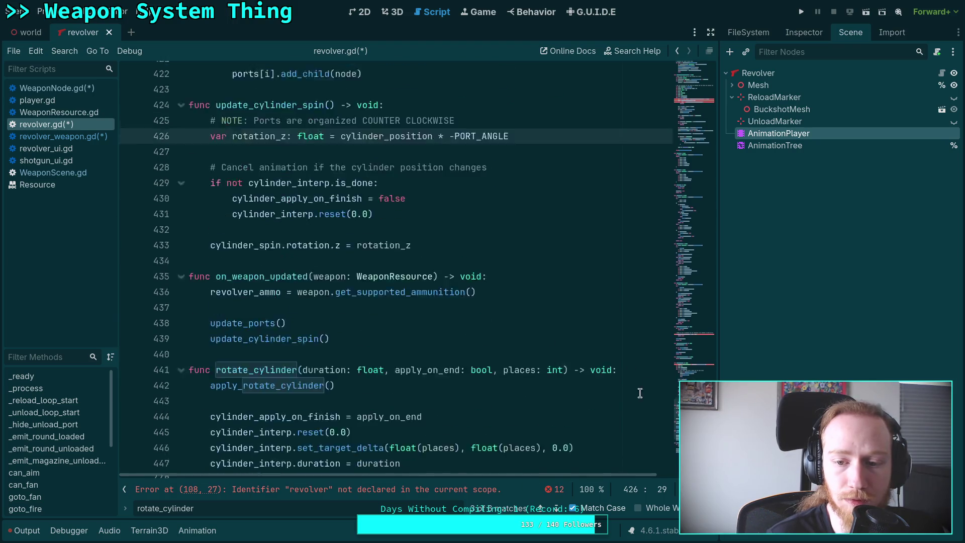
pyautogui.scroll(12, 440, 358)
pyautogui.scroll(1, 431, 259)
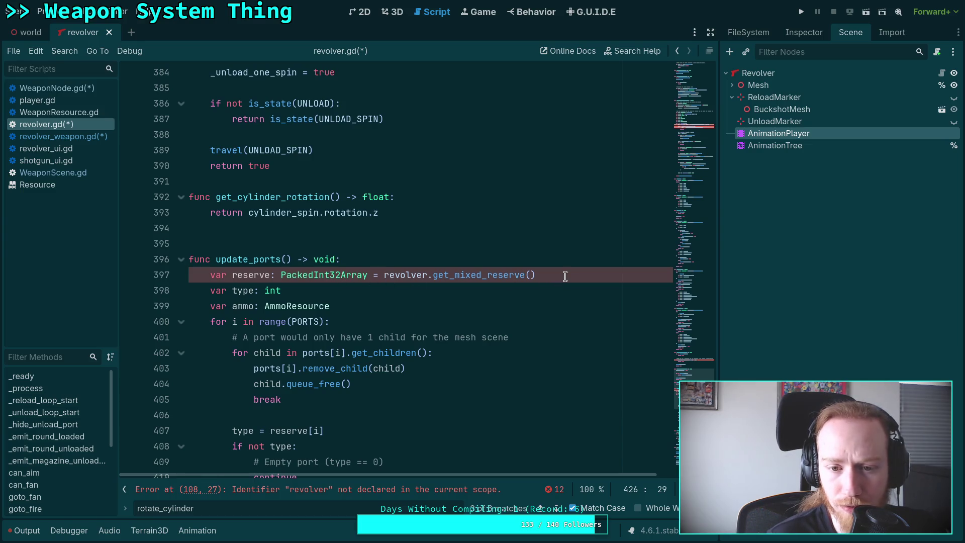
# Step: Delete the 'var reserve' line in update_ports and rename reserve to mixed_reserve on line 406
pyautogui.moveTo(559, 278); pyautogui.dragTo(559, 265)
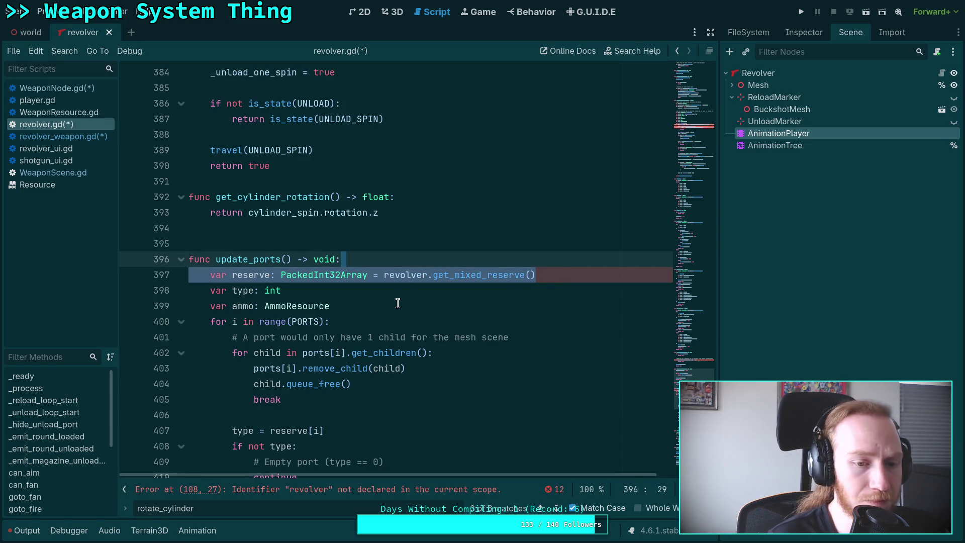
pyautogui.press('BackSpace')
pyautogui.scroll(-2, 334, 319)
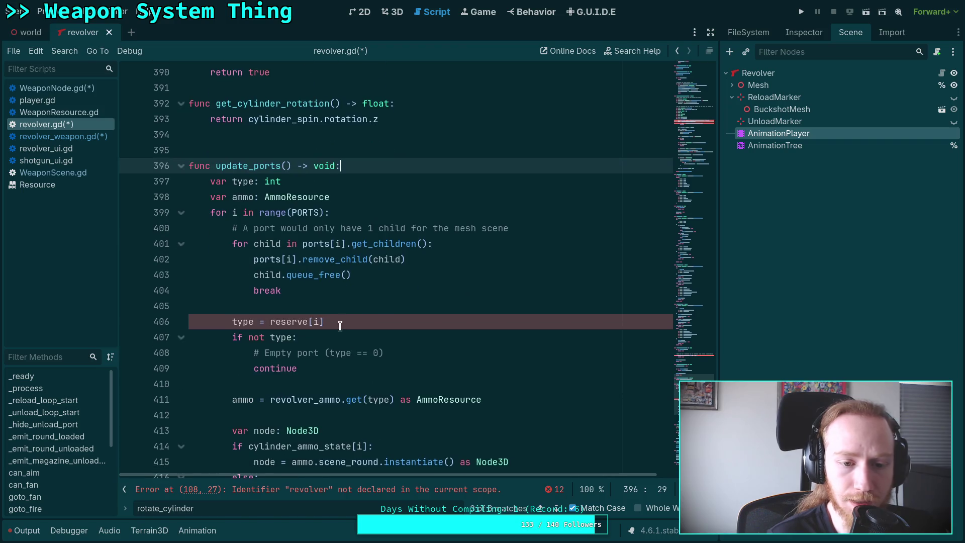
pyautogui.click(271, 321)
pyautogui.write('mux')
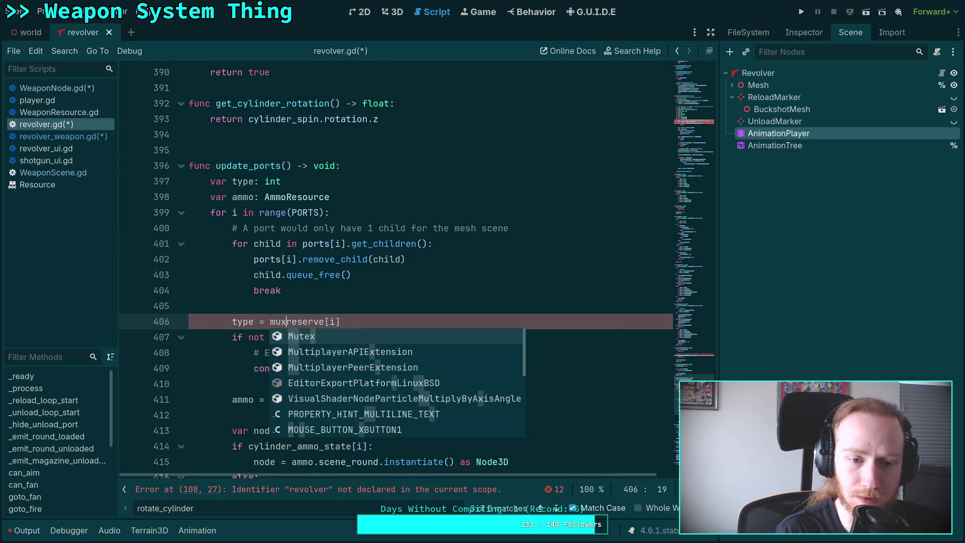
pyautogui.press('BackSpace')
pyautogui.press('BackSpace')
pyautogui.write('ex')
pyautogui.press('BackSpace')
pyautogui.press('BackSpace')
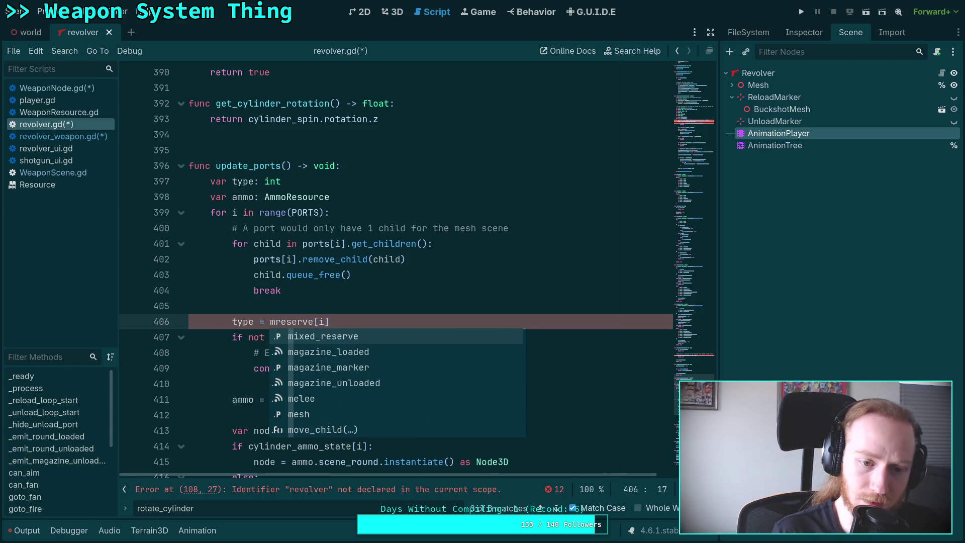
pyautogui.press('Return')
# Step: Remove the revolver. prefixes on lines 377, 221, 222 and 223
pyautogui.scroll(-5, 442, 411)
pyautogui.scroll(6, 442, 411)
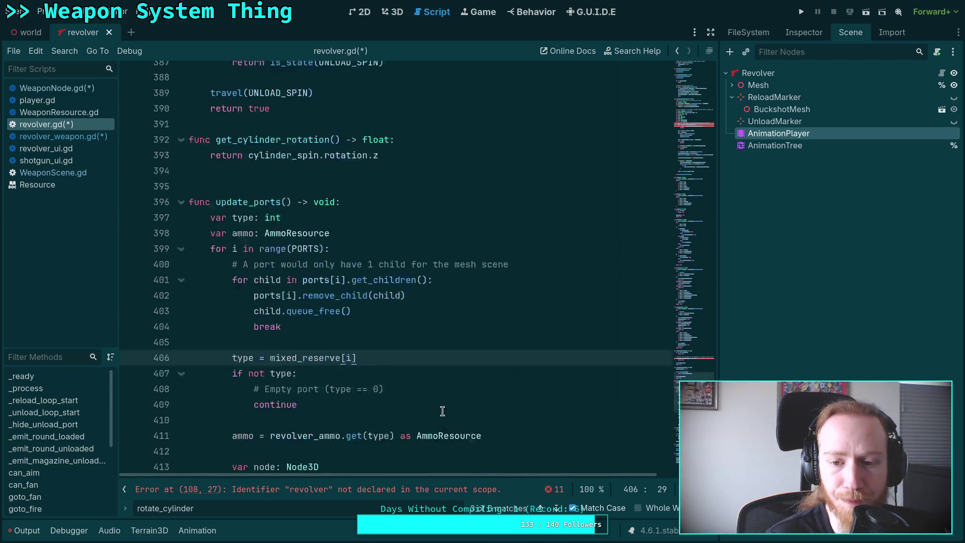
pyautogui.scroll(8, 442, 411)
pyautogui.moveTo(280, 290); pyautogui.dragTo(227, 290)
pyautogui.press('BackSpace')
pyautogui.scroll(5, 424, 351)
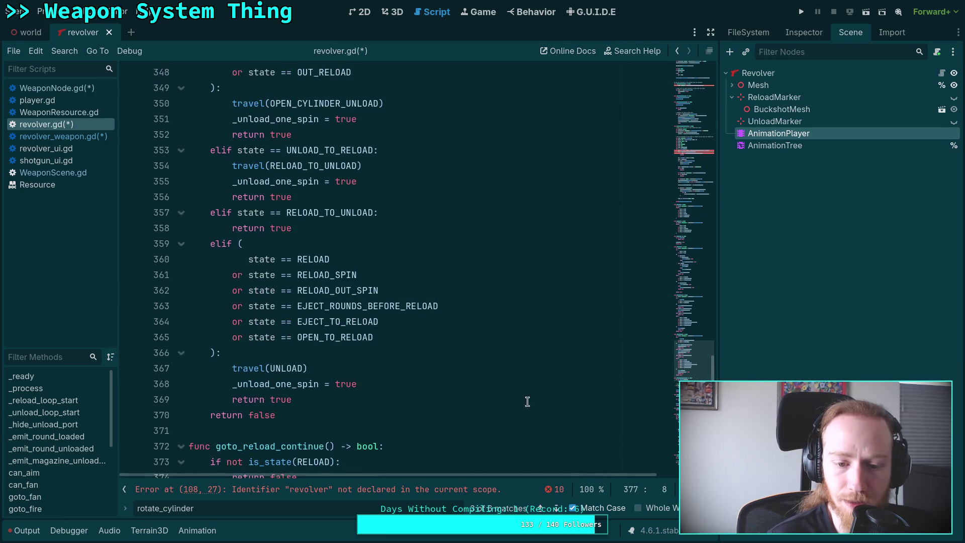
pyautogui.moveTo(695, 361); pyautogui.dragTo(687, 241)
pyautogui.scroll(1, 338, 313)
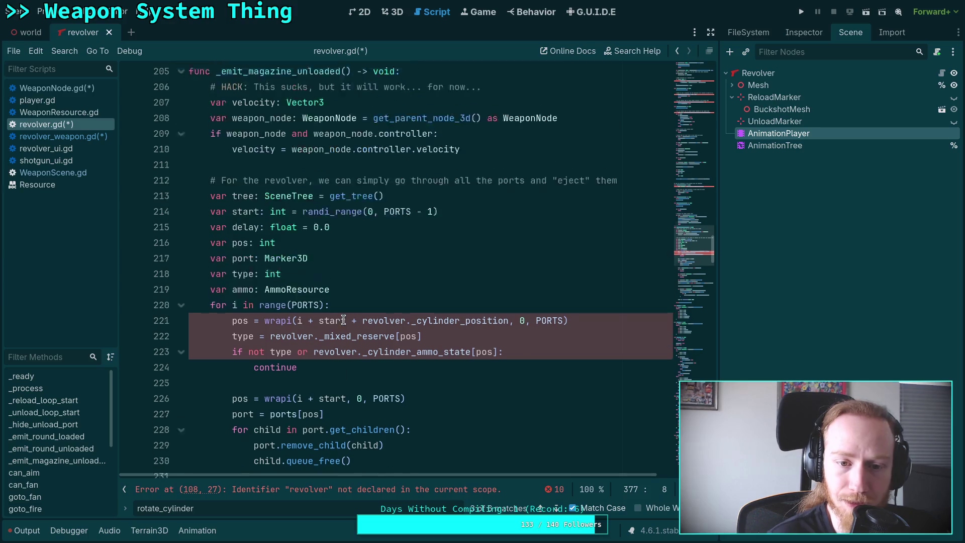
pyautogui.scroll(1, 344, 320)
pyautogui.moveTo(362, 358); pyautogui.dragTo(415, 359)
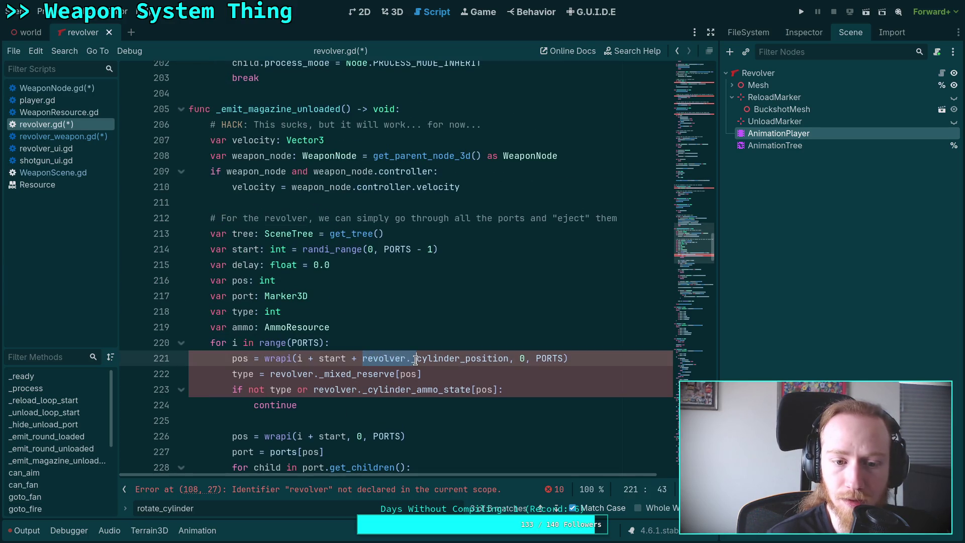
pyautogui.press('BackSpace')
pyautogui.moveTo(270, 373); pyautogui.dragTo(367, 390)
pyautogui.press('BackSpace')
pyautogui.press('BackSpace')
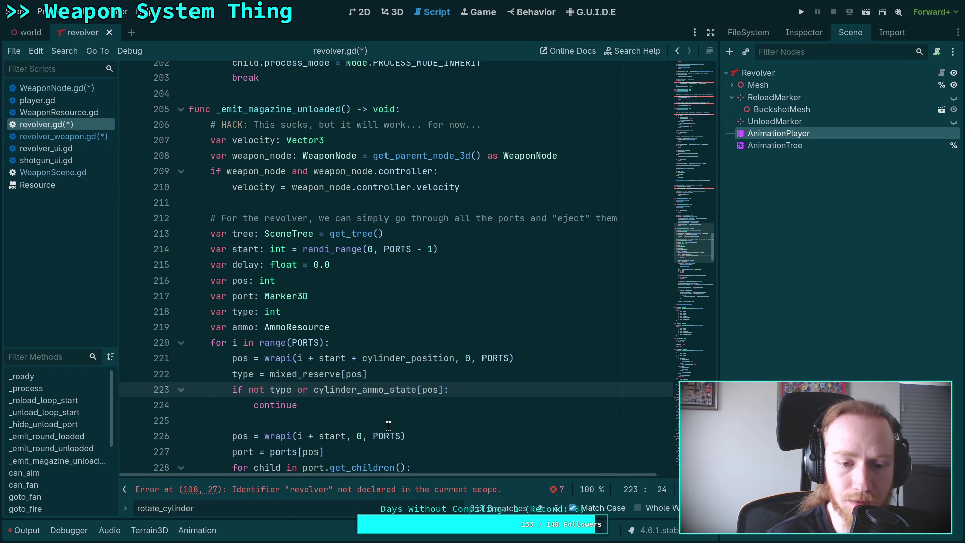
# Step: Remove the revolver._ prefixes on lines 178, 129, 122 and 117, clearing all errors
pyautogui.scroll(14, 386, 420)
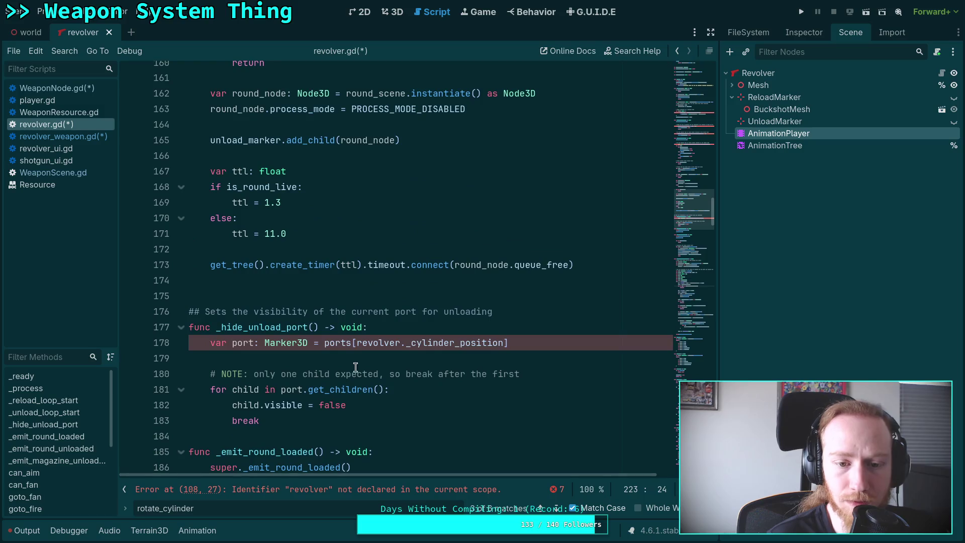
pyautogui.moveTo(358, 344); pyautogui.dragTo(412, 346)
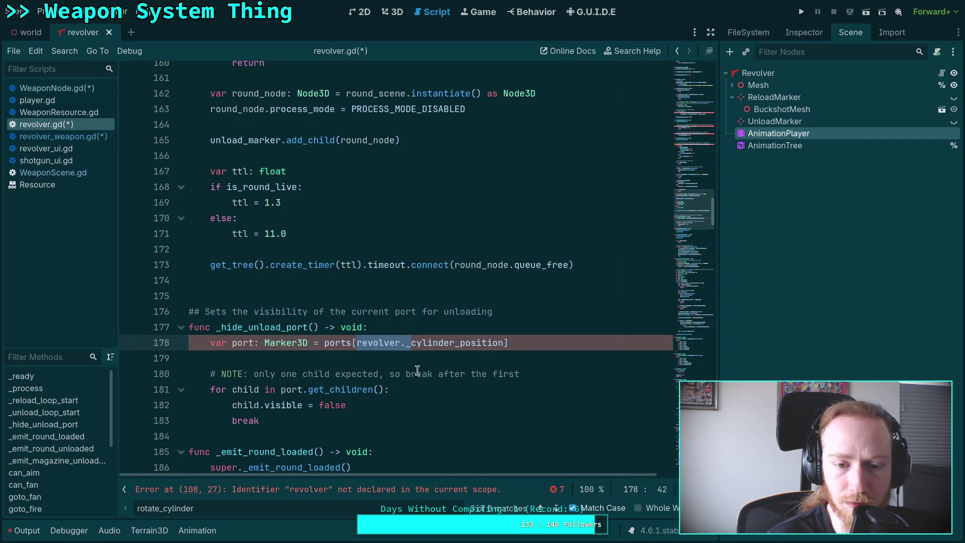
pyautogui.press('BackSpace')
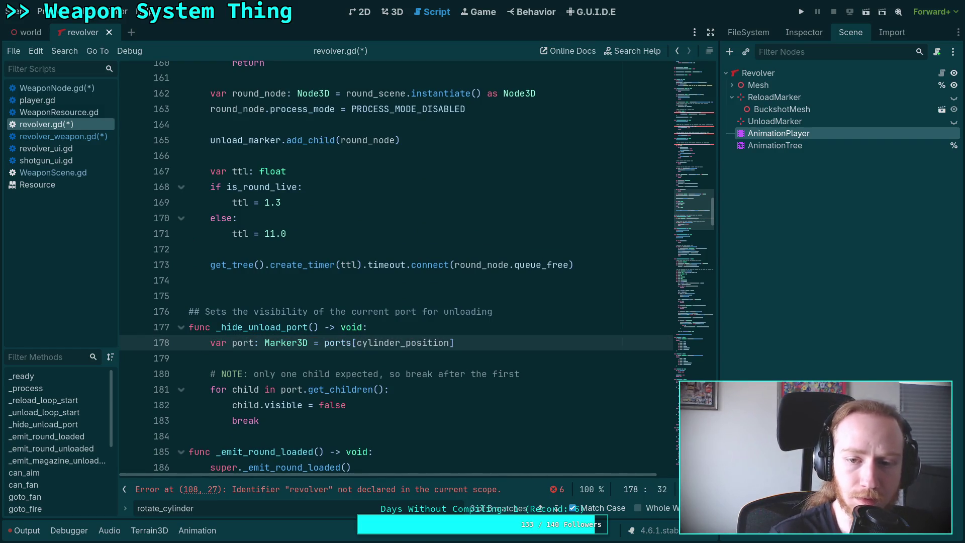
pyautogui.scroll(17, 429, 352)
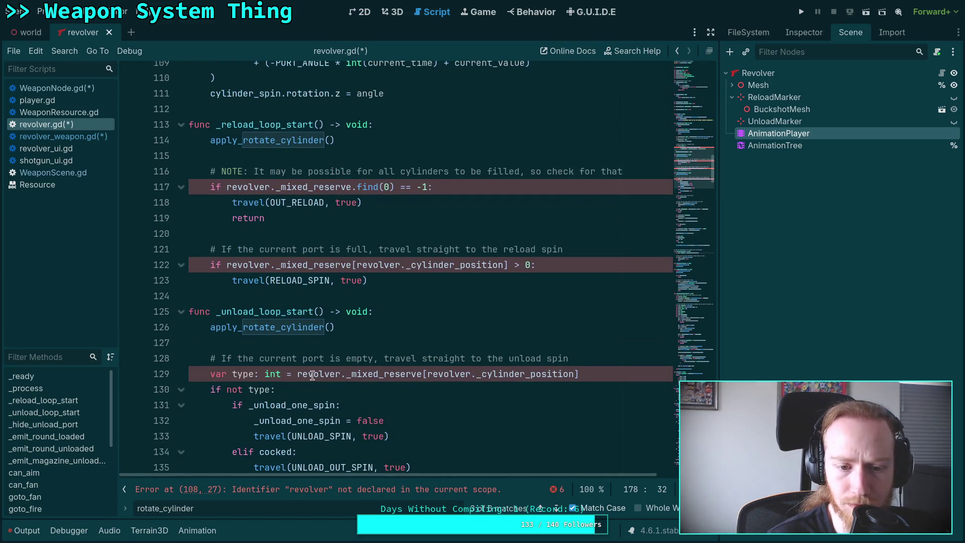
pyautogui.moveTo(297, 375); pyautogui.dragTo(422, 376)
pyautogui.press('BackSpace')
pyautogui.press('BackSpace')
pyautogui.moveTo(357, 266); pyautogui.dragTo(411, 267)
pyautogui.press('BackSpace')
pyautogui.moveTo(227, 266); pyautogui.dragTo(281, 268)
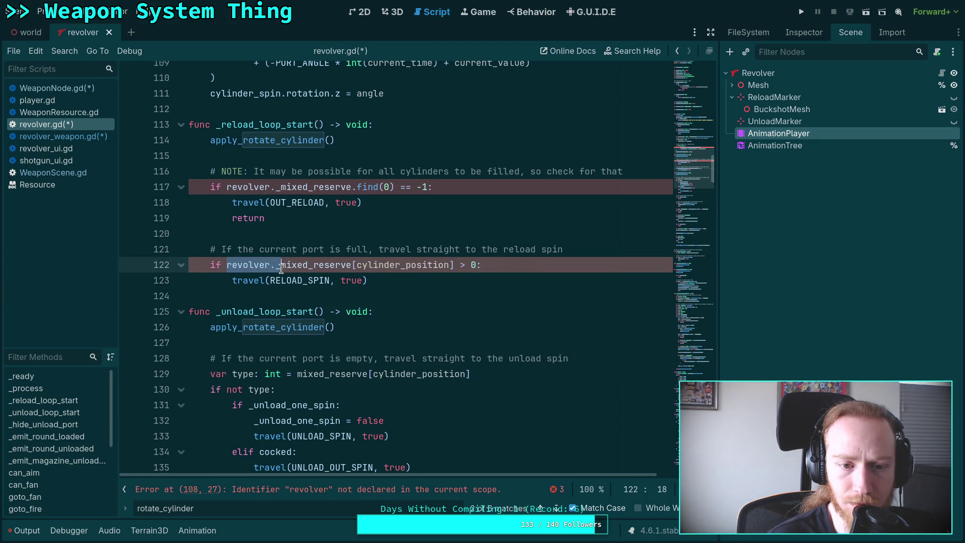
pyautogui.press('BackSpace')
pyautogui.scroll(2, 281, 268)
pyautogui.moveTo(227, 281); pyautogui.dragTo(385, 279)
pyautogui.press('BackSpace')
pyautogui.scroll(3, 298, 298)
pyautogui.press('BackSpace')
# Step: Search the script for 'revolver' and review the revolver_ammo match on line 149
pyautogui.scroll(5, 381, 289)
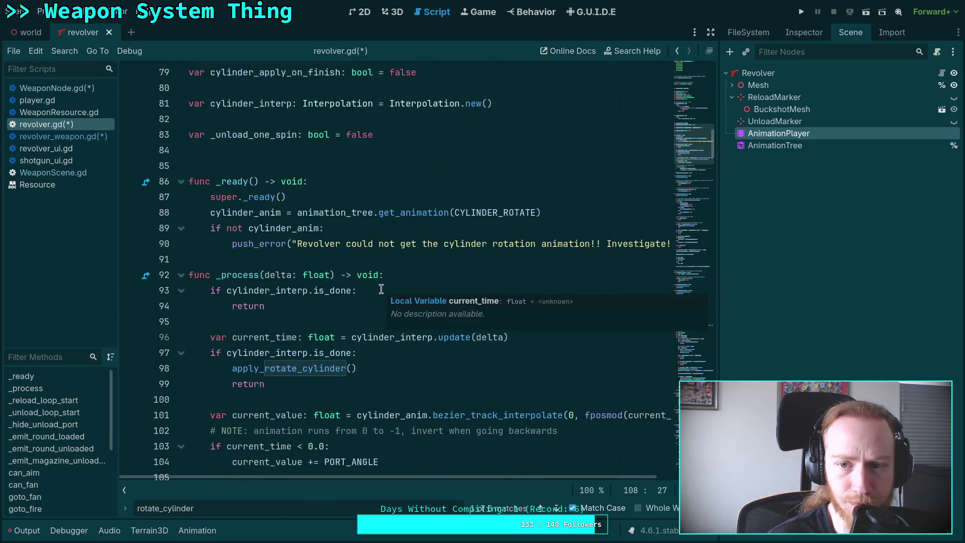
pyautogui.scroll(18, 424, 287)
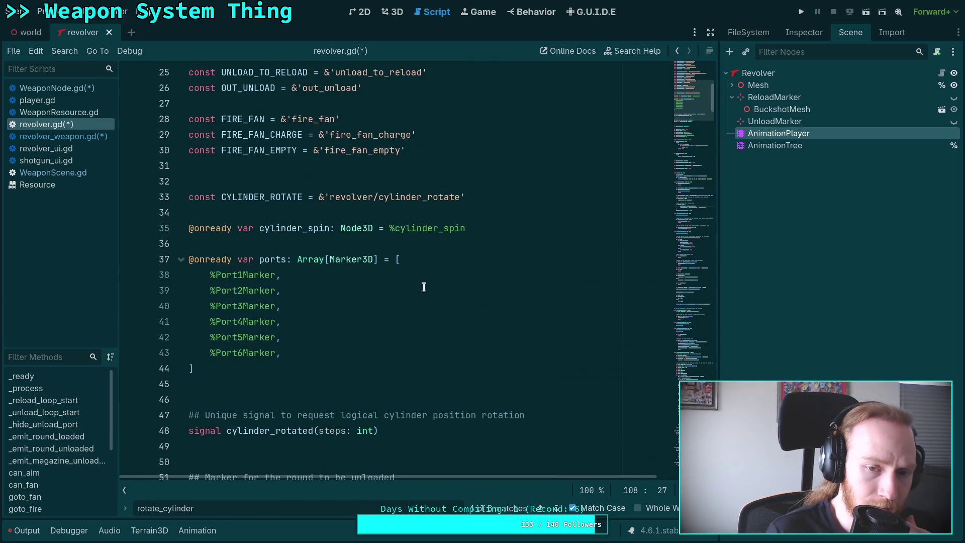
pyautogui.scroll(-7, 423, 286)
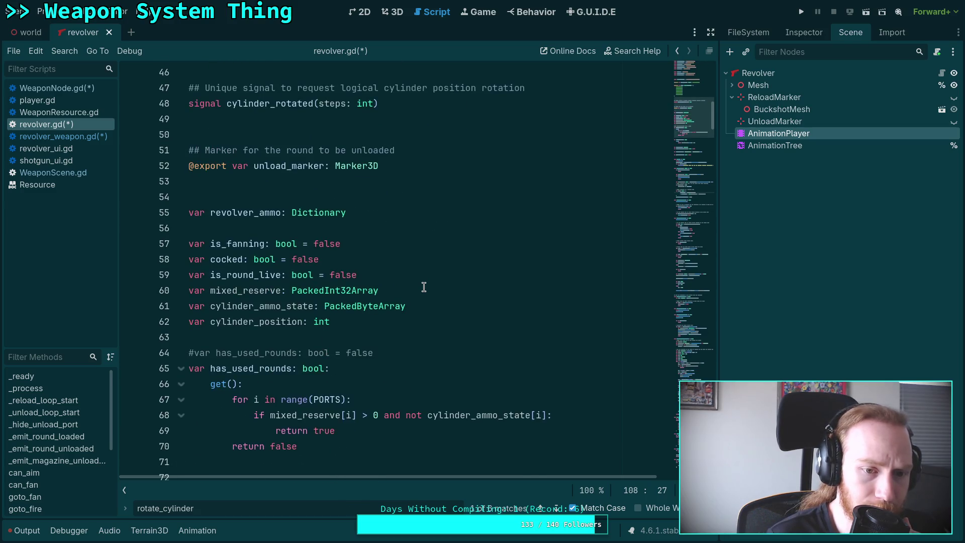
pyautogui.scroll(-15, 424, 287)
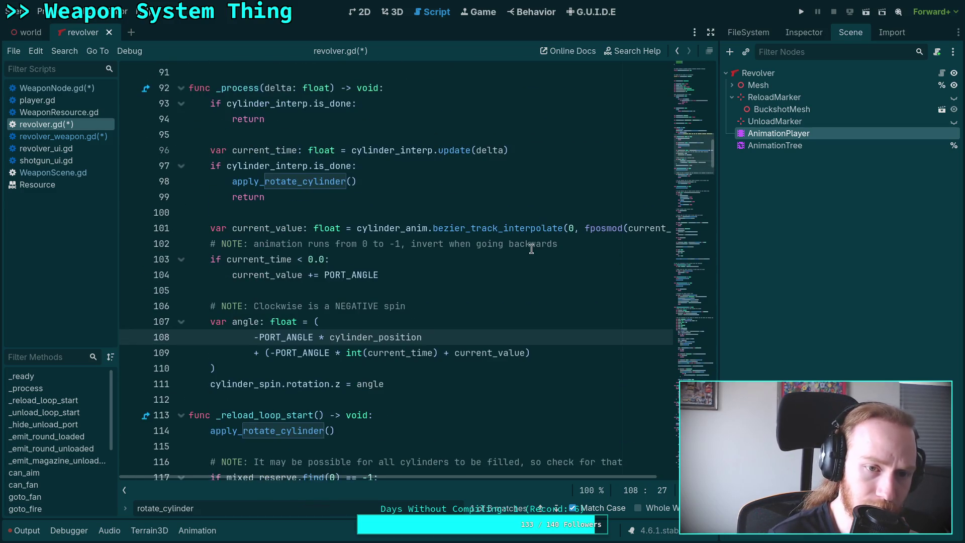
pyautogui.hotkey('ctrl', 'f')
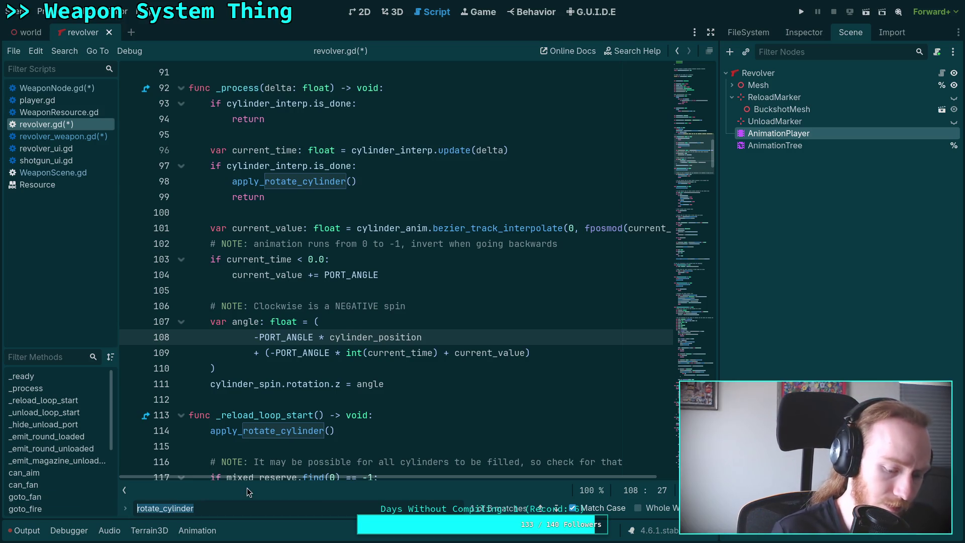
pyautogui.write('revolver')
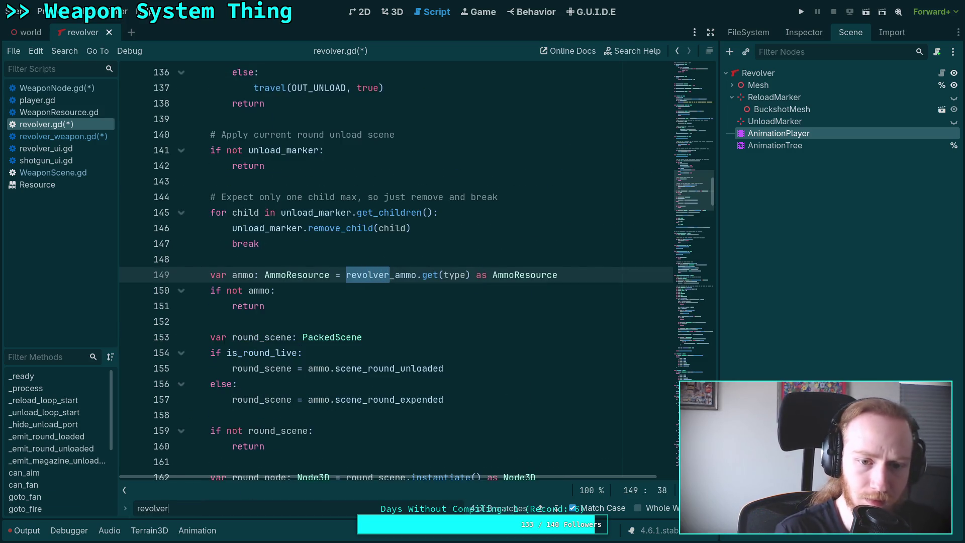
pyautogui.click(556, 507)
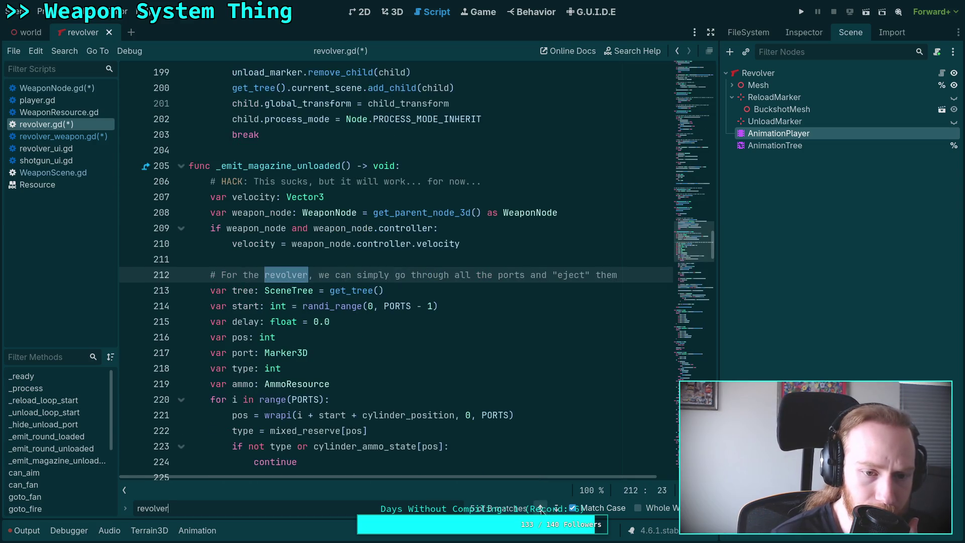
pyautogui.click(540, 507)
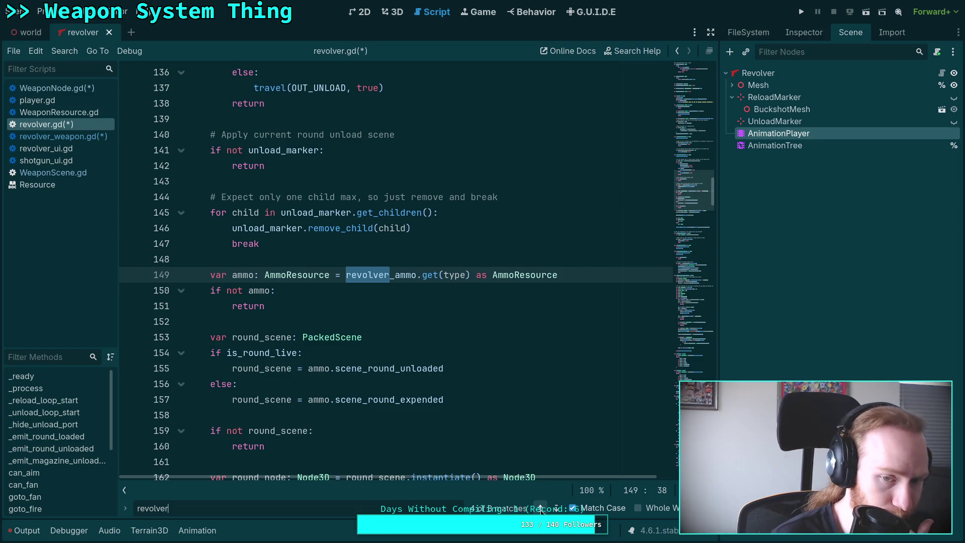
pyautogui.moveTo(395, 275); pyautogui.dragTo(345, 275)
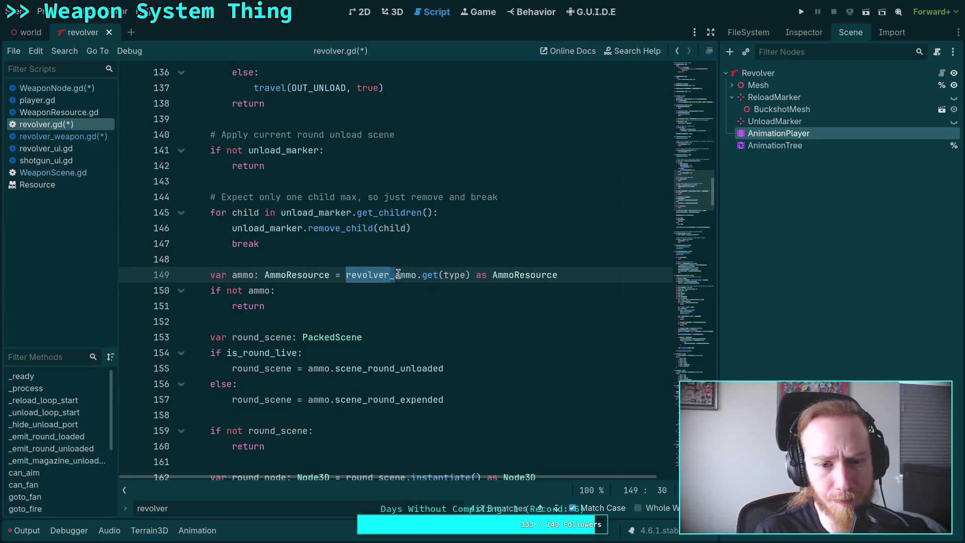
# Step: Step through the remaining 'revolver' matches from line 212 down to line 435
pyautogui.click(558, 509)
pyautogui.click(558, 508)
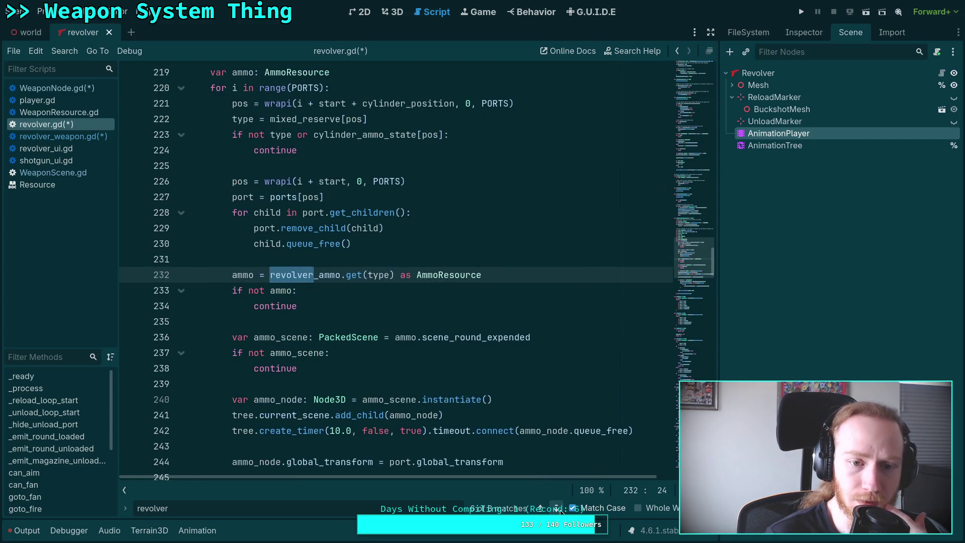
pyautogui.click(558, 509)
pyautogui.click(558, 509)
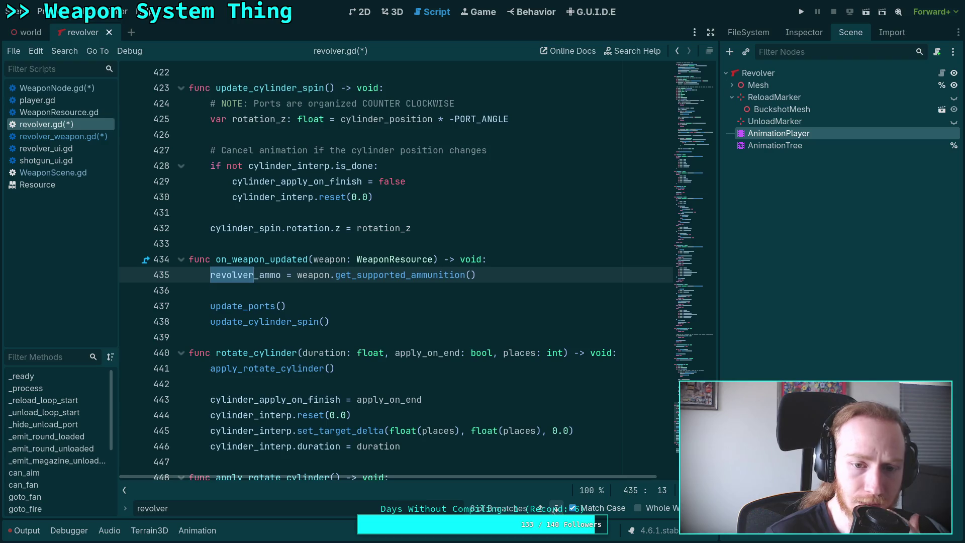
pyautogui.moveTo(389, 273)
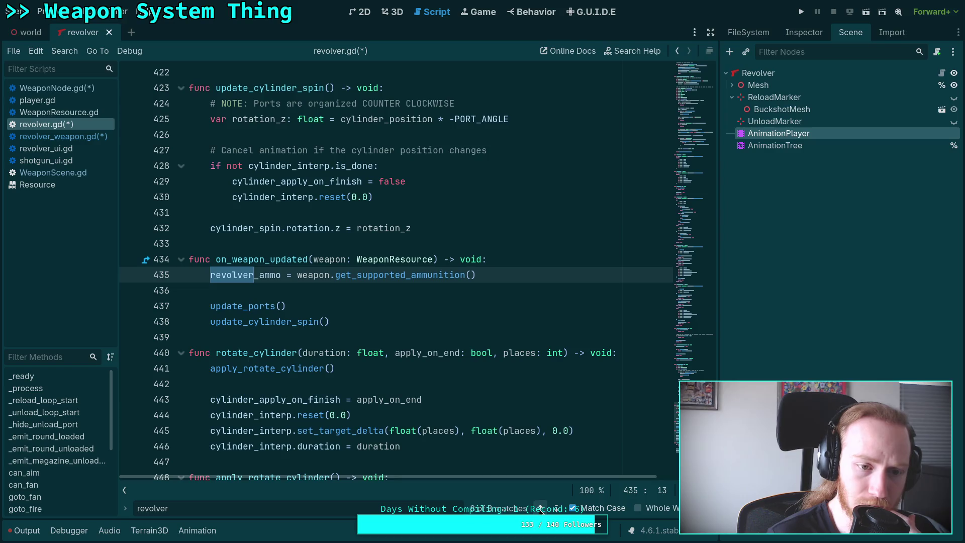
# Step: Rename revolver_ammo to supported_ammo on line 435 and in its line-55 declaration
pyautogui.moveTo(254, 274); pyautogui.dragTo(206, 274)
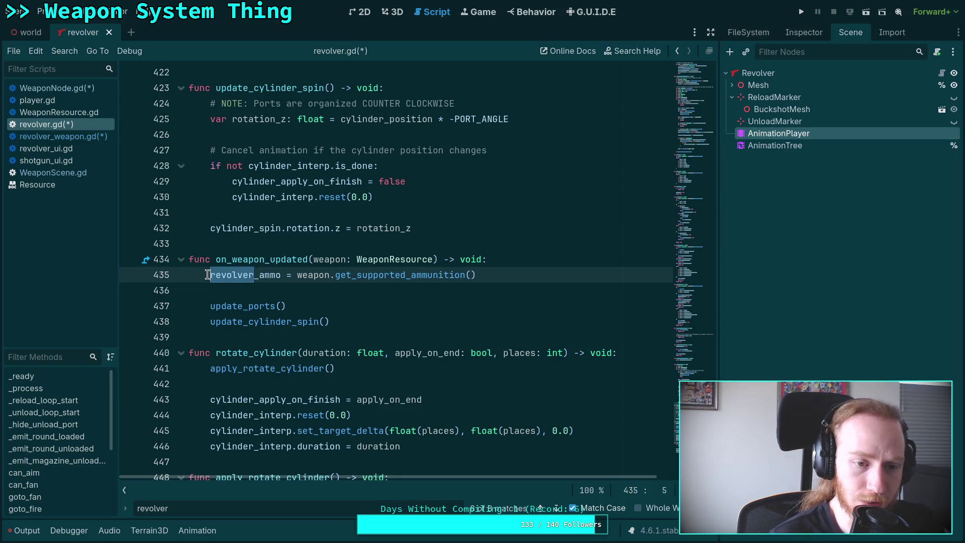
pyautogui.write('suppor')
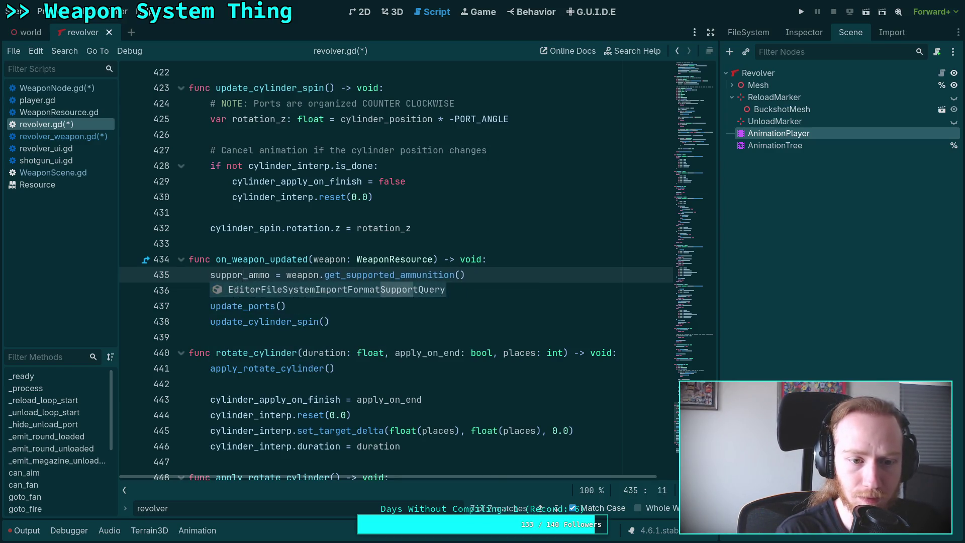
pyautogui.write('ted')
pyautogui.doubleClick(243, 277)
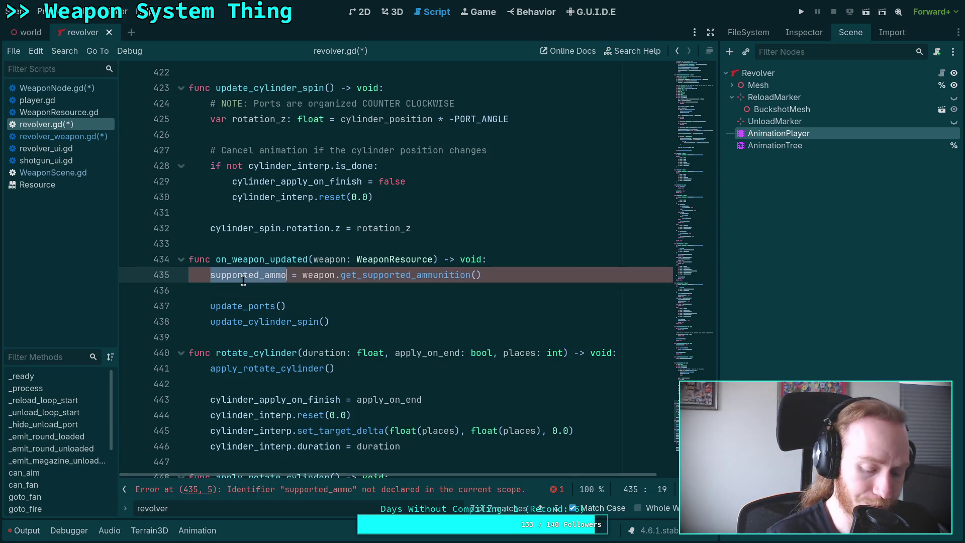
pyautogui.click(556, 507)
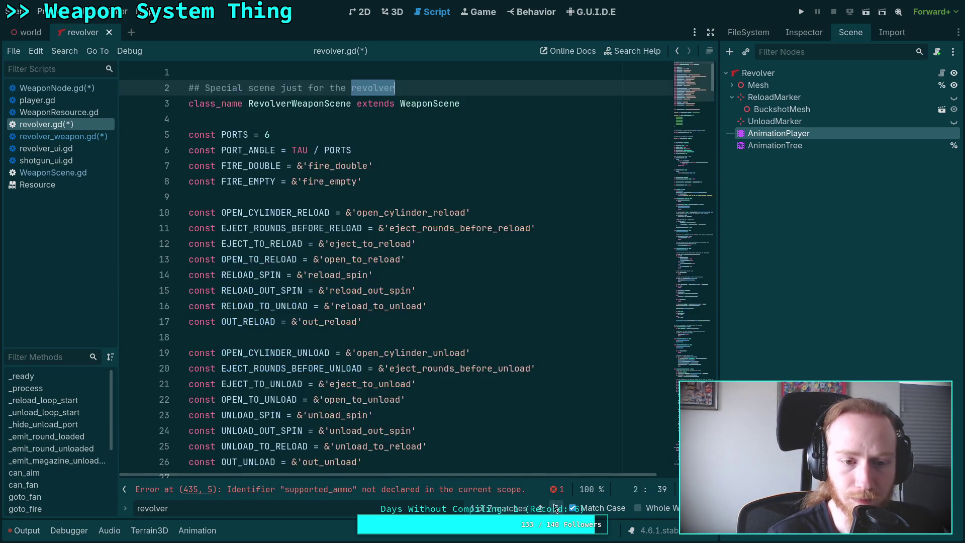
pyautogui.click(556, 508)
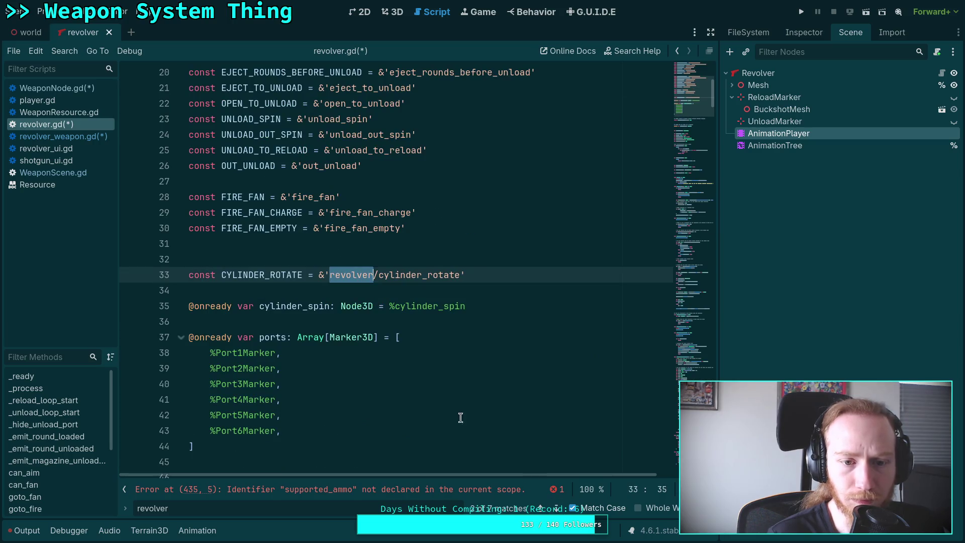
pyautogui.click(556, 507)
pyautogui.doubleClick(234, 280)
pyautogui.hotkey('ctrl', 'z')
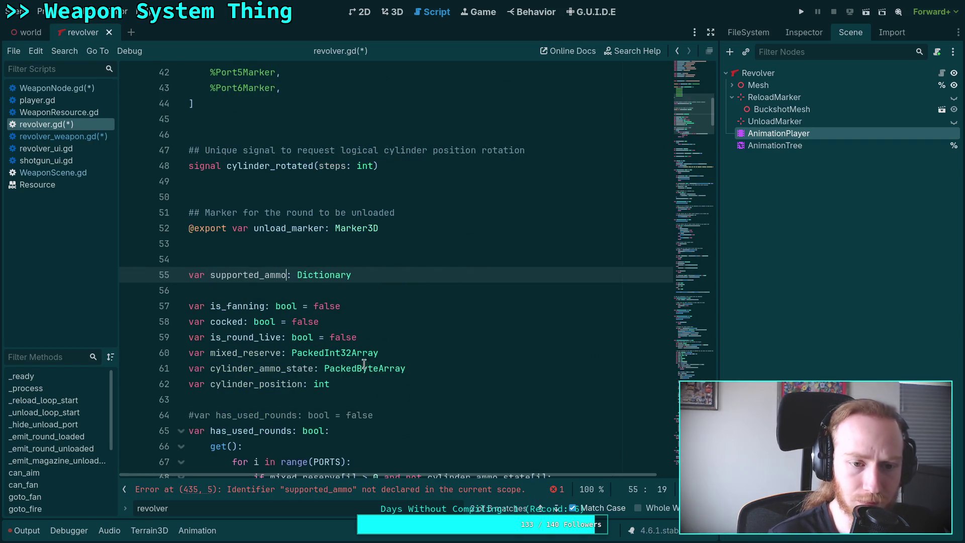
# Step: Replace revolver_ammo with supported_ammo on lines 149, 232 and 411
pyautogui.click(556, 508)
pyautogui.hotkey('ctrl', 'z')
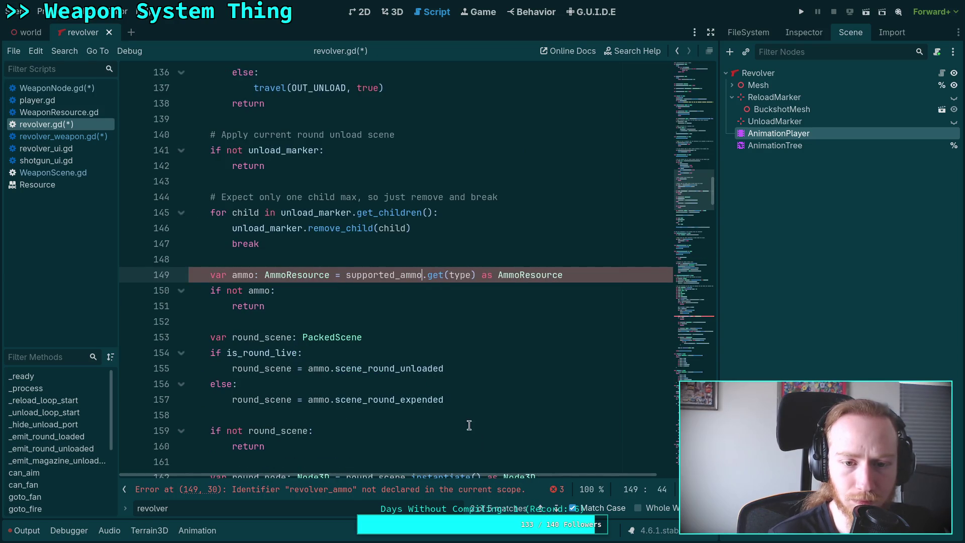
pyautogui.press('F3')
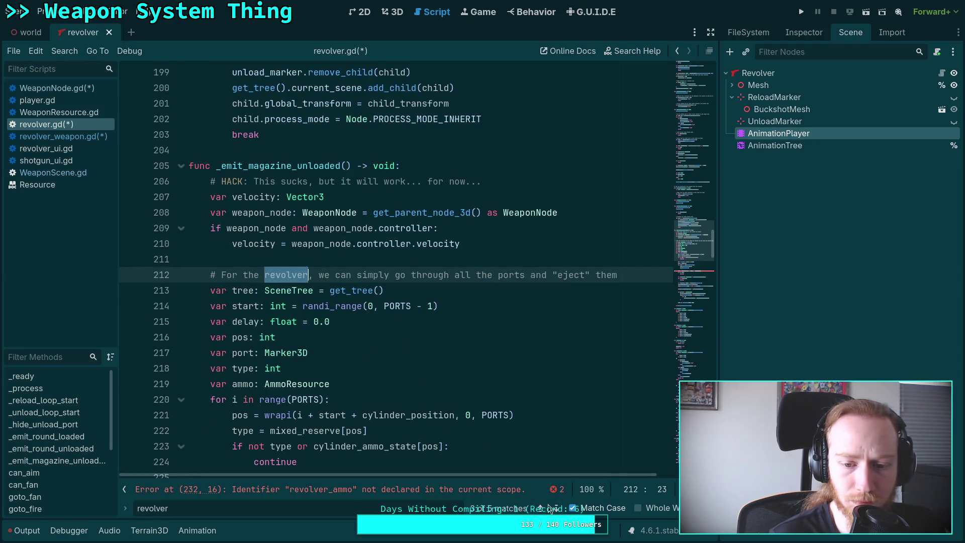
pyautogui.click(556, 507)
pyautogui.hotkey('ctrl', 'z')
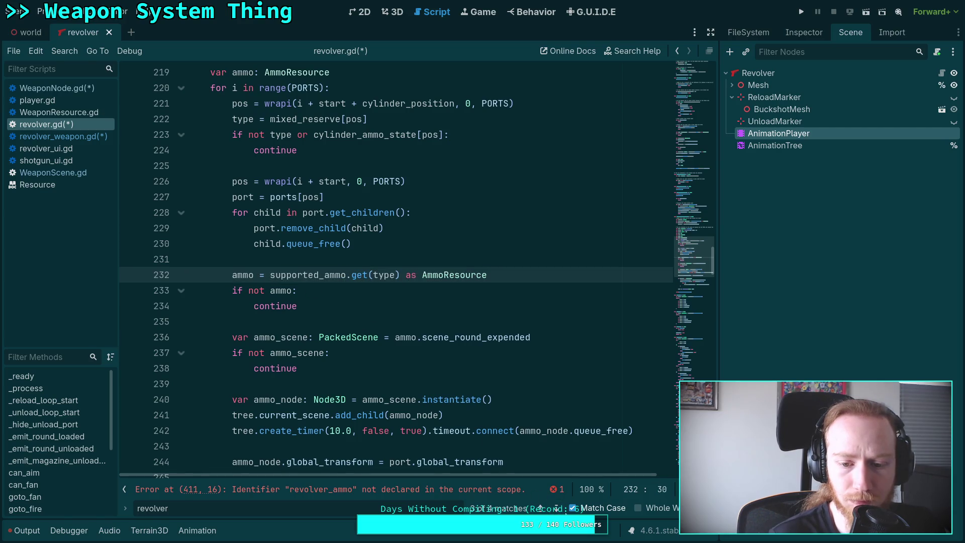
pyautogui.click(555, 507)
pyautogui.doubleClick(322, 285)
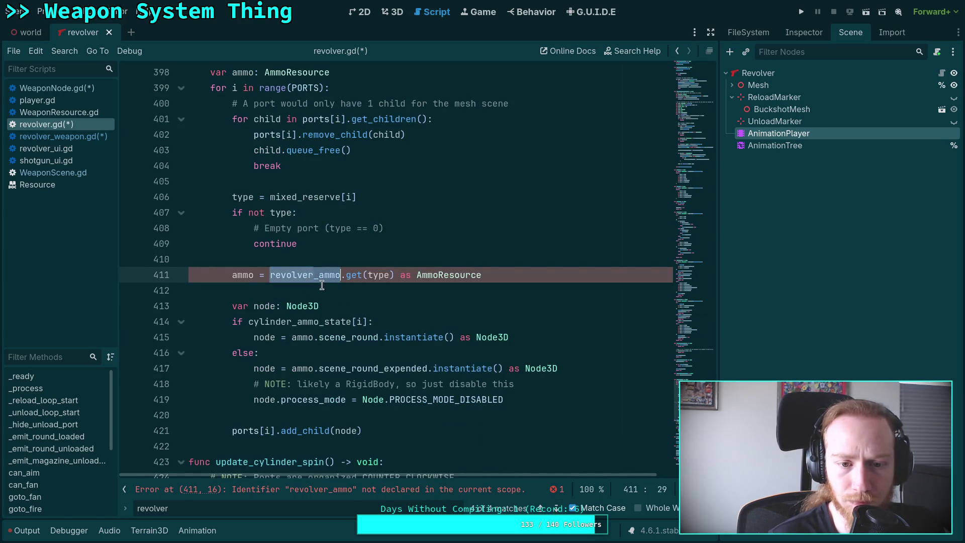
pyautogui.hotkey('ctrl', 'z')
# Step: Cycle through the remaining 'revolver' matches to confirm no revolver_ammo references remain
pyautogui.click(556, 507)
pyautogui.click(555, 507)
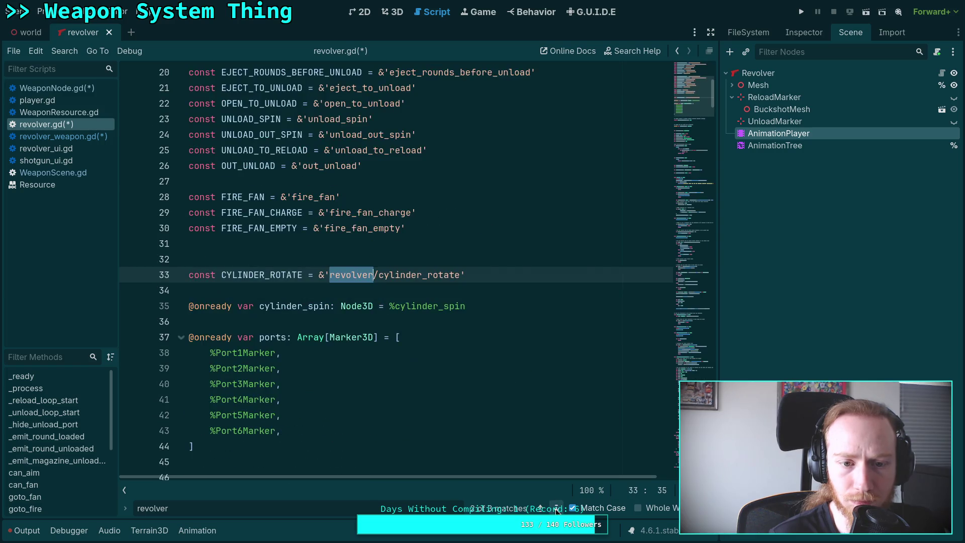
pyautogui.click(556, 507)
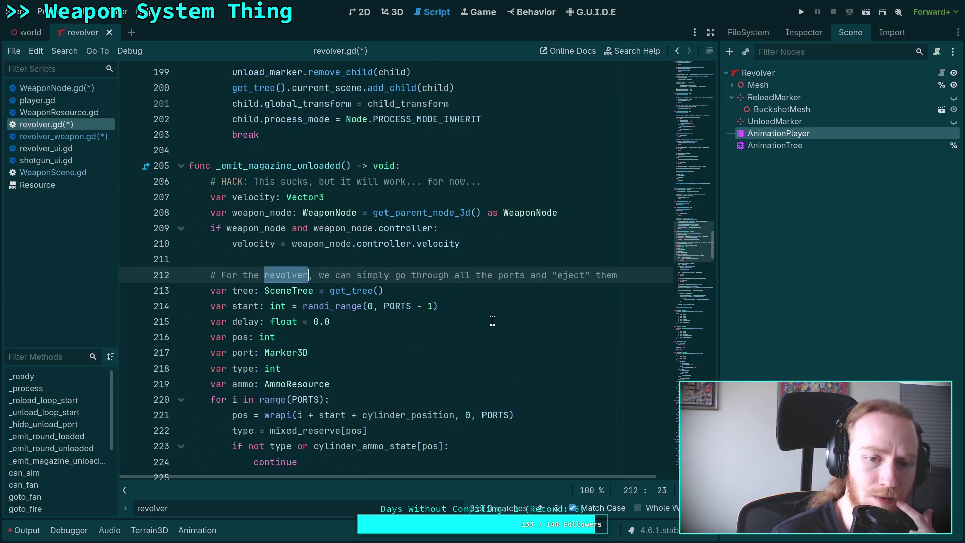
pyautogui.scroll(-4, 492, 320)
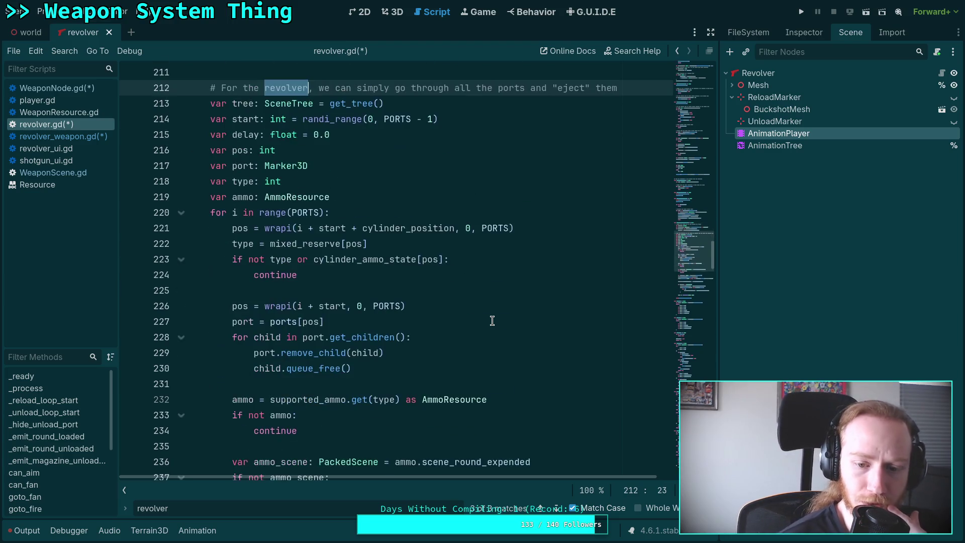
pyautogui.click(556, 508)
# Step: Add an 'if weapon is RevolverWeapon:' block below the supported_ammo line, preceded by a blank line
pyautogui.click(557, 508)
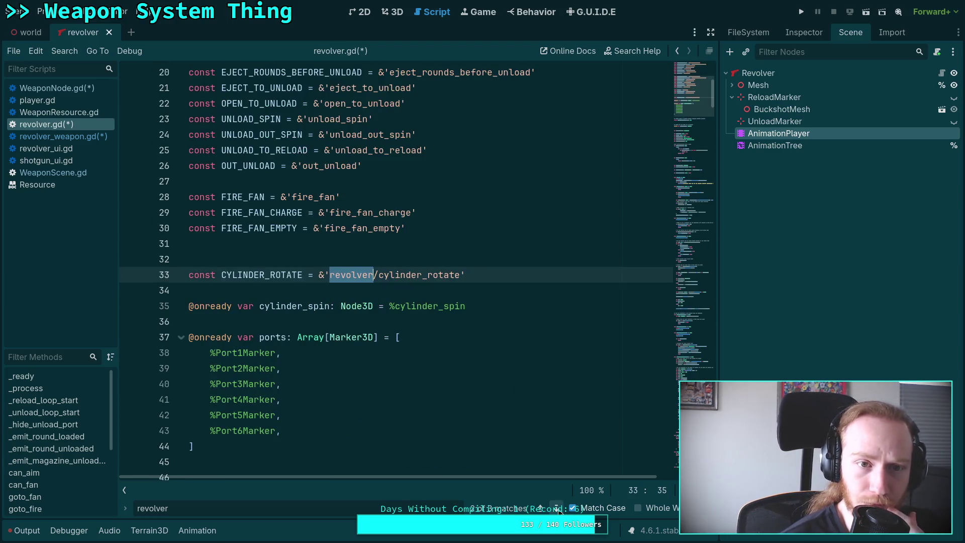
pyautogui.scroll(-20, 676, 147)
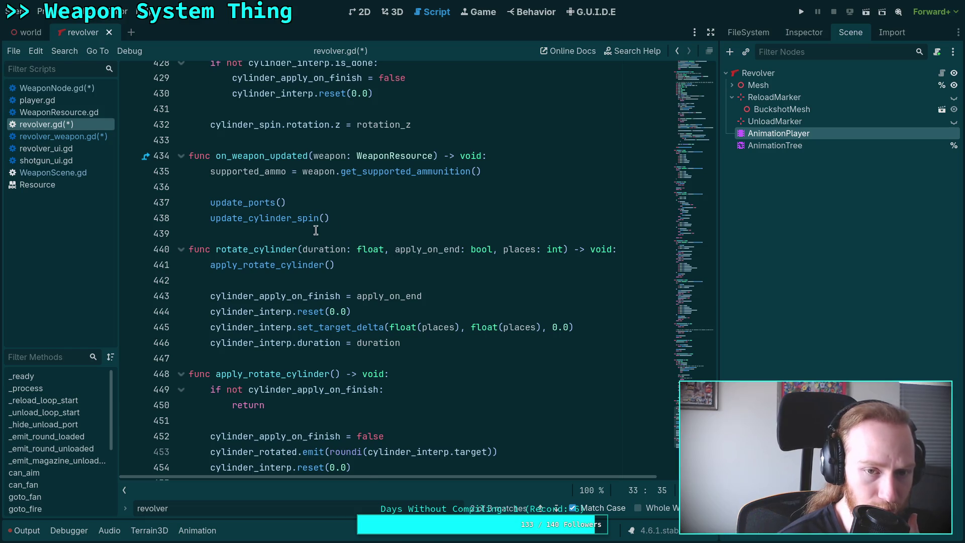
pyautogui.scroll(4, 315, 230)
pyautogui.click(540, 359)
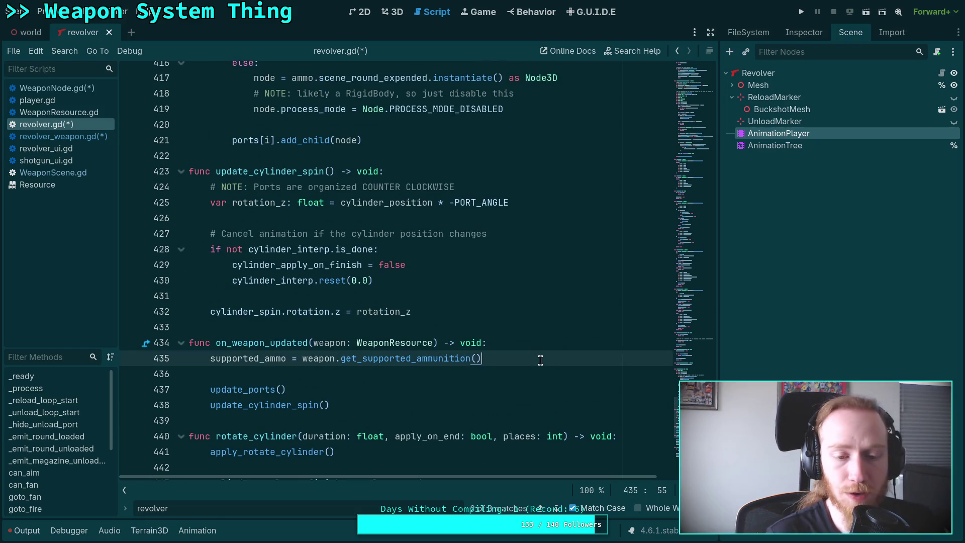
pyautogui.press('Return')
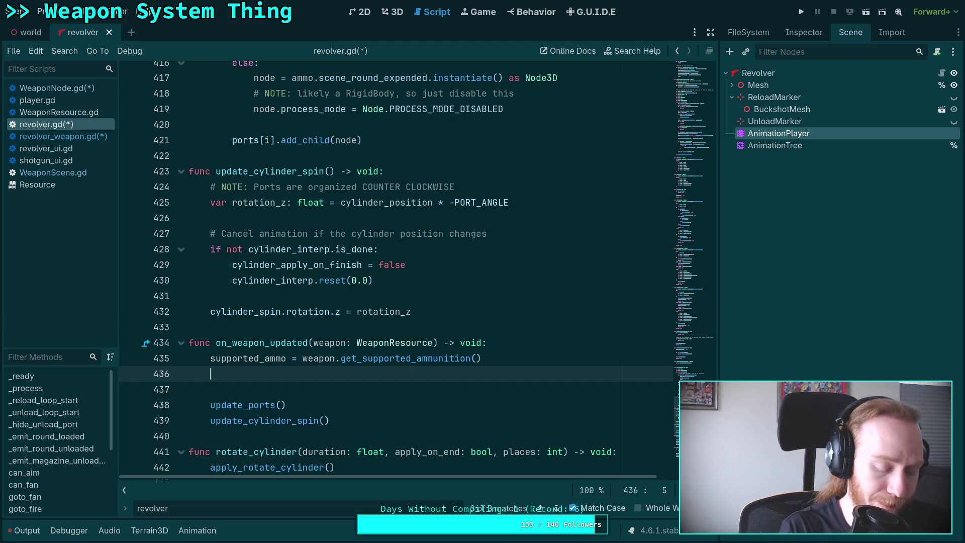
pyautogui.write('weapon is')
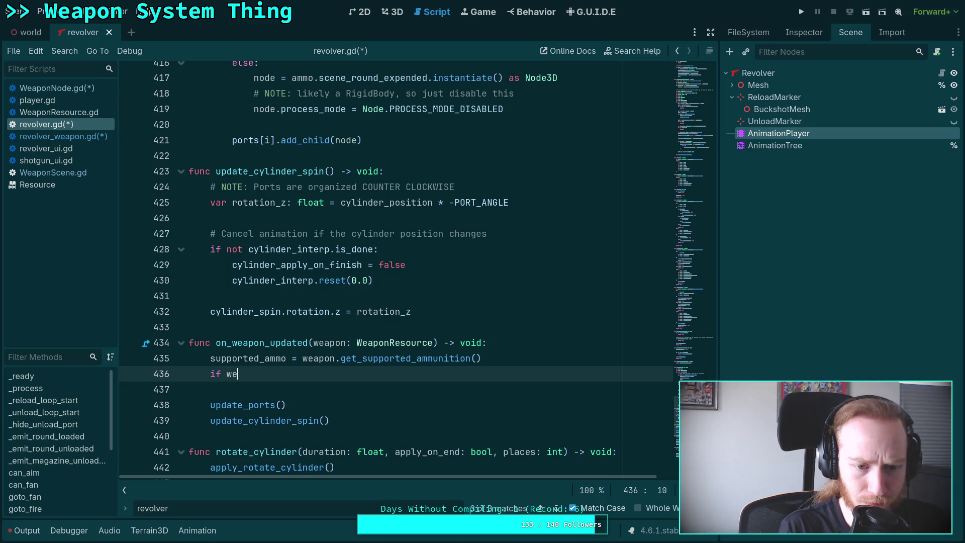
pyautogui.write(' RevolverWeapon:')
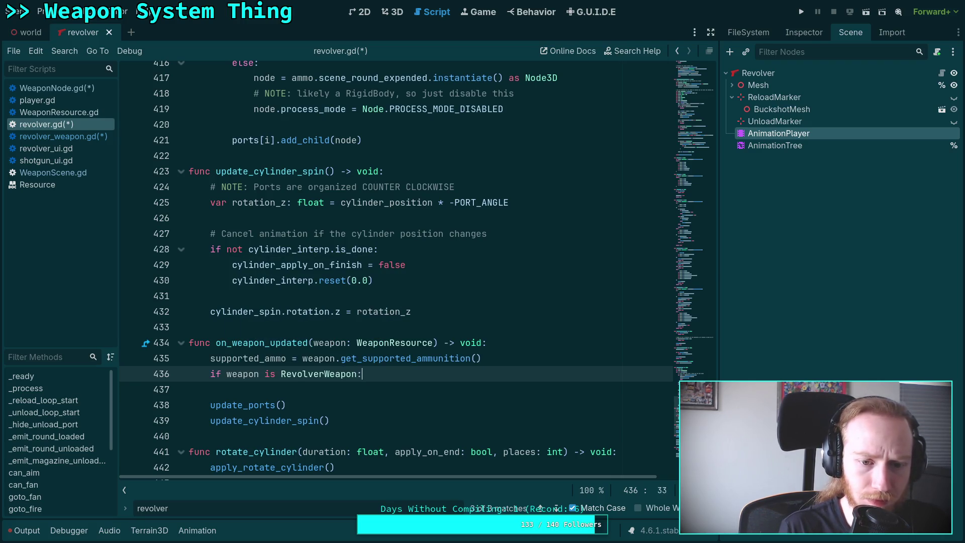
pyautogui.press('Return')
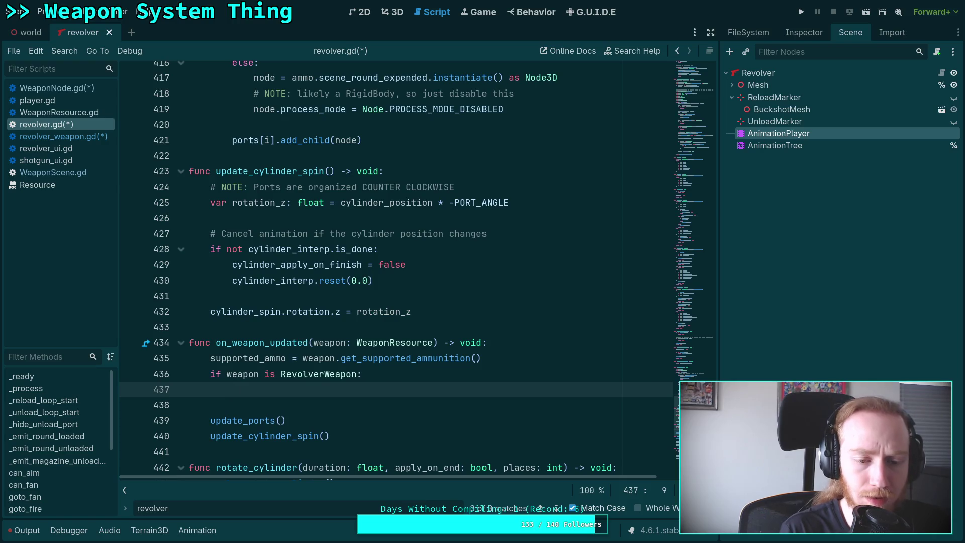
pyautogui.scroll(-2, 534, 329)
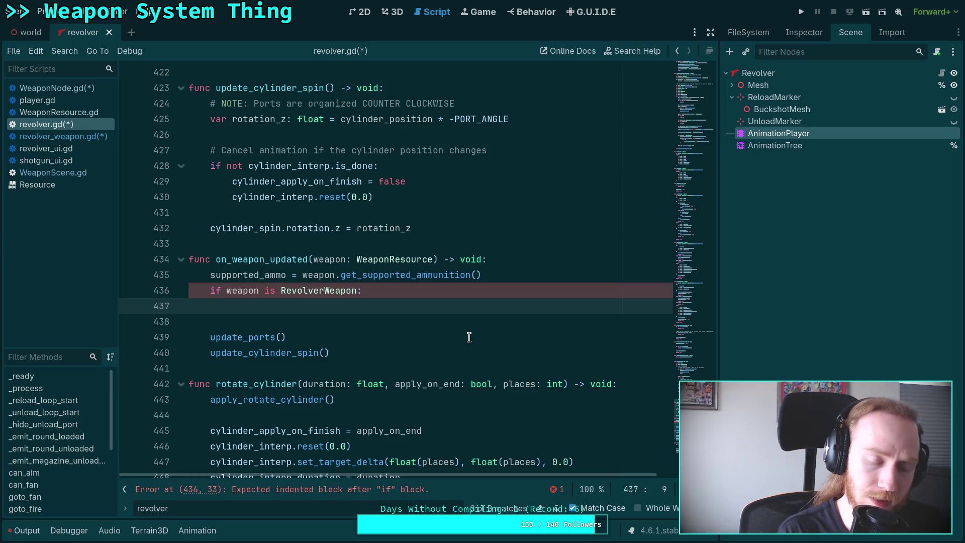
pyautogui.press('Up')
pyautogui.press('Home')
pyautogui.press('Return')
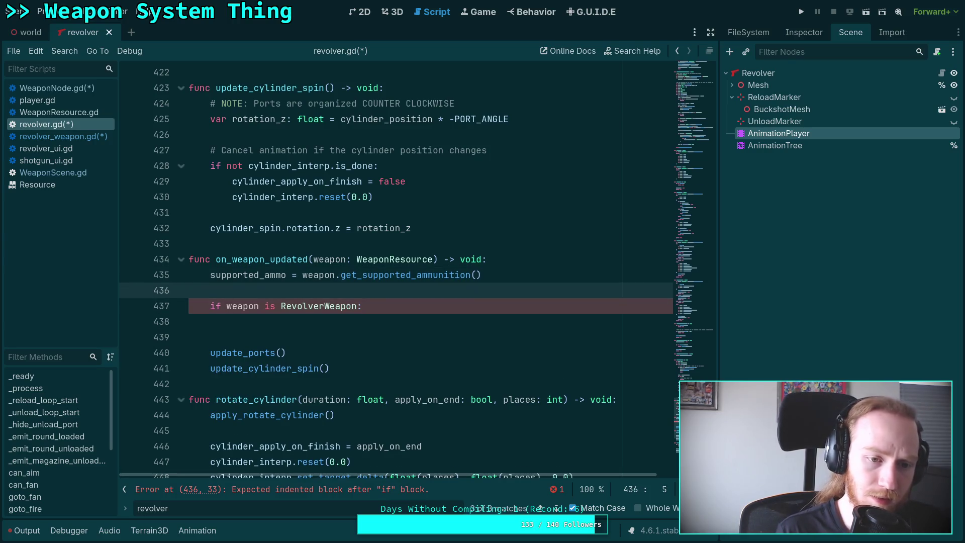
pyautogui.press('Down')
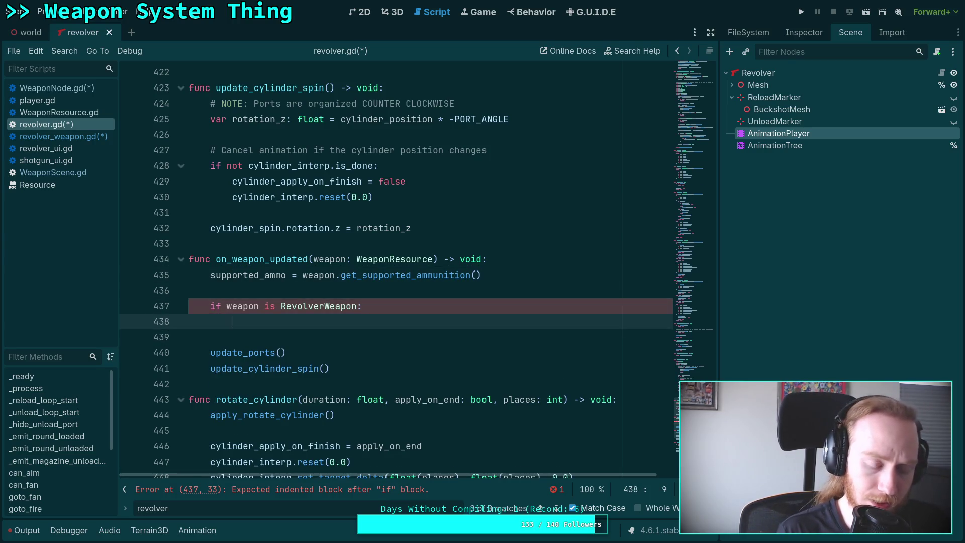
# Step: Inside the block, set cylinder_position = weapon._cylinder_position and cylinder_ammo_state = weapon._cylinder_ammo_state
pyautogui.write('cyl')
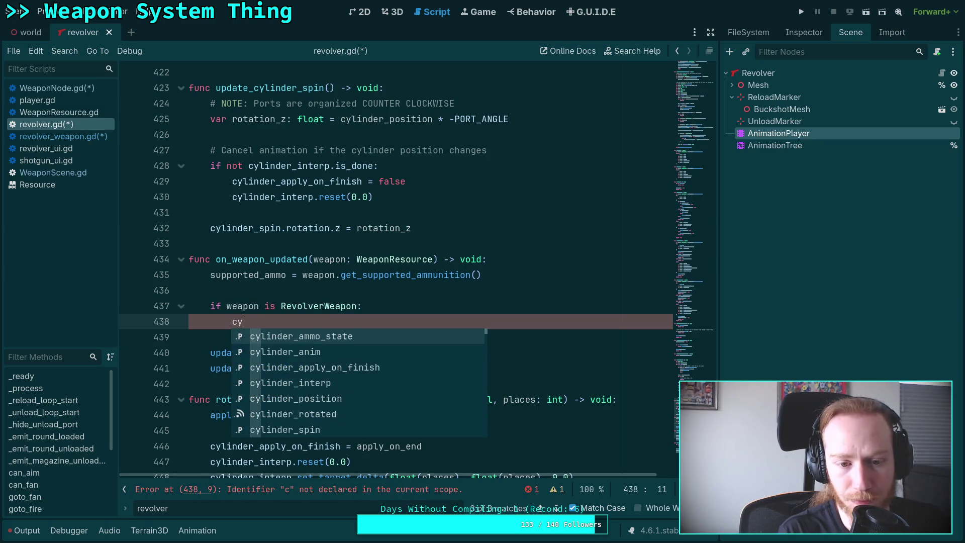
pyautogui.write('i')
pyautogui.press('Down')
pyautogui.press('Down')
pyautogui.press('Down')
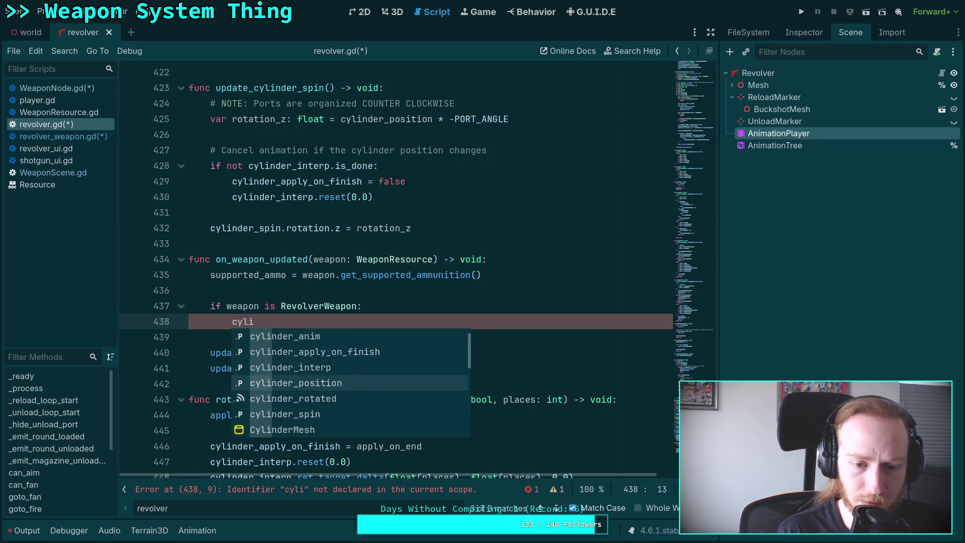
pyautogui.press('Return')
pyautogui.write('=')
pyautogui.press('BackSpace')
pyautogui.press('BackSpace')
pyautogui.write('= weapon')
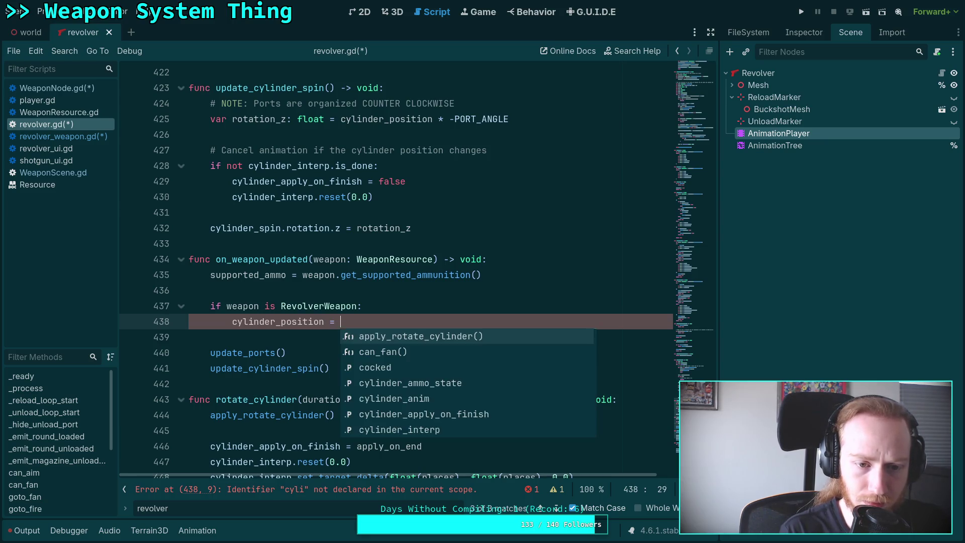
pyautogui.write('.cy')
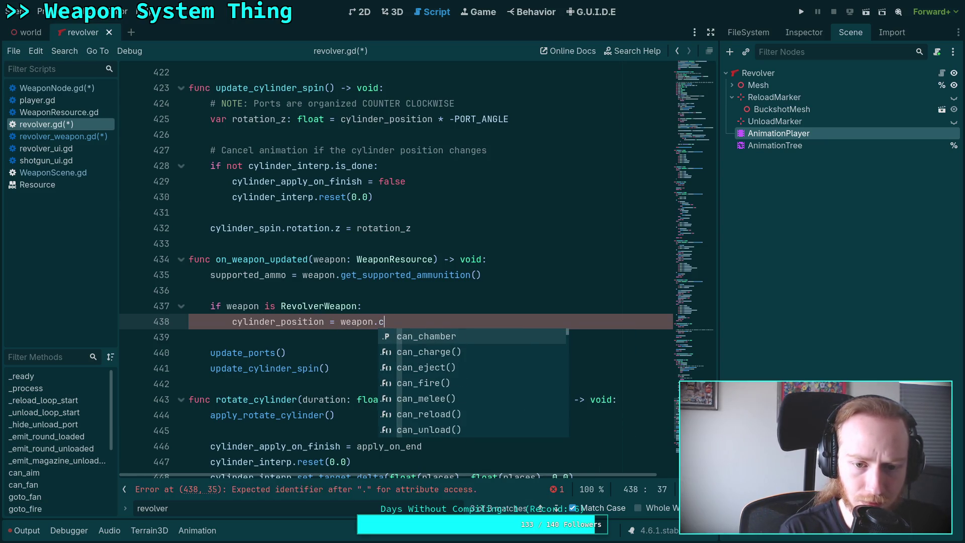
pyautogui.press('Down')
pyautogui.press('Return')
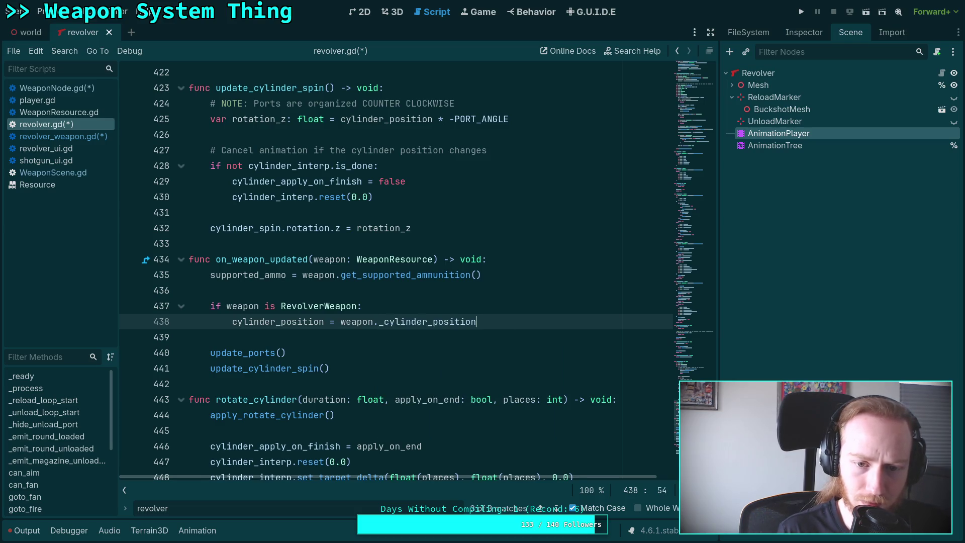
pyautogui.press('Up')
pyautogui.press('Up')
pyautogui.press('Down')
pyautogui.press('Down')
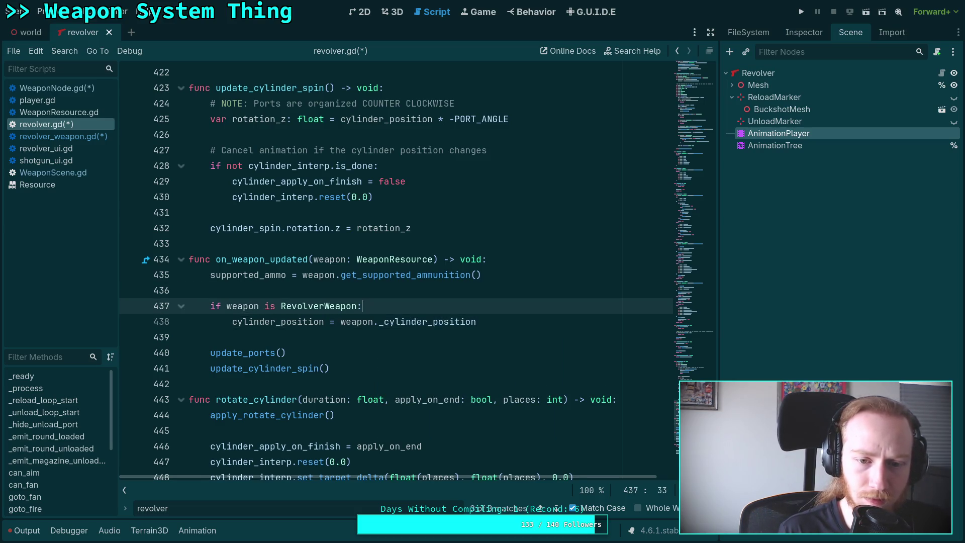
pyautogui.press('Return')
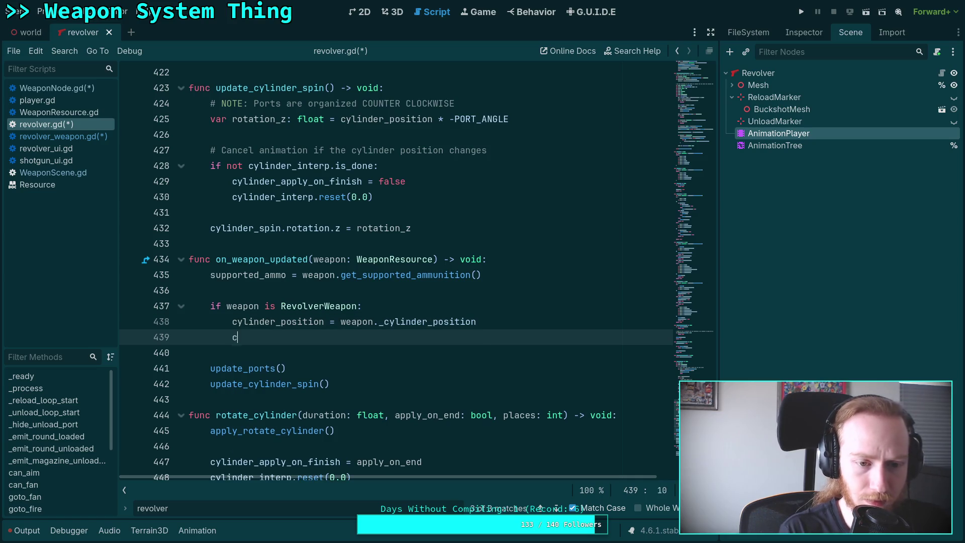
pyautogui.write('cyl')
pyautogui.press('Return')
pyautogui.write('= weapon.')
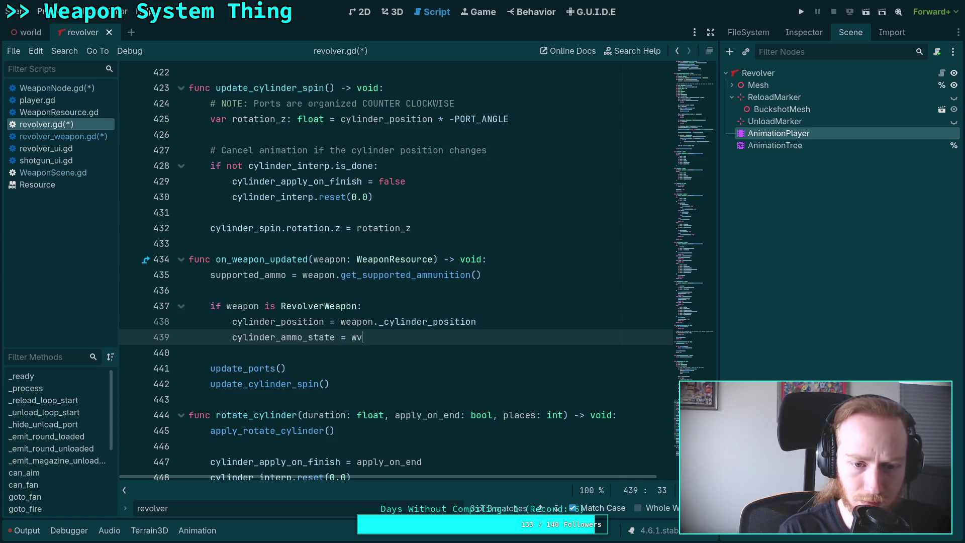
pyautogui.write('_c')
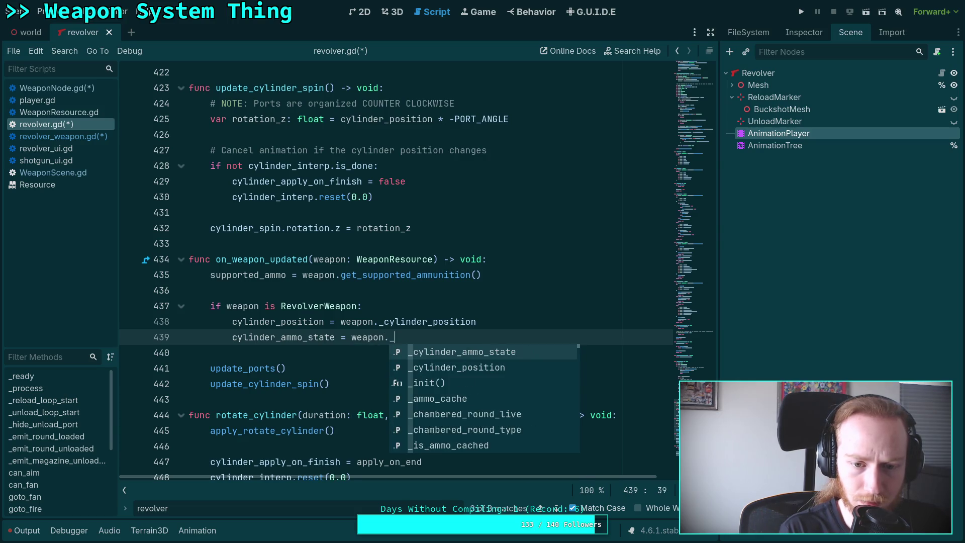
pyautogui.press('Return')
# Step: Add mixed_reserve = weapon.get_mixed_reserve() below the supported_ammo line
pyautogui.press('Up')
pyautogui.press('Up')
pyautogui.press('Up')
pyautogui.press('Return')
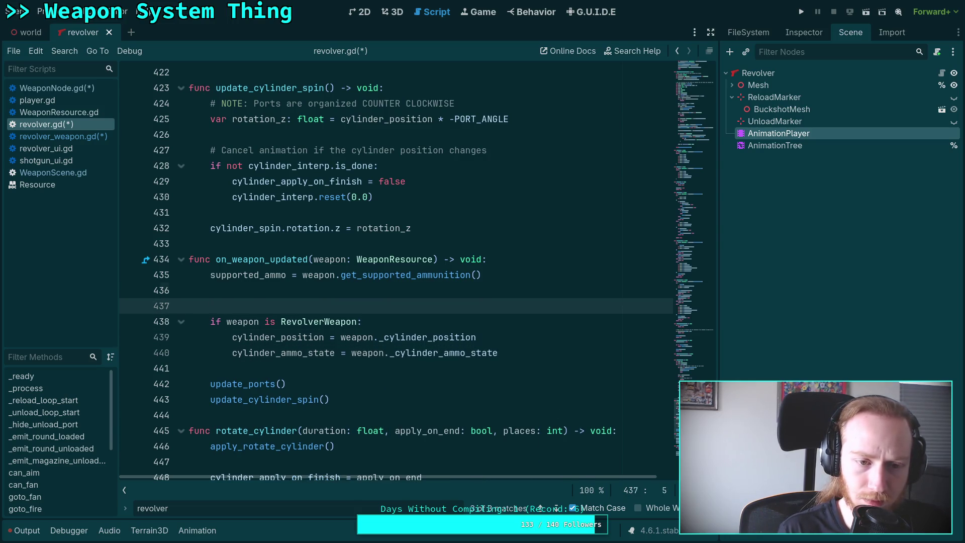
pyautogui.press('Up')
pyautogui.write('m')
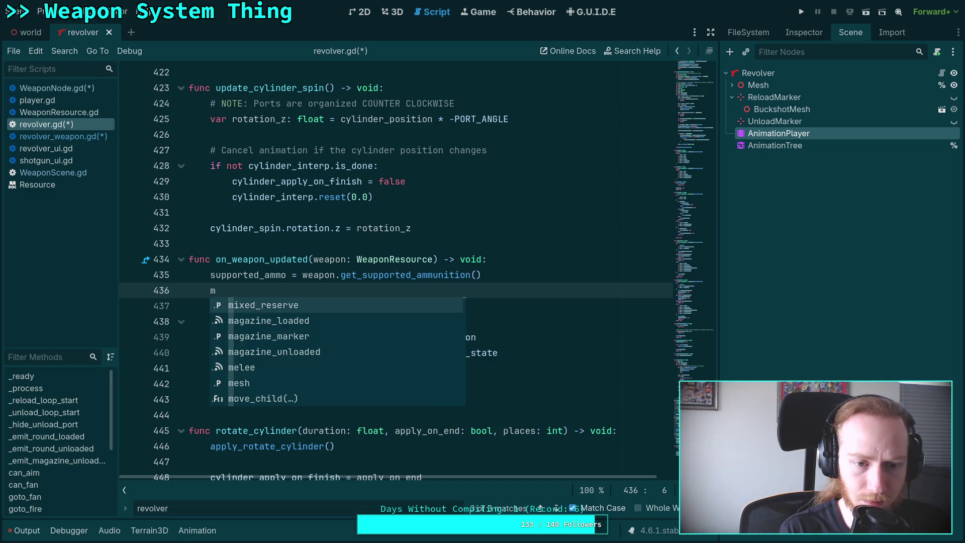
pyautogui.press('Return')
pyautogui.write('= weapon.')
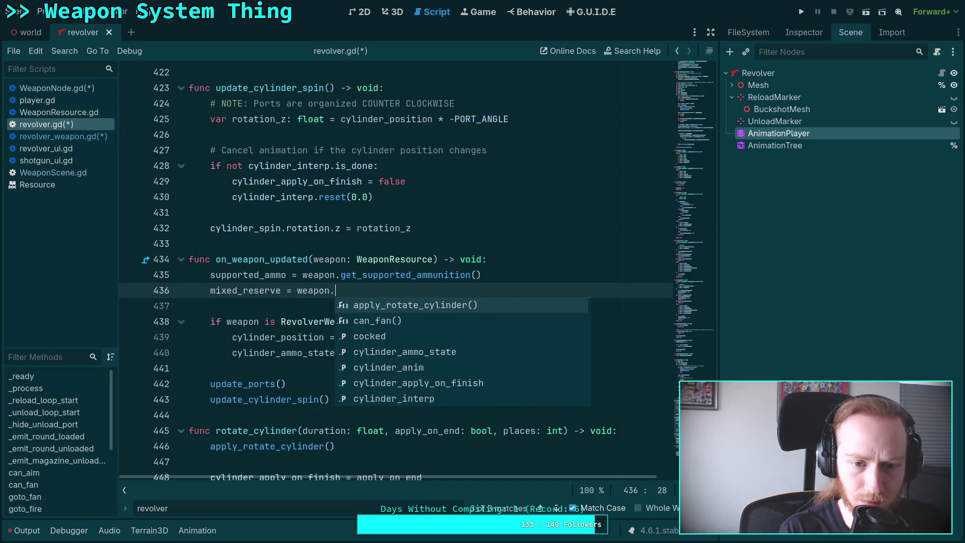
pyautogui.write('mi')
pyautogui.press('Return')
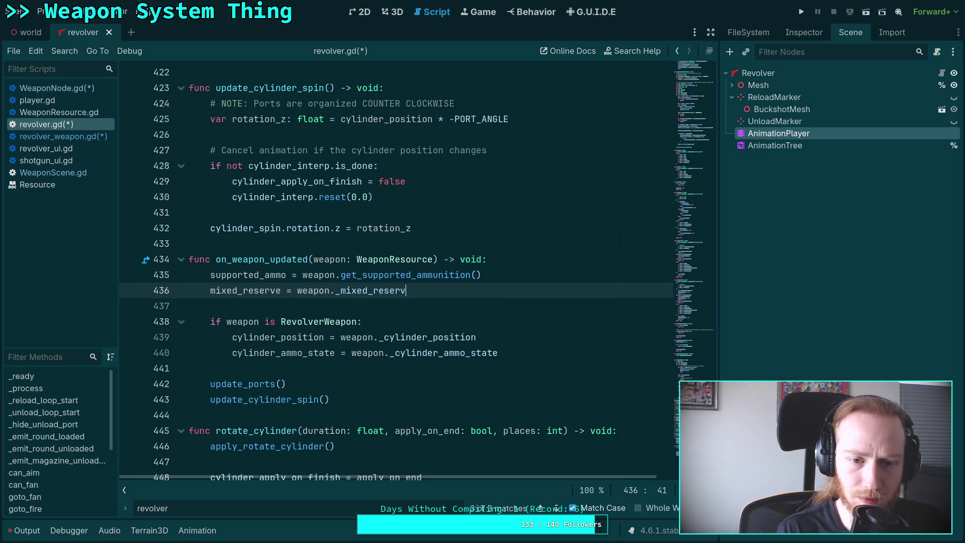
pyautogui.press('BackSpace')
pyautogui.press('BackSpace')
pyautogui.press('BackSpace')
pyautogui.write('mix')
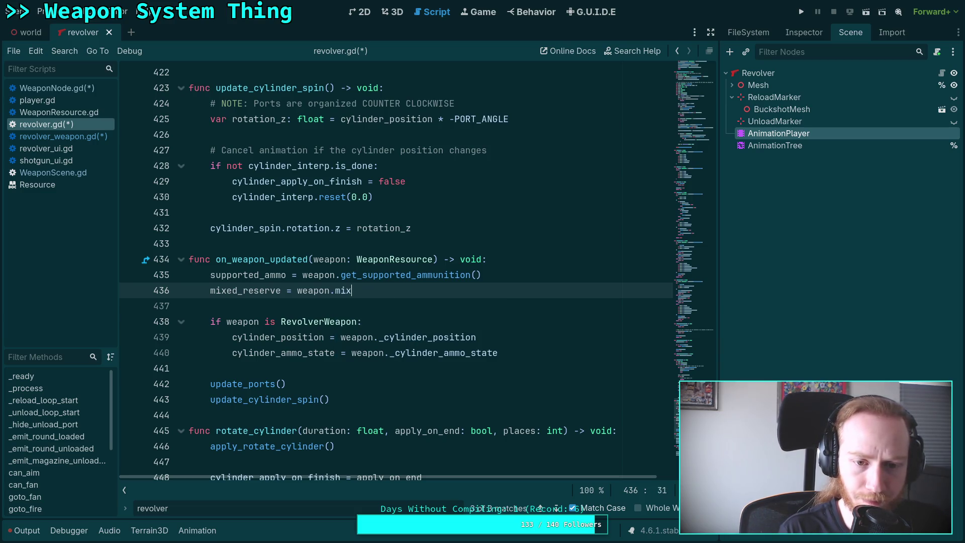
pyautogui.press('Down')
pyautogui.press('Return')
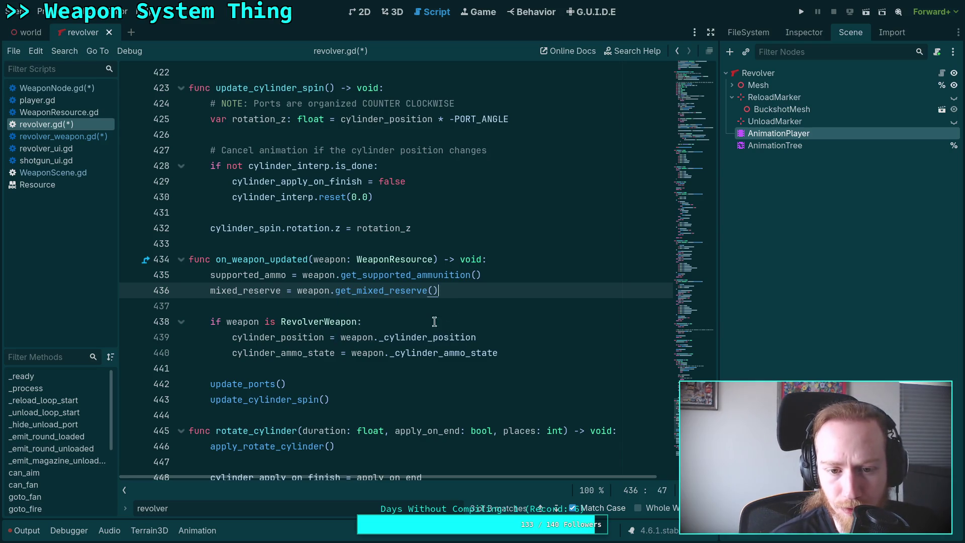
# Step: Jump to the get_mixed_reserve definition and inspect the nearby get_supported_ammunition function
pyautogui.rightClick(400, 294)
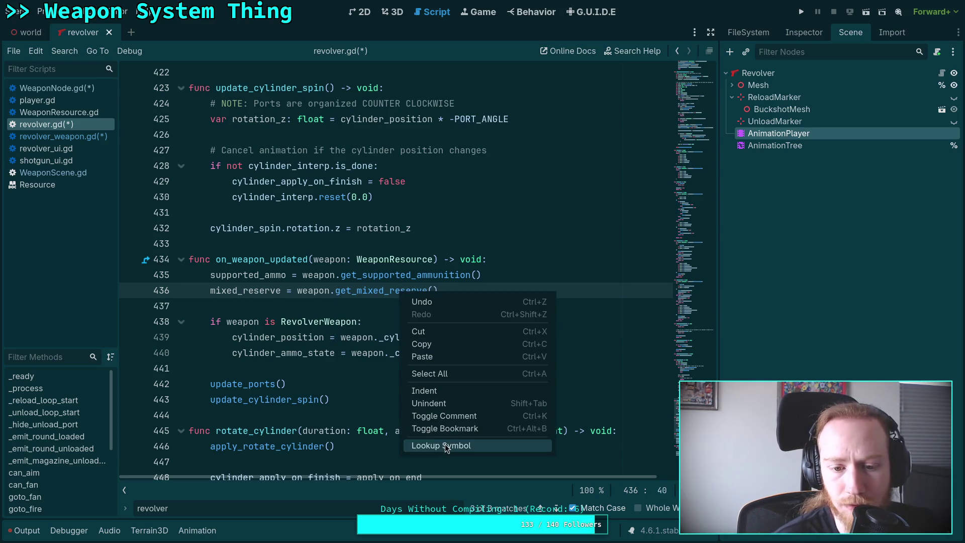
pyautogui.click(446, 446)
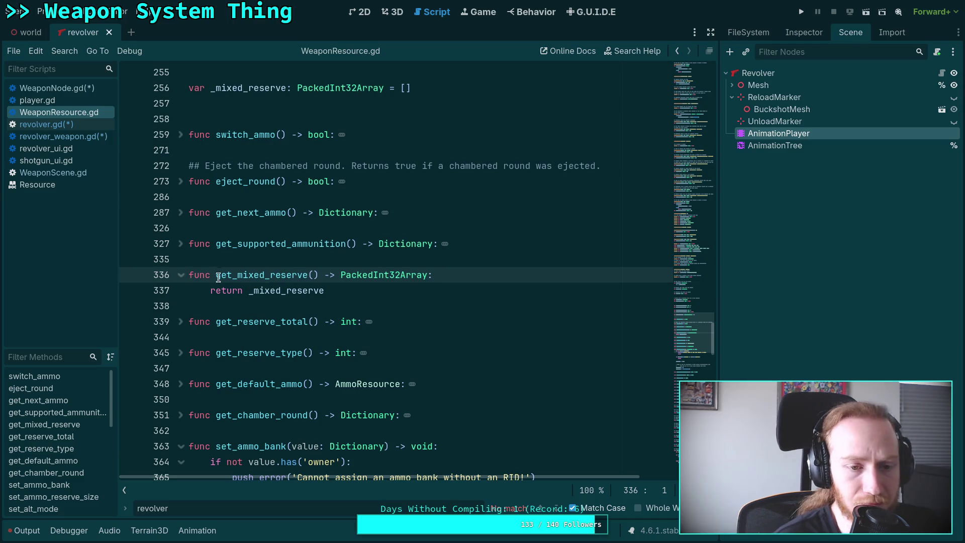
pyautogui.click(181, 275)
pyautogui.click(182, 243)
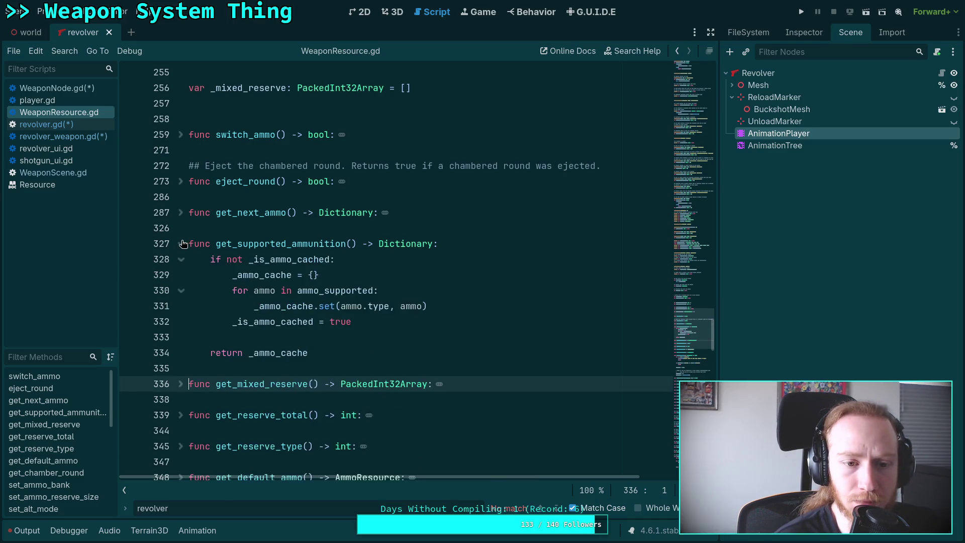
pyautogui.click(181, 243)
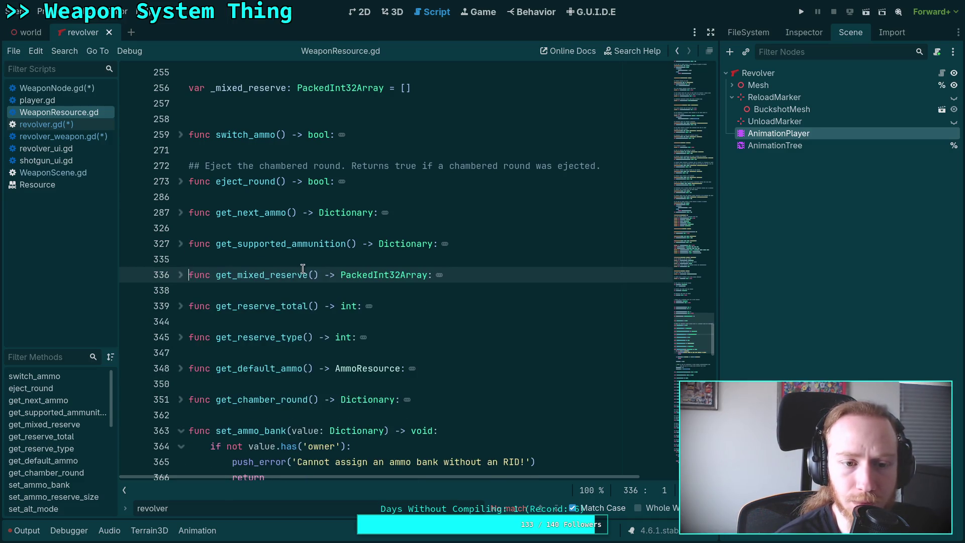
# Step: Open revolver_weapon.gd and browse its member variables, such as hammer_cocked
pyautogui.click(75, 137)
pyautogui.scroll(-3, 346, 308)
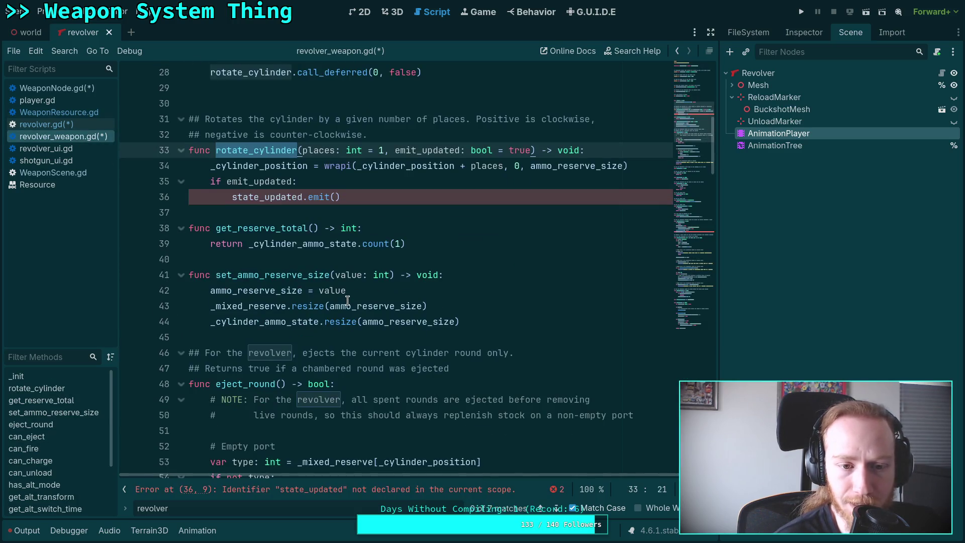
pyautogui.scroll(-2, 283, 262)
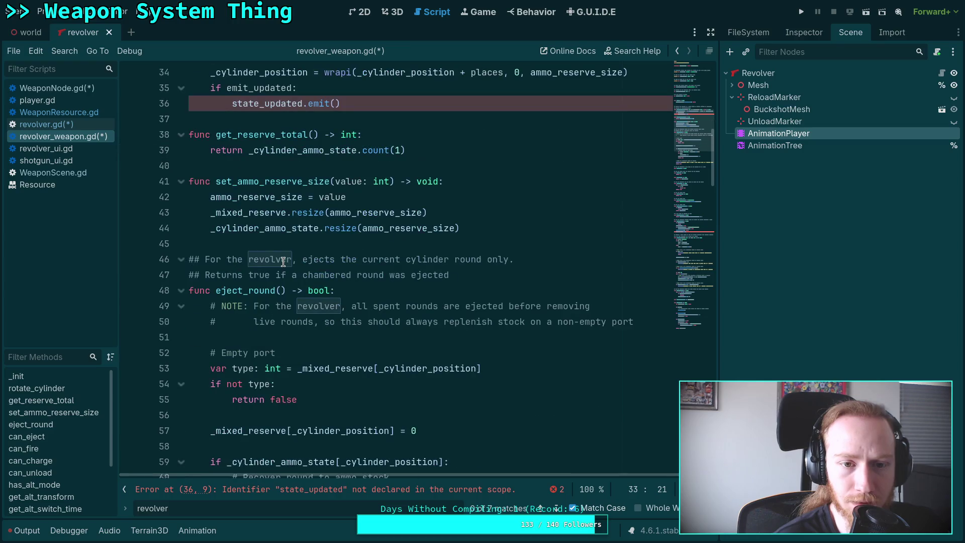
pyautogui.scroll(-12, 284, 254)
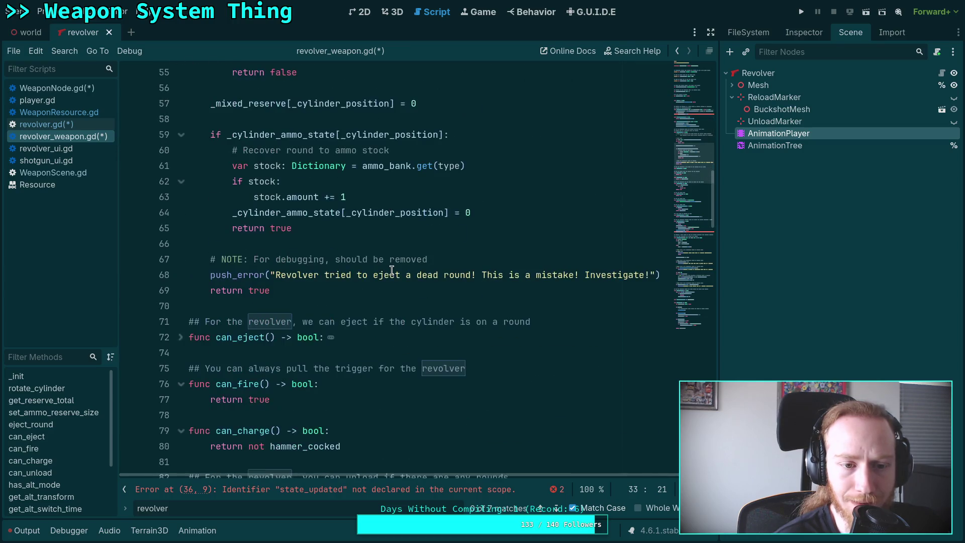
pyautogui.scroll(-2, 424, 273)
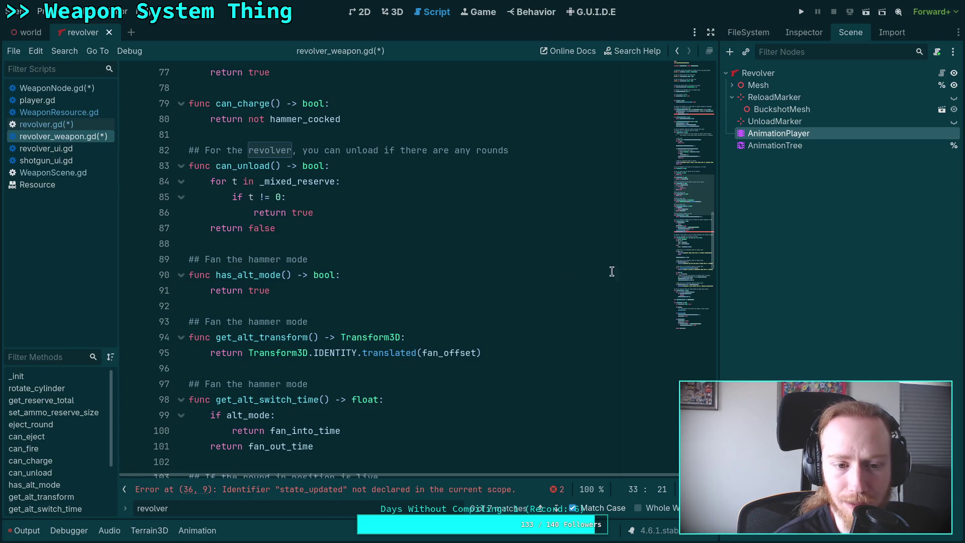
pyautogui.scroll(3, 693, 170)
pyautogui.moveTo(694, 170); pyautogui.dragTo(683, 93)
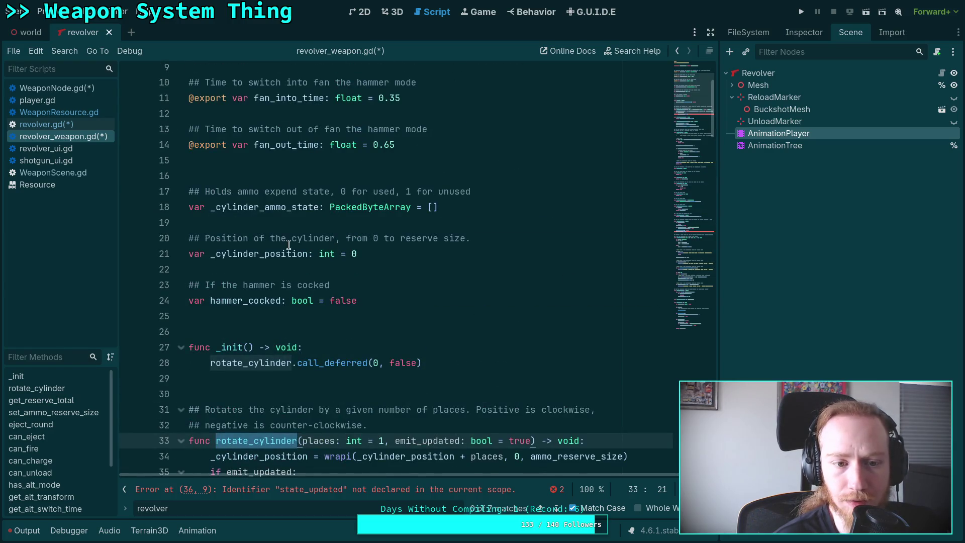
pyautogui.scroll(3, 254, 282)
pyautogui.scroll(-5, 241, 252)
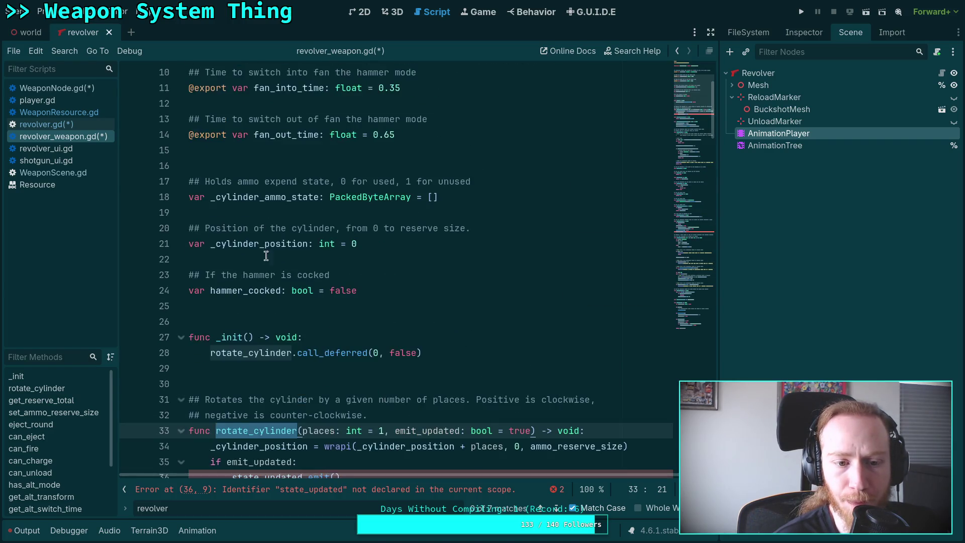
pyautogui.doubleClick(228, 196)
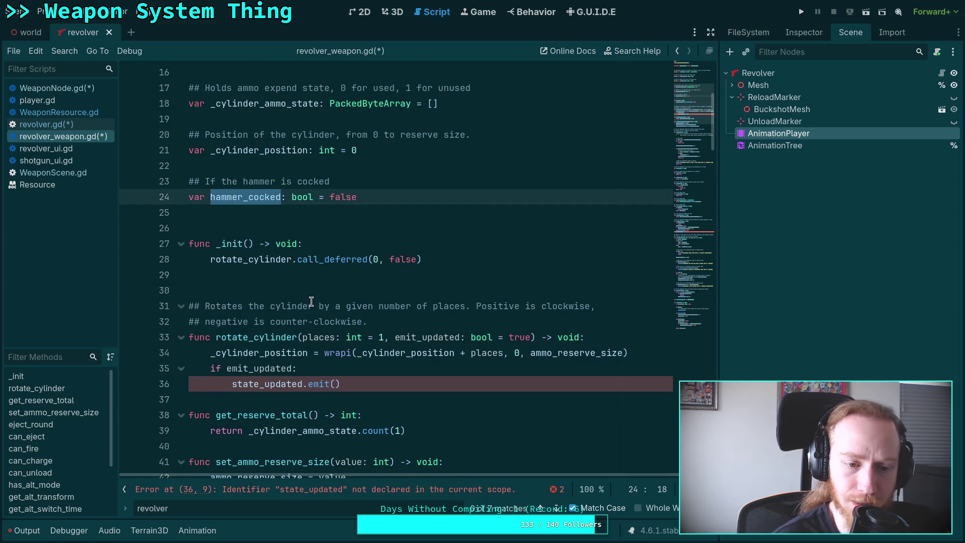
pyautogui.scroll(-3, 306, 297)
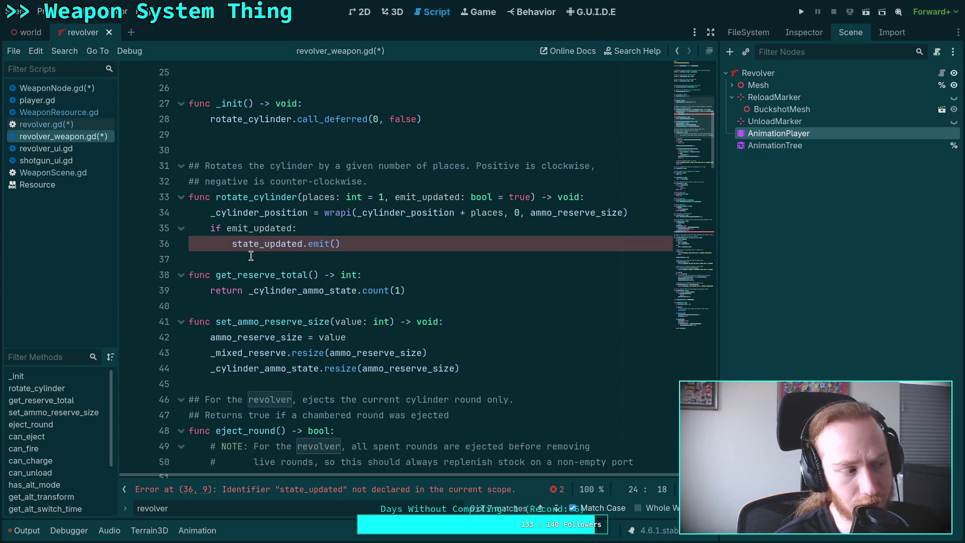
# Step: Find all 12 _cylinder_position usages through line 175, then return to revolver.gd
pyautogui.doubleClick(259, 213)
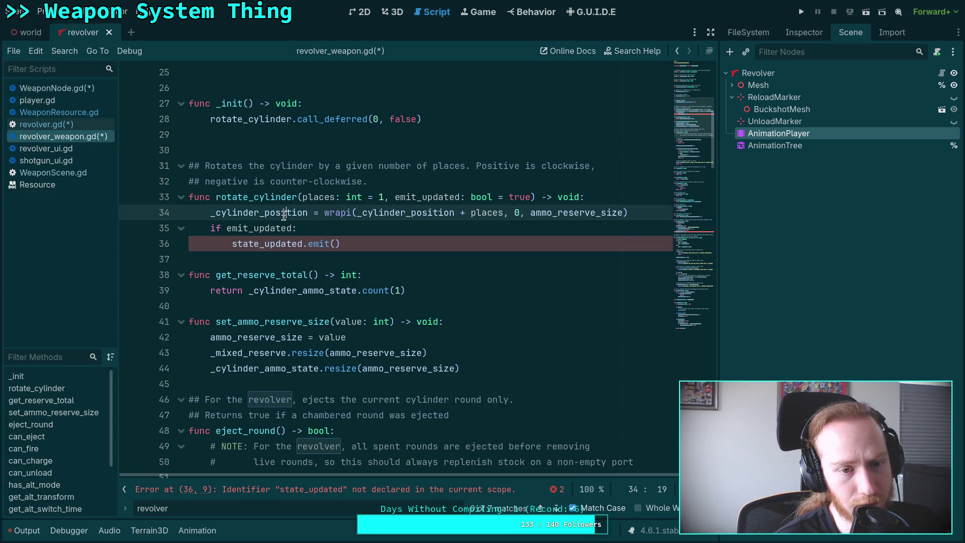
pyautogui.hotkey('ctrl', 'f')
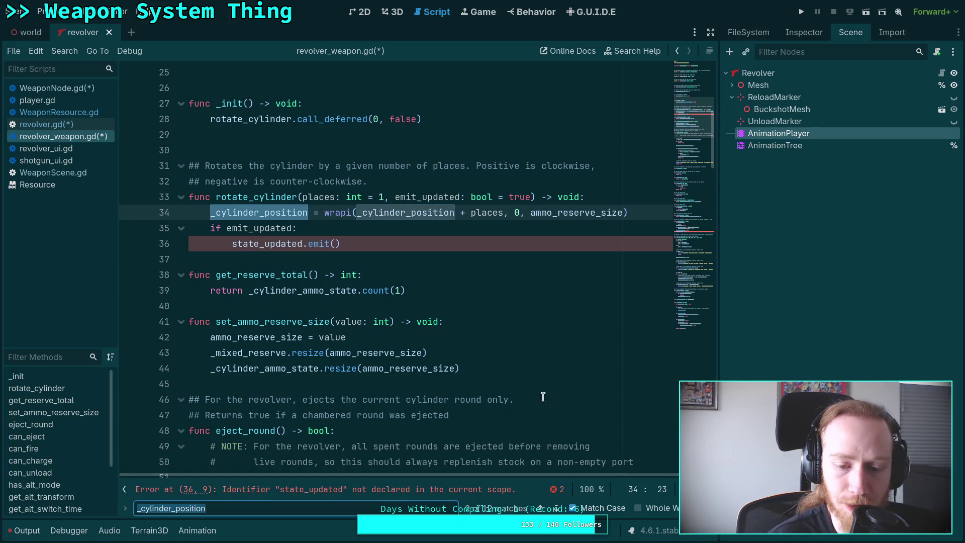
pyautogui.click(558, 508)
pyautogui.click(558, 509)
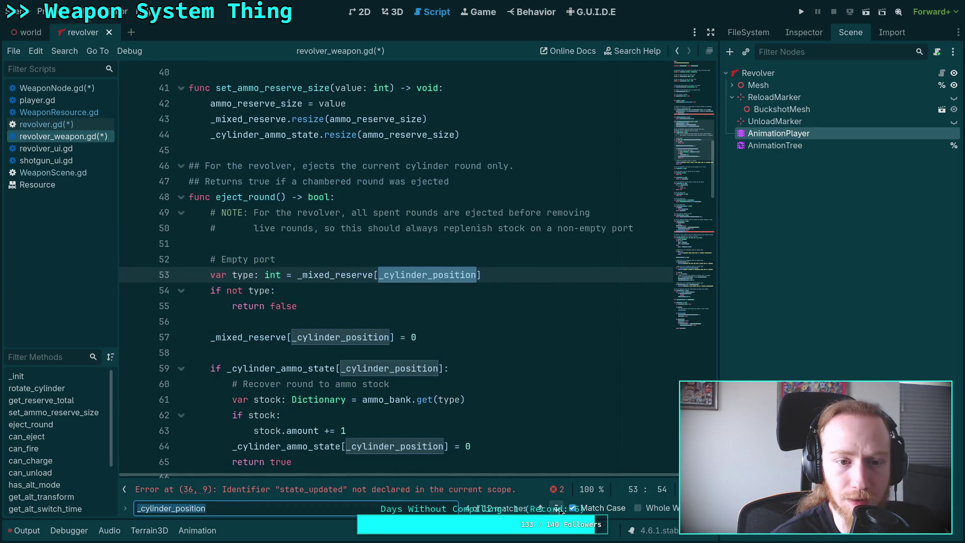
pyautogui.click(558, 509)
pyautogui.click(558, 509)
pyautogui.click(558, 509)
pyautogui.click(557, 509)
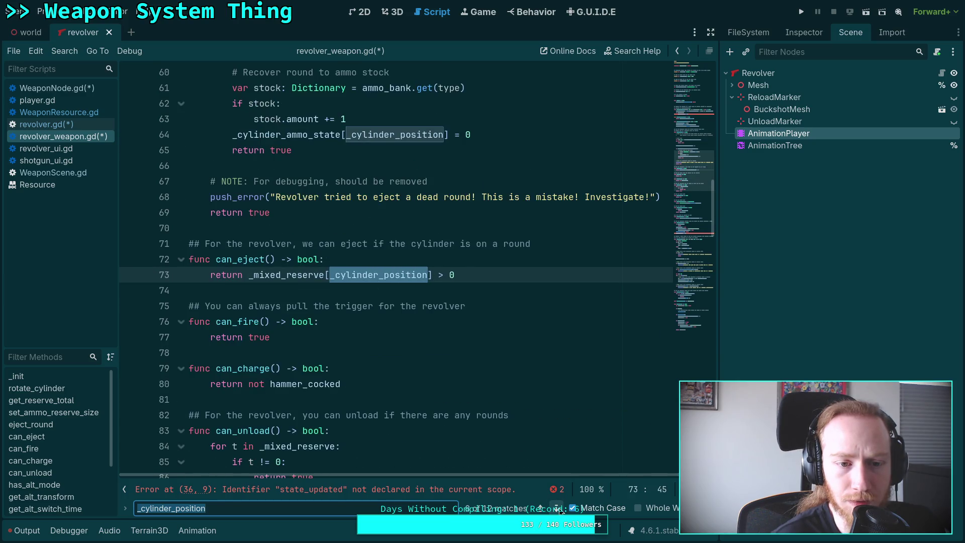
pyautogui.click(558, 508)
pyautogui.click(558, 509)
pyautogui.click(558, 509)
pyautogui.click(557, 508)
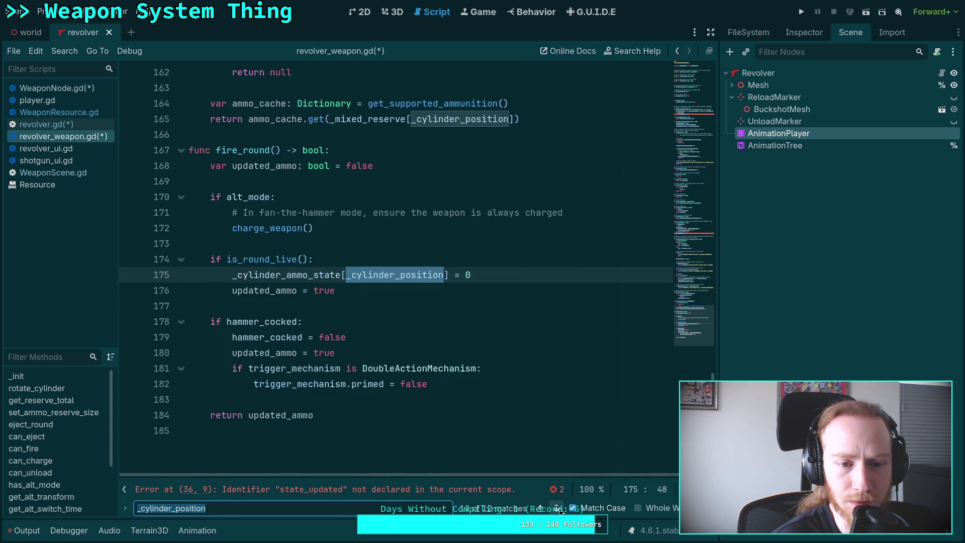
pyautogui.click(558, 509)
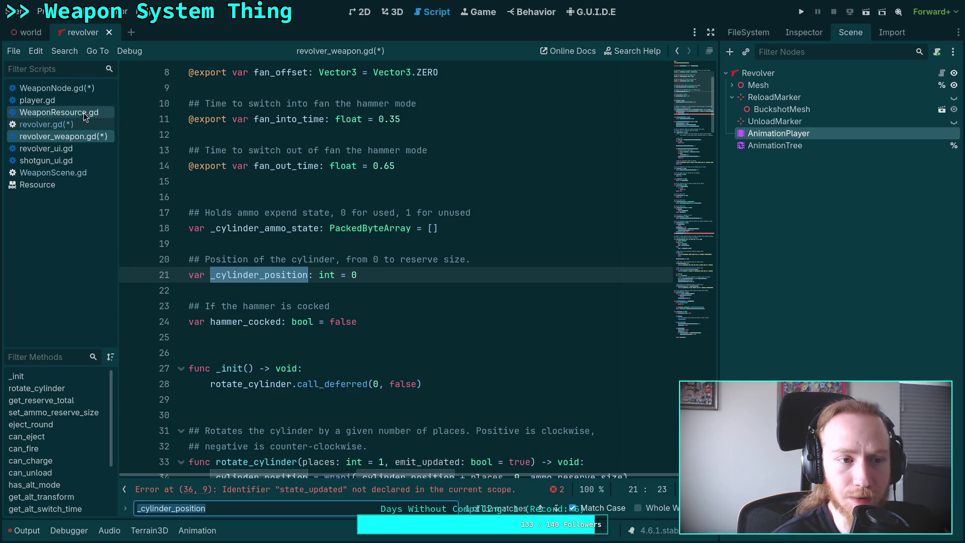
pyautogui.click(67, 124)
pyautogui.click(57, 88)
# Step: Save all modified scripts with Ctrl+S and view revolver.gd's member variable declarations
pyautogui.click(67, 124)
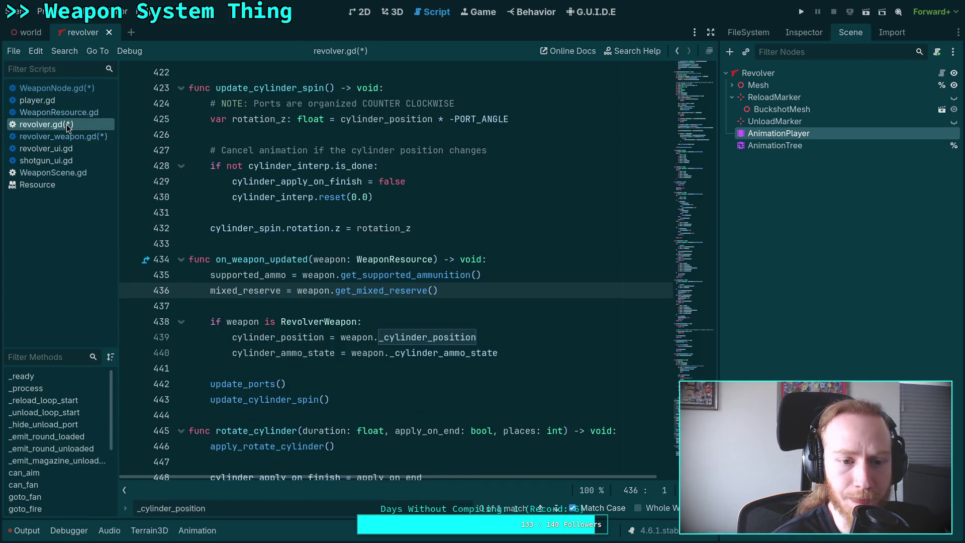
pyautogui.click(457, 308)
pyautogui.hotkey('ctrl', 's')
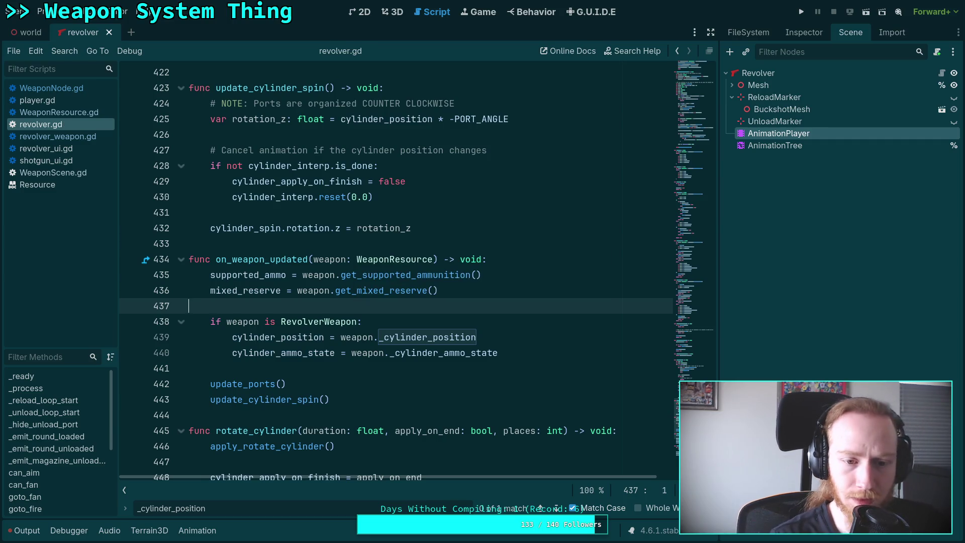
pyautogui.click(663, 420)
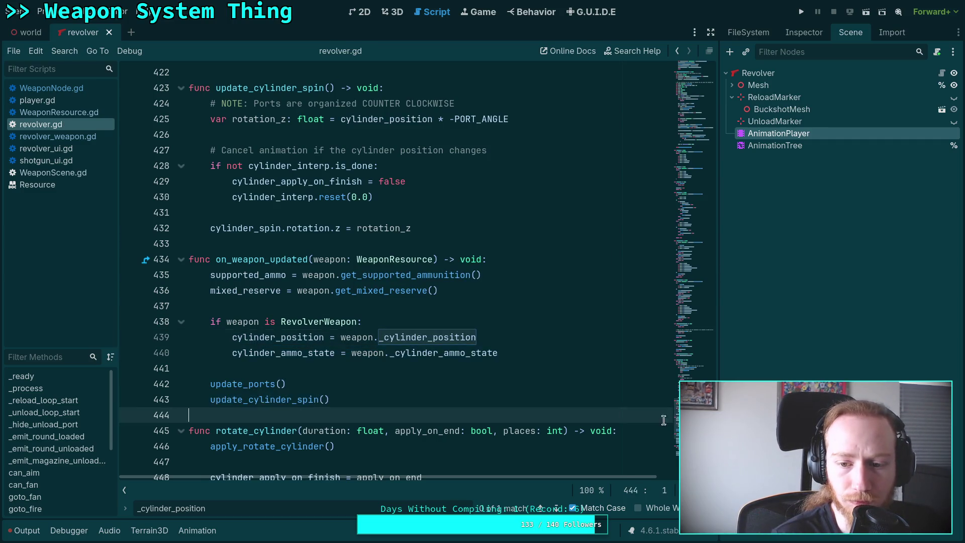
pyautogui.click(693, 67)
pyautogui.scroll(-10, 427, 244)
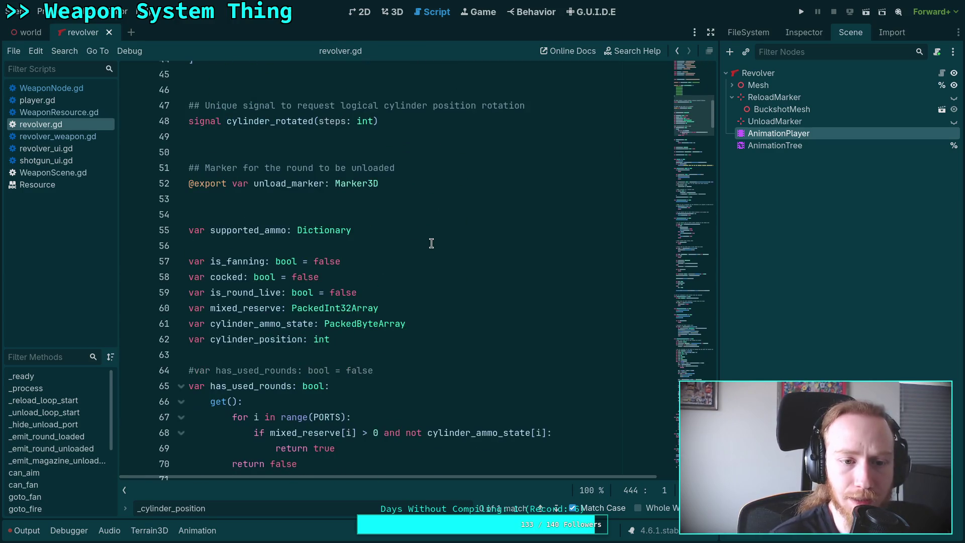
pyautogui.scroll(-1, 431, 243)
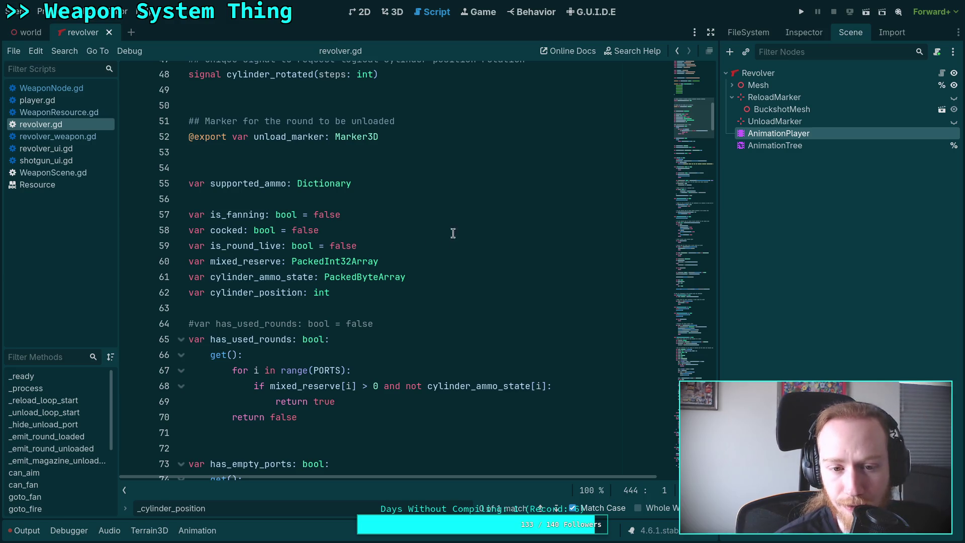
pyautogui.moveTo(698, 122); pyautogui.dragTo(698, 131)
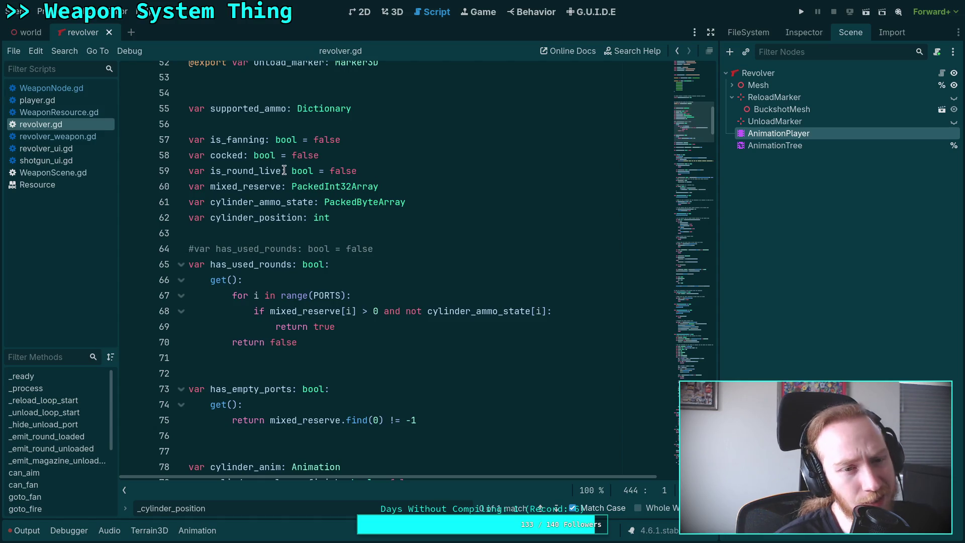
# Step: Search revolver.gd for is_round_live, visiting its uses on lines 154 and 168
pyautogui.doubleClick(258, 171)
pyautogui.hotkey('ctrl', 'f')
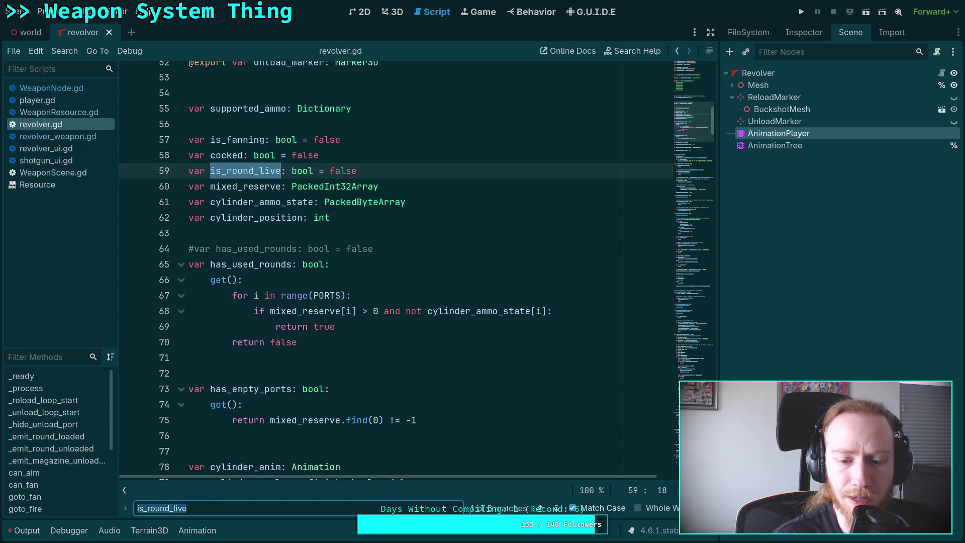
pyautogui.click(553, 508)
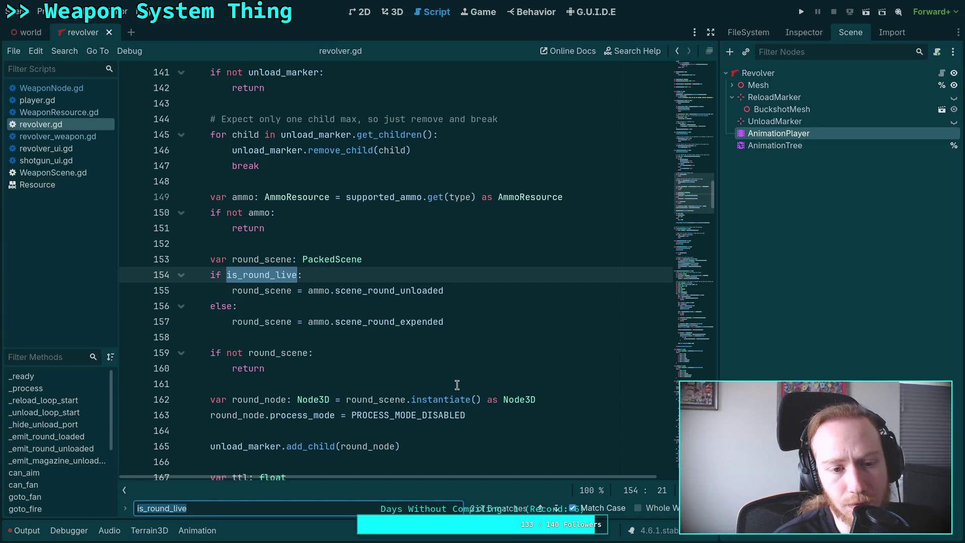
pyautogui.scroll(6, 456, 385)
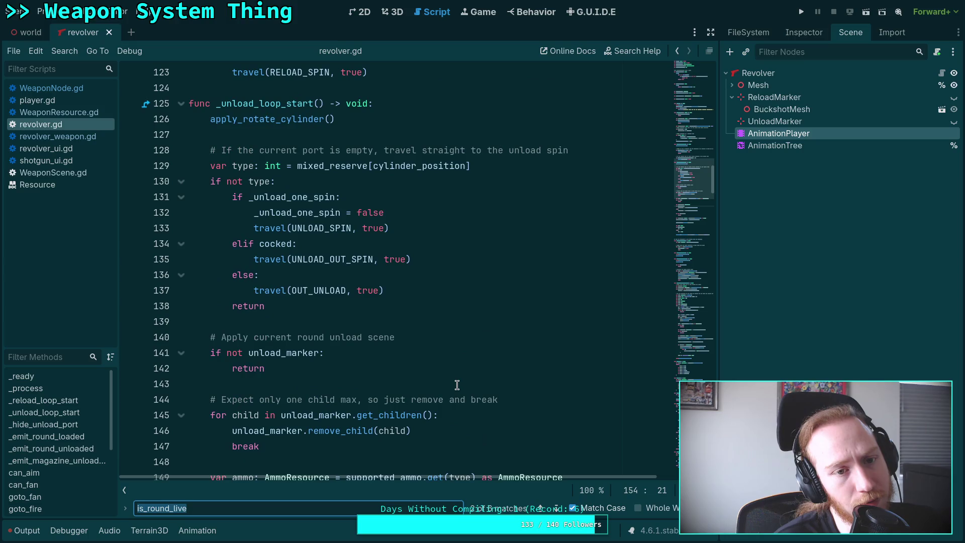
pyautogui.scroll(-5, 457, 385)
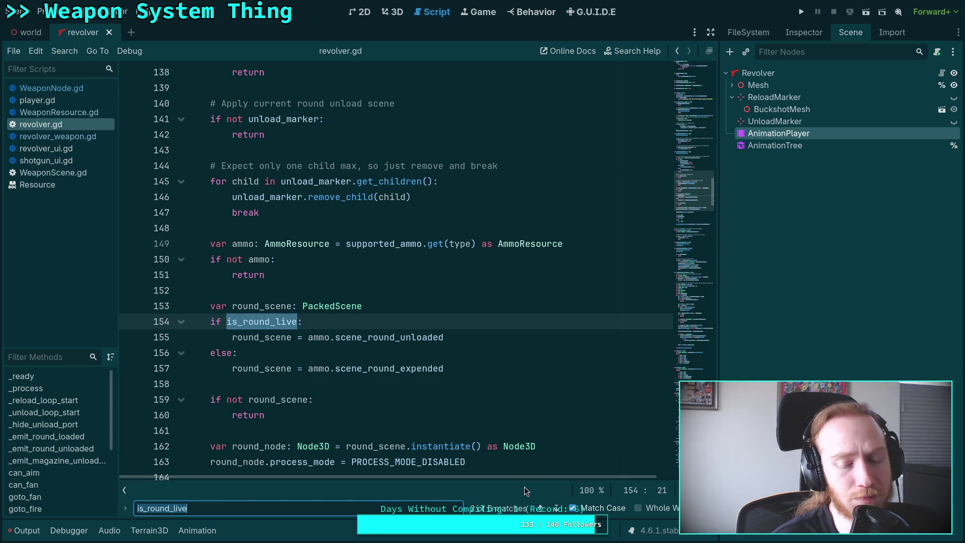
pyautogui.click(560, 510)
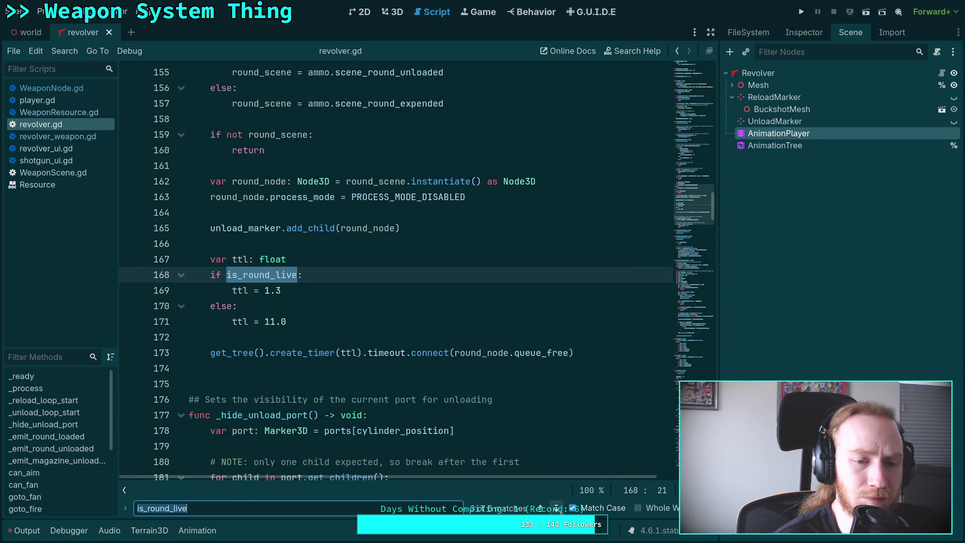
# Step: Scroll through _unload_loop_start to review the round_scene and ttl branches using is_round_live
pyautogui.scroll(5, 425, 442)
pyautogui.scroll(-3, 422, 442)
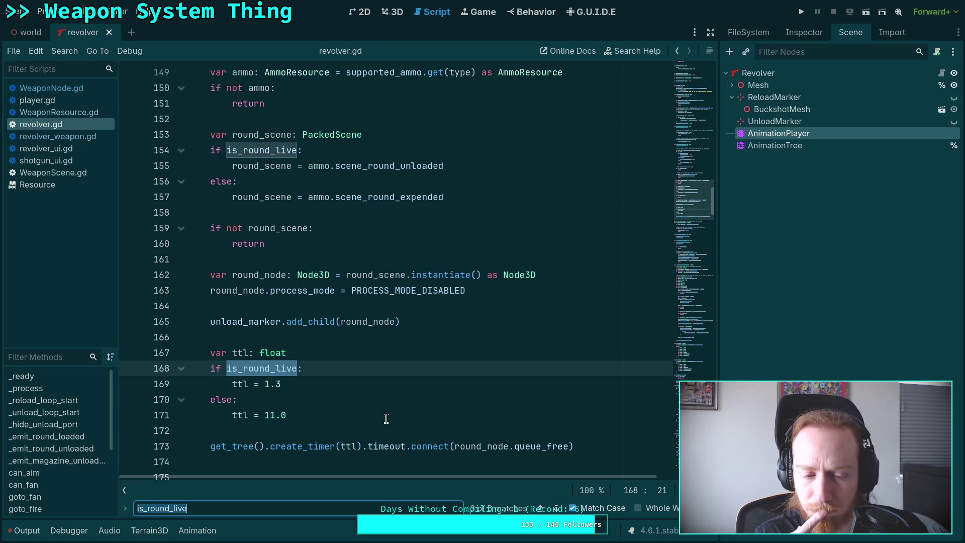
pyautogui.scroll(4, 397, 424)
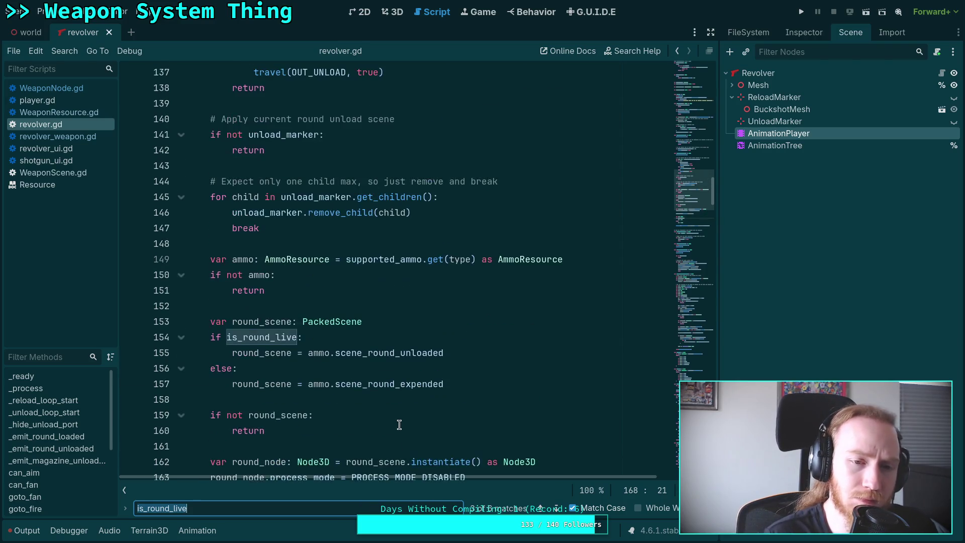
pyautogui.scroll(4, 399, 425)
pyautogui.scroll(-5, 399, 424)
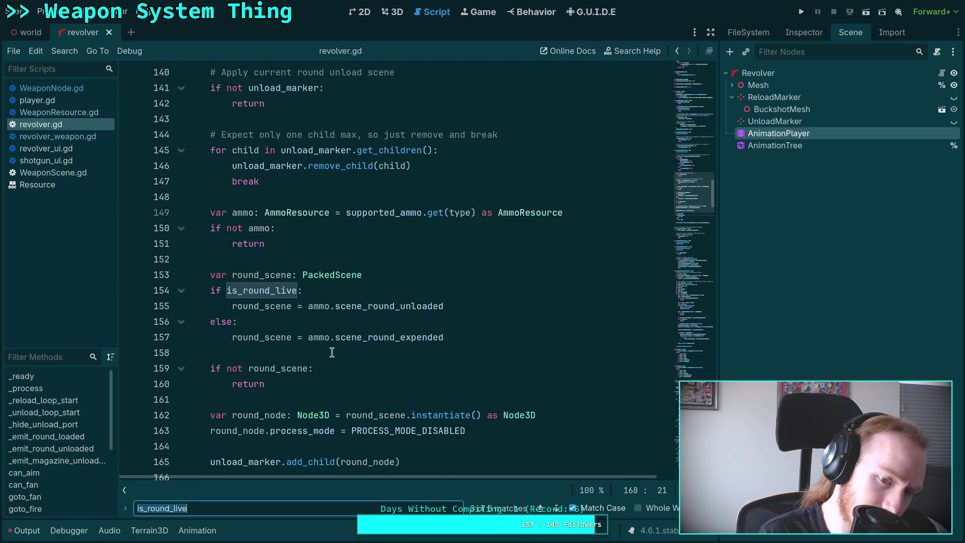
pyautogui.scroll(-2, 334, 362)
pyautogui.scroll(-1, 339, 361)
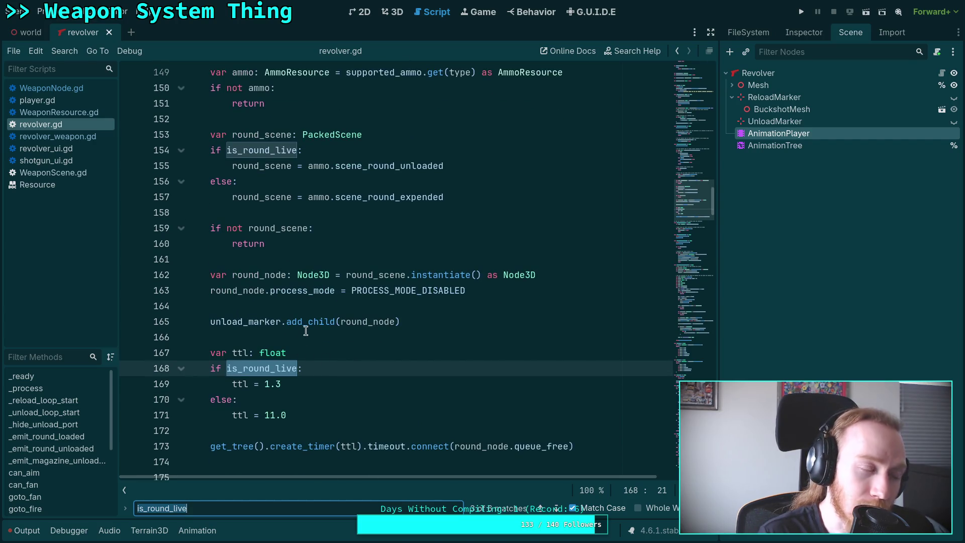
pyautogui.scroll(7, 340, 324)
pyautogui.scroll(5, 340, 324)
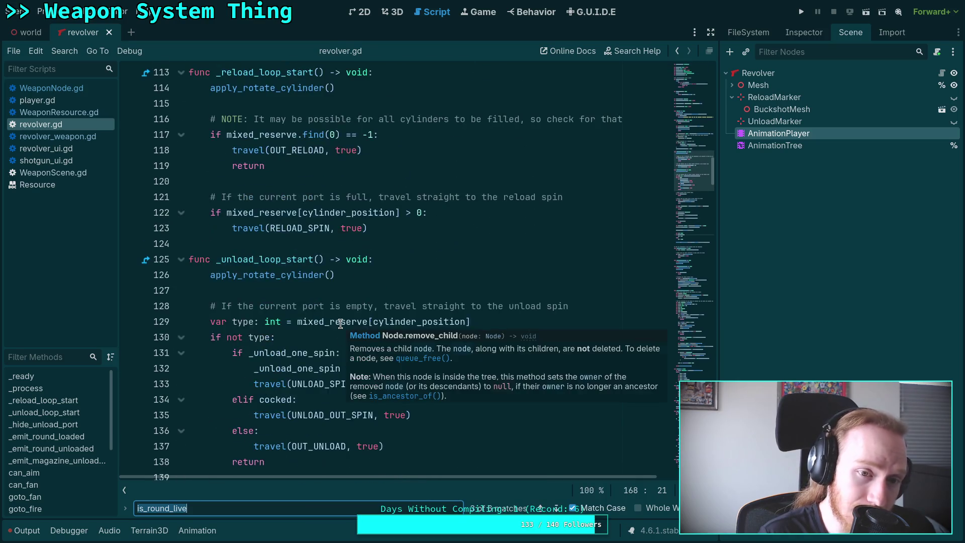
pyautogui.scroll(-3, 281, 317)
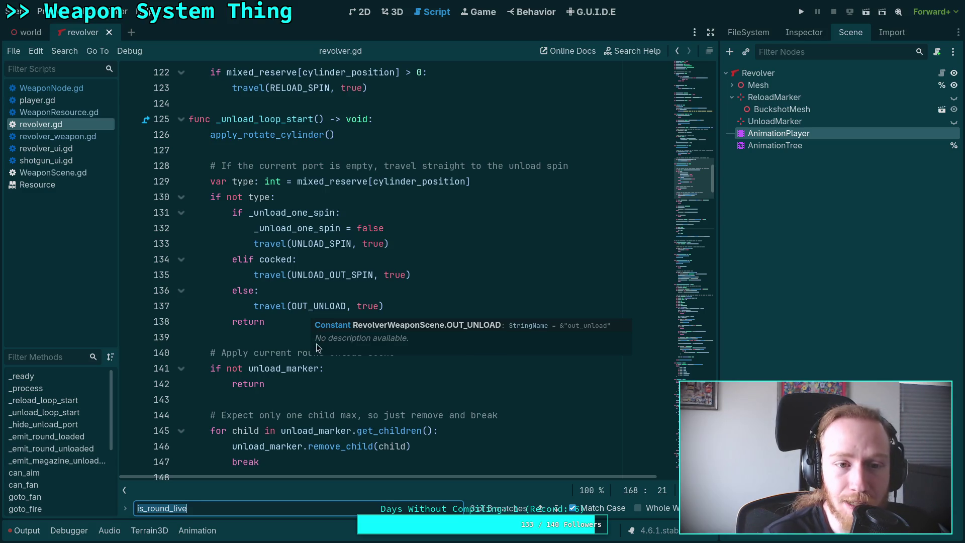
pyautogui.scroll(-2, 329, 369)
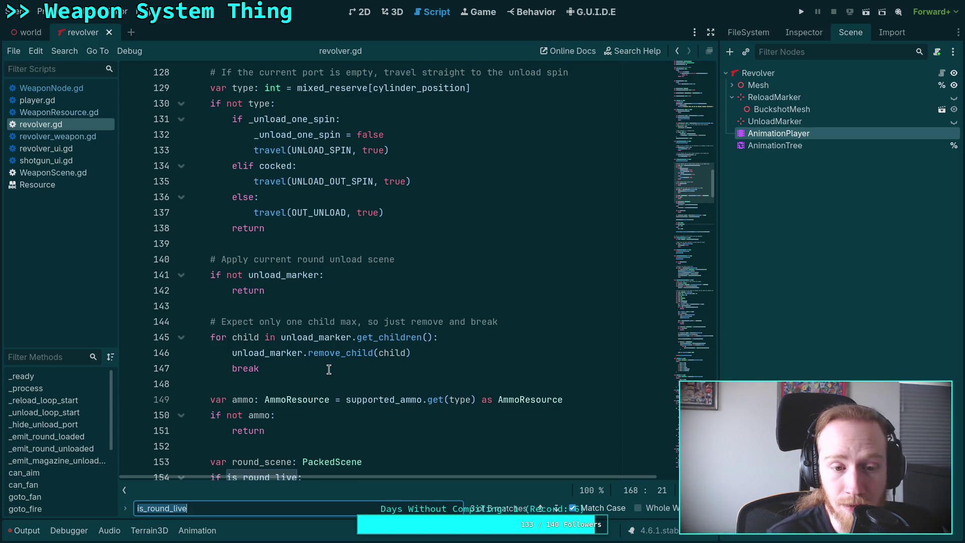
pyautogui.scroll(-3, 328, 369)
pyautogui.scroll(-2, 329, 370)
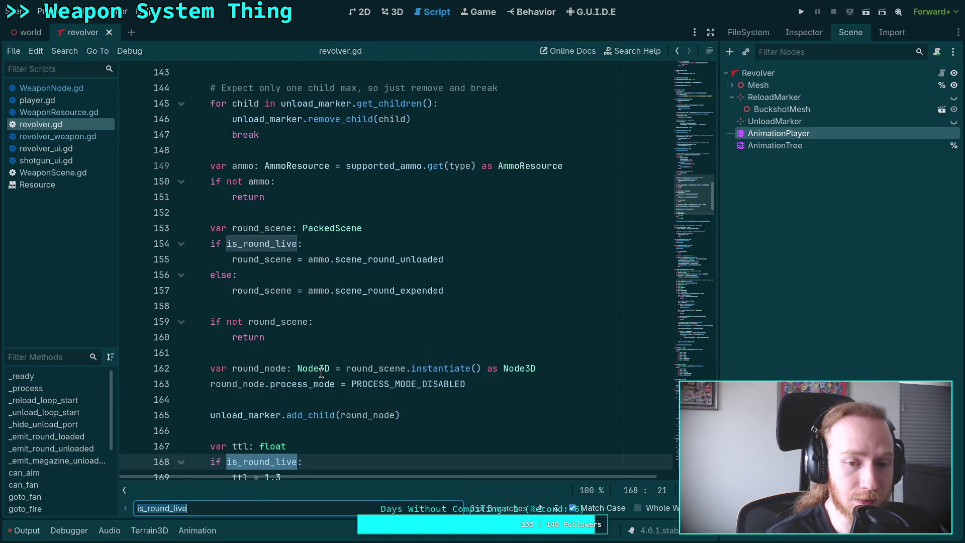
pyautogui.scroll(-1, 321, 371)
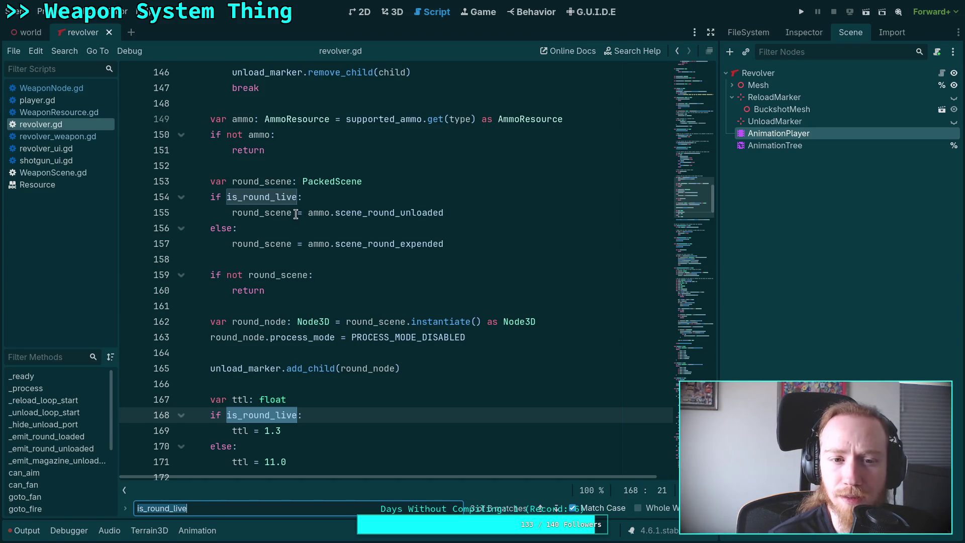
# Step: Assign ammo.scene_round_unloaded directly to round_scene and add a NOTE comment that unloaded rounds should always be live
pyautogui.moveTo(292, 213); pyautogui.dragTo(413, 186)
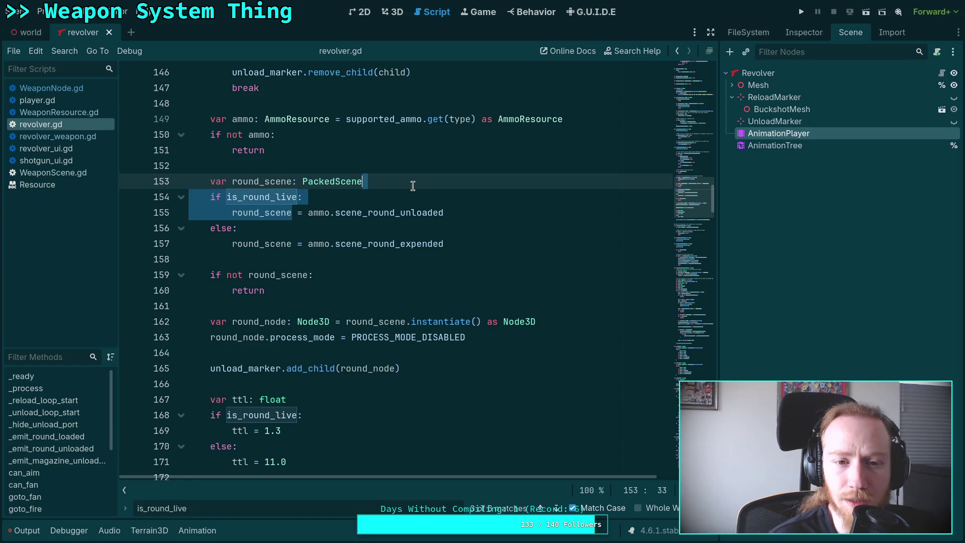
pyautogui.press('BackSpace')
pyautogui.click(372, 166)
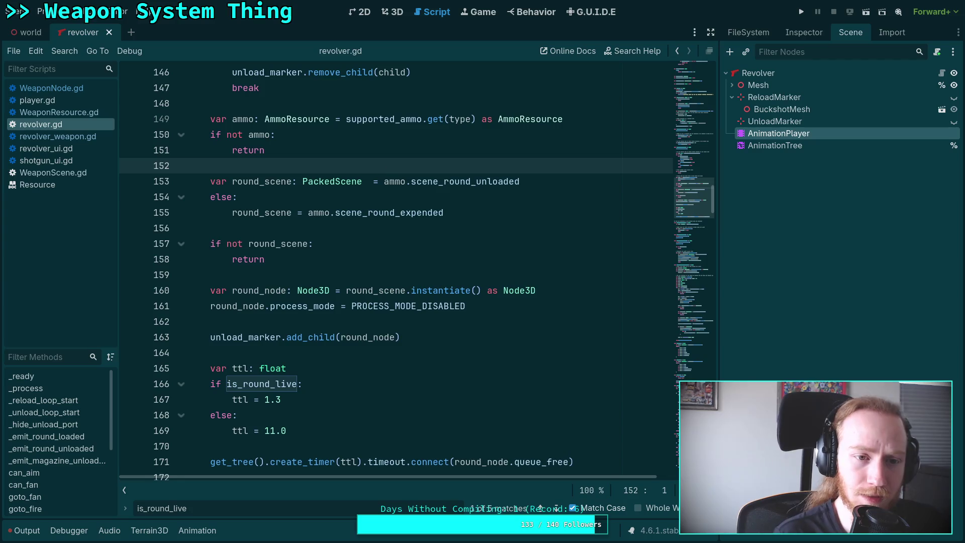
pyautogui.press('Return')
pyautogui.write('##')
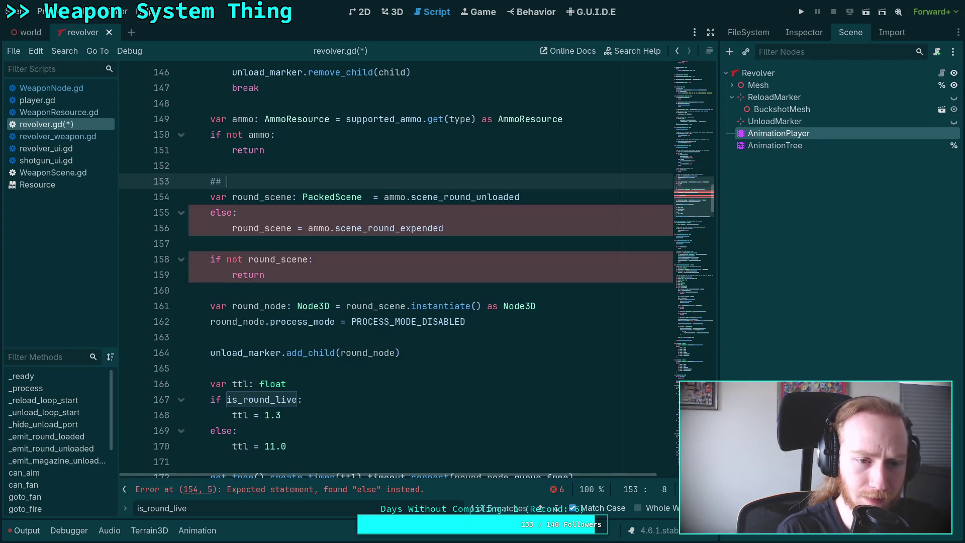
pyautogui.write('OTE')
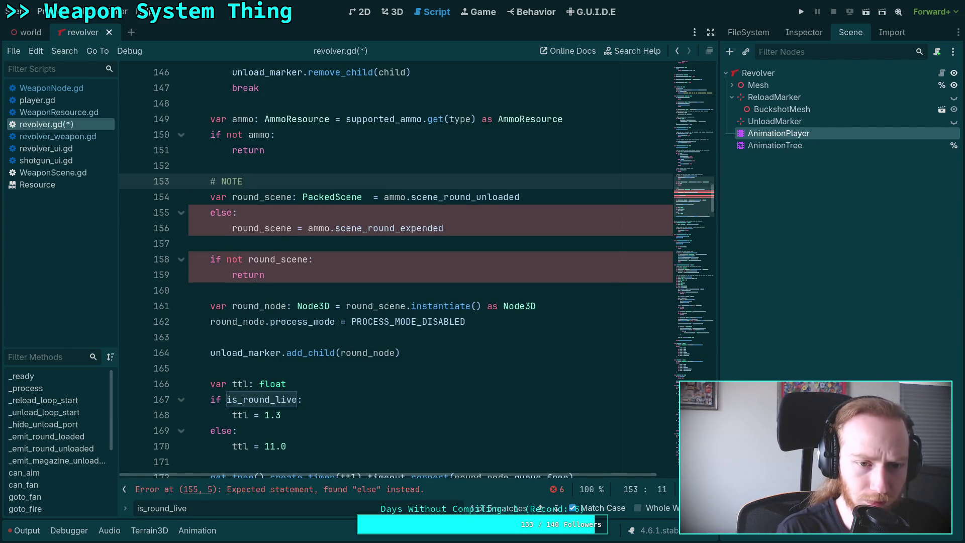
pyautogui.write('oaded r')
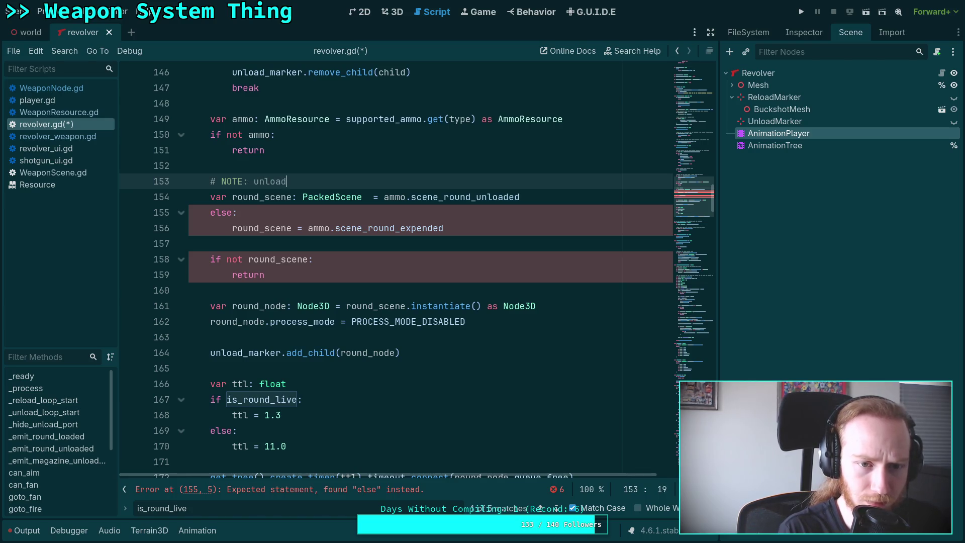
pyautogui.write('unds should ')
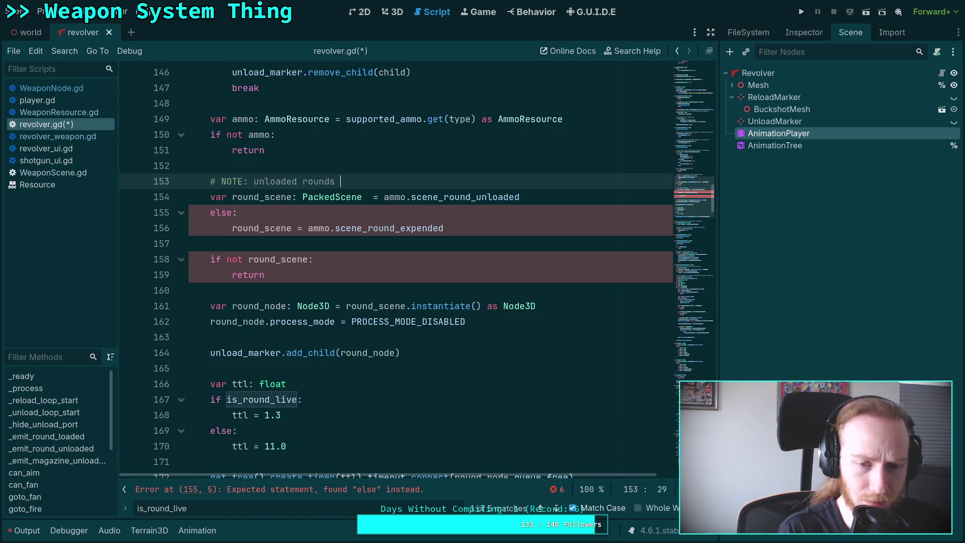
pyautogui.write('alaw')
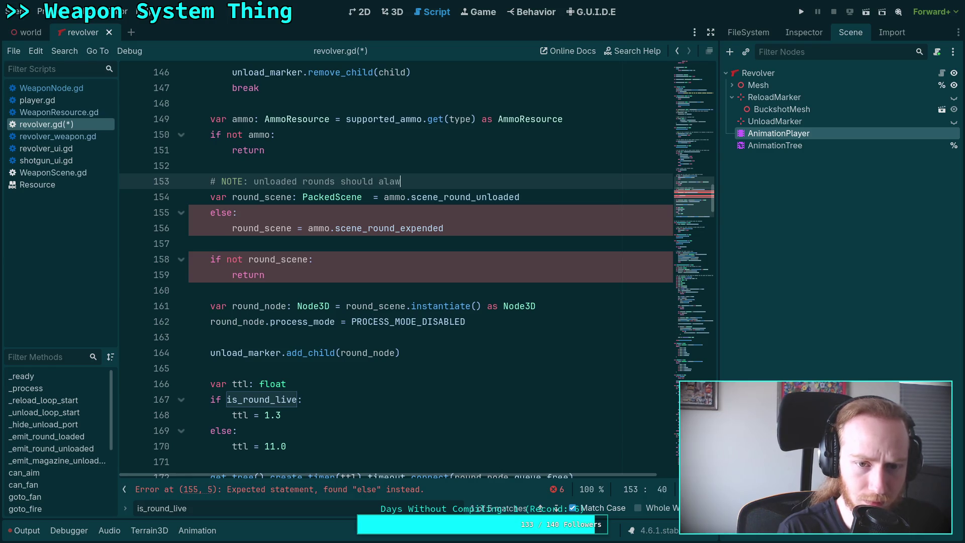
pyautogui.press('BackSpace')
pyautogui.press('BackSpace')
pyautogui.write('ways b')
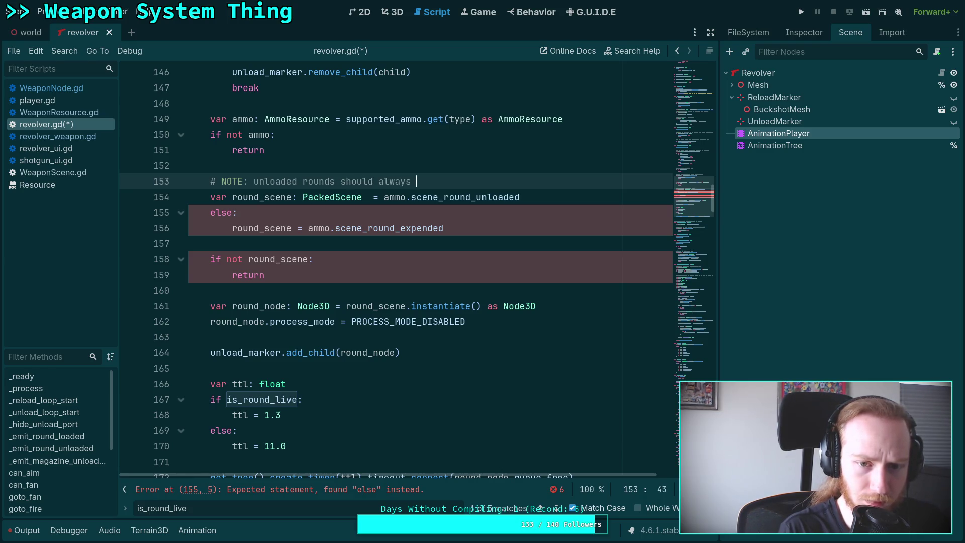
pyautogui.write('e live')
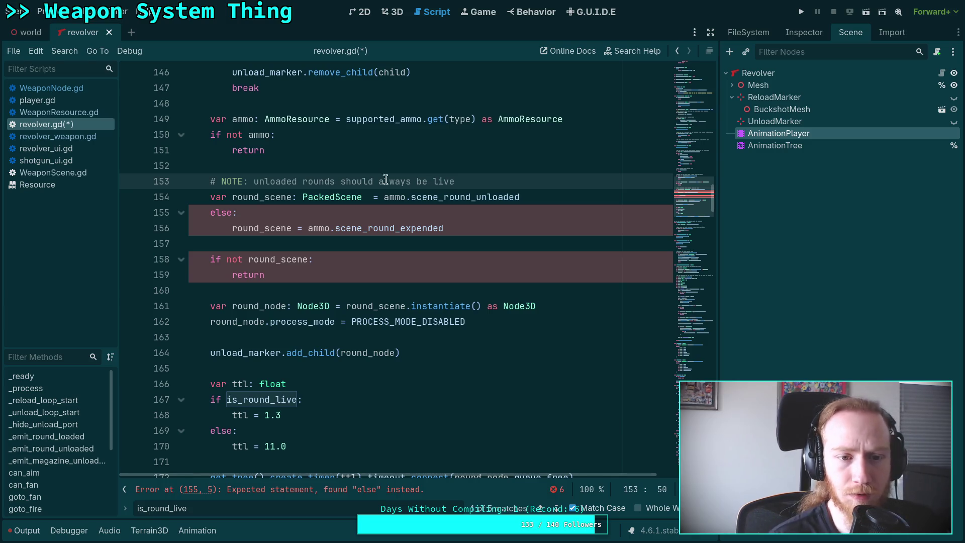
# Step: Delete the leftover else branch and the null round-scene check, and fix the doubled space
pyautogui.moveTo(512, 229)
pyautogui.mouseDown()
pyautogui.moveTo(521, 215)
pyautogui.moveTo(563, 203)
pyautogui.mouseUp()
pyautogui.press('Delete')
pyautogui.hotkey('shift', 'Down')
pyautogui.hotkey('shift', 'Down')
pyautogui.hotkey('shift', 'Down')
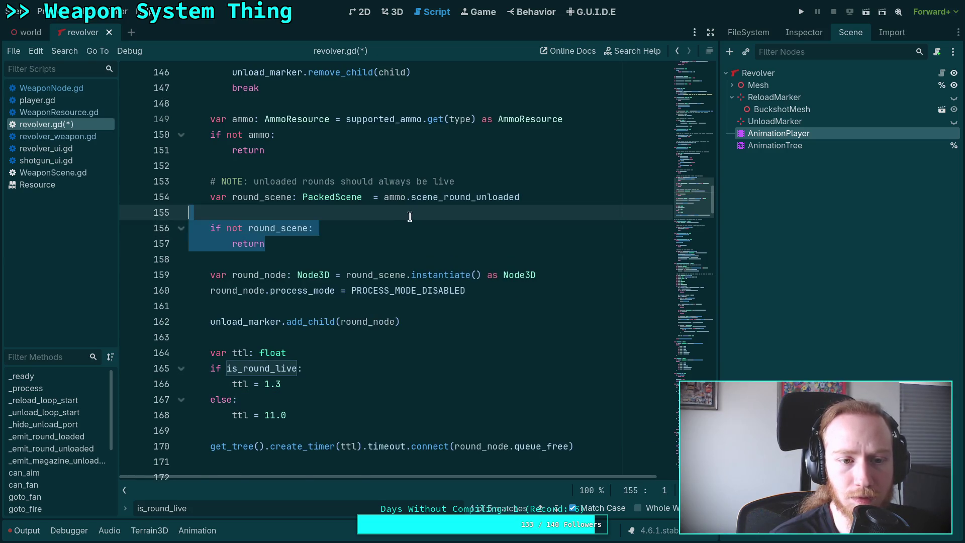
pyautogui.press('Delete')
pyautogui.click(374, 203)
pyautogui.press('BackSpace')
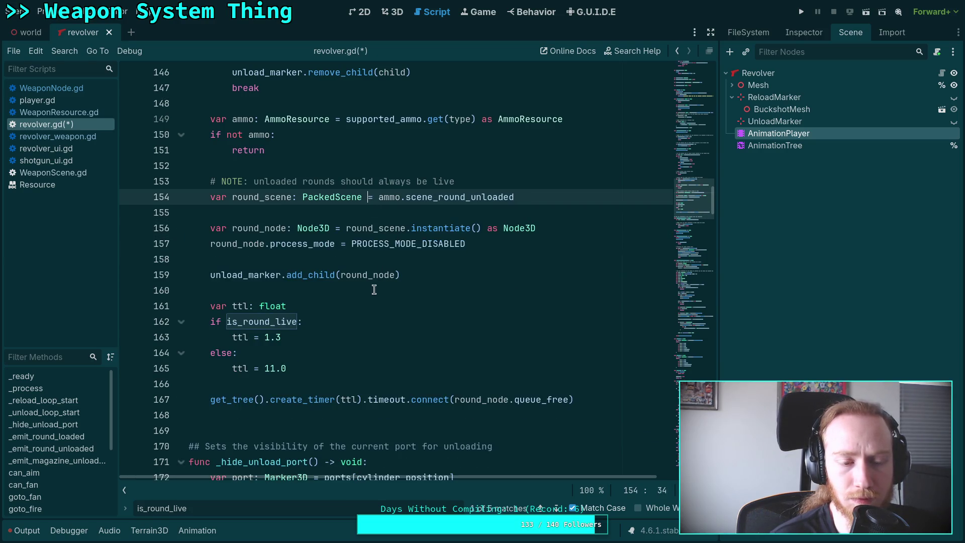
pyautogui.scroll(1, 320, 355)
pyautogui.scroll(-1, 305, 356)
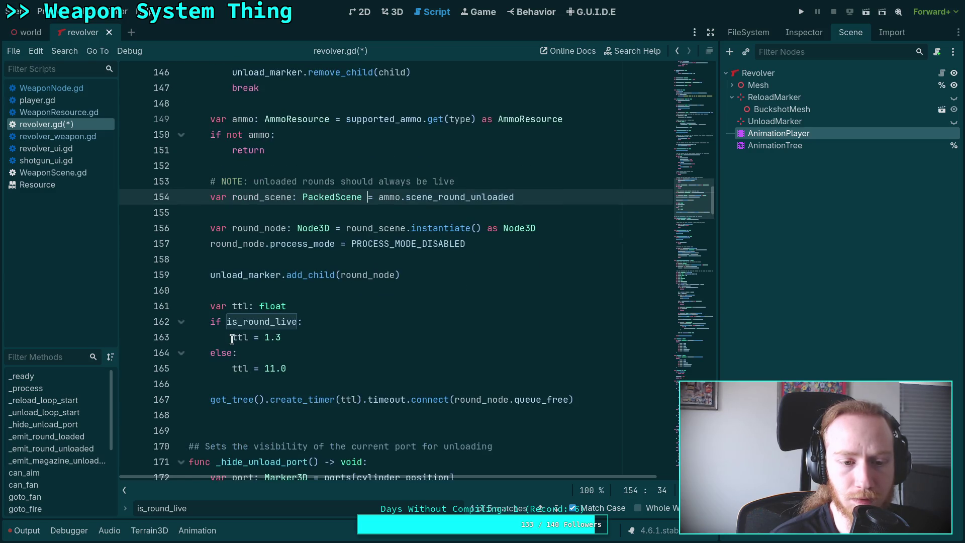
# Step: Remove the is_round_live condition so var ttl: float = 1.3 is fixed
pyautogui.moveTo(249, 337); pyautogui.dragTo(369, 307)
pyautogui.press('Delete')
pyautogui.press('Delete')
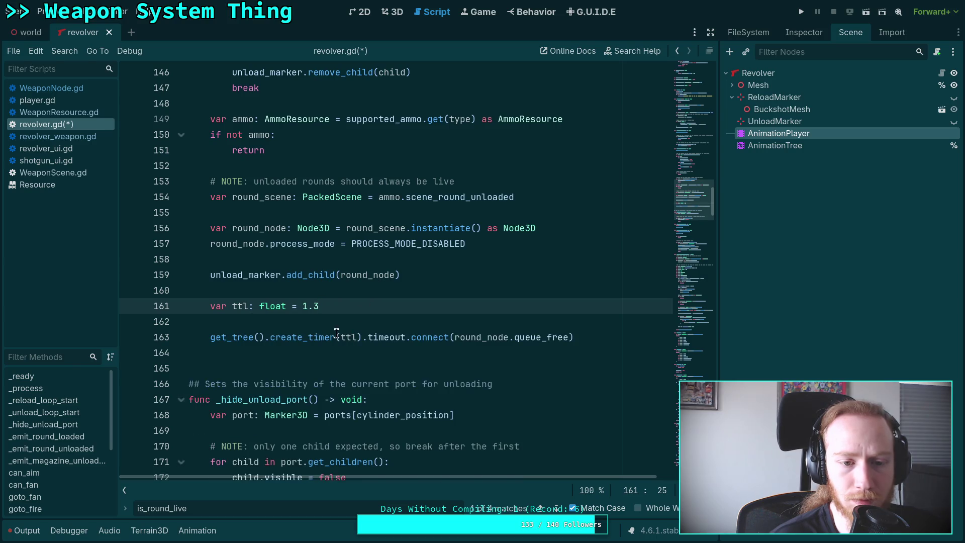
pyautogui.scroll(1, 352, 373)
pyautogui.scroll(1, 352, 373)
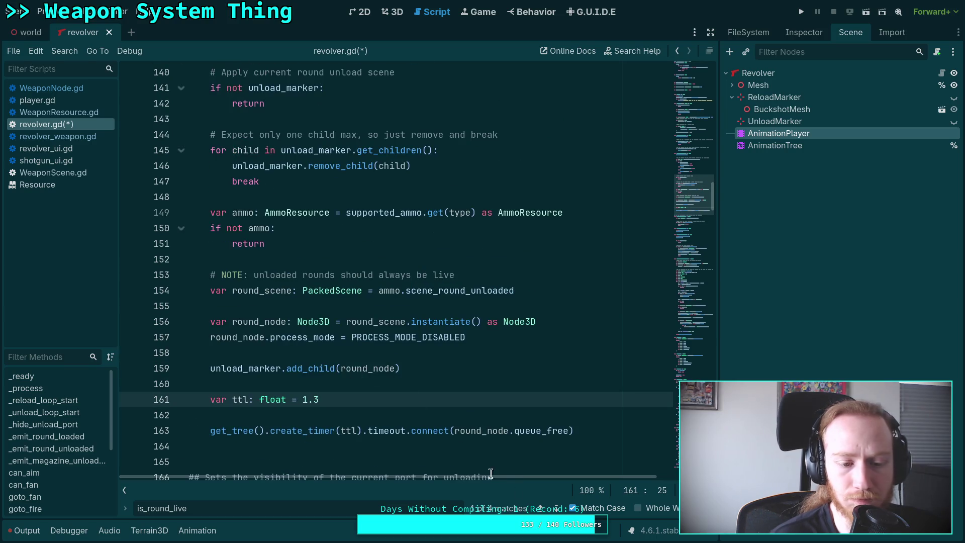
pyautogui.click(557, 509)
pyautogui.scroll(-2, 338, 332)
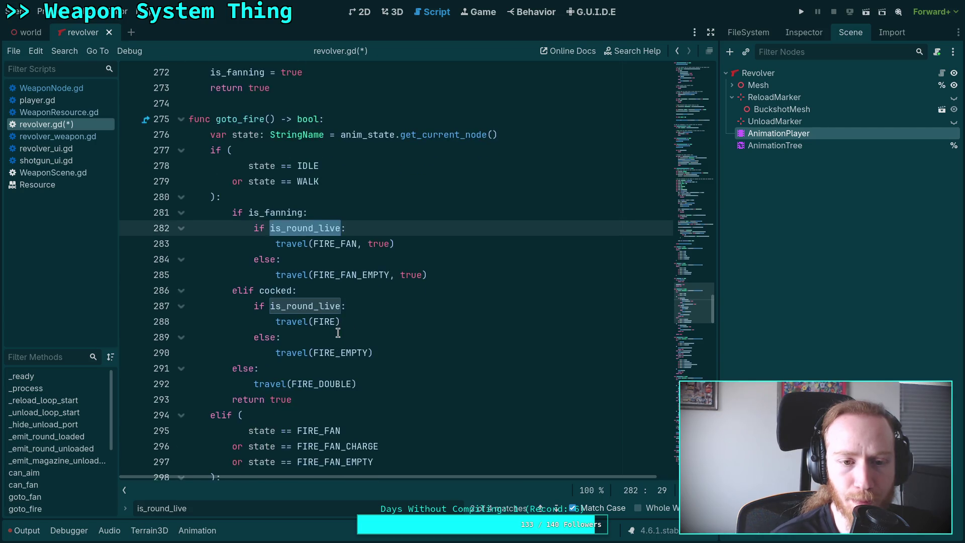
pyautogui.scroll(2, 286, 288)
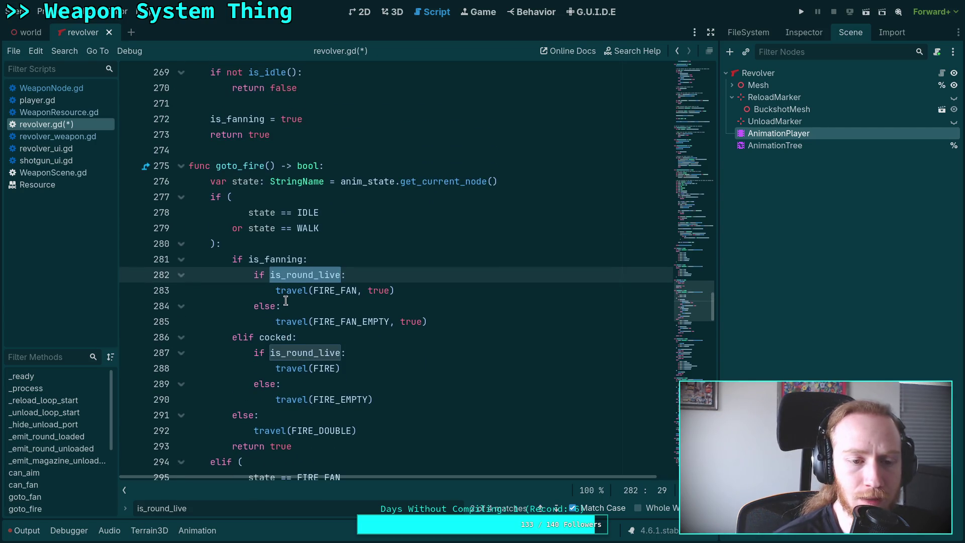
pyautogui.click(556, 508)
pyautogui.click(556, 508)
pyautogui.click(556, 508)
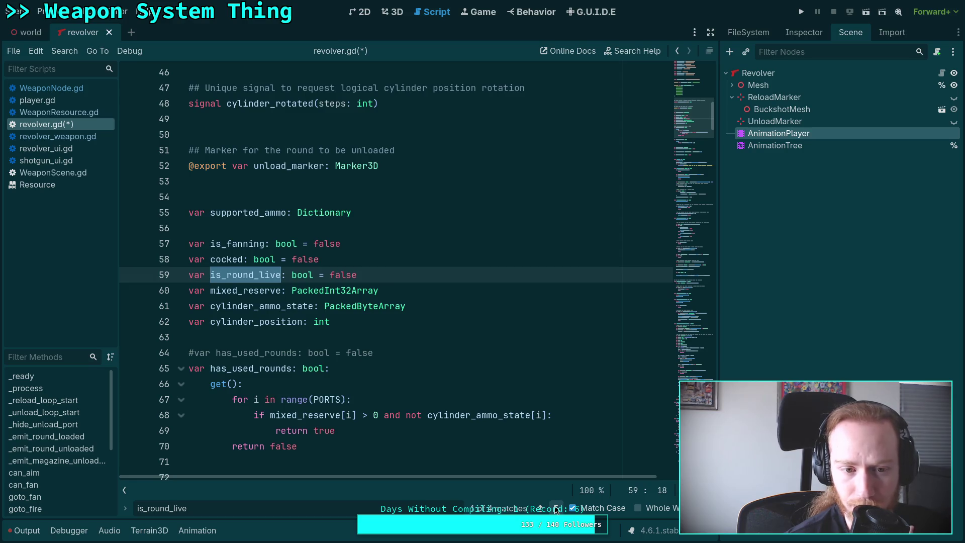
pyautogui.click(556, 508)
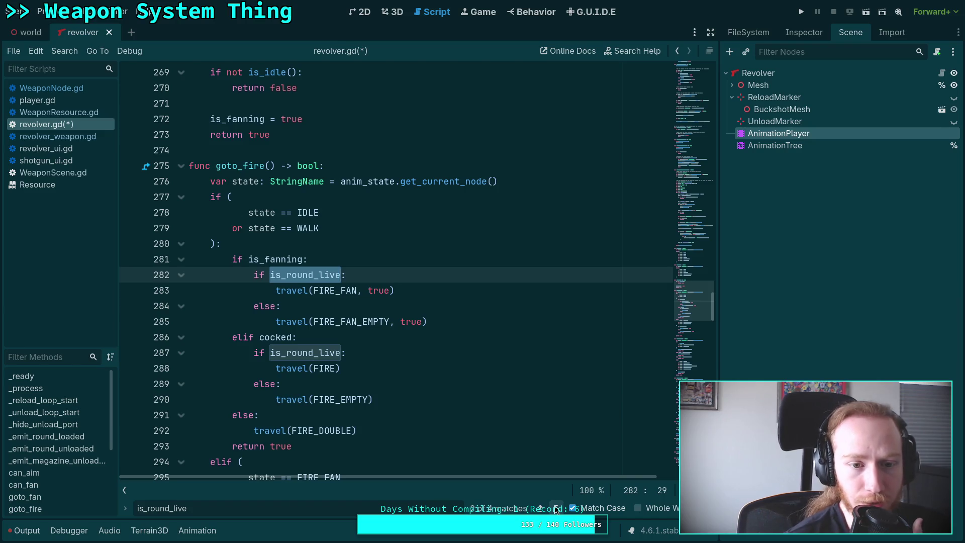
pyautogui.scroll(-1, 499, 450)
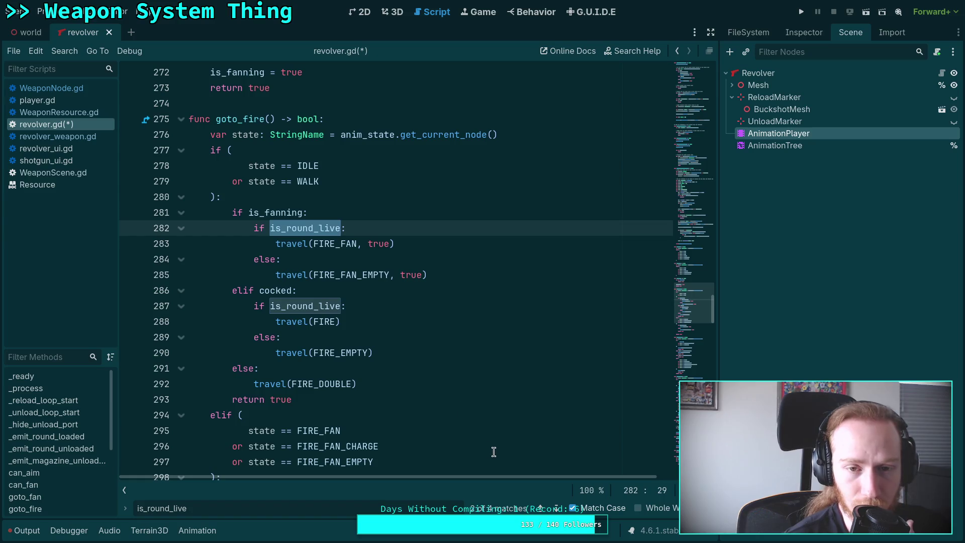
pyautogui.scroll(-2, 490, 447)
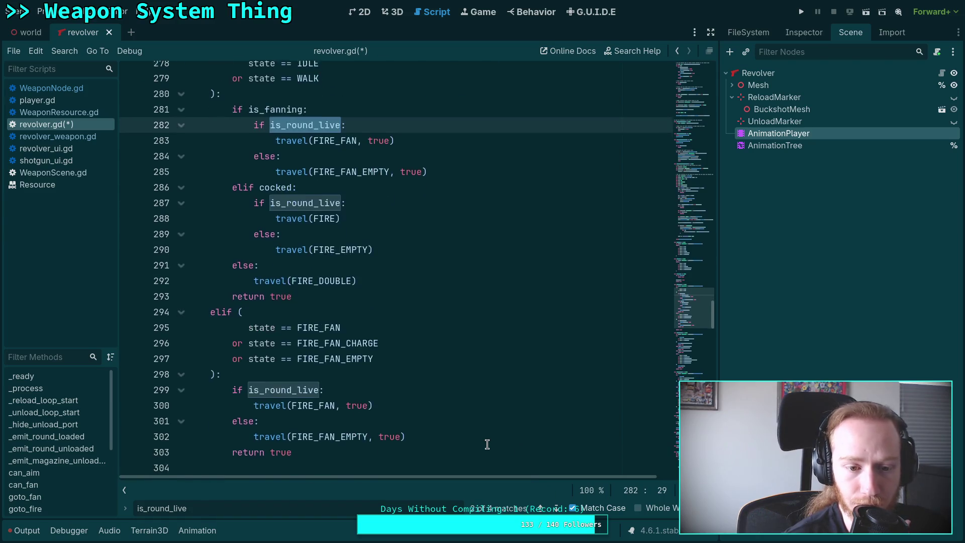
pyautogui.scroll(-2, 487, 444)
pyautogui.scroll(5, 487, 446)
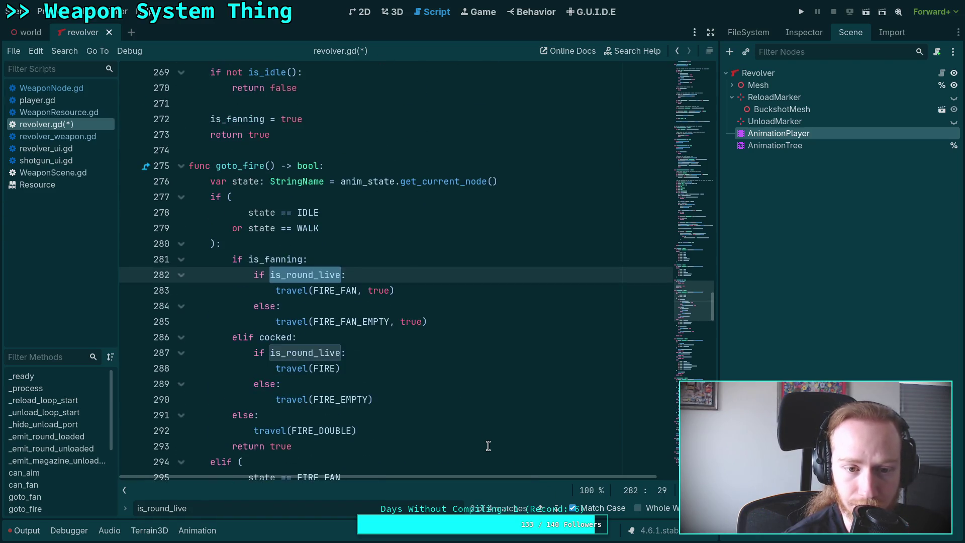
pyautogui.click(556, 509)
pyautogui.click(557, 508)
pyautogui.click(557, 509)
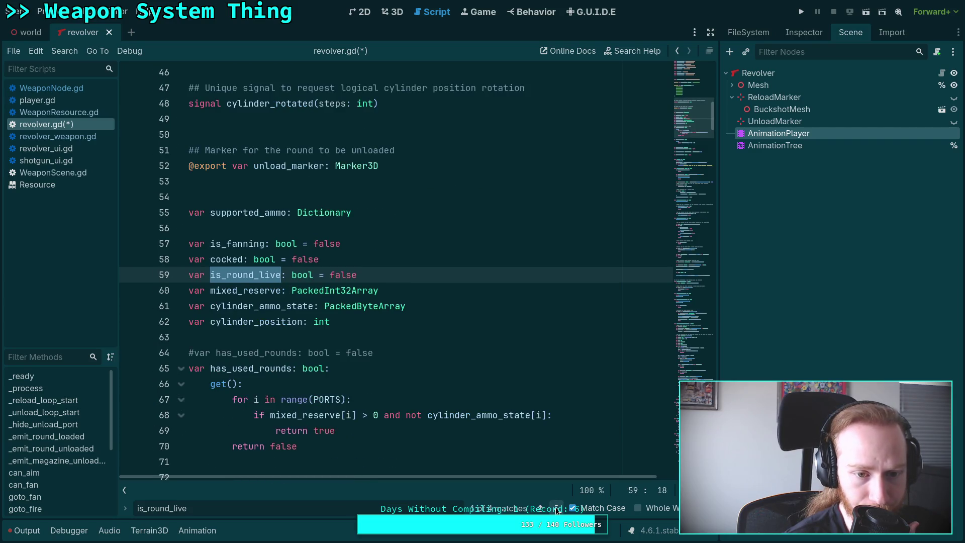
pyautogui.scroll(-3, 375, 416)
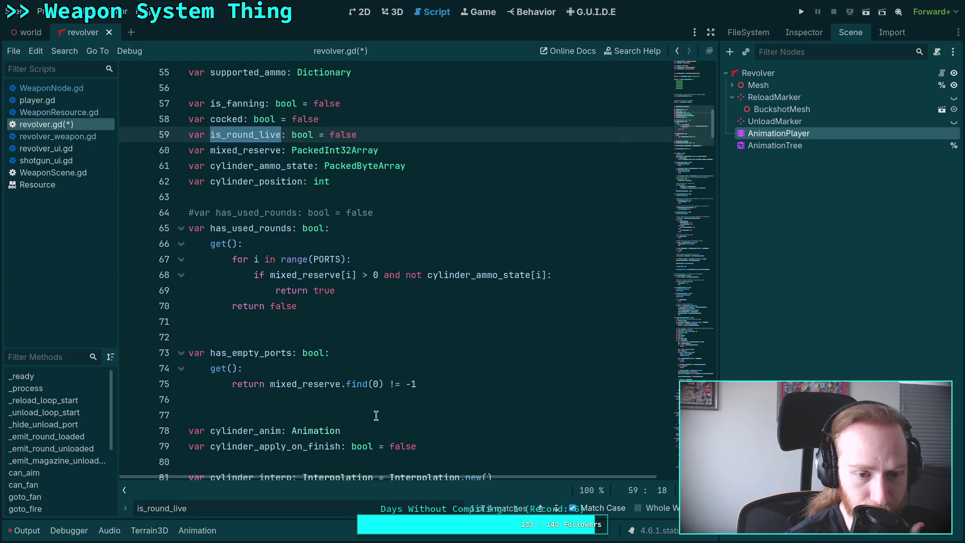
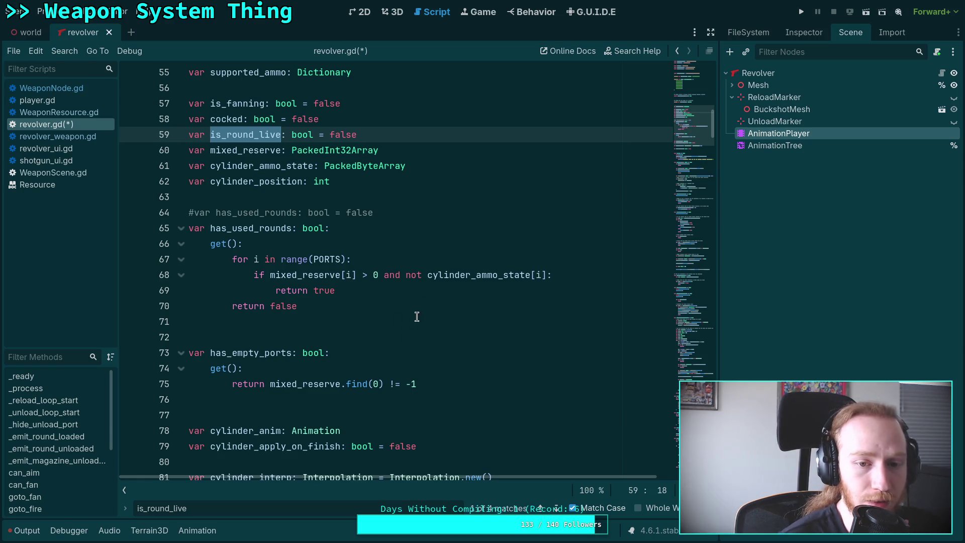
# Step: Step through the is_round_live matches, checking line 299 and wrapping back to the declaration
pyautogui.moveTo(473, 278)
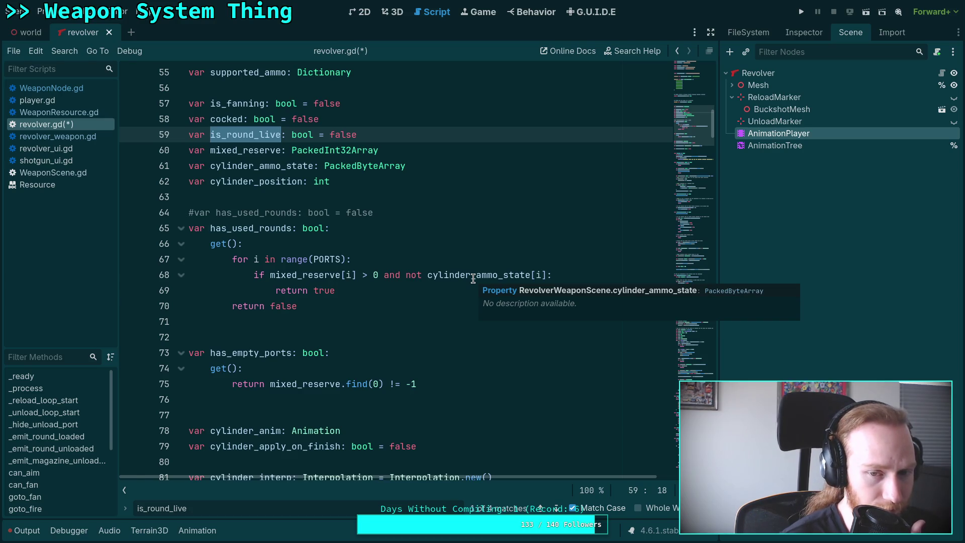
pyautogui.click(352, 322)
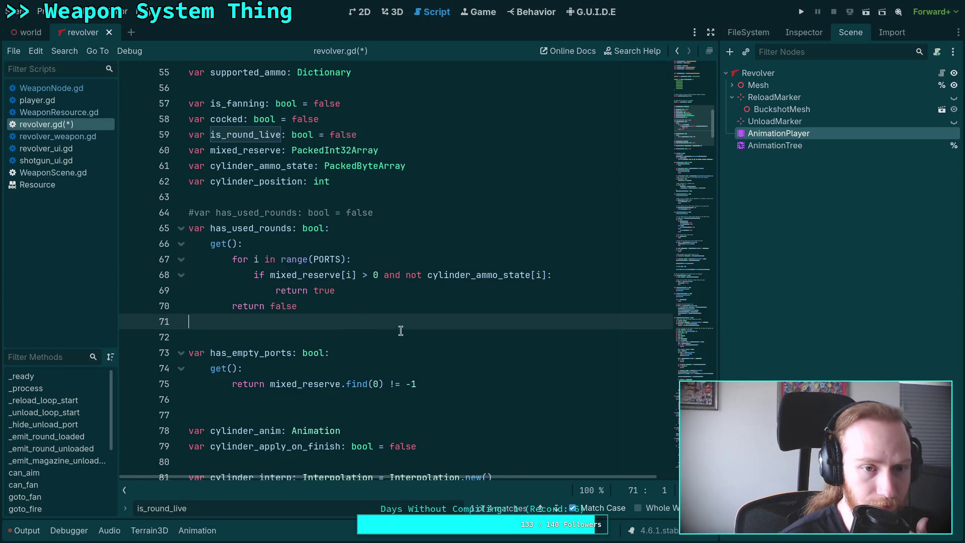
pyautogui.scroll(-3, 418, 340)
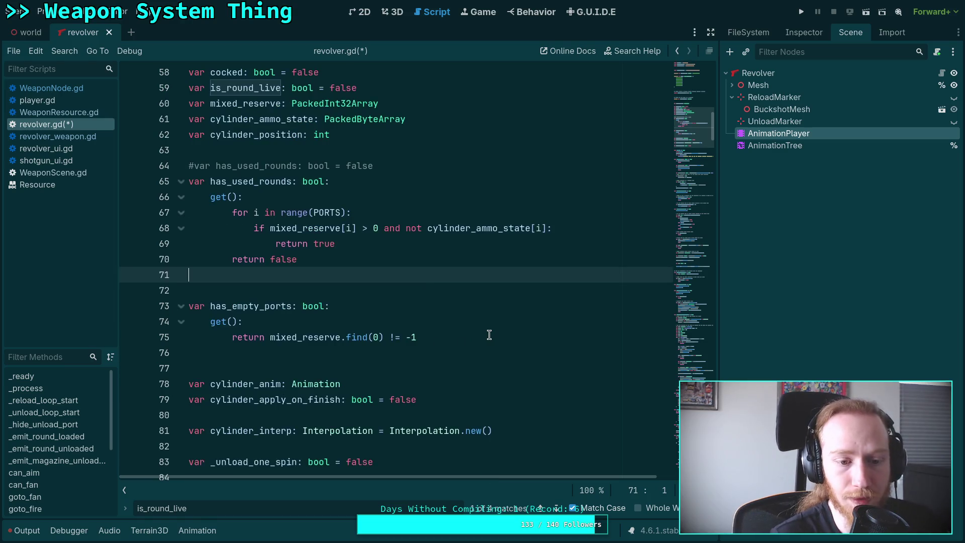
pyautogui.scroll(1, 489, 334)
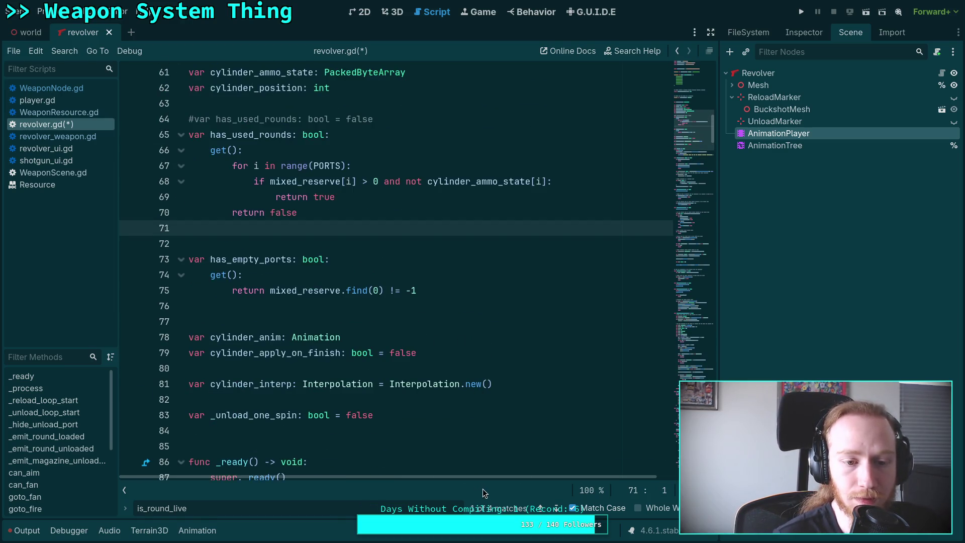
pyautogui.click(557, 508)
pyautogui.click(557, 509)
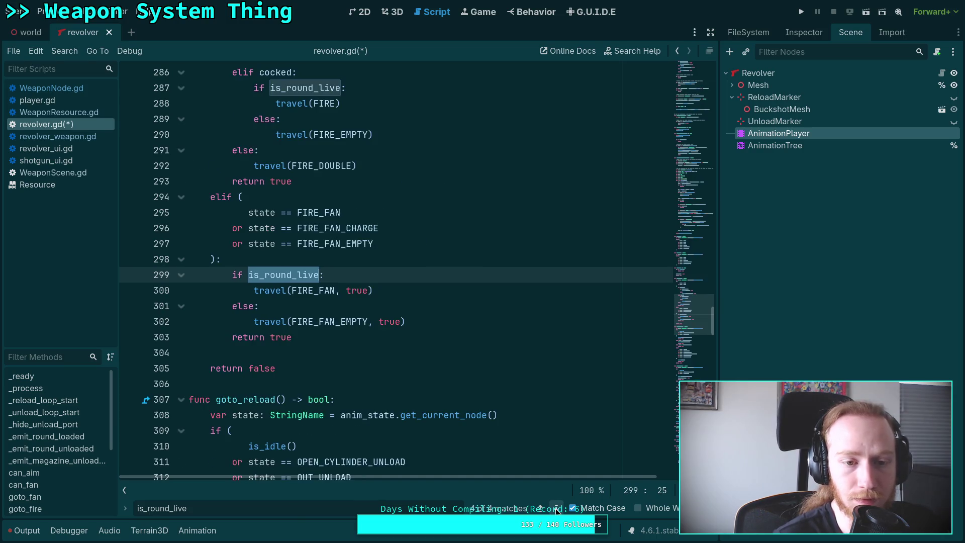
pyautogui.click(556, 509)
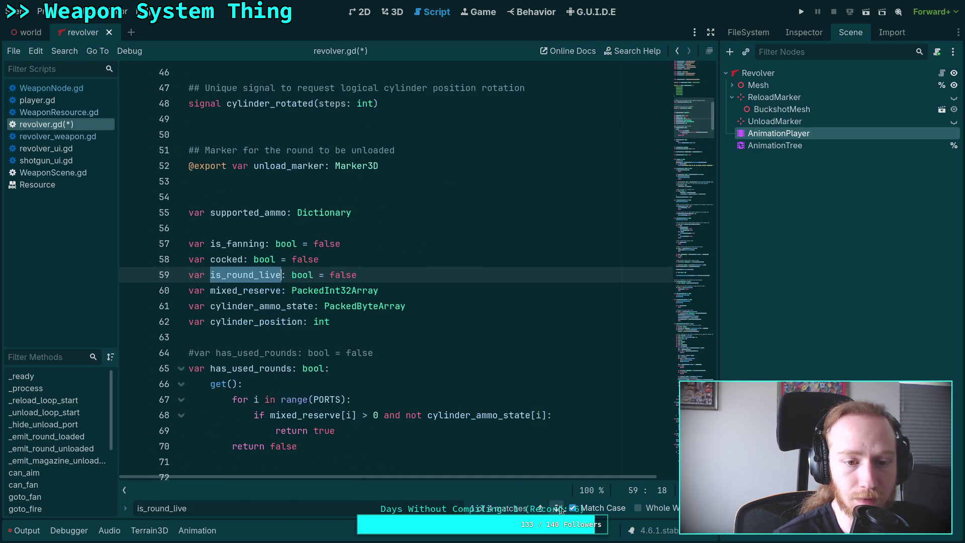
# Step: Step again through the is_round_live uses from goto_fire around to the declaration
pyautogui.click(307, 275)
pyautogui.scroll(-3, 551, 323)
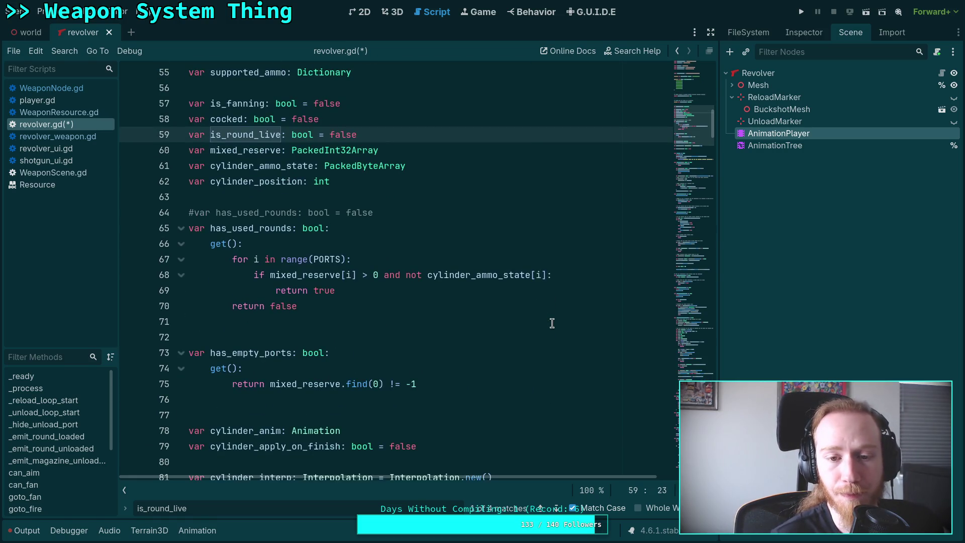
pyautogui.click(556, 508)
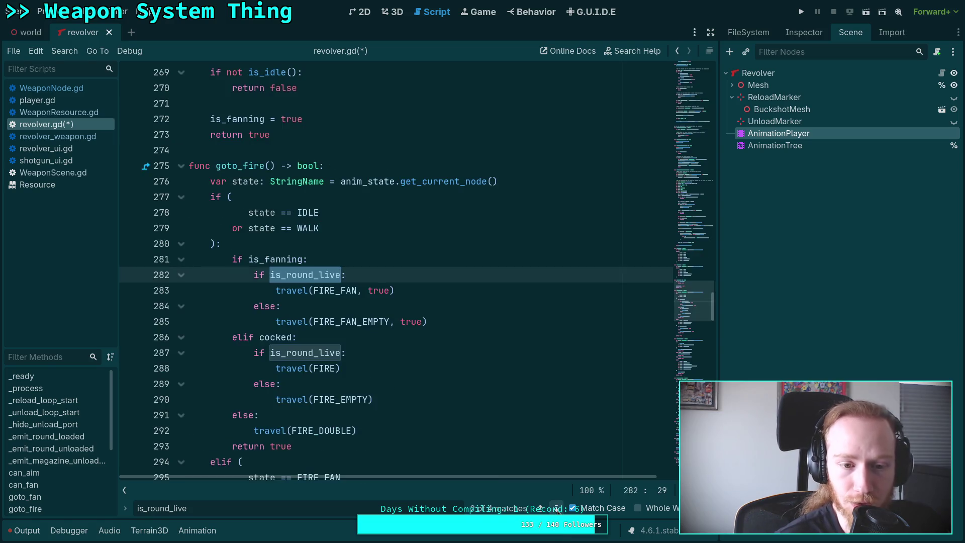
pyautogui.click(557, 510)
pyautogui.click(557, 510)
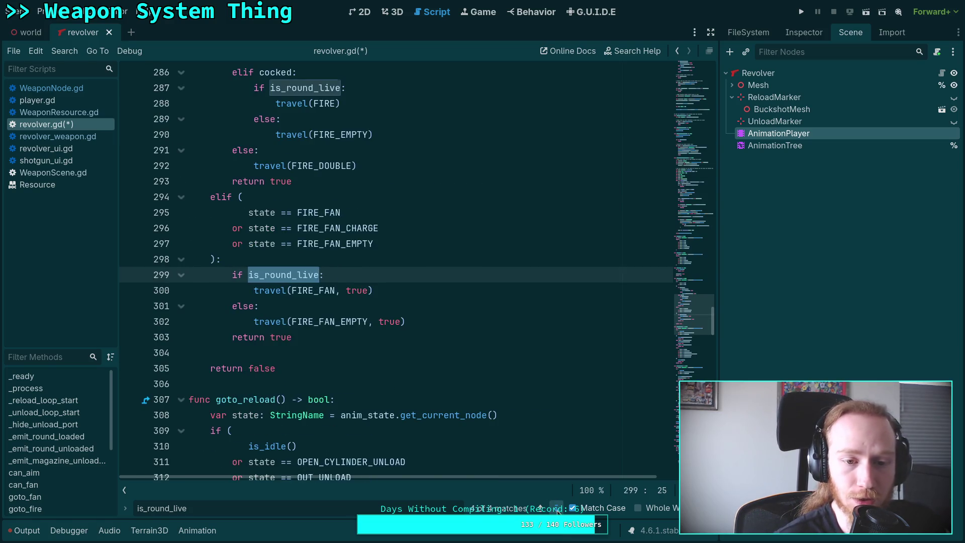
pyautogui.click(557, 510)
# Step: Fold goto_fire, goto_reload, goto_unload, goto_reload_continue, goto_unload_continue and get_cylinder_rotation
pyautogui.moveTo(703, 165); pyautogui.dragTo(698, 299)
pyautogui.click(181, 238)
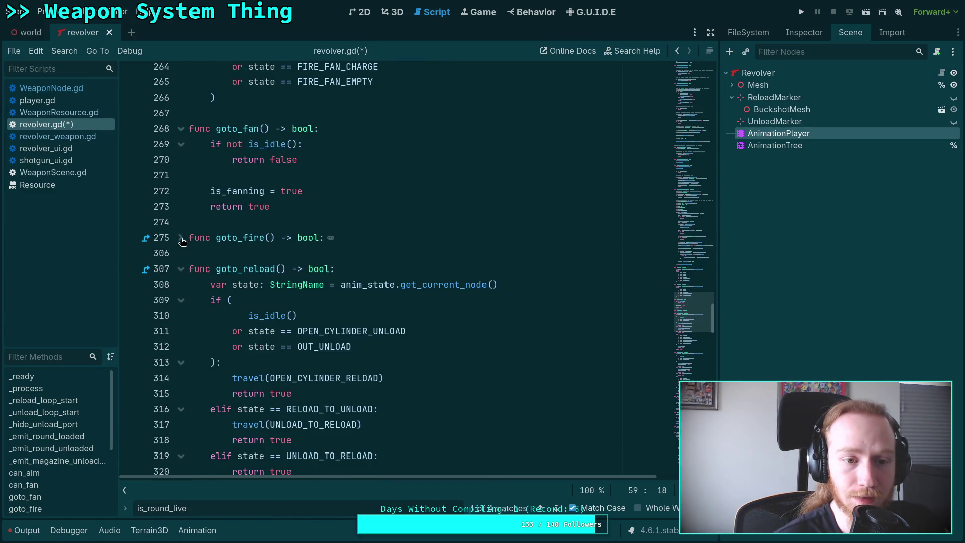
pyautogui.click(181, 269)
pyautogui.click(181, 300)
pyautogui.click(181, 330)
pyautogui.scroll(-3, 184, 301)
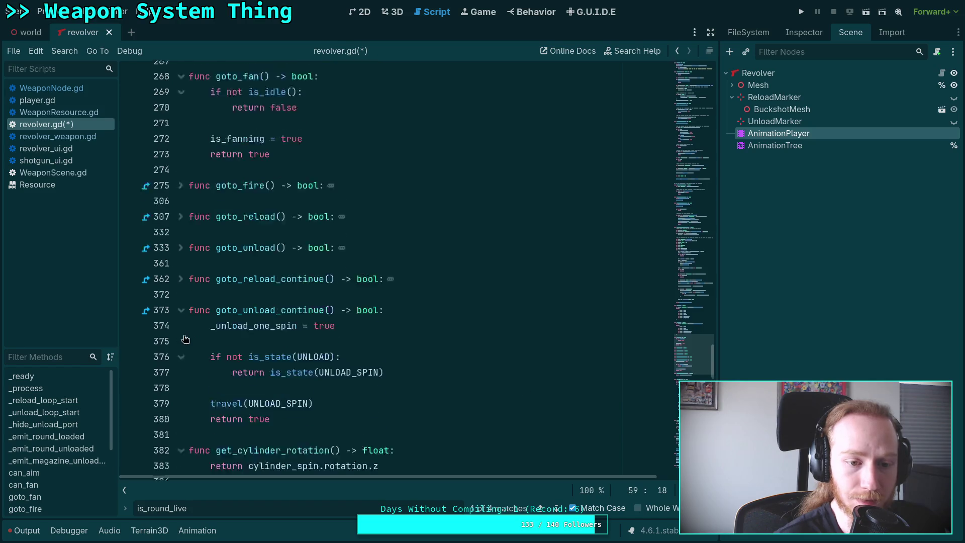
pyautogui.click(181, 222)
pyautogui.click(181, 252)
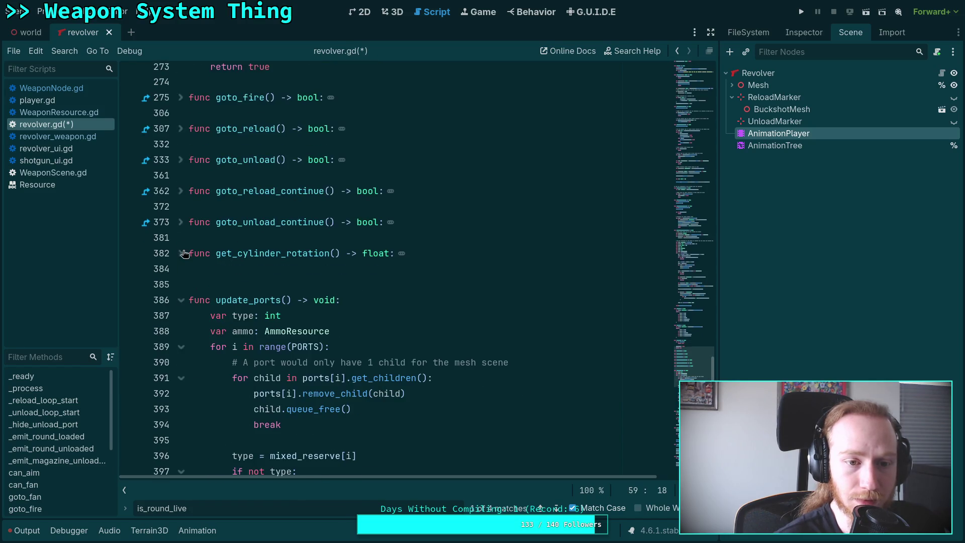
# Step: Delete the extra blank line before update_ports, then fold update_ports and update_cylinder_spin
pyautogui.click(192, 284)
pyautogui.press('BackSpace')
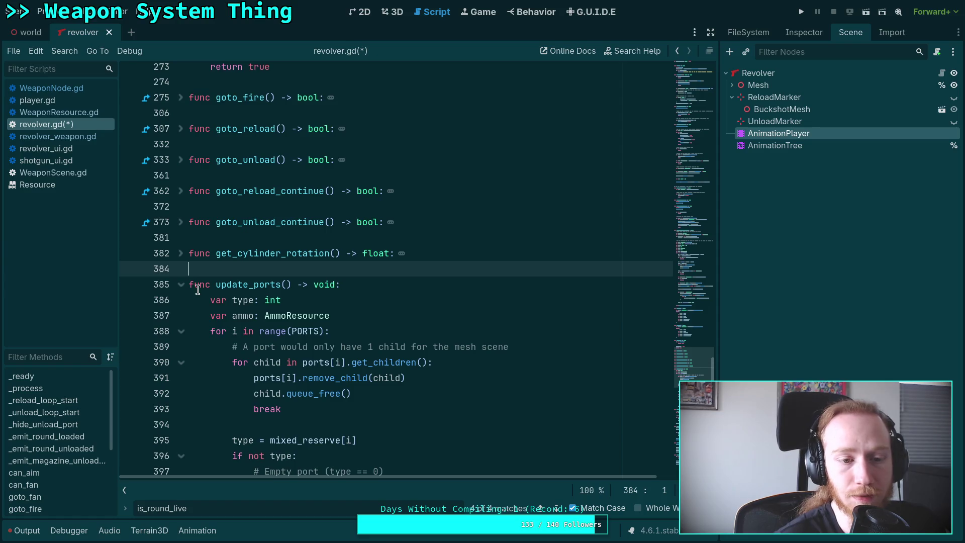
pyautogui.scroll(-3, 176, 226)
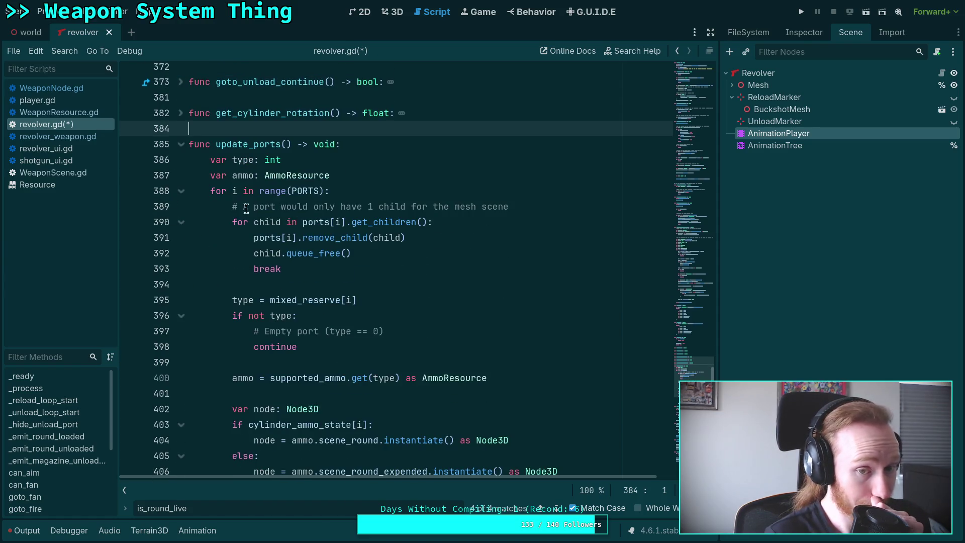
pyautogui.click(181, 145)
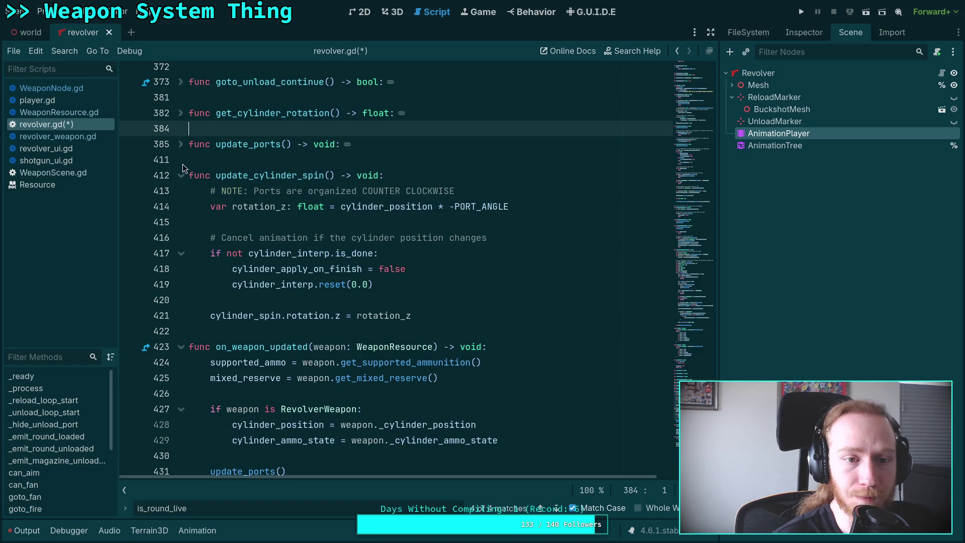
pyautogui.click(181, 176)
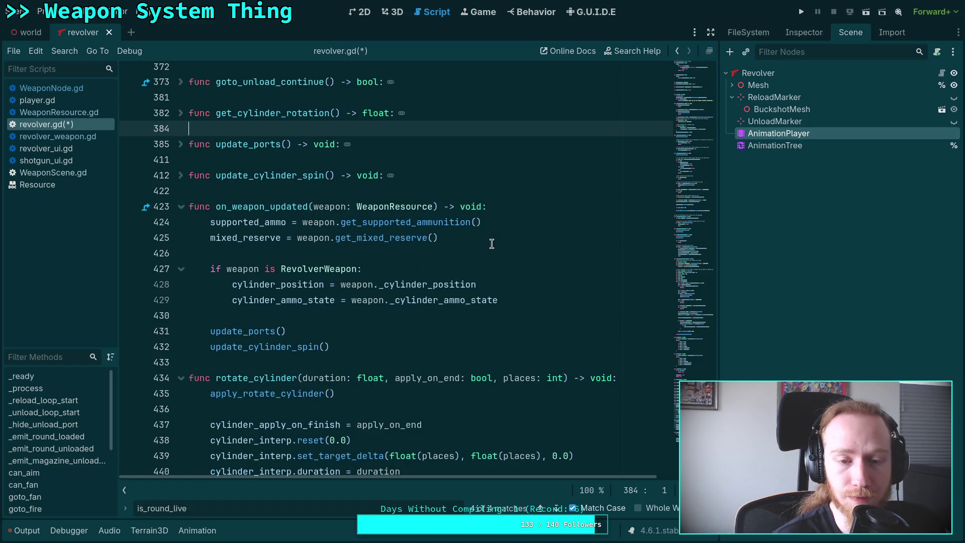
# Step: Add 'is_round_live = cylinder_ammo_state[cylinder_position]' on a new line after line 429 using autocomplete
pyautogui.click(532, 303)
pyautogui.press('Return')
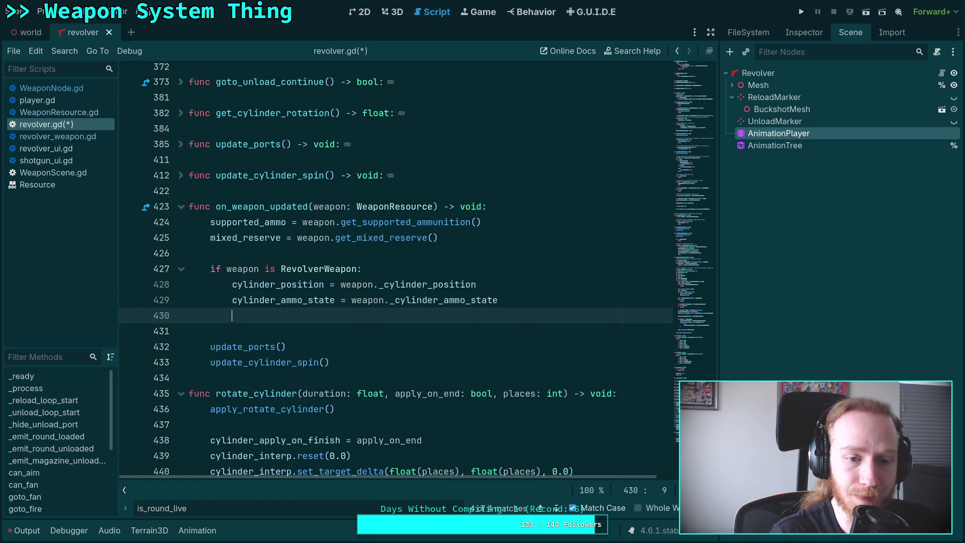
pyautogui.write('is_r')
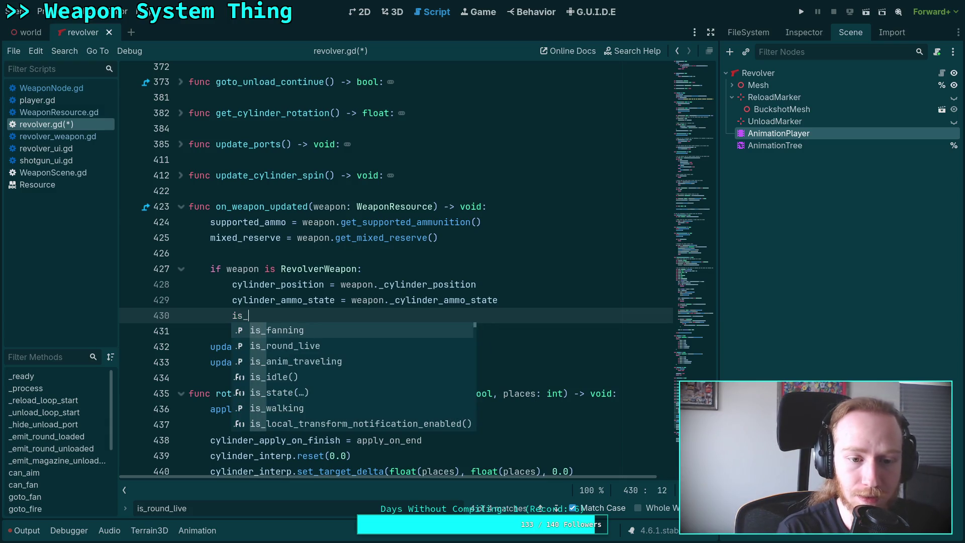
pyautogui.press('Return')
pyautogui.write('= ')
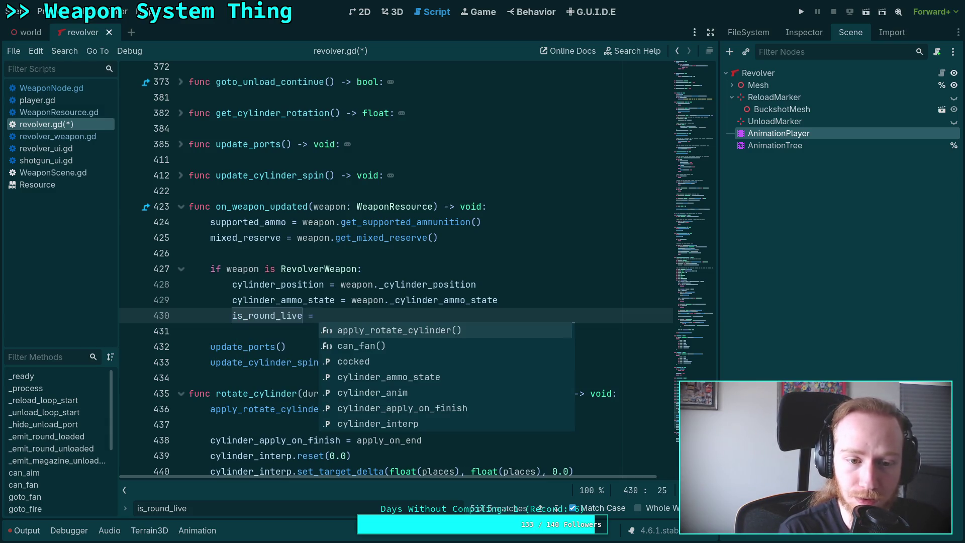
pyautogui.write('cyl')
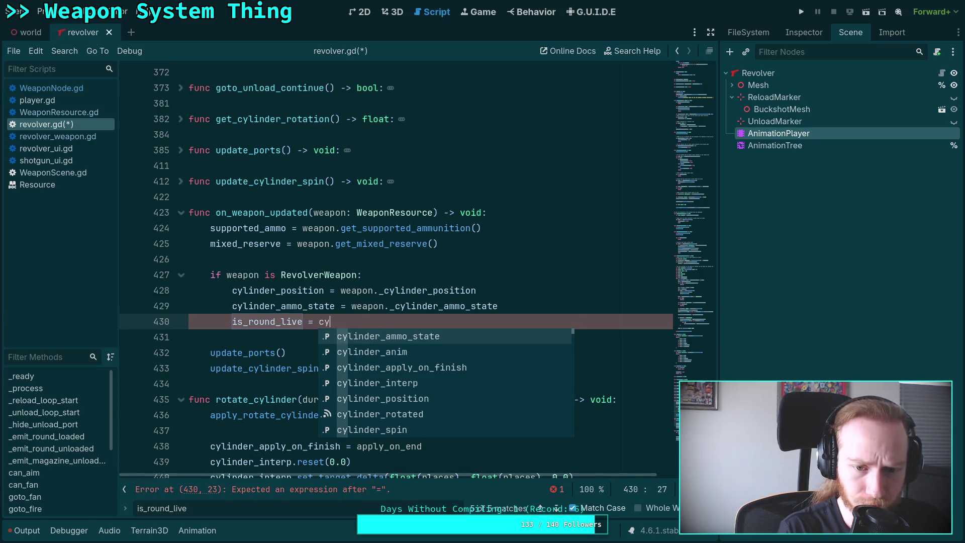
pyautogui.press('Return')
pyautogui.write('cy')
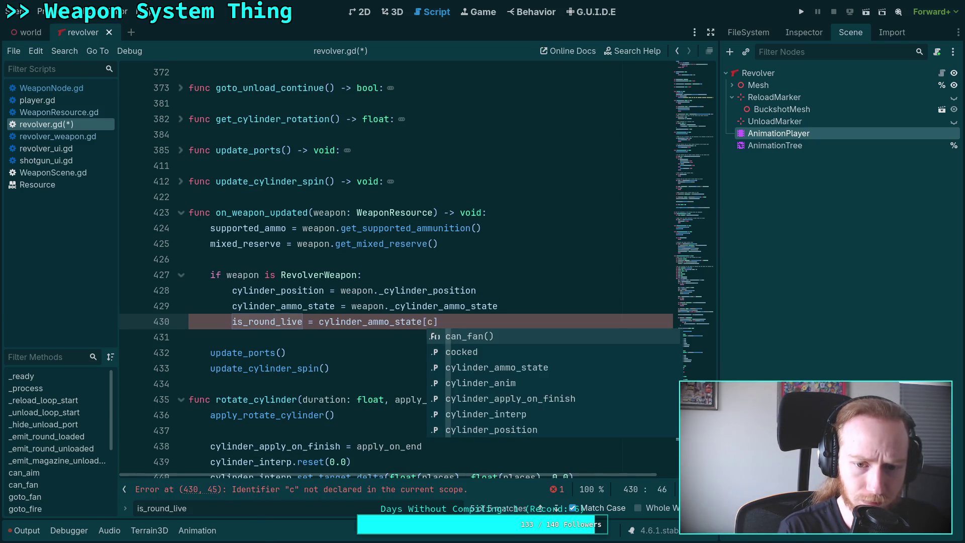
pyautogui.press('Down')
pyautogui.press('Down')
pyautogui.press('Down')
pyautogui.press('Return')
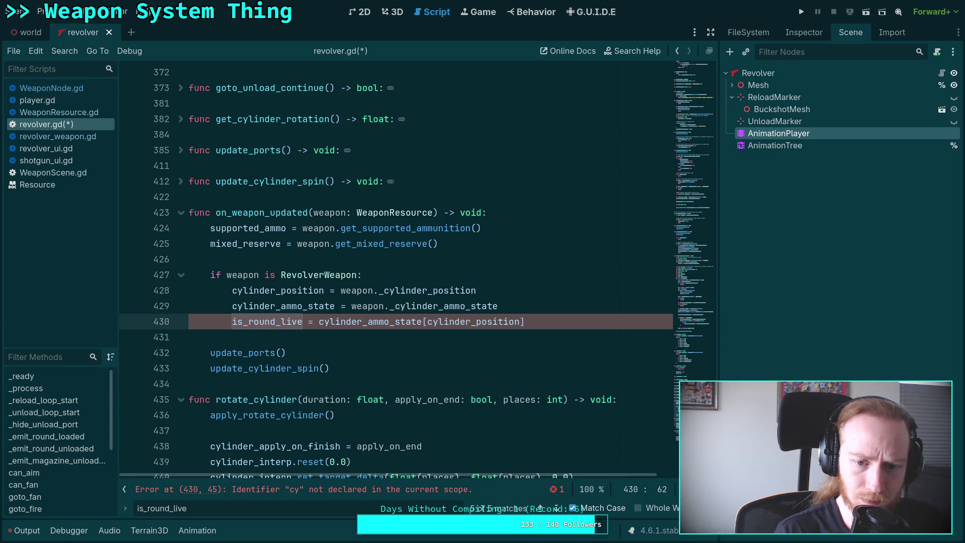
pyautogui.moveTo(416, 302)
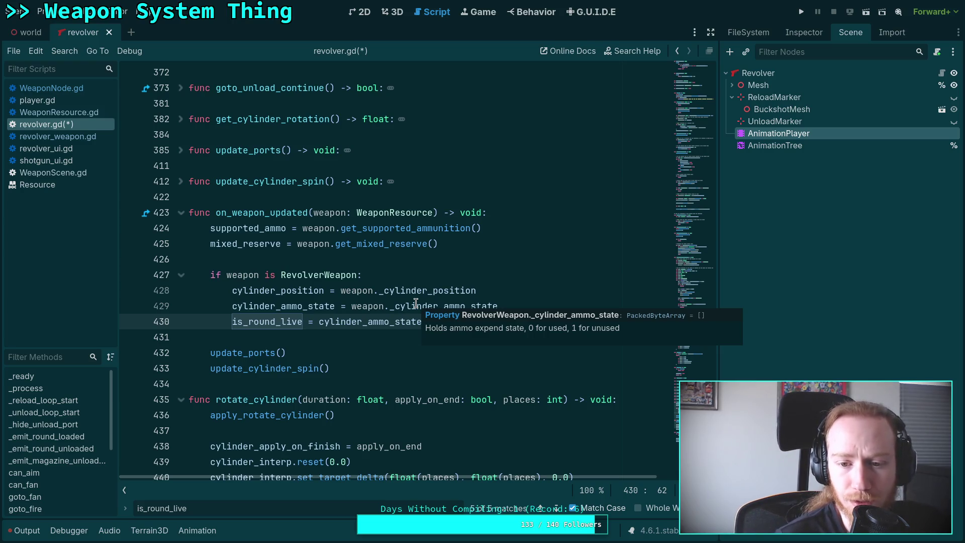
# Step: Wrap the cylinder_ammo_state[cylinder_position] value on line 430 in bool()
pyautogui.click(318, 322)
pyautogui.write('bool')
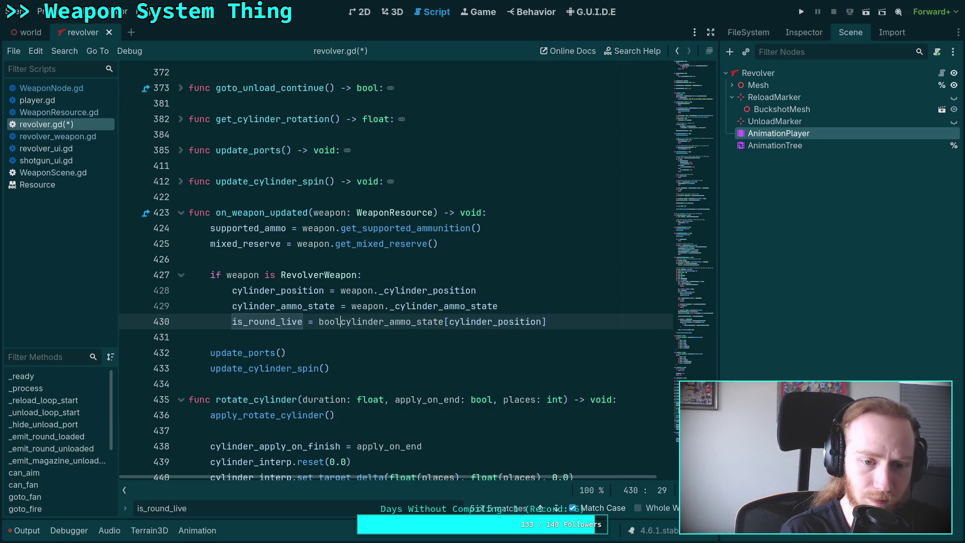
pyautogui.write('(')
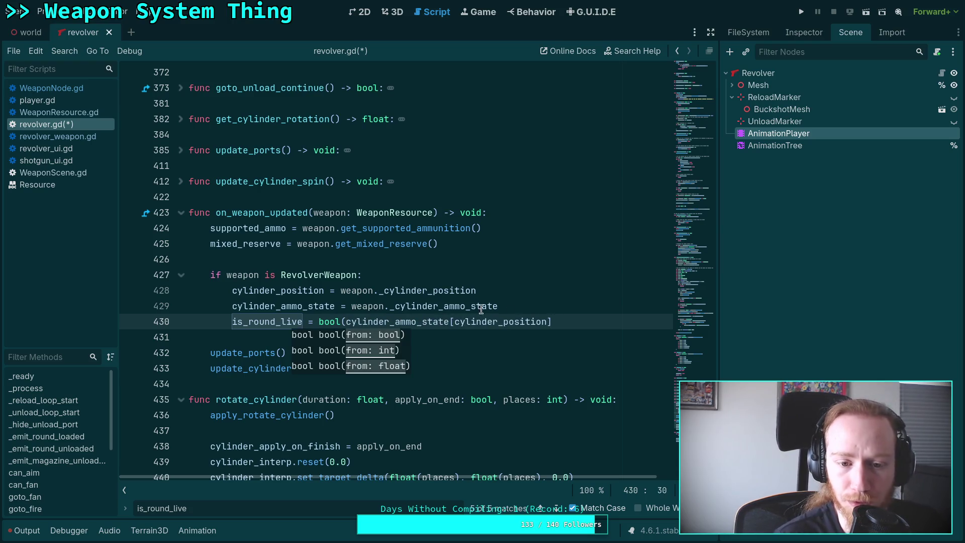
pyautogui.click(603, 321)
pyautogui.write(')')
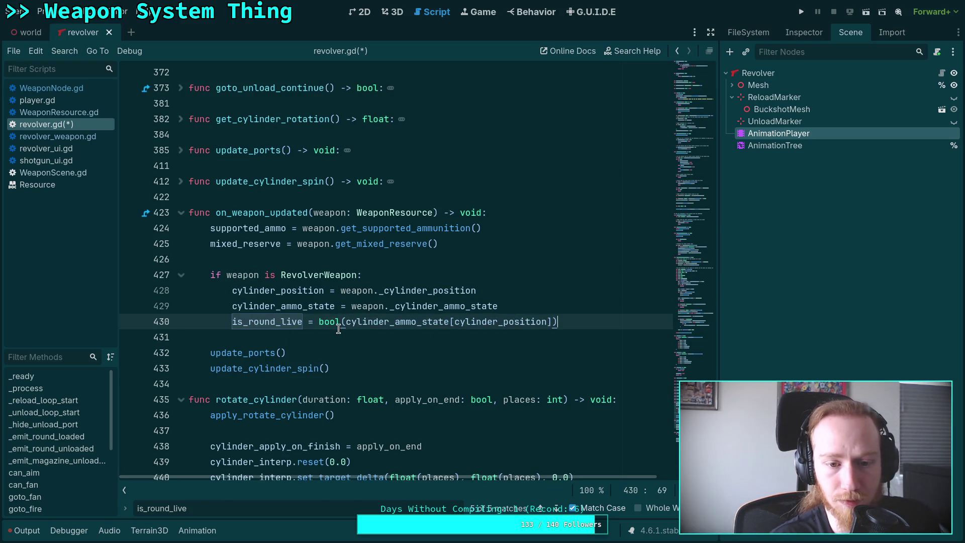
pyautogui.moveTo(335, 324)
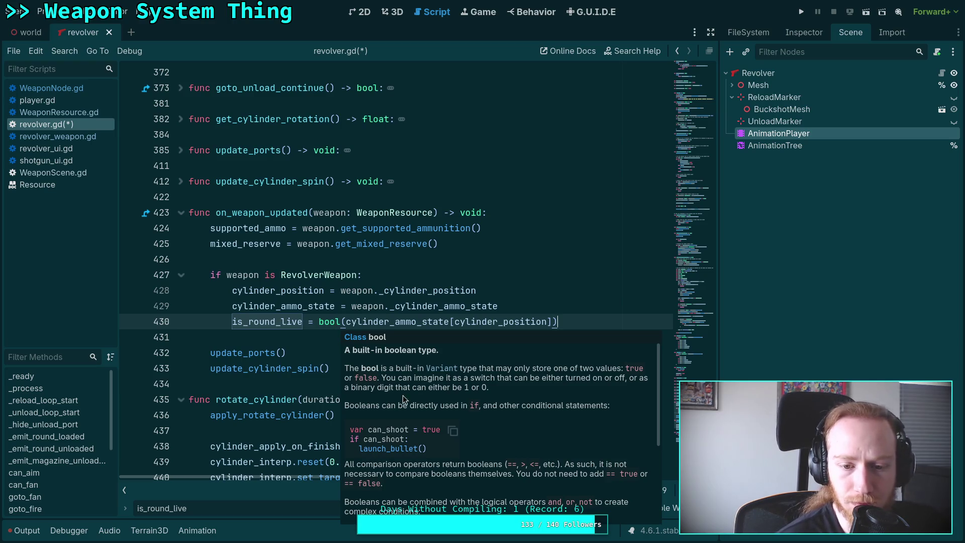
pyautogui.scroll(-5, 441, 399)
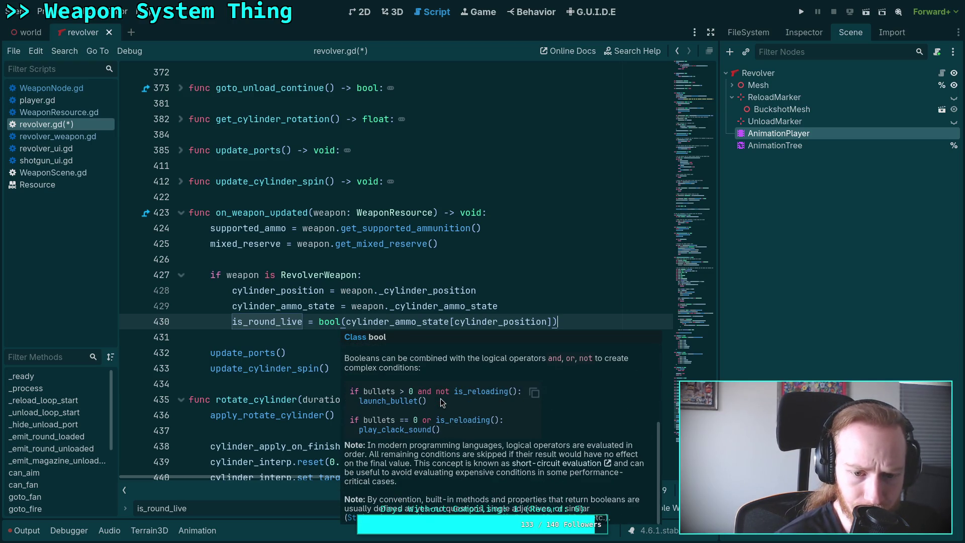
pyautogui.click(287, 341)
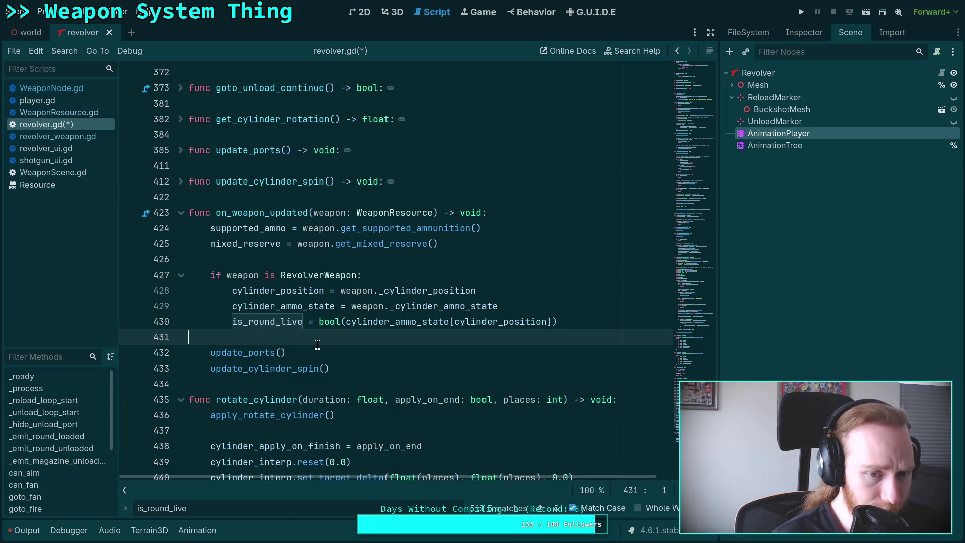
# Step: Finish the is_round_live matches, then search for cocked and review its uses on lines 134 and 286
pyautogui.click(553, 509)
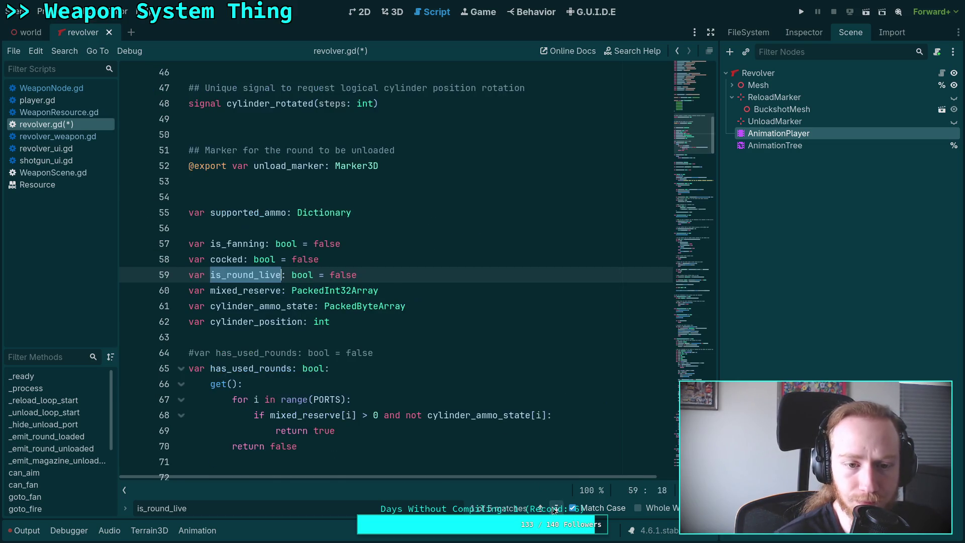
pyautogui.click(553, 508)
pyautogui.click(540, 509)
pyautogui.doubleClick(224, 259)
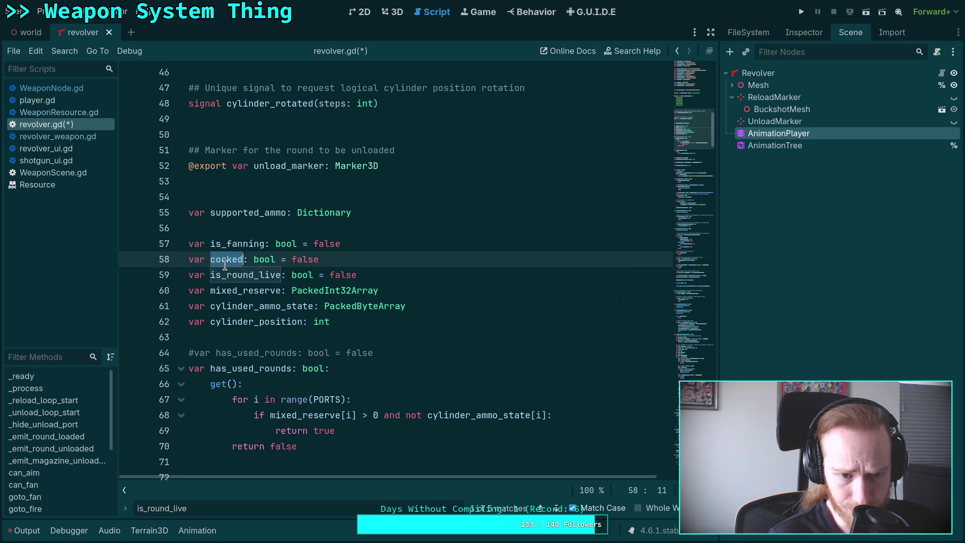
pyautogui.hotkey('ctrl', 'f')
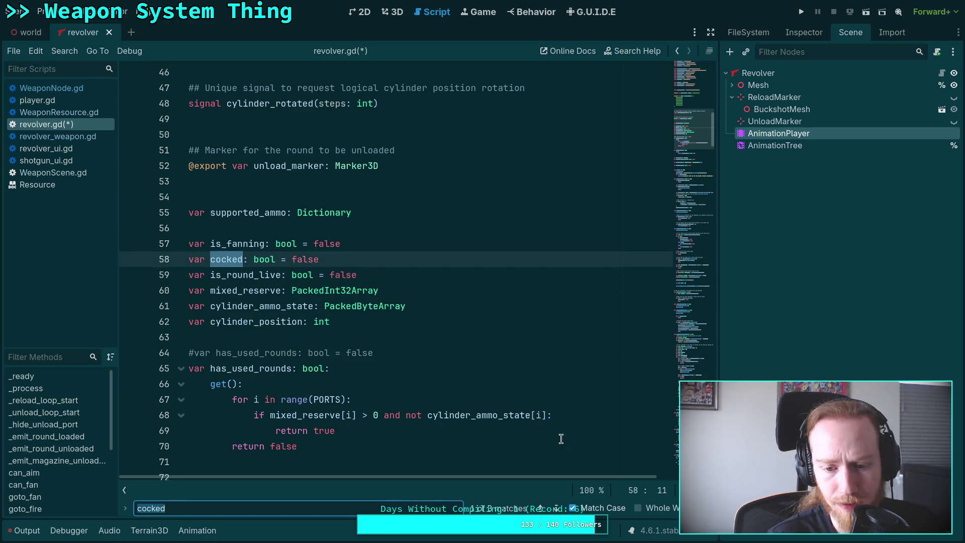
pyautogui.click(555, 508)
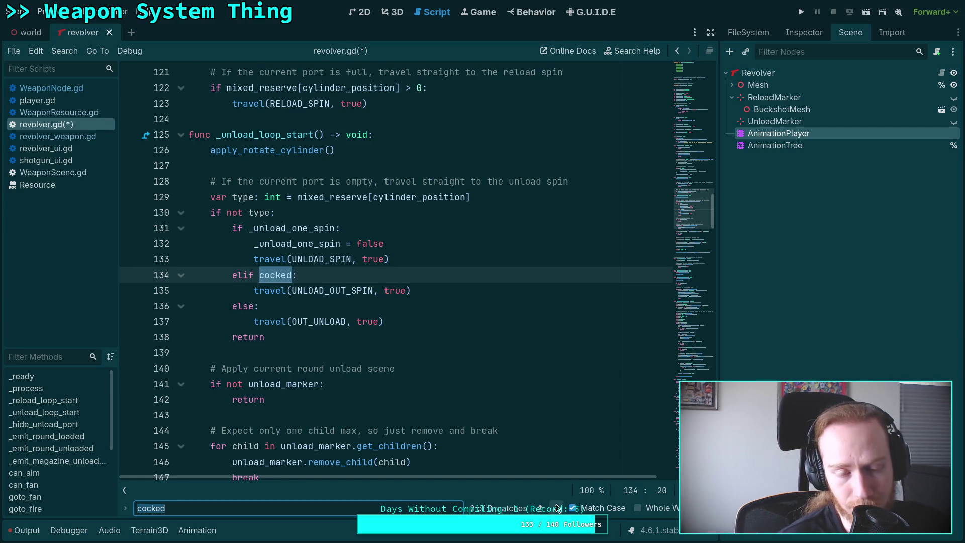
pyautogui.click(557, 508)
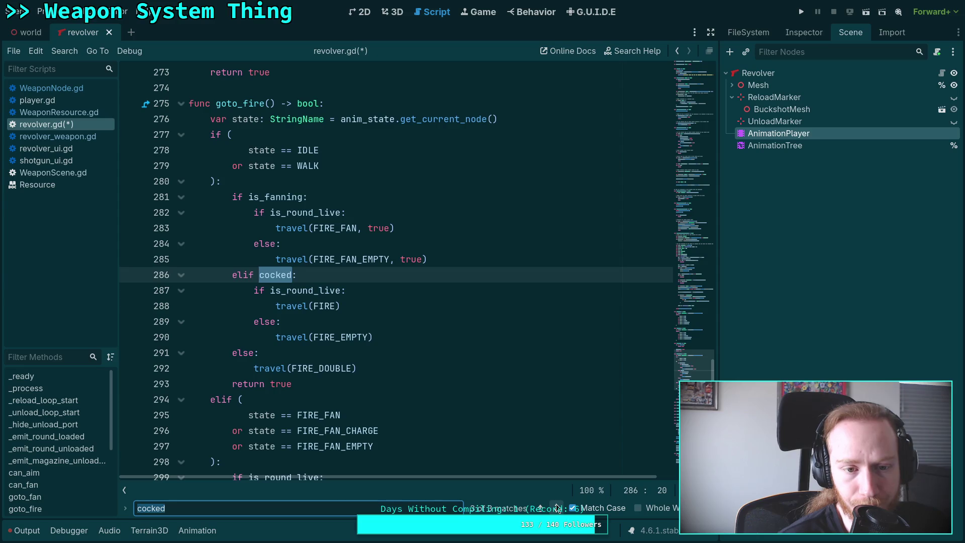
pyautogui.click(556, 508)
pyautogui.click(556, 508)
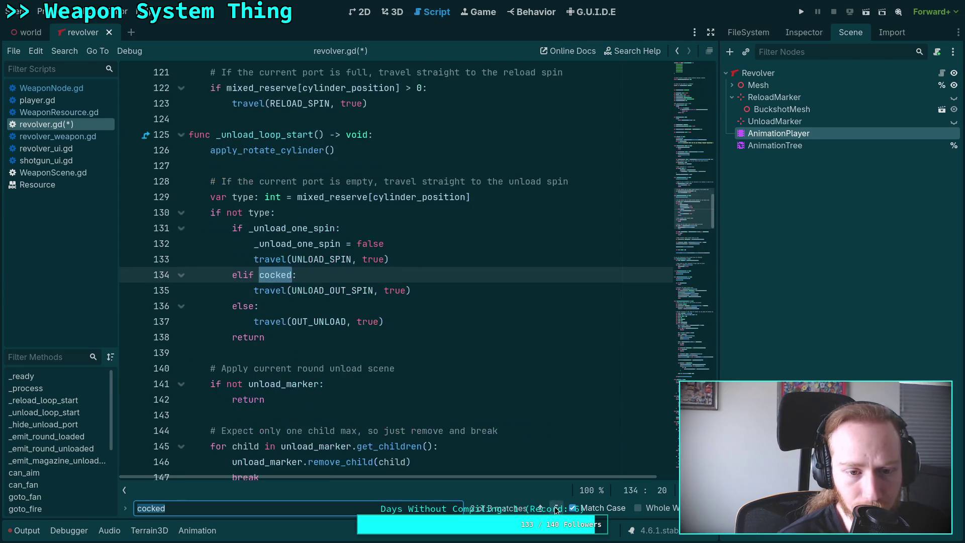
pyautogui.moveTo(692, 221); pyautogui.dragTo(695, 432)
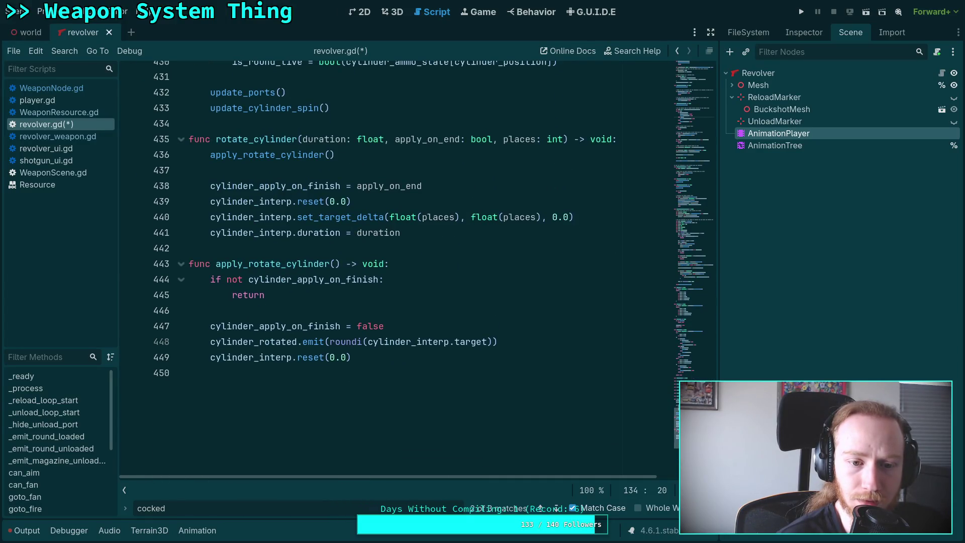
pyautogui.scroll(4, 295, 318)
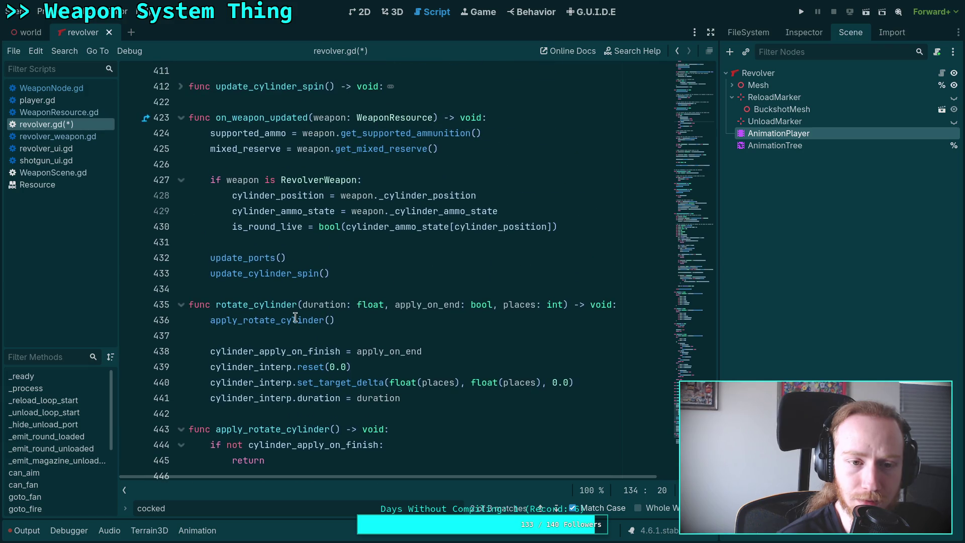
pyautogui.scroll(2, 295, 317)
# Step: Add 'cocked = weapon.hammer_cocked' on a new line after the is_round_live assignment
pyautogui.click(591, 325)
pyautogui.press('Return')
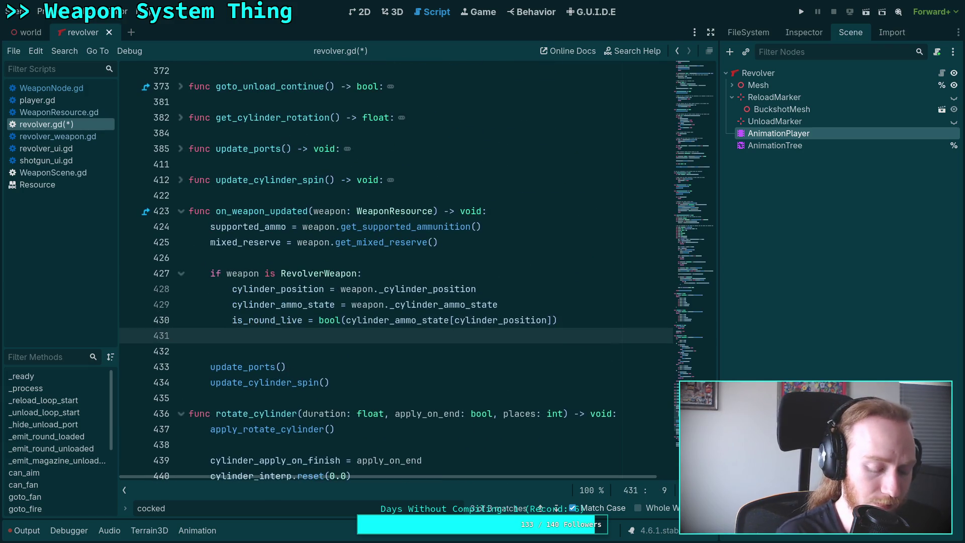
pyautogui.write('cocked = ')
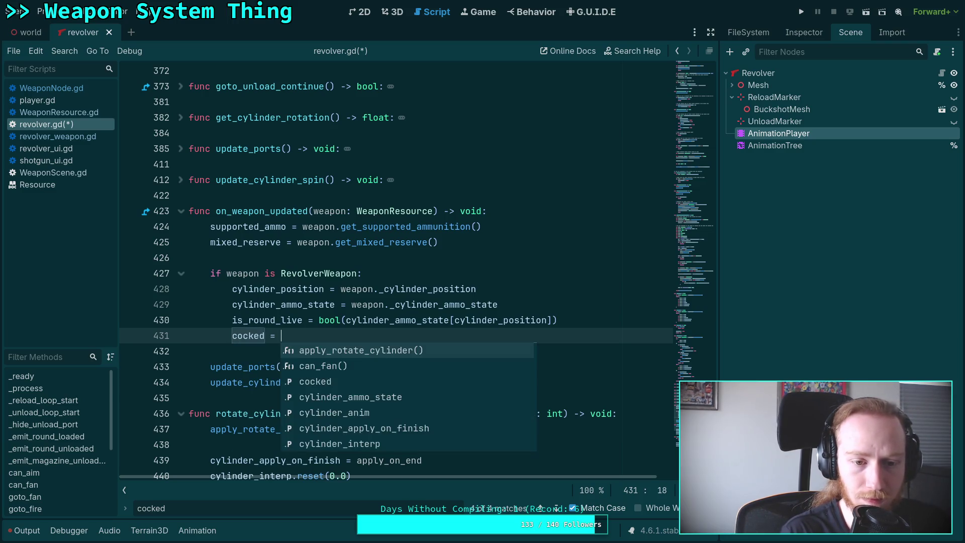
pyautogui.write('weapon.ham')
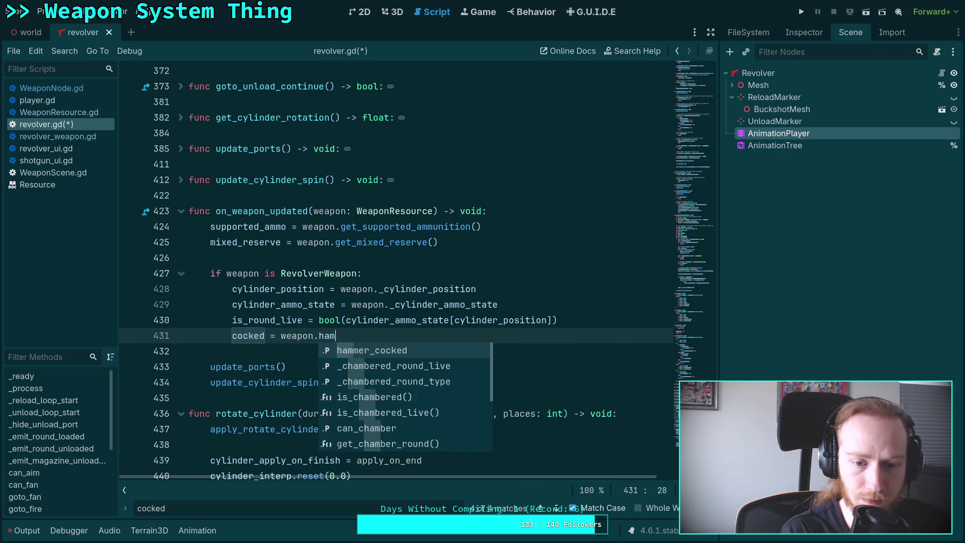
pyautogui.press('Return')
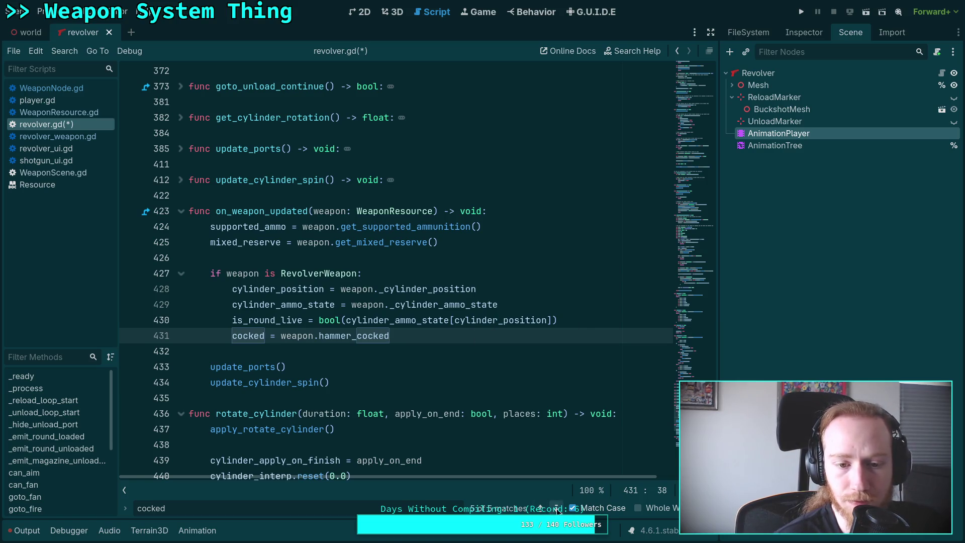
# Step: Recheck the cocked matches, then search the script for is_fanning, landing on line 272
pyautogui.click(557, 508)
pyautogui.click(556, 508)
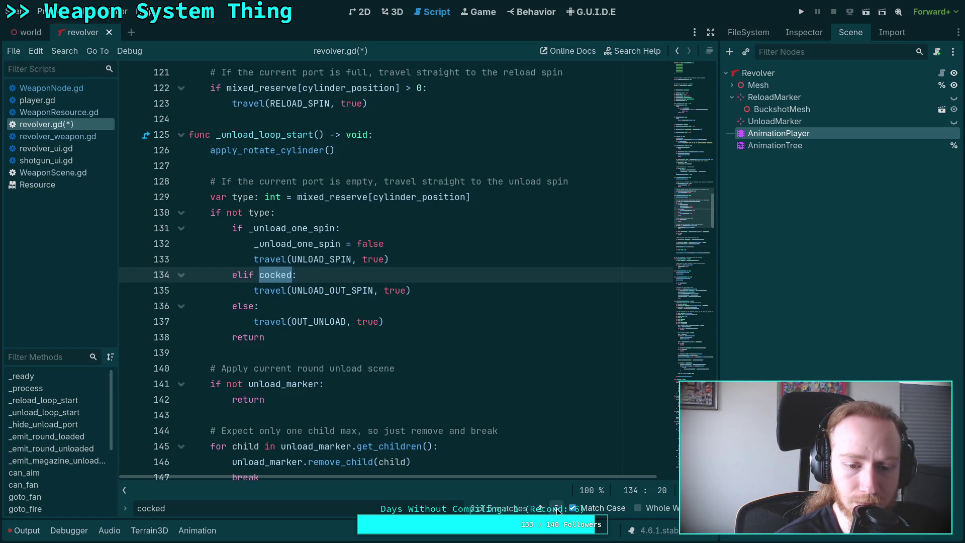
pyautogui.click(539, 508)
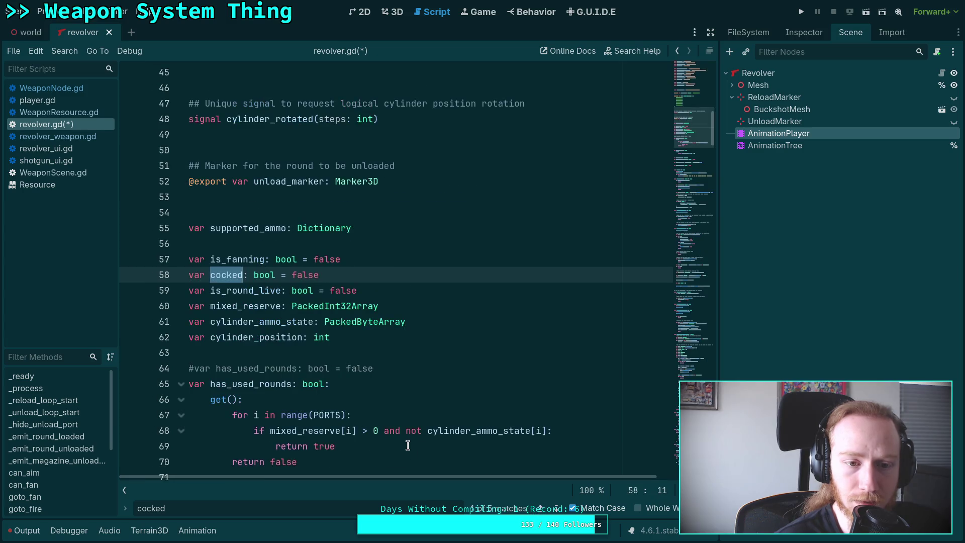
pyautogui.doubleClick(244, 259)
pyautogui.hotkey('ctrl', 'f')
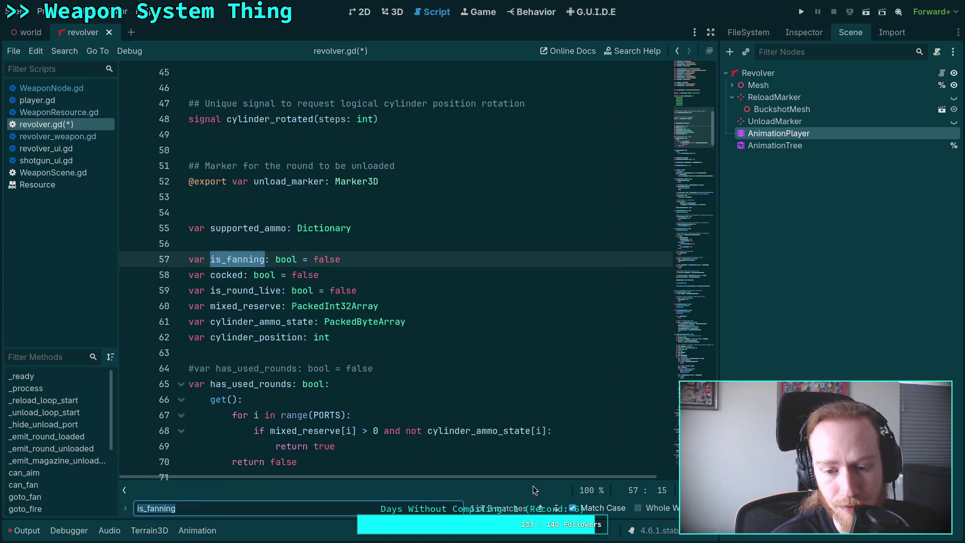
pyautogui.click(557, 509)
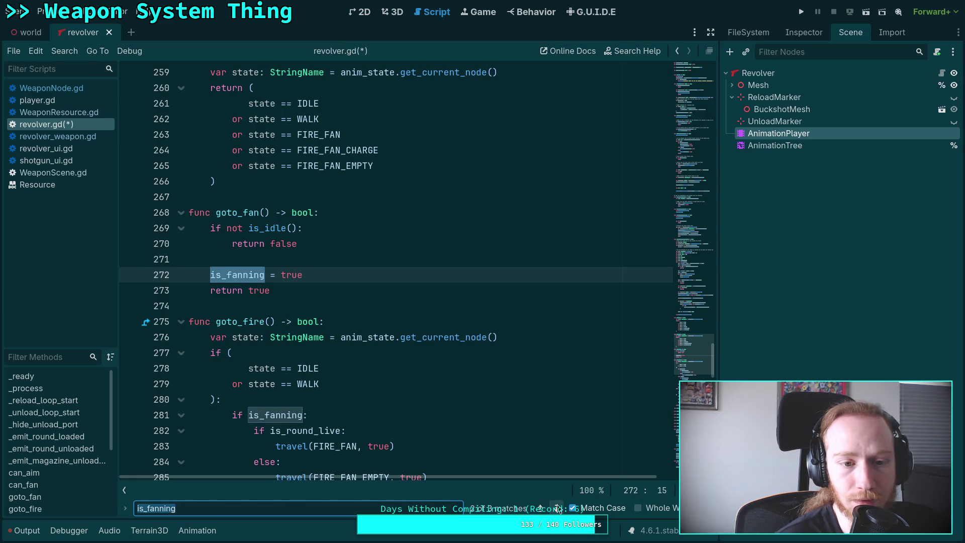
# Step: Delete the 'is_fanning = true' line from goto_fan
pyautogui.click(316, 276)
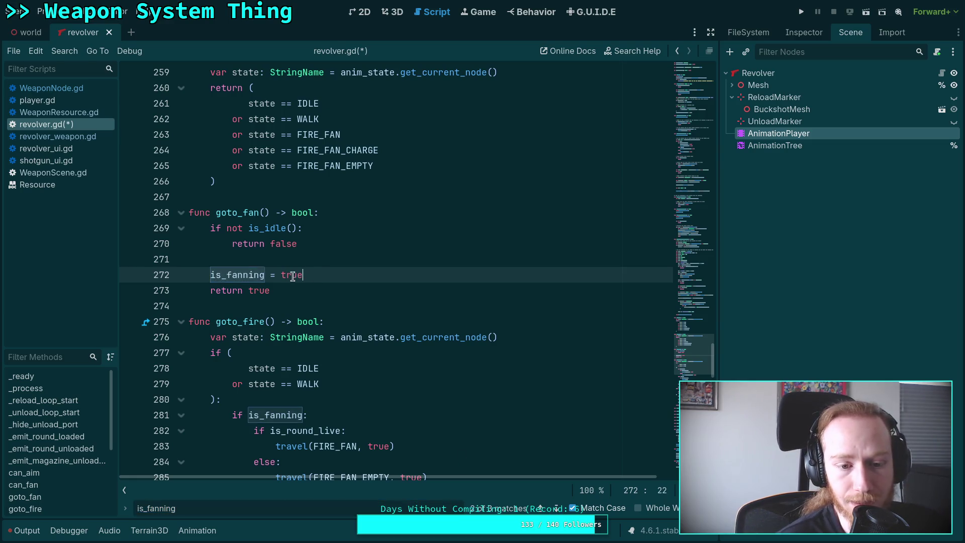
pyautogui.scroll(-4, 356, 311)
pyautogui.scroll(3, 356, 311)
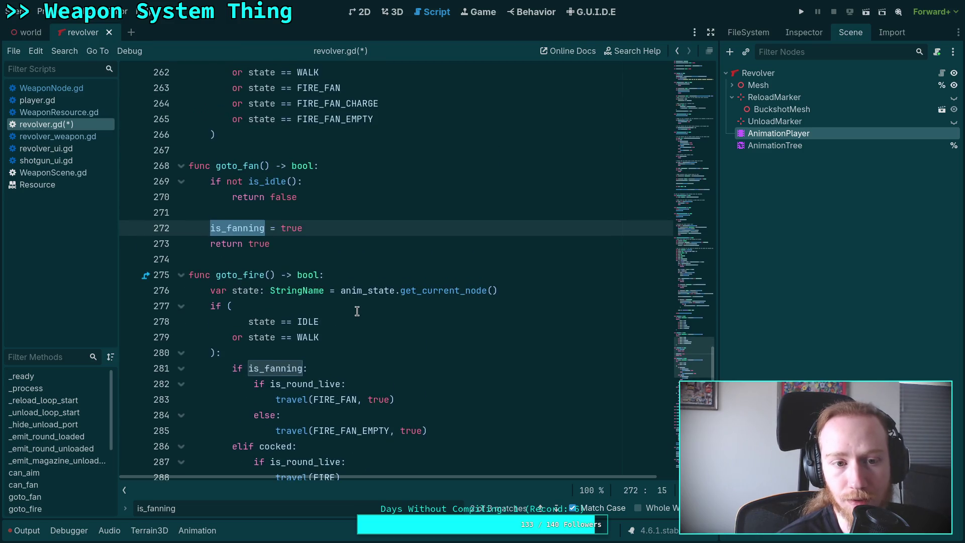
pyautogui.scroll(-2, 237, 306)
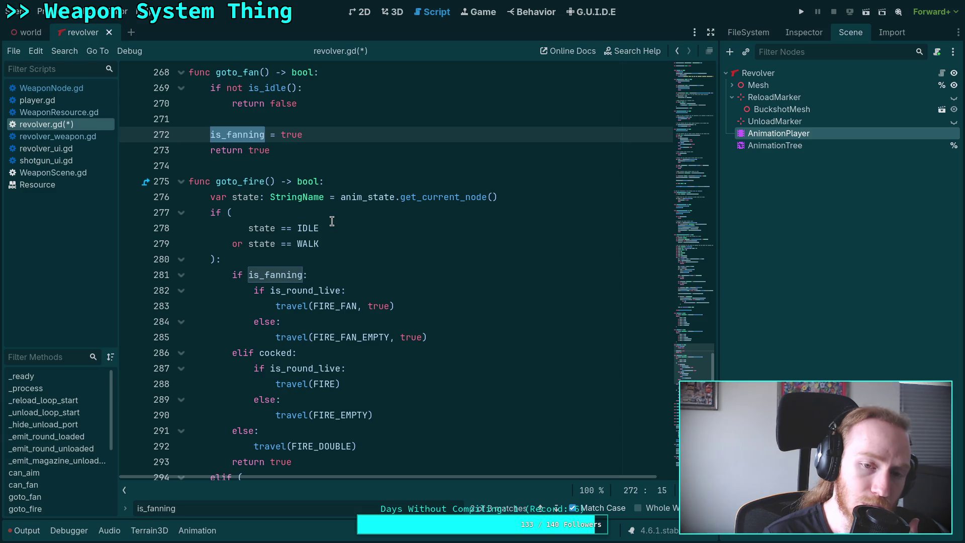
pyautogui.scroll(2, 331, 221)
pyautogui.moveTo(313, 231); pyautogui.dragTo(324, 217)
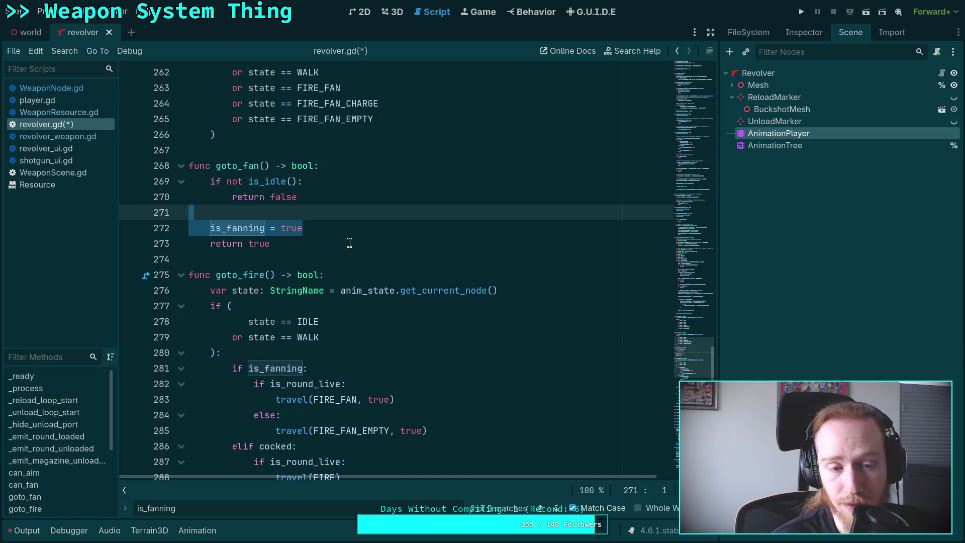
pyautogui.press('BackSpace')
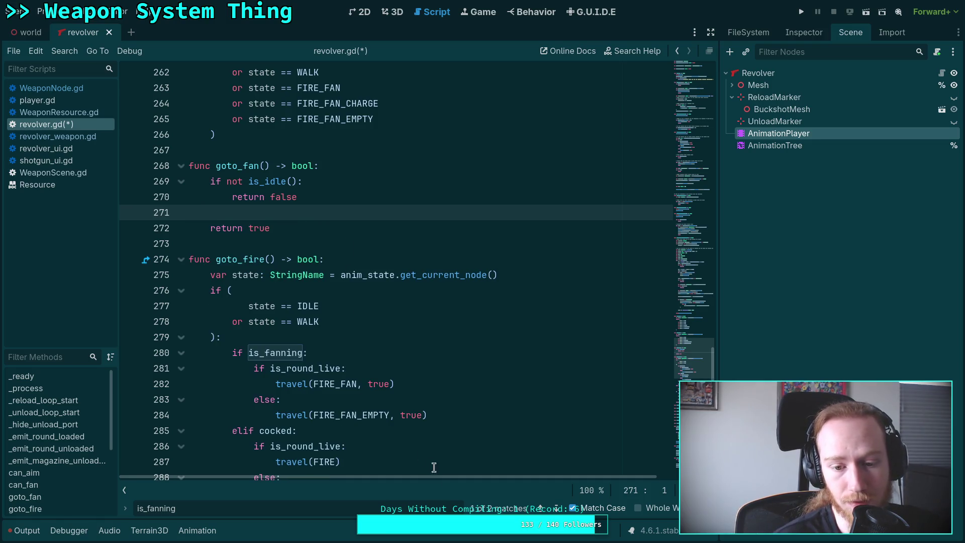
# Step: Review the remaining is_fanning uses, including the check on line 280
pyautogui.click(557, 509)
pyautogui.click(557, 510)
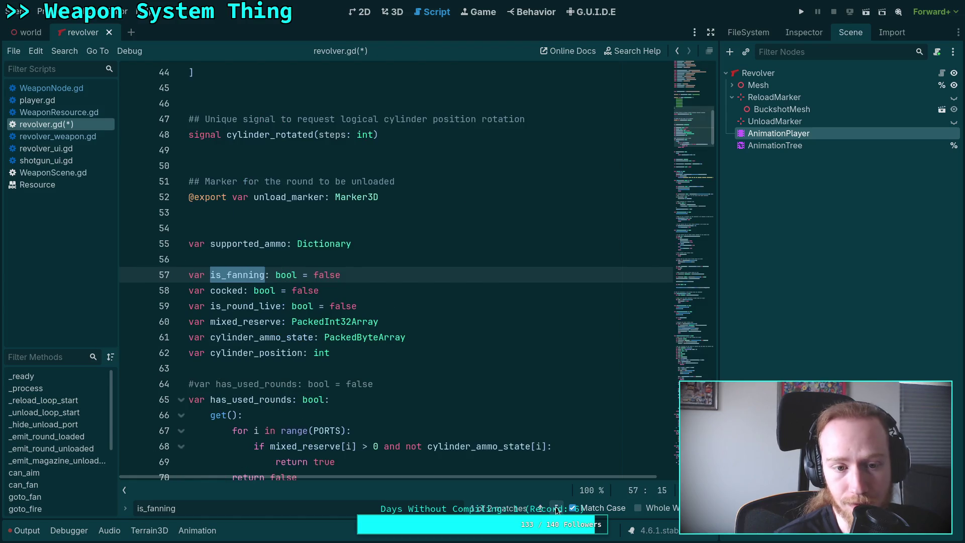
pyautogui.click(557, 510)
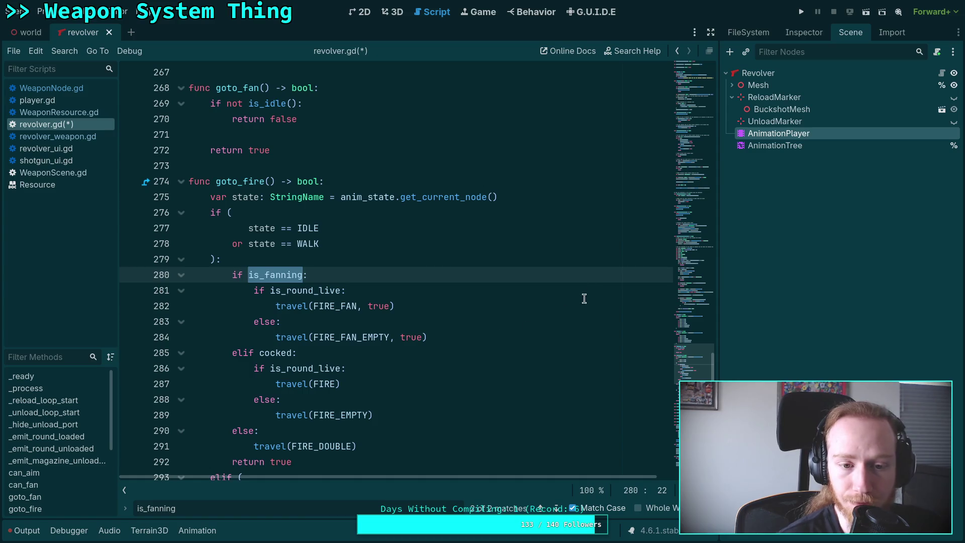
pyautogui.scroll(3, 571, 366)
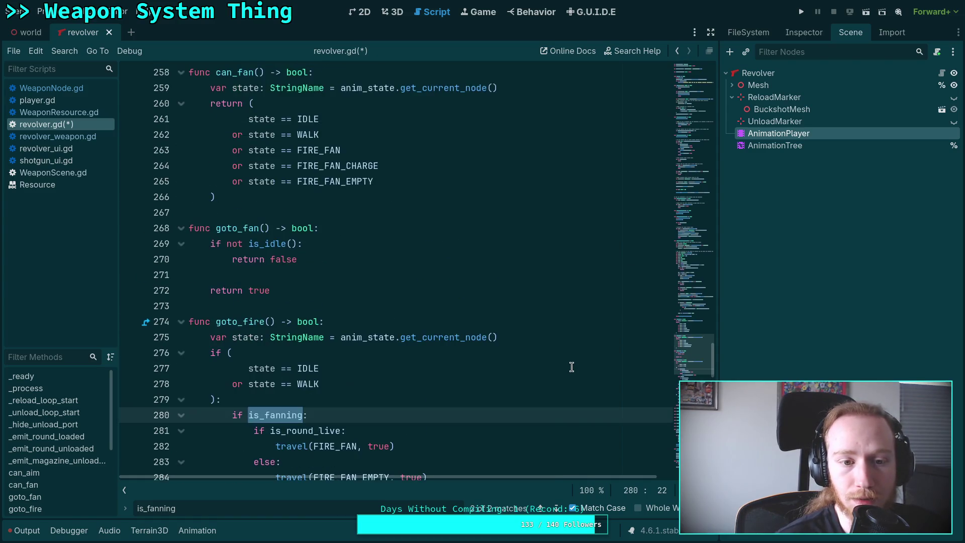
pyautogui.scroll(10, 572, 367)
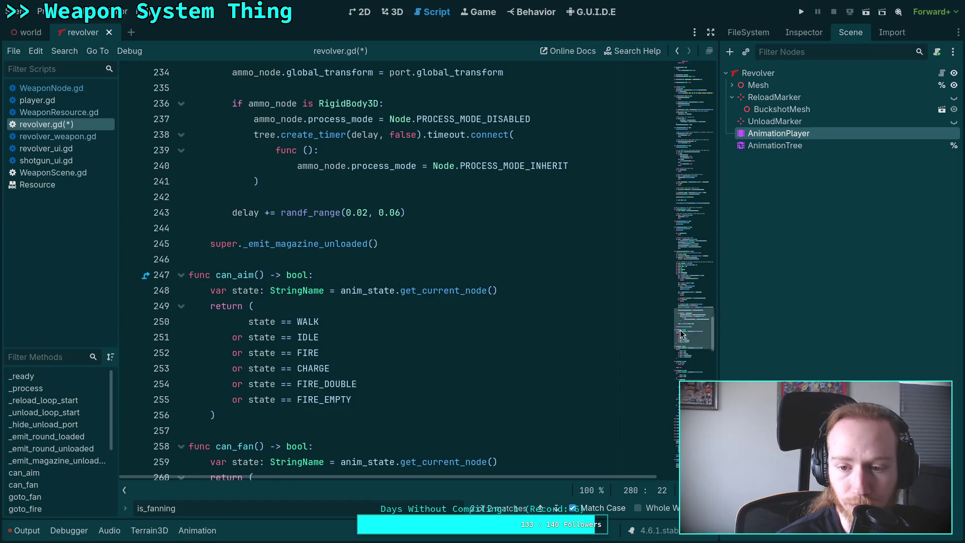
pyautogui.scroll(-20, 571, 367)
pyautogui.scroll(6, 410, 376)
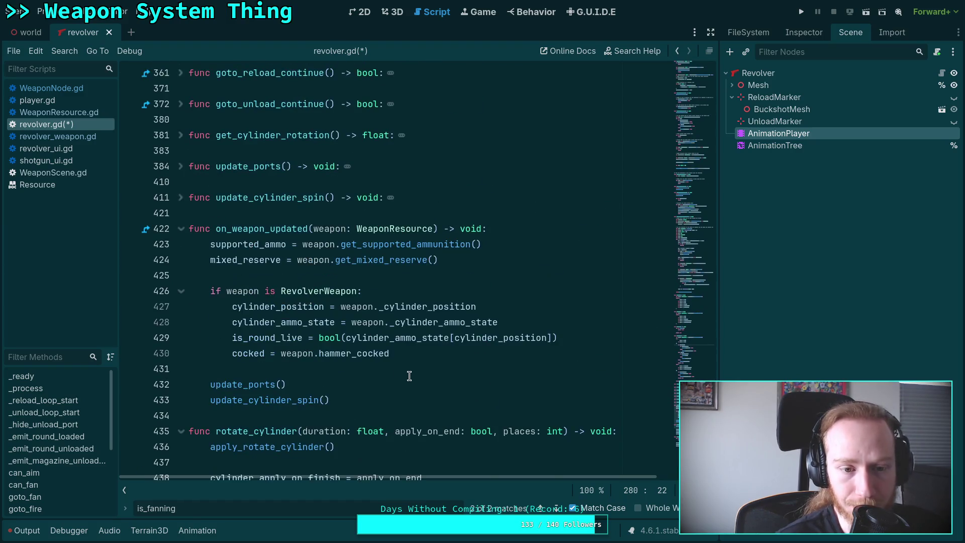
# Step: Add 'is_fanning = weapon.alt_mode' on a new line after the cocked assignment
pyautogui.click(478, 351)
pyautogui.press('Return')
pyautogui.write('is_')
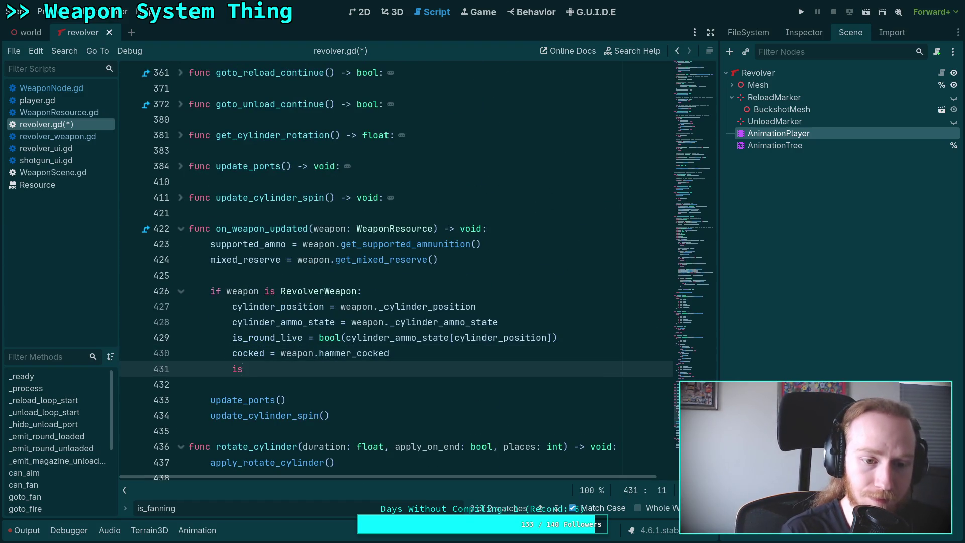
pyautogui.press('Return')
pyautogui.write('= weapon.')
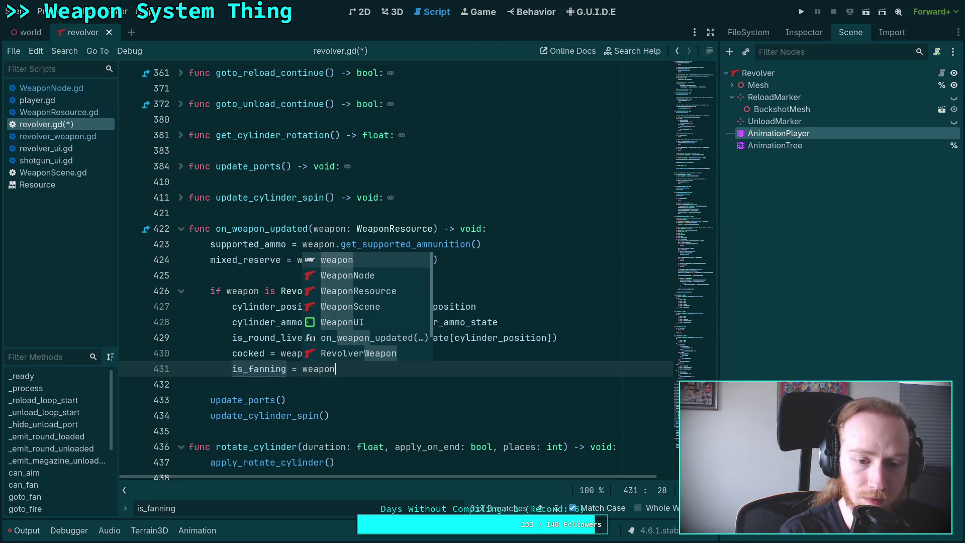
pyautogui.write('alt')
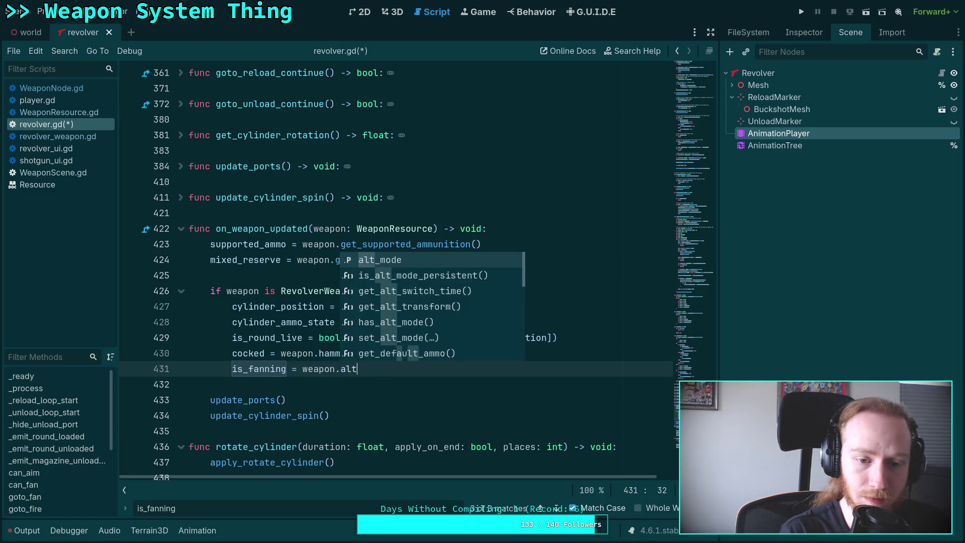
pyautogui.press('Return')
pyautogui.click(339, 386)
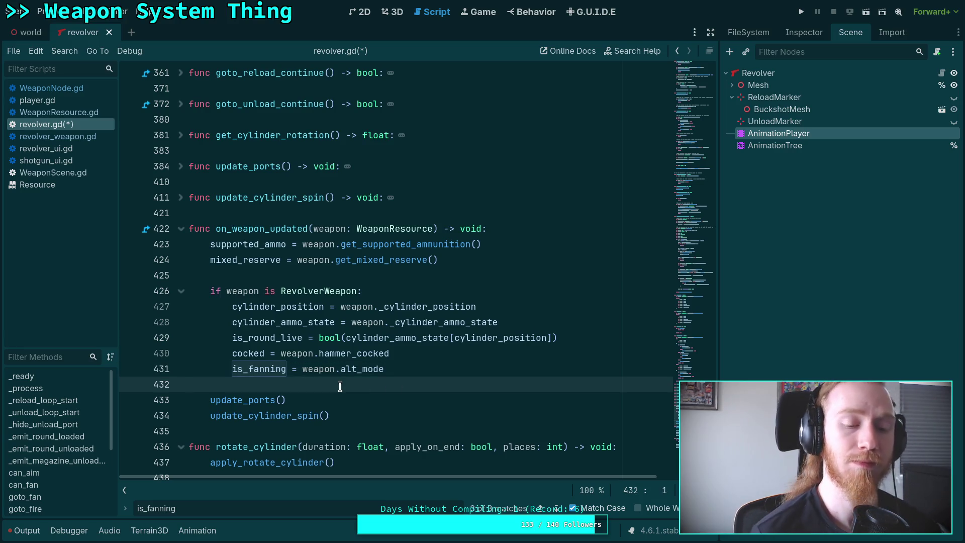
# Step: Move the is_fanning line above the RevolverWeapon block, unindent it, and save revolver.gd
pyautogui.click(412, 366)
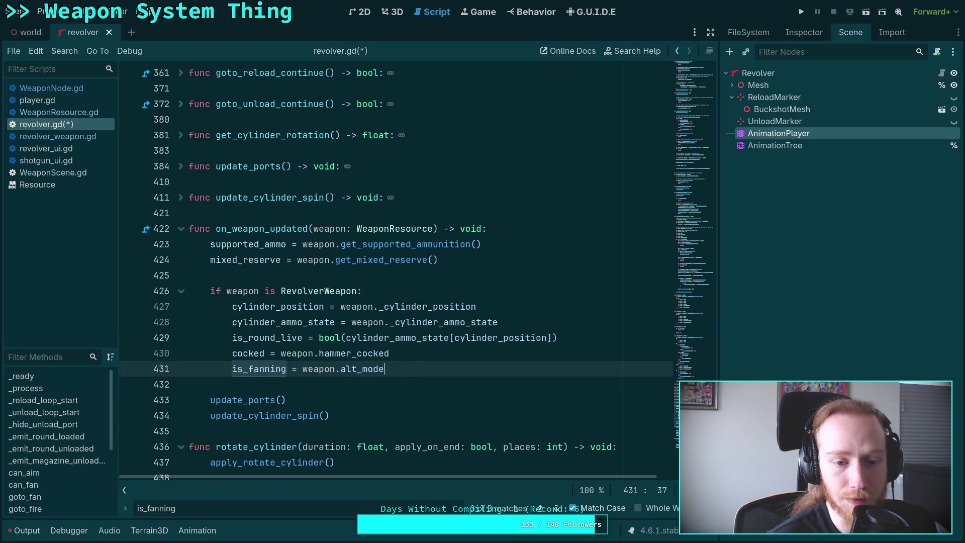
pyautogui.hotkey('alt', 'Up')
pyautogui.hotkey('alt', 'Up')
pyautogui.hotkey('alt', 'Up')
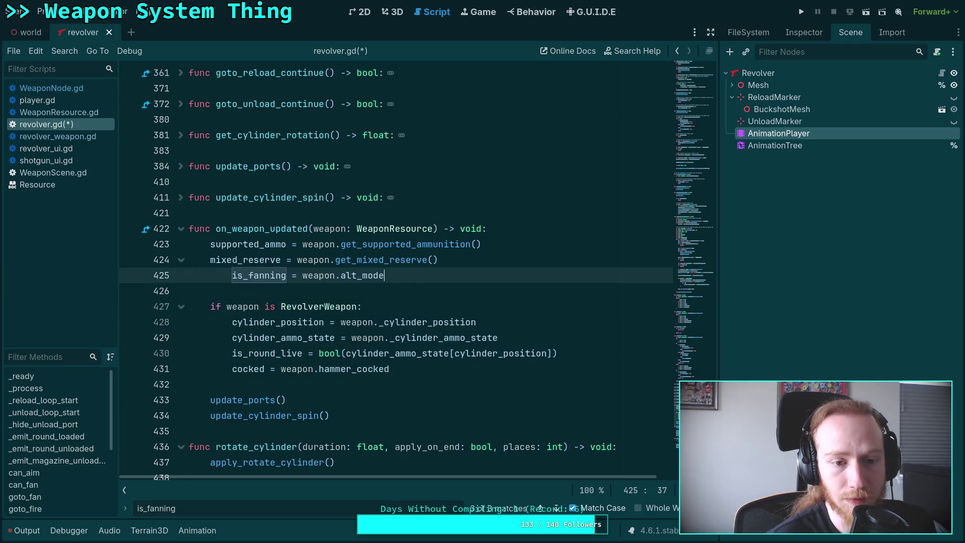
pyautogui.hotkey('shift', 'Tab')
pyautogui.scroll(1, 455, 385)
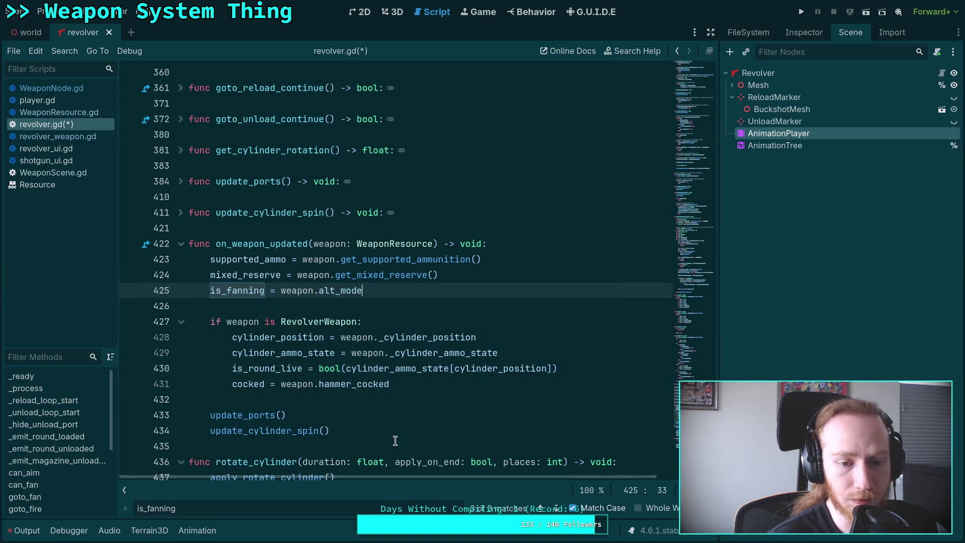
pyautogui.click(454, 385)
pyautogui.hotkey('ctrl', 's')
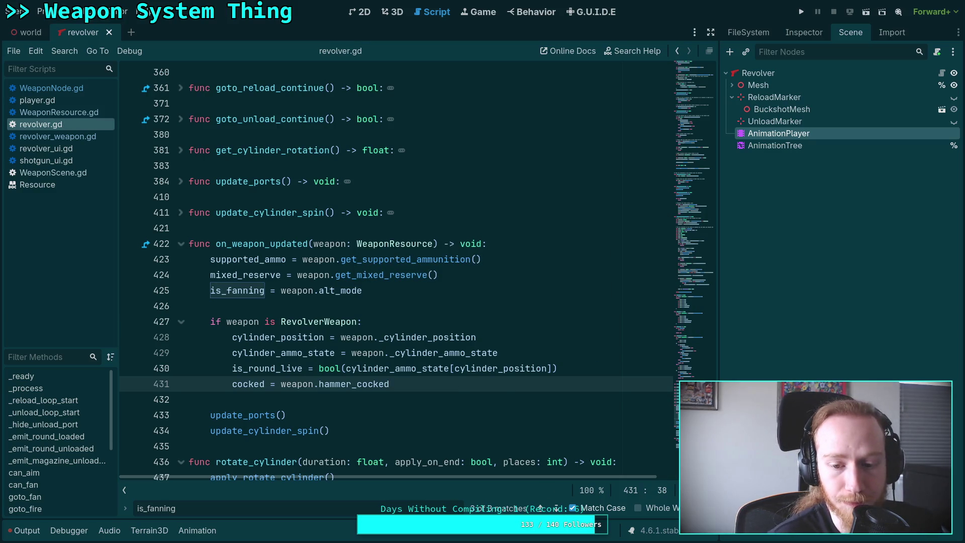
pyautogui.press('F3')
pyautogui.scroll(-1, 349, 345)
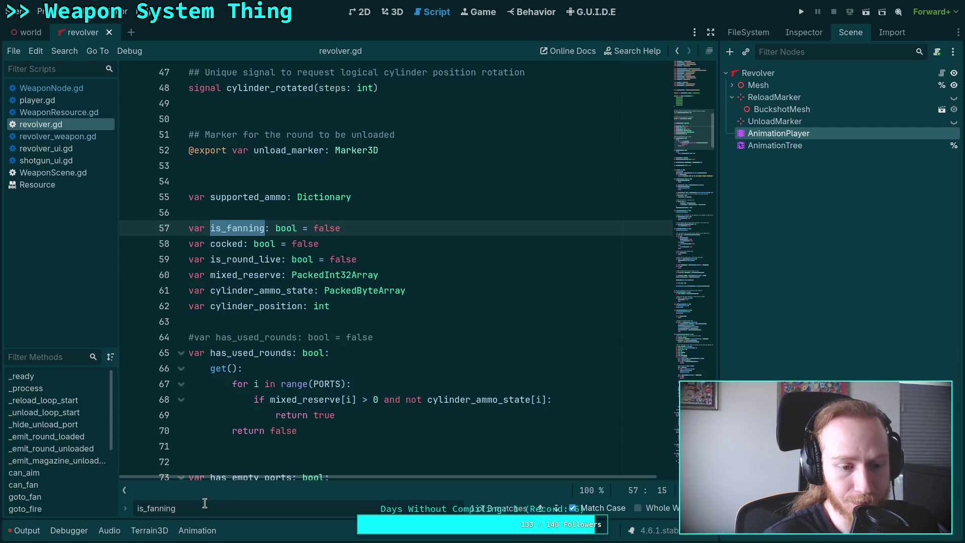
# Step: Search for supported_ammo and step through its matches, including line 423
pyautogui.doubleClick(155, 501)
pyautogui.write('support')
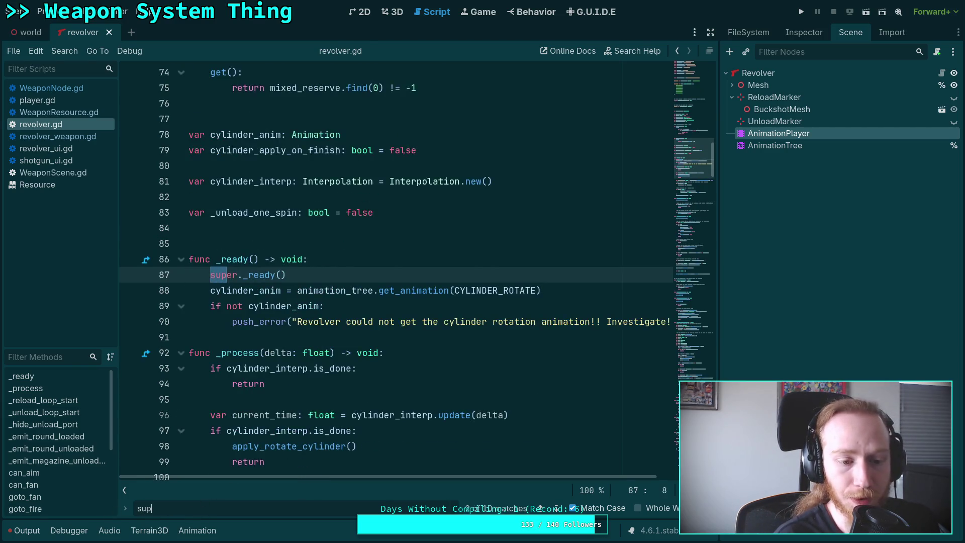
pyautogui.write('ammo')
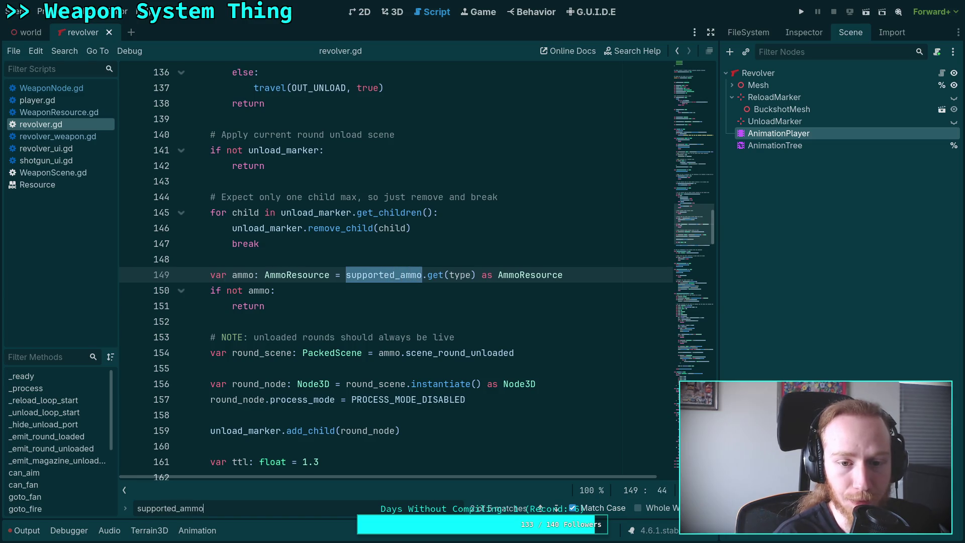
pyautogui.click(557, 509)
pyautogui.click(557, 509)
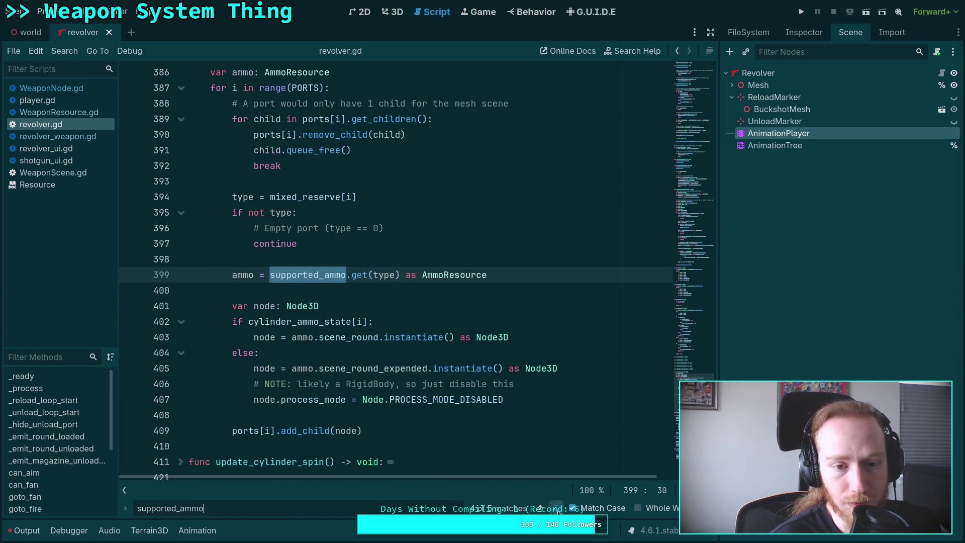
pyautogui.click(557, 509)
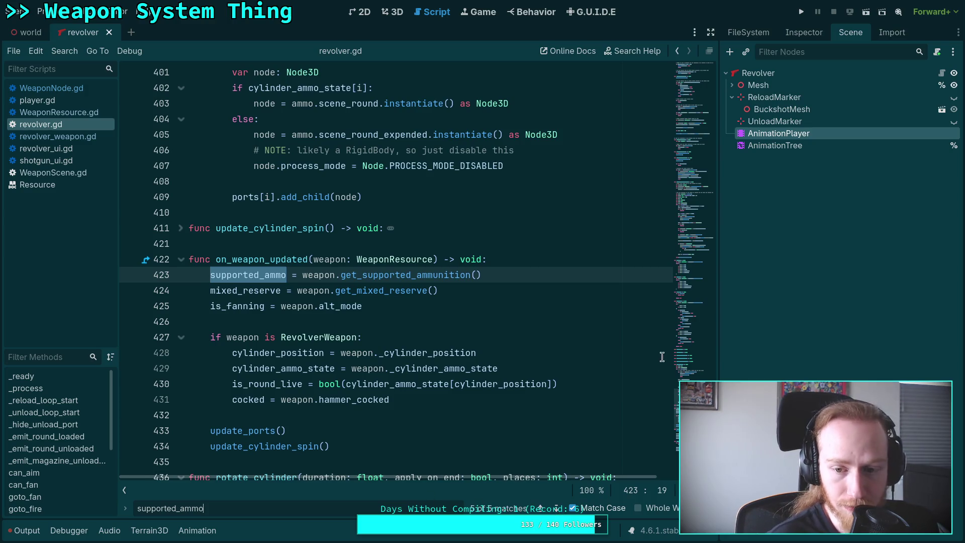
pyautogui.click(557, 509)
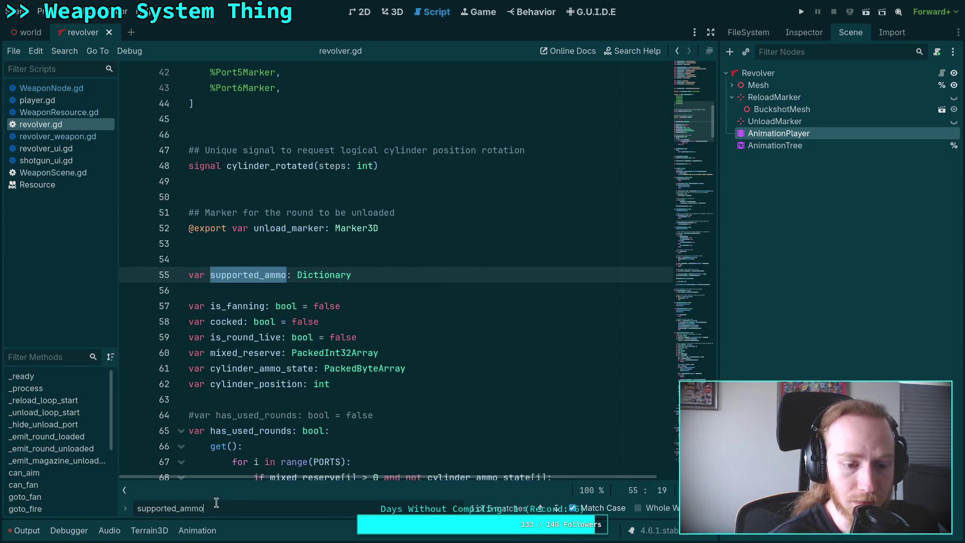
# Step: Search for mixed_reserve, review its matches at lines 60 and 424, and close the search
pyautogui.click(191, 505)
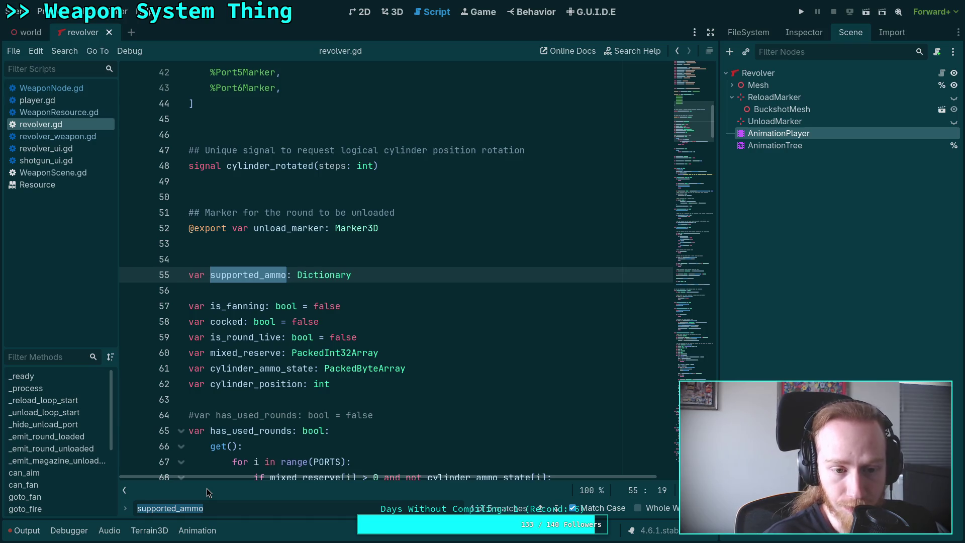
pyautogui.write('mixed_')
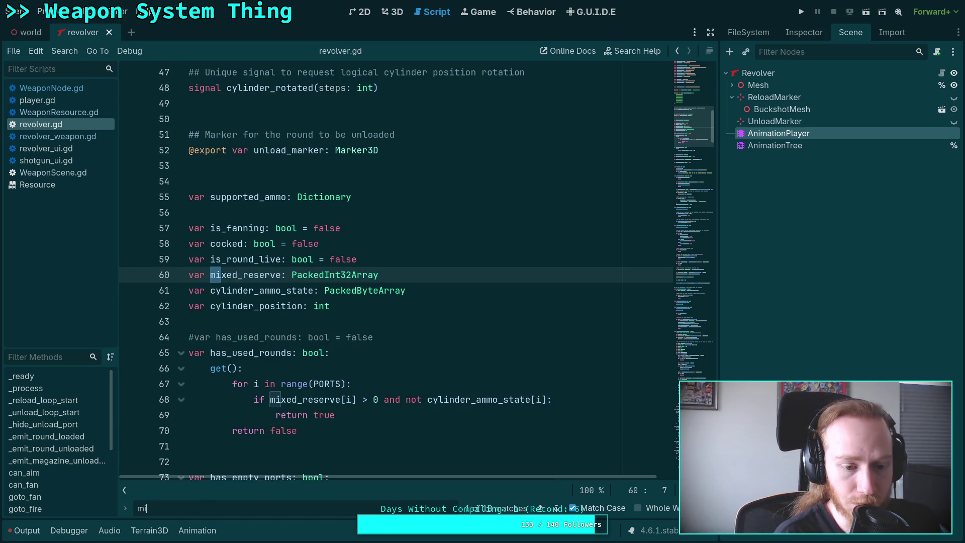
pyautogui.write('reserv')
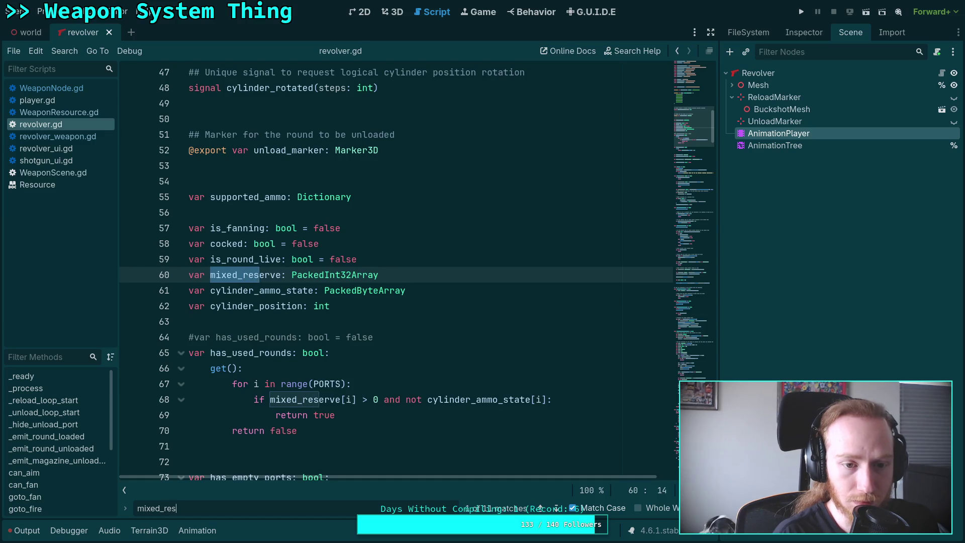
pyautogui.write('e')
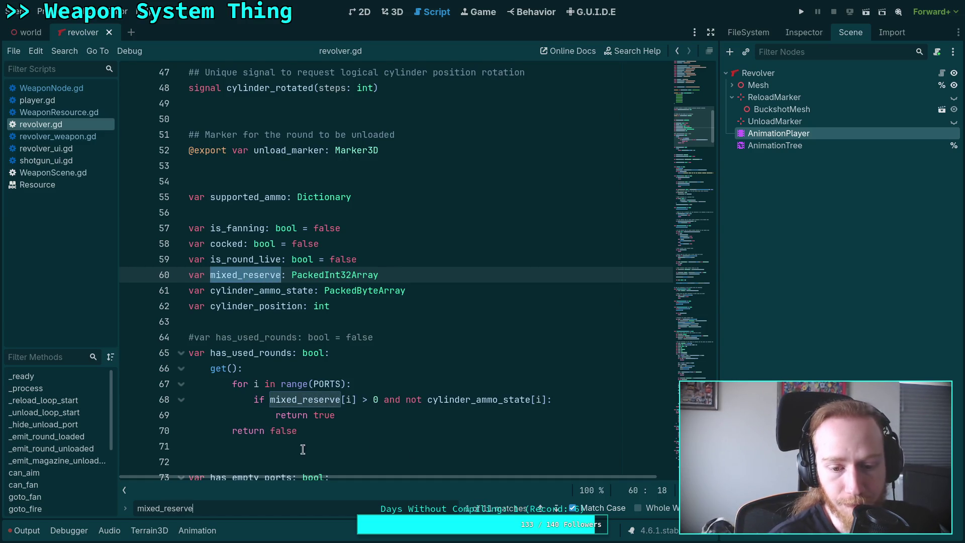
pyautogui.click(540, 508)
pyautogui.click(557, 508)
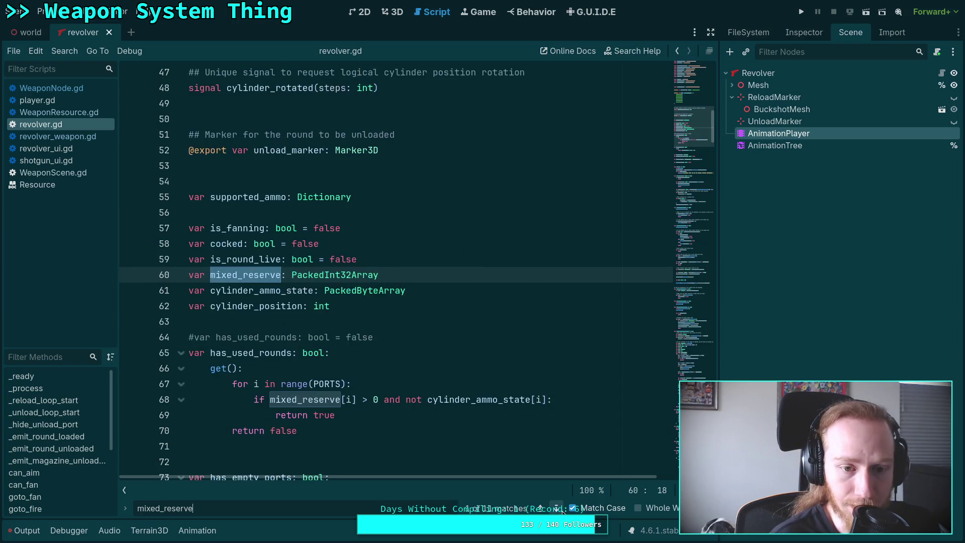
pyautogui.moveTo(201, 508); pyautogui.dragTo(132, 503)
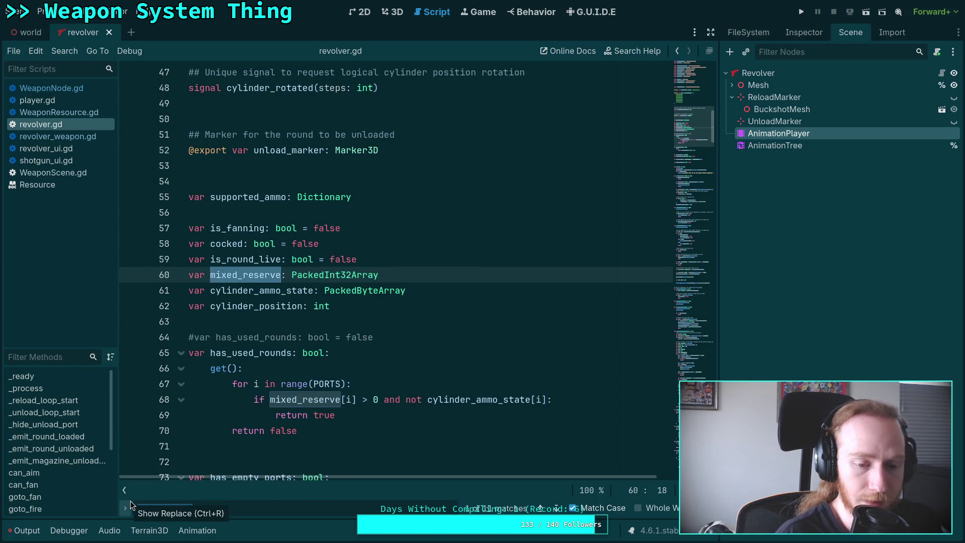
pyautogui.click(541, 507)
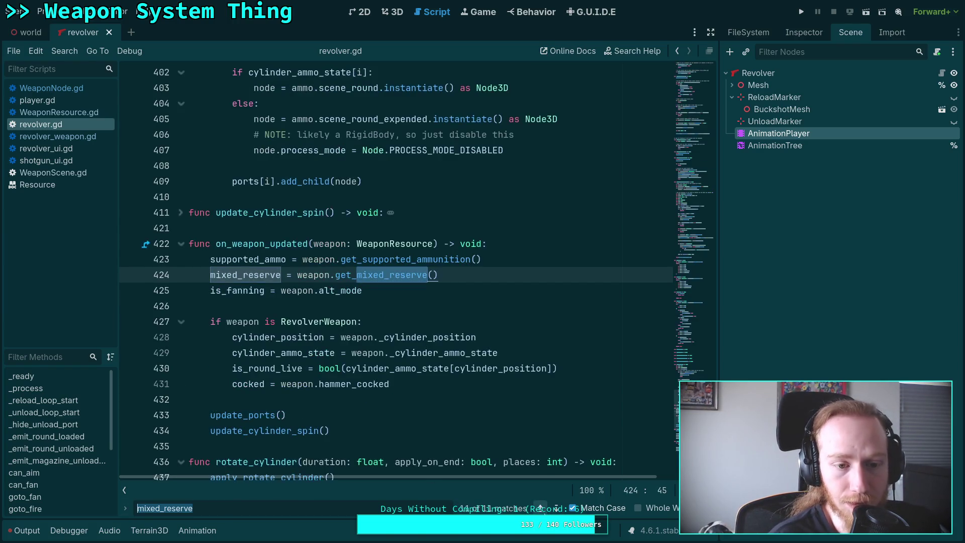
pyautogui.press('Escape')
pyautogui.click(396, 399)
pyautogui.scroll(-1, 398, 397)
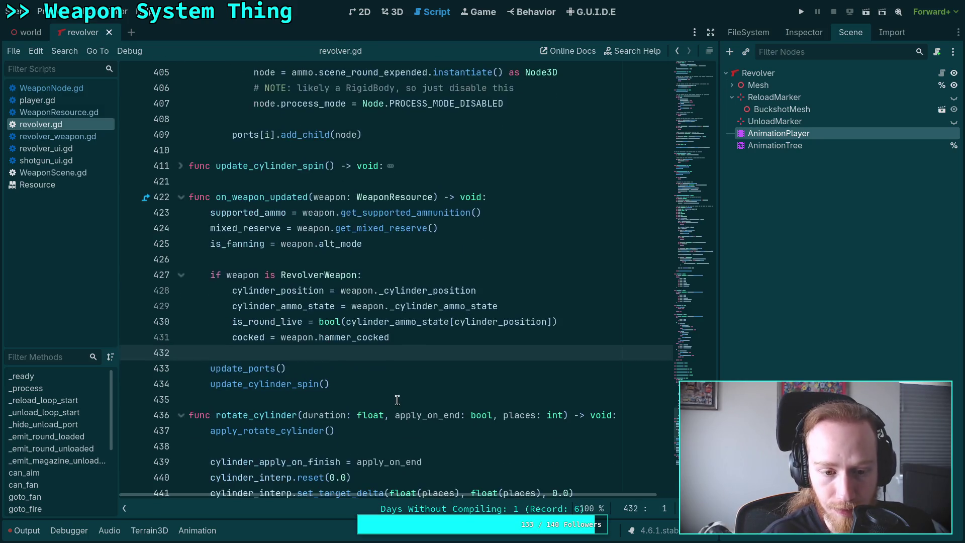
# Step: Add an else branch setting cocked = false and cylinder_position = 0, then start a cylinder_ammo_state line
pyautogui.click(482, 337)
pyautogui.press('Return')
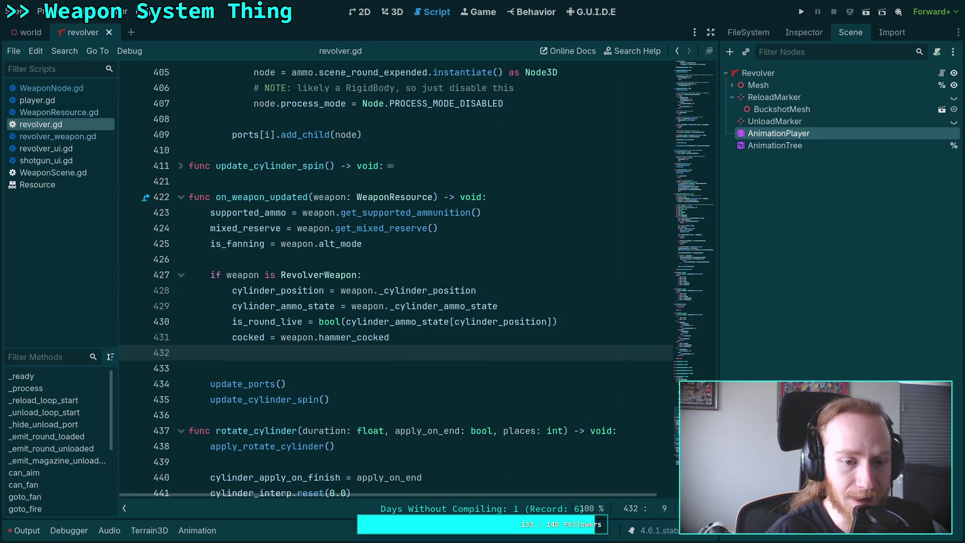
pyautogui.write('else:')
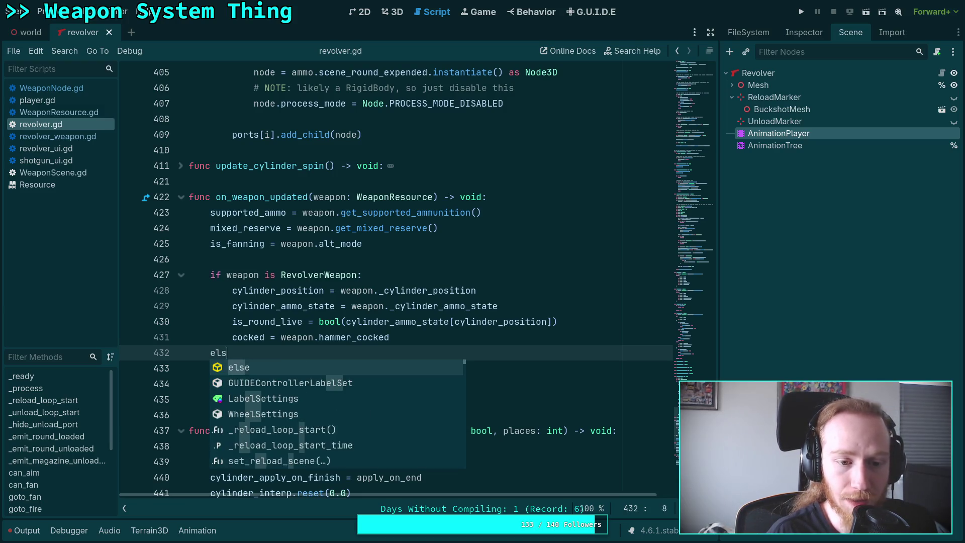
pyautogui.press('Return')
pyautogui.write('cocked = ')
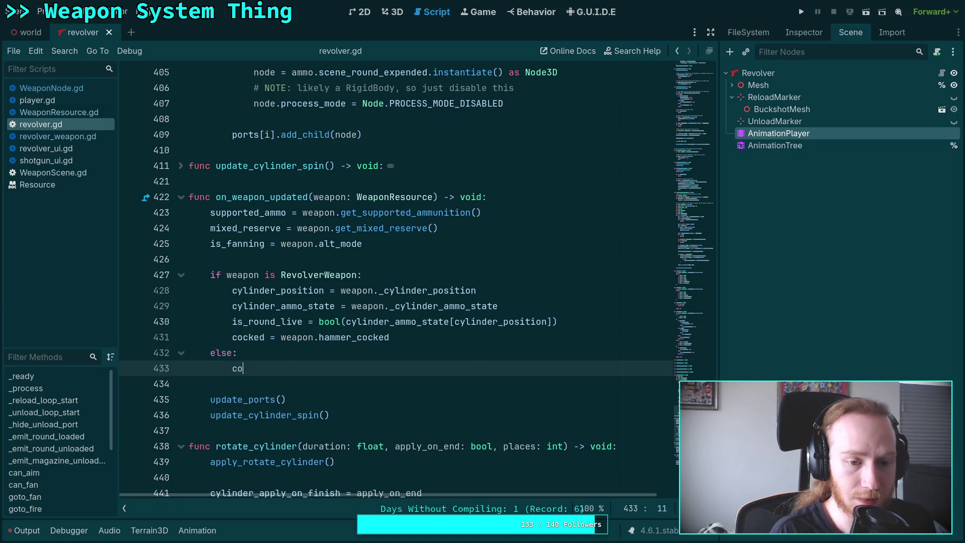
pyautogui.write('false')
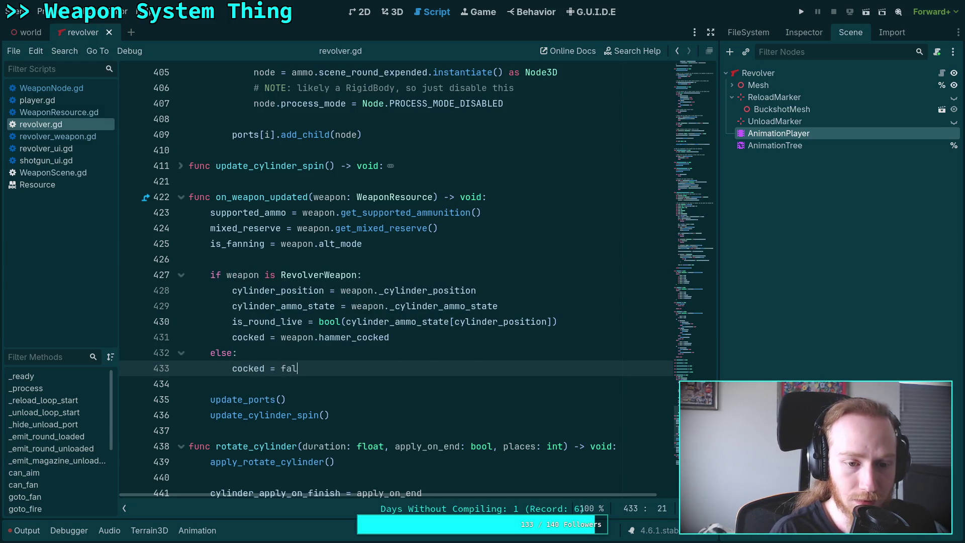
pyautogui.press('Return')
pyautogui.write('cil')
pyautogui.press('BackSpace')
pyautogui.press('BackSpace')
pyautogui.write('y')
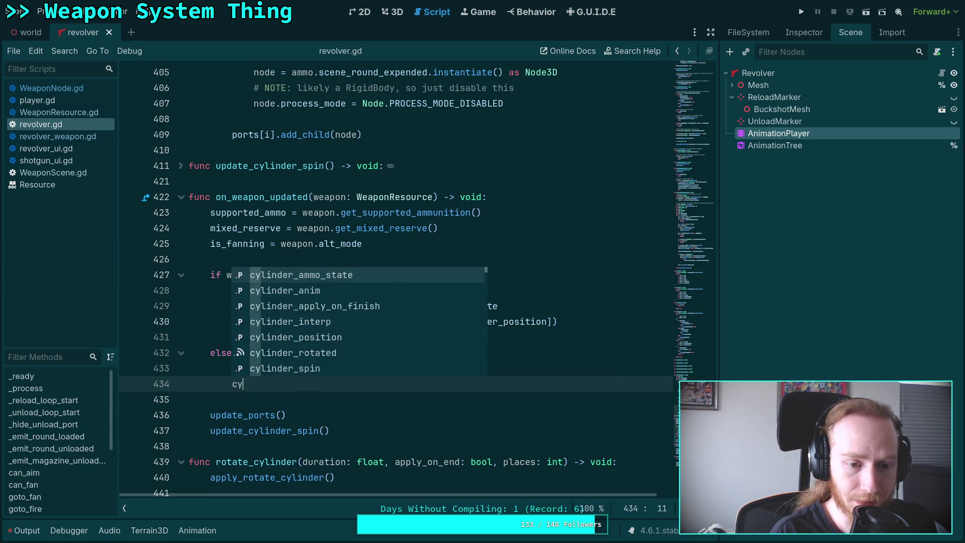
pyautogui.press('Down')
pyautogui.press('Down')
pyautogui.press('Down')
pyautogui.press('Return')
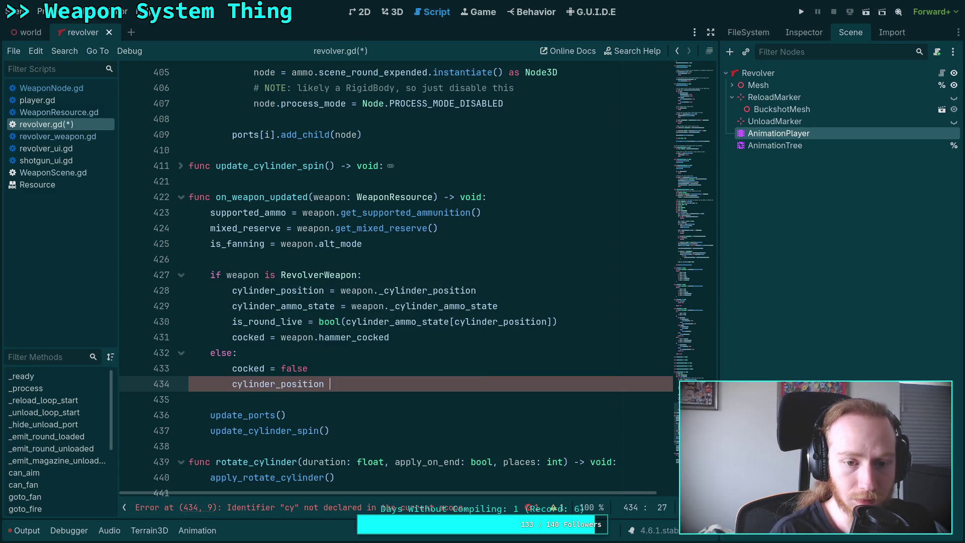
pyautogui.write('= 0')
pyautogui.press('Return')
pyautogui.write('cyl')
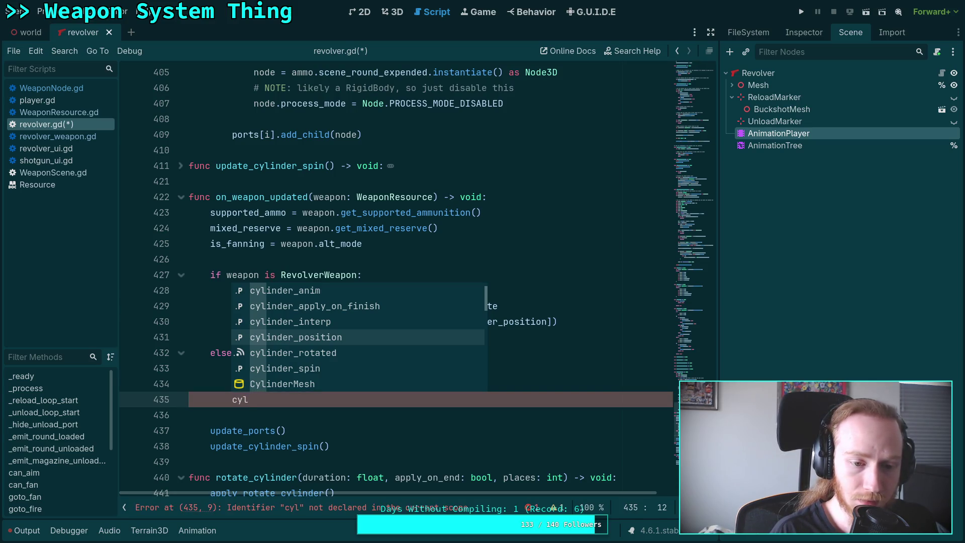
pyautogui.write('inder_amm')
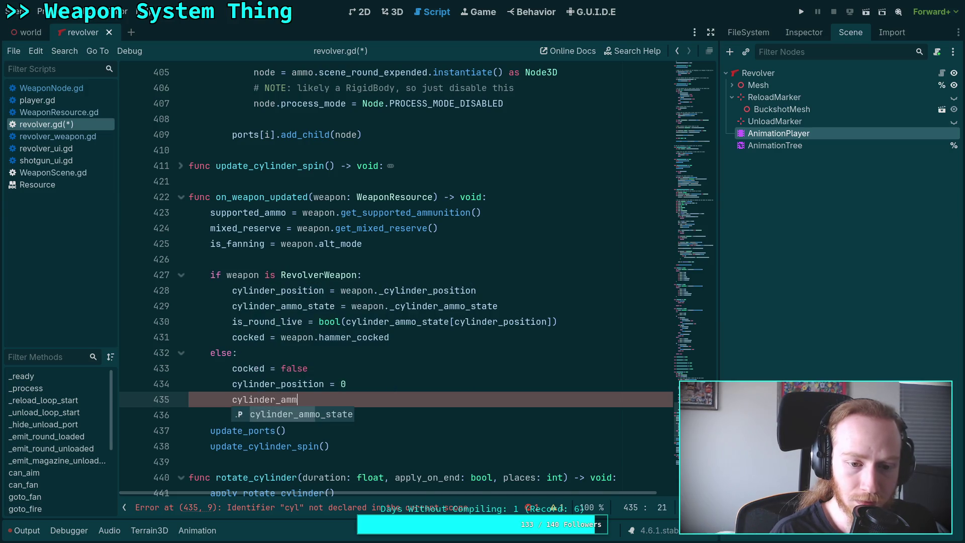
pyautogui.press('Return')
pyautogui.write('=')
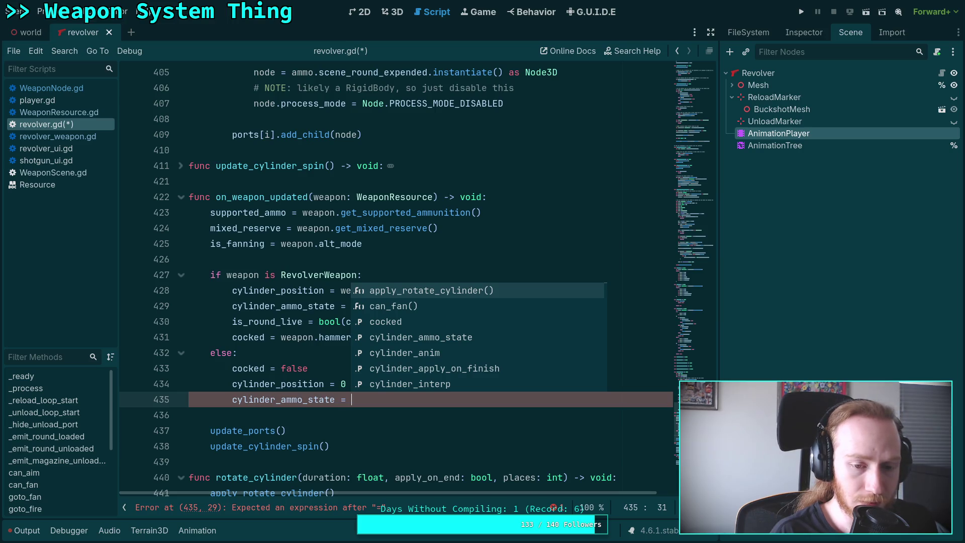
pyautogui.write('/')
pyautogui.press('Return')
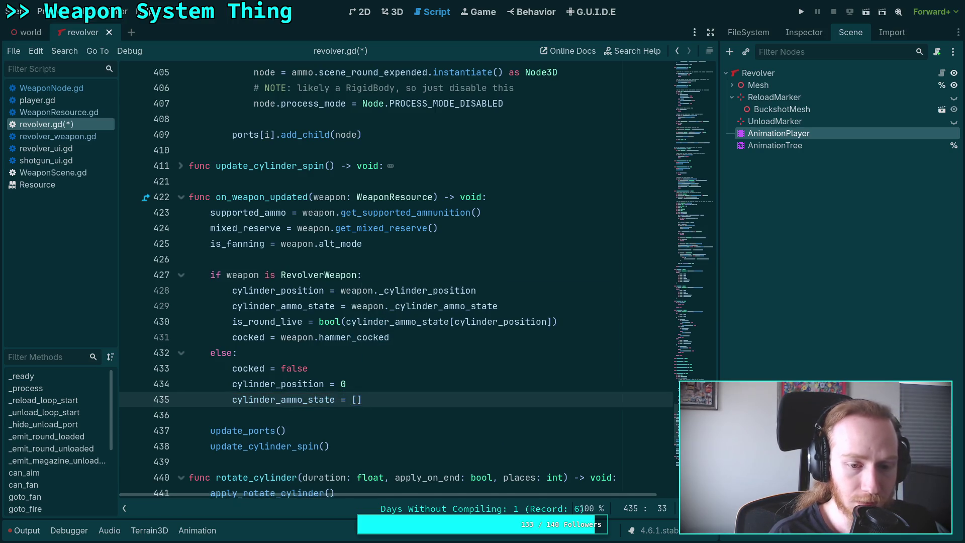
# Step: Resize cylinder_ammo_state to PORTS, fill it with 0, and set is_round_live = false
pyautogui.write('cyl')
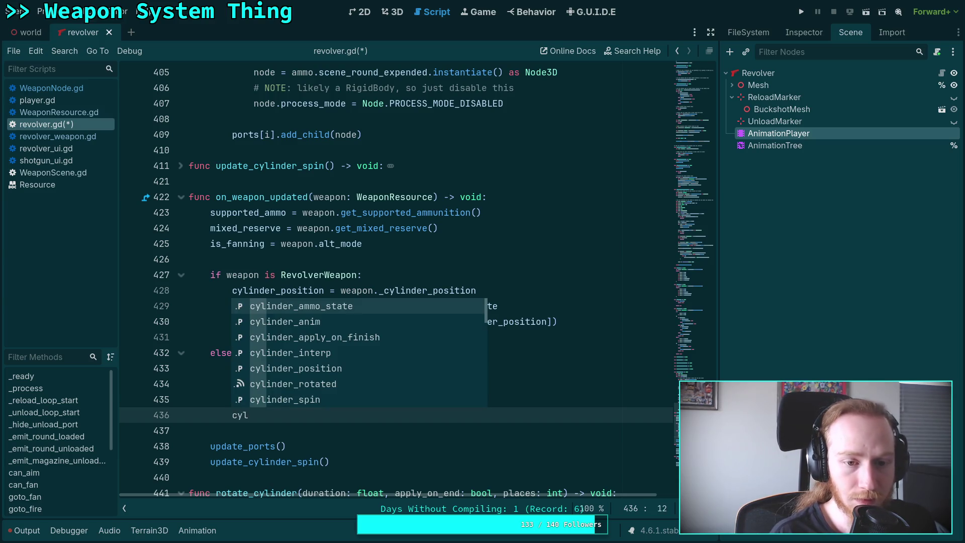
pyautogui.press('Return')
pyautogui.write('.res')
pyautogui.press('Return')
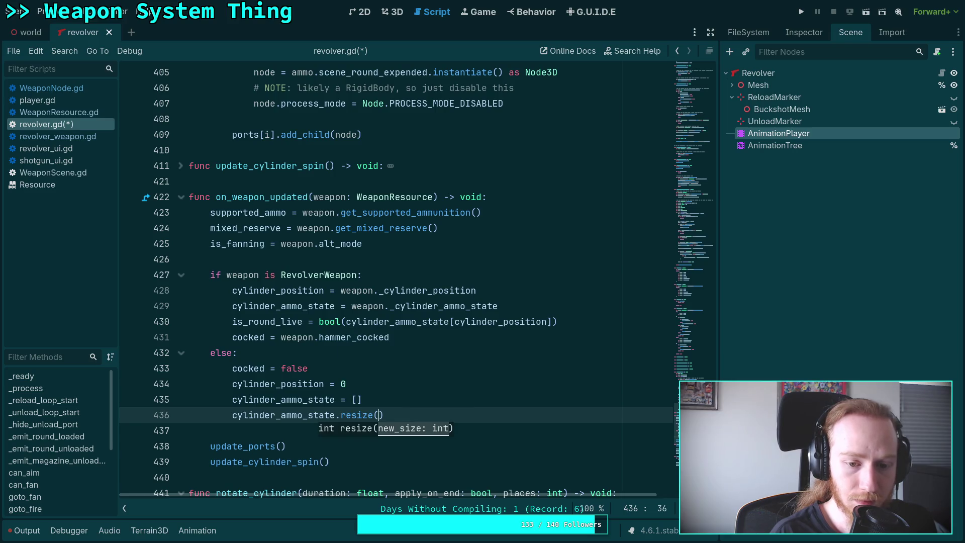
pyautogui.write('PORTS)')
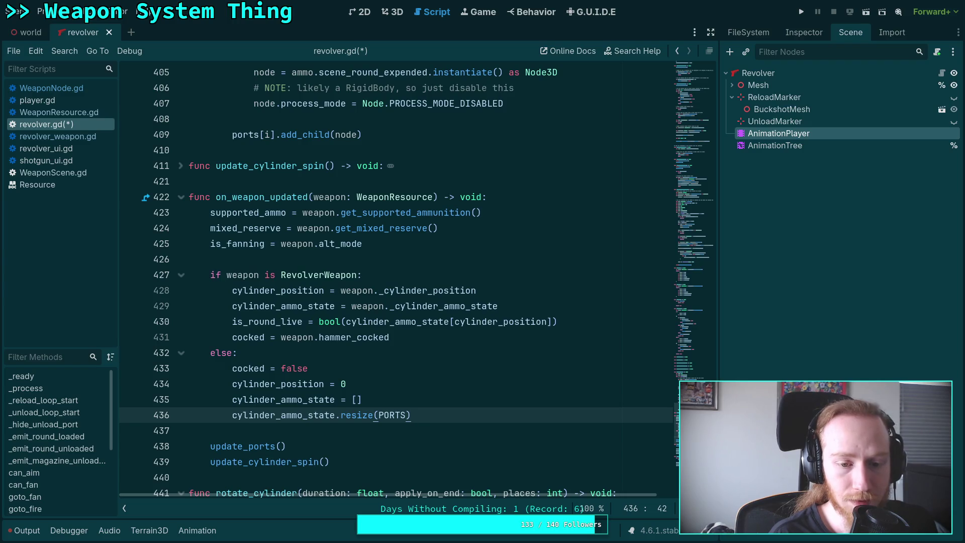
pyautogui.press('Return')
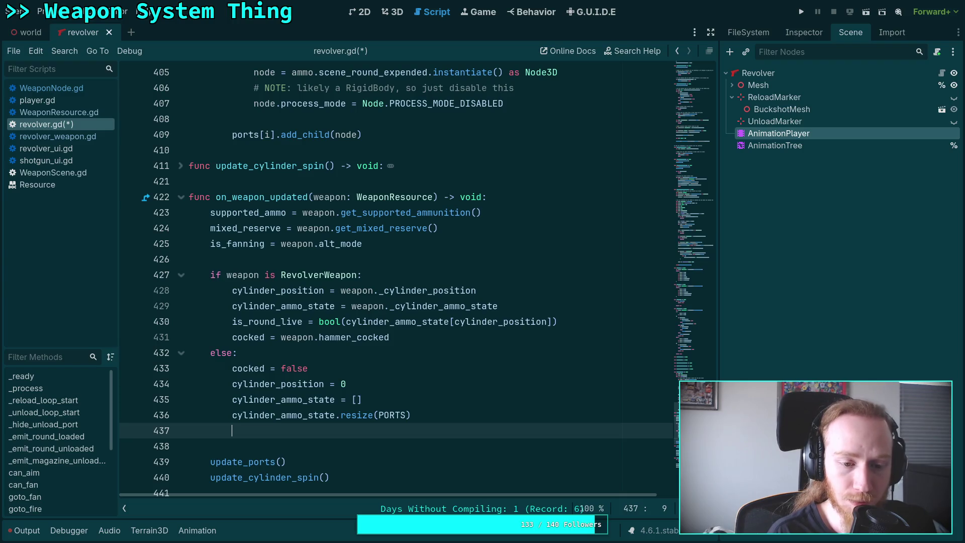
pyautogui.write('cyl')
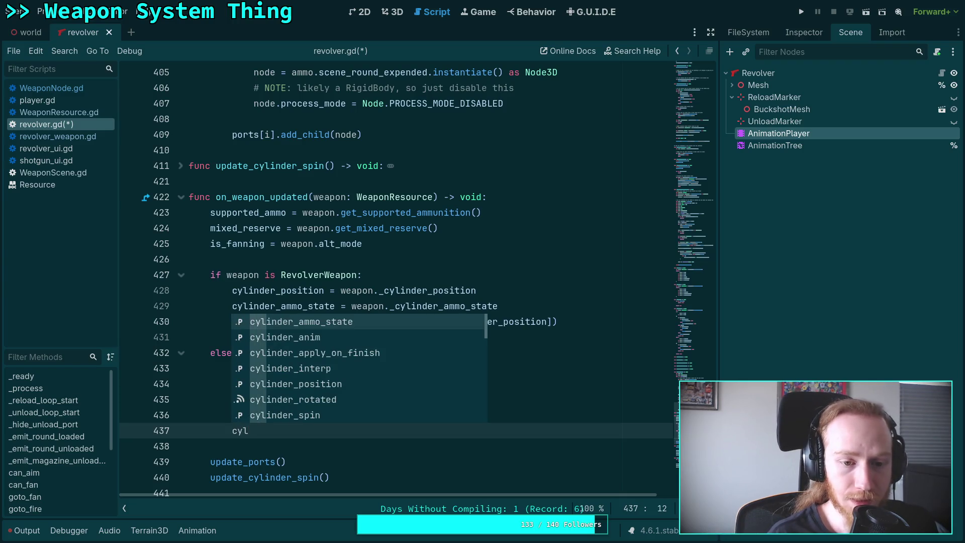
pyautogui.press('Return')
pyautogui.write('.f')
pyautogui.press('Return')
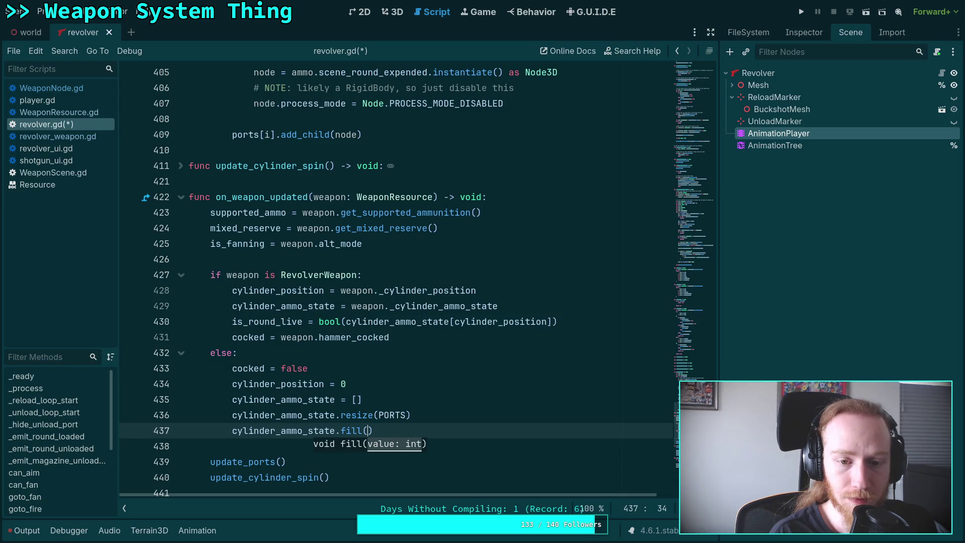
pyautogui.write('0)')
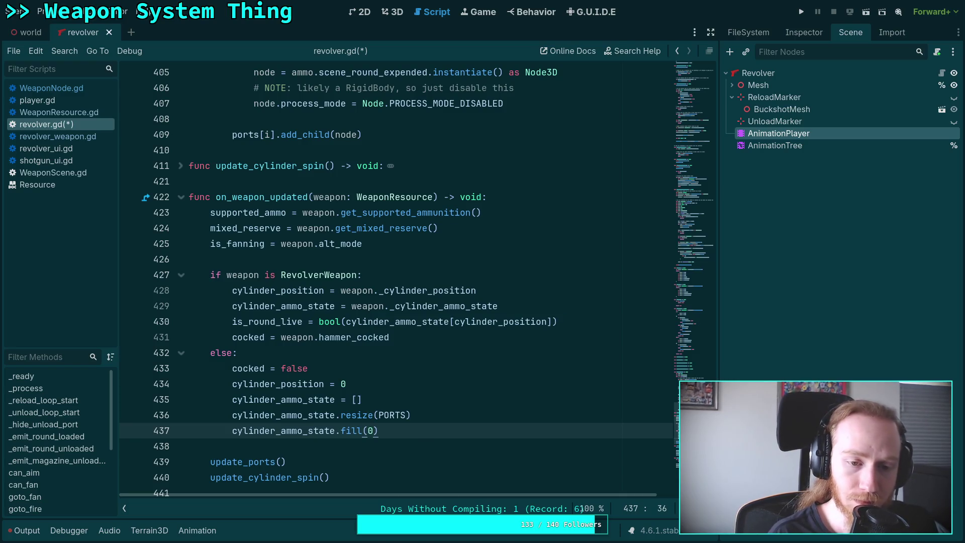
pyautogui.press('Return')
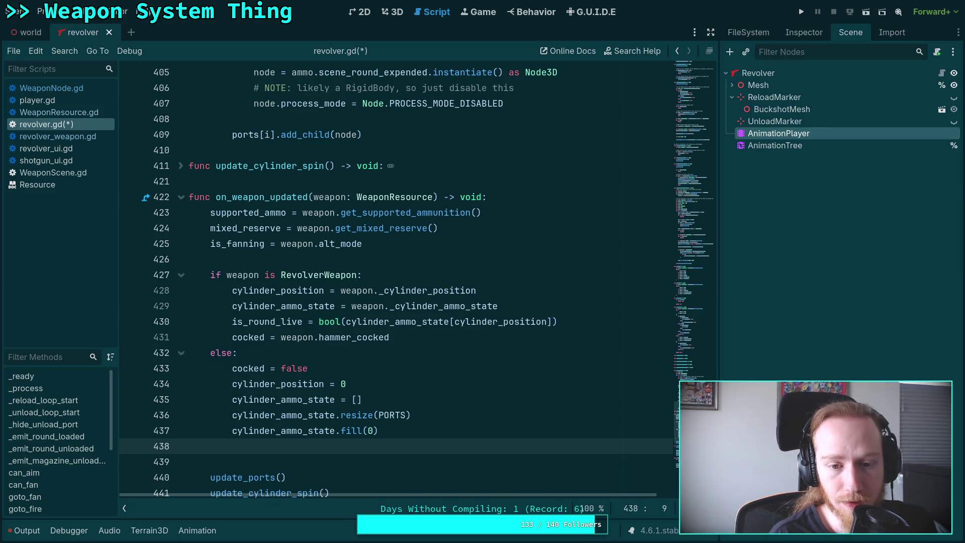
pyautogui.write('is_r')
pyautogui.press('Return')
pyautogui.write('= false')
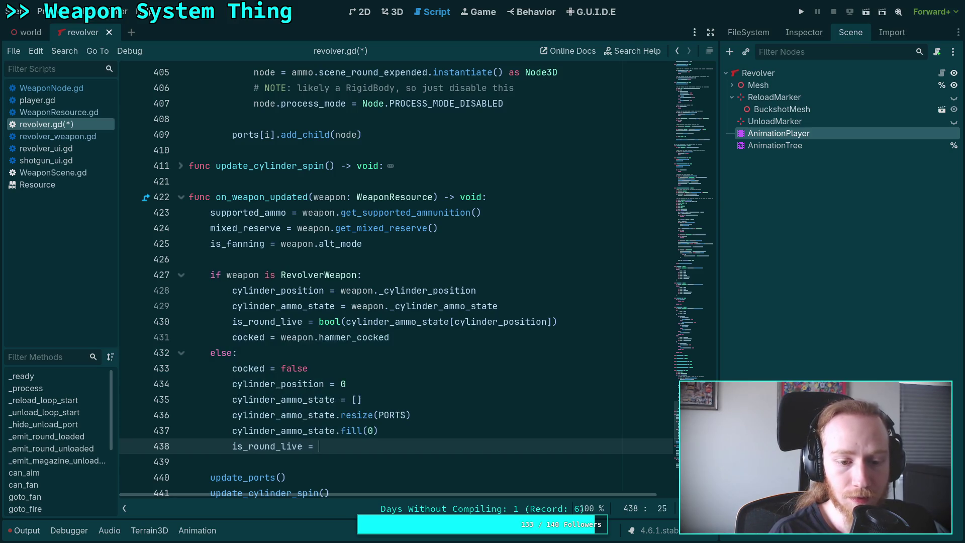
# Step: Move the is_round_live and cocked resets below the fill call and save revolver.gd
pyautogui.hotkey('alt', 'Up')
pyautogui.hotkey('alt', 'Up')
pyautogui.hotkey('alt', 'Up')
pyautogui.hotkey('alt', 'Up')
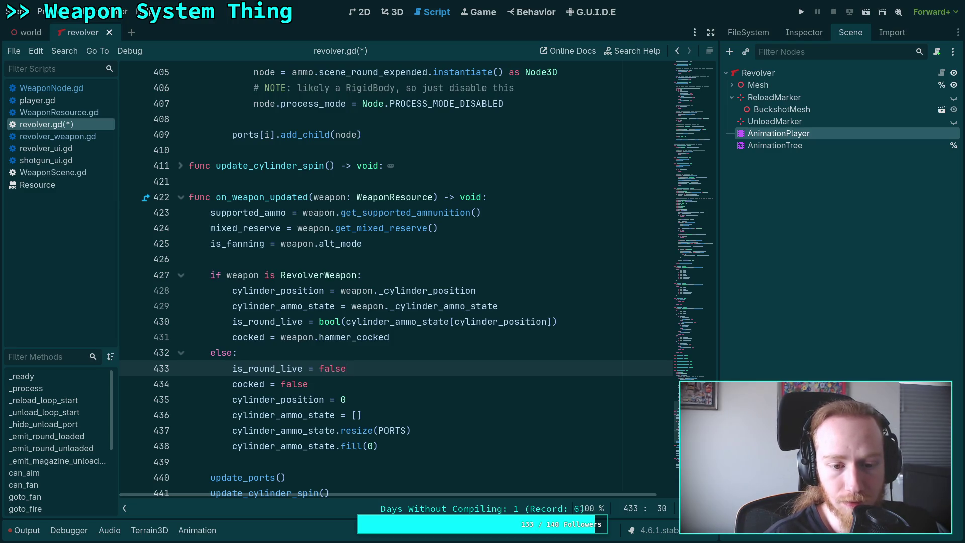
pyautogui.hotkey('shift', 'Down')
pyautogui.hotkey('alt', 'Down')
pyautogui.hotkey('alt', 'Down')
pyautogui.hotkey('alt', 'Down')
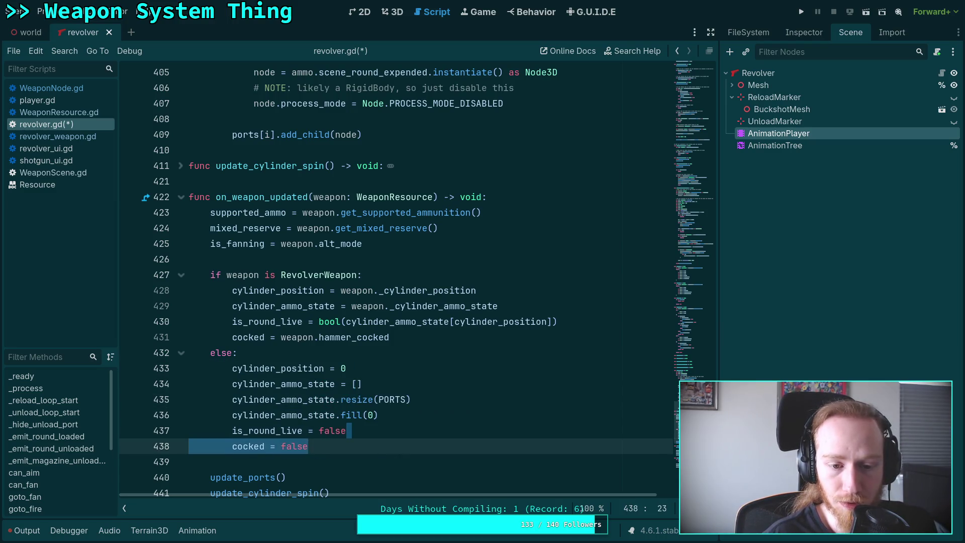
pyautogui.press('Up')
pyautogui.press('Up')
pyautogui.press('Up')
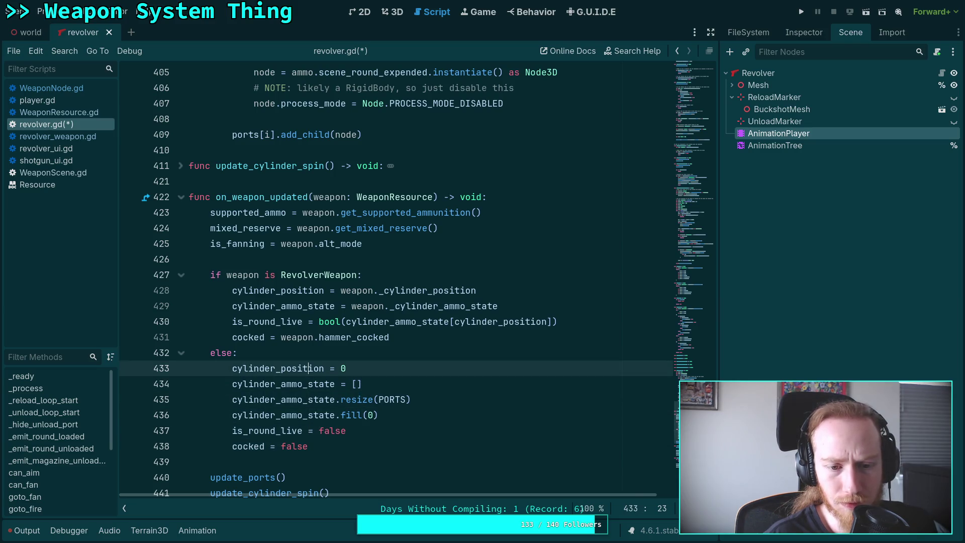
pyautogui.press('Down')
pyautogui.press('Down')
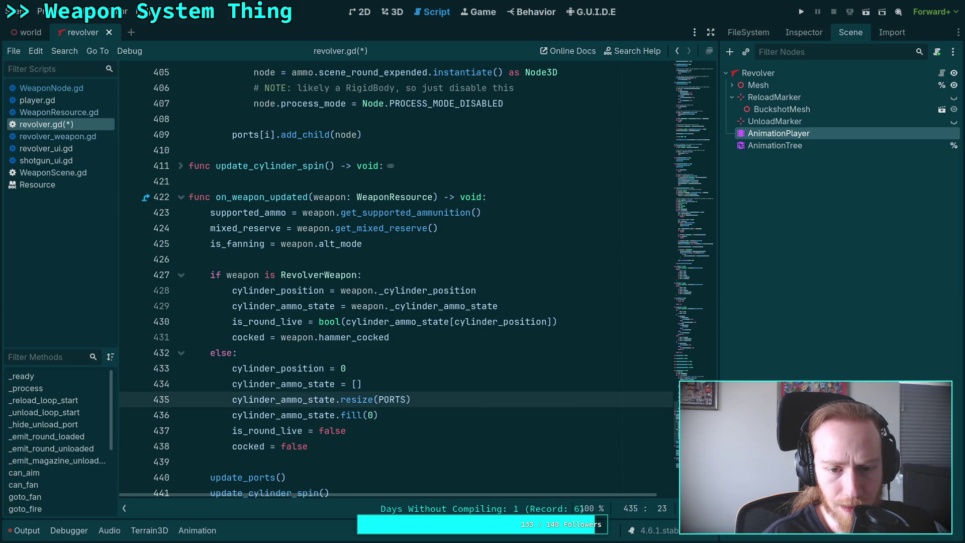
pyautogui.press('Down')
pyautogui.press('Down')
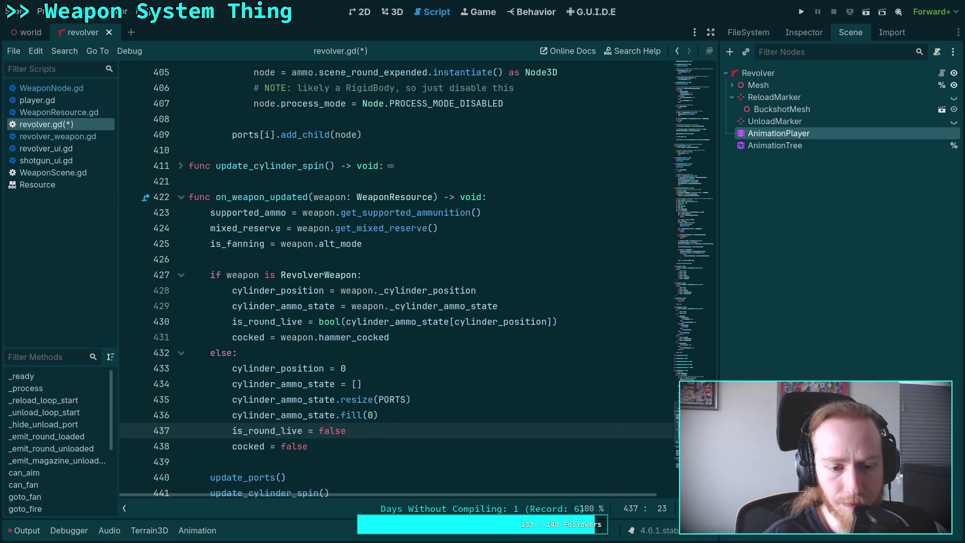
pyautogui.press('Down')
pyautogui.hotkey('ctrl', 's')
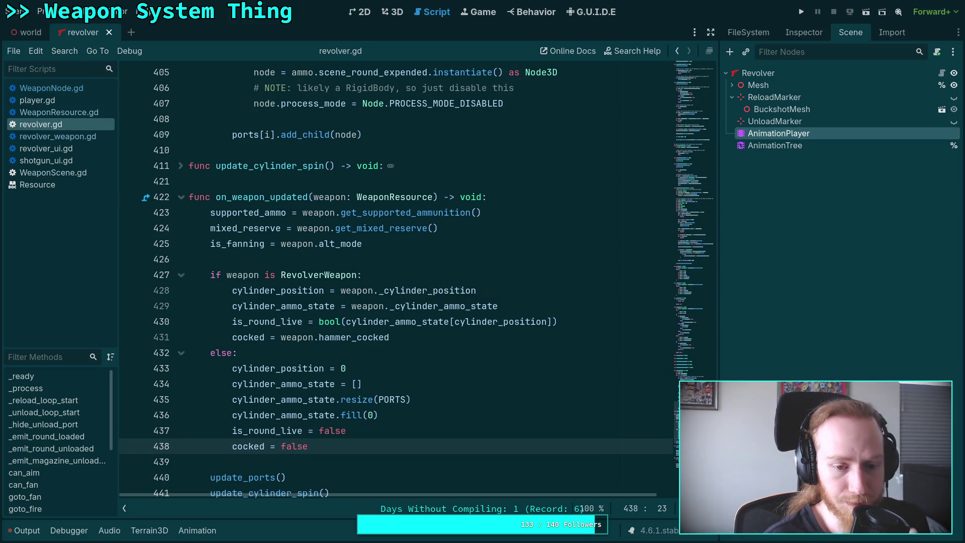
# Step: Search the script for every use of cylinder_ammo_state, including its declaration
pyautogui.scroll(-2, 433, 399)
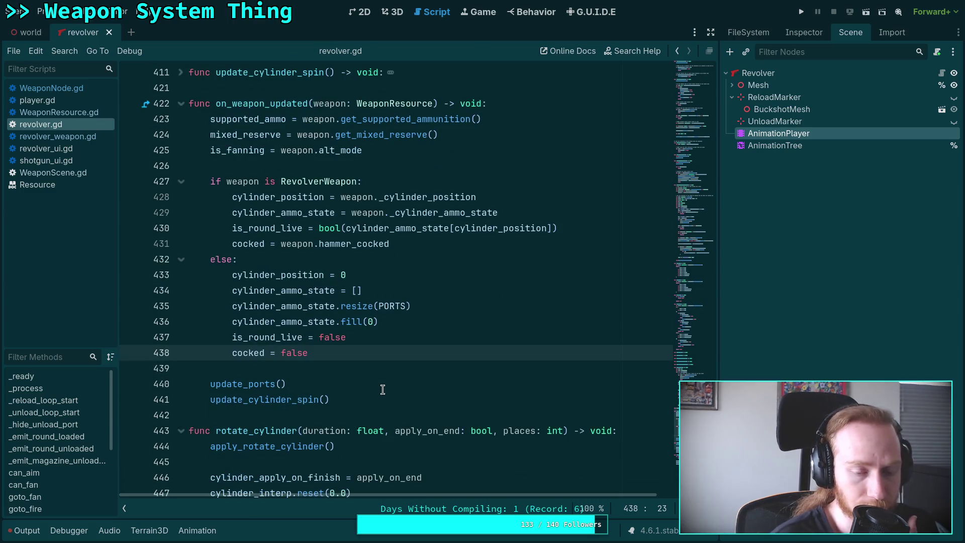
pyautogui.doubleClick(297, 290)
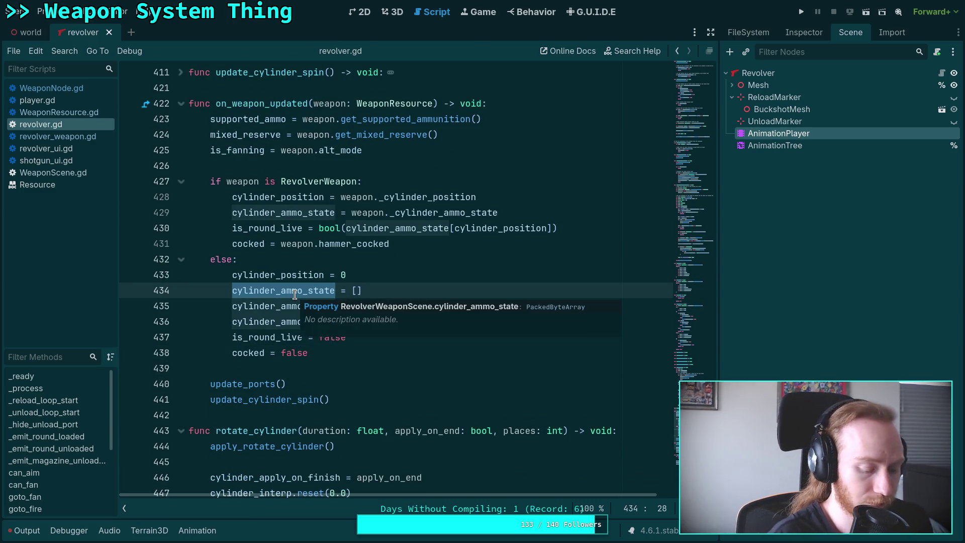
pyautogui.hotkey('ctrl', 'f')
pyautogui.click(556, 507)
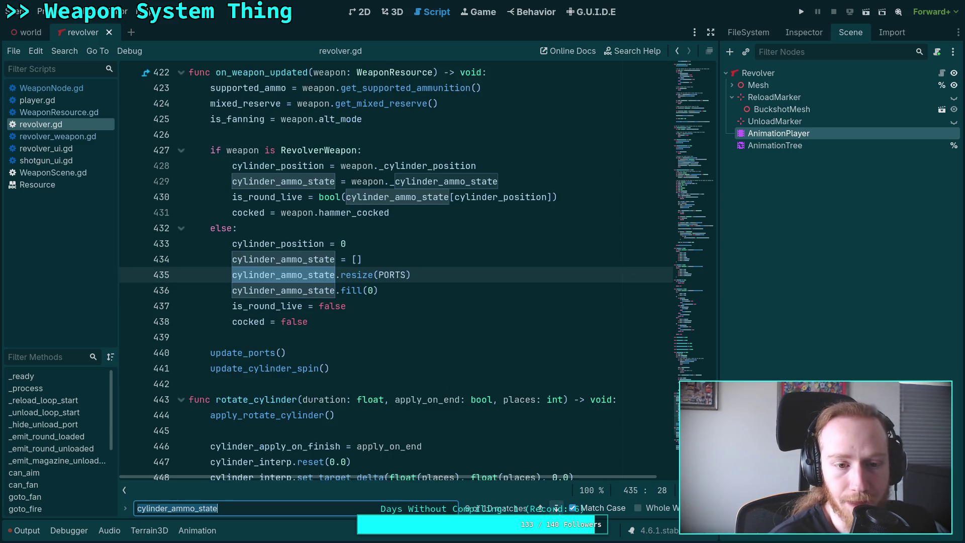
pyautogui.click(556, 507)
pyautogui.click(556, 508)
pyautogui.click(556, 507)
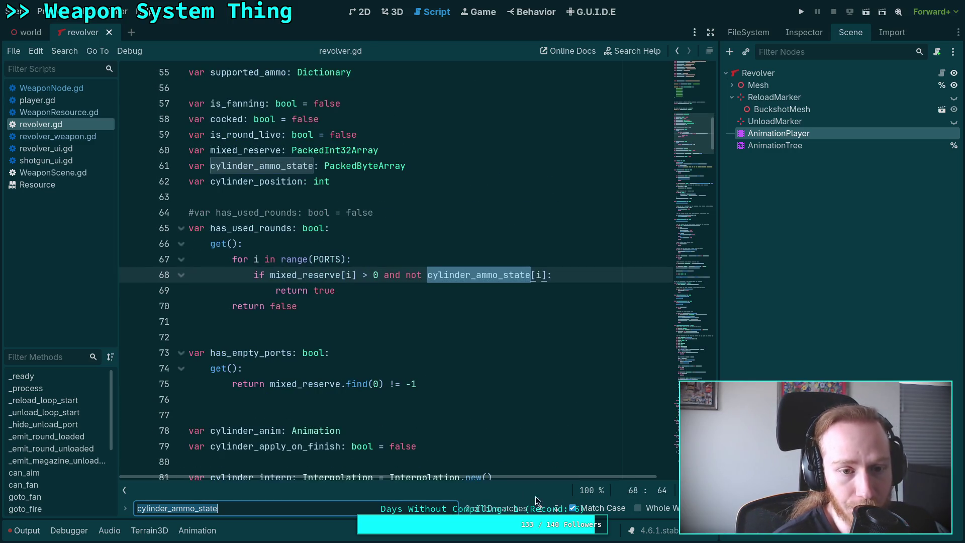
pyautogui.click(556, 508)
# Step: Return to WeaponNode.gd, review the set_revolver call, and place the caret after the last disconnect line
pyautogui.hotkey('alt', 'Left')
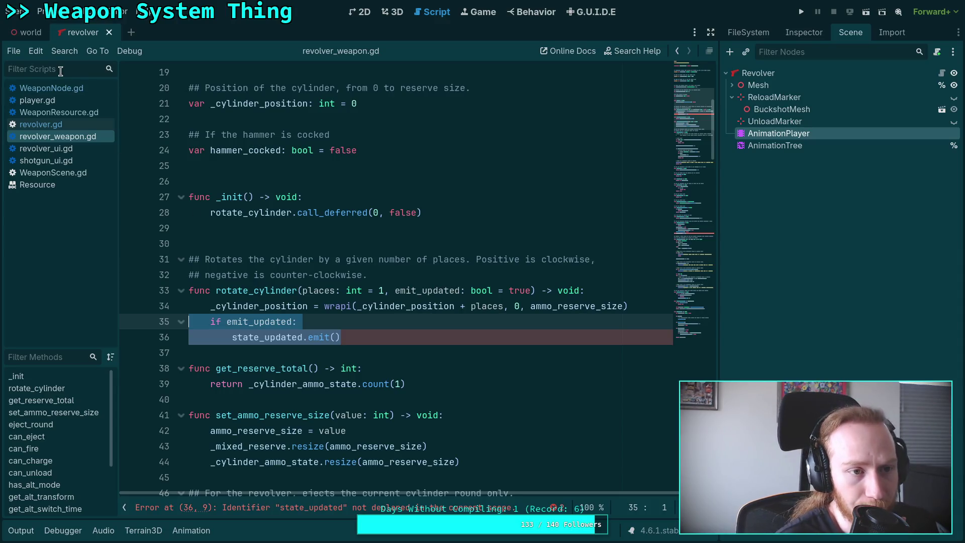
pyautogui.hotkey('alt', 'Left')
pyautogui.hotkey('alt', 'Left')
pyautogui.click(461, 304)
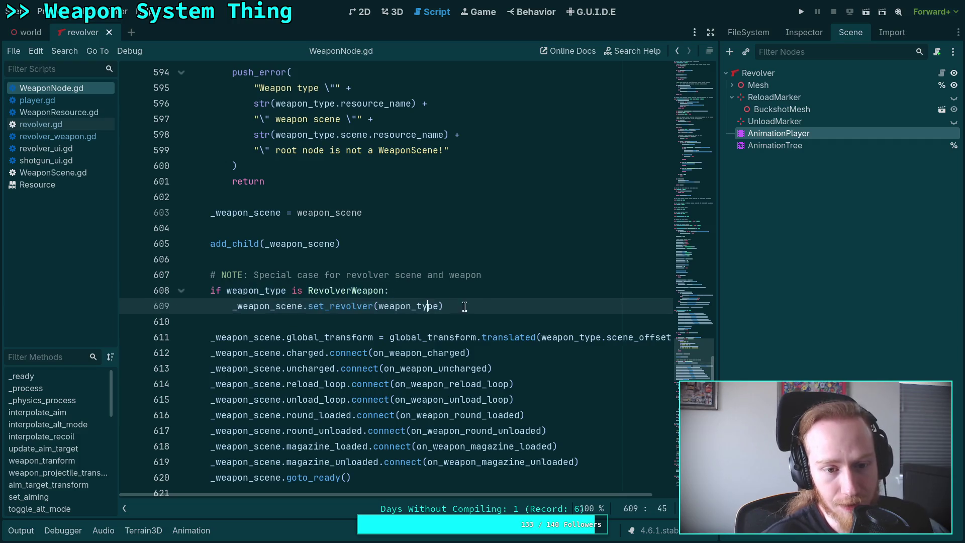
pyautogui.moveTo(482, 305)
pyautogui.mouseDown()
pyautogui.moveTo(278, 306)
pyautogui.moveTo(308, 305)
pyautogui.mouseUp()
pyautogui.scroll(9, 339, 301)
pyautogui.scroll(2, 350, 302)
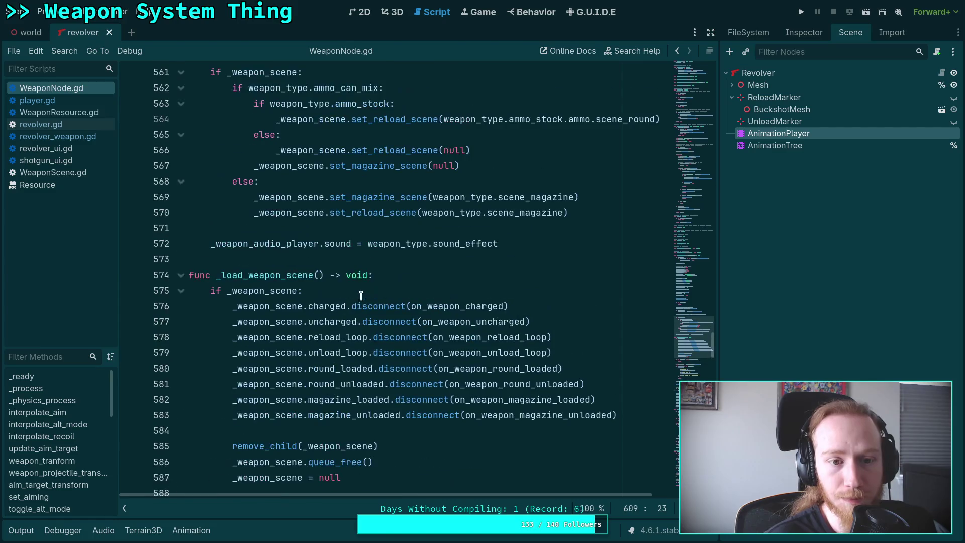
pyautogui.scroll(-3, 341, 291)
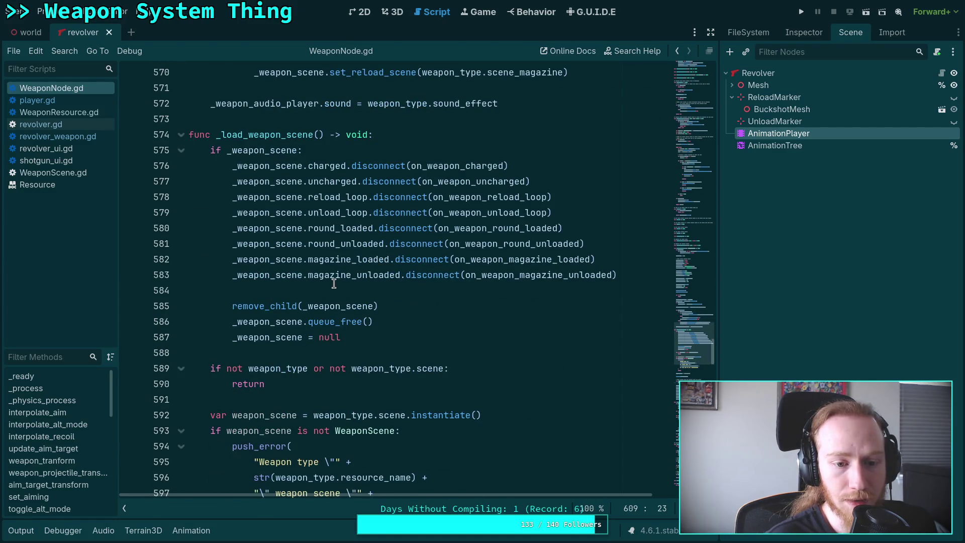
pyautogui.scroll(-6, 334, 284)
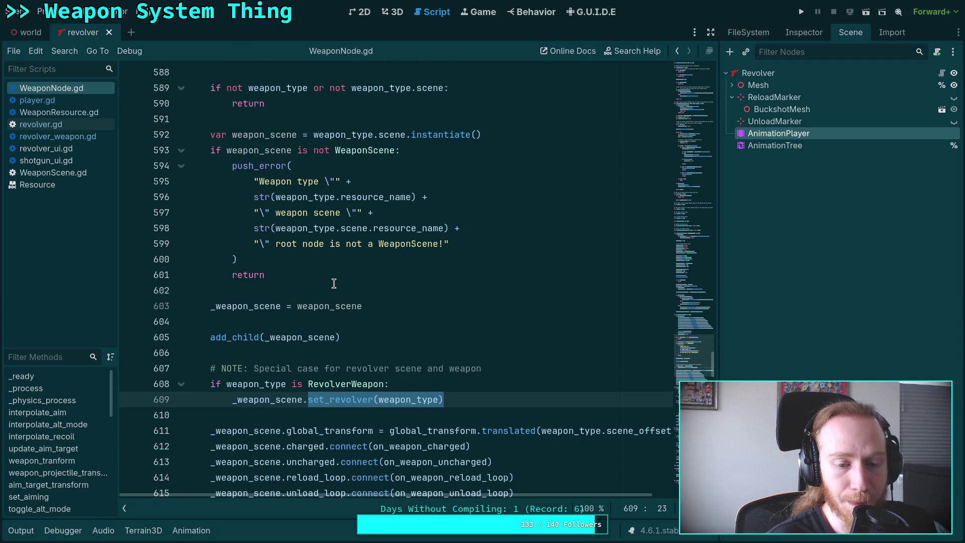
pyautogui.scroll(6, 335, 284)
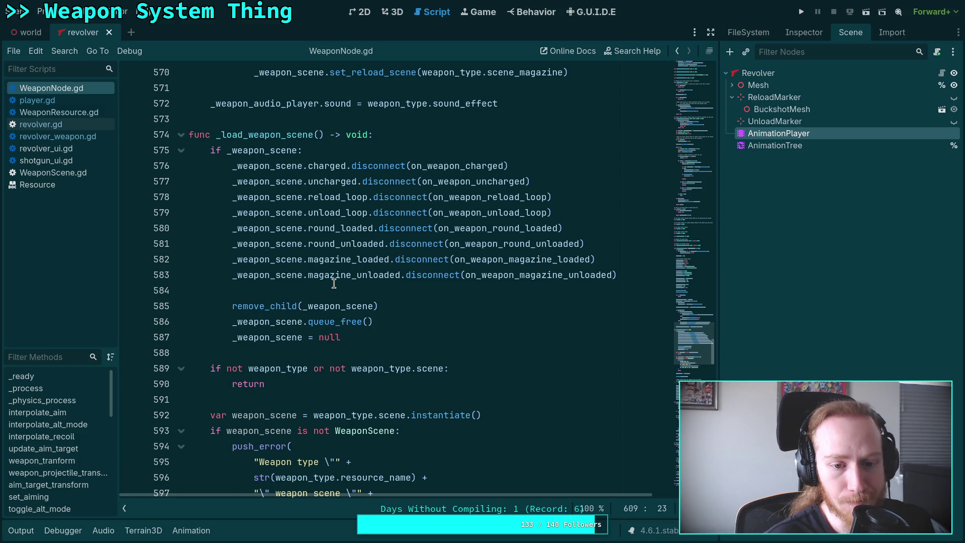
pyautogui.scroll(-1, 334, 283)
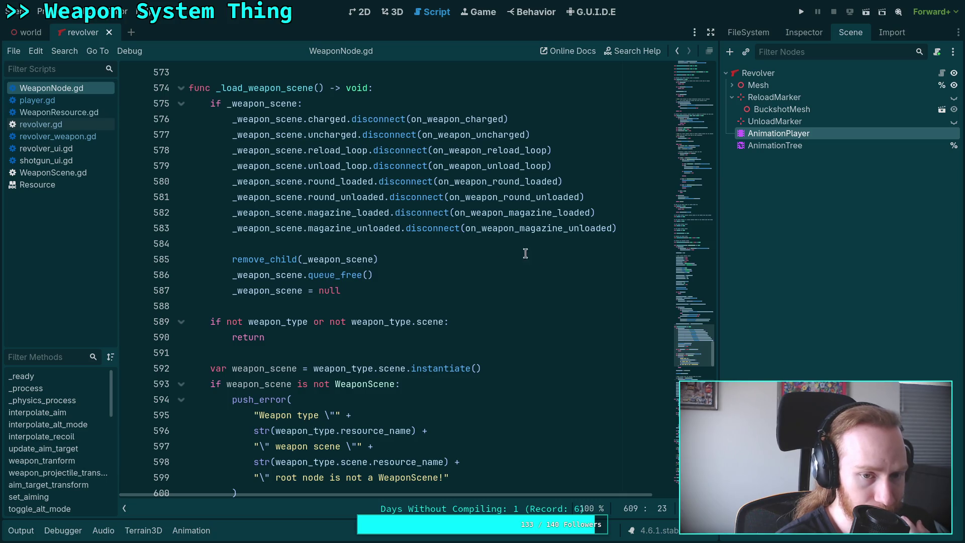
pyautogui.click(627, 228)
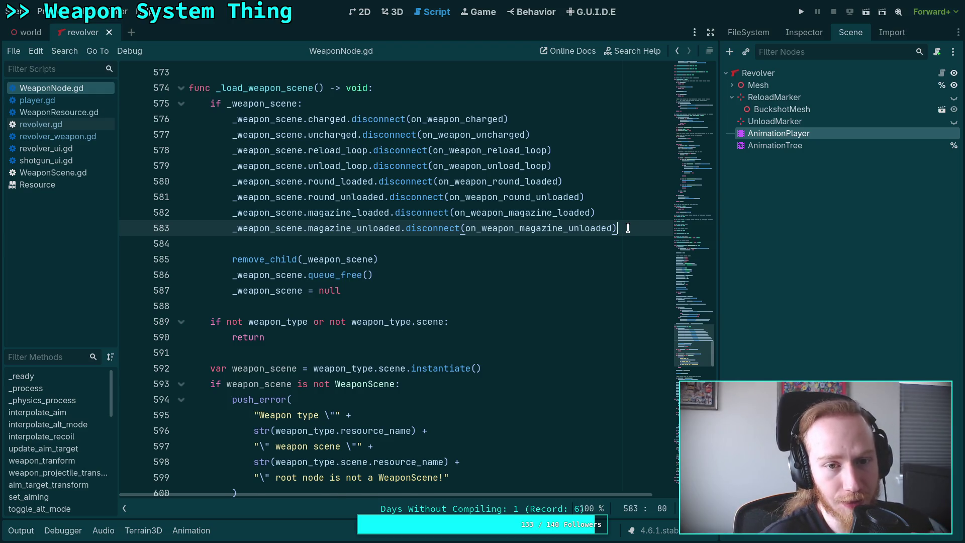
# Step: Add an 'if _weapon_scene is RevolverWeaponScene:' check after the disconnect calls
pyautogui.press('Return')
pyautogui.press('Return')
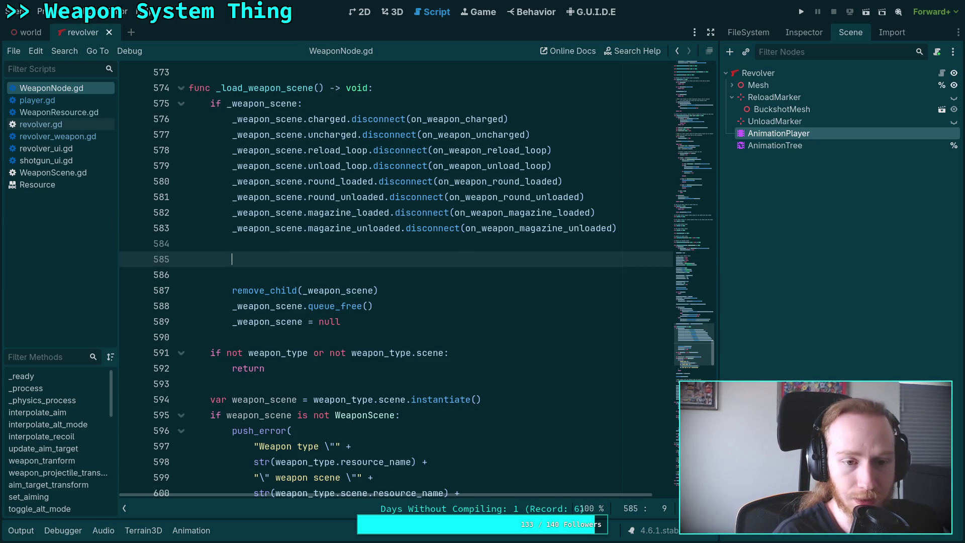
pyautogui.write('if _weapon_sc')
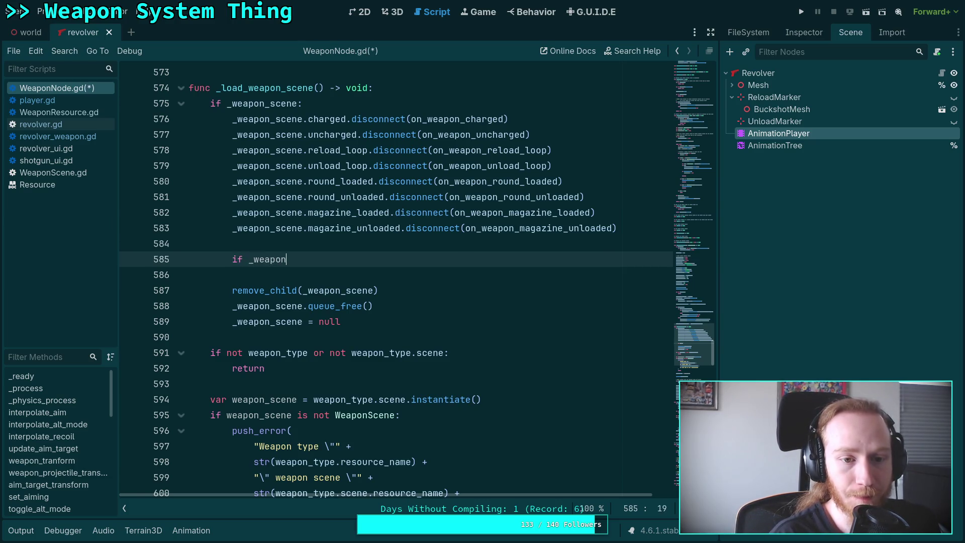
pyautogui.press('Return')
pyautogui.write('.')
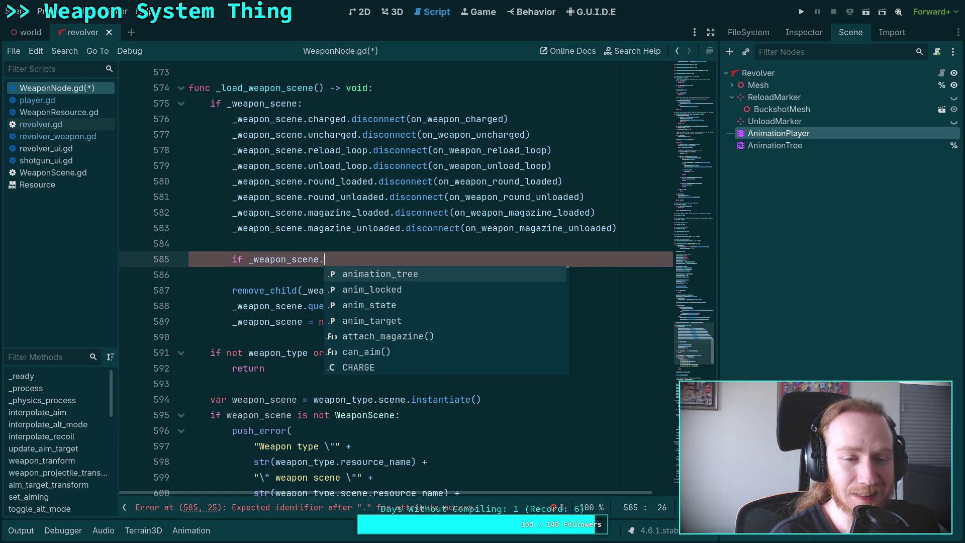
pyautogui.press('BackSpace')
pyautogui.write('is Revol')
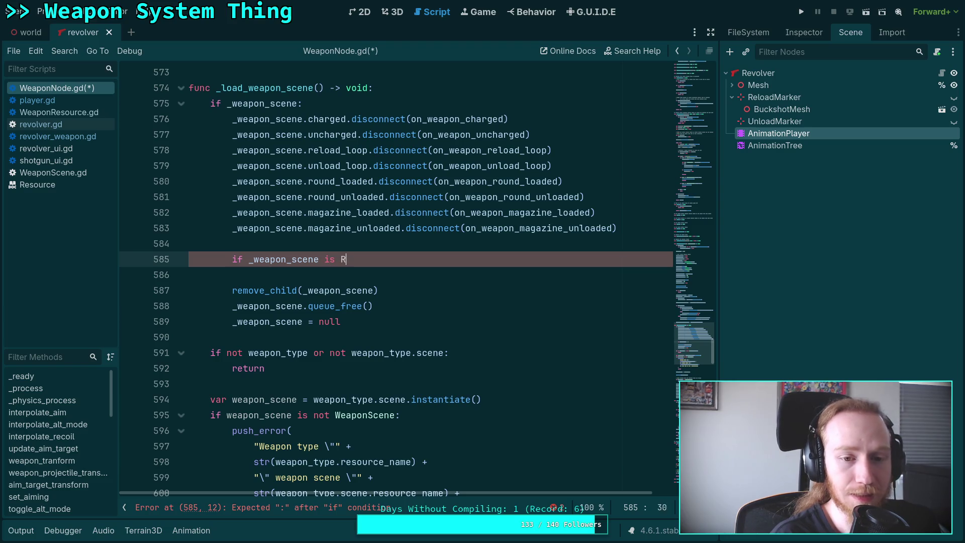
pyautogui.press('Down')
pyautogui.press('Return')
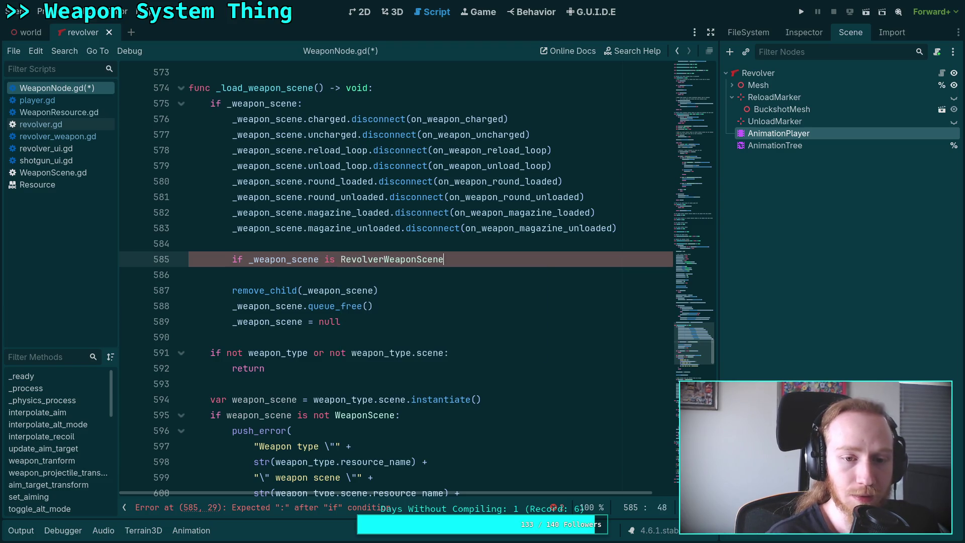
pyautogui.write(':')
pyautogui.press('Return')
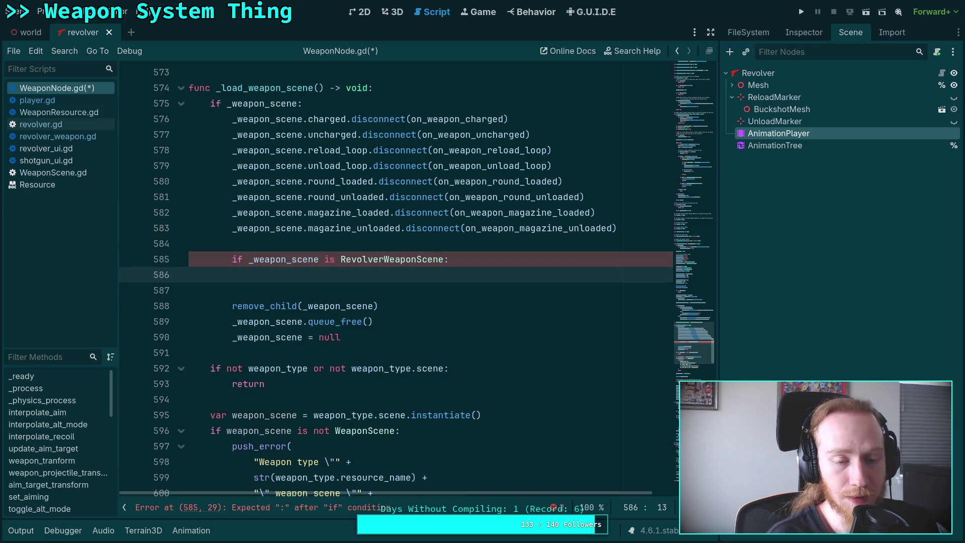
# Step: Inside the check, disconnect _weapon_scene.cylinder_rotated from on_cylinder_rotated
pyautogui.write('if')
pyautogui.press('BackSpace')
pyautogui.press('BackSpace')
pyautogui.write('_weapon.')
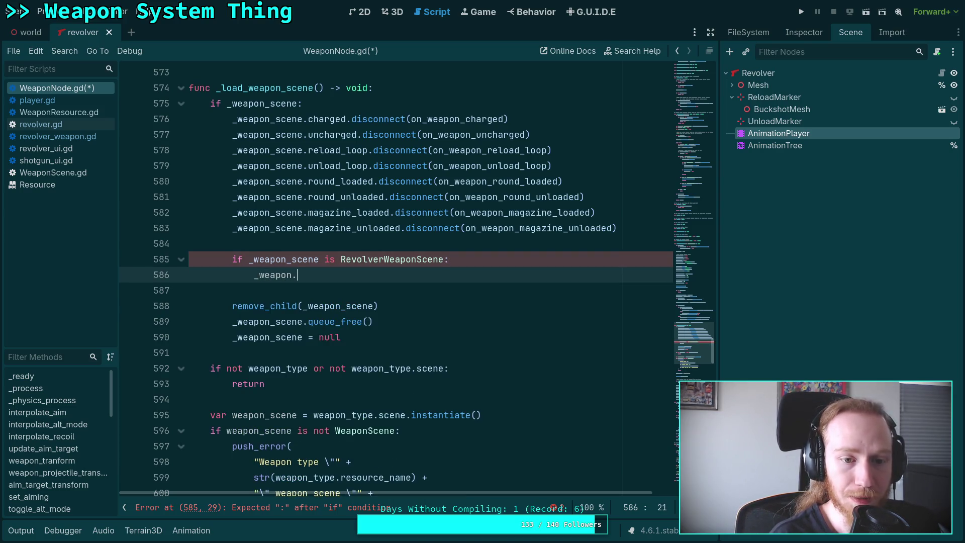
pyautogui.press('BackSpace')
pyautogui.write('_scene.cylinde')
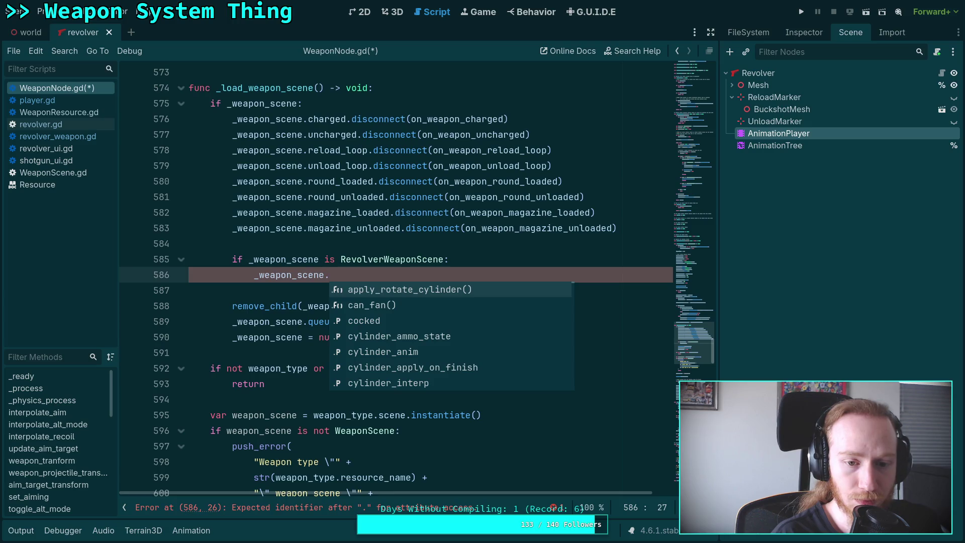
pyautogui.write('r_rot')
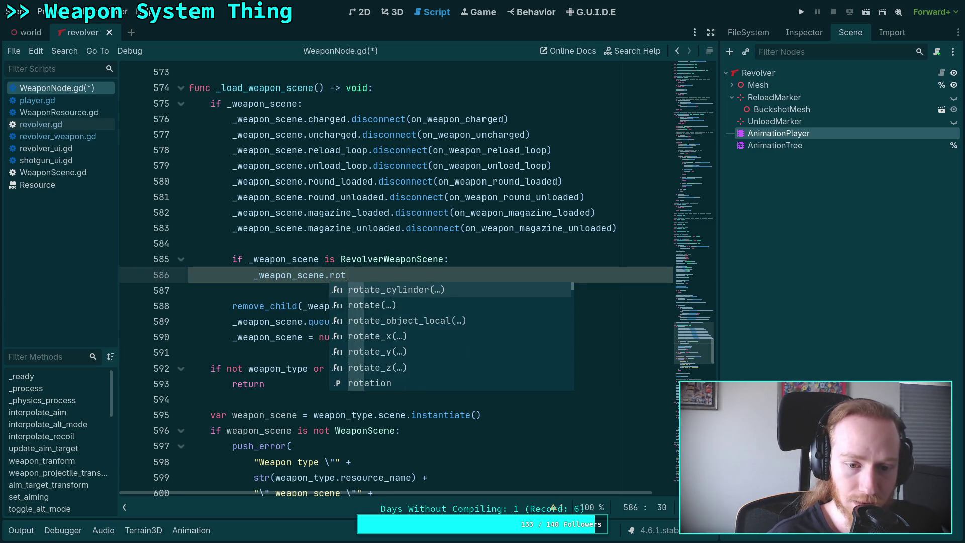
pyautogui.write('ated')
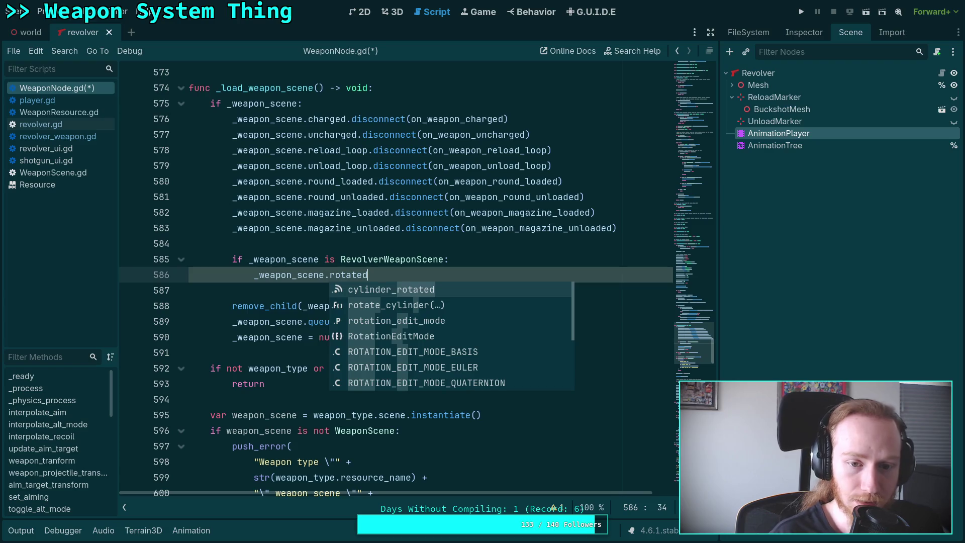
pyautogui.press('Return')
pyautogui.write('.di')
pyautogui.press('Return')
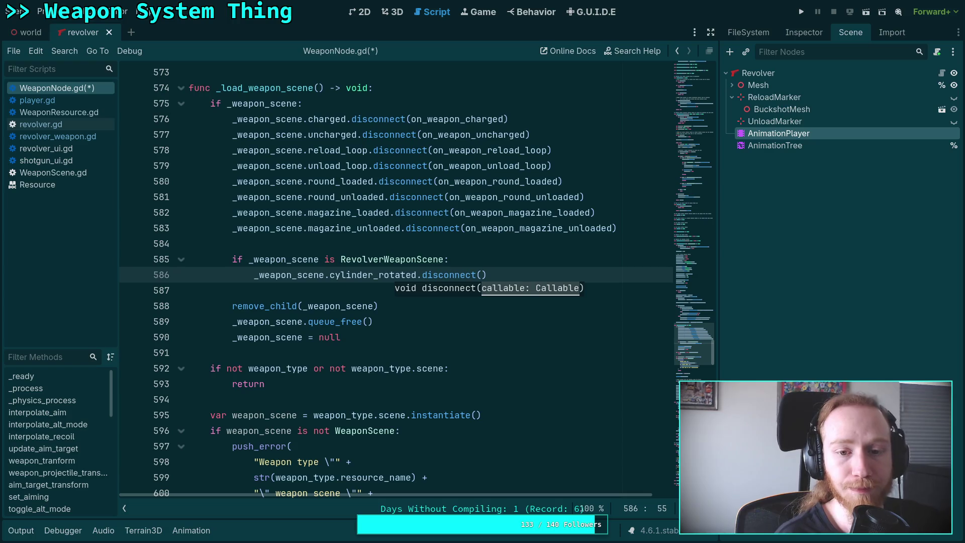
pyautogui.write('on_')
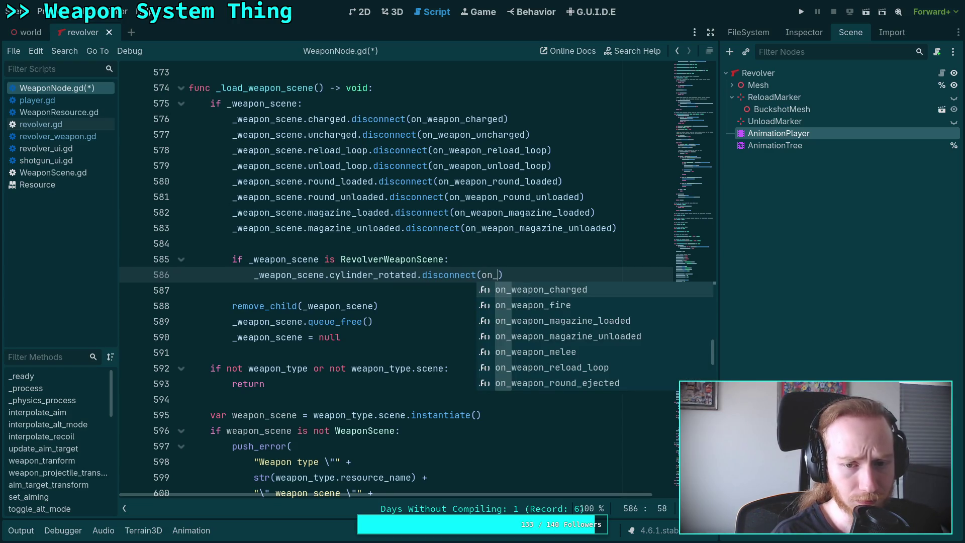
pyautogui.write('cy')
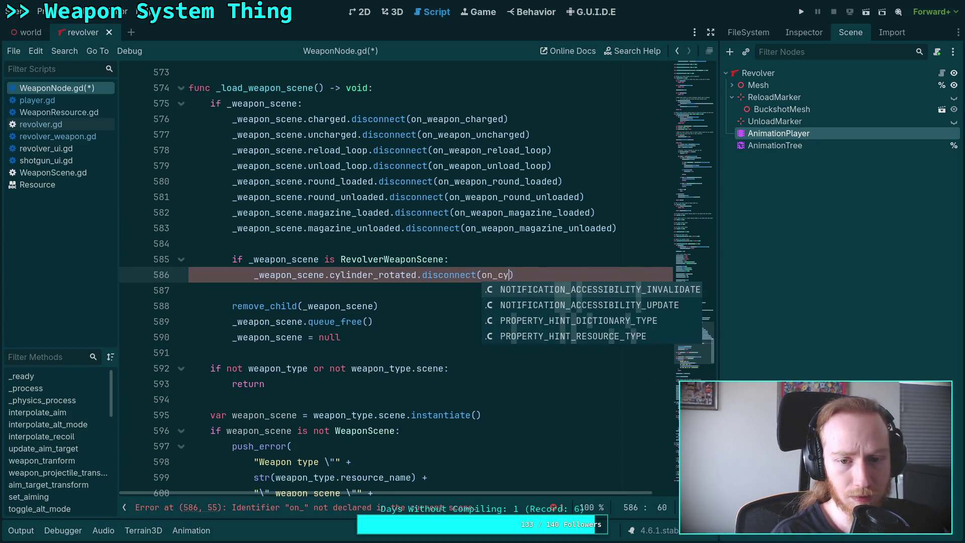
pyautogui.write('linder_rotat')
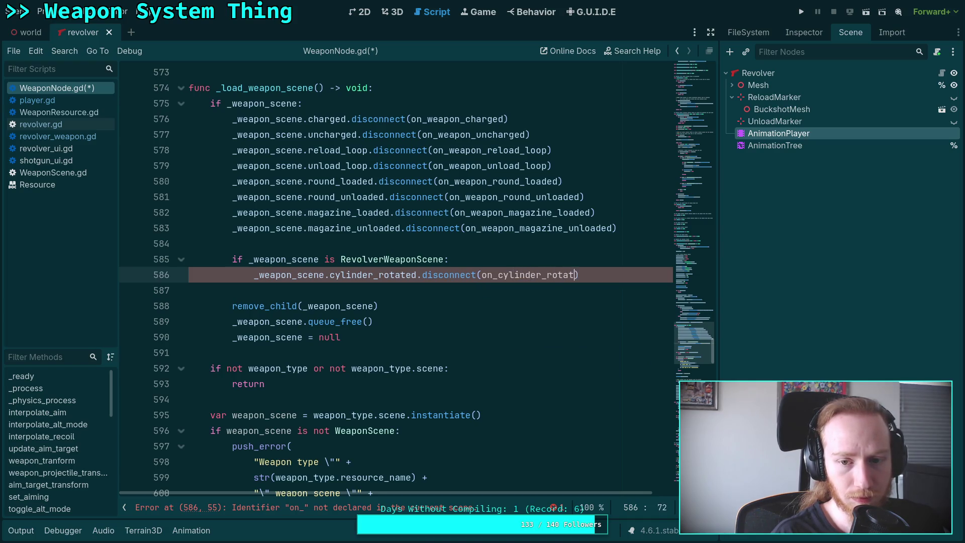
pyautogui.write('ed)')
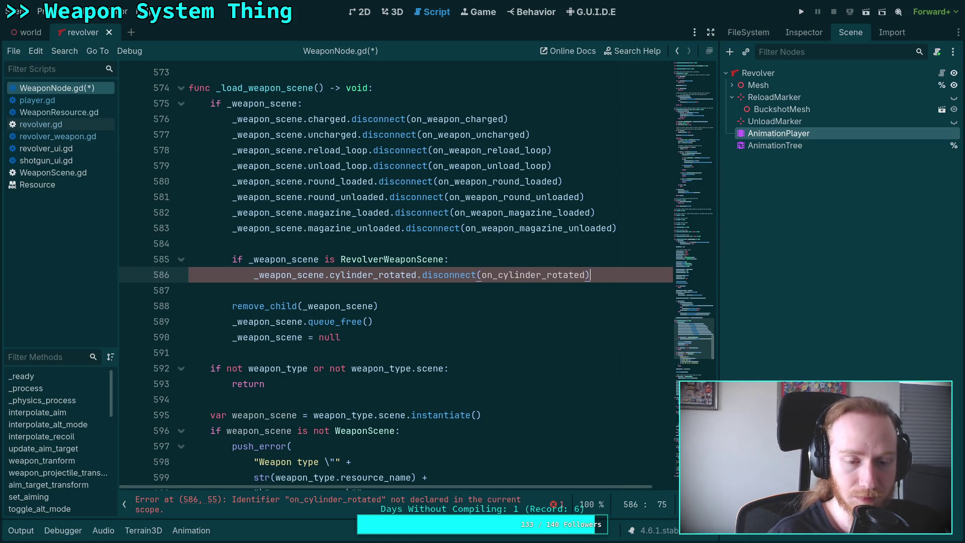
pyautogui.scroll(-10, 571, 222)
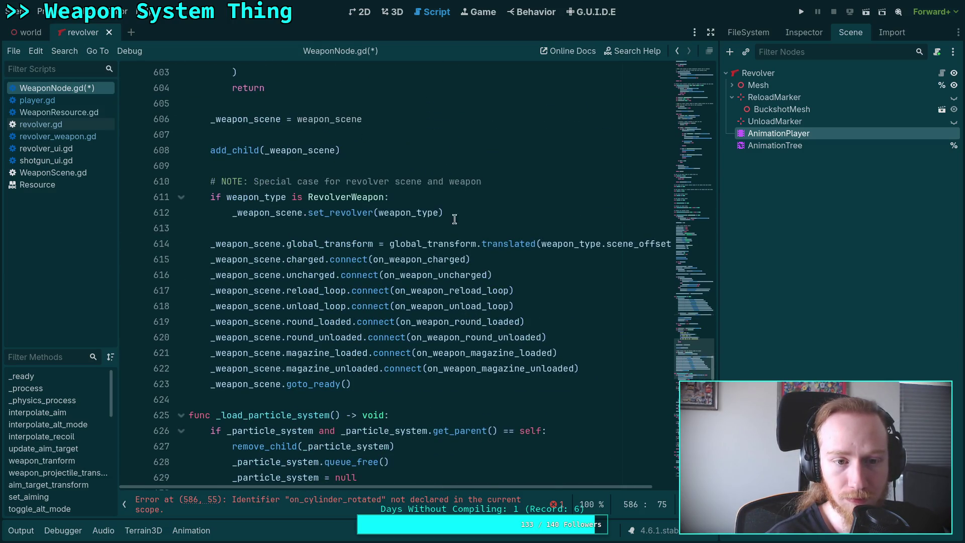
# Step: Replace the old RevolverWeapon/set_revolver lines with 'if _weapon_scene is RevolverWeaponScene:'
pyautogui.click(492, 214)
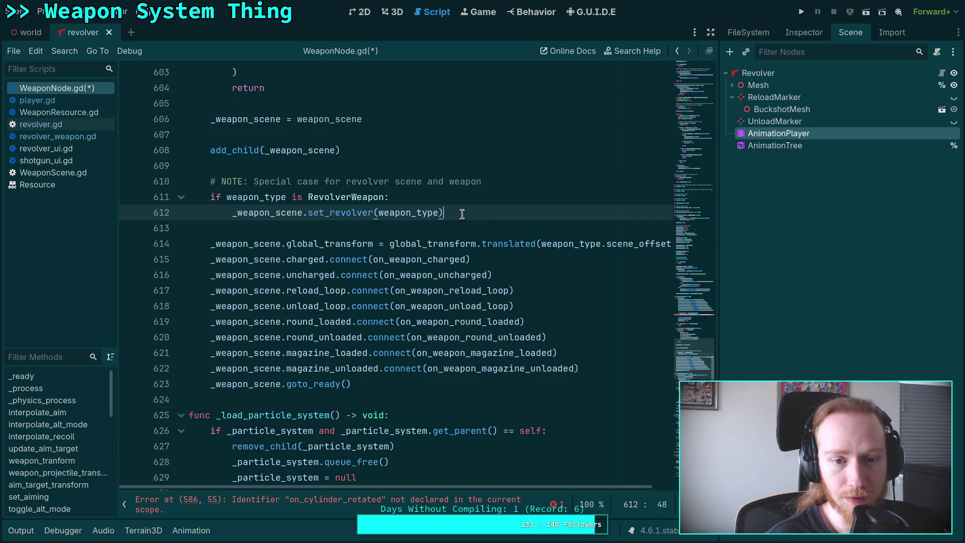
pyautogui.moveTo(461, 214)
pyautogui.mouseDown()
pyautogui.moveTo(308, 212)
pyautogui.moveTo(224, 196)
pyautogui.mouseUp()
pyautogui.click(287, 212)
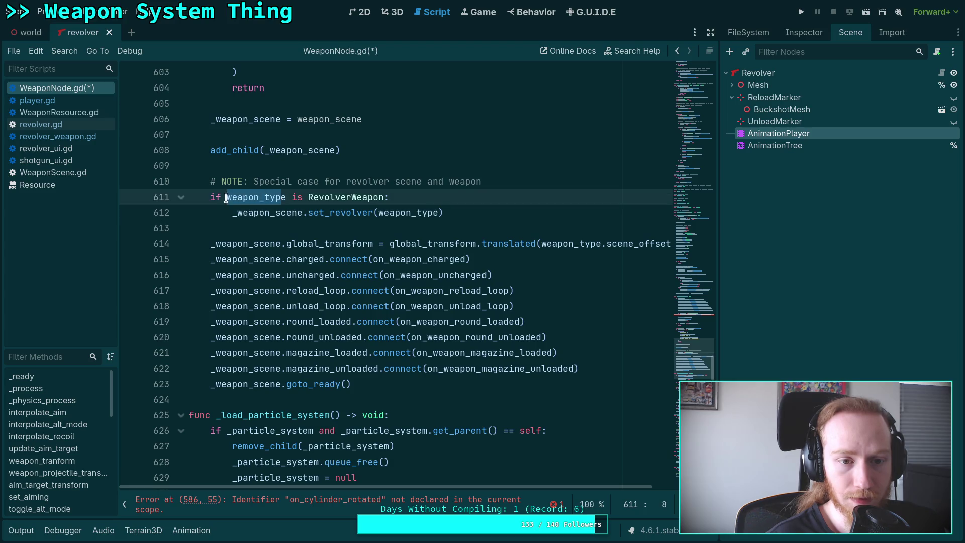
pyautogui.doubleClick(381, 197)
pyautogui.moveTo(450, 212)
pyautogui.mouseDown()
pyautogui.moveTo(324, 212)
pyautogui.moveTo(226, 196)
pyautogui.mouseUp()
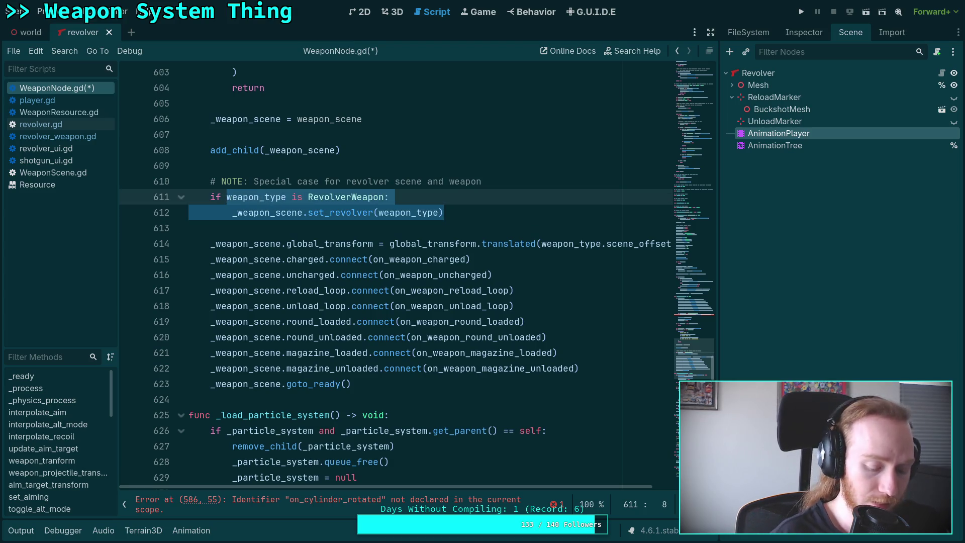
pyautogui.press('BackSpace')
pyautogui.write('_weapon_')
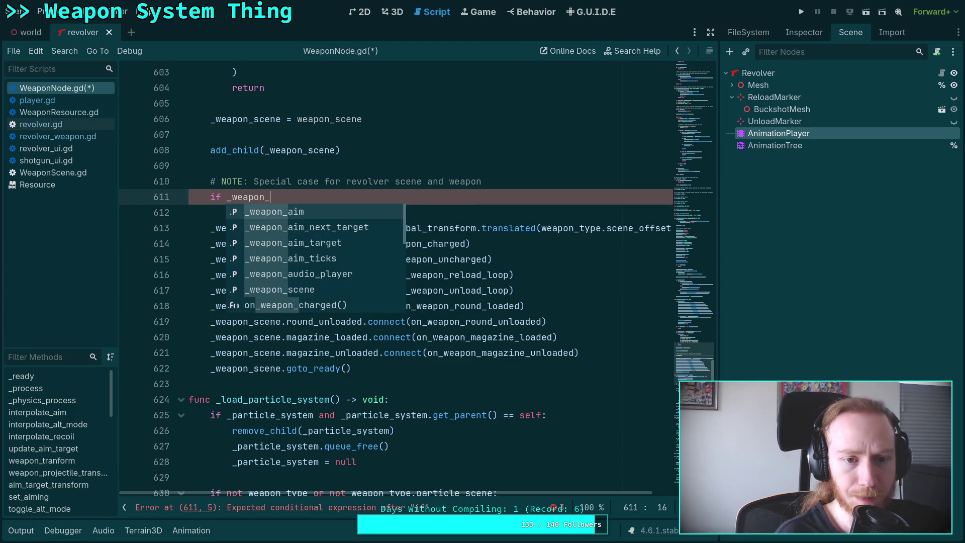
pyautogui.write('scene.')
pyautogui.press('BackSpace')
pyautogui.write('is ')
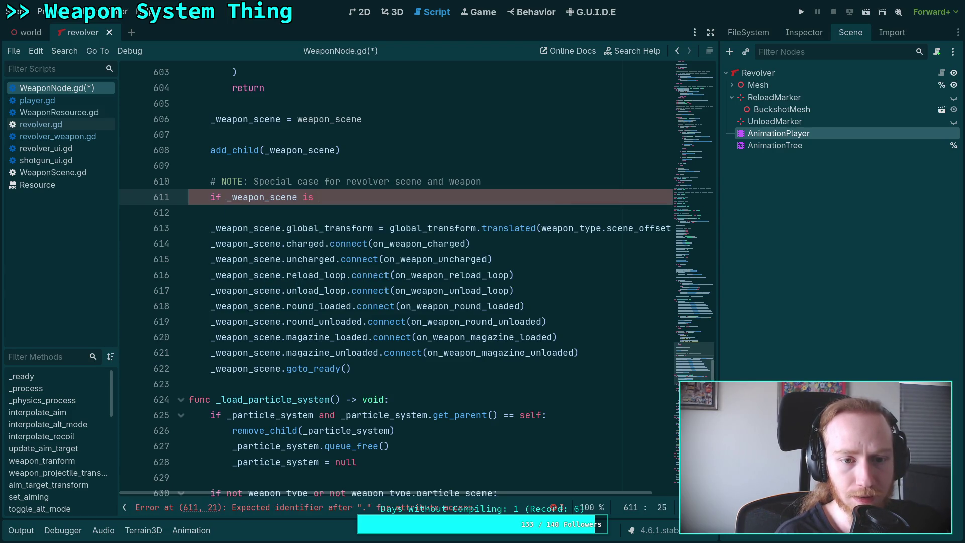
pyautogui.write('Revor')
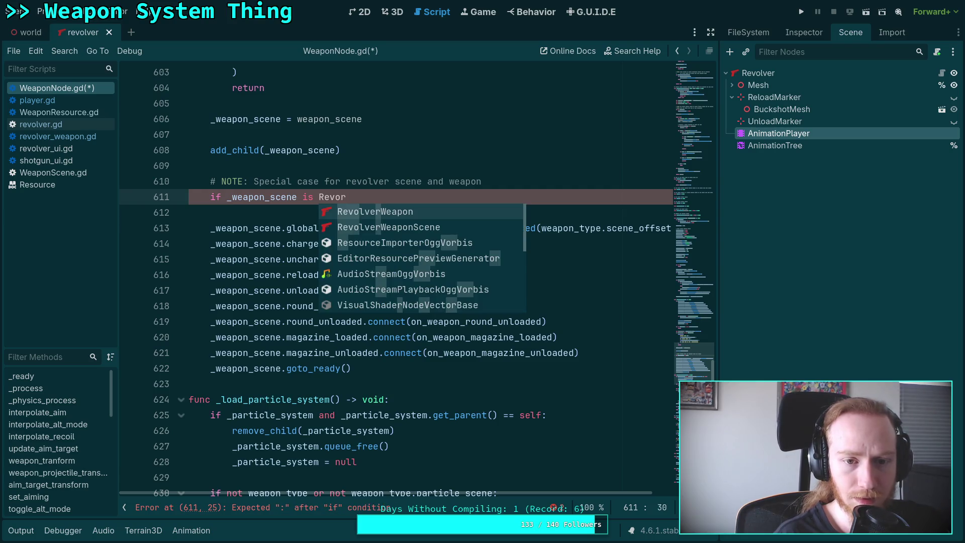
pyautogui.press('Down')
pyautogui.press('Return')
pyautogui.write(':')
pyautogui.press('Return')
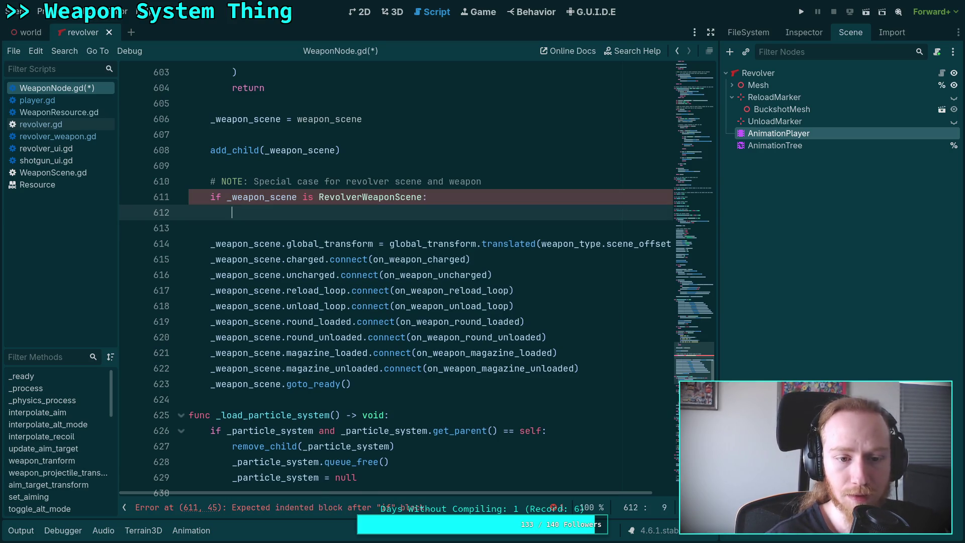
# Step: In its body, connect _weapon_scene.cylinder_rotated to on_cylinder_rotated
pyautogui.write('_weapon_')
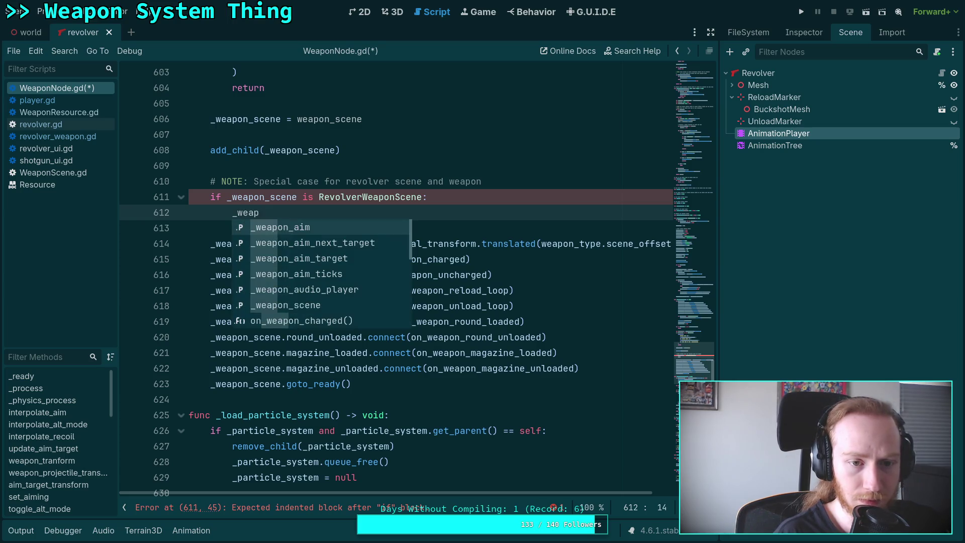
pyautogui.write('scene.')
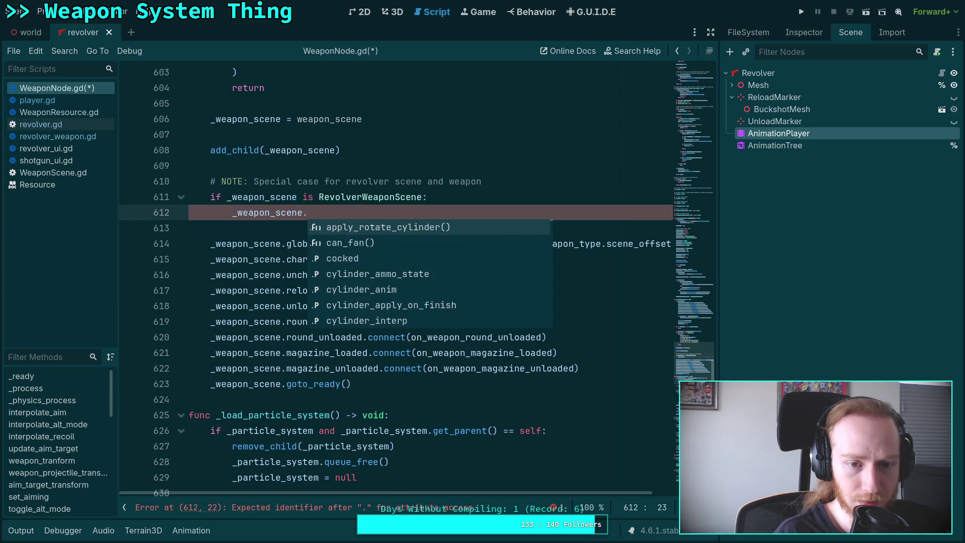
pyautogui.write('cyl')
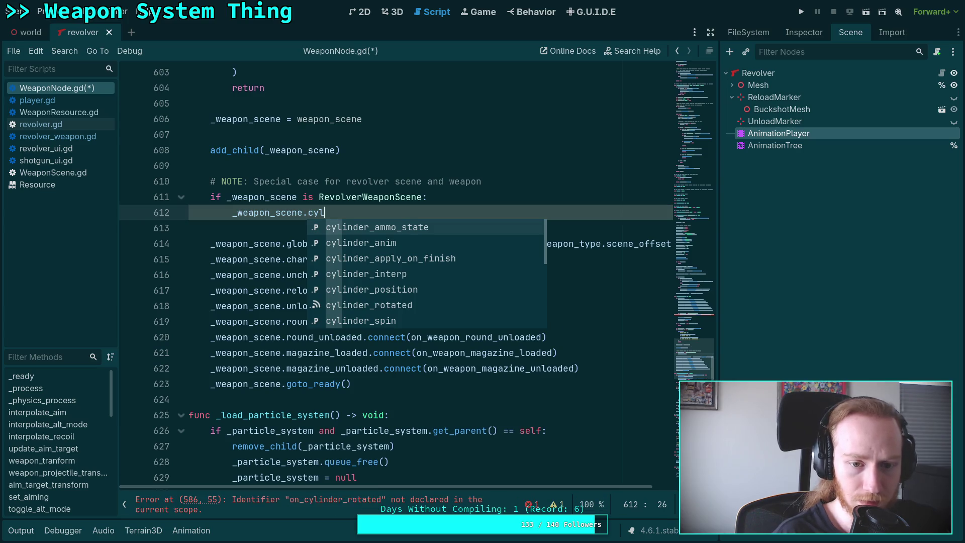
pyautogui.press('Down')
pyautogui.press('Down')
pyautogui.press('Down')
pyautogui.press('Return')
pyautogui.write('.')
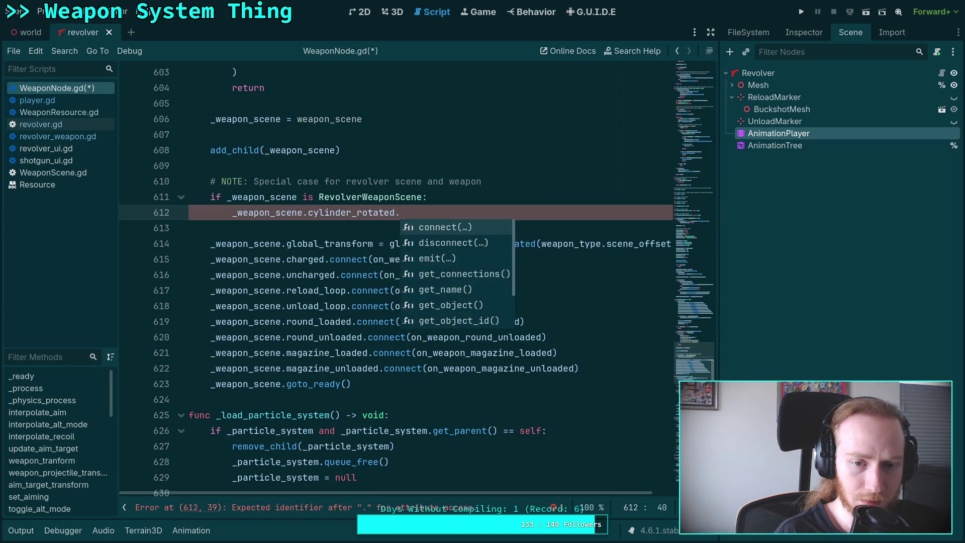
pyautogui.press('Return')
pyautogui.write('onnect(on_')
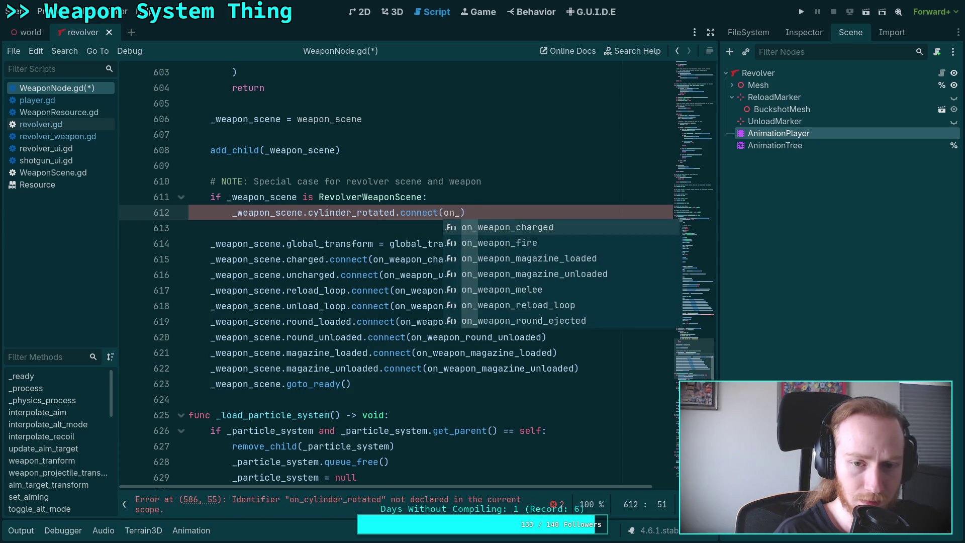
pyautogui.write('cylinder_rotated)')
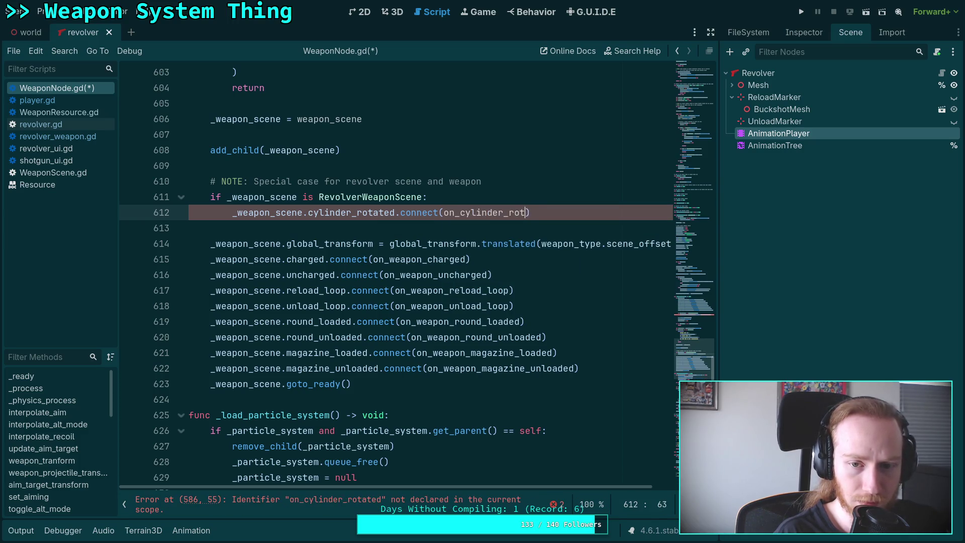
# Step: Collapse _load_particle_system, on_weapon_fire and on_weapon_charged, and delete the extra blank line 741
pyautogui.scroll(10, 271, 236)
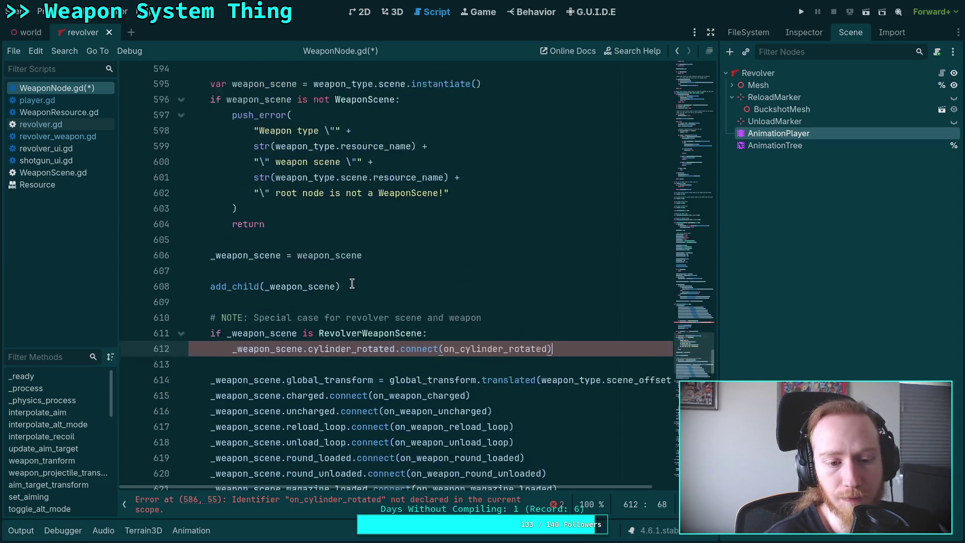
pyautogui.scroll(-4, 307, 284)
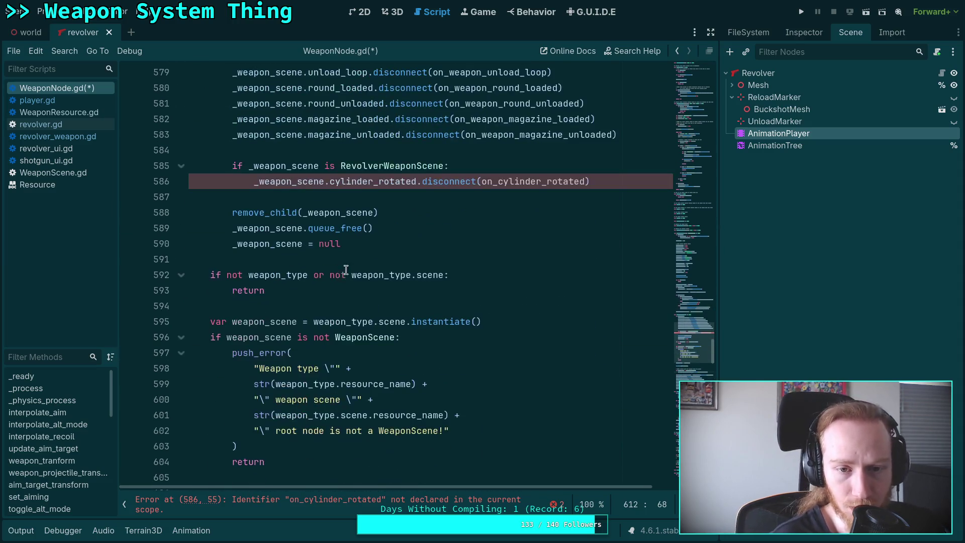
pyautogui.scroll(-3, 355, 246)
pyautogui.scroll(-6, 376, 233)
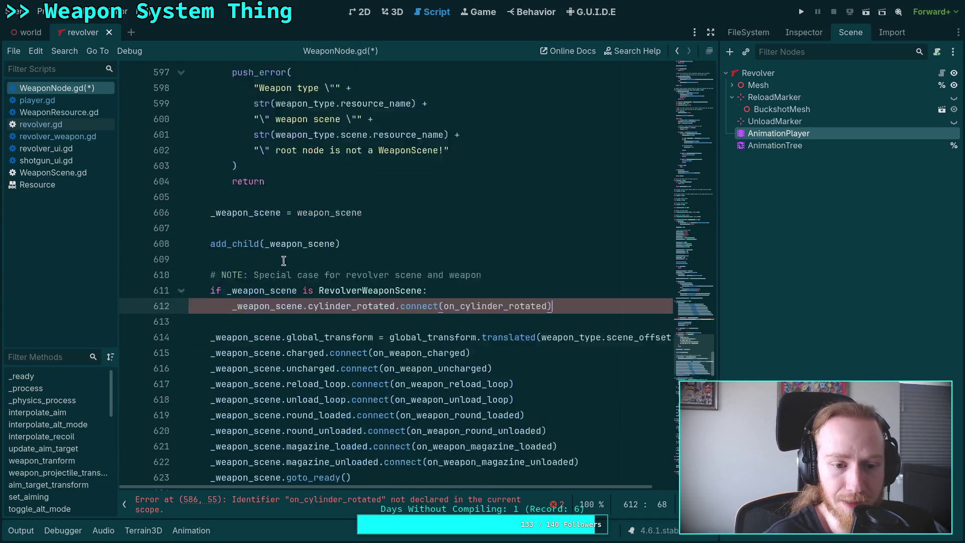
pyautogui.scroll(-3, 417, 361)
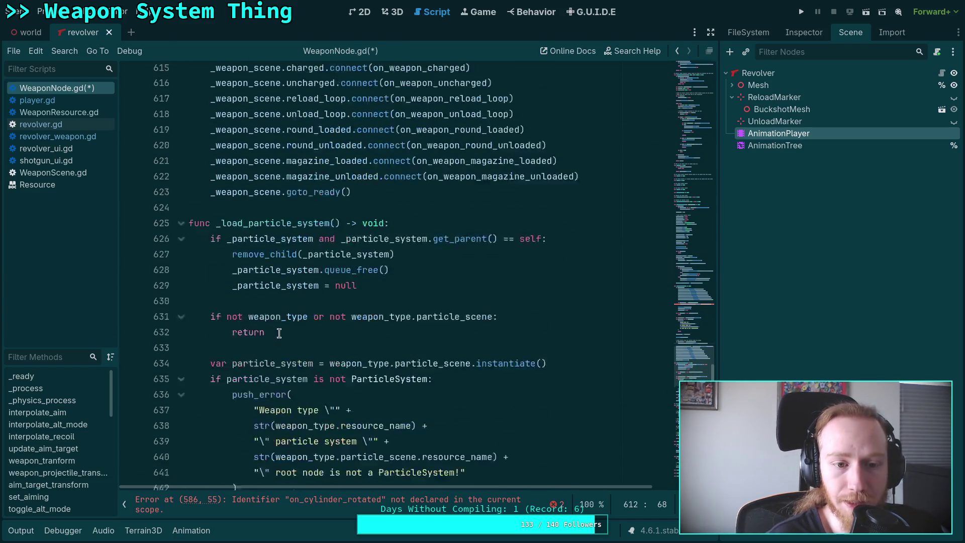
pyautogui.click(179, 136)
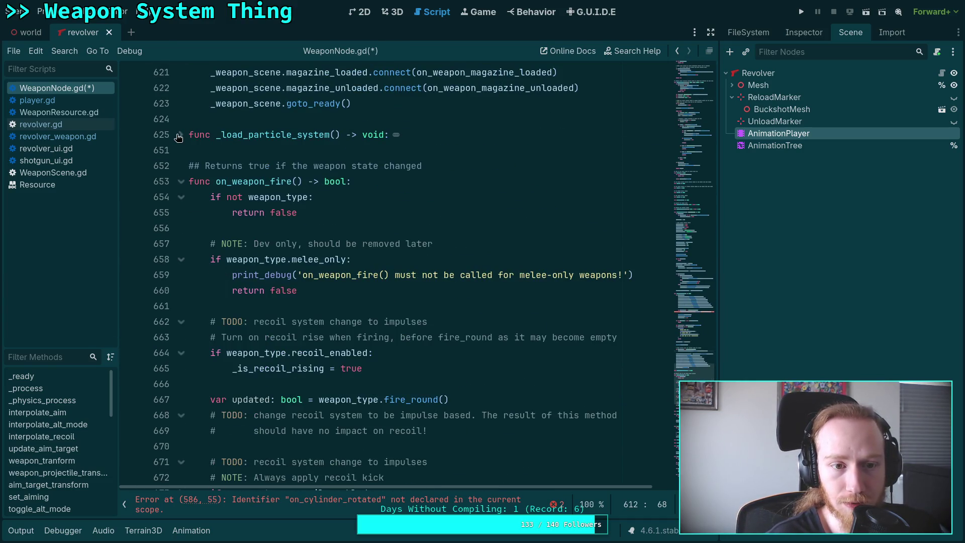
pyautogui.click(180, 181)
pyautogui.click(181, 243)
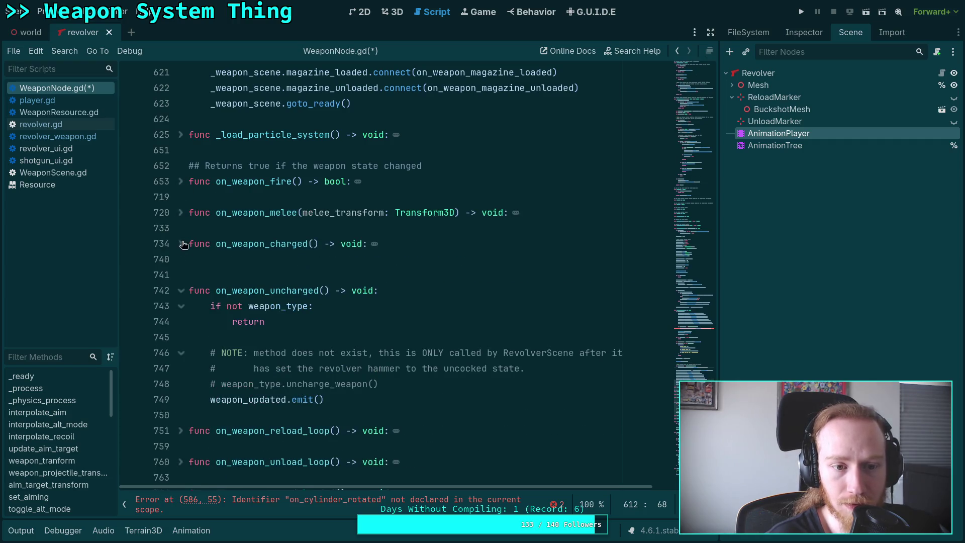
pyautogui.click(188, 276)
pyautogui.scroll(-2, 199, 274)
pyautogui.press('BackSpace')
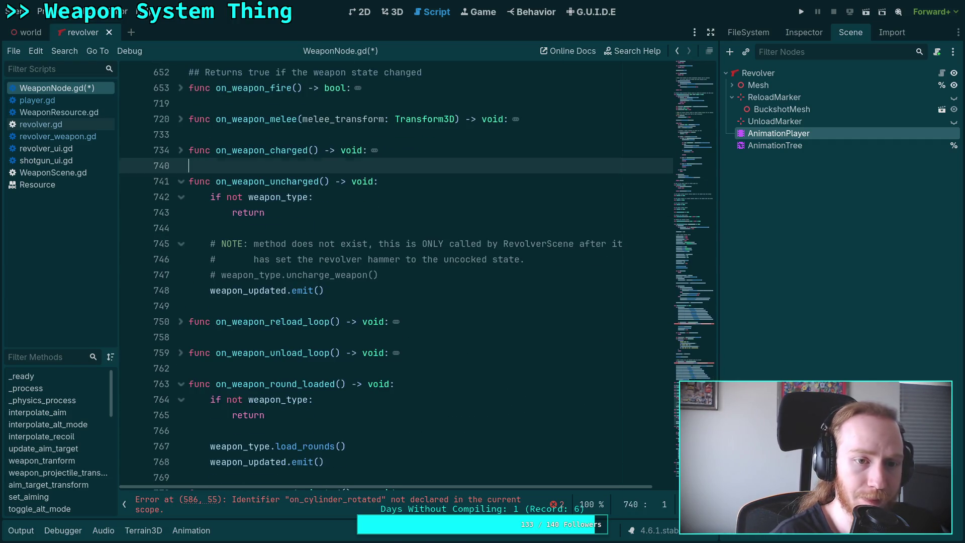
# Step: Collapse on_weapon_uncharged and put the caret on the blank line below _load_particle_system
pyautogui.click(181, 182)
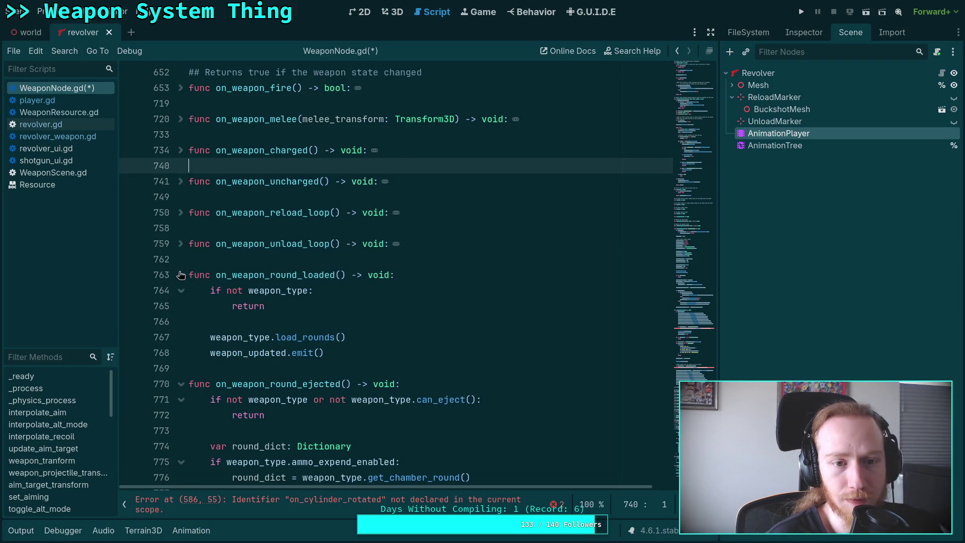
pyautogui.scroll(1, 249, 284)
pyautogui.scroll(3, 262, 284)
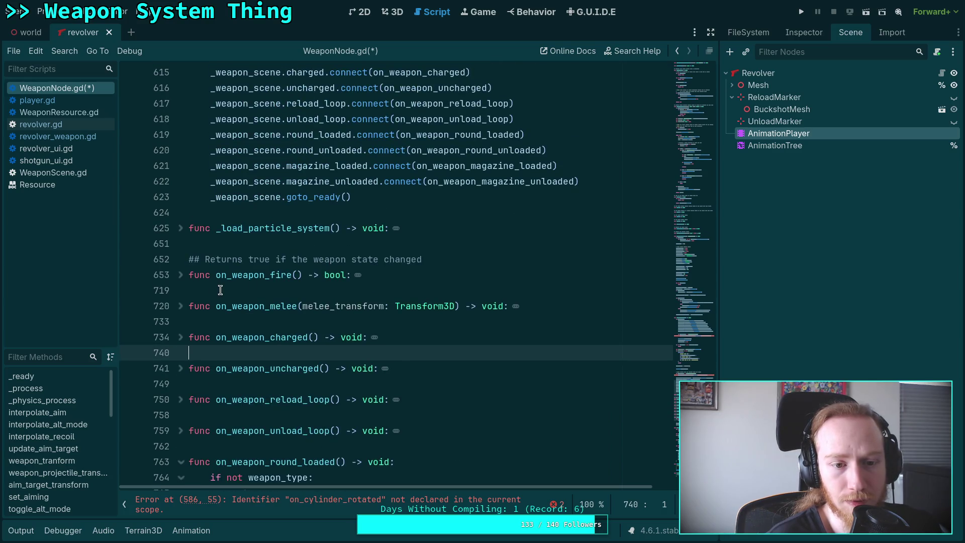
pyautogui.click(269, 245)
# Step: Add the function signature 'func on_cylinder_rotated(steps: int) -> void:' below _load_particle_system
pyautogui.press('Return')
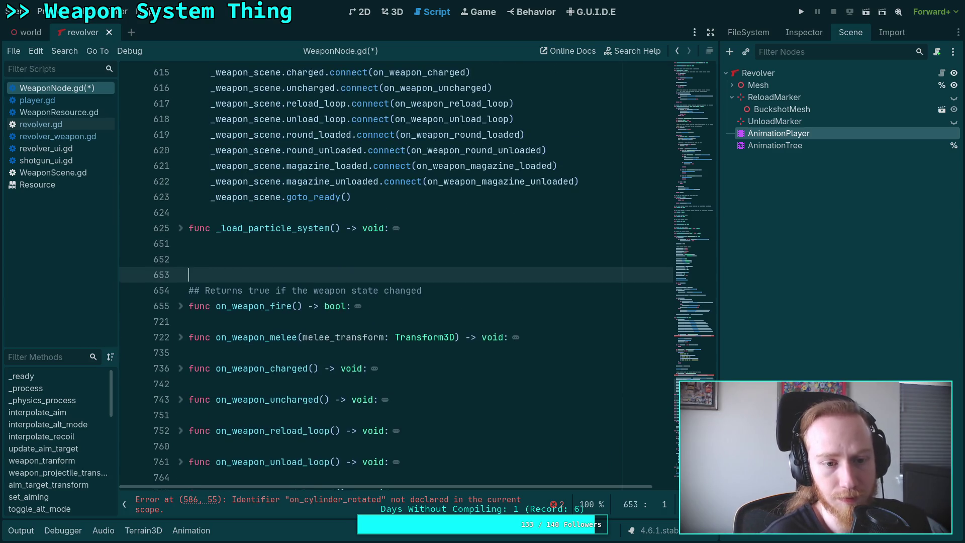
pyautogui.press('Return')
pyautogui.press('Up')
pyautogui.write('nc on_')
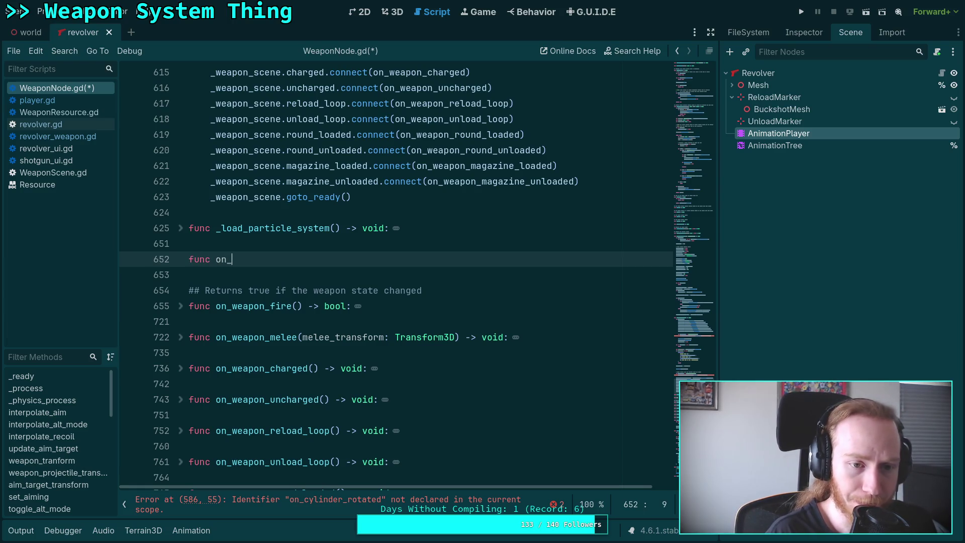
pyautogui.write('cylinder_')
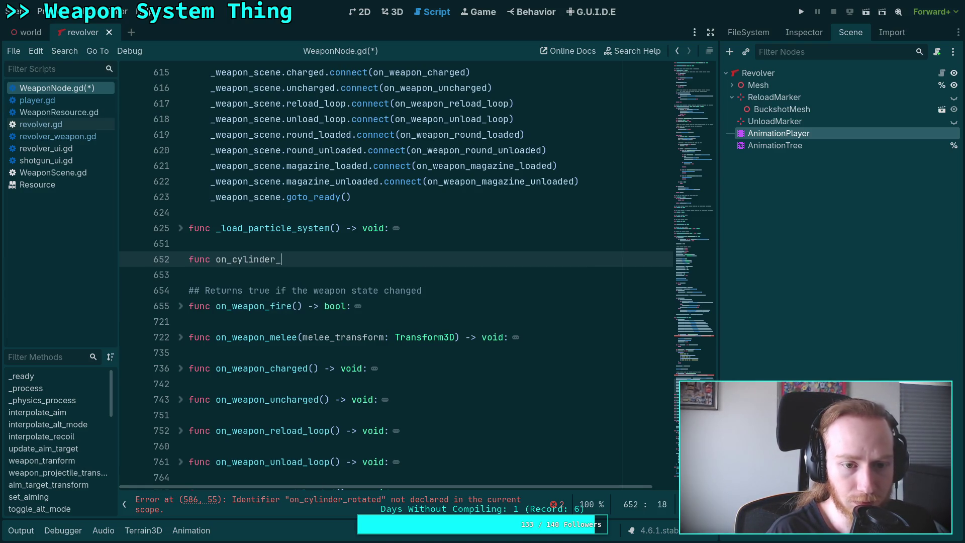
pyautogui.write('rotated(')
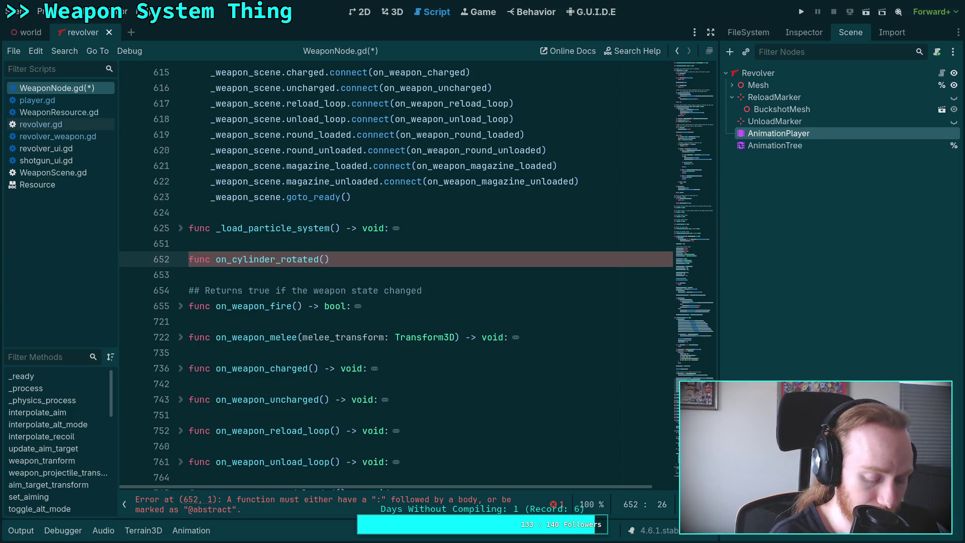
pyautogui.write('steps: ')
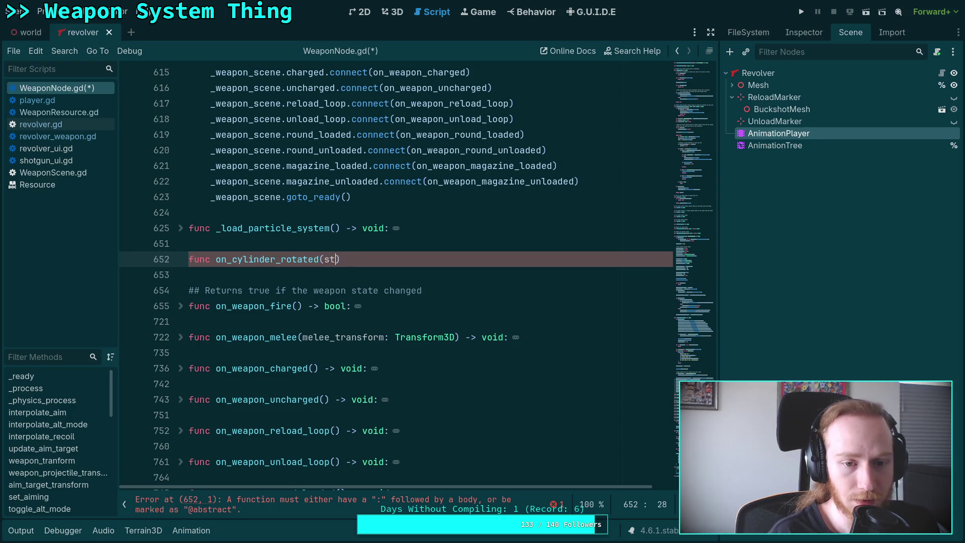
pyautogui.write('int) -> ')
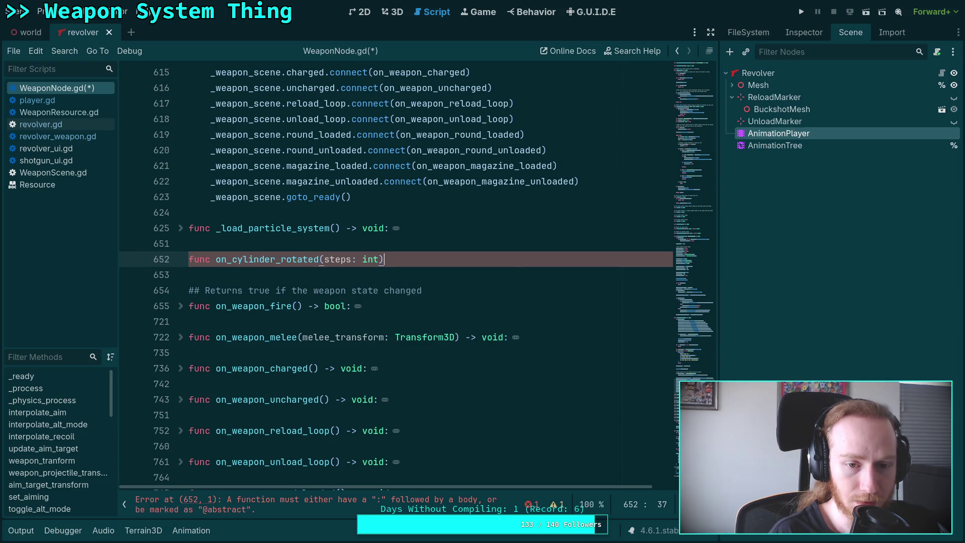
pyautogui.write('void:')
pyautogui.press('Return')
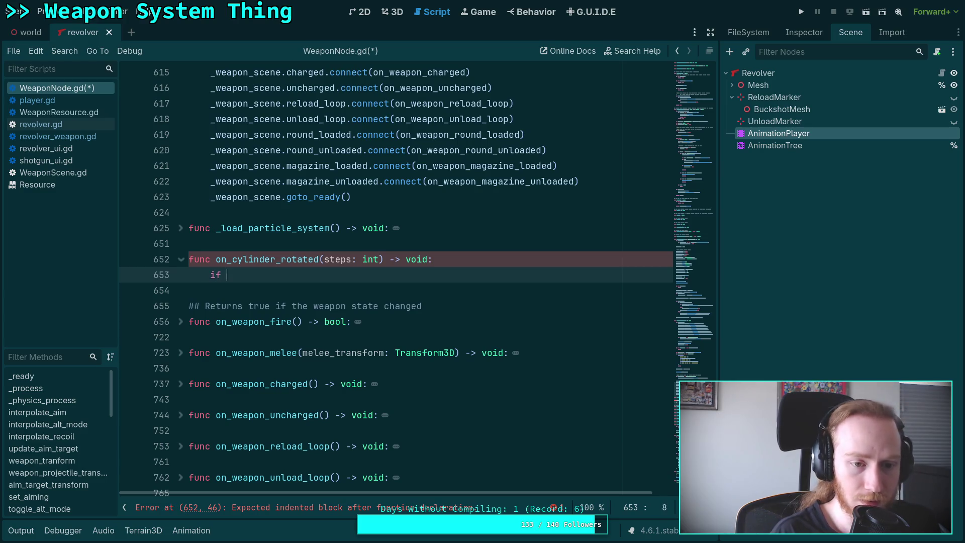
# Step: Make its body call weapon_type.rotate_cylinder(steps) when weapon_type is RevolverWeapon
pyautogui.write('weapon_')
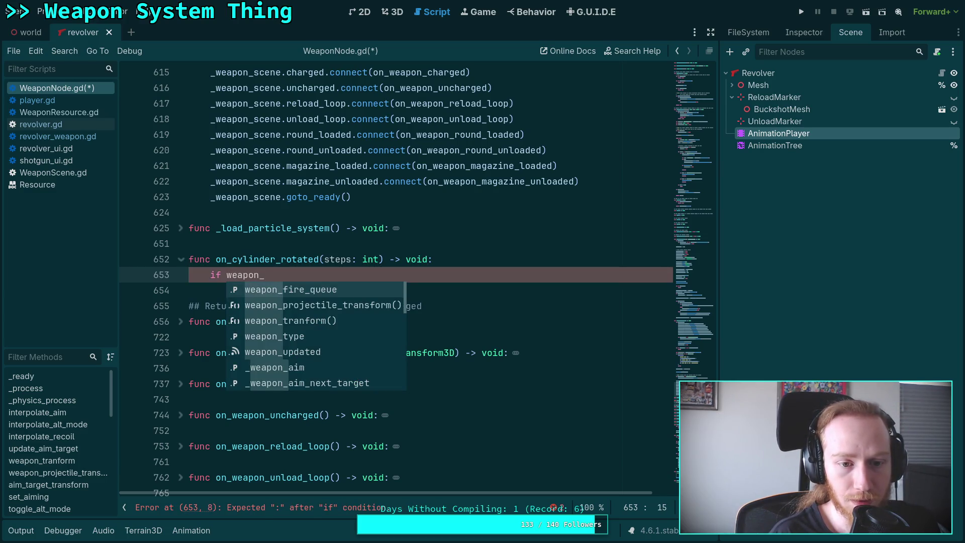
pyautogui.write('type is ')
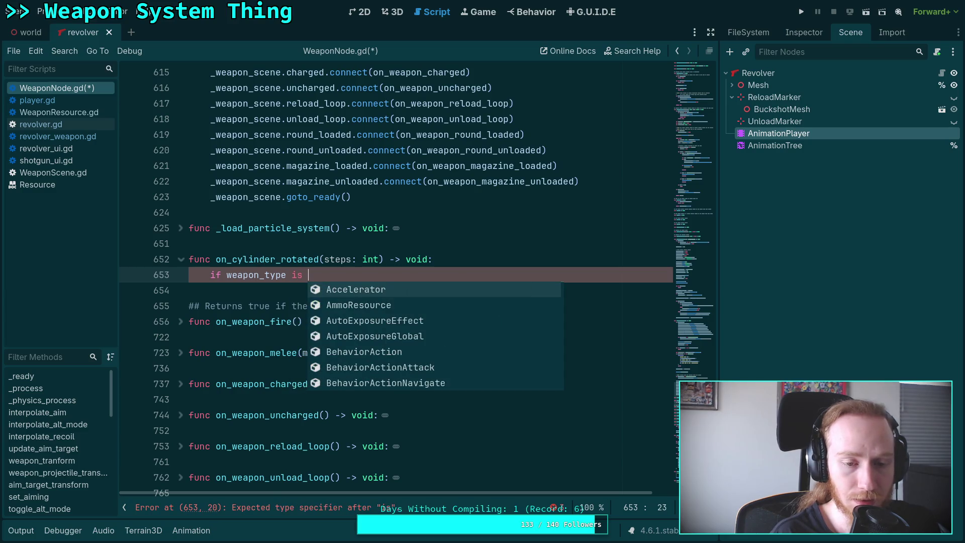
pyautogui.write('Revol')
pyautogui.press('Return')
pyautogui.write(':')
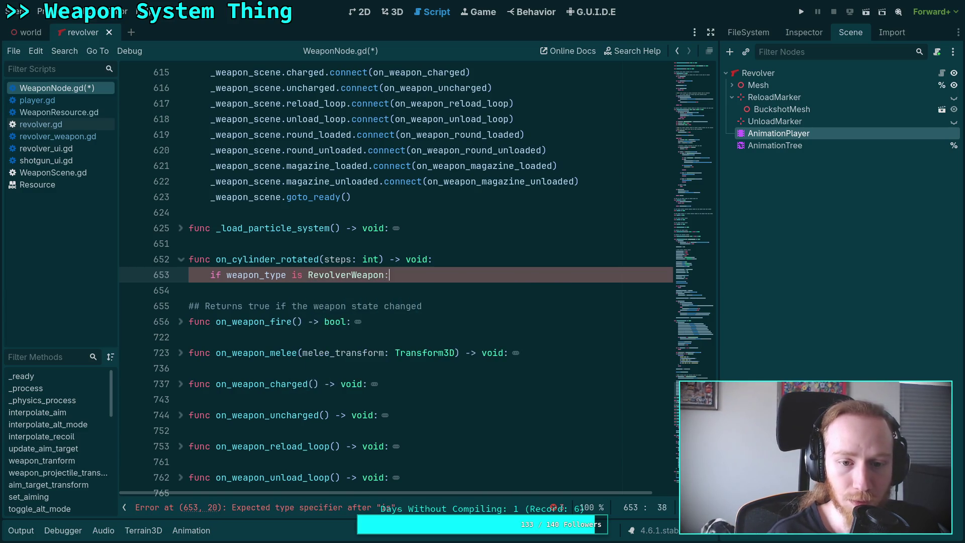
pyautogui.press('Return')
pyautogui.write('weapon_fire_queue')
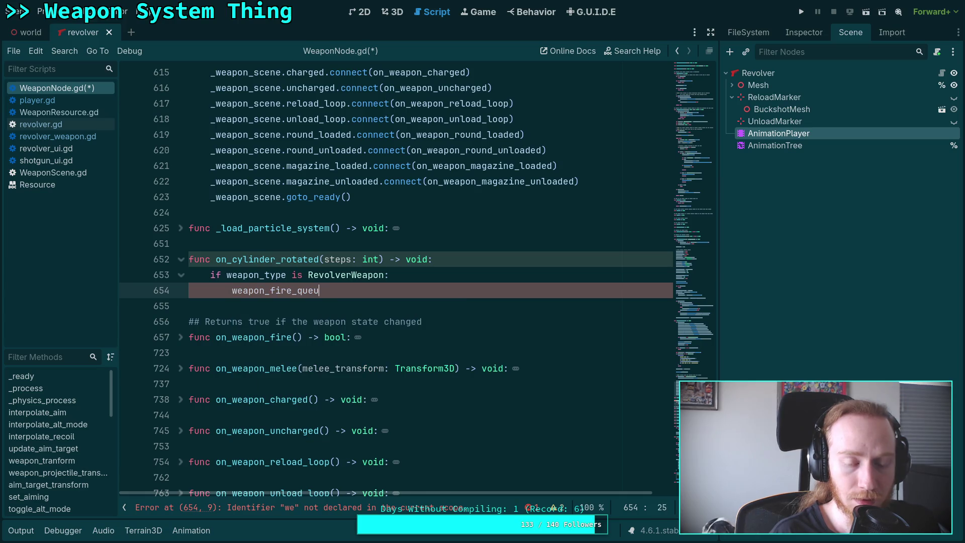
pyautogui.press('BackSpace')
pyautogui.press('BackSpace')
pyautogui.press('BackSpace')
pyautogui.write('ype.')
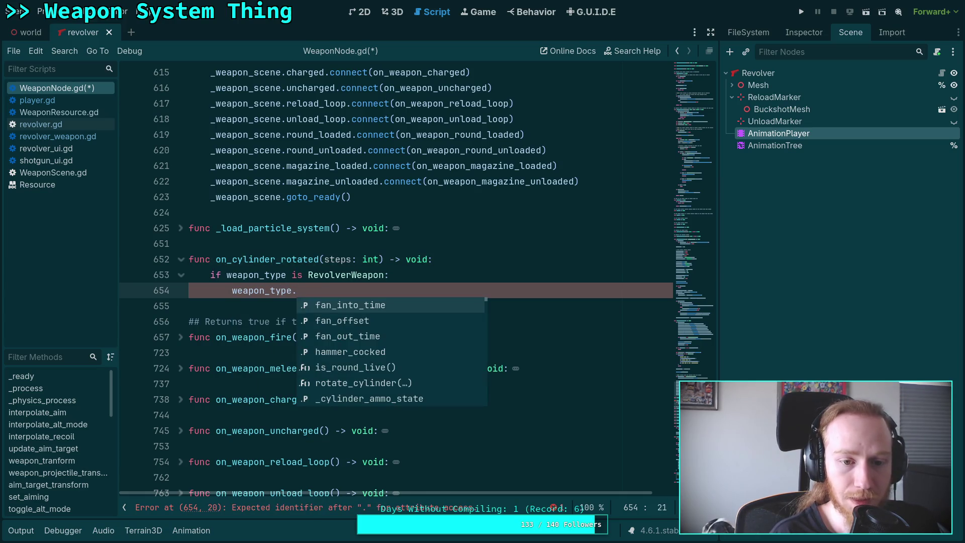
pyautogui.write('rot')
pyautogui.press('Return')
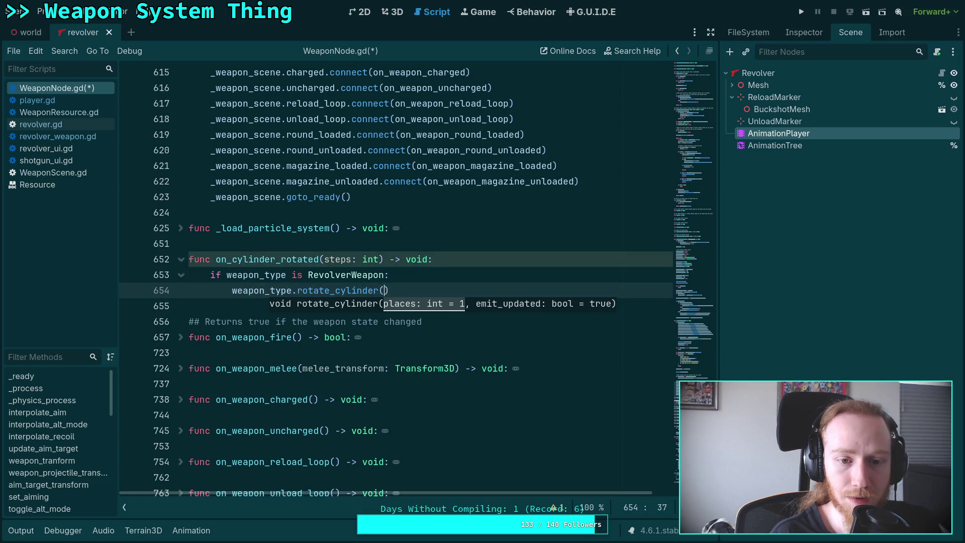
pyautogui.write('steps)')
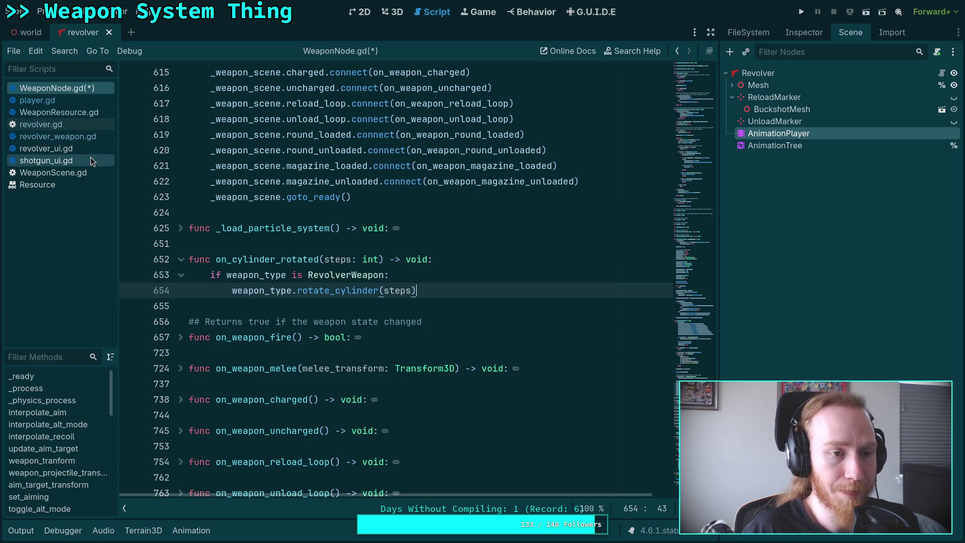
# Step: Open revolver_weapon.gd and search for rotate_cylinder until its definition on line 33
pyautogui.click(83, 136)
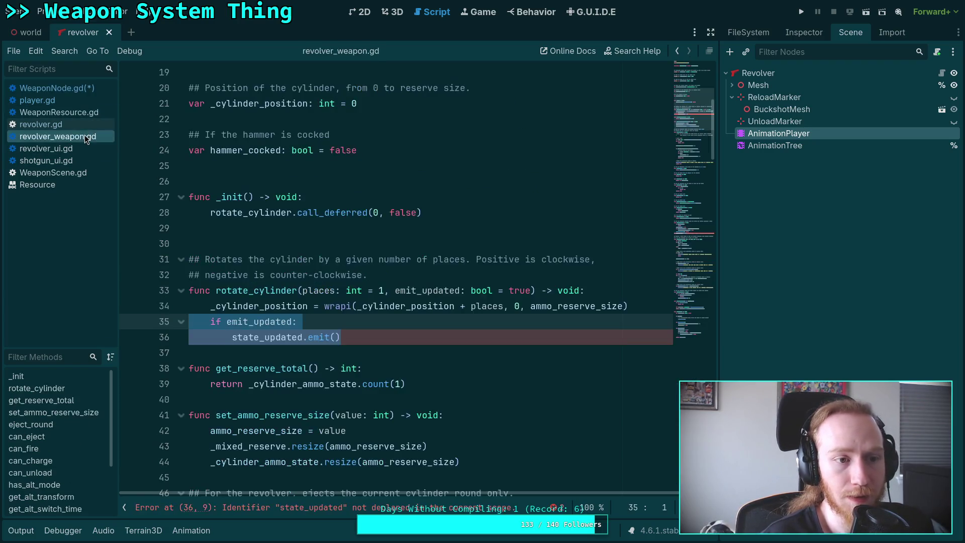
pyautogui.click(357, 336)
pyautogui.hotkey('ctrl', 'f')
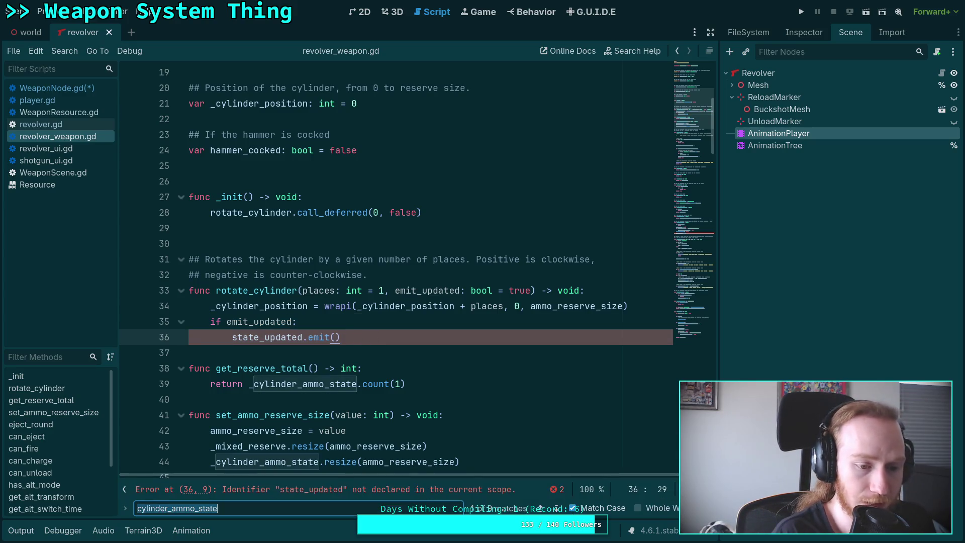
pyautogui.write('rotate-')
pyautogui.press('BackSpace')
pyautogui.write('_')
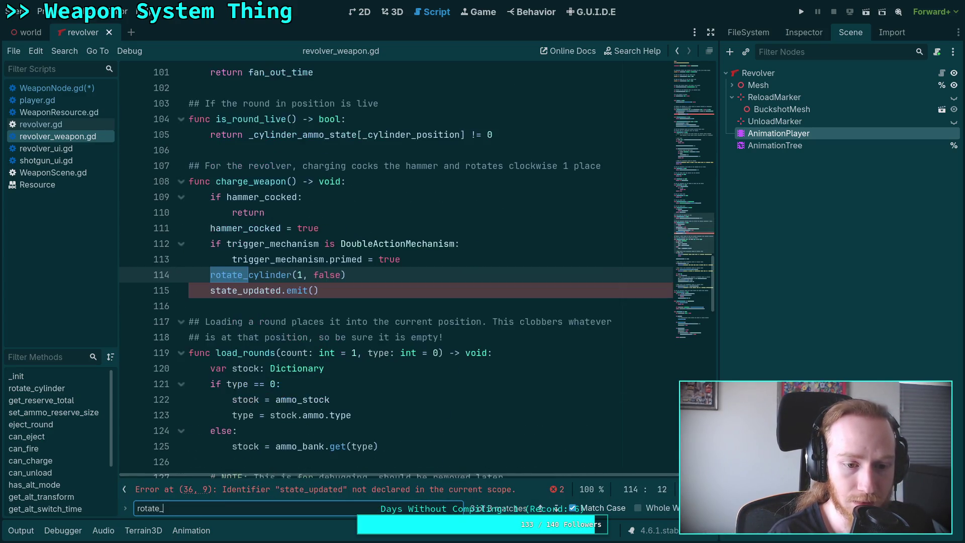
pyautogui.write('cylinder')
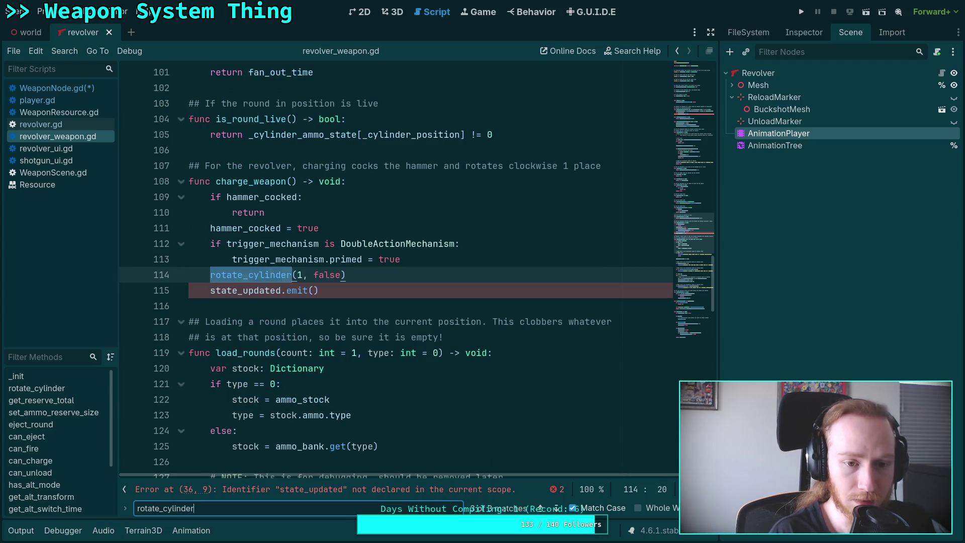
pyautogui.click(557, 508)
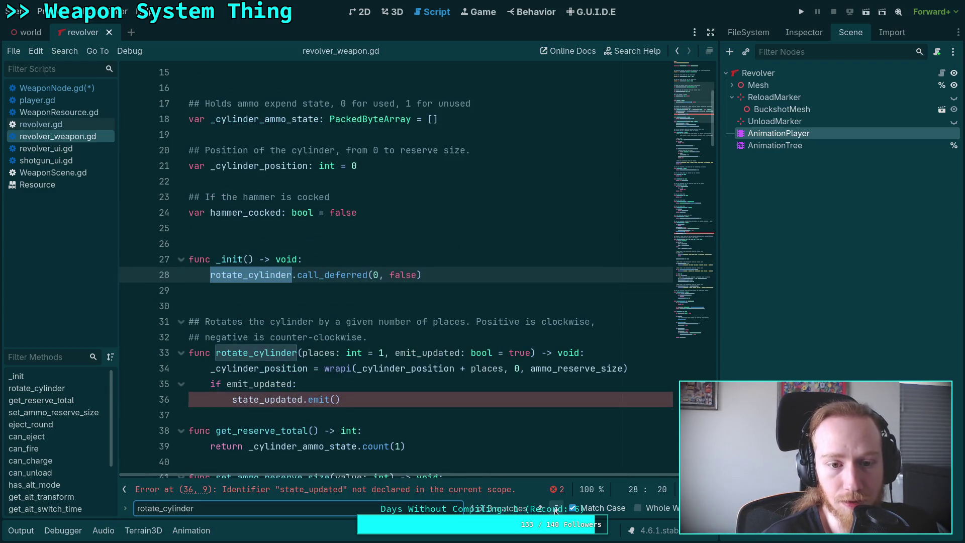
pyautogui.click(556, 509)
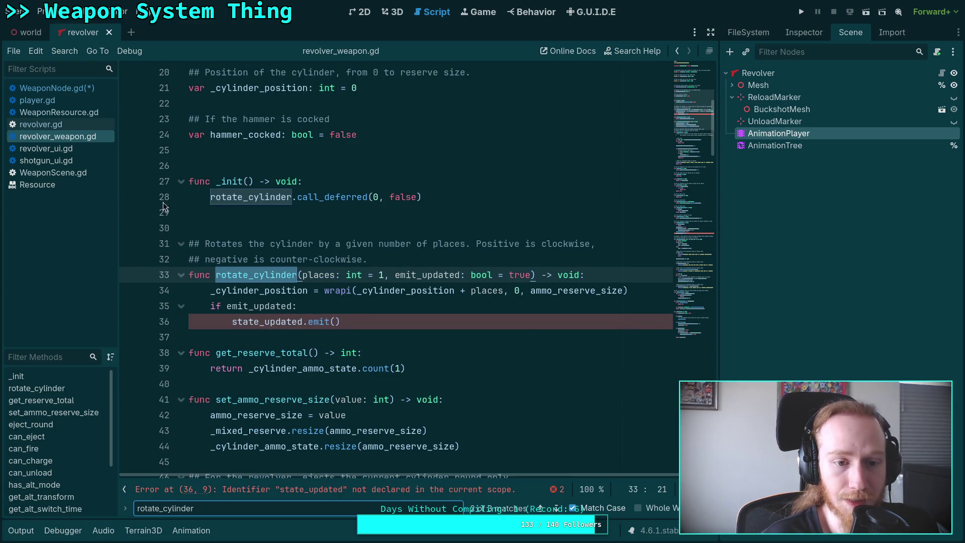
# Step: Step through the Neovim rotate_cylinder matches in revolver.gd, revolver_weapon.gd and player.gd
pyautogui.press('super+1')
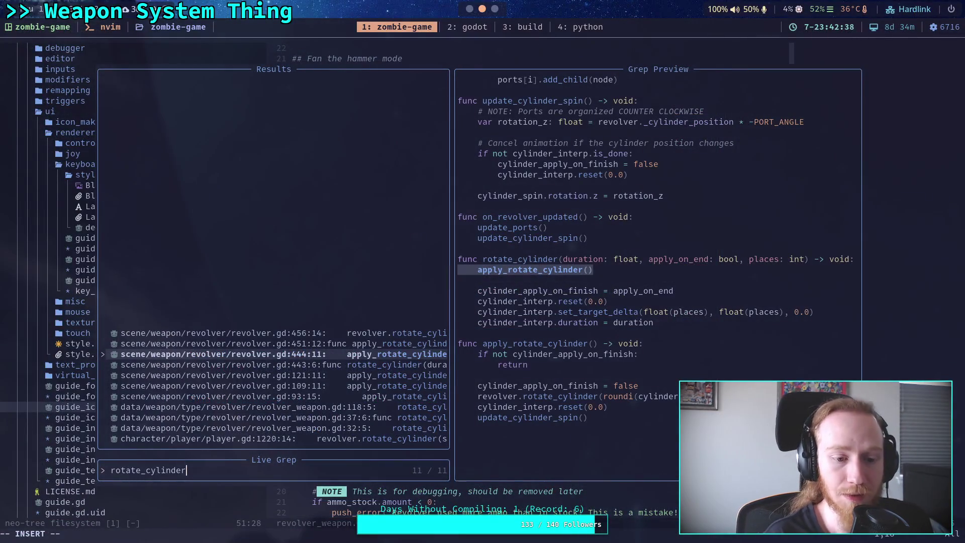
pyautogui.press('Up')
pyautogui.press('Up')
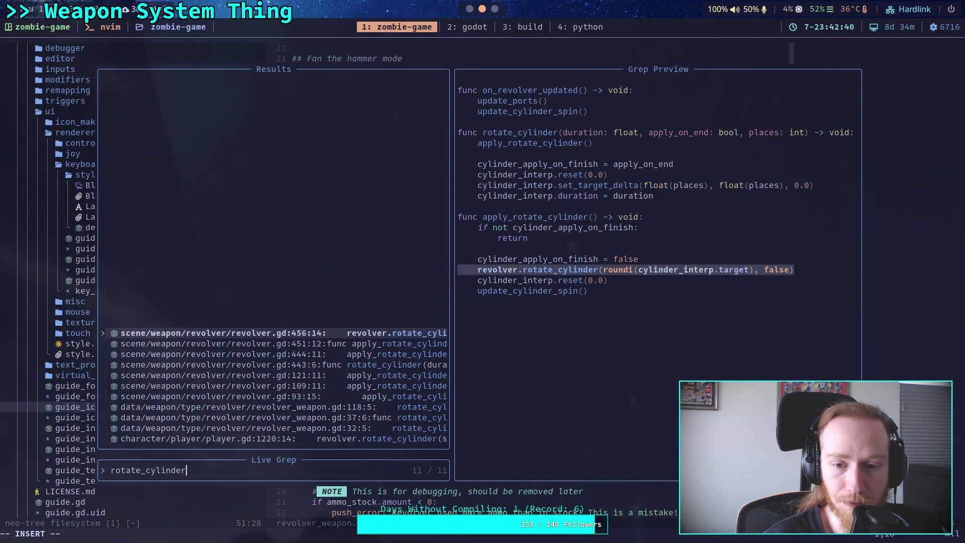
pyautogui.press('Down')
pyautogui.press('Down')
pyautogui.press('Down')
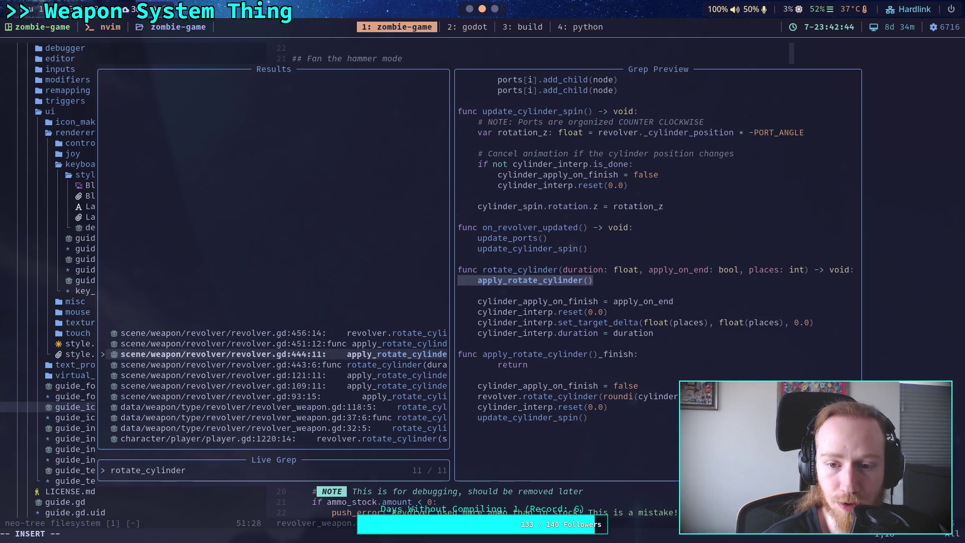
pyautogui.press('Down')
pyautogui.press('Down')
pyautogui.press('Down')
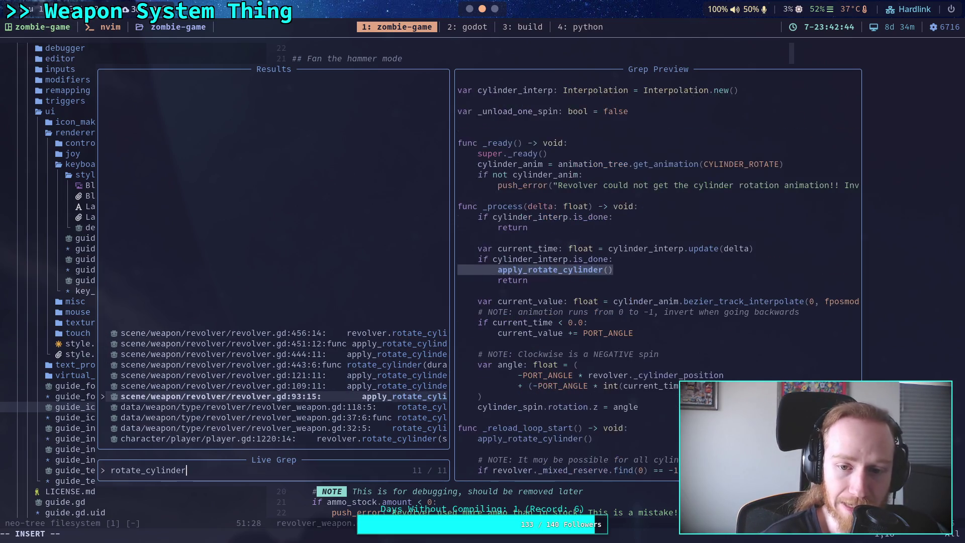
pyautogui.press('Down')
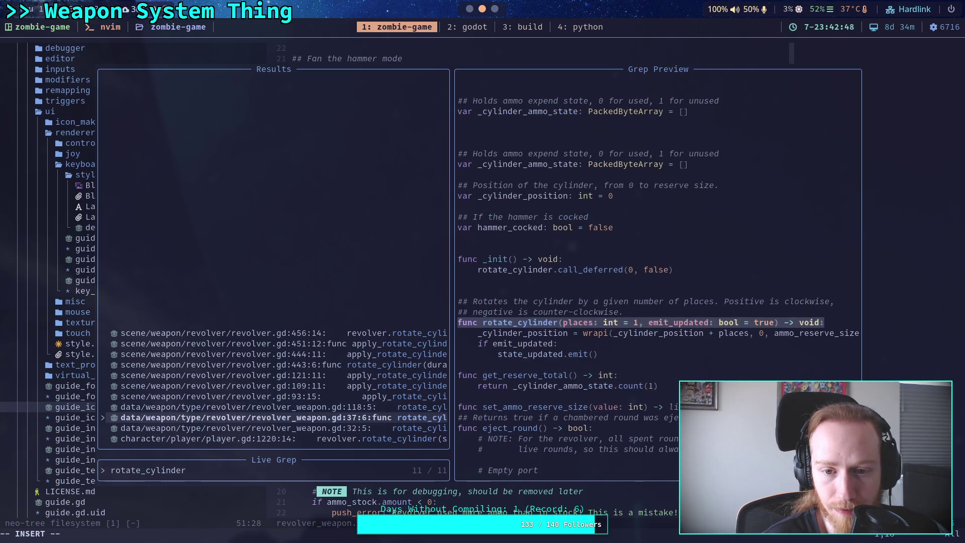
pyautogui.press('Down')
pyautogui.press('Down')
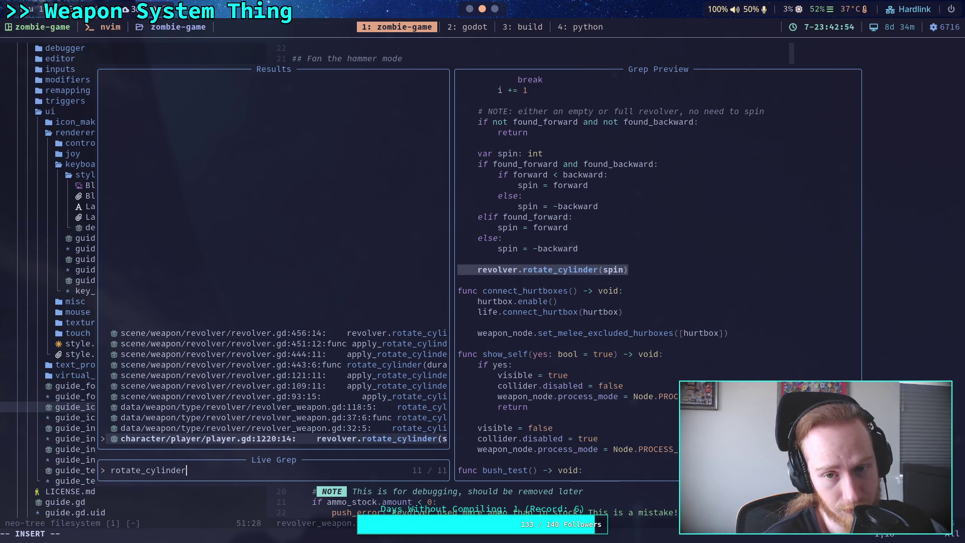
pyautogui.press('super+2')
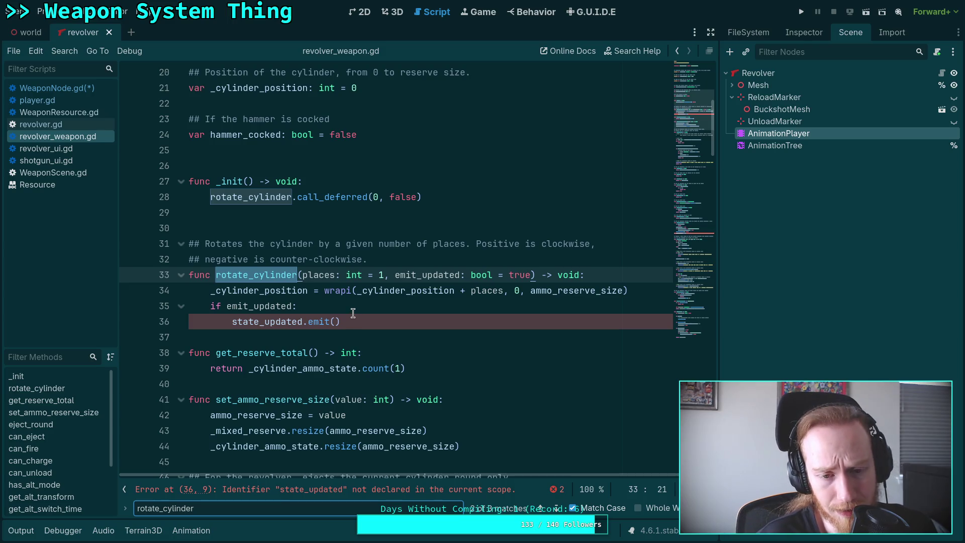
# Step: Select state_updated on line 36, then return to the player.gd rotate_cylinder match preview in Neovim
pyautogui.doubleClick(253, 321)
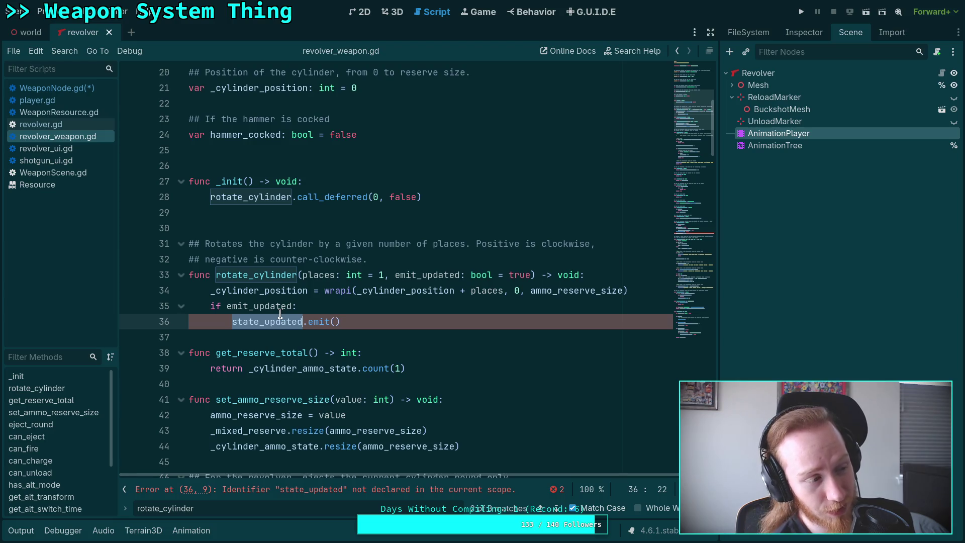
pyautogui.press('super+1')
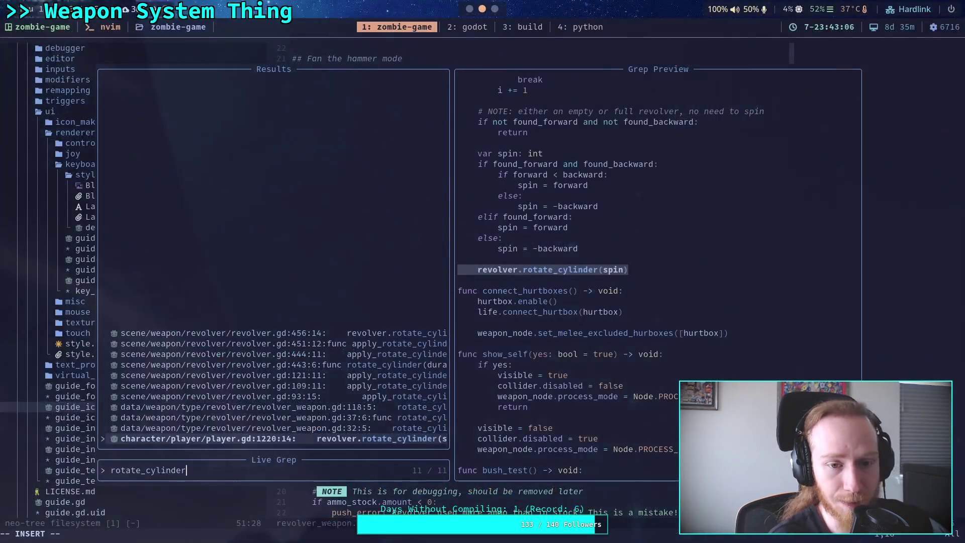
pyautogui.press('Up')
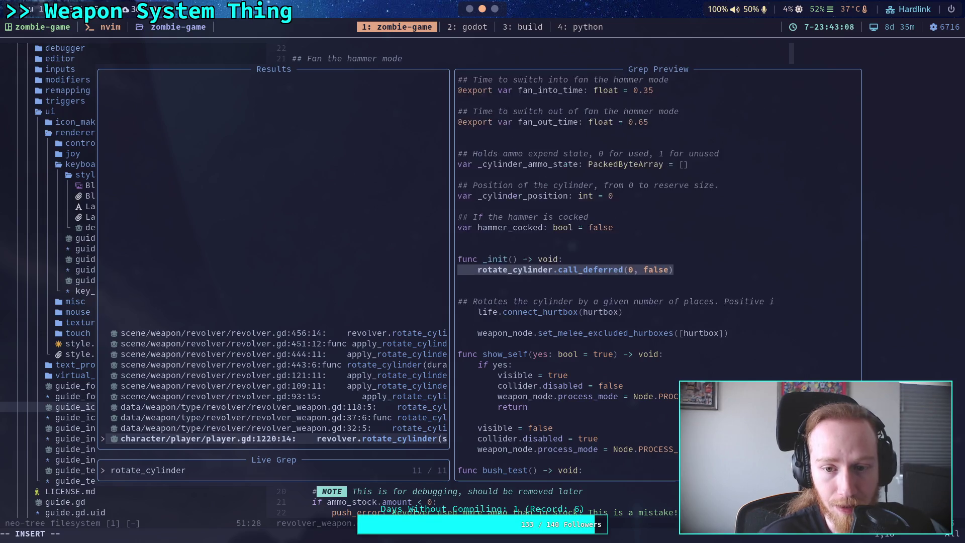
pyautogui.press('Down')
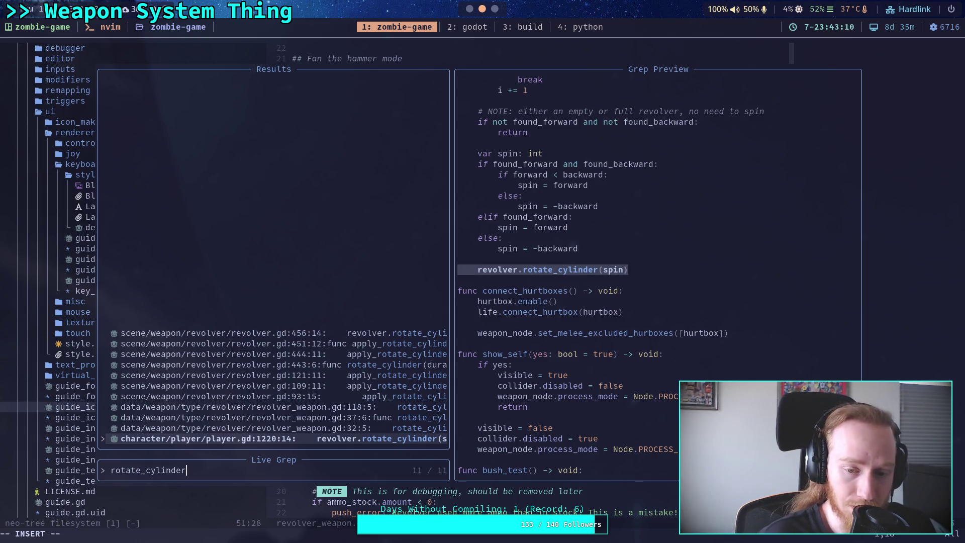
# Step: Jump to the rotate_cylinder call in player.gd and scroll up to pickup_item
pyautogui.press('super+2')
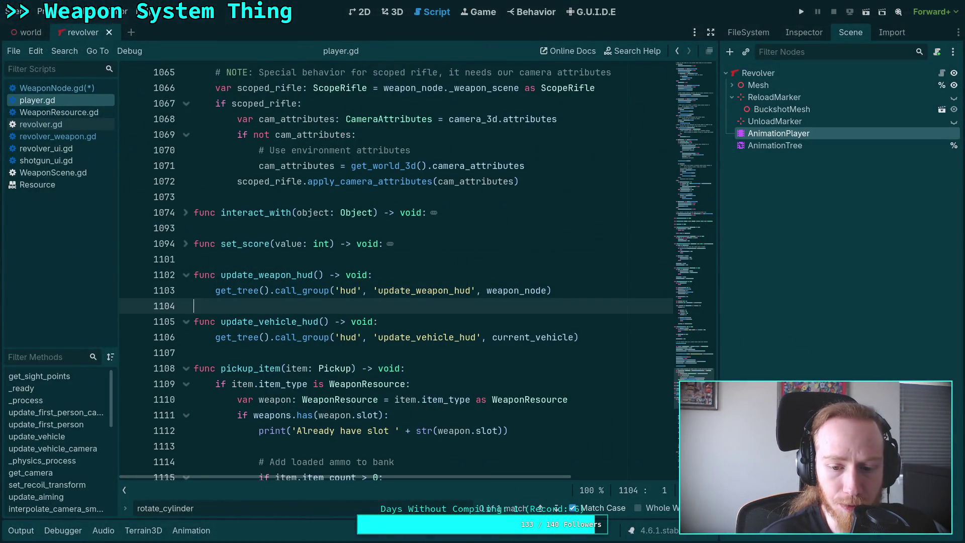
pyautogui.press('F3')
pyautogui.scroll(8, 335, 326)
pyautogui.scroll(7, 335, 326)
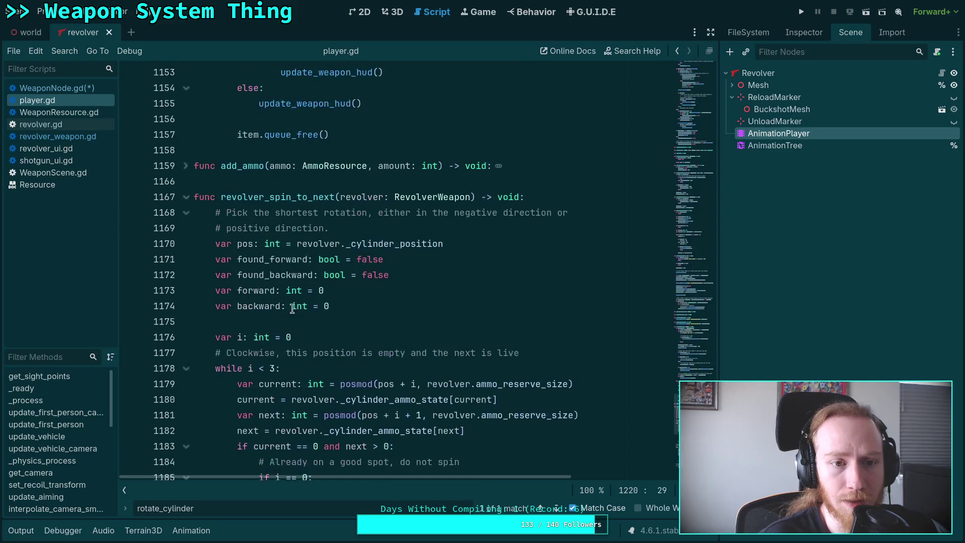
pyautogui.scroll(10, 321, 385)
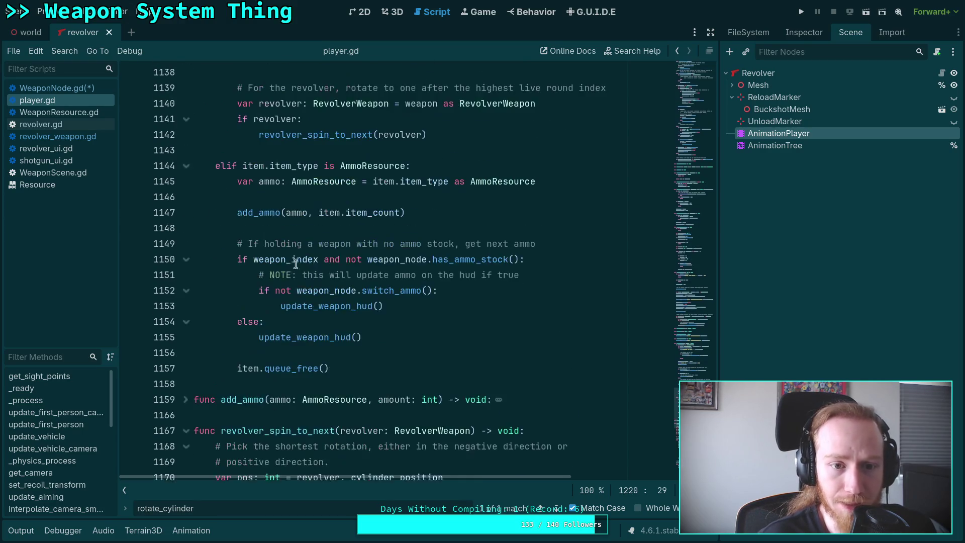
# Step: Review the revolver_spin_to_next and update_weapon_hud calls, placing the caret on blank line 1134
pyautogui.doubleClick(311, 369)
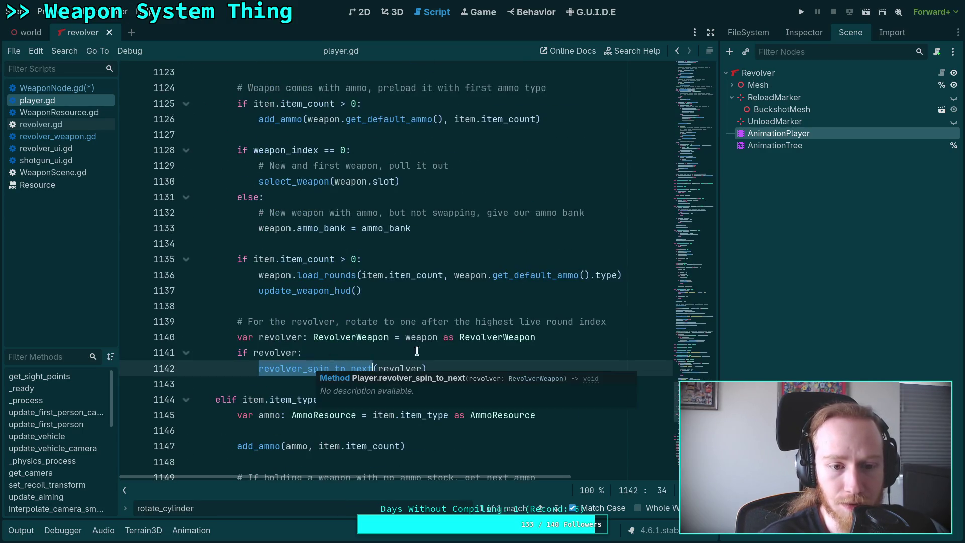
pyautogui.doubleClick(268, 292)
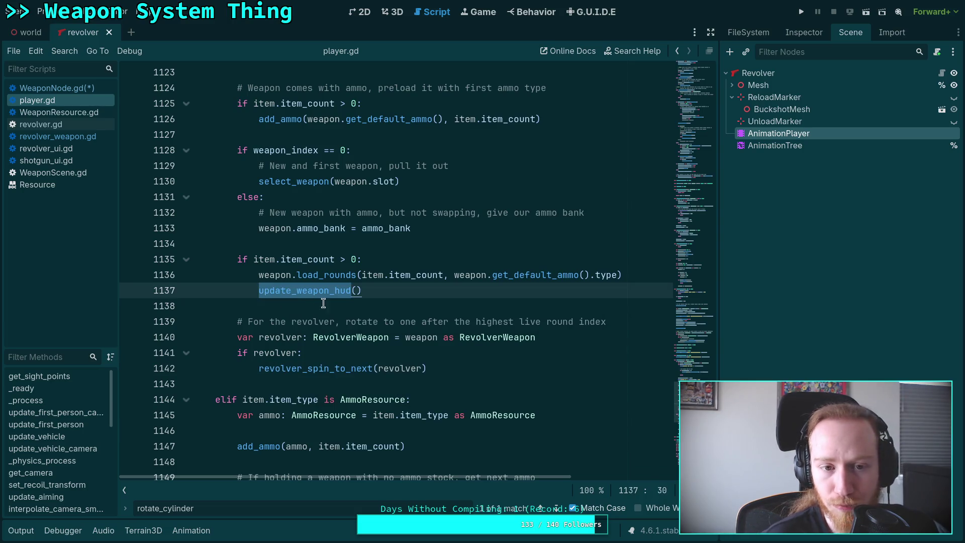
pyautogui.scroll(-6, 375, 315)
pyautogui.scroll(11, 375, 315)
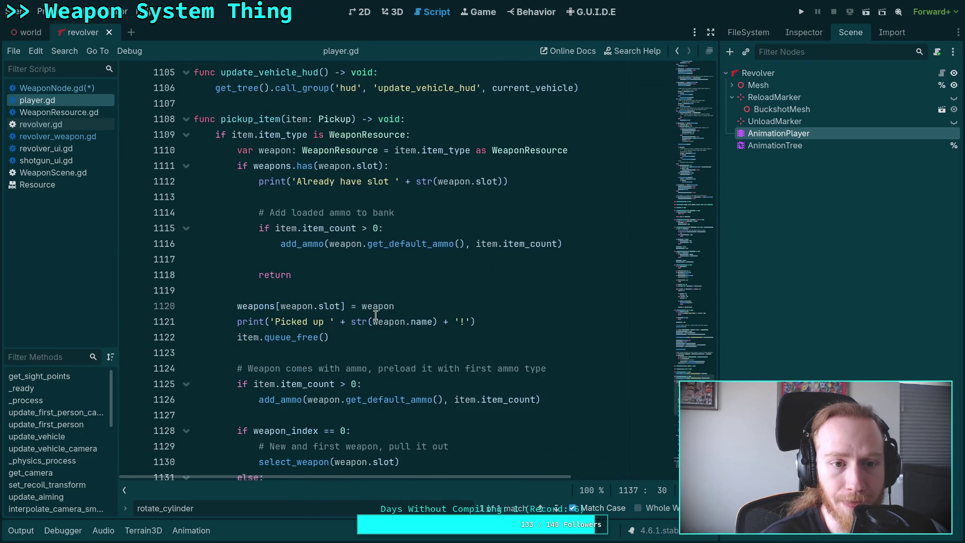
pyautogui.scroll(-5, 376, 315)
pyautogui.scroll(-2, 376, 316)
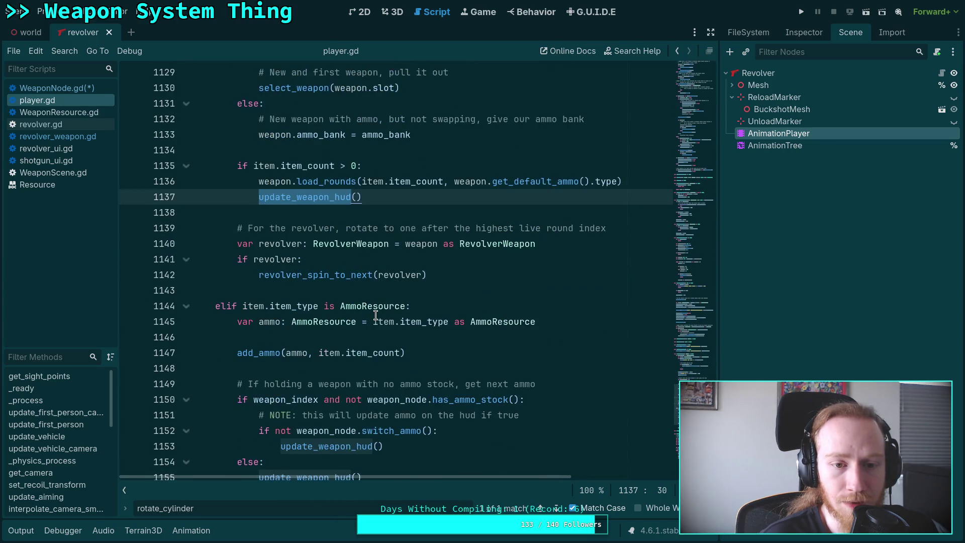
pyautogui.scroll(1, 376, 315)
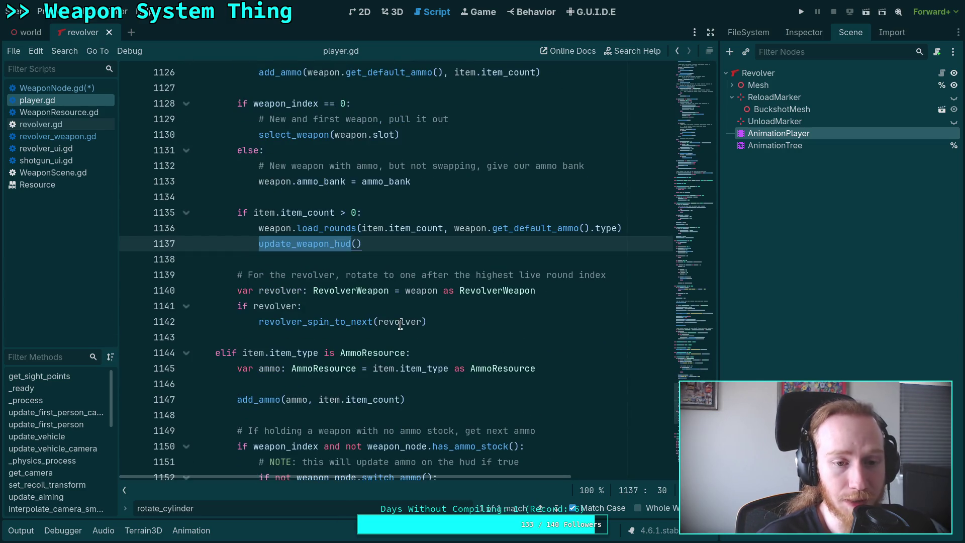
pyautogui.click(388, 197)
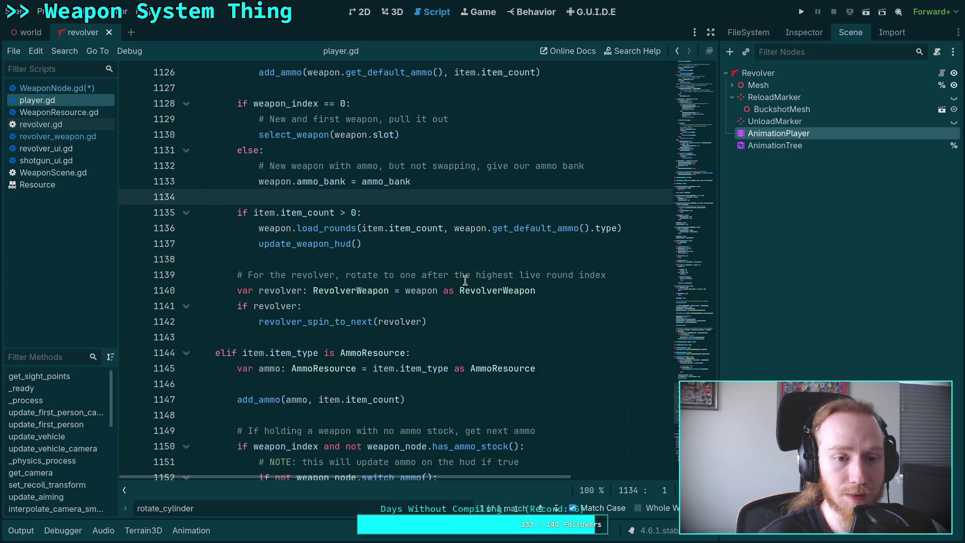
# Step: Declare 'var update_hud: bool = false' and set 'update_hud = true' after load_rounds
pyautogui.press('Return')
pyautogui.press('Tab')
pyautogui.press('Tab')
pyautogui.write('var update_hud')
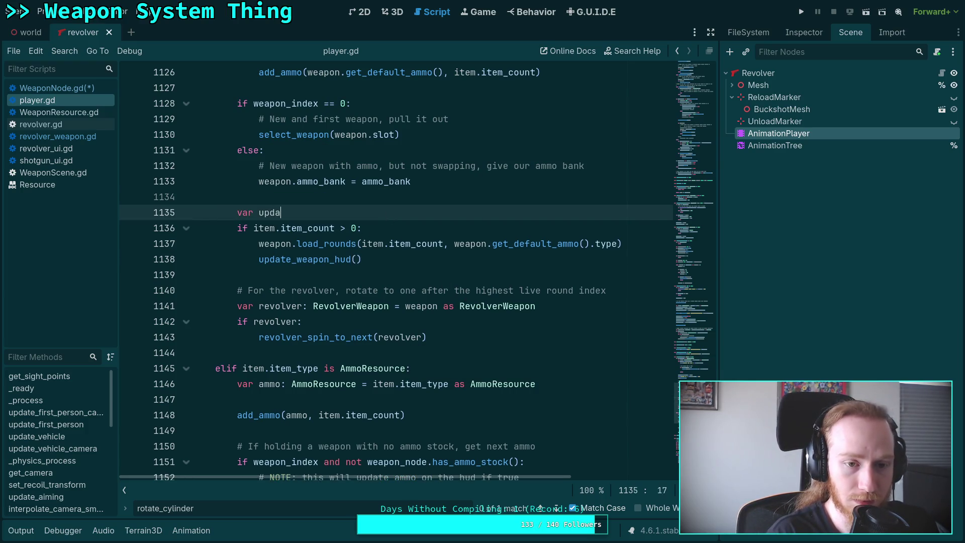
pyautogui.write(': ')
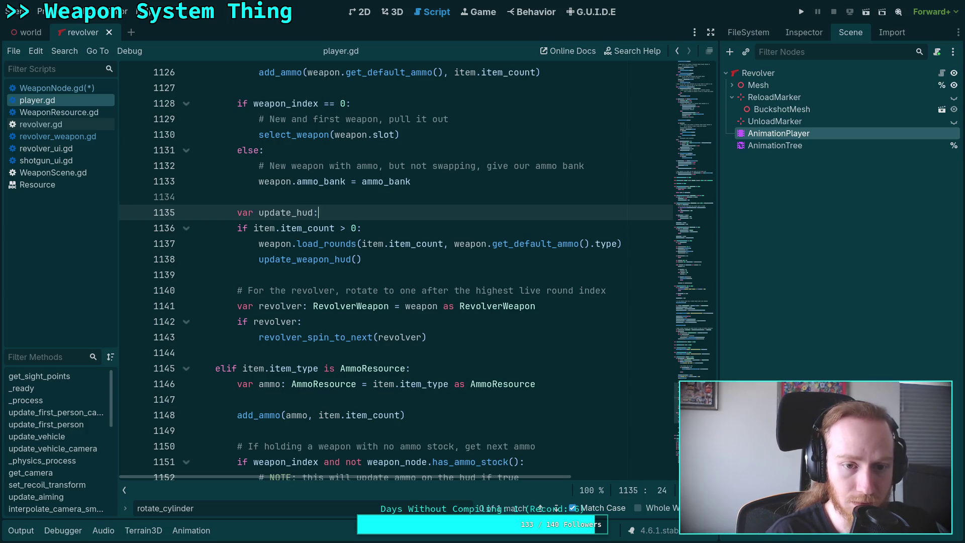
pyautogui.write('bool = false')
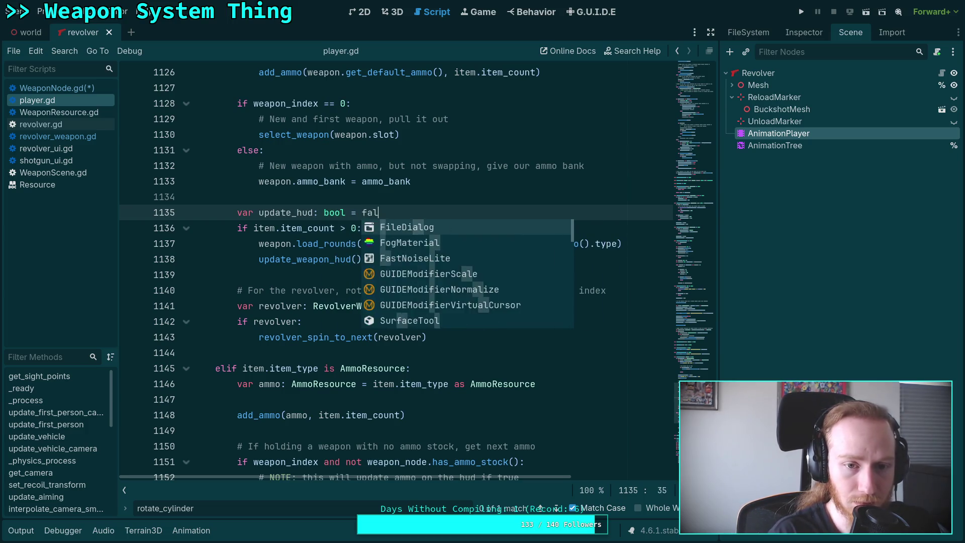
pyautogui.press('Escape')
pyautogui.click(623, 244)
pyautogui.press('Return')
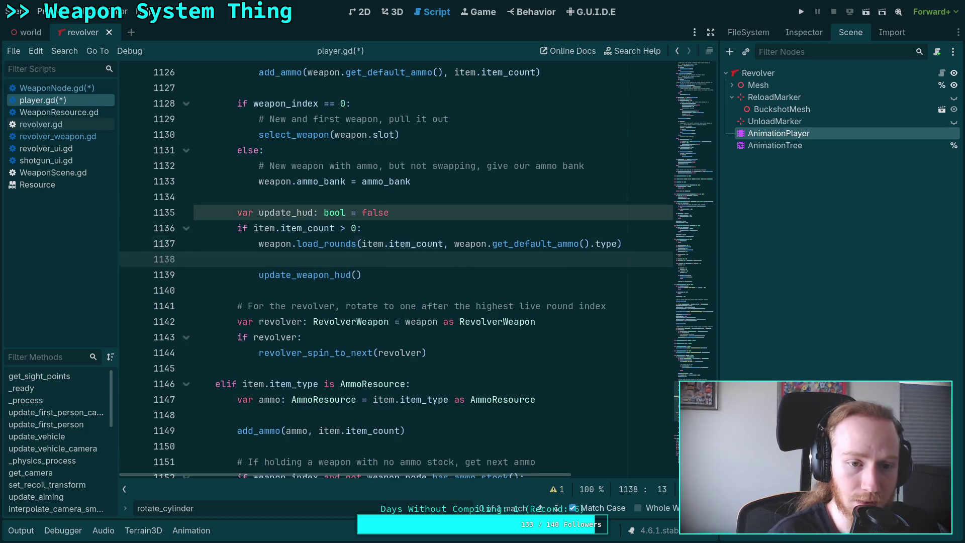
pyautogui.write('update_hu')
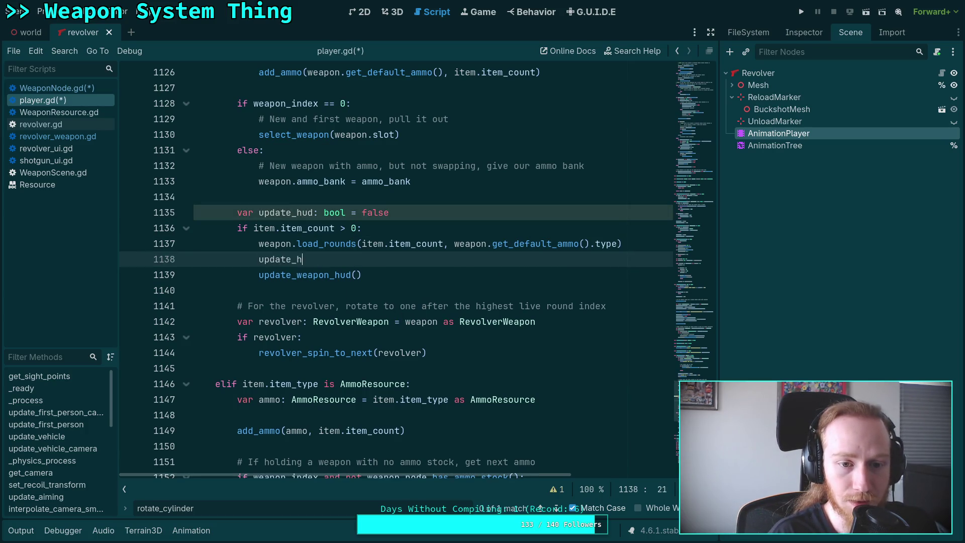
pyautogui.write('d = true')
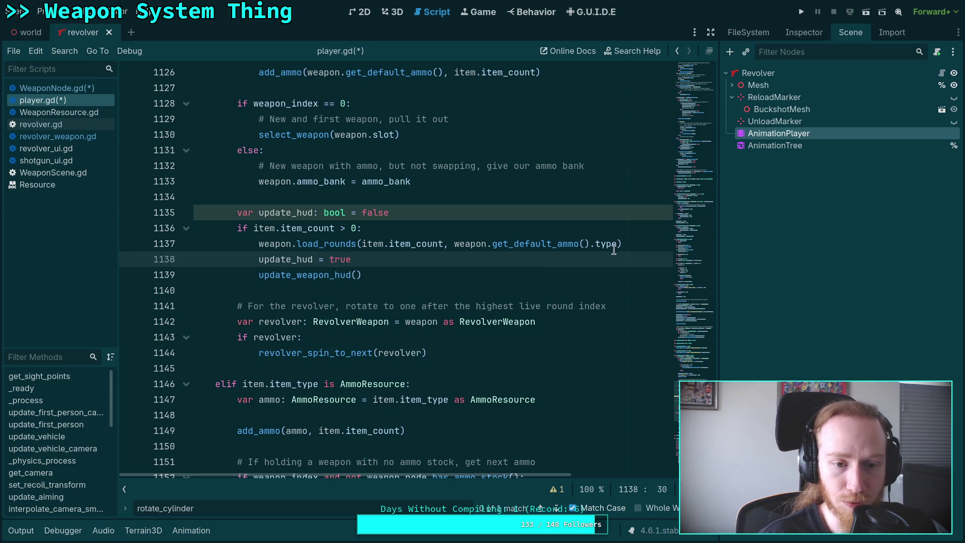
# Step: Move update_weapon_hud below the revolver spin and add 'update_hud = true' after revolver_spin_to_next
pyautogui.click(349, 274)
pyautogui.hotkey('alt', 'Down')
pyautogui.hotkey('alt', 'Down')
pyautogui.hotkey('alt', 'Down')
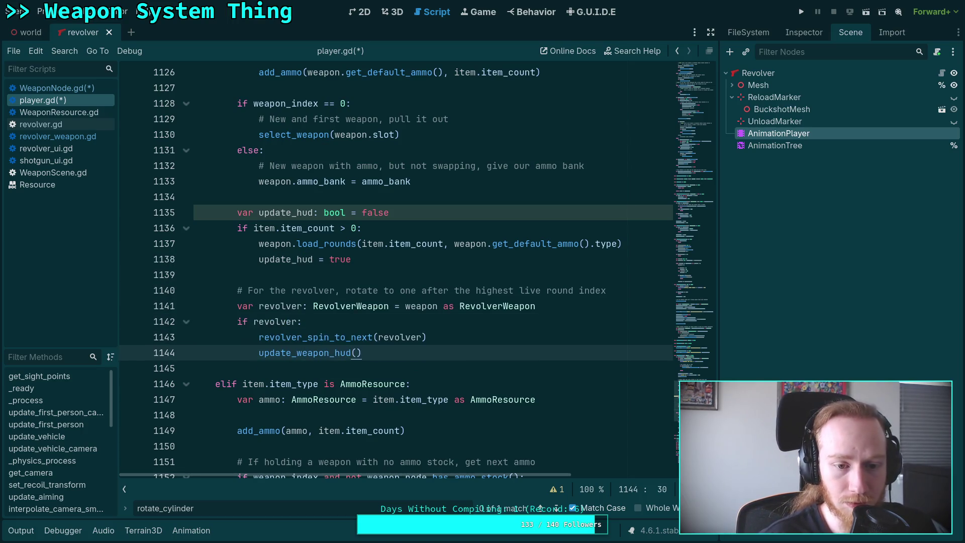
pyautogui.press('Home')
pyautogui.press('Return')
pyautogui.press('Up')
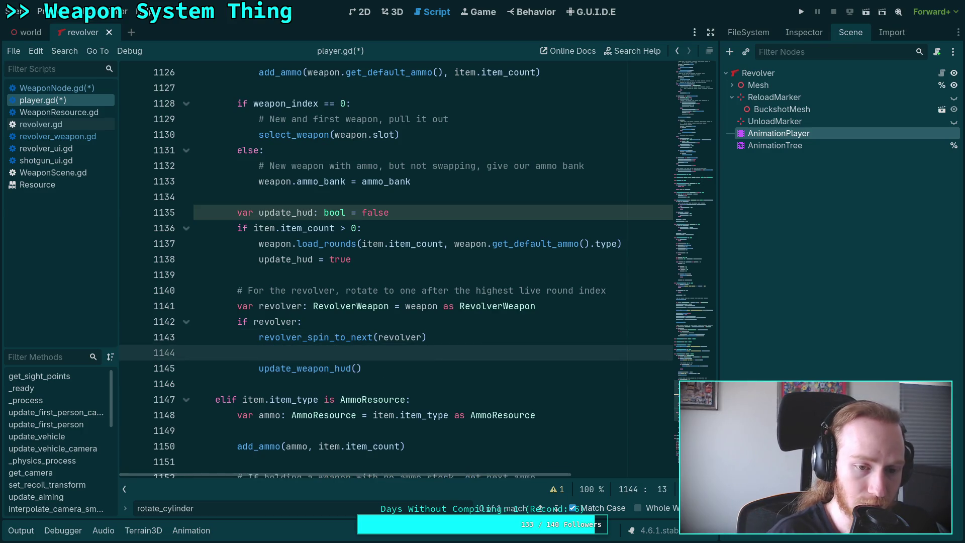
pyautogui.press('BackSpace')
pyautogui.write('p')
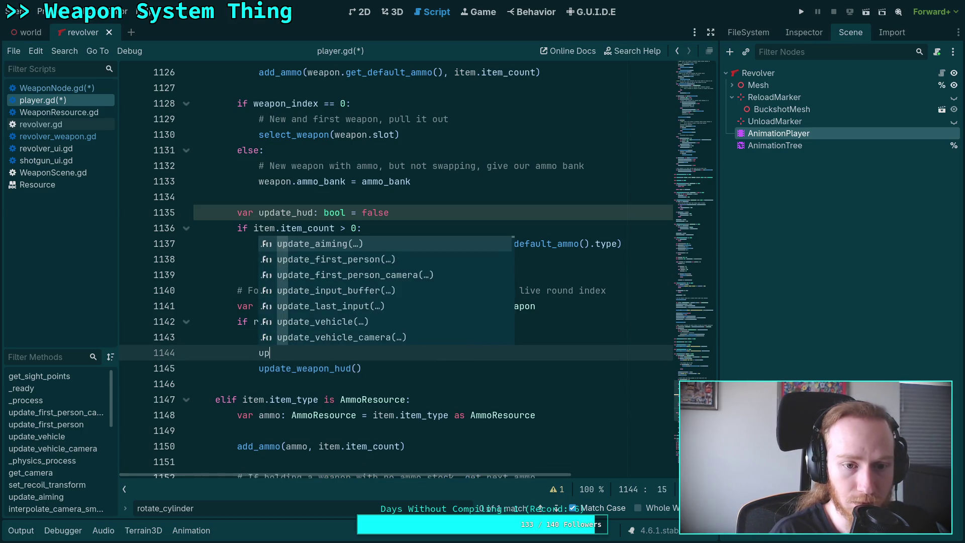
pyautogui.write('date_hid')
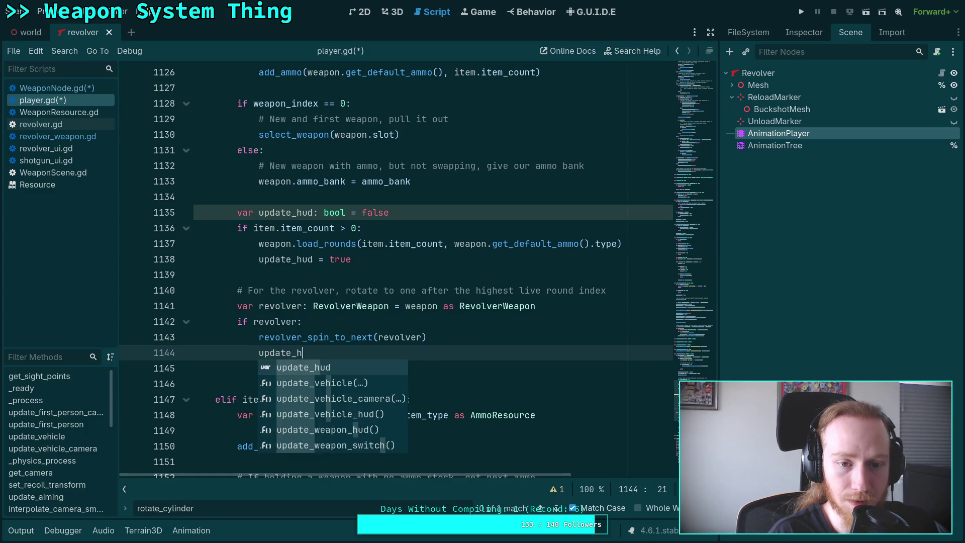
pyautogui.press('BackSpace')
pyautogui.press('BackSpace')
pyautogui.press('BackSpace')
pyautogui.write('ud  t')
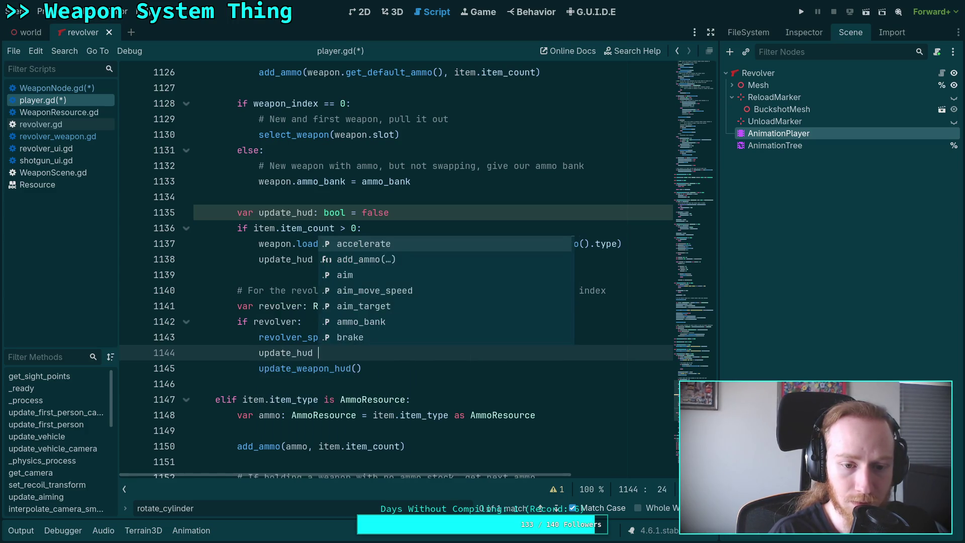
pyautogui.press('BackSpace')
pyautogui.press('BackSpace')
pyautogui.write('= true')
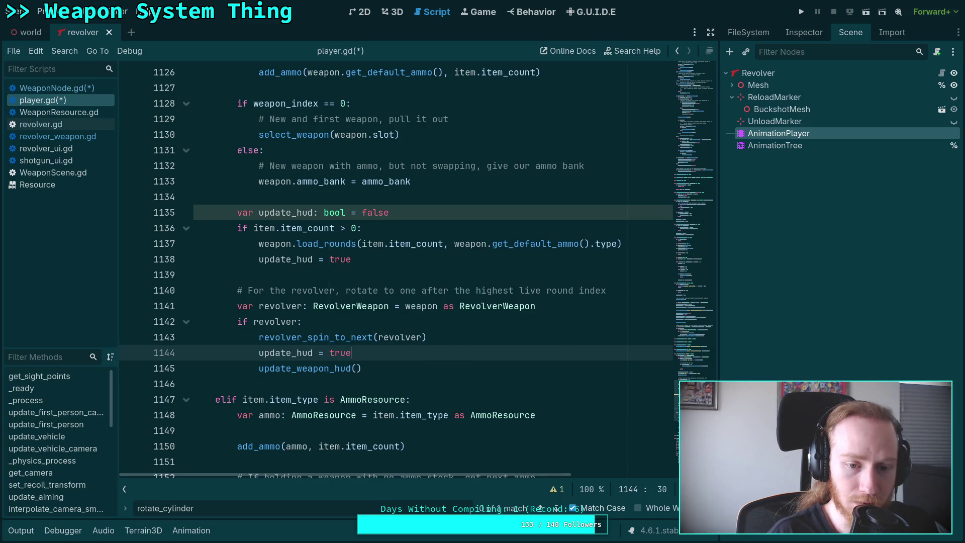
# Step: Start the 'if update_hud' guard around the HUD refresh
pyautogui.press('Return')
pyautogui.press('Return')
pyautogui.press('BackSpace')
pyautogui.write('if update')
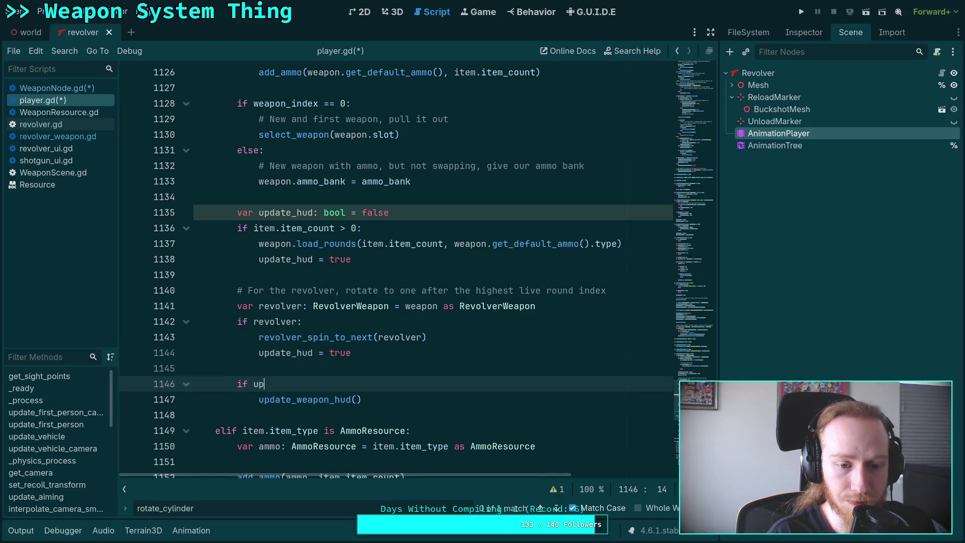
pyautogui.write('_hud:')
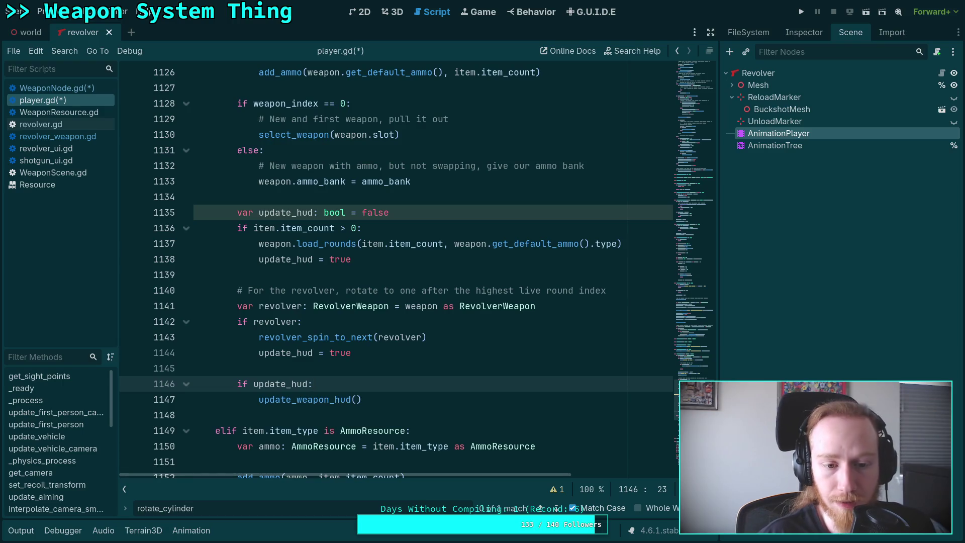
# Step: Find and review the revolver_spin_to_next definition, then open WeaponNode.gd and revolver_weapon.gd
pyautogui.scroll(-10, 325, 347)
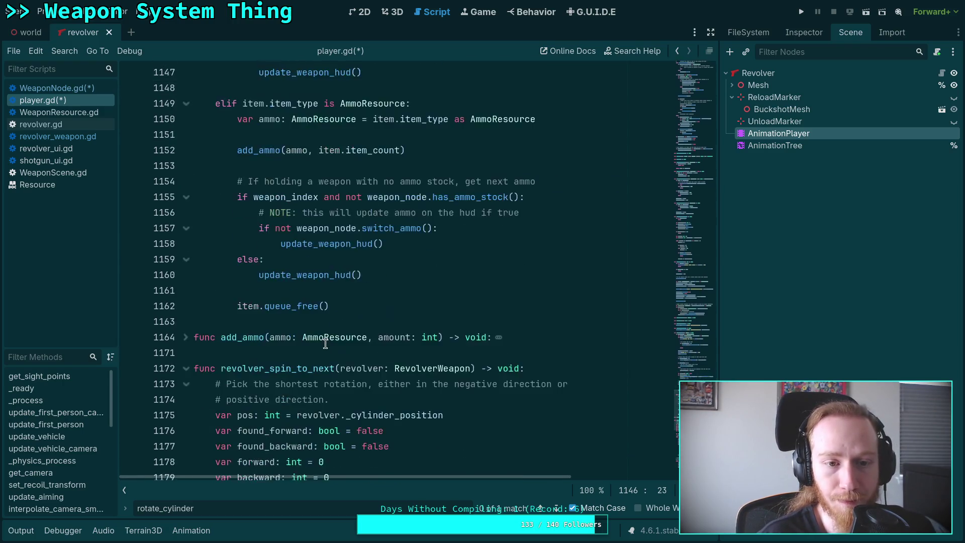
pyautogui.scroll(10, 325, 344)
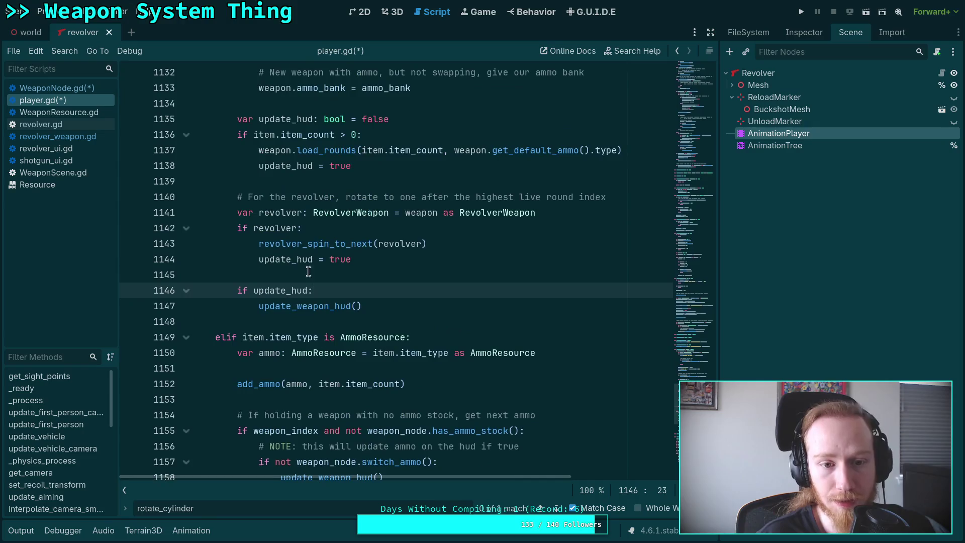
pyautogui.doubleClick(319, 244)
pyautogui.hotkey('ctrl', 'f')
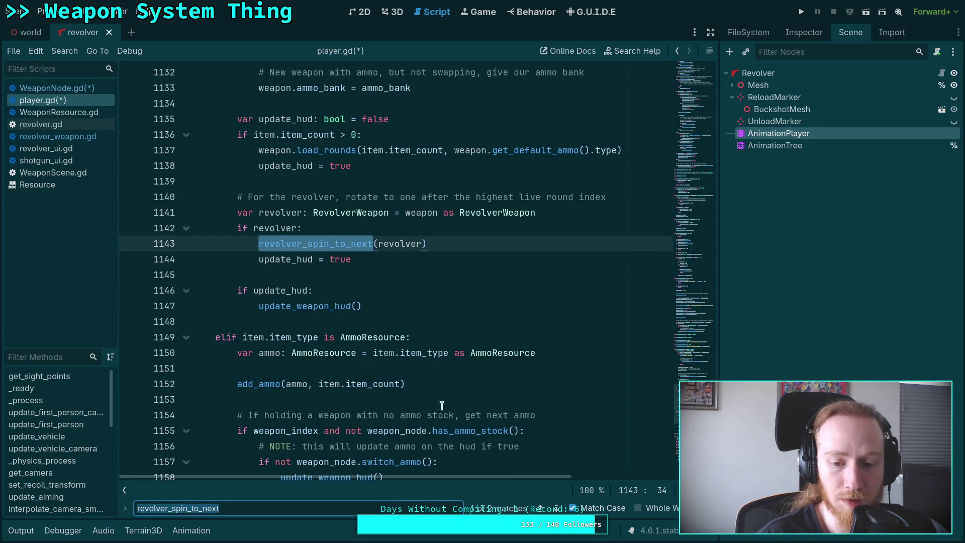
pyautogui.click(557, 509)
pyautogui.scroll(-15, 299, 339)
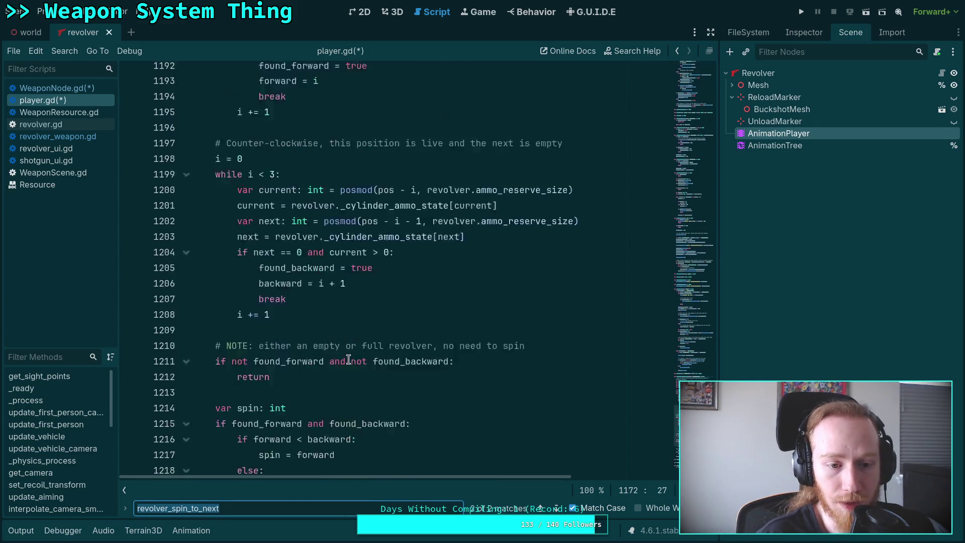
pyautogui.scroll(3, 376, 365)
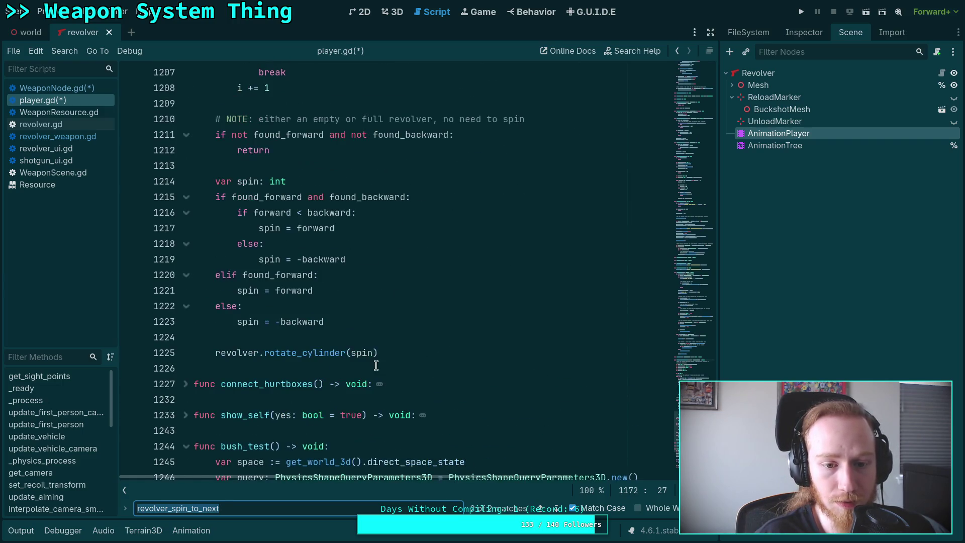
pyautogui.click(301, 321)
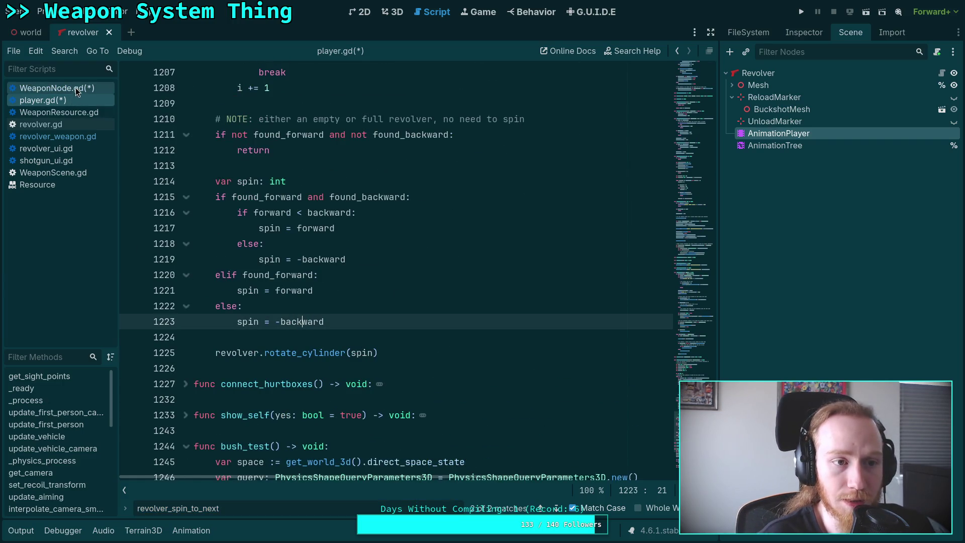
pyautogui.click(57, 88)
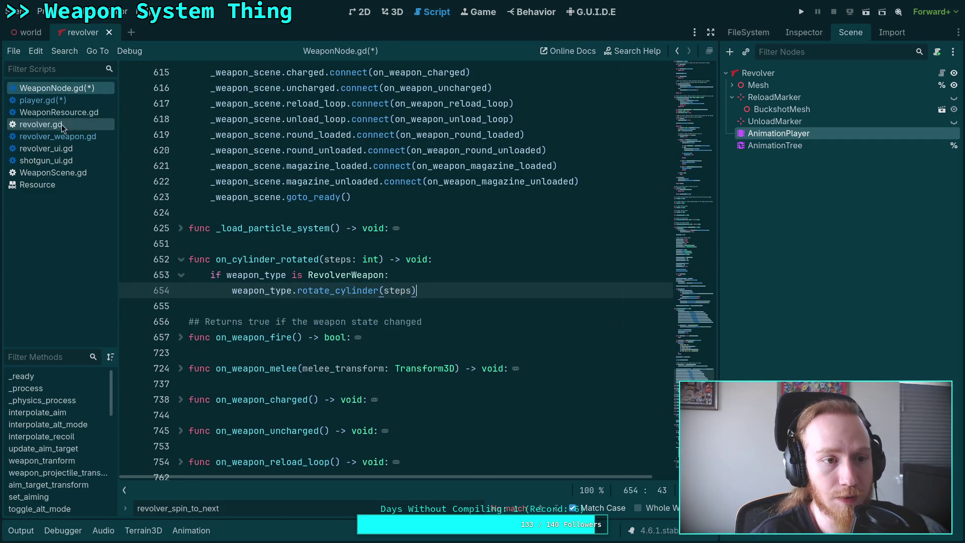
pyautogui.click(57, 136)
# Step: Remove the emit_updated parameter and its conditional state_updated emit from rotate_cylinder
pyautogui.moveTo(387, 275); pyautogui.dragTo(534, 274)
pyautogui.press('BackSpace')
pyautogui.moveTo(382, 323); pyautogui.dragTo(630, 290)
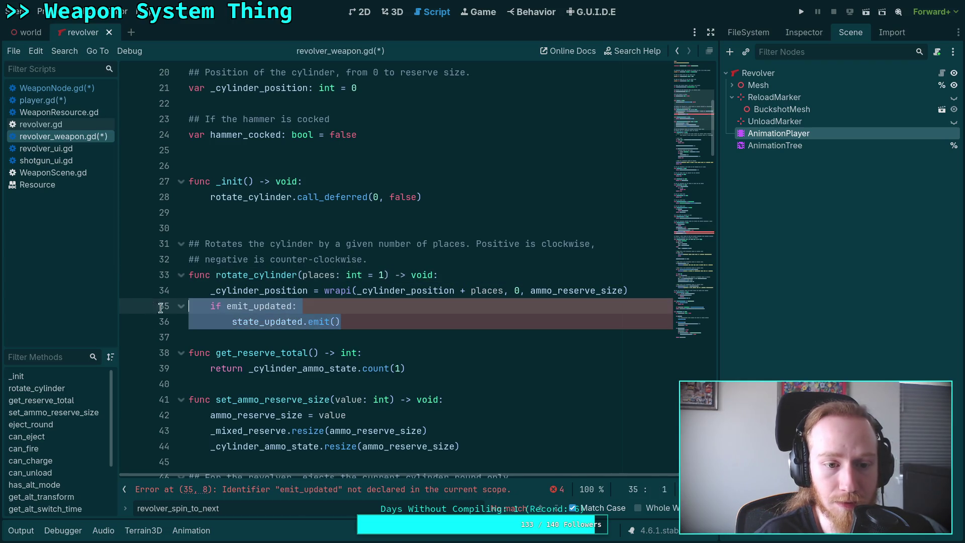
pyautogui.press('BackSpace')
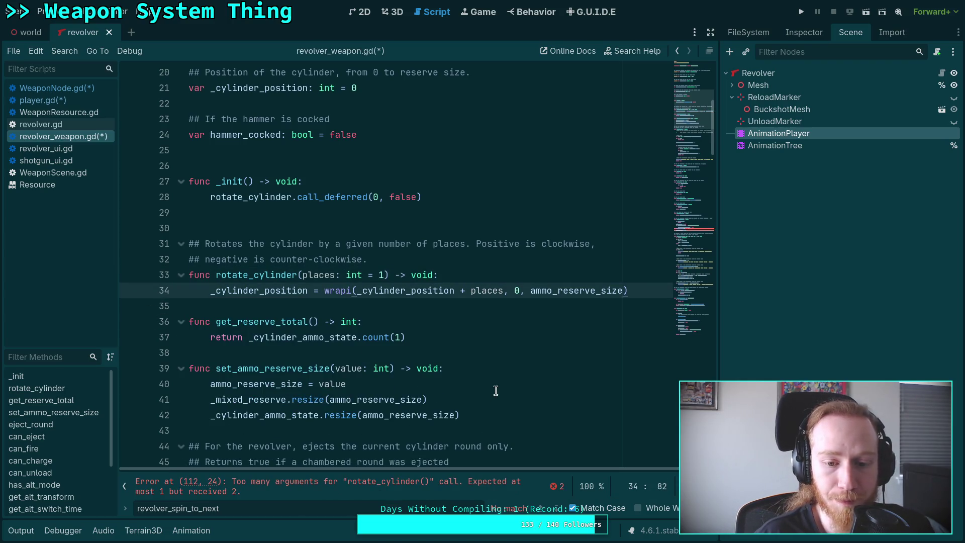
# Step: Delete the extra false argument on line 112 and the leftover state_updated.emit() line
pyautogui.click(474, 499)
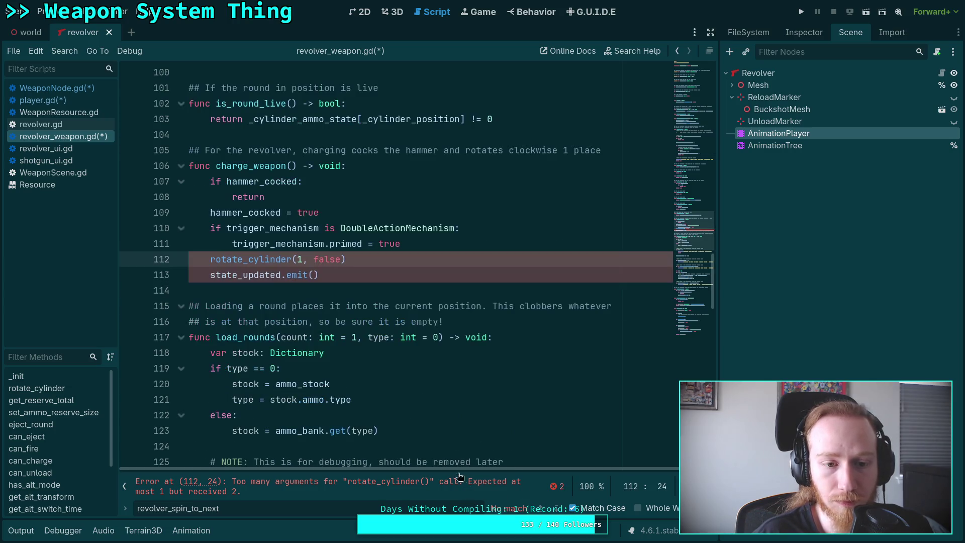
pyautogui.click(327, 259)
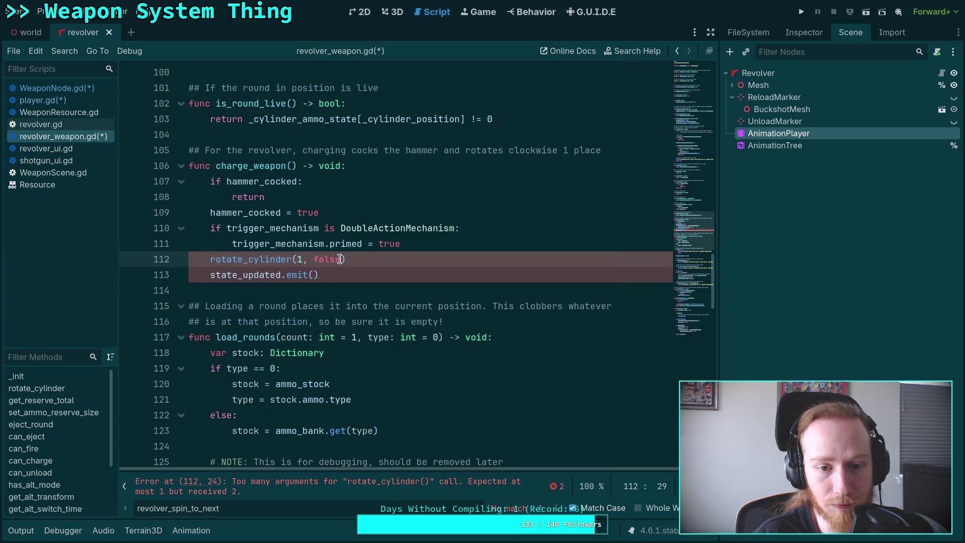
pyautogui.moveTo(340, 258)
pyautogui.mouseDown()
pyautogui.moveTo(304, 259)
pyautogui.moveTo(332, 260)
pyautogui.mouseUp()
pyautogui.press('BackSpace')
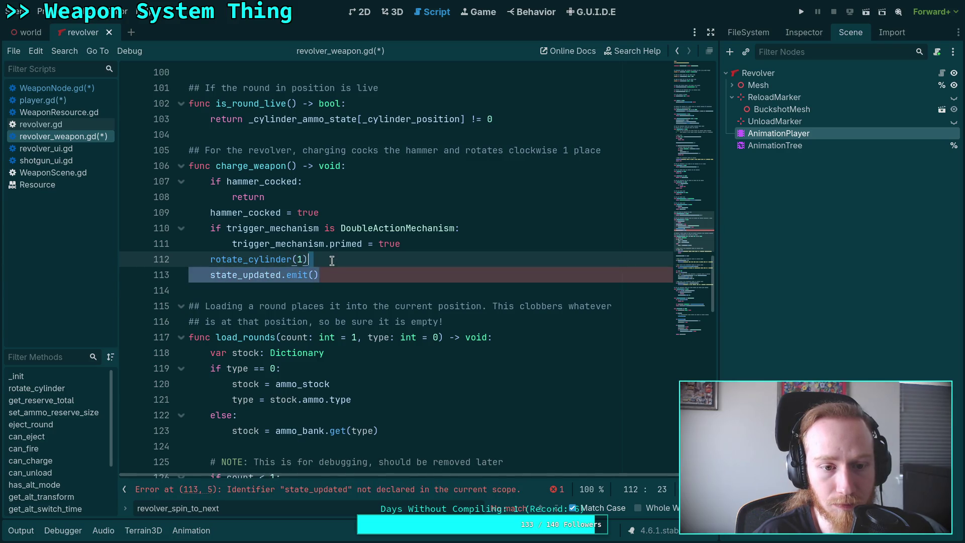
pyautogui.press('BackSpace')
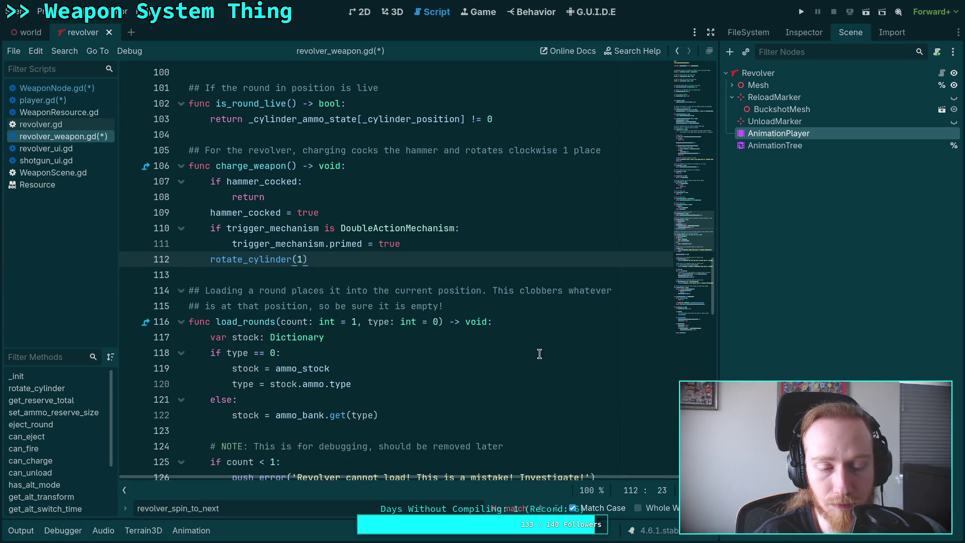
pyautogui.click(447, 322)
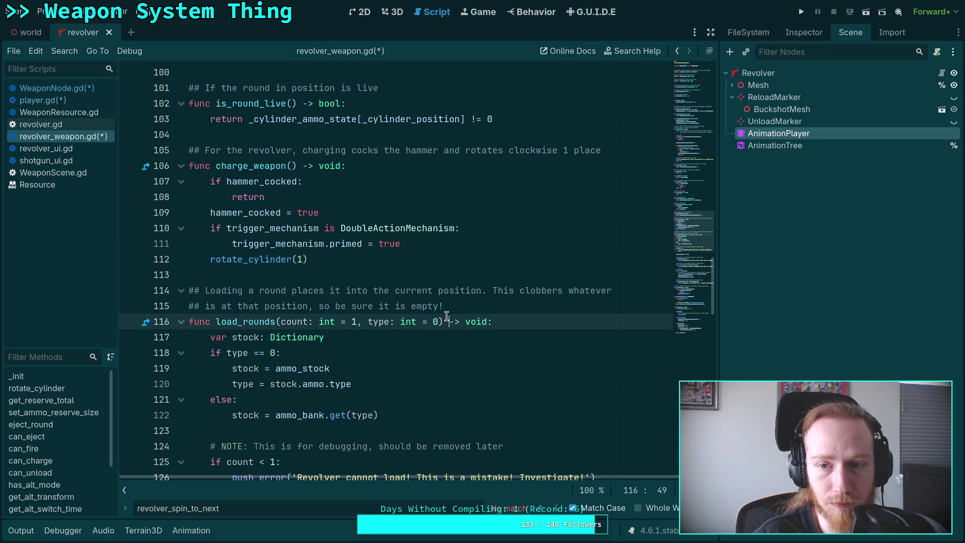
pyautogui.click(421, 333)
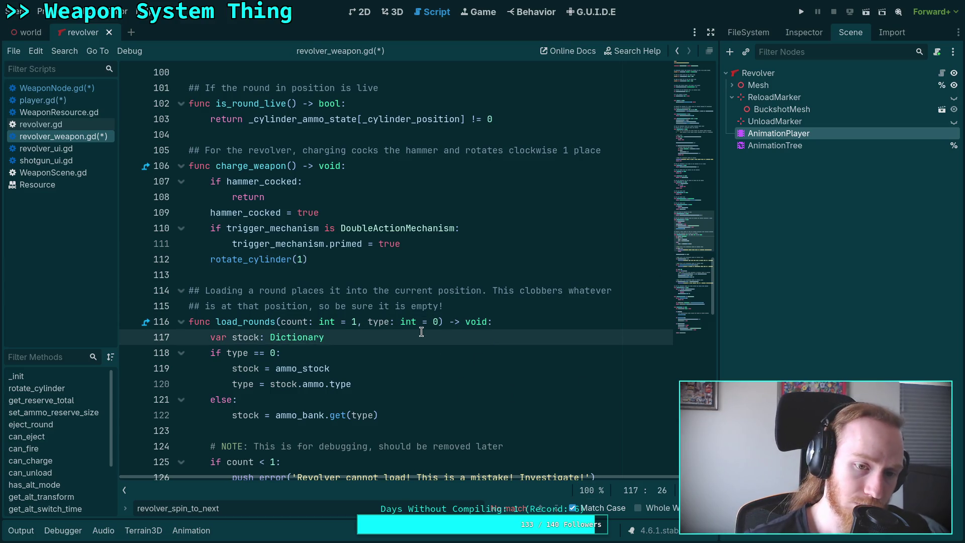
# Step: Drop the false argument from the line-28 call_deferred call and save revolver_weapon.gd
pyautogui.hotkey('ctrl', 'f')
pyautogui.write('r')
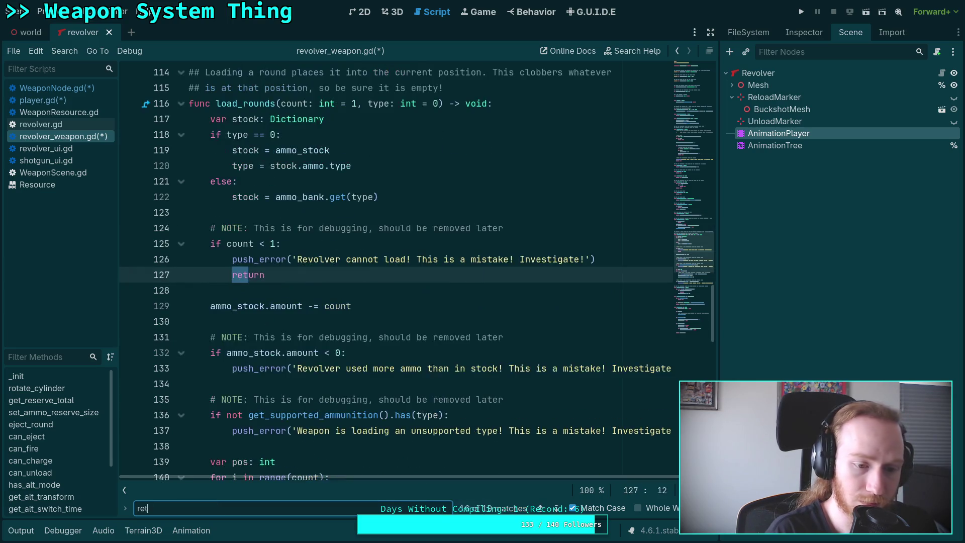
pyautogui.write('otate_cyl')
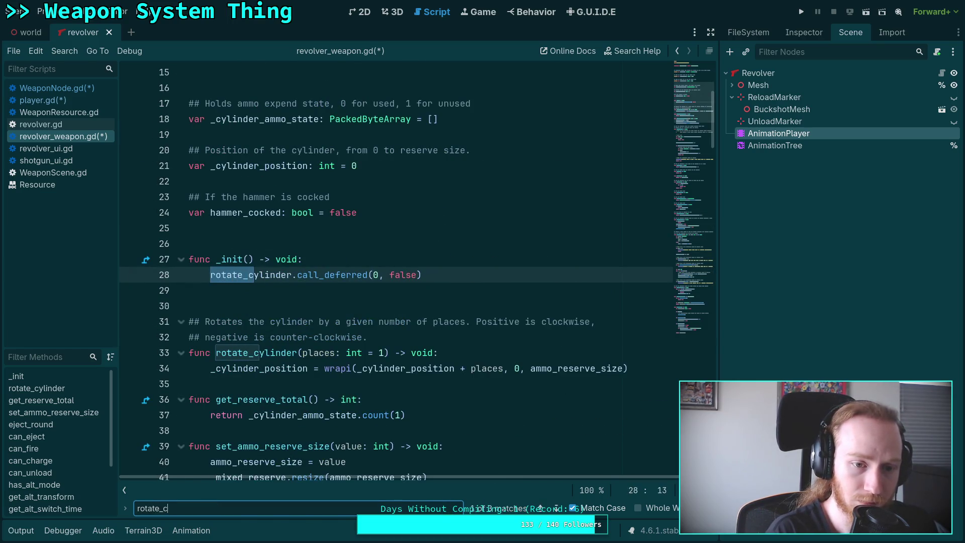
pyautogui.write('inder')
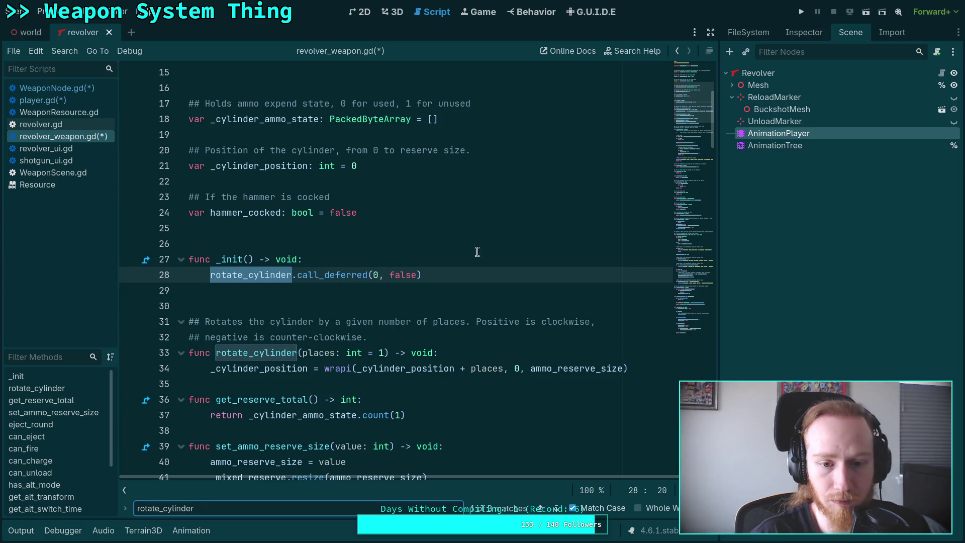
pyautogui.moveTo(378, 275); pyautogui.dragTo(420, 275)
pyautogui.press('BackSpace')
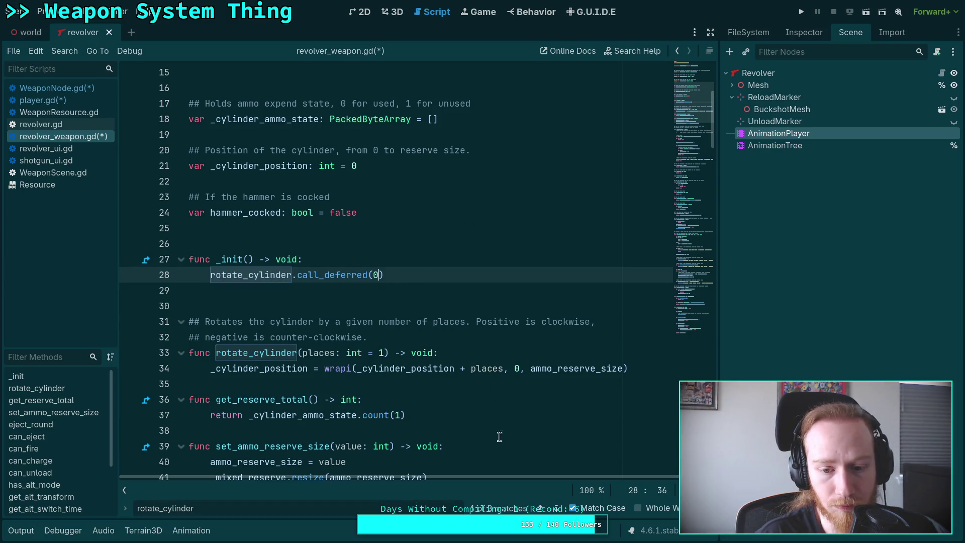
pyautogui.click(555, 508)
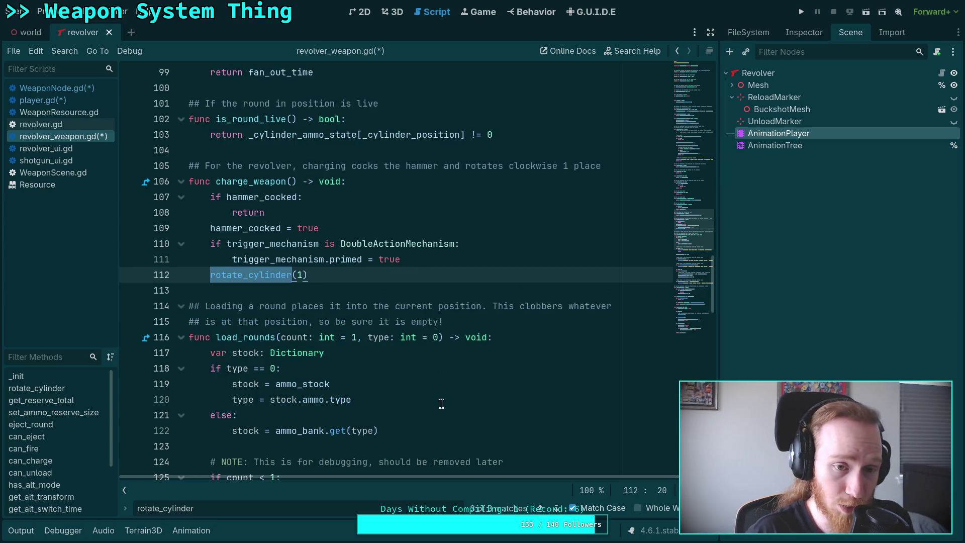
pyautogui.hotkey('ctrl', 's')
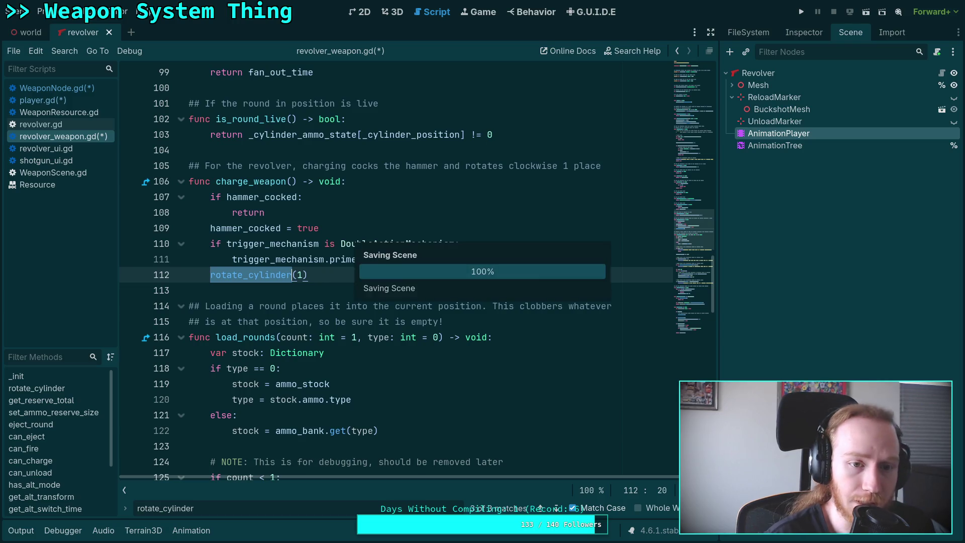
# Step: Add _weapon_scene.on_weapon_updated(weapon_type) after weapon_updated.emit() in on_weapon_charged and save WeaponNode.gd
pyautogui.click(65, 89)
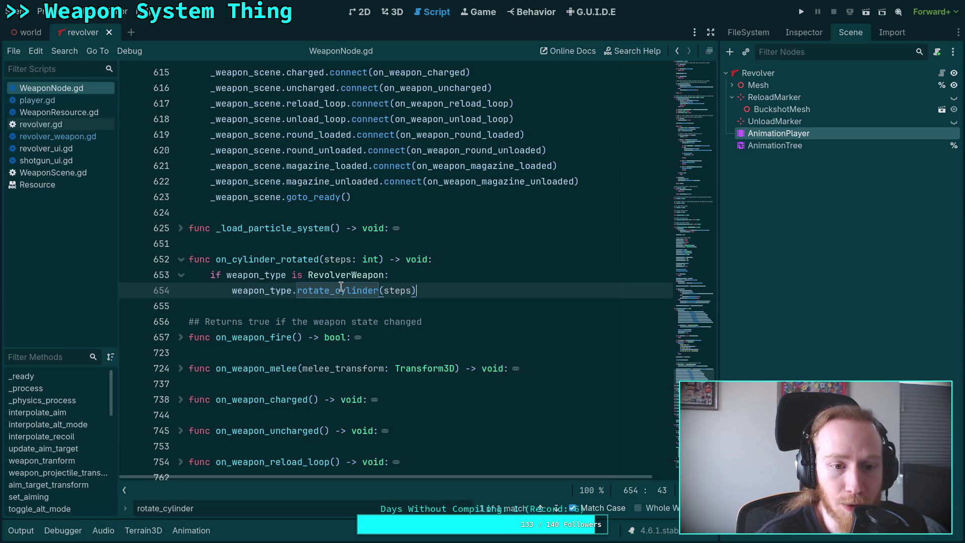
pyautogui.scroll(-4, 341, 287)
pyautogui.click(180, 213)
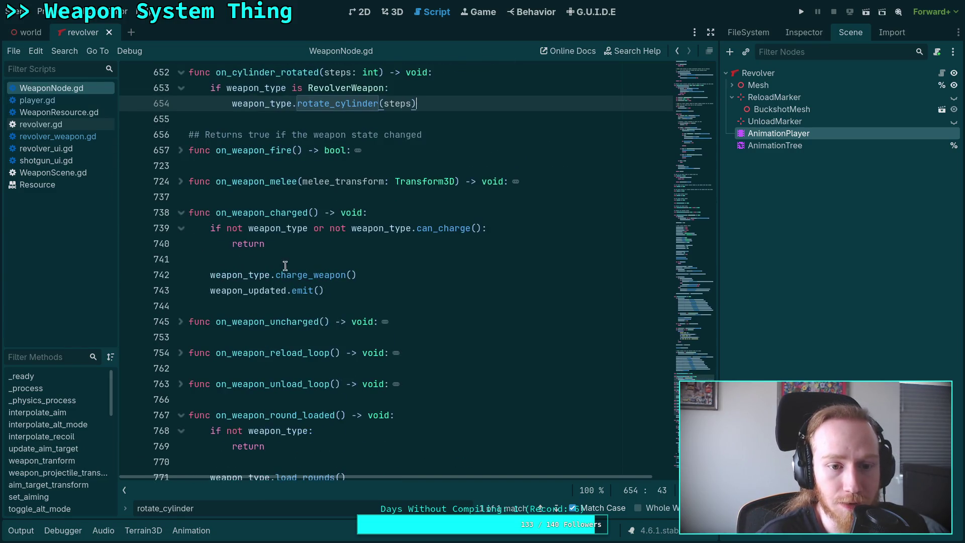
pyautogui.click(348, 292)
pyautogui.press('Return')
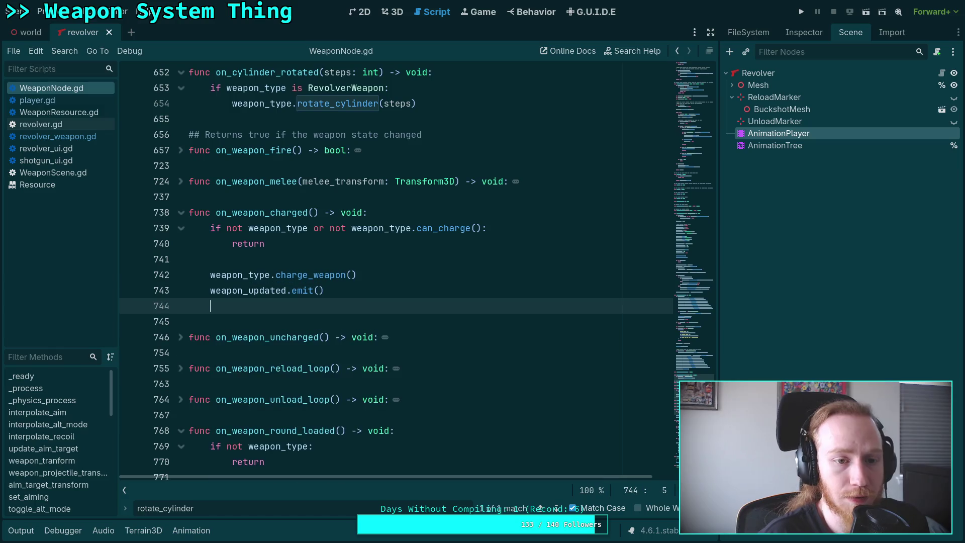
pyautogui.write('_')
pyautogui.write('wepon')
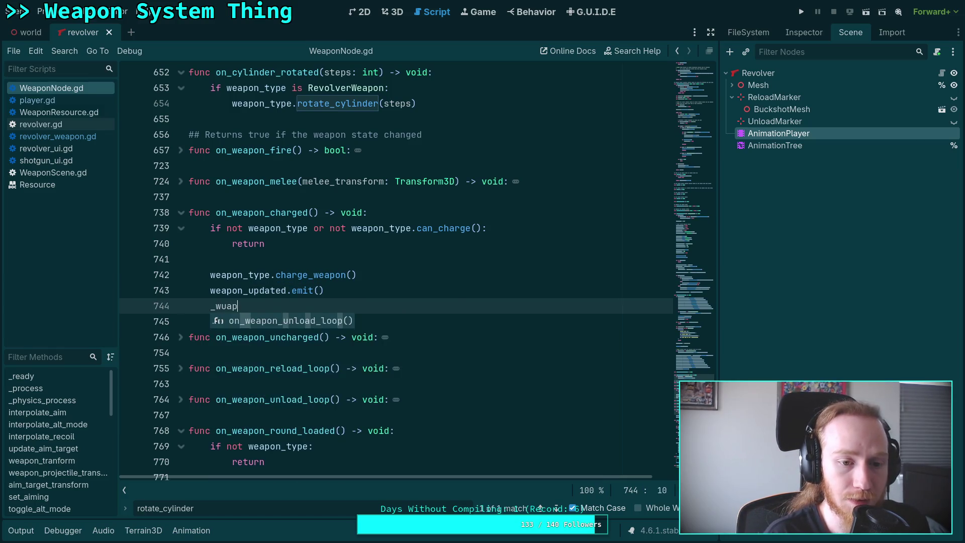
pyautogui.press('BackSpace')
pyautogui.press('BackSpace')
pyautogui.press('BackSpace')
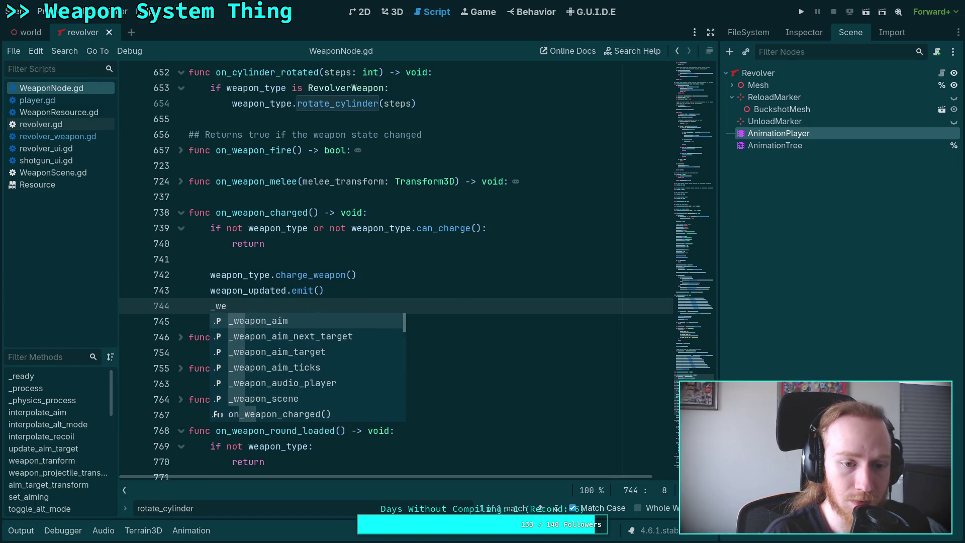
pyautogui.write('apon_scene.')
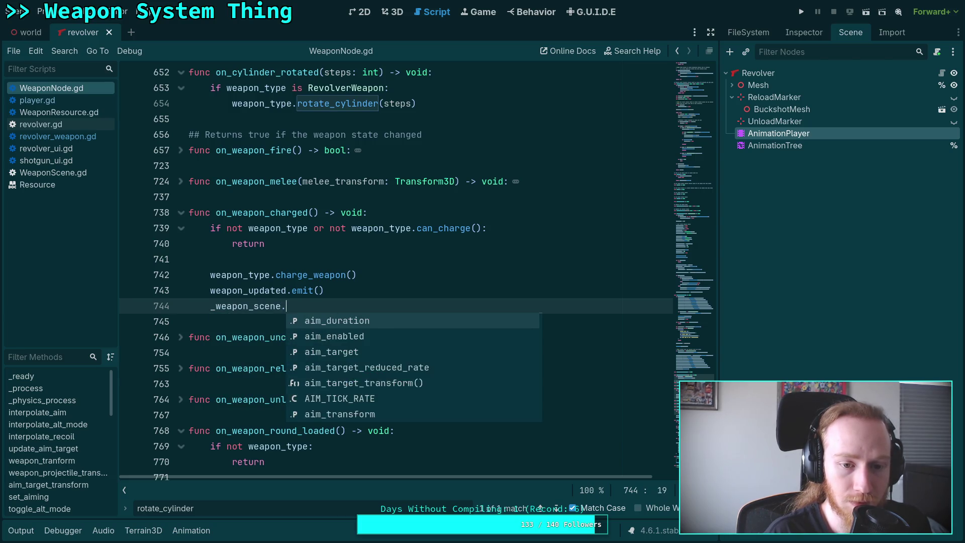
pyautogui.write('on')
pyautogui.press('Return')
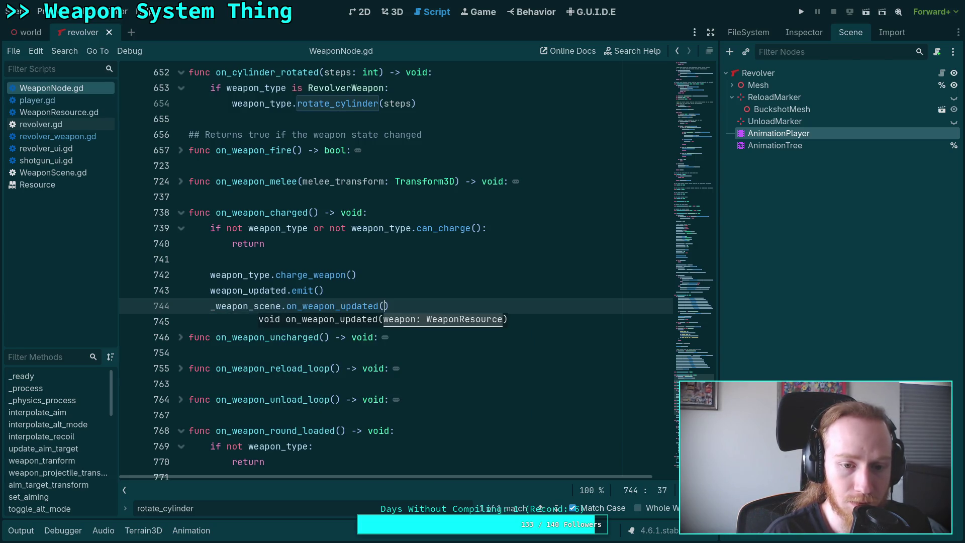
pyautogui.write('weapon_type')
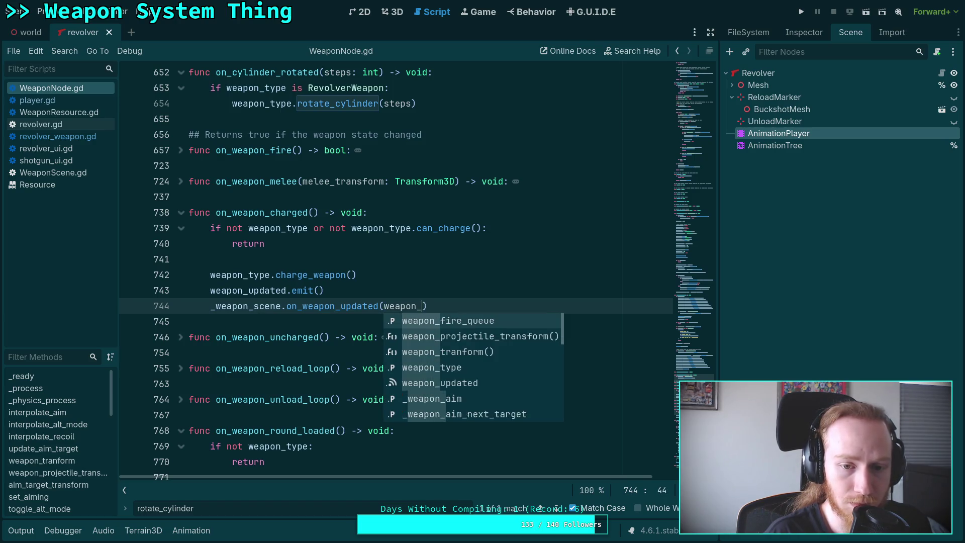
pyautogui.click(254, 306)
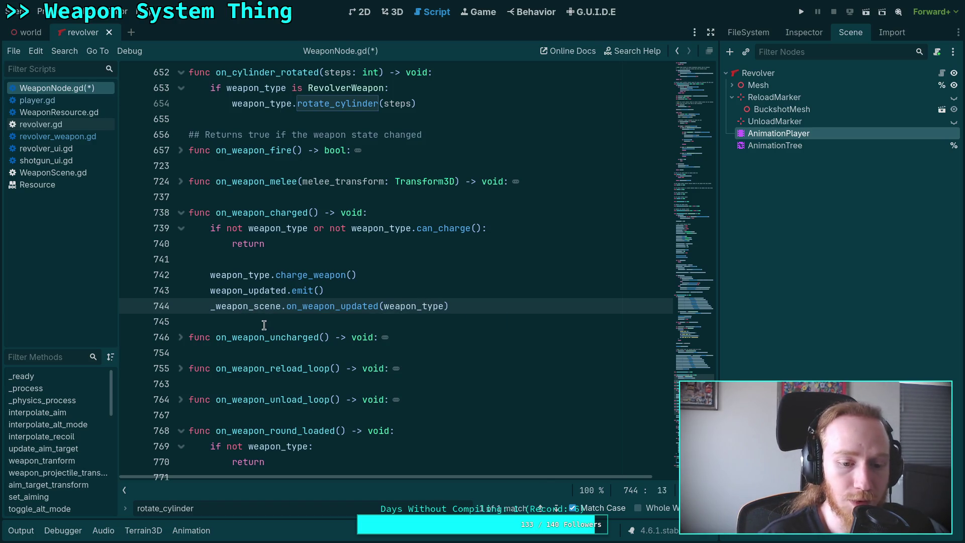
pyautogui.hotkey('ctrl', 's')
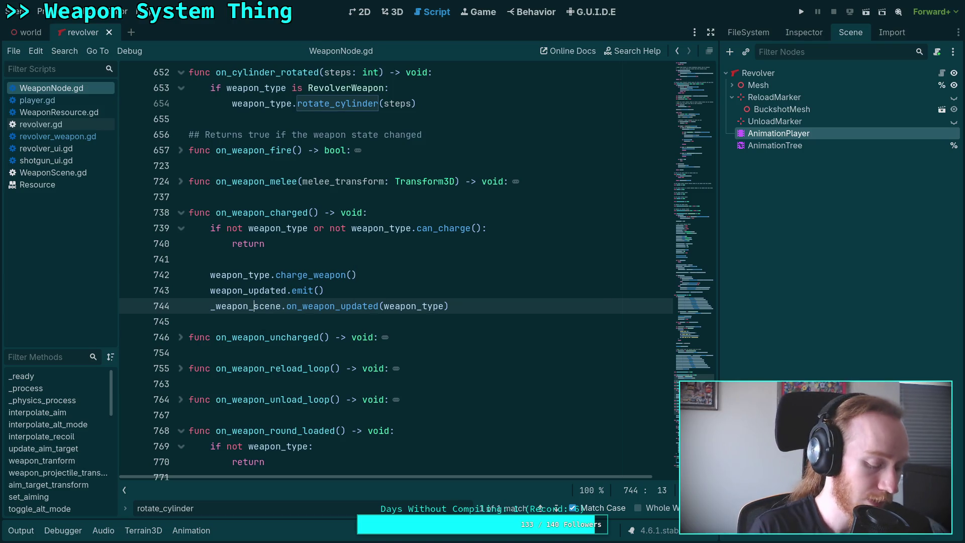
# Step: Quit Neovim with :qa! and run git status to list modified and untracked files
pyautogui.press('super+1')
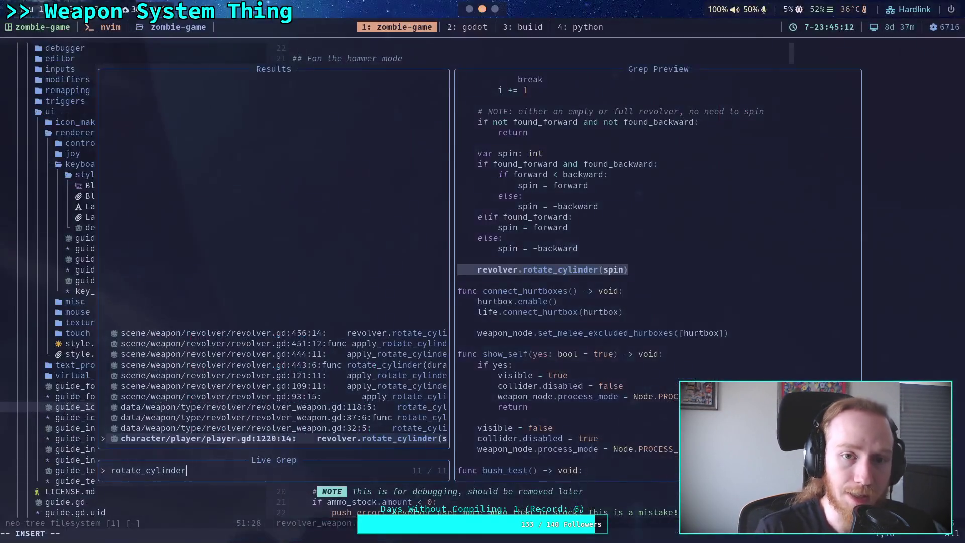
pyautogui.press('Return')
pyautogui.write(':qa')
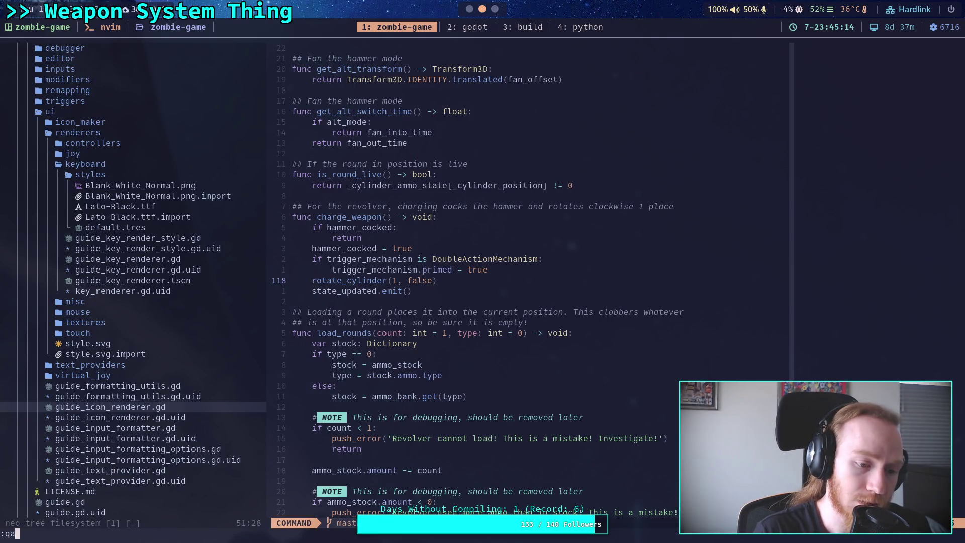
pyautogui.write('!')
pyautogui.press('Return')
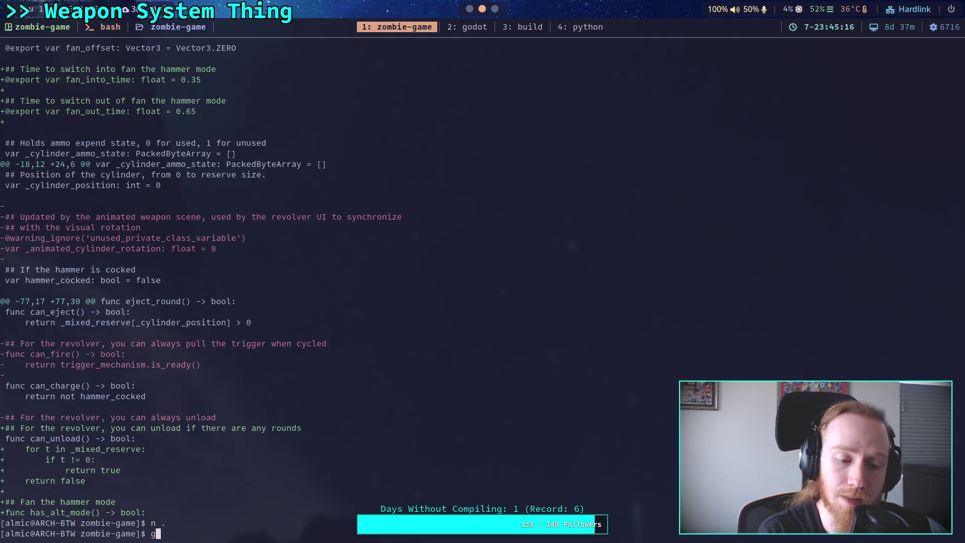
pyautogui.write('git status')
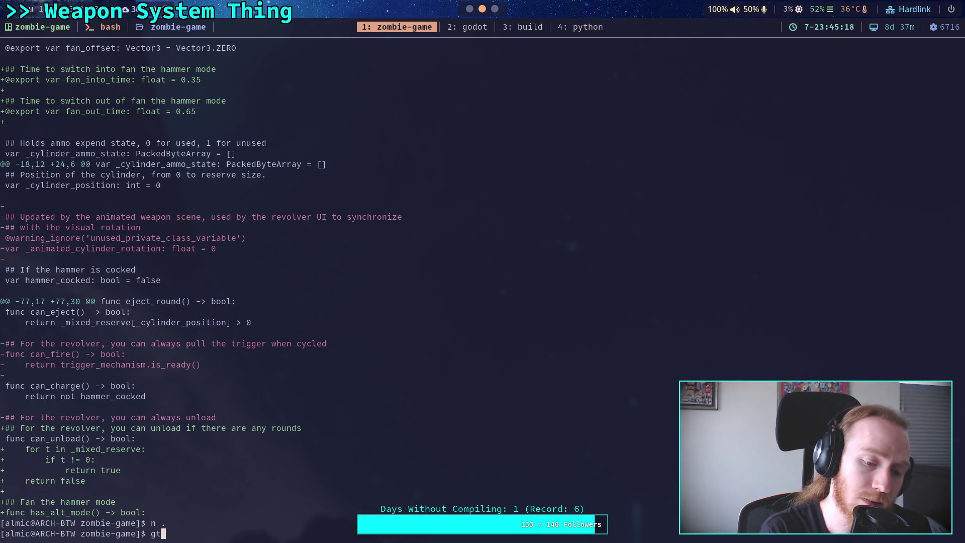
pyautogui.press('Return')
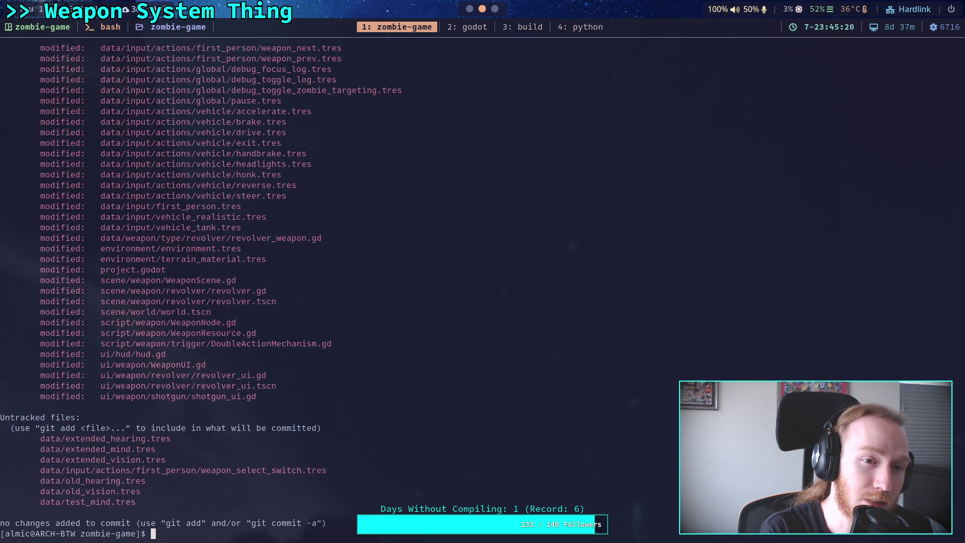
pyautogui.scroll(10, 350, 377)
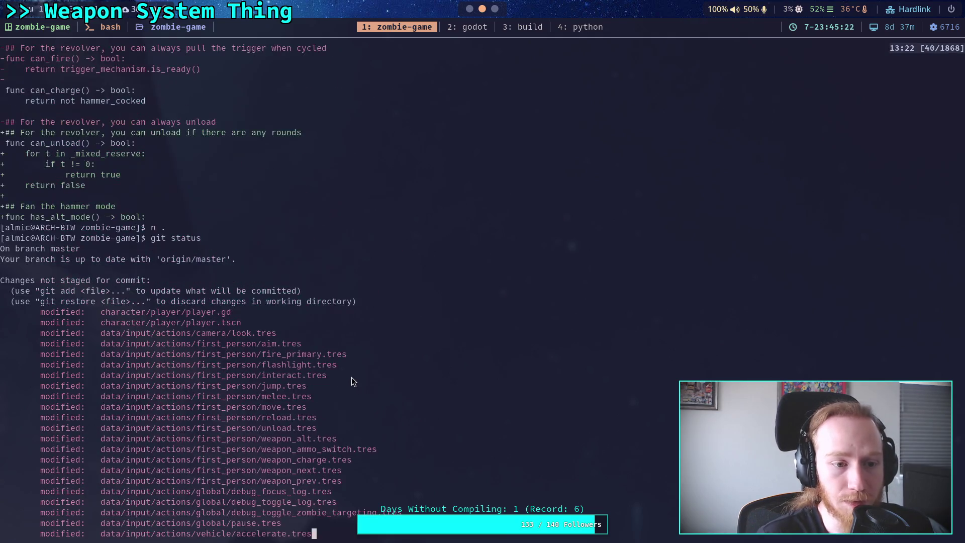
pyautogui.scroll(-10, 351, 377)
# Step: Enter the command 'git diff data/input/' at the shell prompt
pyautogui.write('git add')
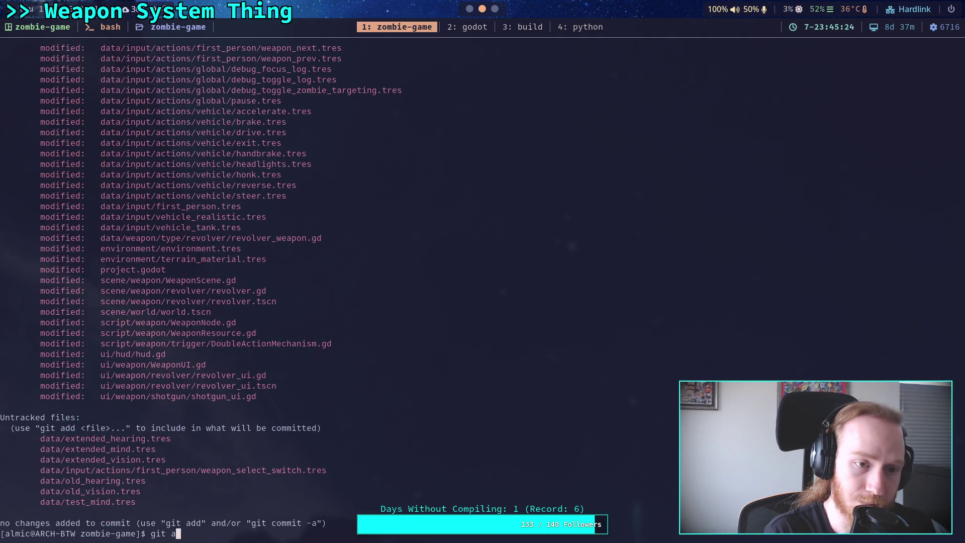
pyautogui.press('BackSpace')
pyautogui.press('BackSpace')
pyautogui.press('BackSpace')
pyautogui.write('idf')
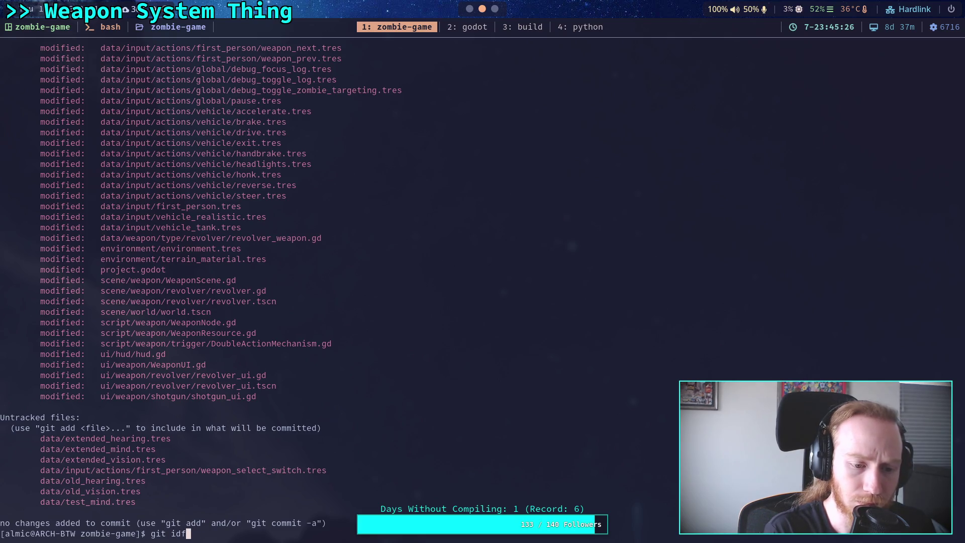
pyautogui.press('BackSpace')
pyautogui.press('BackSpace')
pyautogui.write('diff data')
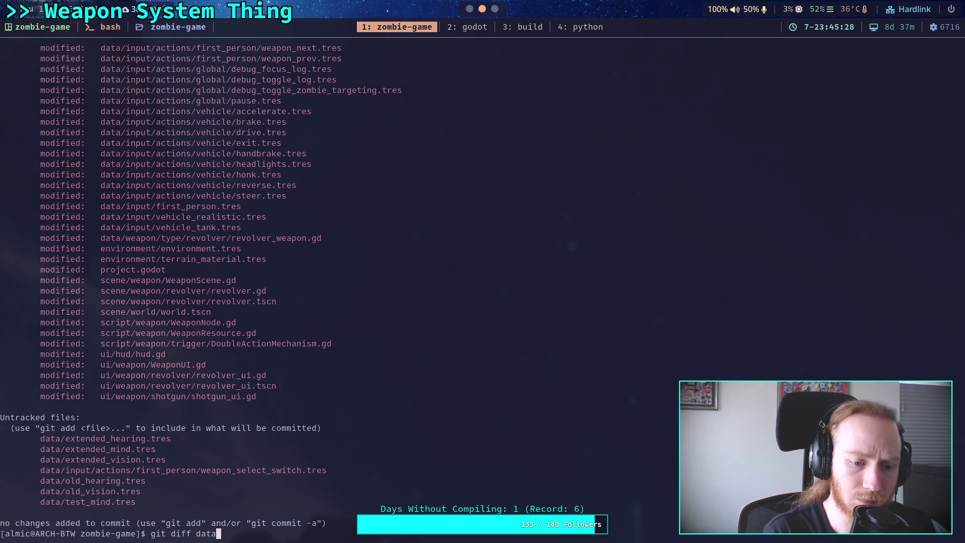
pyautogui.write('/input/')
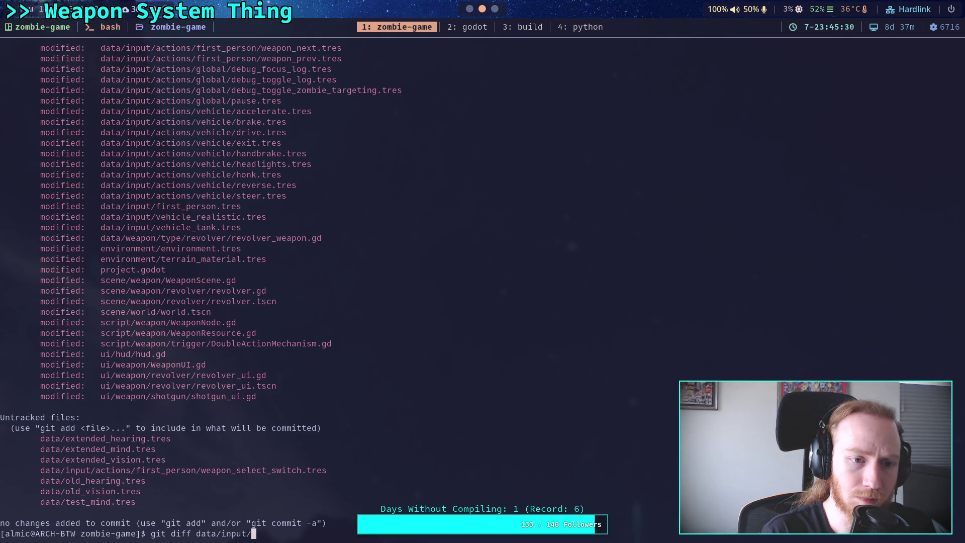
# Step: Read the data/input diff through the vehicle actions to vehicle_tank.tres at its end
pyautogui.press('Return')
pyautogui.press('Down')
pyautogui.press('Down')
pyautogui.press('Down')
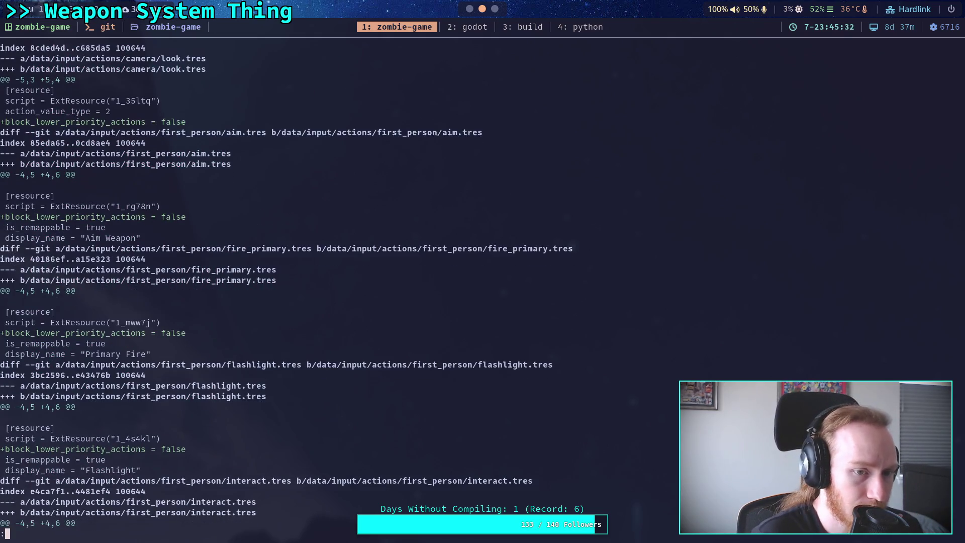
pyautogui.press('Down')
pyautogui.press('Down')
pyautogui.press('Down')
pyautogui.press('space')
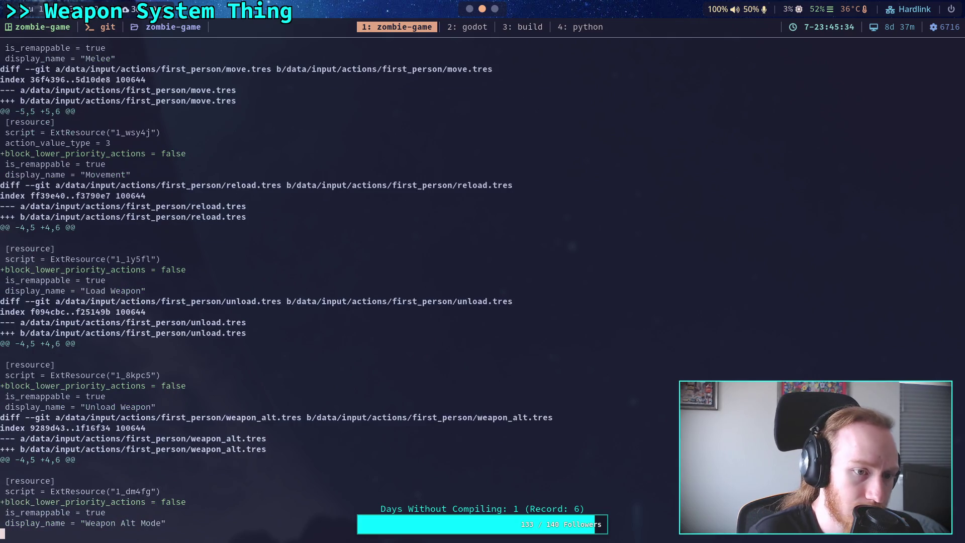
pyautogui.press('space')
pyautogui.press('space')
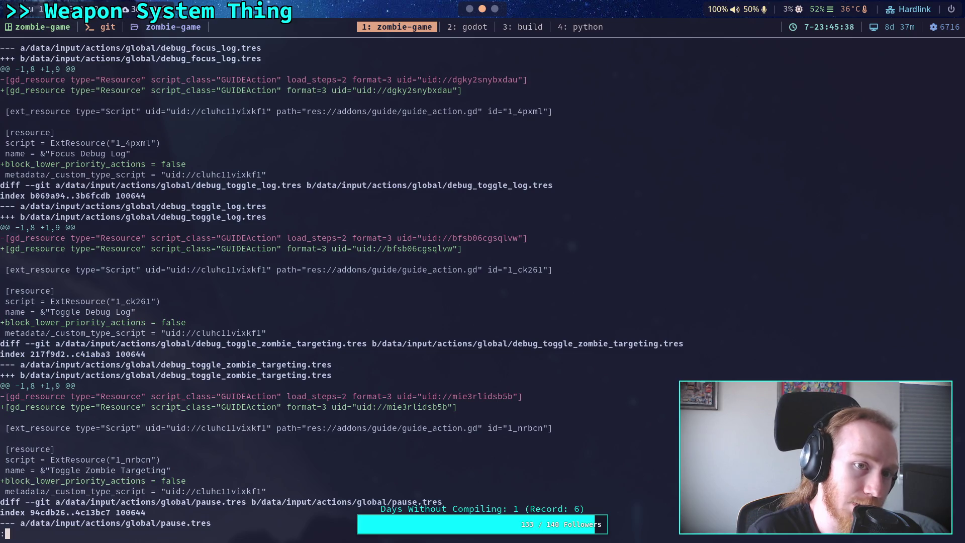
pyautogui.press('space')
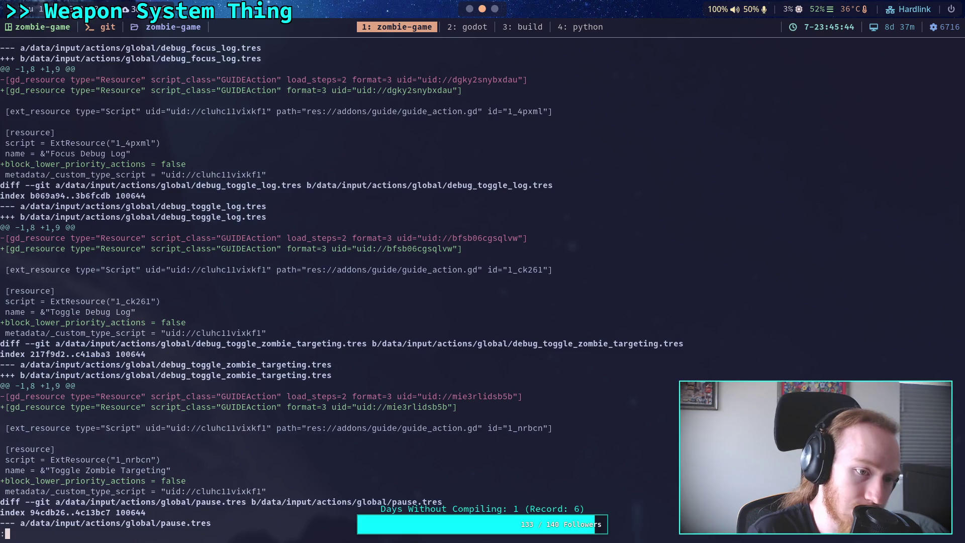
pyautogui.press('space')
pyautogui.press('space')
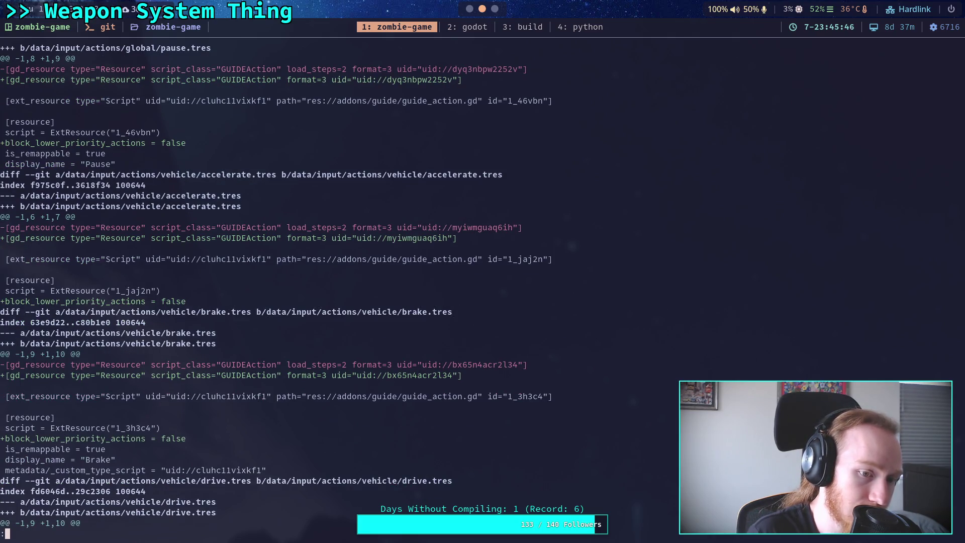
pyautogui.press('space')
pyautogui.press('space')
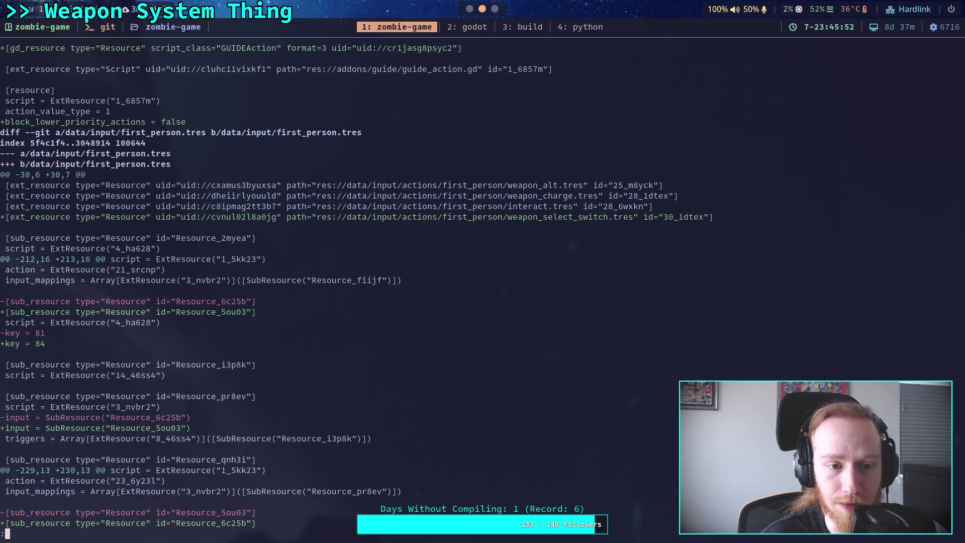
pyautogui.scroll(-8, 355, 285)
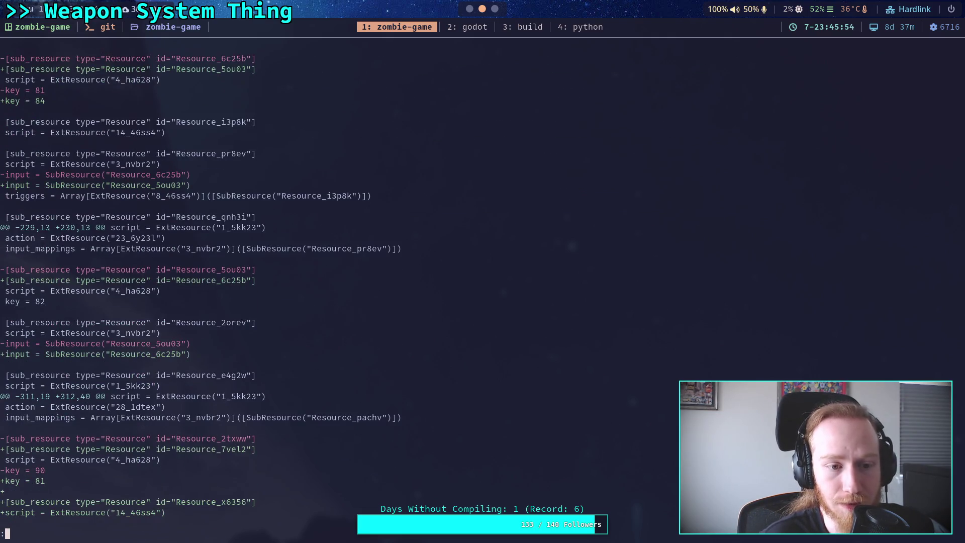
pyautogui.scroll(7, 355, 285)
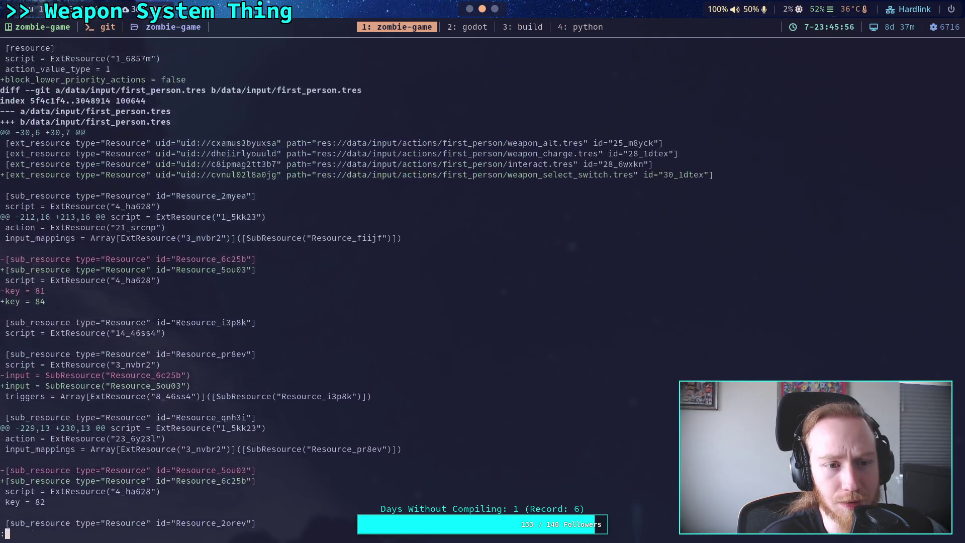
pyautogui.scroll(-2, 356, 291)
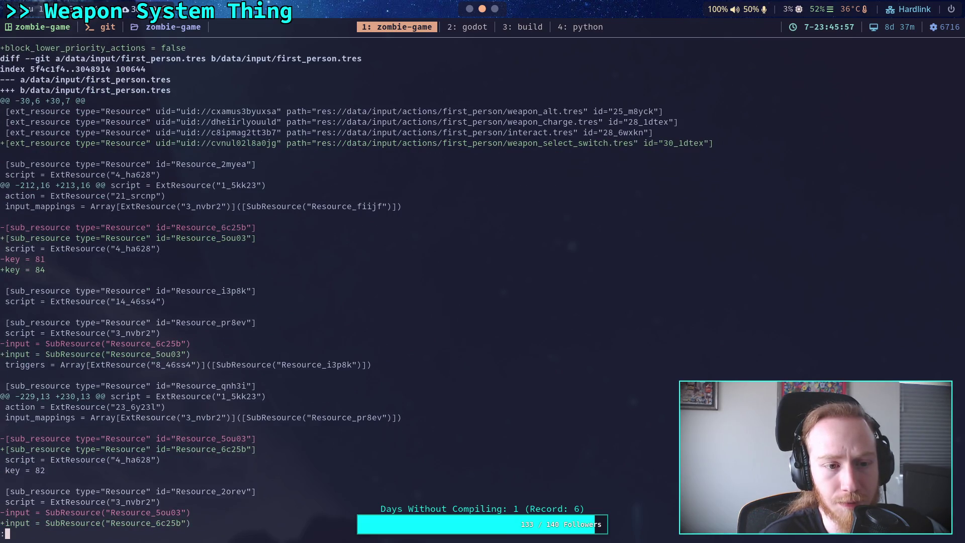
pyautogui.scroll(-2, 356, 291)
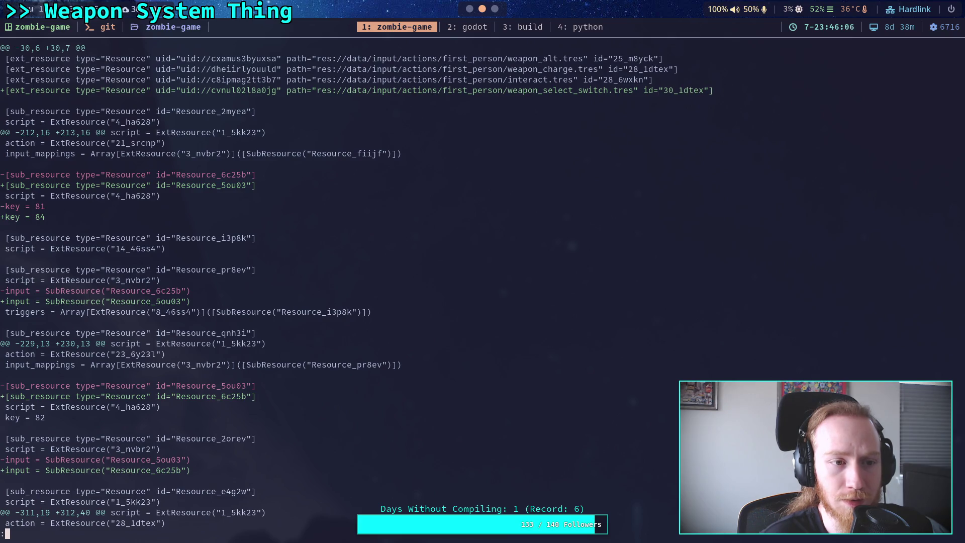
pyautogui.press('space')
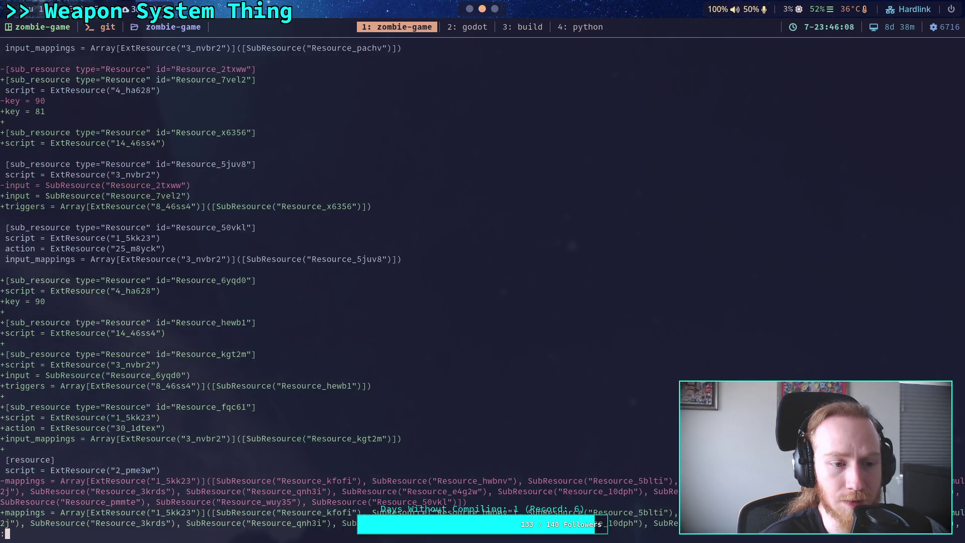
pyautogui.scroll(-3, 479, 285)
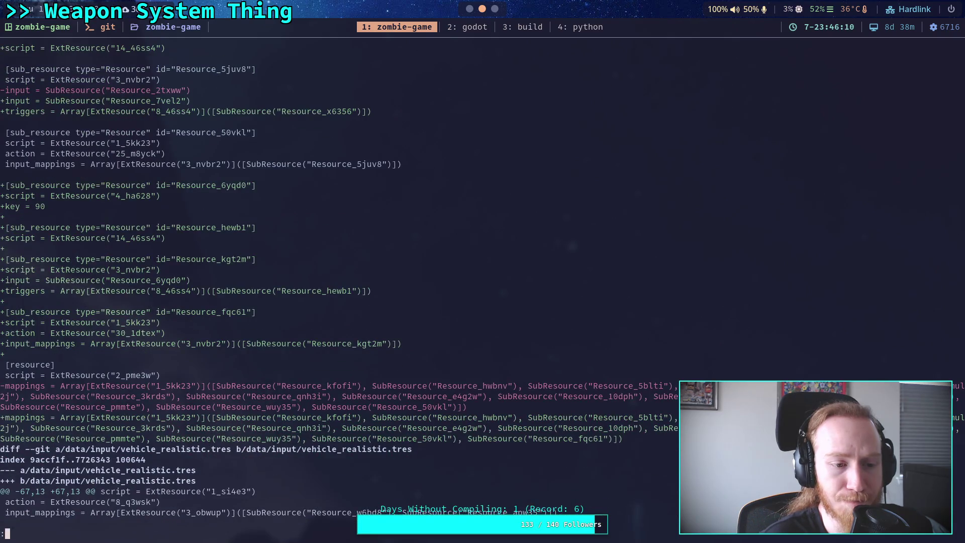
pyautogui.scroll(2, 479, 286)
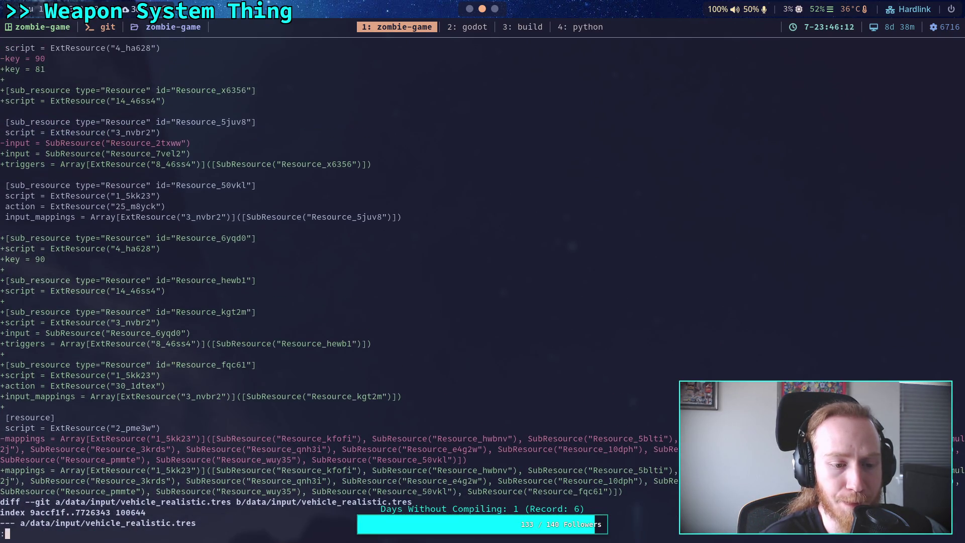
pyautogui.scroll(-6, 479, 291)
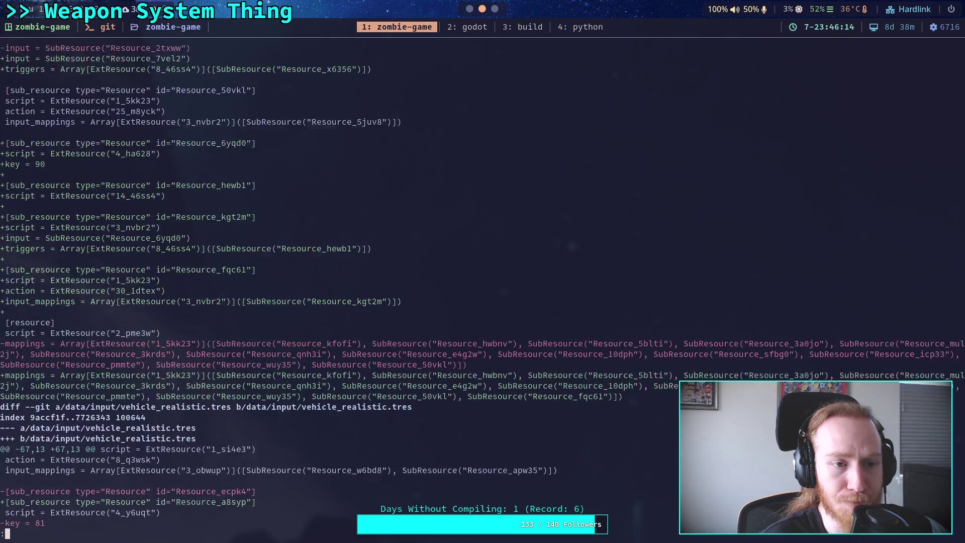
pyautogui.scroll(-4, 479, 285)
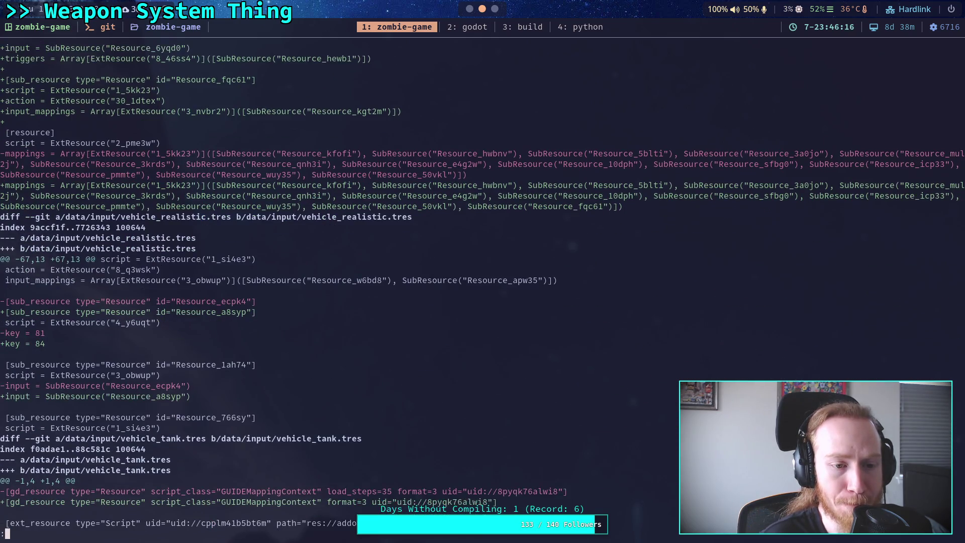
# Step: Quit the pager, check git status, and stage everything under data/input/
pyautogui.write('qgit stat')
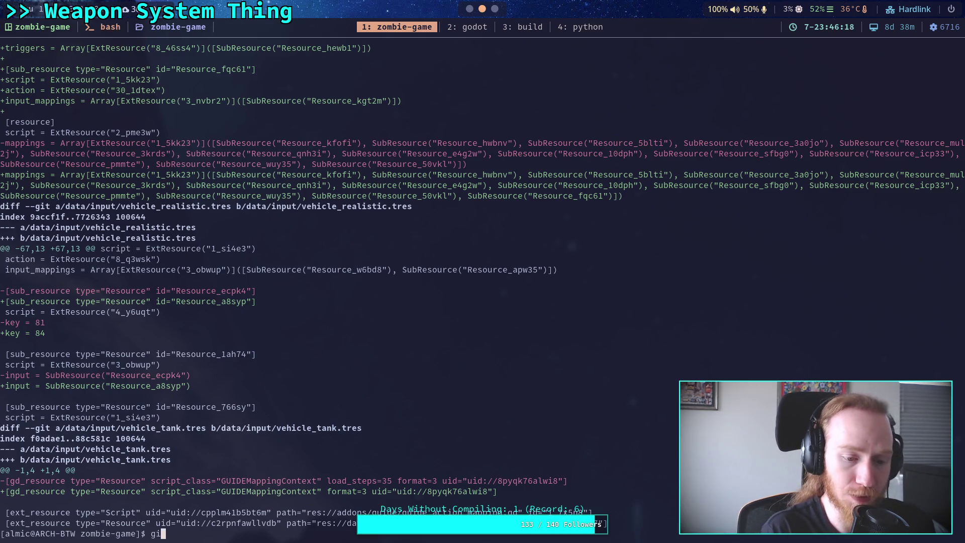
pyautogui.write('us')
pyautogui.press('Return')
pyautogui.write('git add addons/')
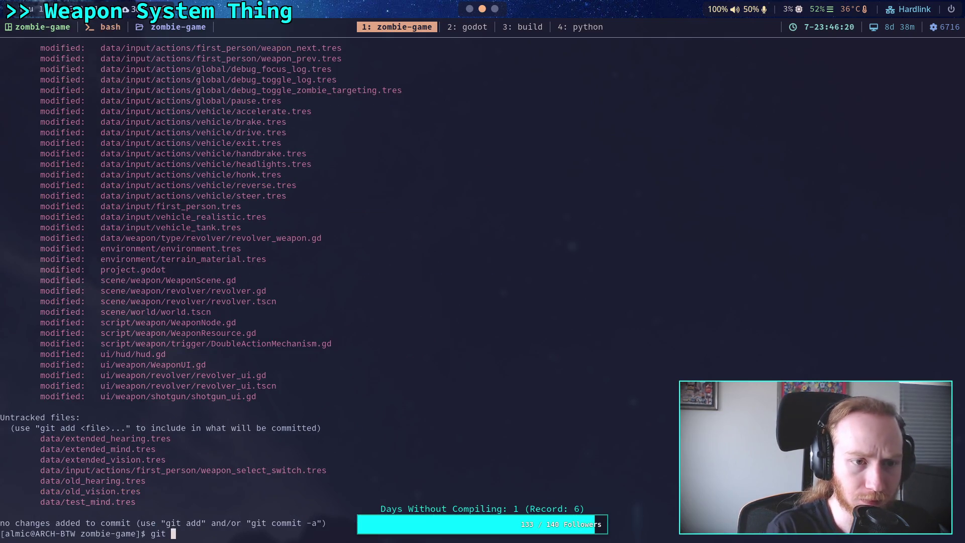
pyautogui.press('BackSpace')
pyautogui.press('BackSpace')
pyautogui.press('BackSpace')
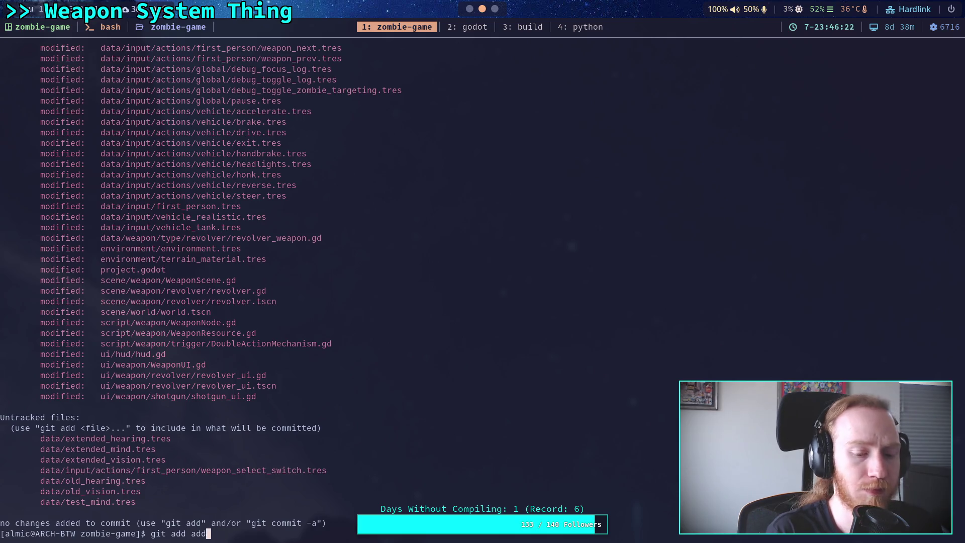
pyautogui.write('data/')
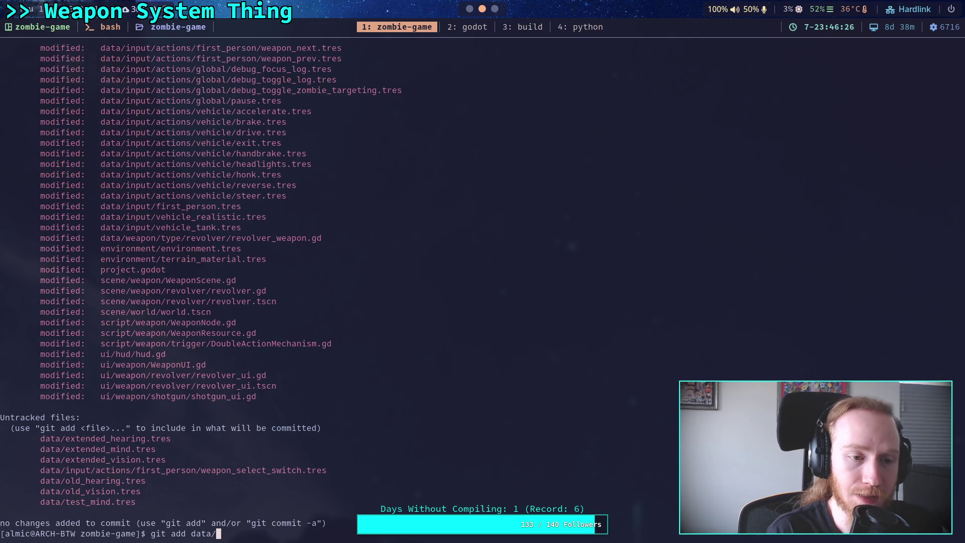
pyautogui.write('in')
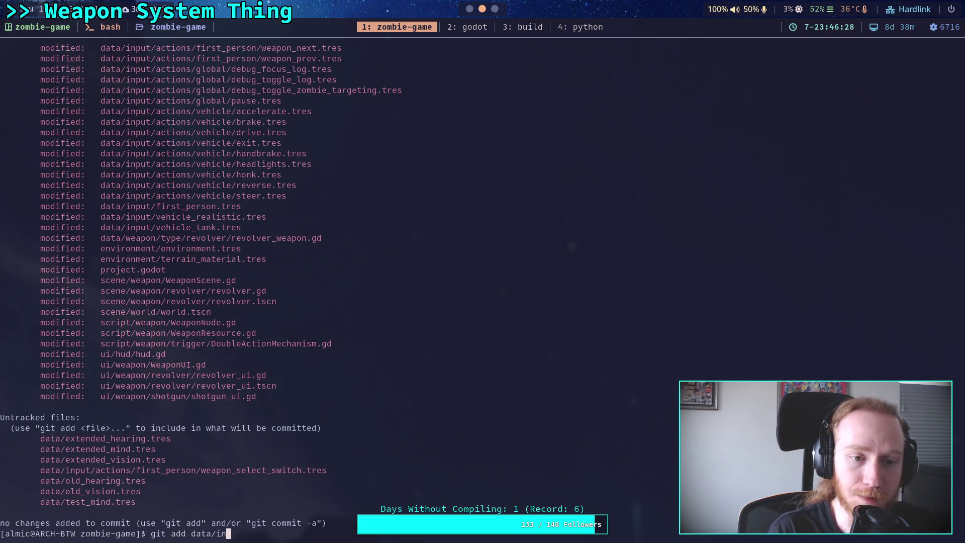
pyautogui.press('Tab')
pyautogui.press('Return')
# Step: Run git status to confirm only the data/input changes are staged
pyautogui.write('git status')
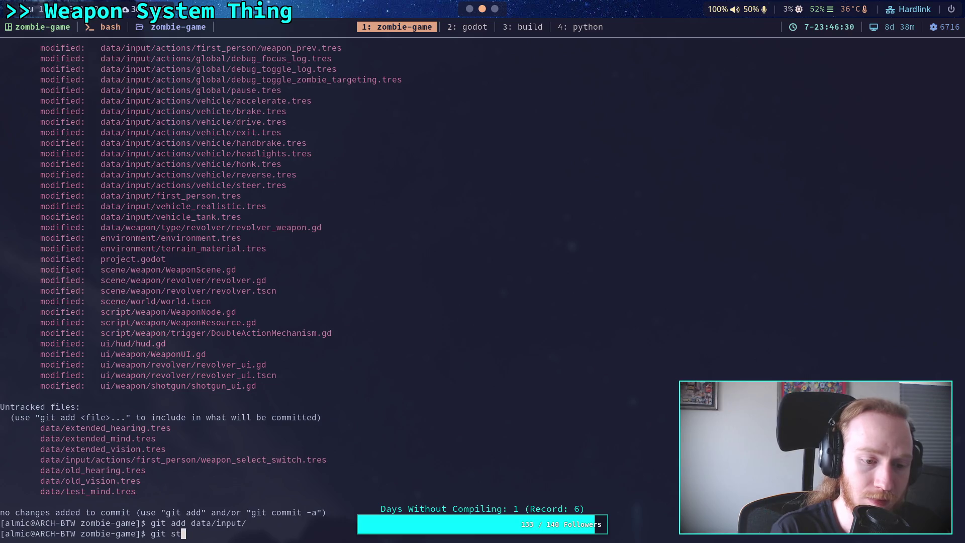
pyautogui.press('Return')
pyautogui.write('git')
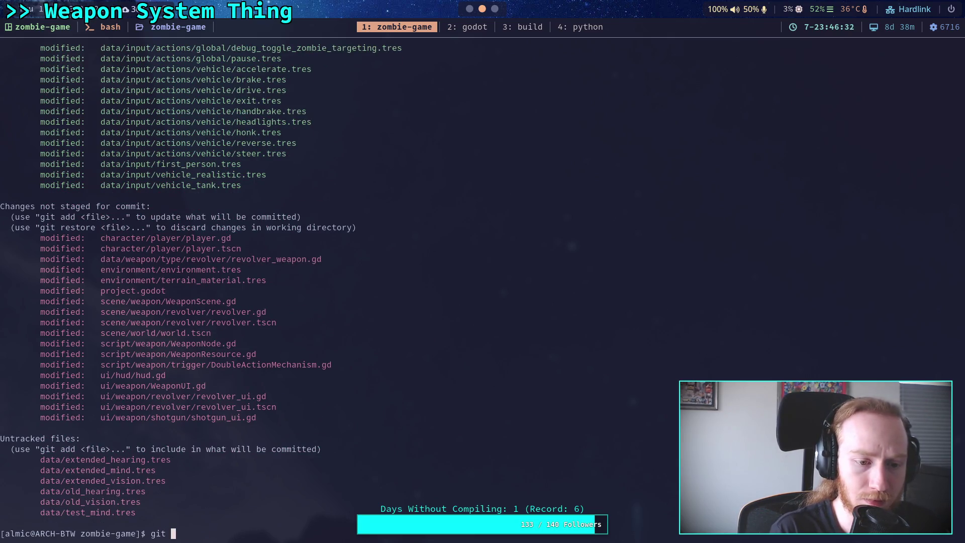
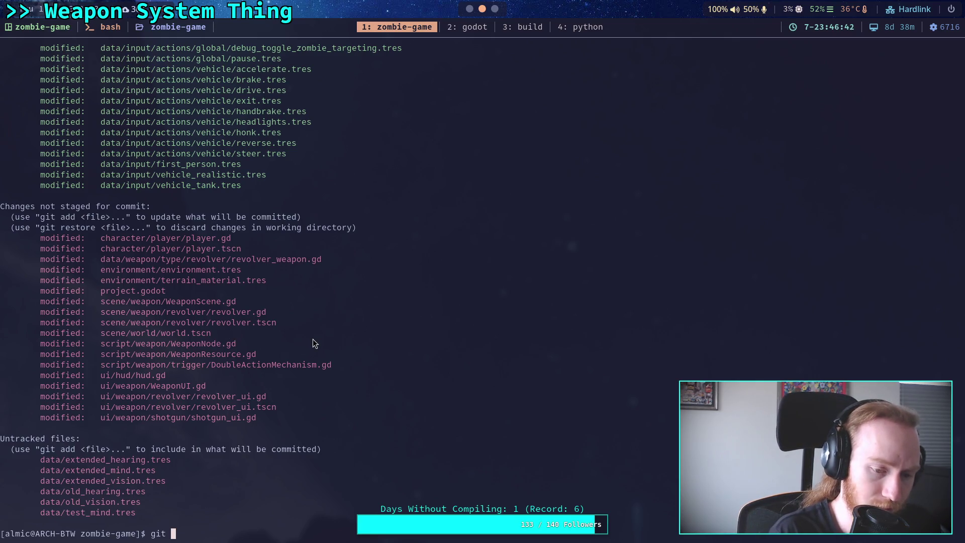
# Step: Page through the unstaged code changes with git diff
pyautogui.write('diff')
pyautogui.press('Return')
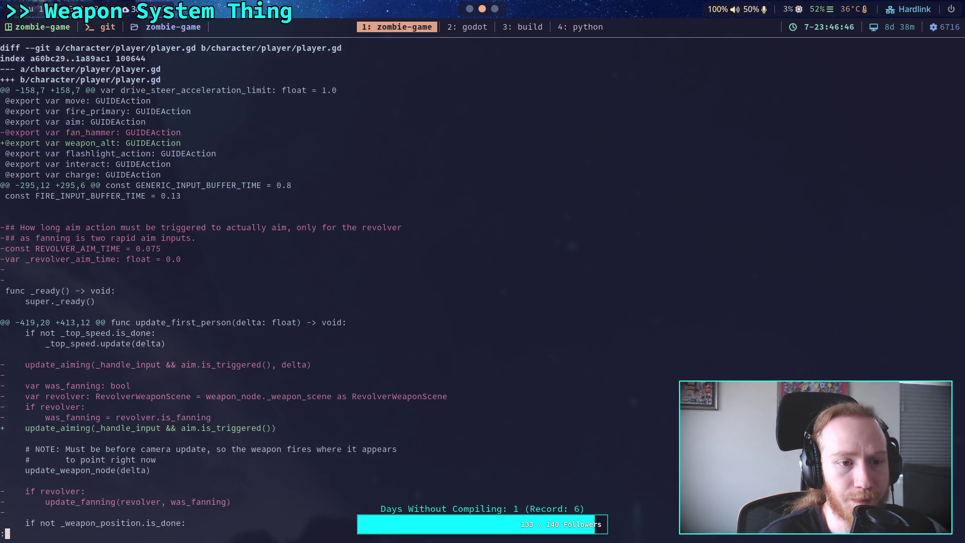
pyautogui.press('space')
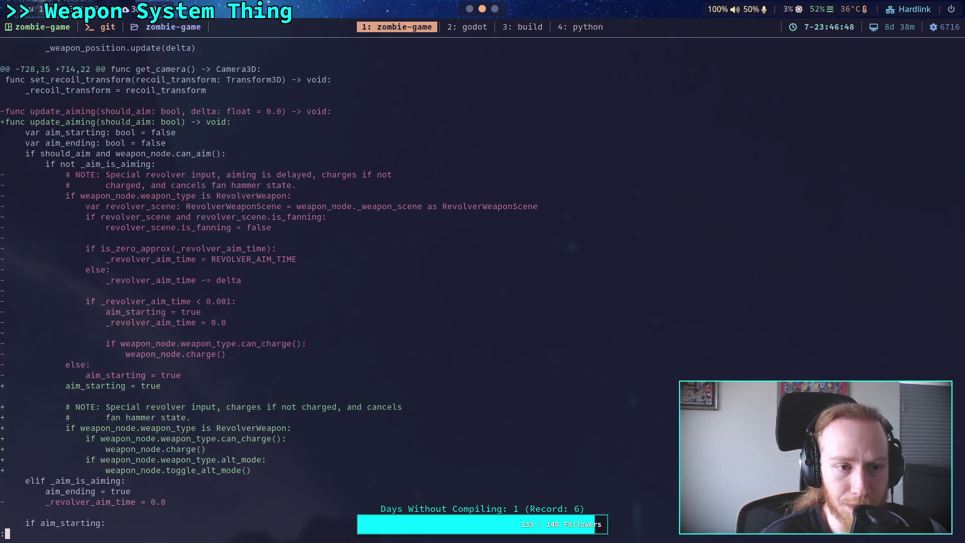
# Step: Quit the diff pager and list the staged and unstaged files with git status
pyautogui.write('qgit status')
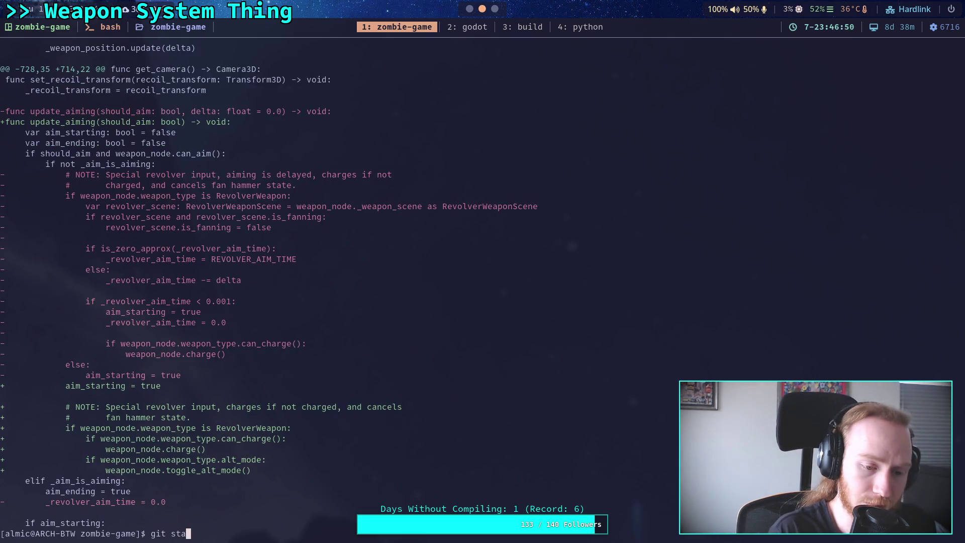
pyautogui.press('Return')
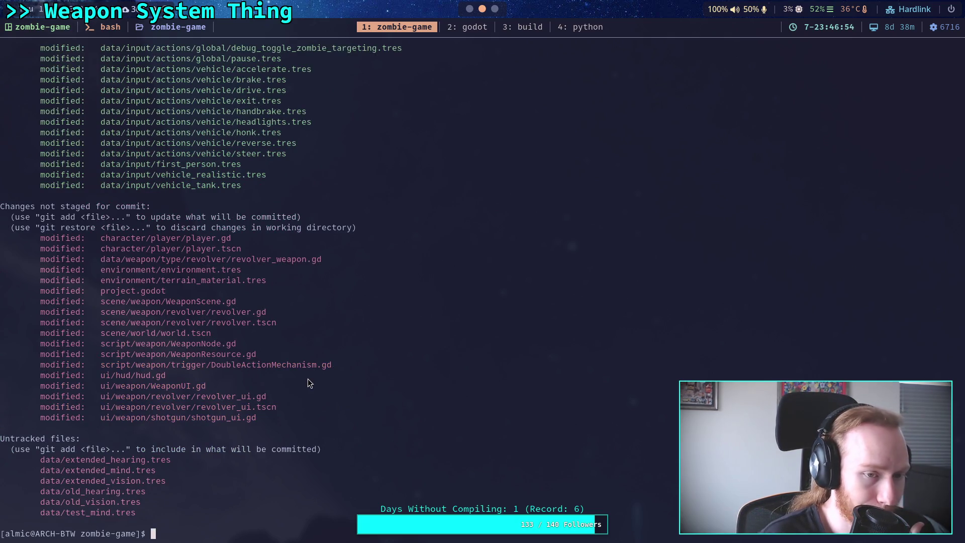
pyautogui.scroll(5, 308, 383)
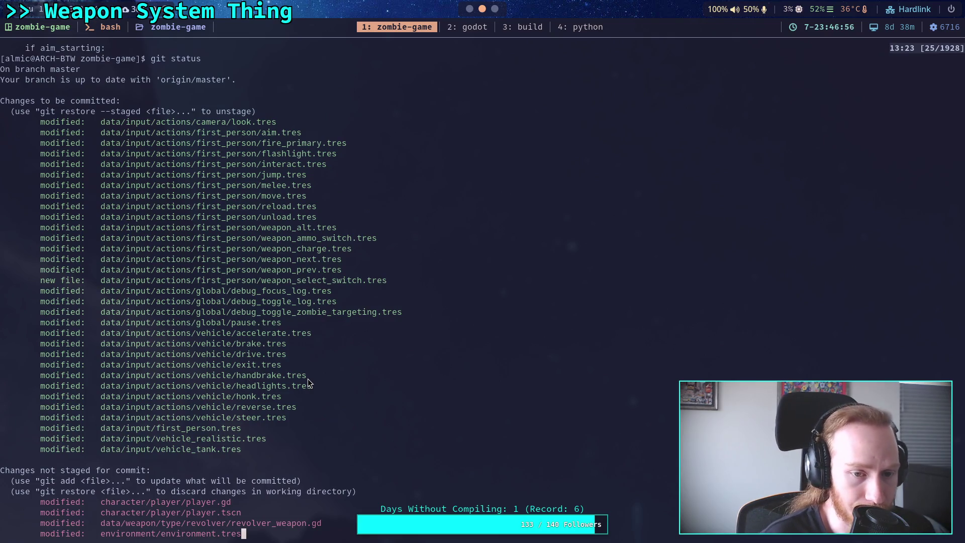
pyautogui.scroll(-5, 308, 380)
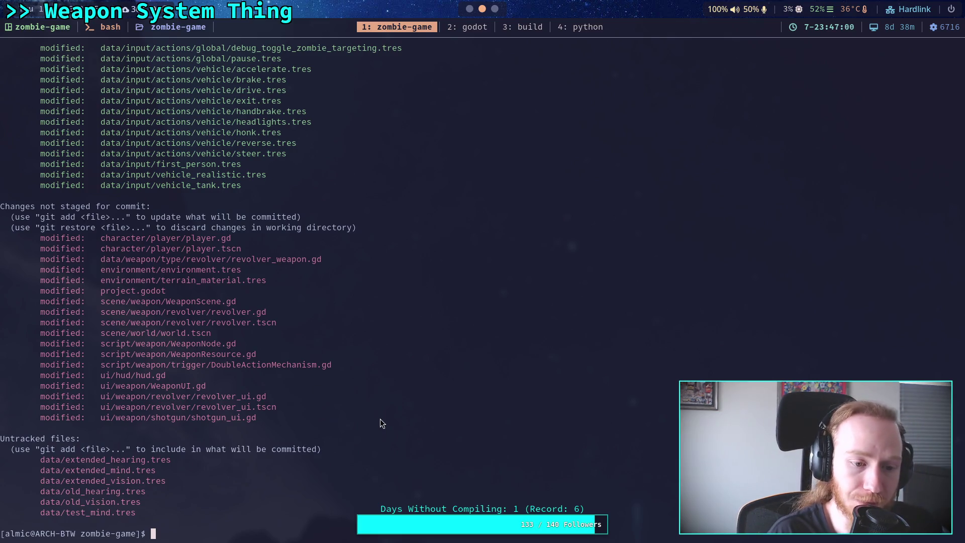
# Step: Commit the staged changes with the message 'Update input actions, disable blocking everywhere'
pyautogui.write('git commit')
pyautogui.press('Return')
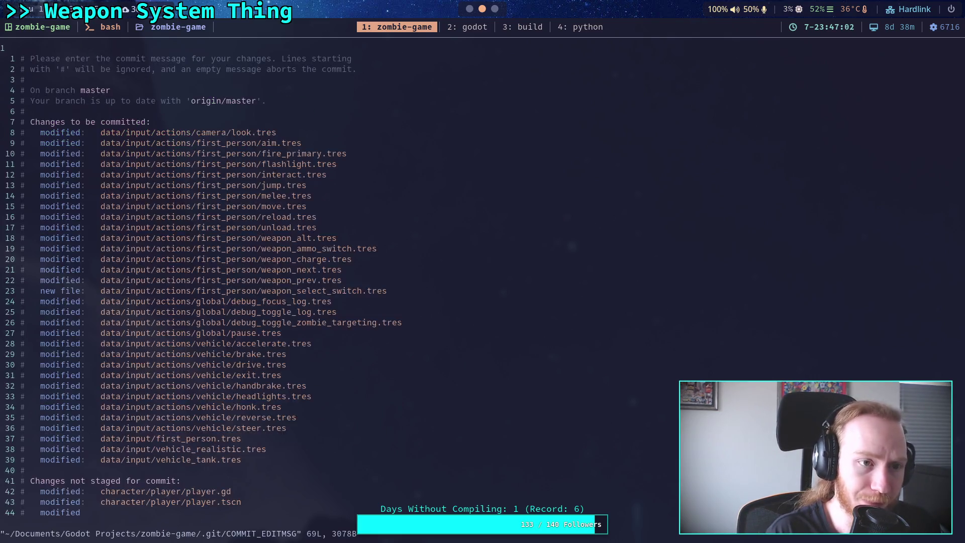
pyautogui.write('Update ')
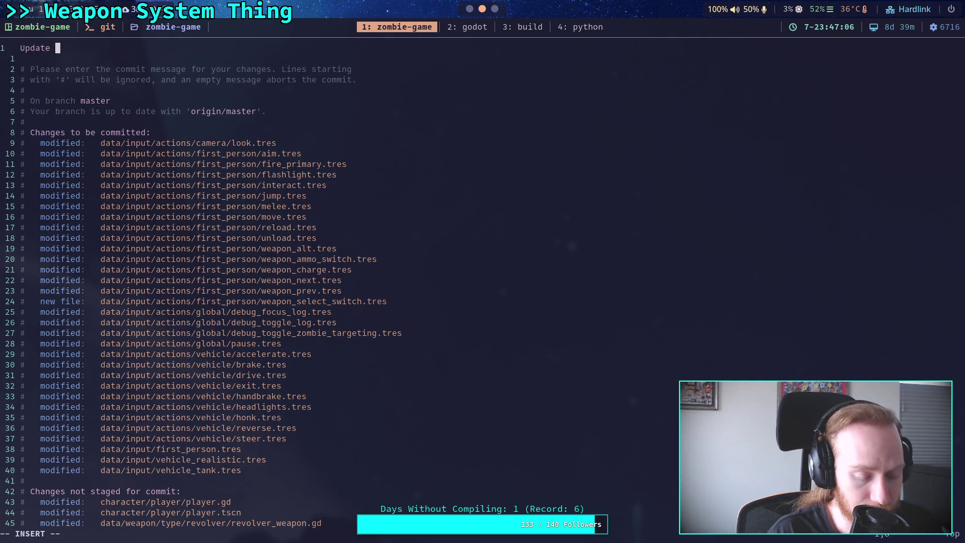
pyautogui.write('input actions')
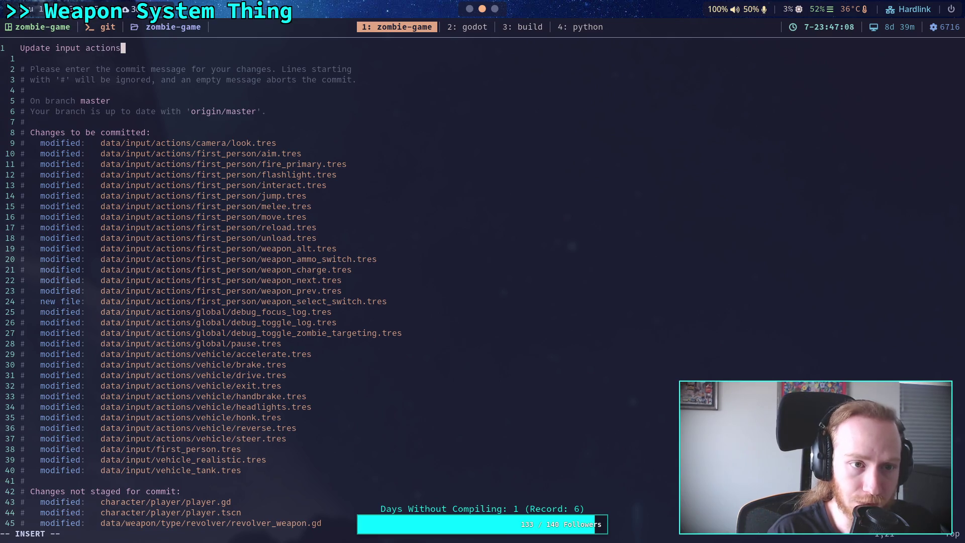
pyautogui.write(', disable ')
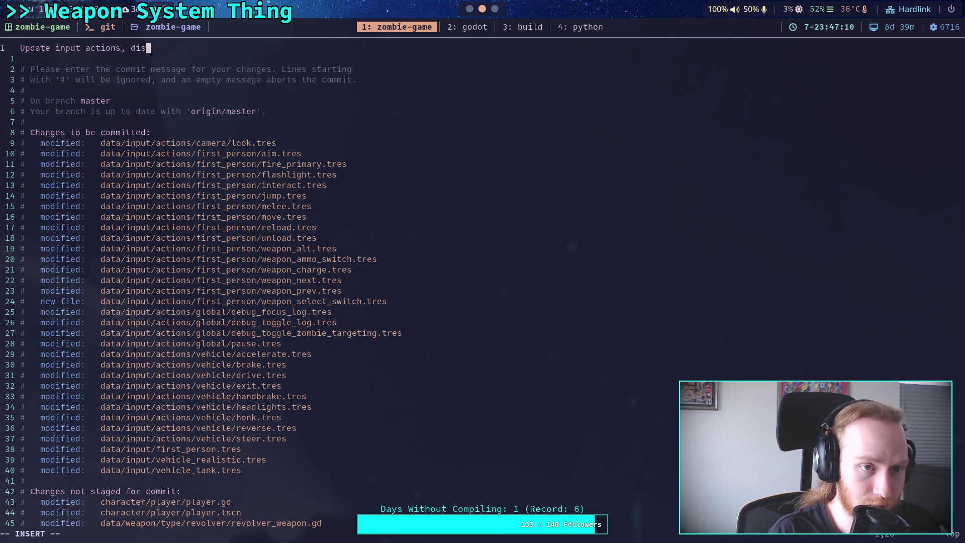
pyautogui.write('blo')
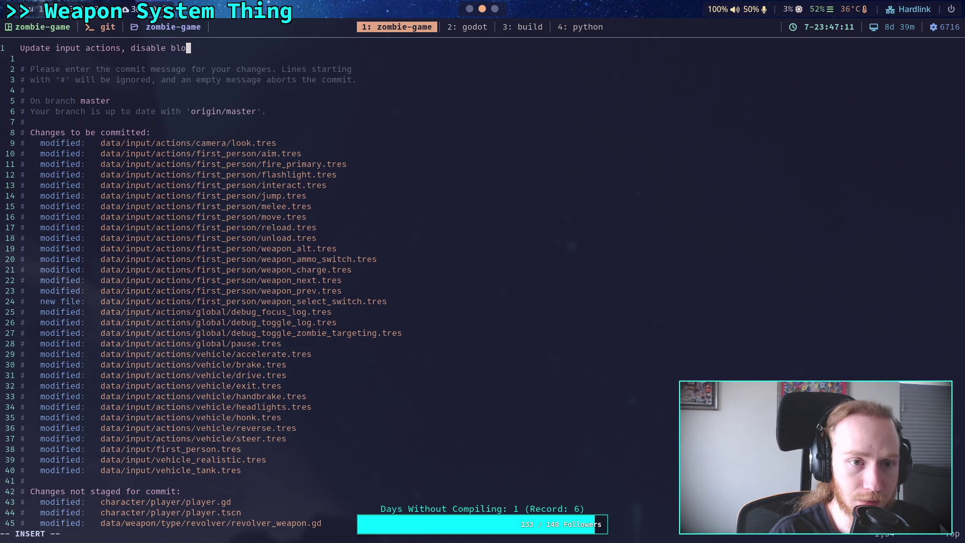
pyautogui.write('cking')
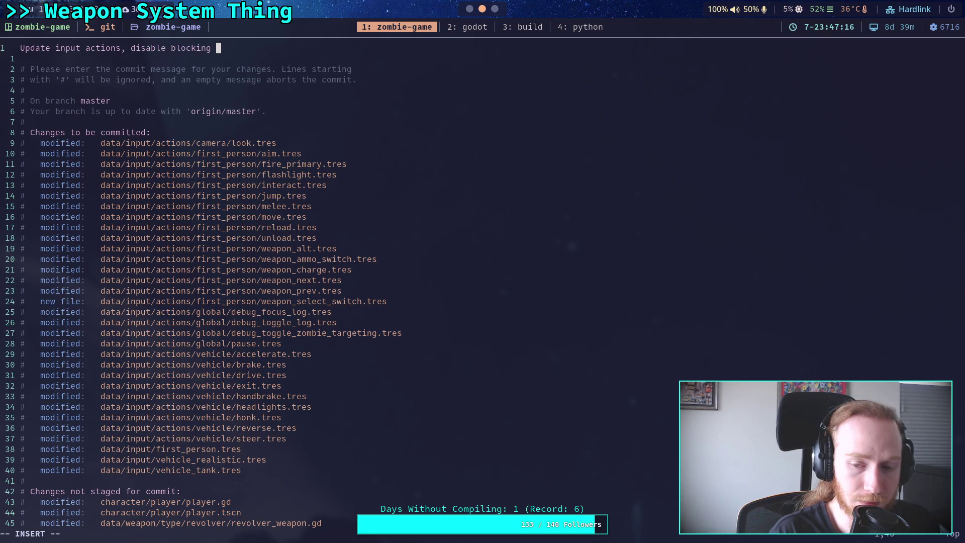
pyautogui.write(' everywhere')
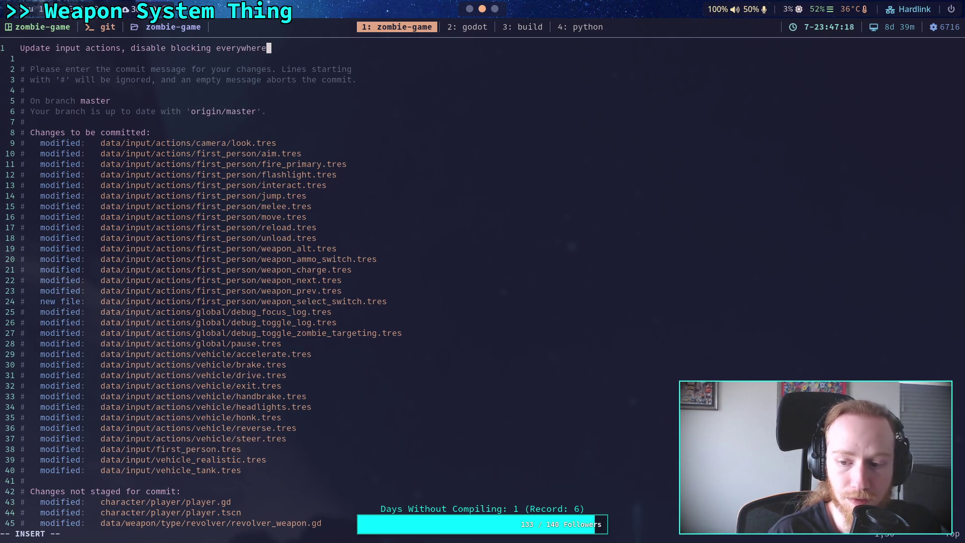
pyautogui.press('Escape')
pyautogui.write(':wq')
pyautogui.press('Return')
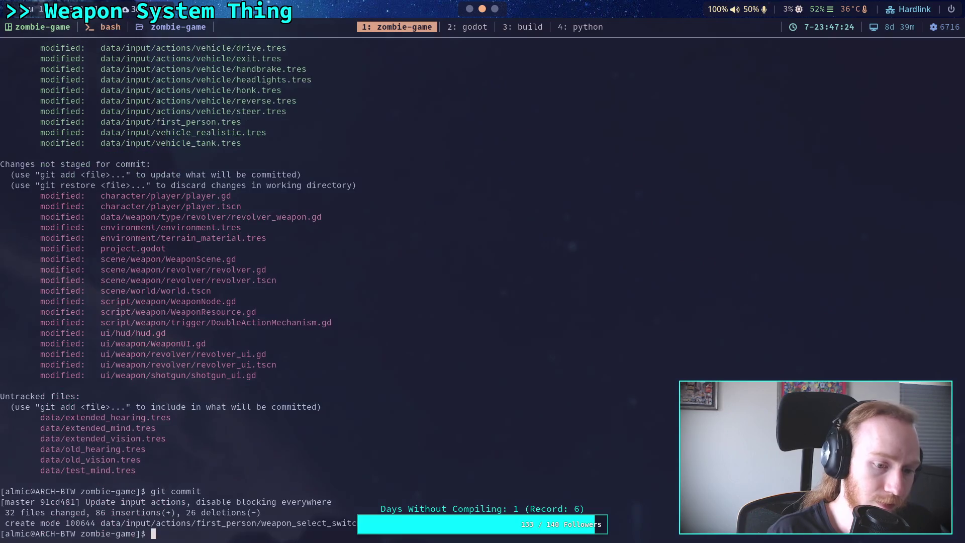
# Step: Push the new commit to origin and check the remaining changes with git status
pyautogui.write('git push')
pyautogui.press('Return')
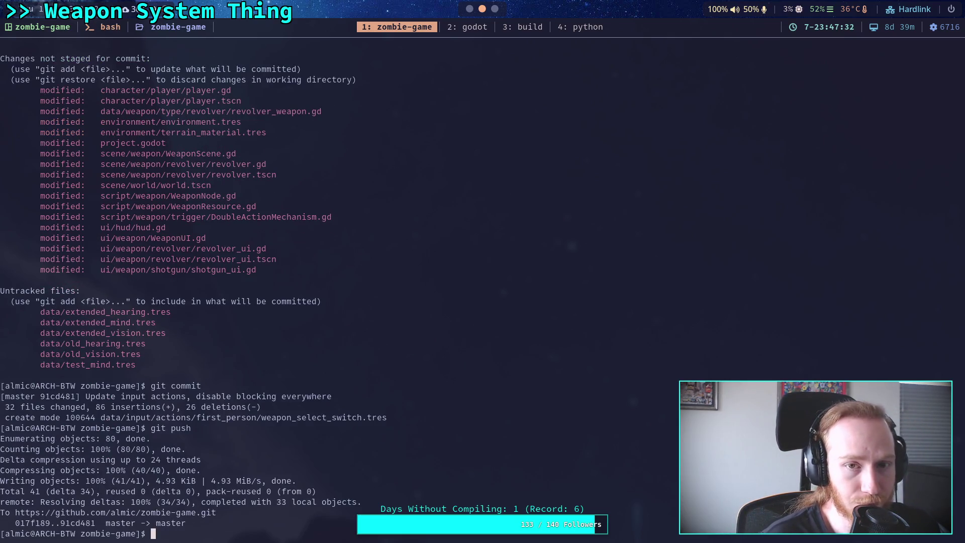
pyautogui.write('git status')
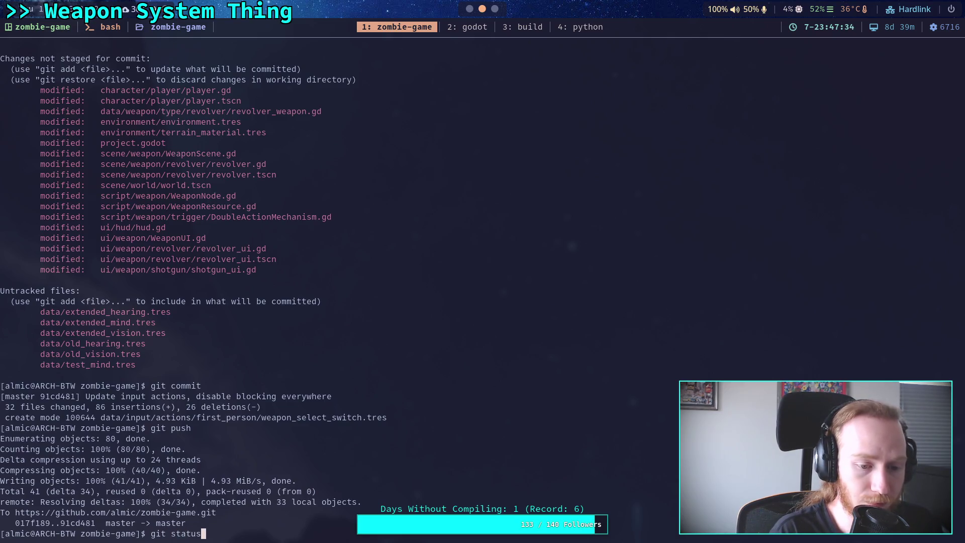
pyautogui.press('Return')
# Step: Review the remaining uncommitted diff, then list the changed files again
pyautogui.write('git diff')
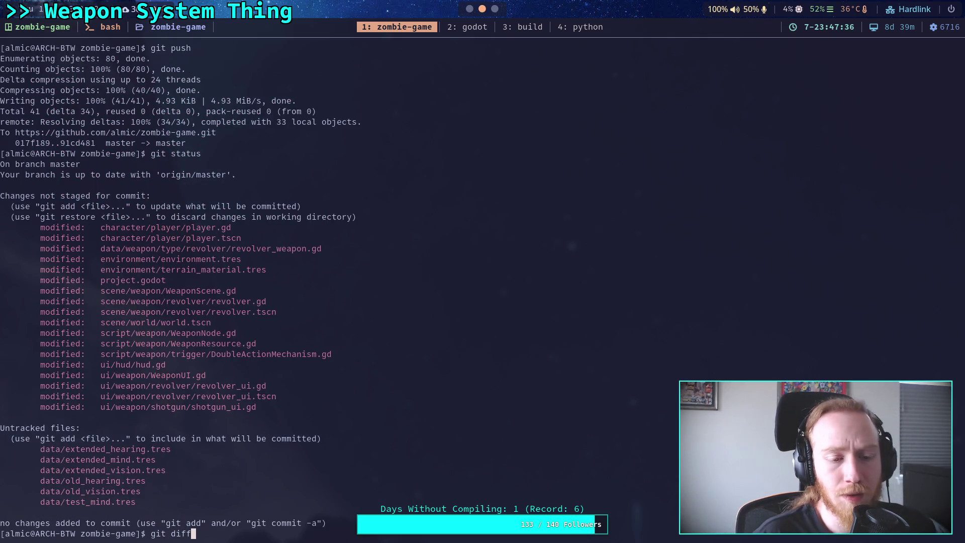
pyautogui.press('Return')
pyautogui.press('space')
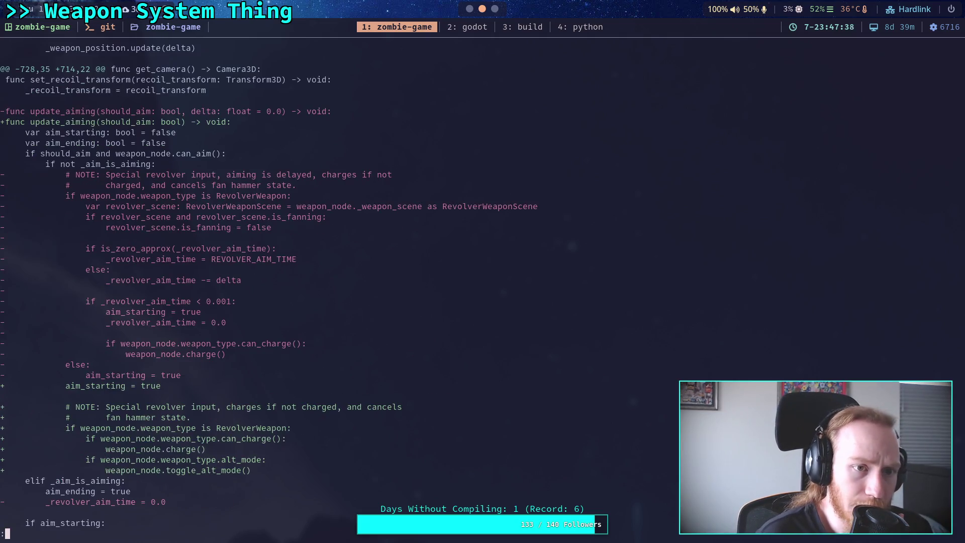
pyautogui.write('qgit status')
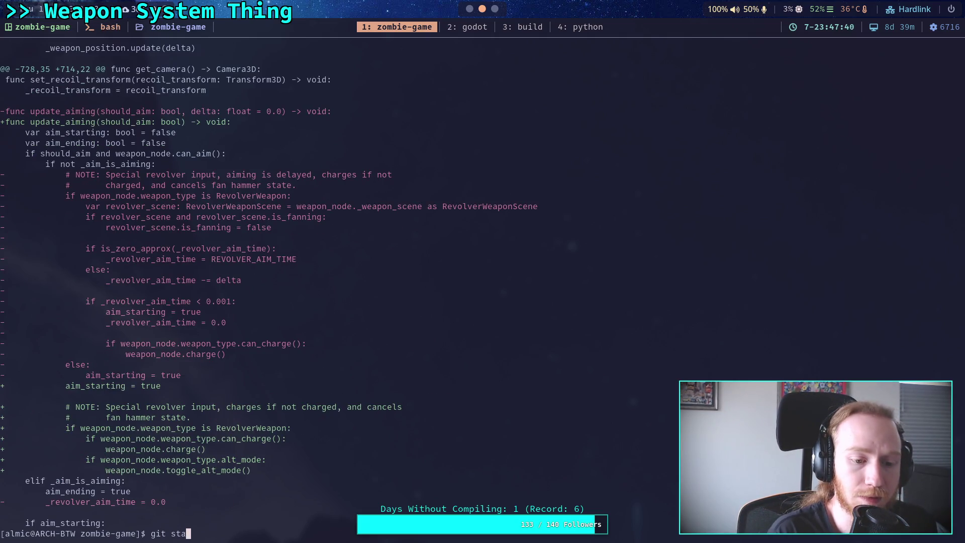
pyautogui.press('Return')
# Step: Show the git diff of data/weapon/ and scroll through the revolver_weapon.gd changes
pyautogui.write('git diff ')
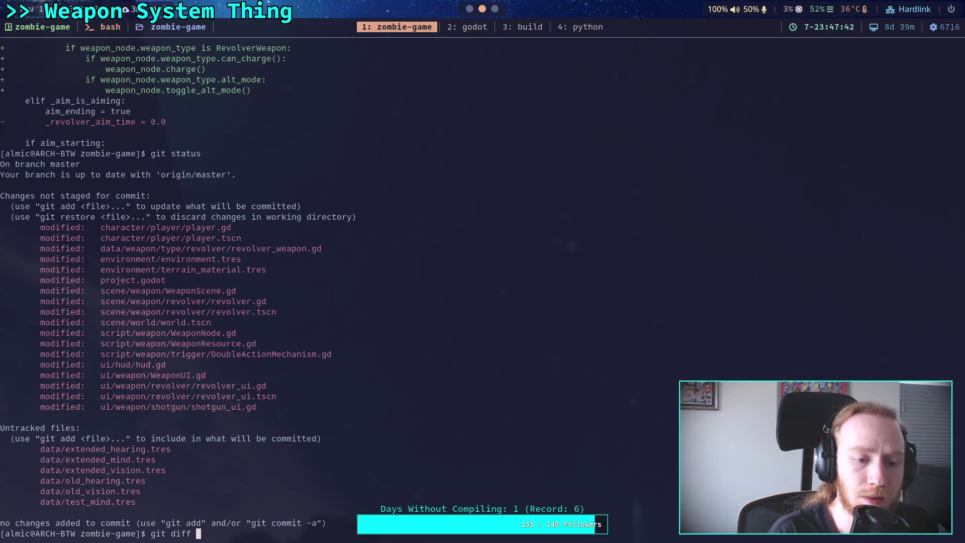
pyautogui.write('data/we')
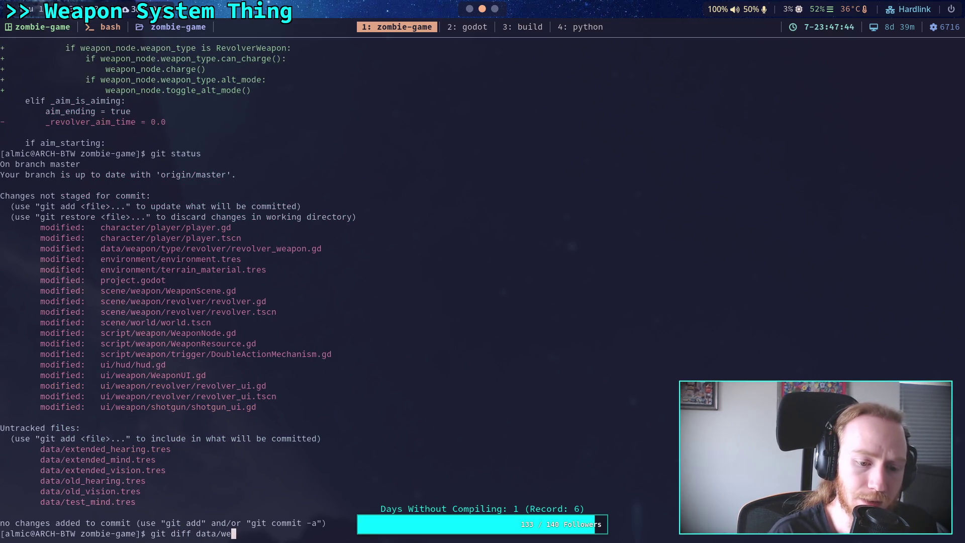
pyautogui.press('Return')
pyautogui.press('Up')
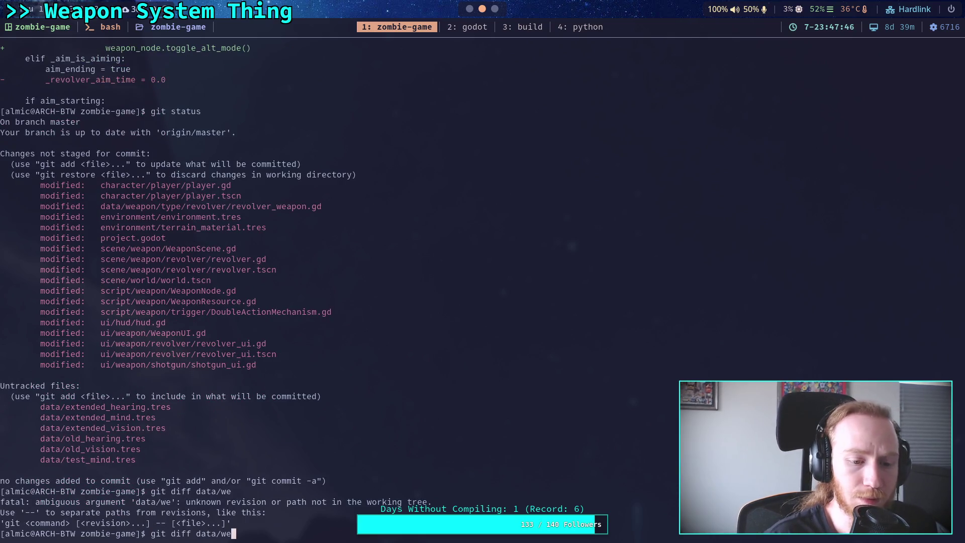
pyautogui.press('Tab')
pyautogui.press('Return')
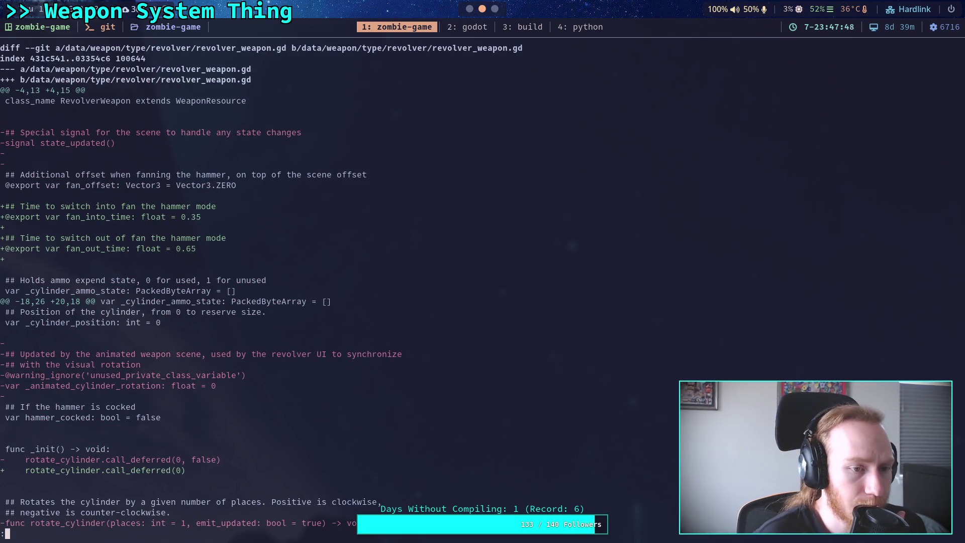
pyautogui.scroll(-8, 261, 286)
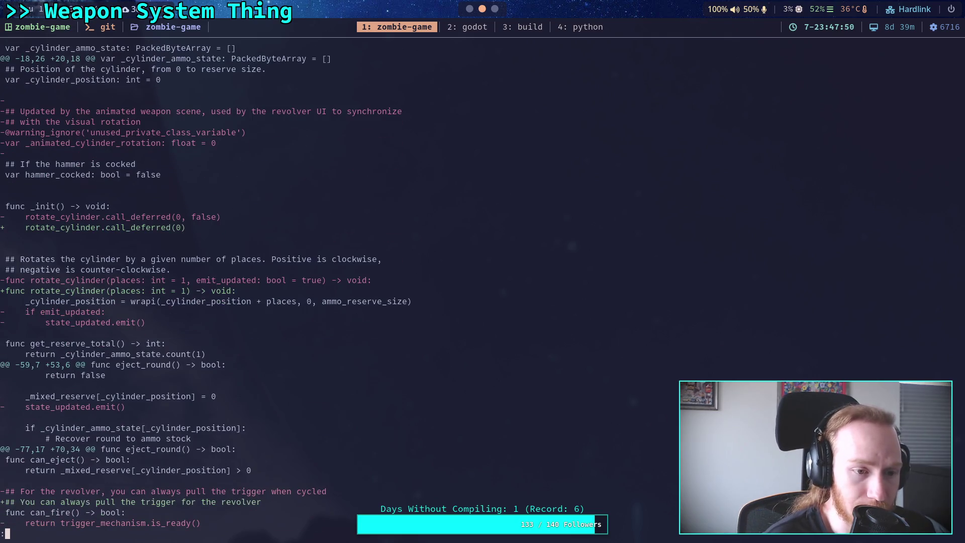
pyautogui.scroll(-4, 205, 286)
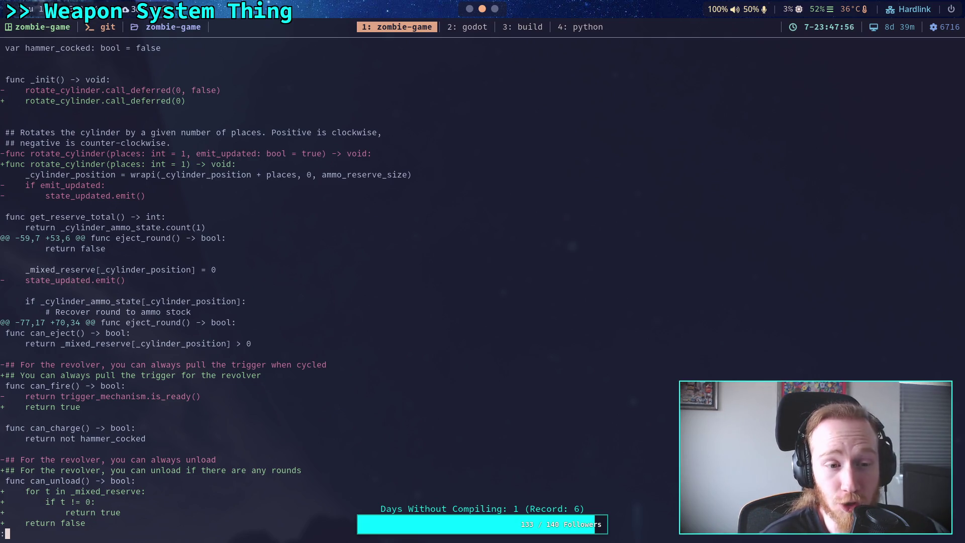
pyautogui.press('super+2')
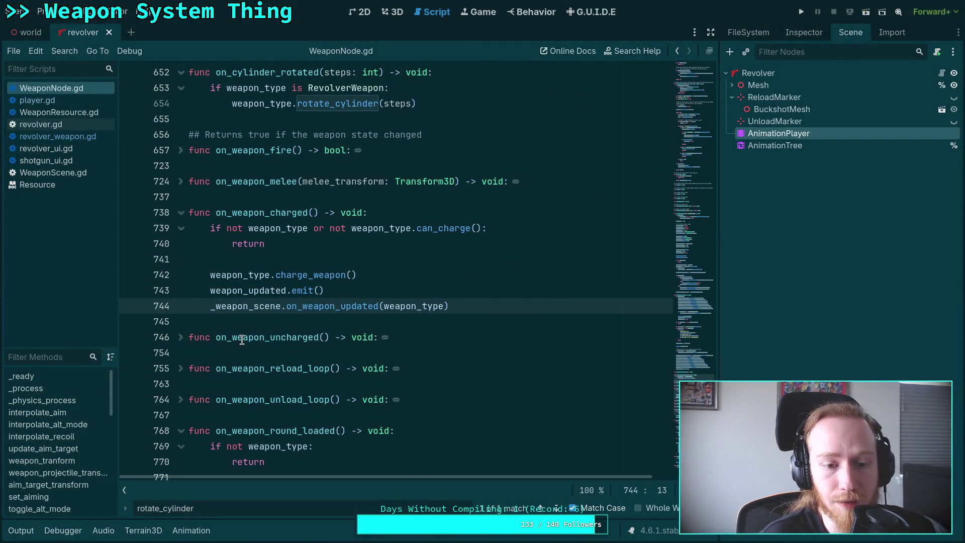
pyautogui.scroll(-7, 221, 342)
pyautogui.scroll(-3, 222, 315)
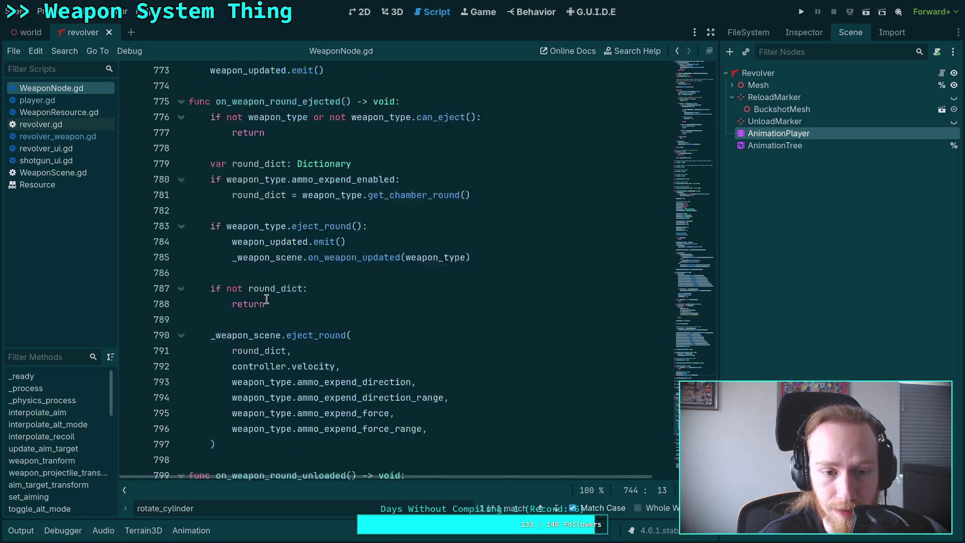
pyautogui.click(243, 305)
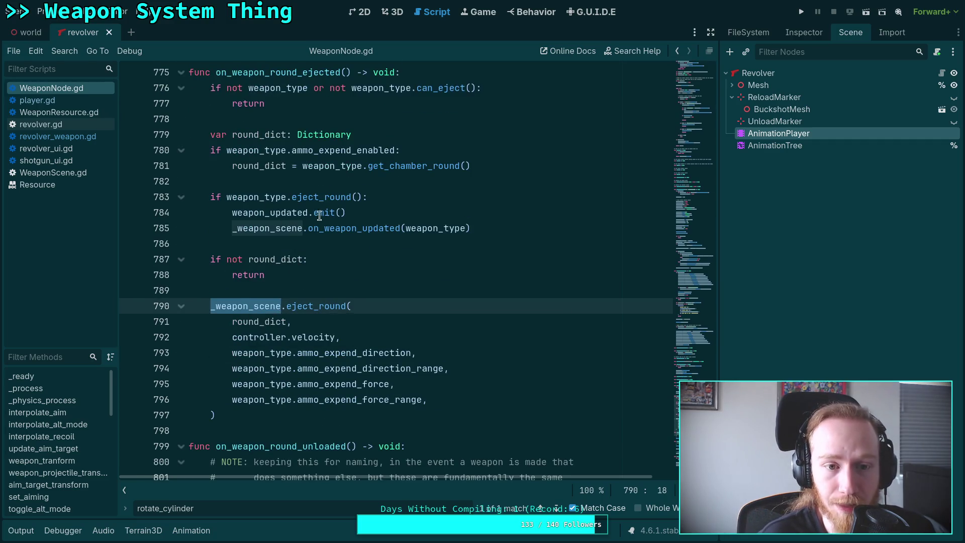
pyautogui.click(282, 226)
pyautogui.doubleClick(325, 224)
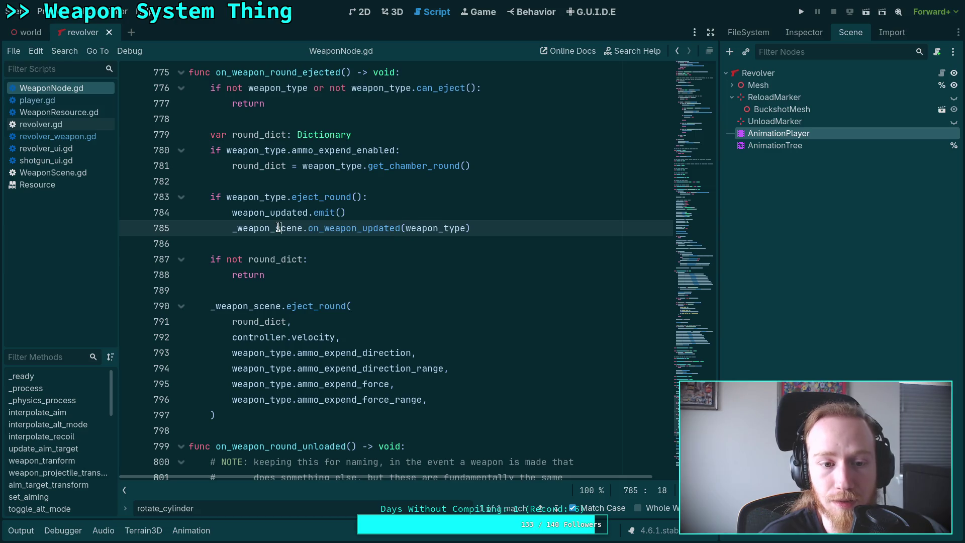
pyautogui.scroll(2, 285, 276)
pyautogui.scroll(1, 284, 276)
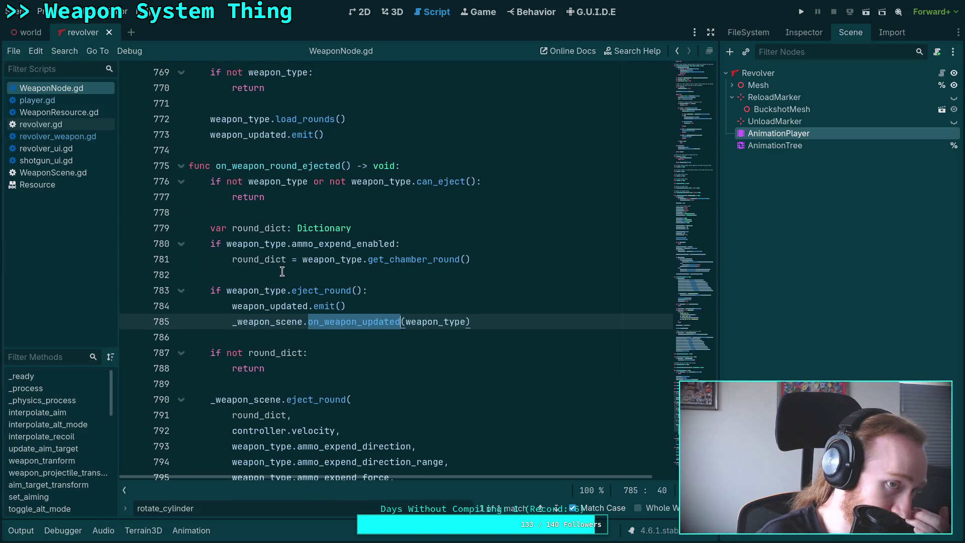
pyautogui.click(98, 140)
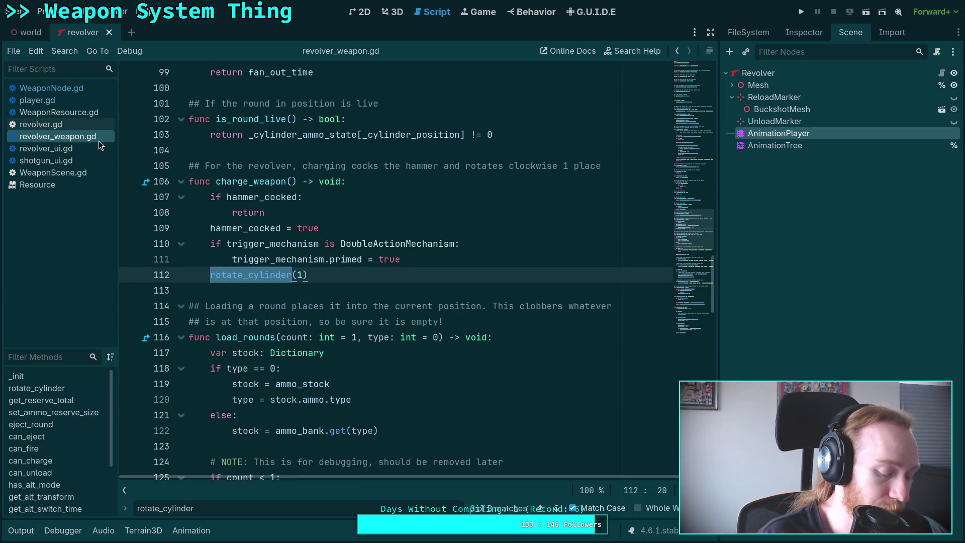
pyautogui.press('super+1')
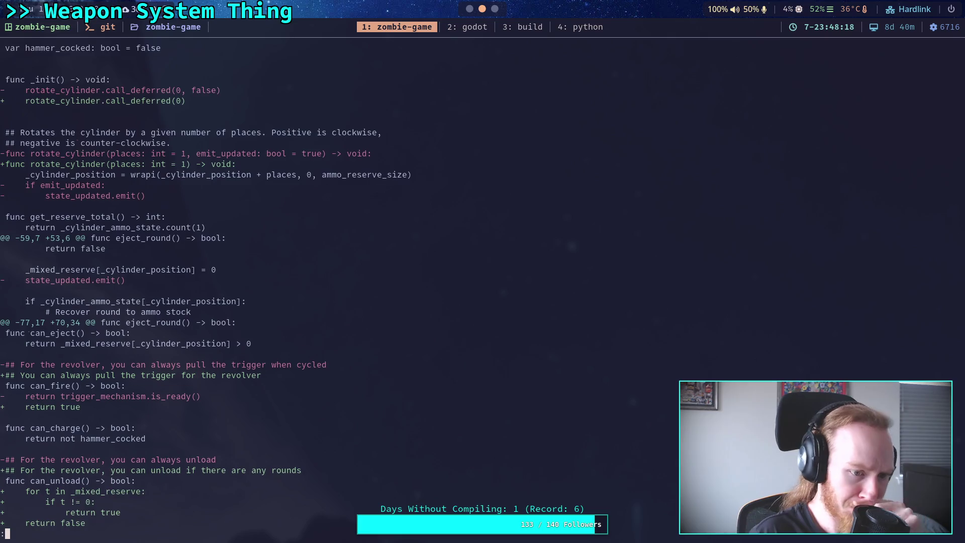
pyautogui.scroll(-6, 205, 285)
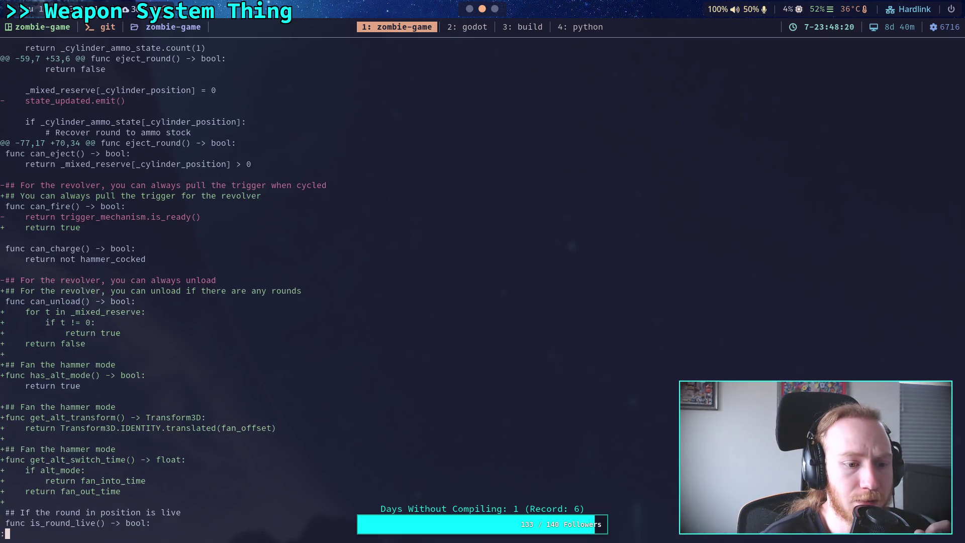
pyautogui.scroll(-8, 205, 285)
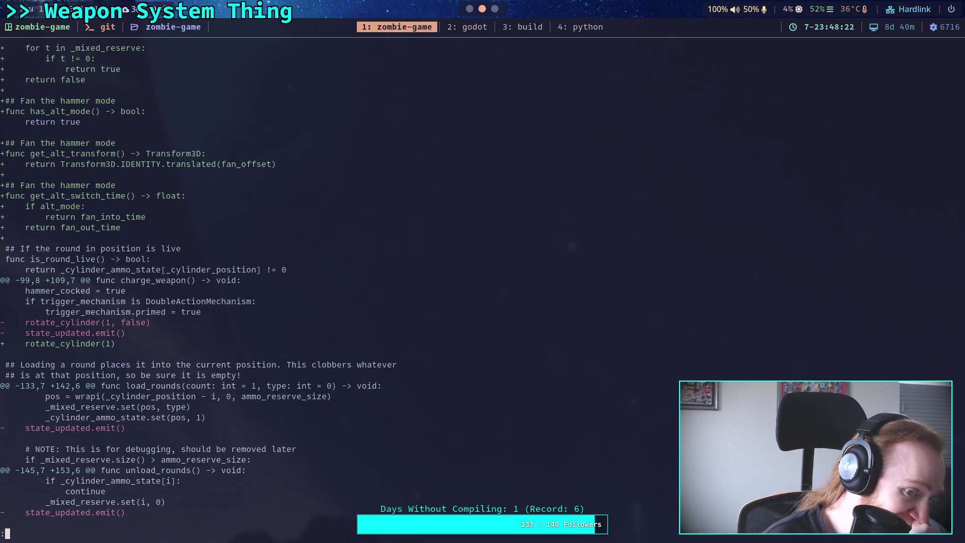
pyautogui.scroll(-2, 205, 285)
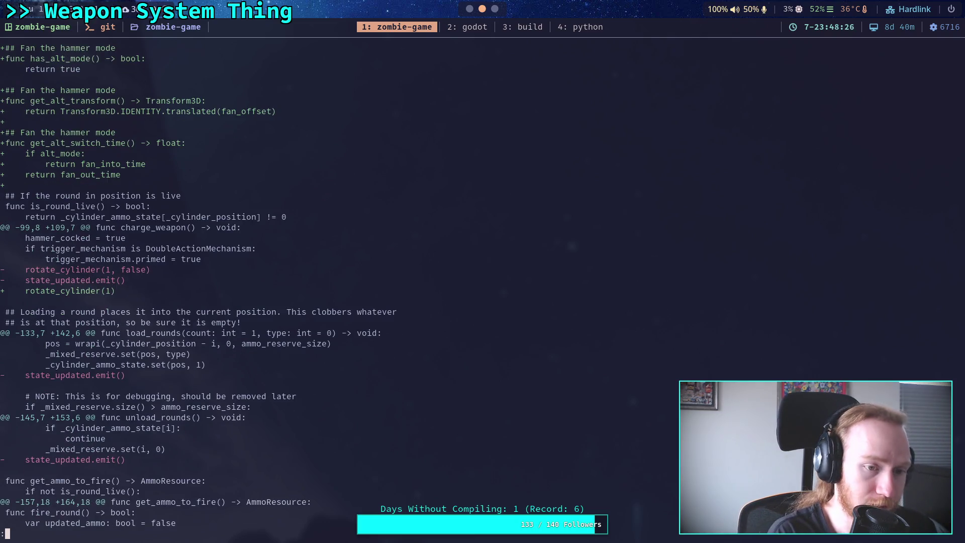
pyautogui.press('super+2')
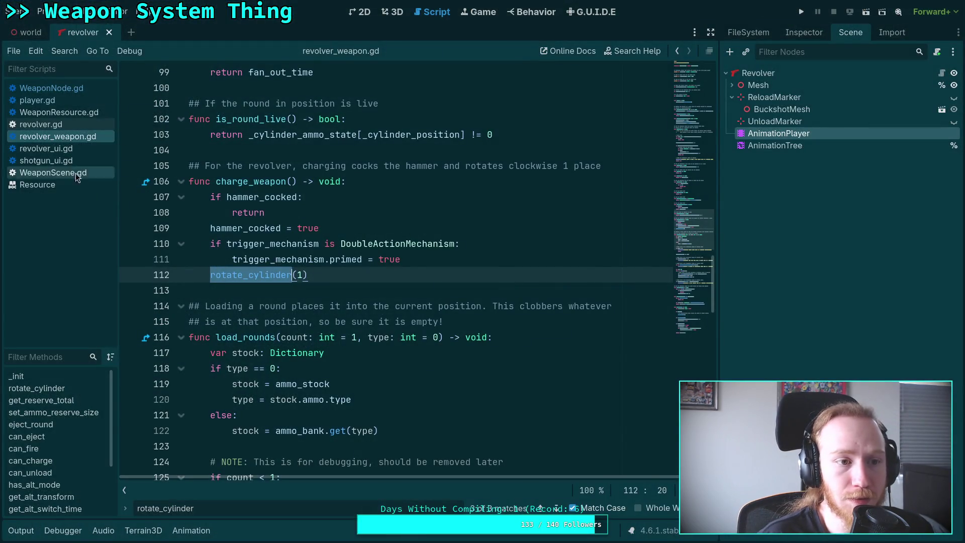
pyautogui.click(51, 88)
pyautogui.scroll(3, 270, 272)
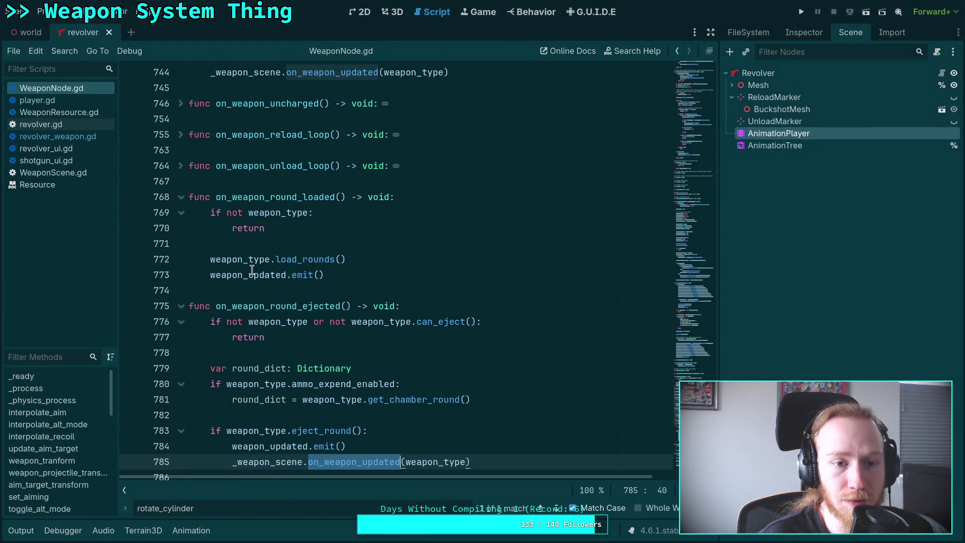
pyautogui.click(181, 304)
pyautogui.scroll(4, 191, 254)
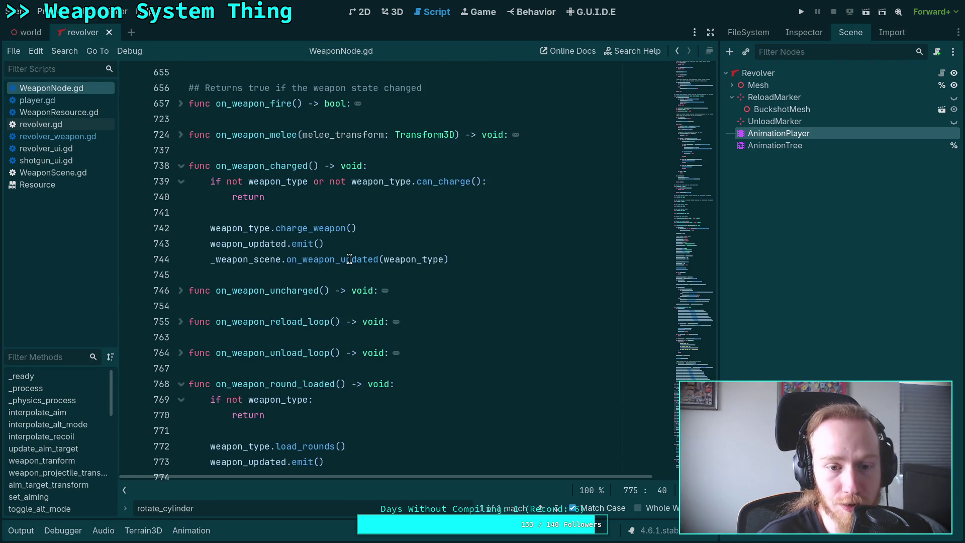
pyautogui.press('super+1')
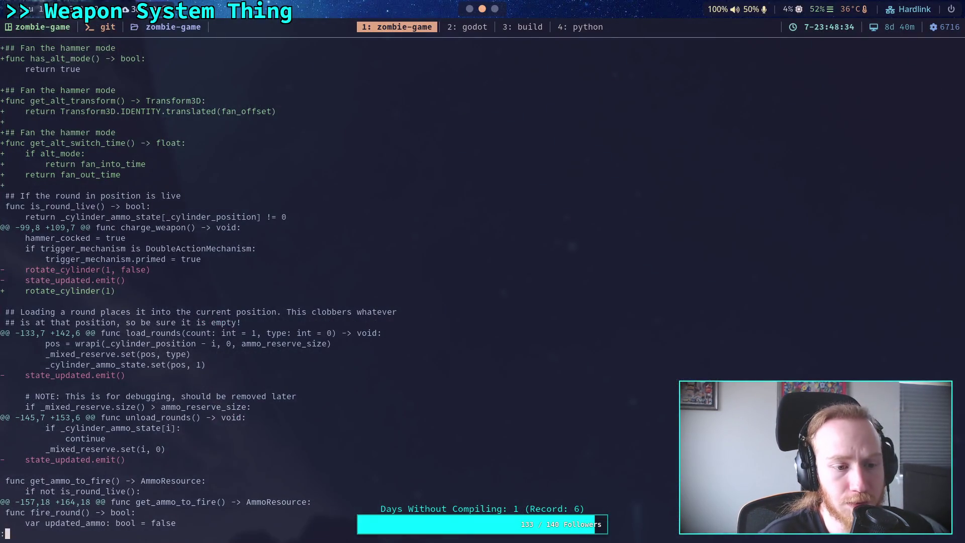
pyautogui.scroll(-3, 198, 292)
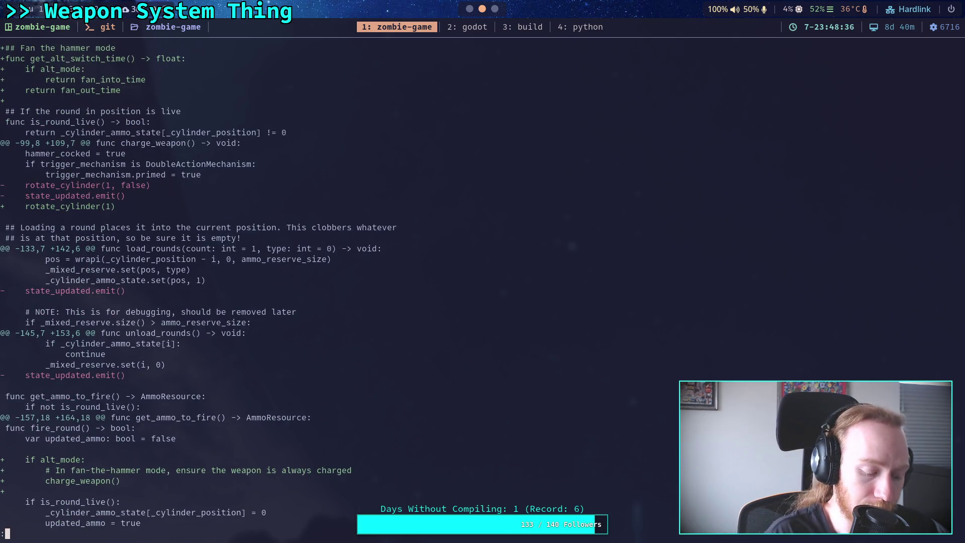
pyautogui.press('super+2')
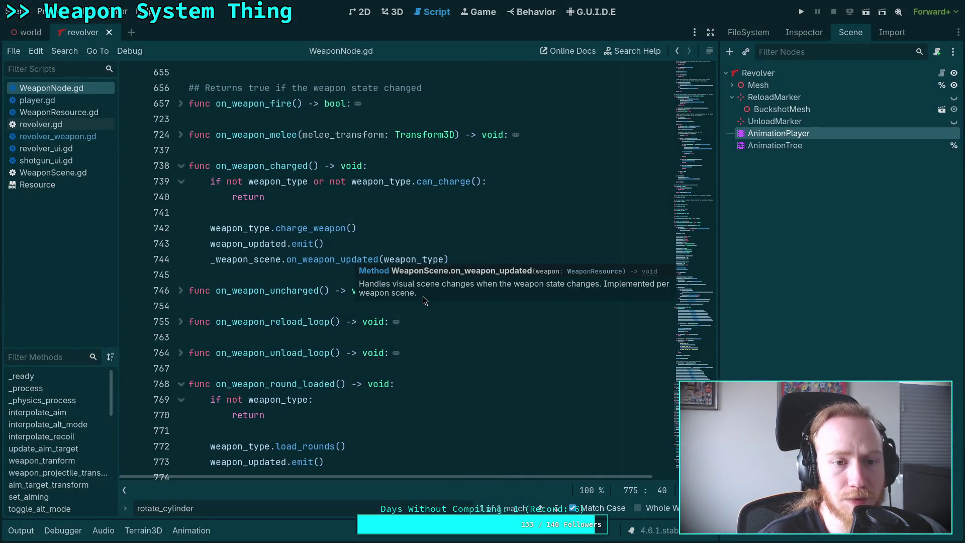
pyautogui.scroll(-3, 302, 317)
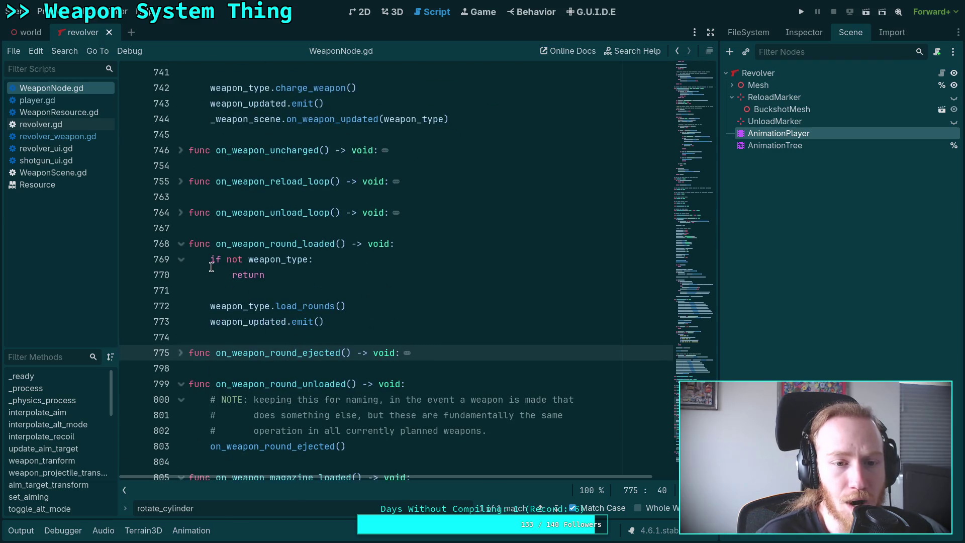
pyautogui.click(181, 244)
pyautogui.scroll(-2, 193, 277)
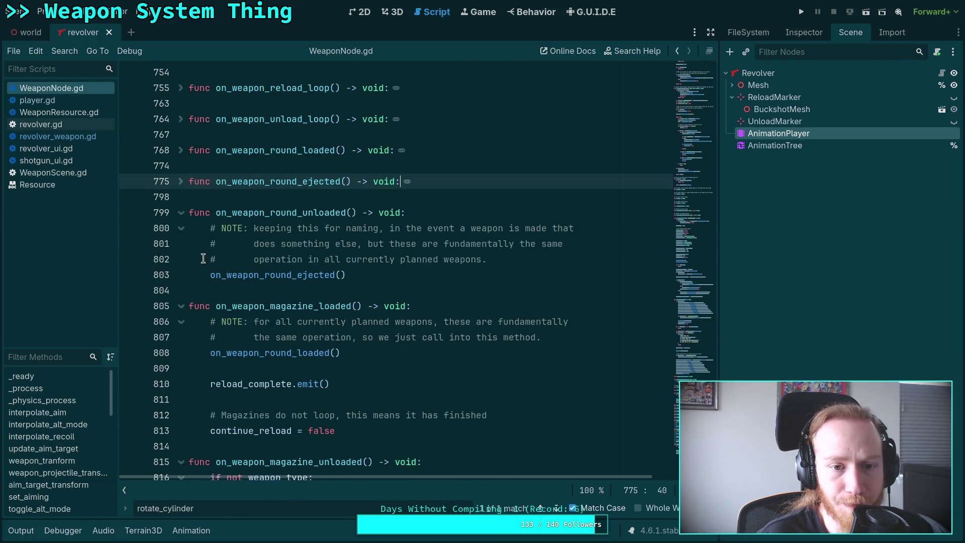
pyautogui.scroll(-3, 193, 280)
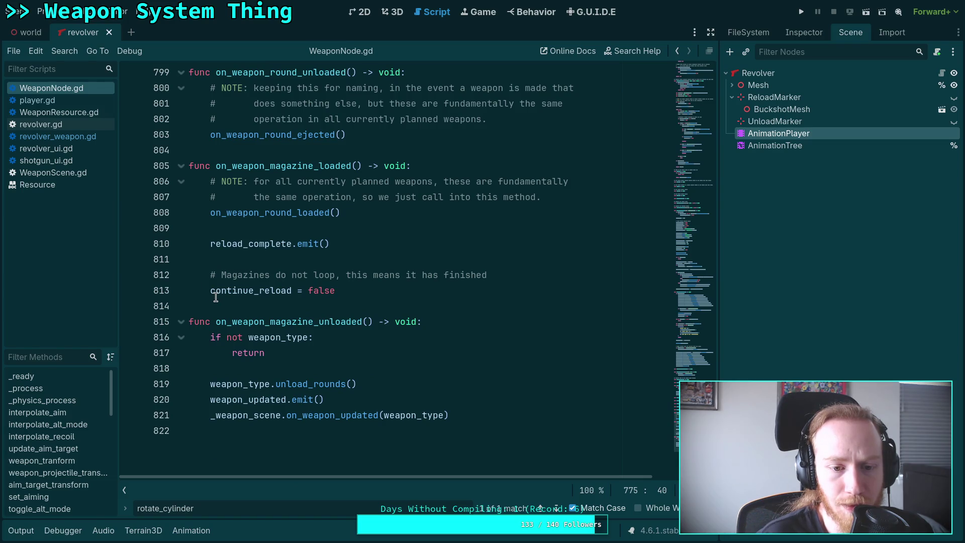
pyautogui.moveTo(304, 416)
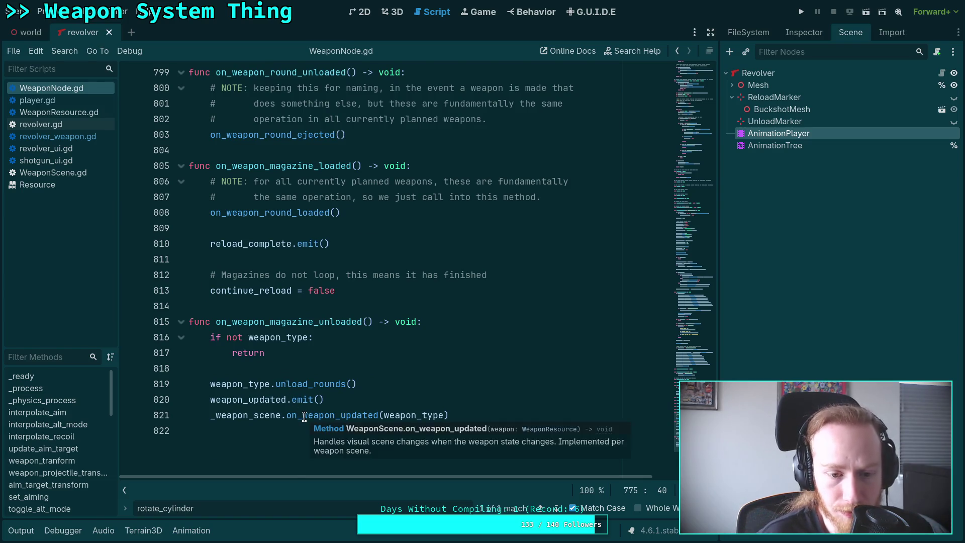
pyautogui.press('super+1')
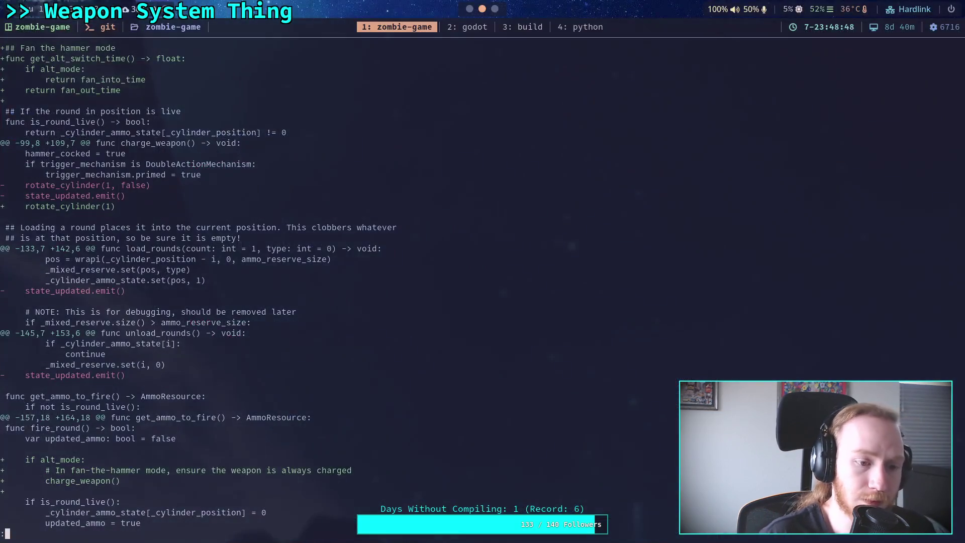
pyautogui.scroll(-5, 201, 286)
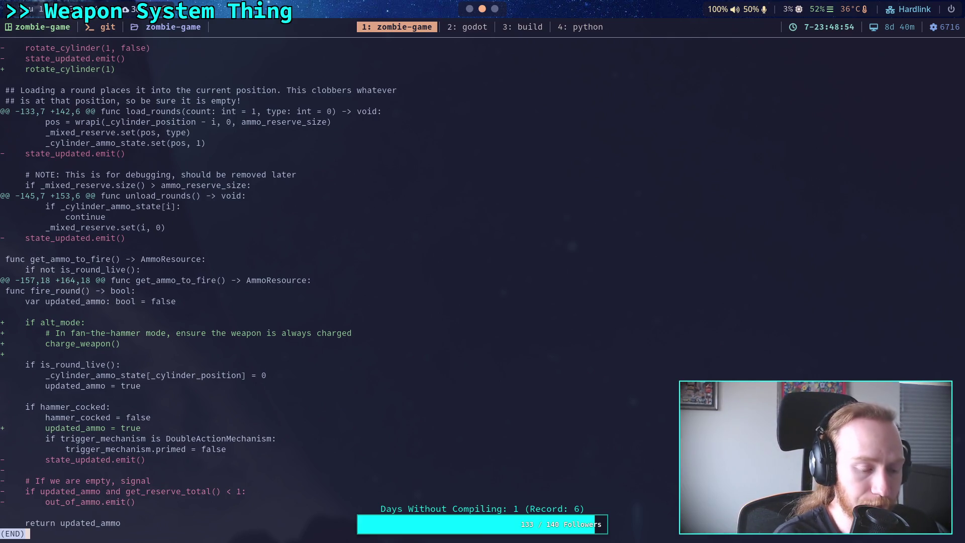
pyautogui.press('super+2')
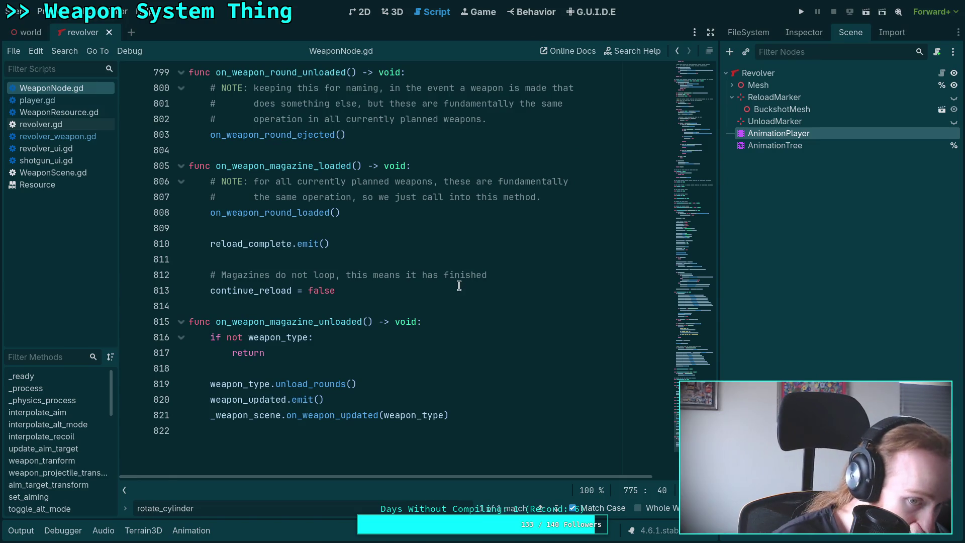
pyautogui.scroll(7, 459, 285)
pyautogui.scroll(4, 459, 285)
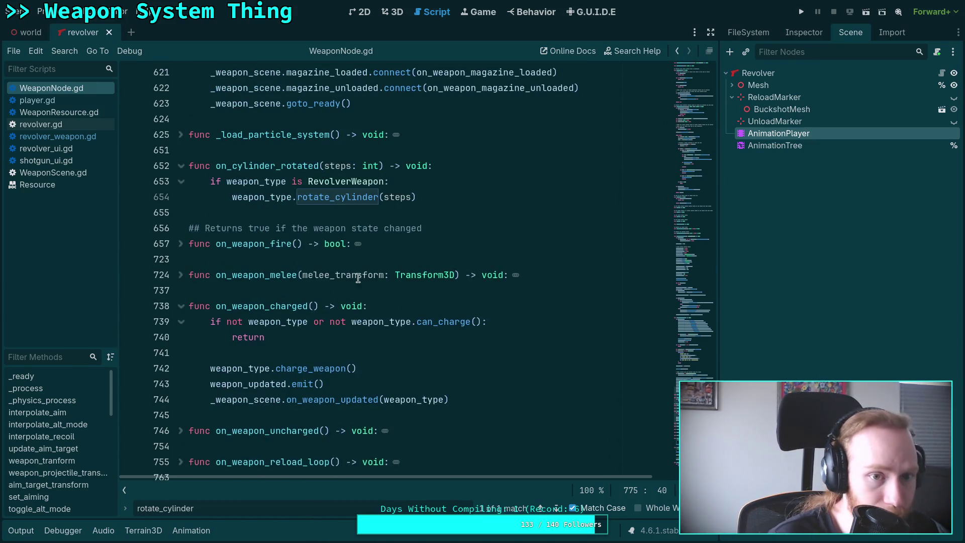
pyautogui.click(181, 243)
pyautogui.scroll(-7, 248, 258)
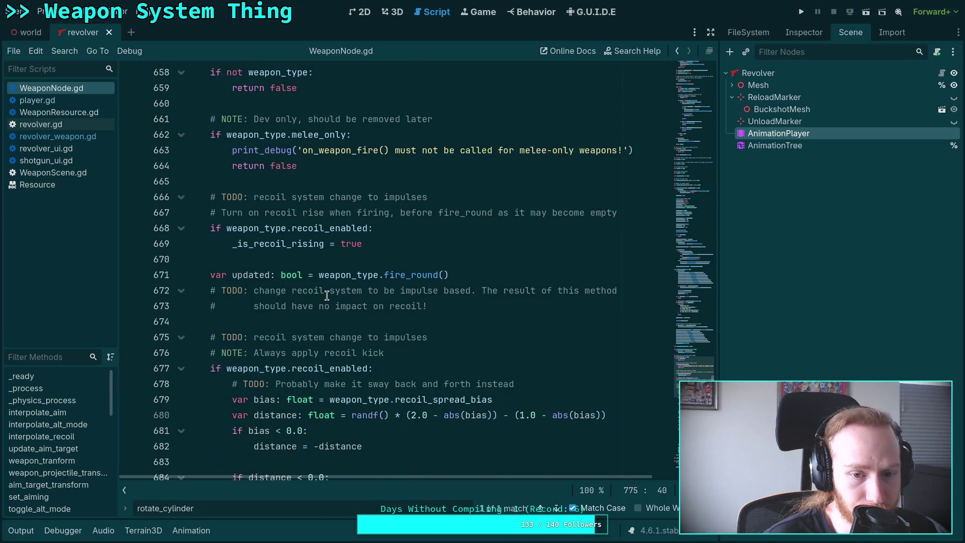
pyautogui.scroll(-3, 328, 291)
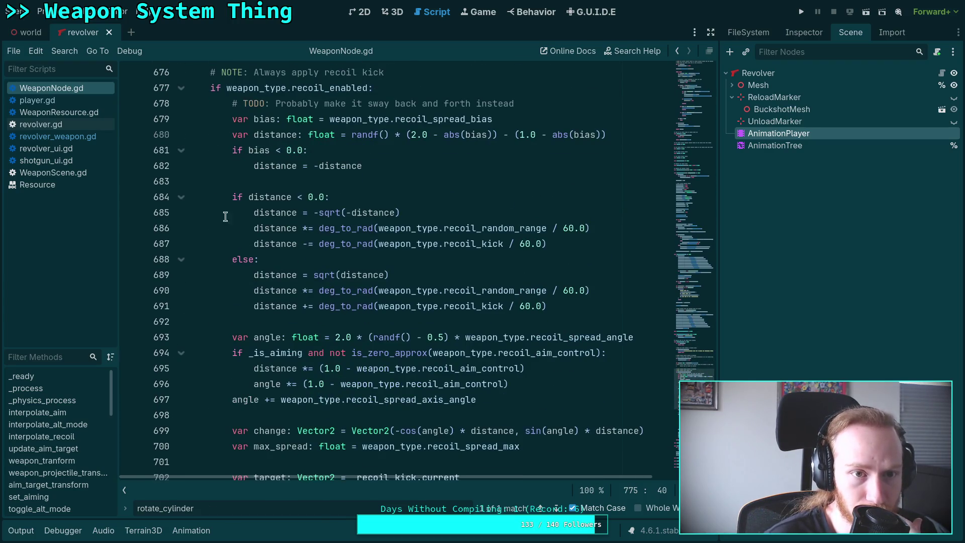
pyautogui.click(181, 88)
pyautogui.scroll(9, 282, 348)
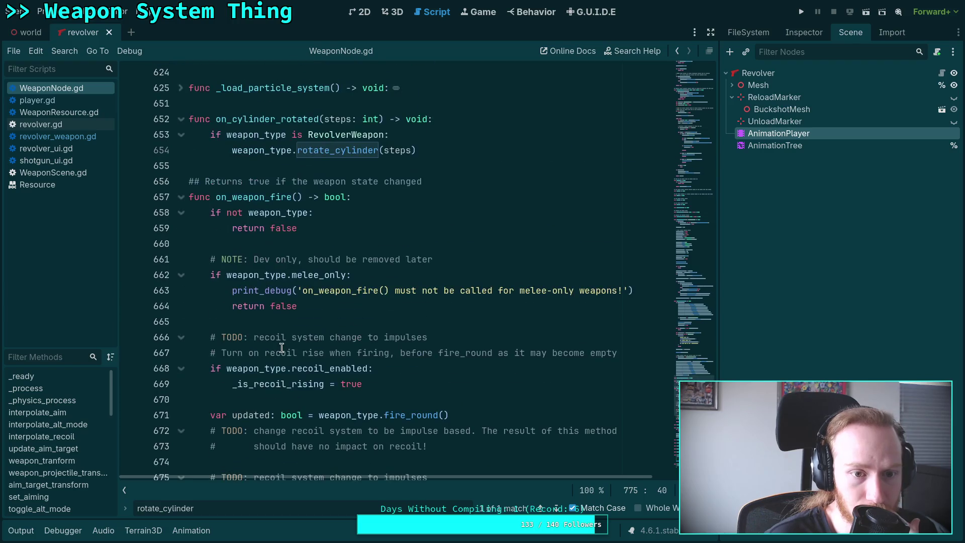
pyautogui.scroll(-3, 270, 337)
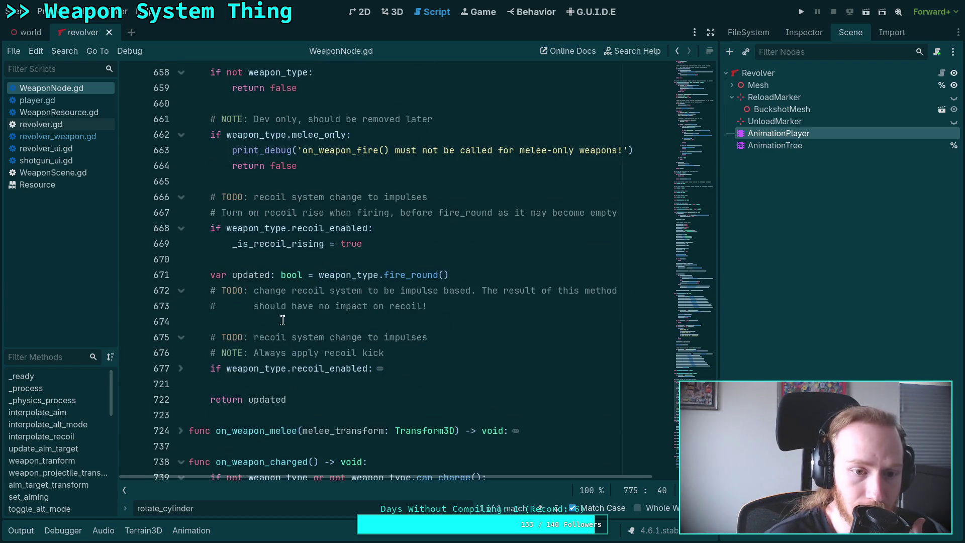
pyautogui.scroll(10, 283, 320)
# Step: Undo an accidental overwrite of on_weapon_fire and extend its ## doc comment
pyautogui.doubleClick(274, 245)
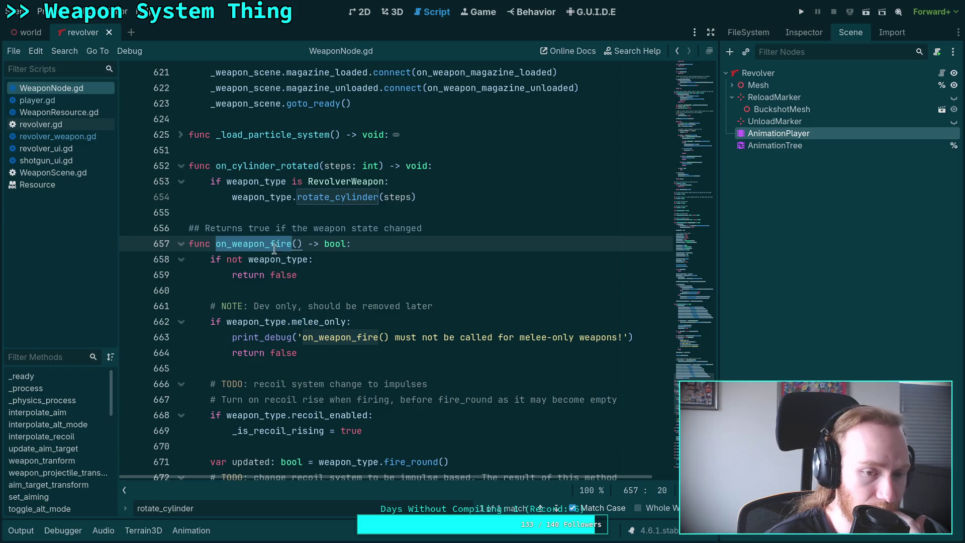
pyautogui.write('F')
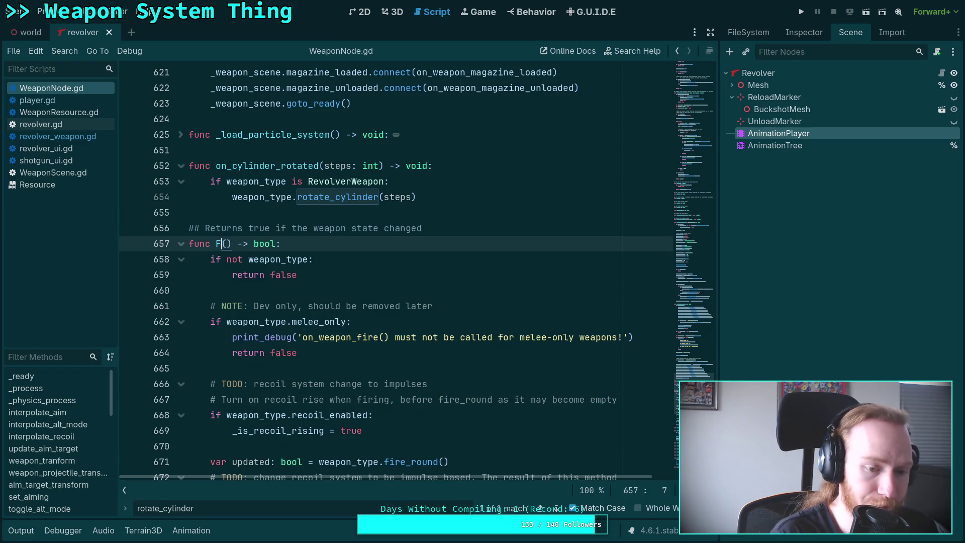
pyautogui.hotkey('ctrl', 'z')
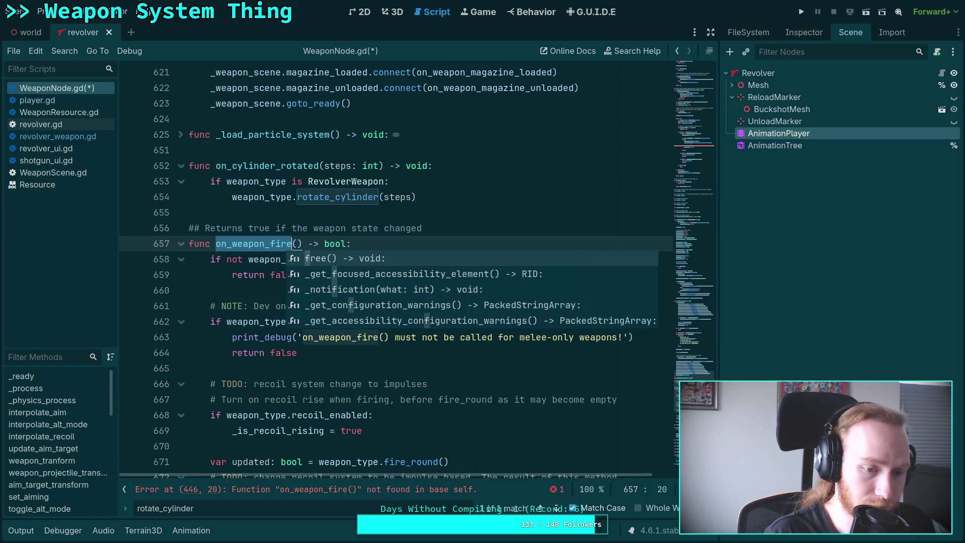
pyautogui.hotkey('ctrl', 'f')
pyautogui.click(483, 225)
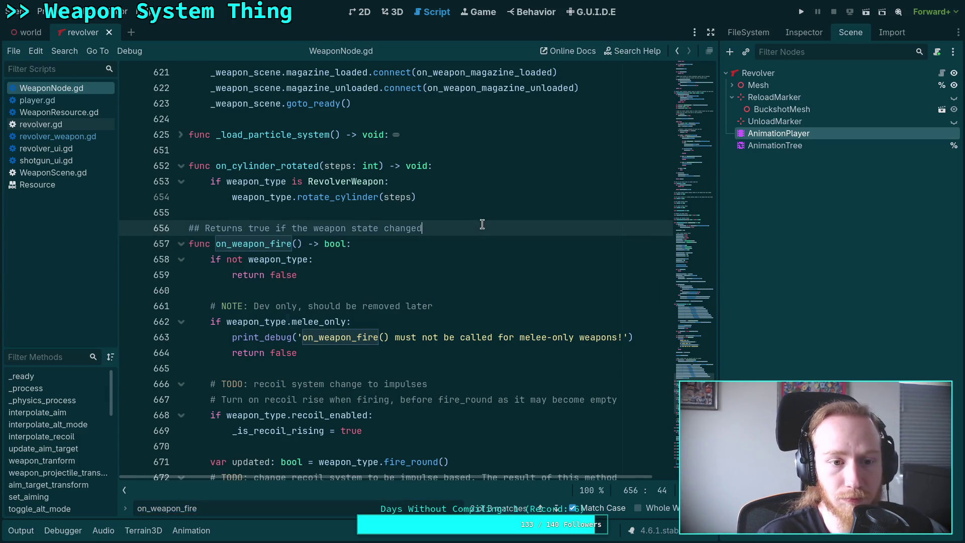
pyautogui.write(', us')
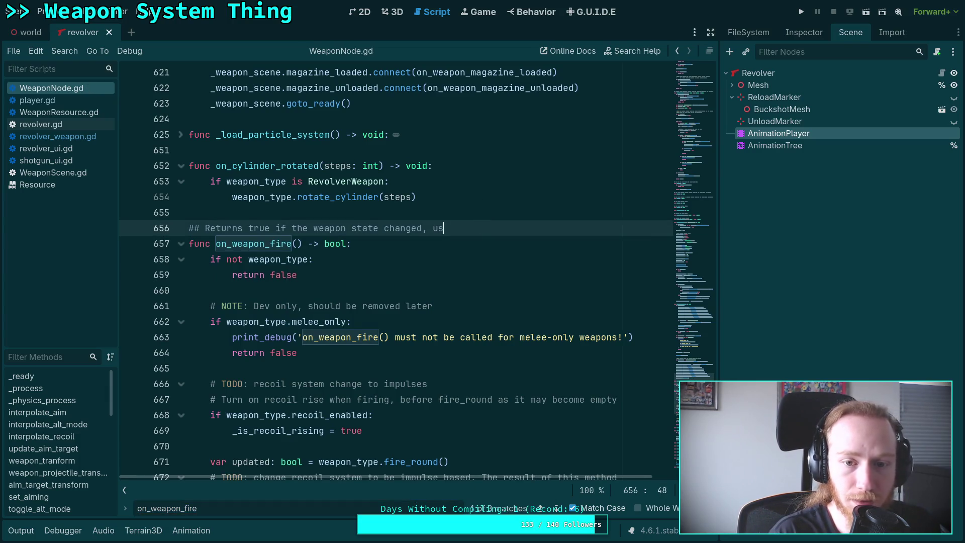
pyautogui.write('onsolidate')
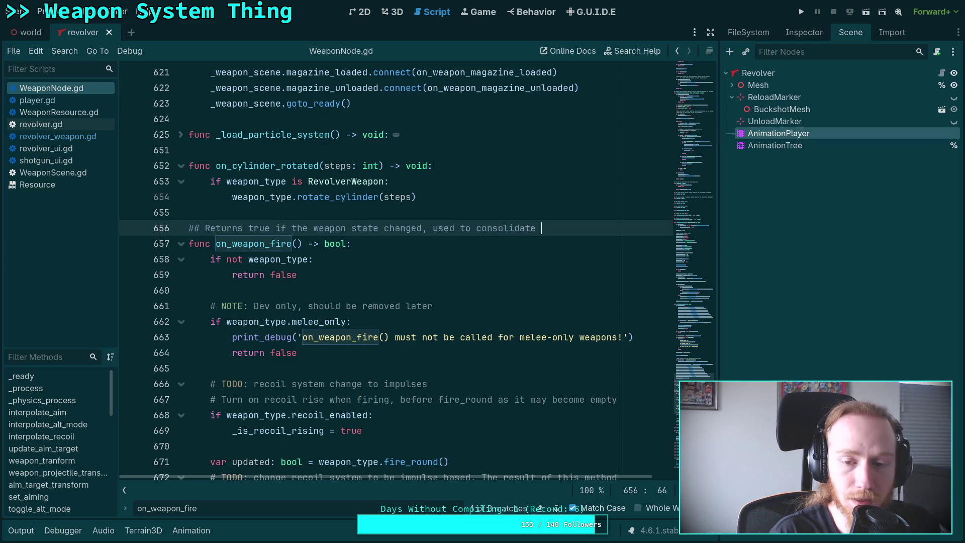
pyautogui.write('apon f')
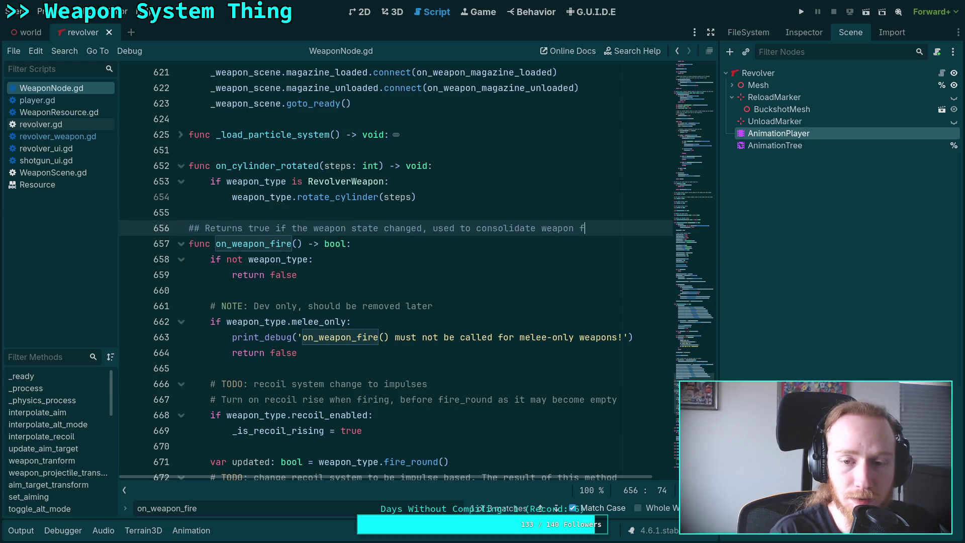
pyautogui.write('ing updates')
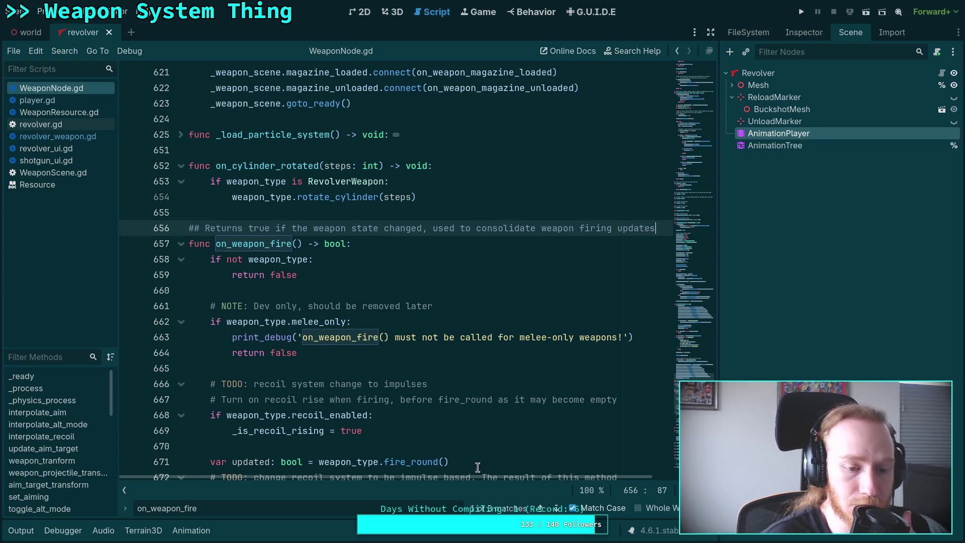
# Step: Step through on_weapon_fire uses to the firing-loop call, then return to the definition
pyautogui.click(557, 509)
pyautogui.click(556, 508)
pyautogui.click(557, 509)
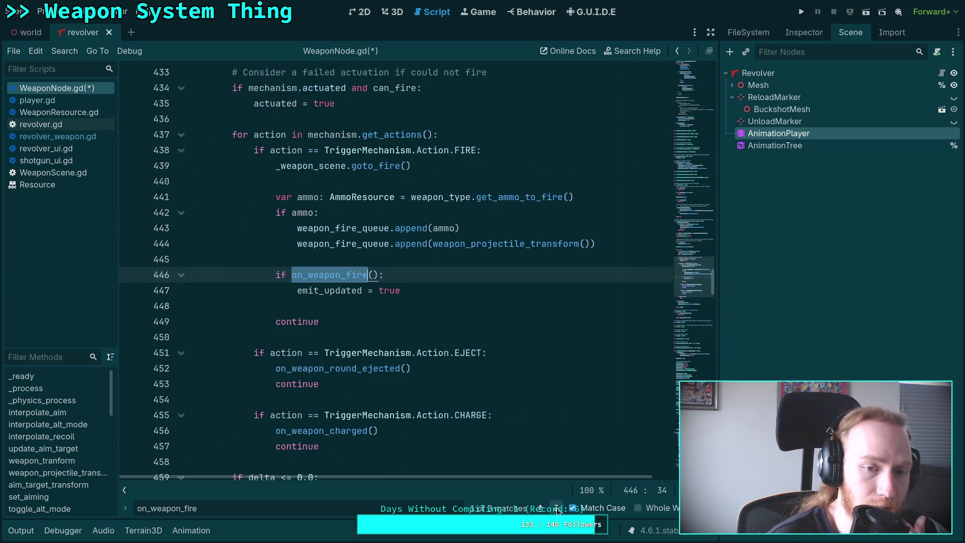
pyautogui.scroll(-5, 352, 322)
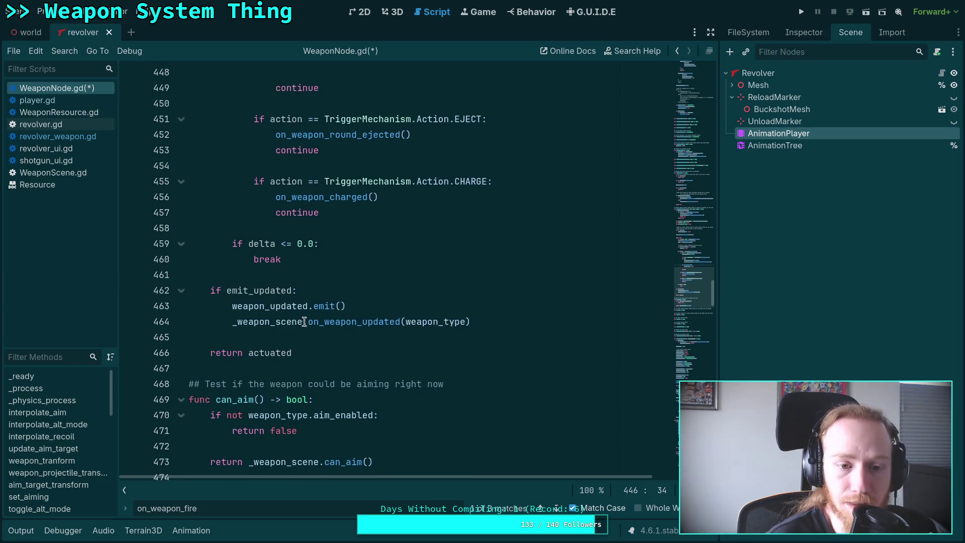
pyautogui.click(490, 322)
pyautogui.moveTo(490, 322); pyautogui.dragTo(232, 322)
pyautogui.click(454, 312)
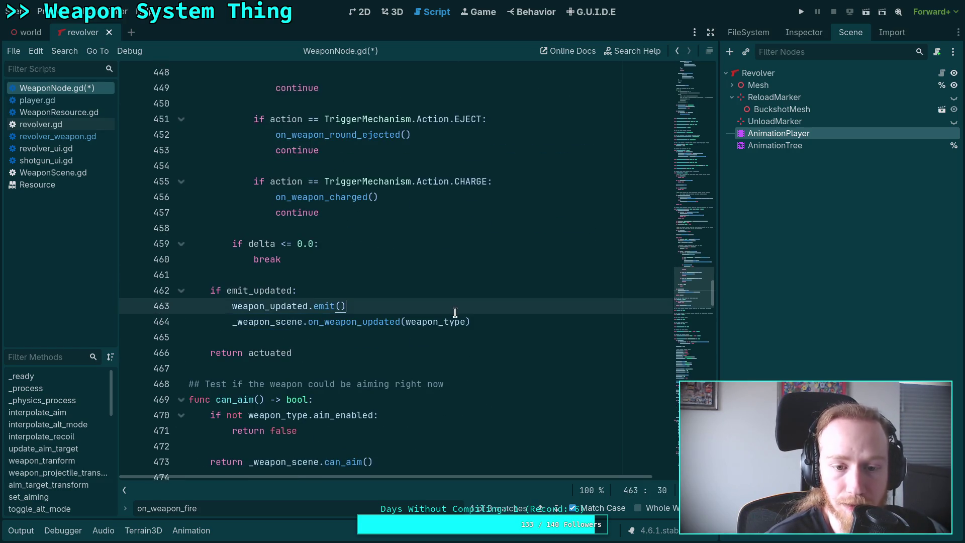
pyautogui.click(557, 509)
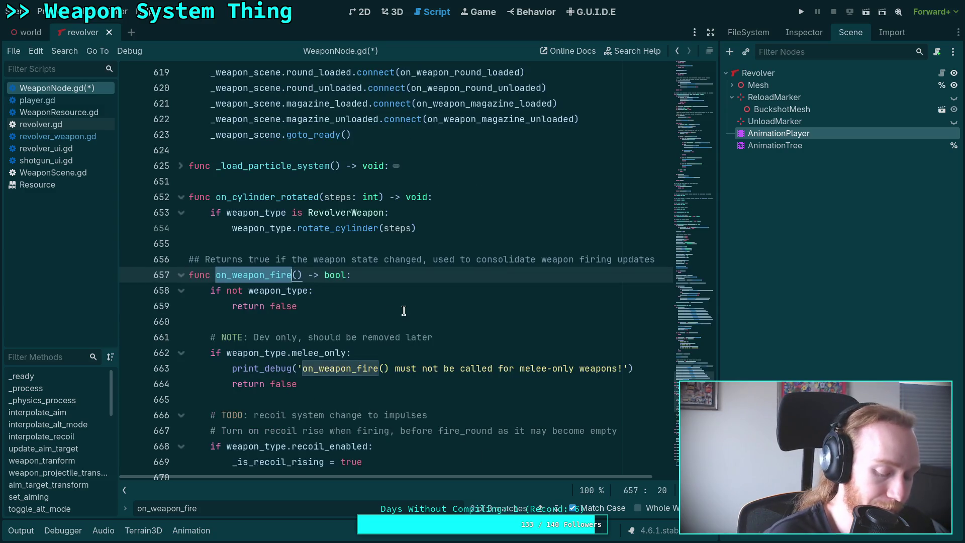
# Step: Save WeaponNode.gd and glance at the git diff in the terminal
pyautogui.hotkey('ctrl', 's')
pyautogui.press('super+1')
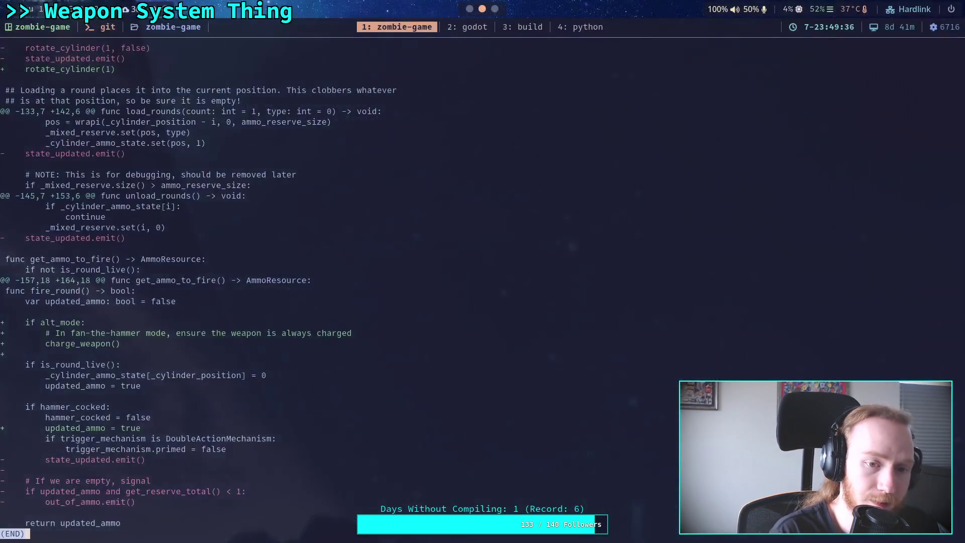
pyautogui.press('q')
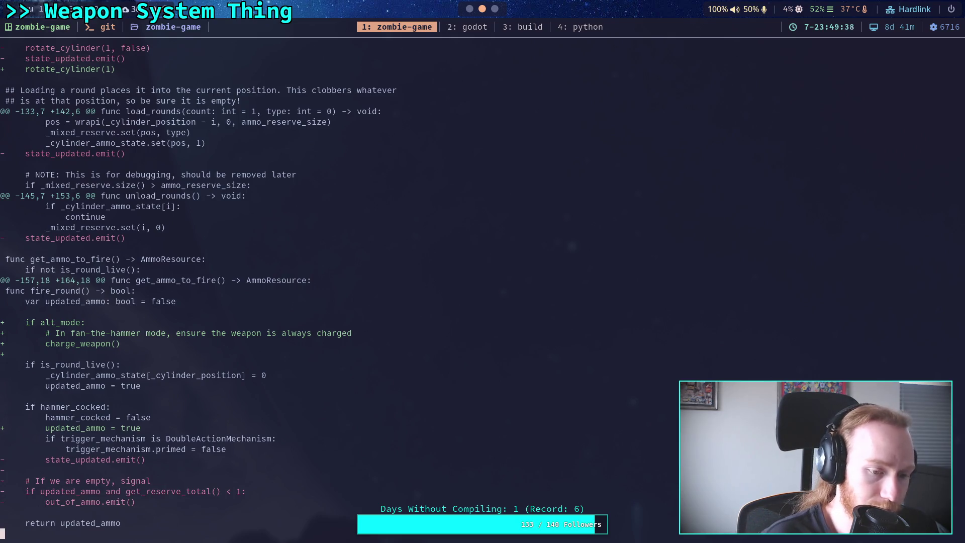
pyautogui.press('super+2')
pyautogui.click(427, 321)
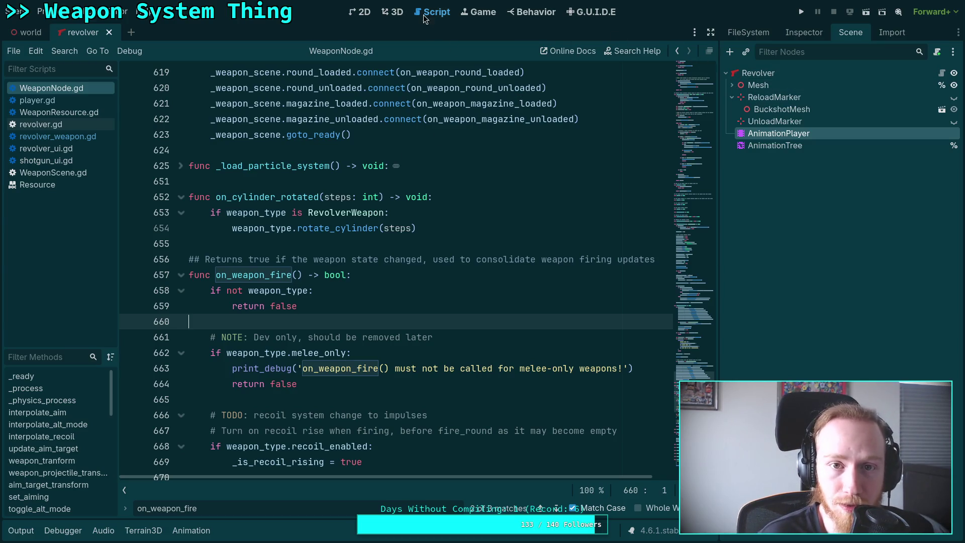
# Step: In the revolver's 3D view, expand the Mesh node and unlock the plunger
pyautogui.click(393, 12)
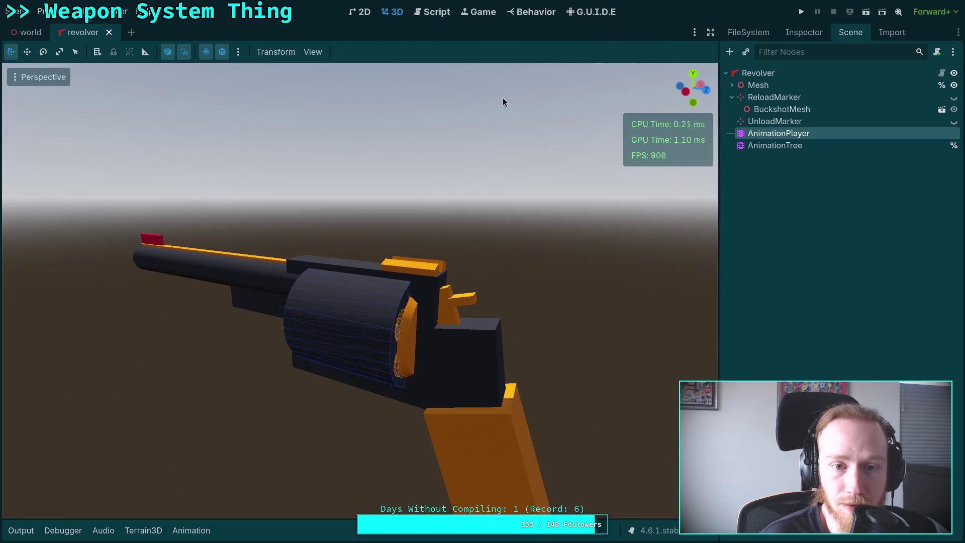
pyautogui.click(731, 88)
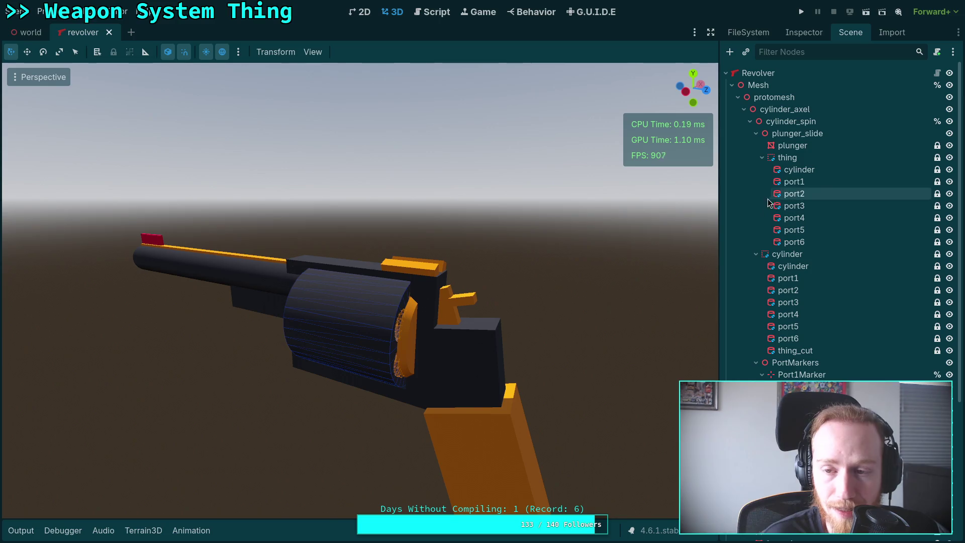
pyautogui.click(938, 146)
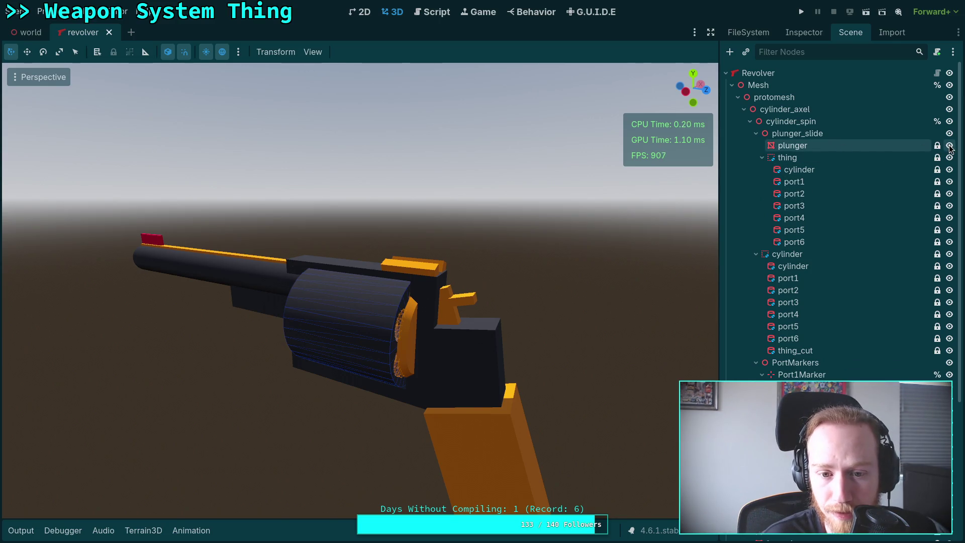
pyautogui.click(756, 134)
pyautogui.click(755, 146)
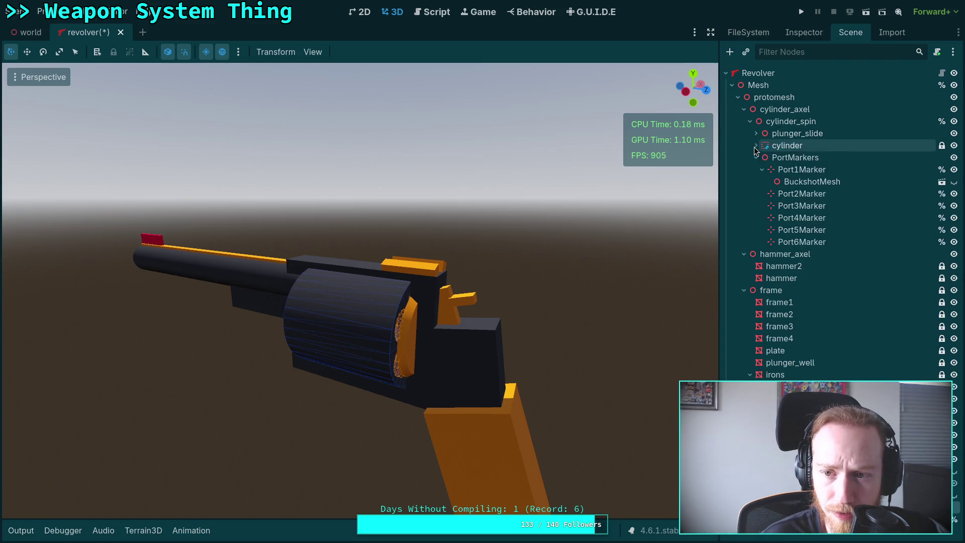
pyautogui.click(755, 158)
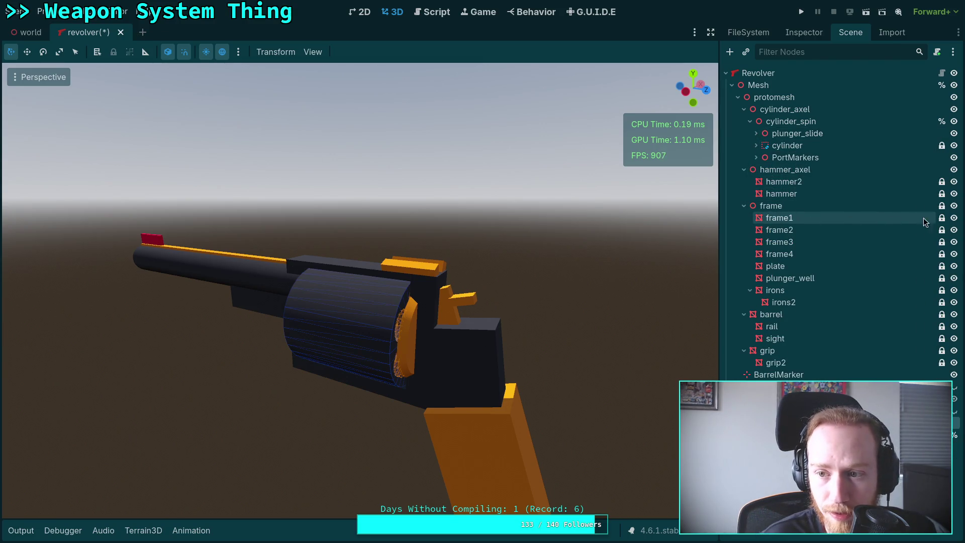
# Step: Hide the frame and grip meshes, view the cylinder face, and save the revolver scene
pyautogui.click(954, 206)
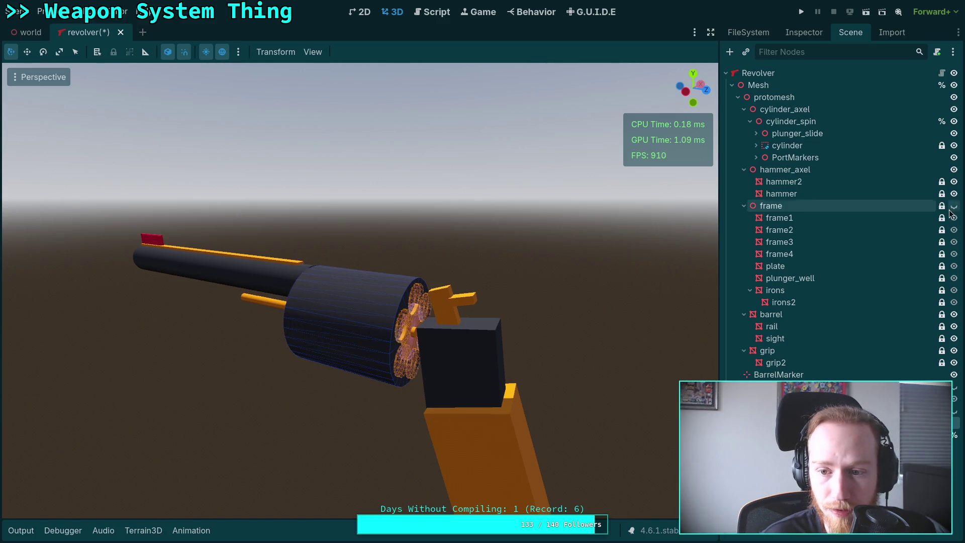
pyautogui.click(744, 206)
pyautogui.click(744, 218)
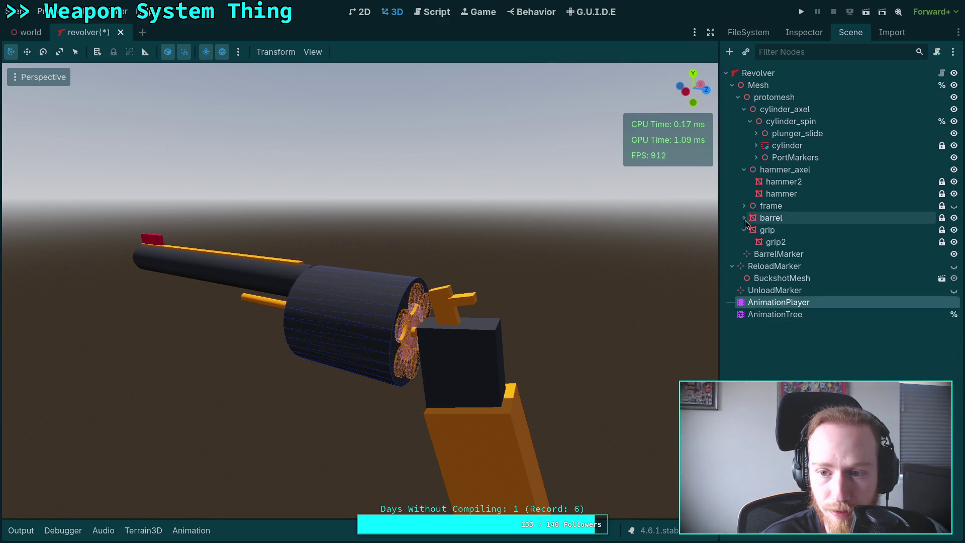
pyautogui.click(744, 230)
pyautogui.click(954, 229)
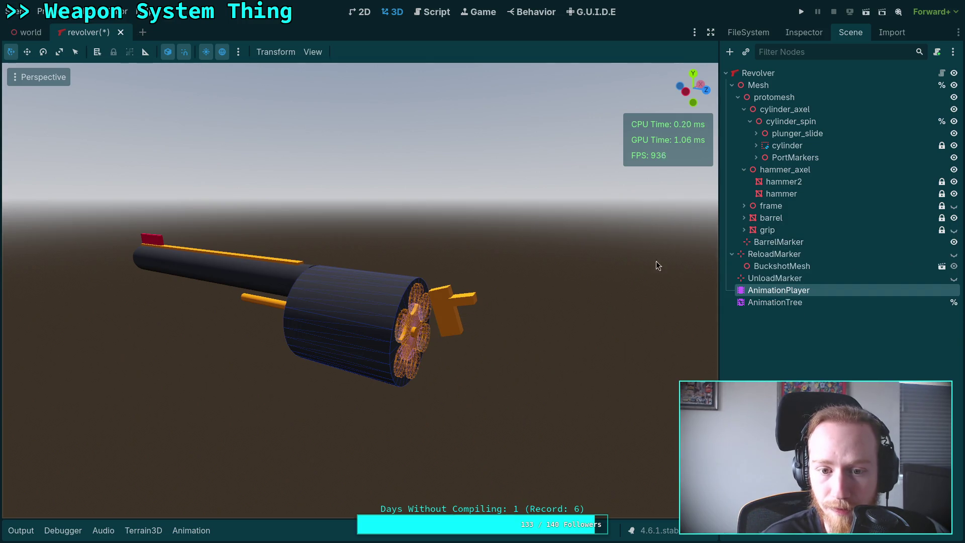
pyautogui.moveTo(544, 295)
pyautogui.mouseDown()
pyautogui.moveTo(440, 270)
pyautogui.moveTo(622, 286)
pyautogui.moveTo(487, 282)
pyautogui.mouseUp()
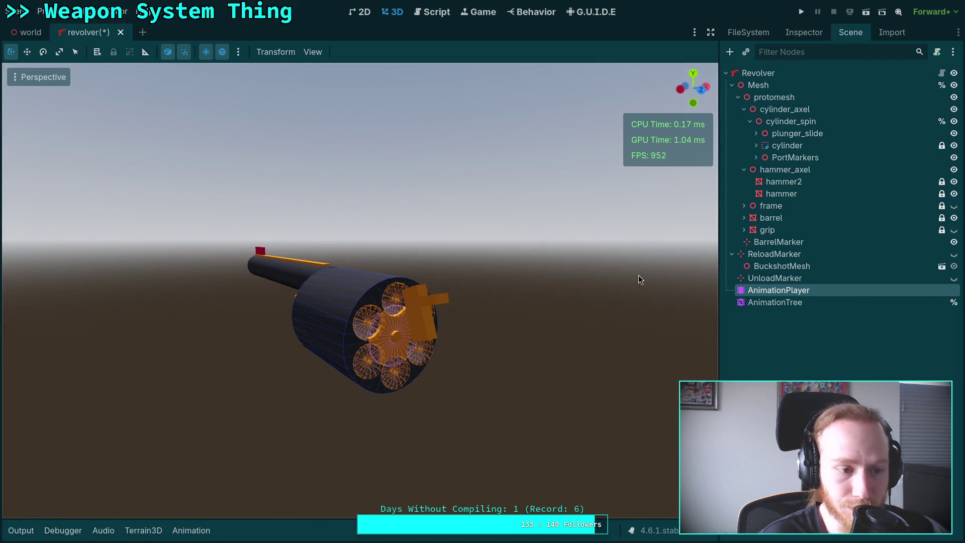
pyautogui.hotkey('ctrl', 's')
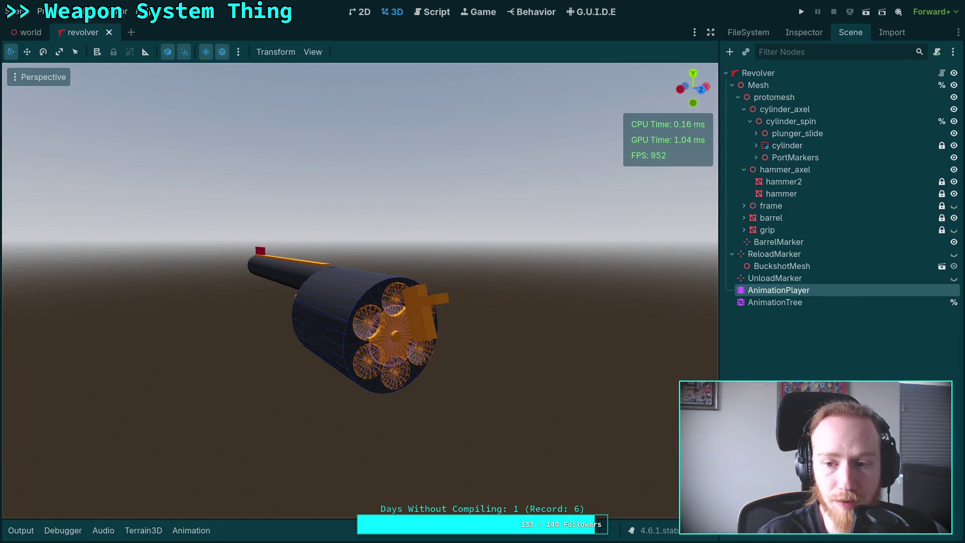
pyautogui.click(433, 12)
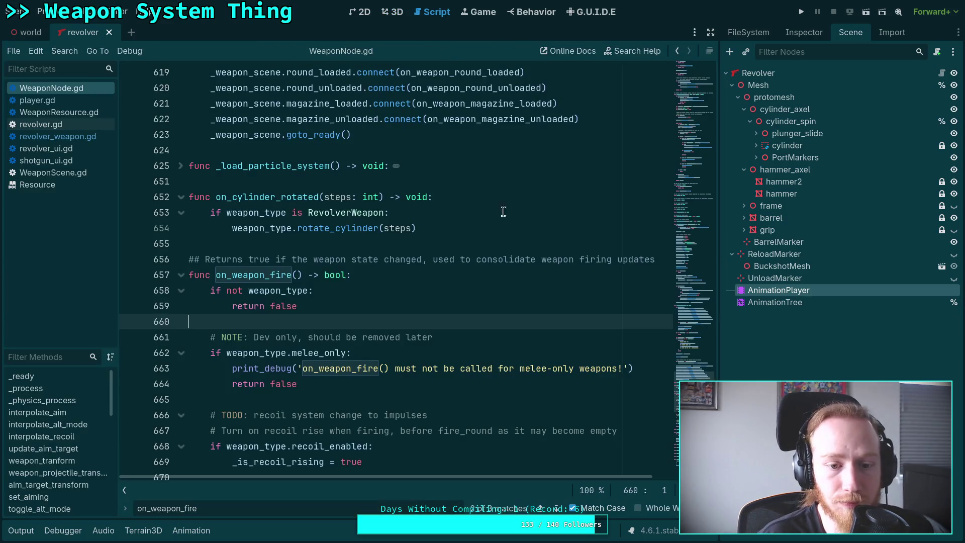
# Step: Launch the project for a quick test, then pause and exit to desktop
pyautogui.click(481, 302)
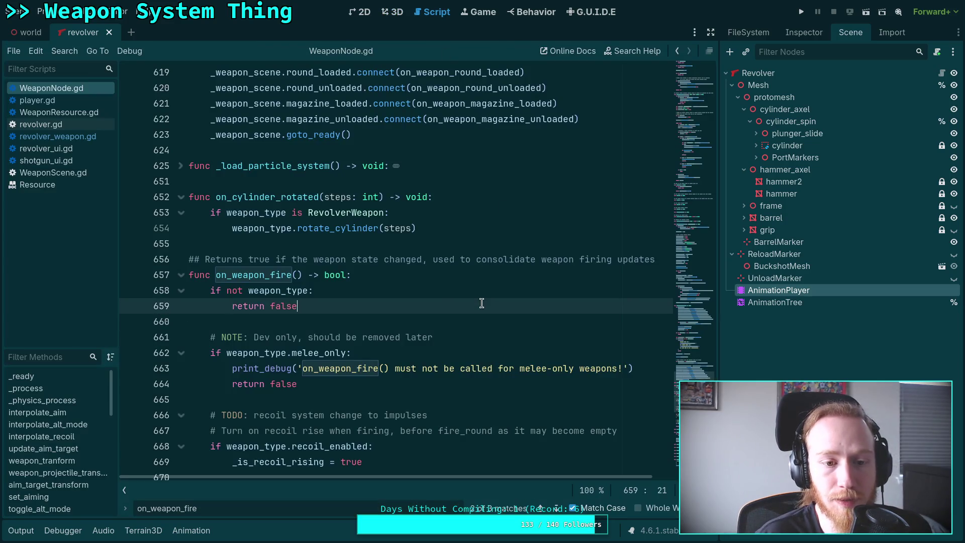
pyautogui.click(801, 12)
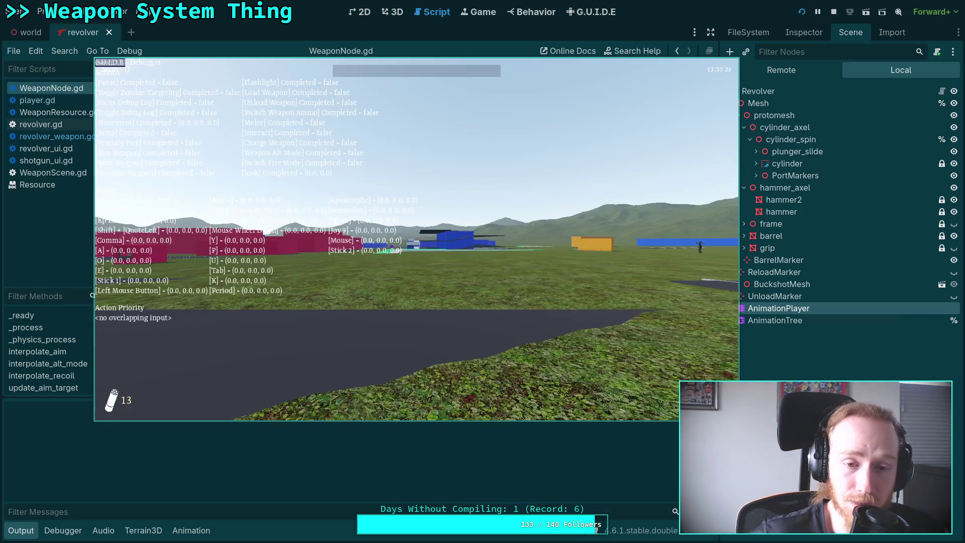
pyautogui.press('Escape')
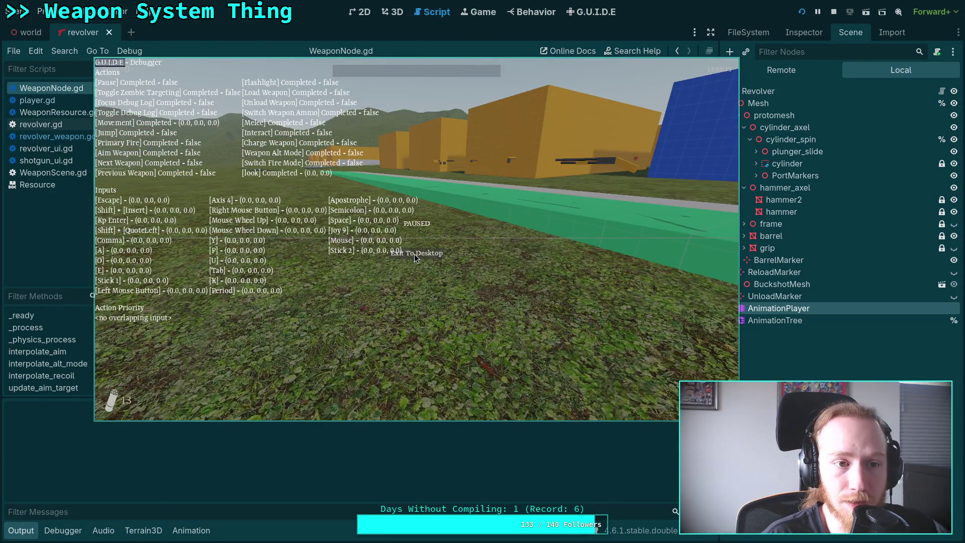
pyautogui.click(414, 254)
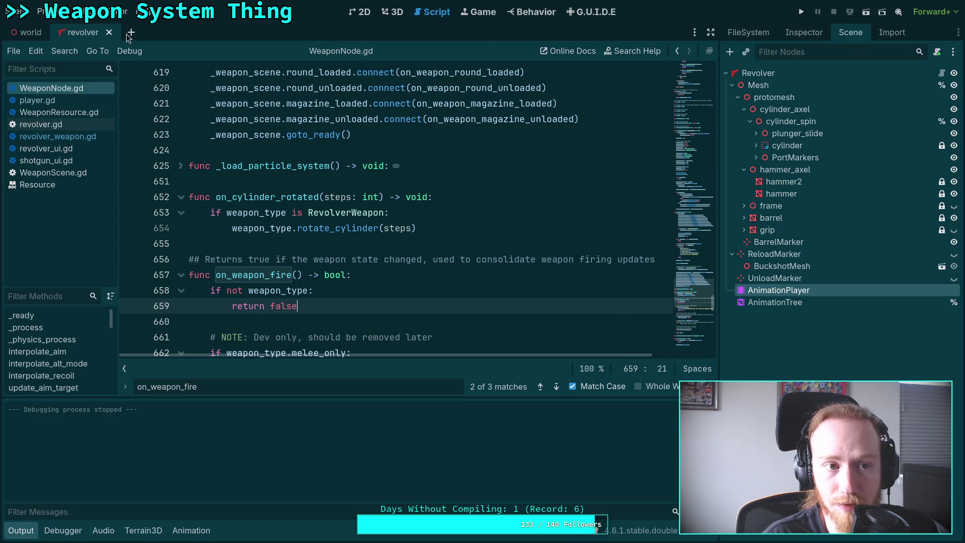
# Step: In the world scene, hide the GuideDebugger overlay and disable its processing
pyautogui.click(25, 32)
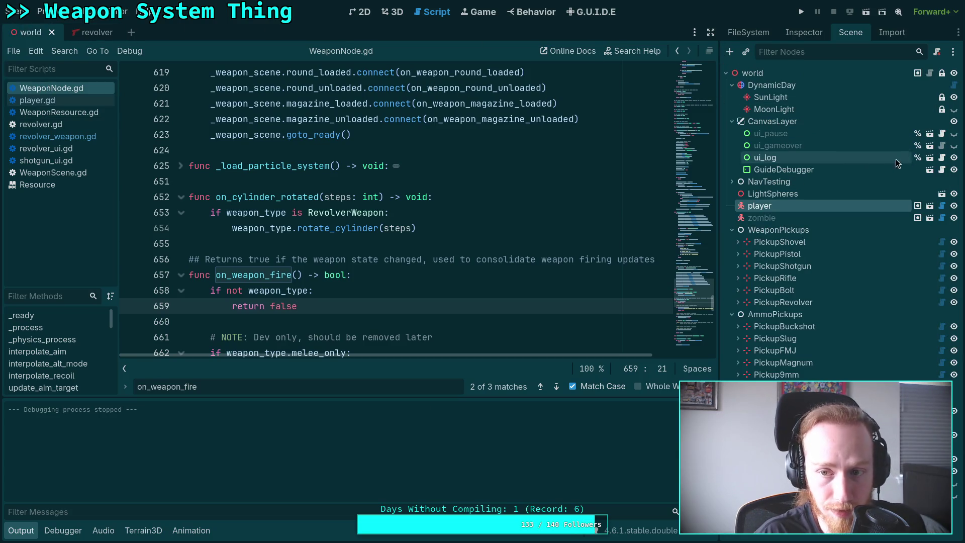
pyautogui.click(953, 169)
pyautogui.click(879, 171)
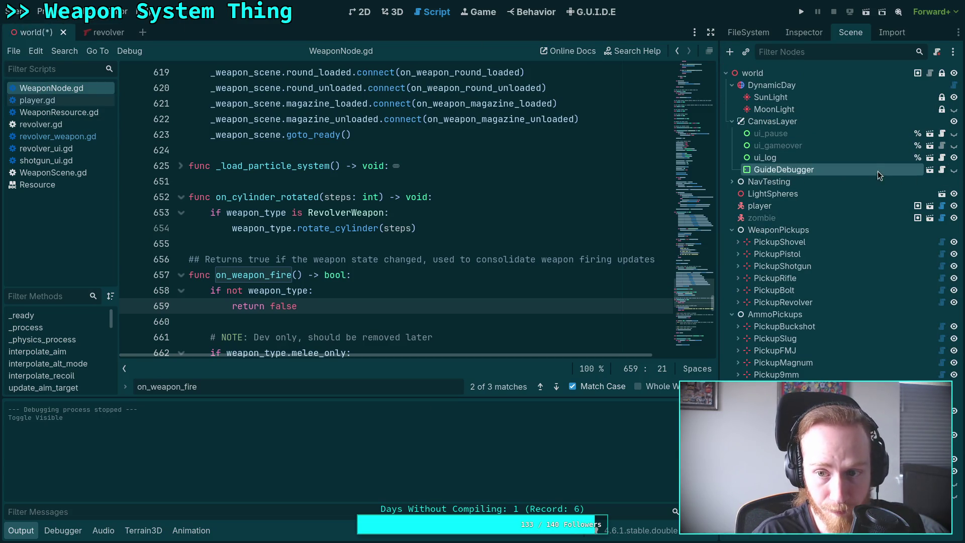
pyautogui.click(804, 36)
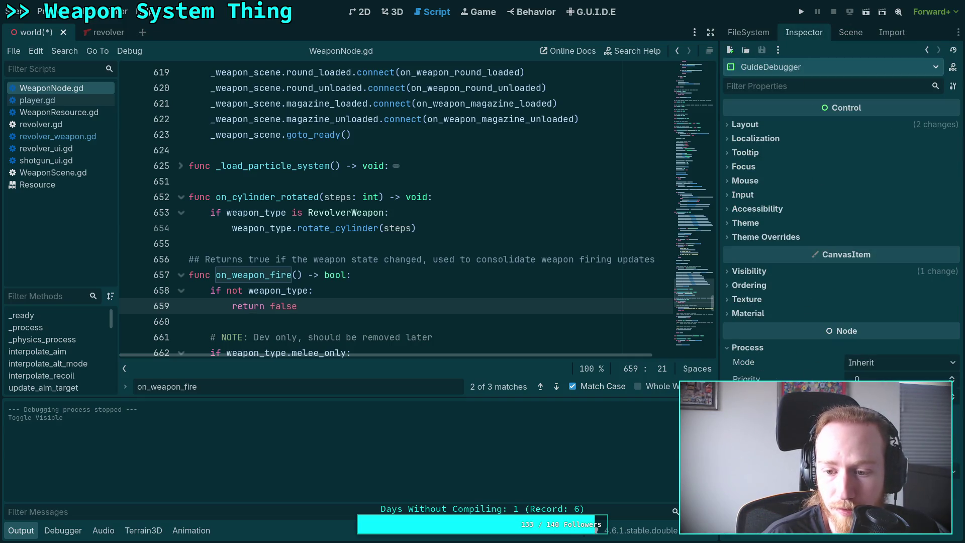
pyautogui.click(894, 439)
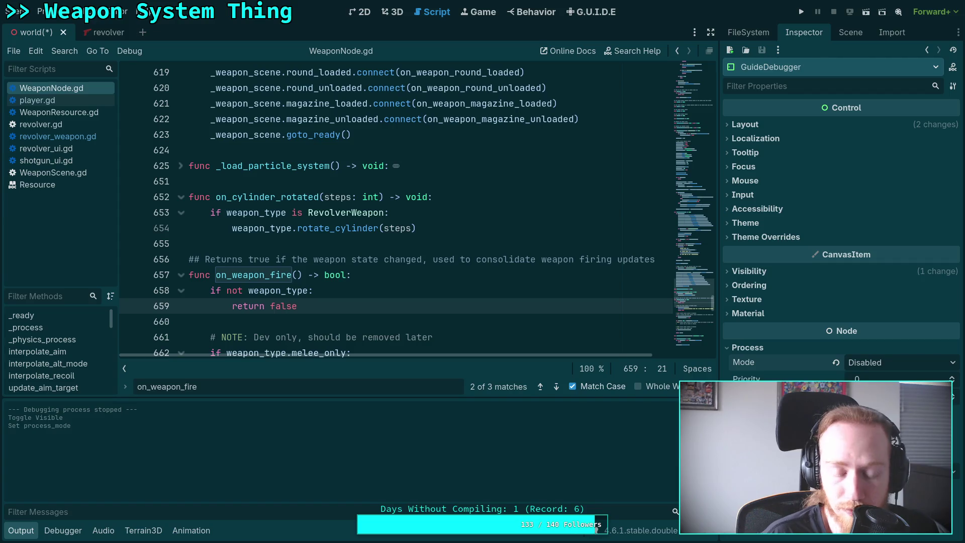
# Step: Run the game, pick up the revolver and shotgun, aim, then exit to desktop
pyautogui.press('F5')
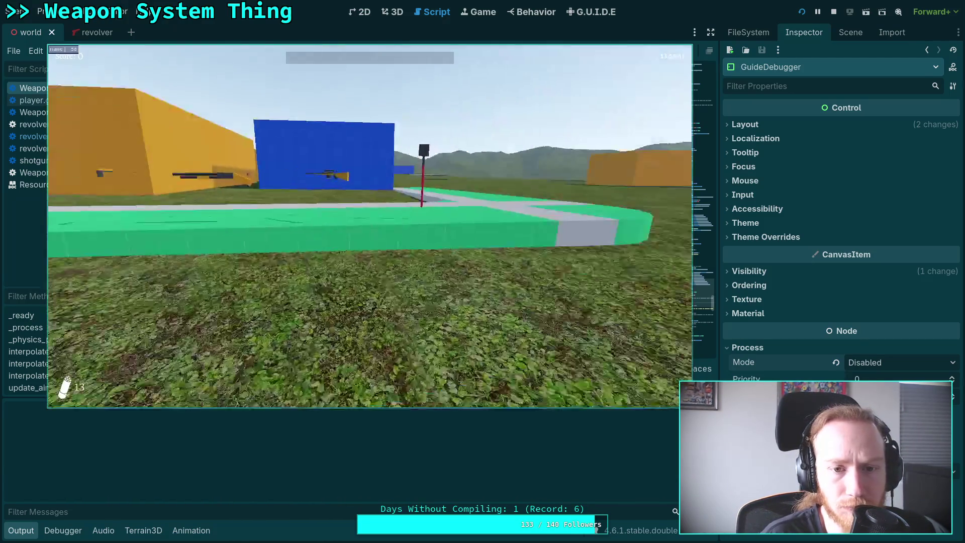
pyautogui.press('w')
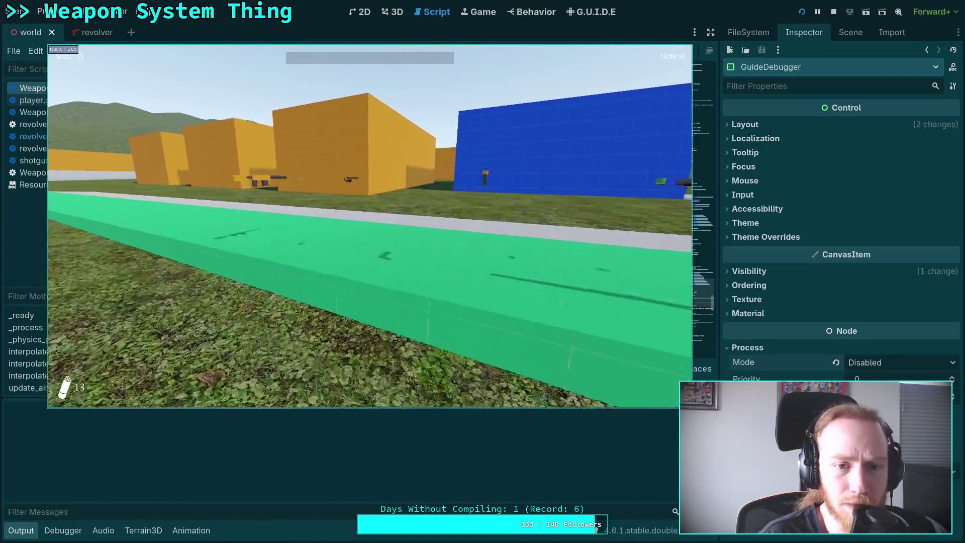
pyautogui.press('w')
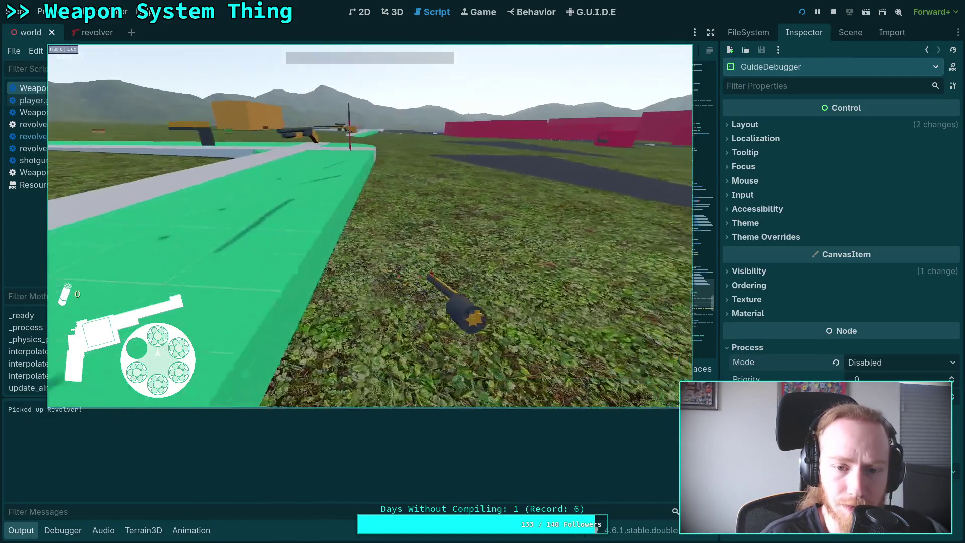
pyautogui.press('w')
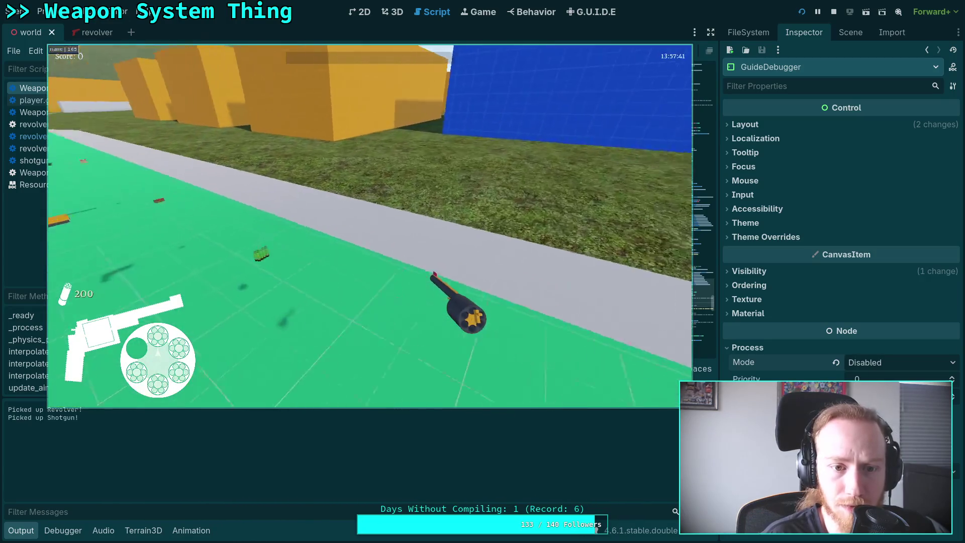
pyautogui.press('w')
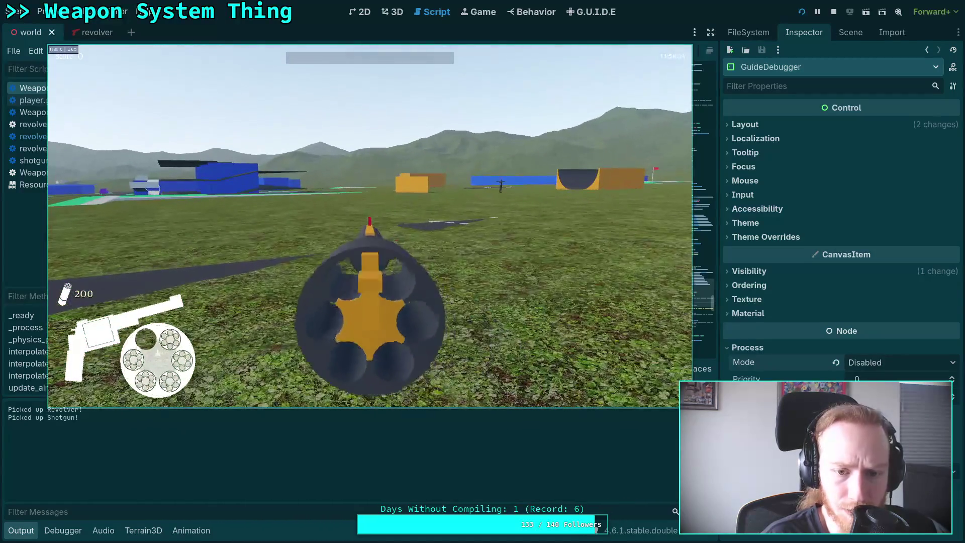
pyautogui.press('w')
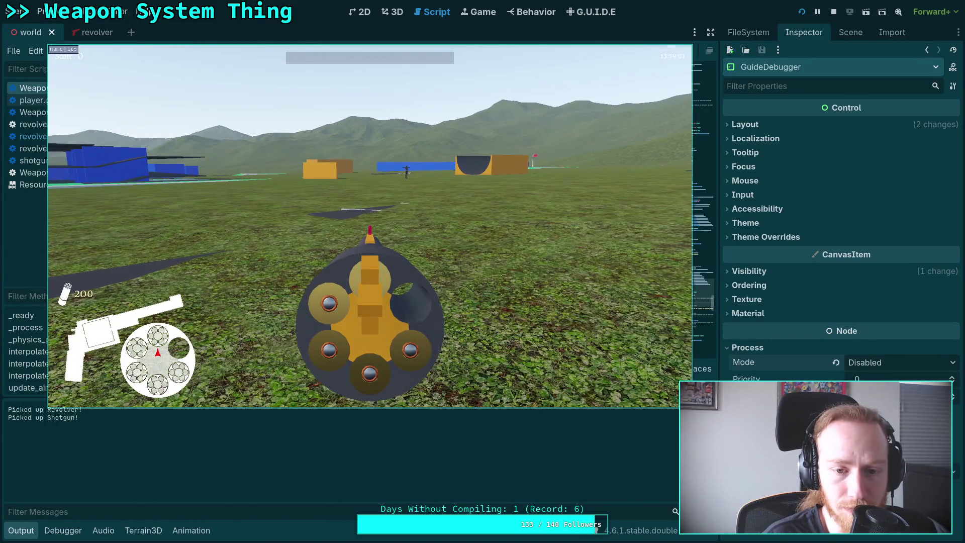
pyautogui.press('w')
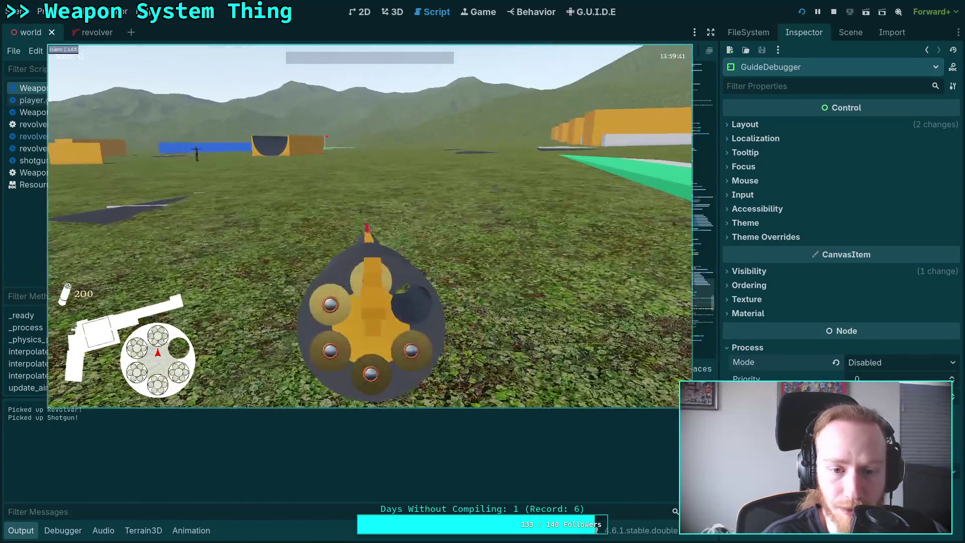
pyautogui.press('Escape')
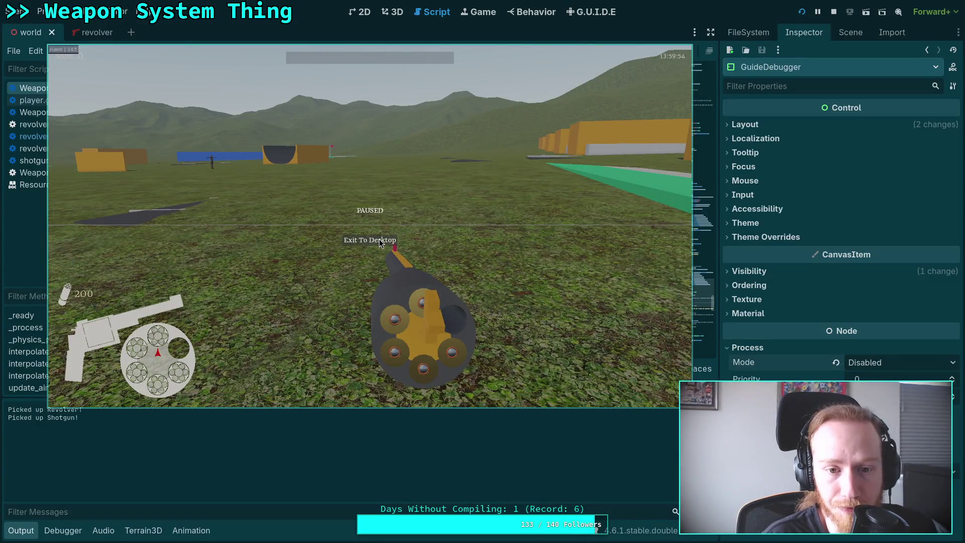
pyautogui.click(379, 240)
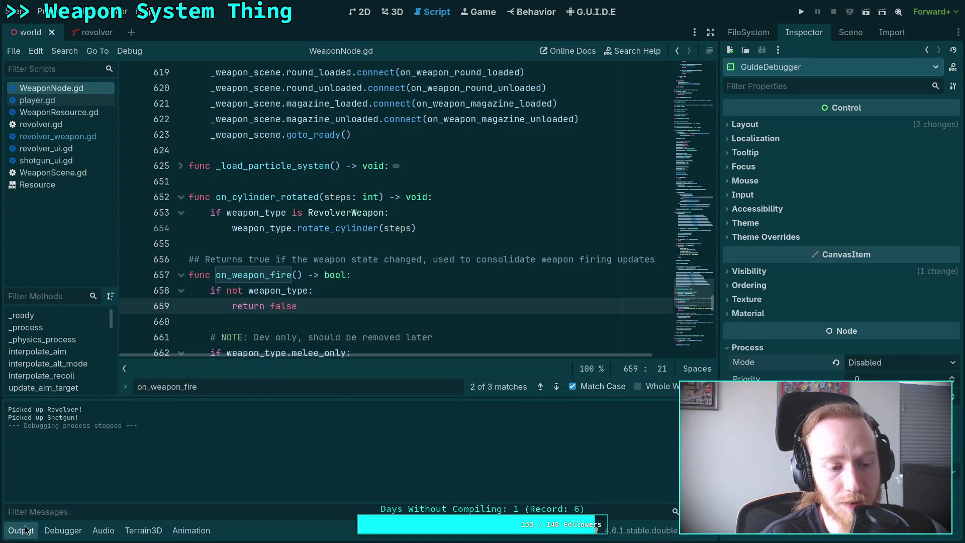
# Step: Collapse the Output panel and open player.gd
pyautogui.click(25, 529)
pyautogui.click(37, 100)
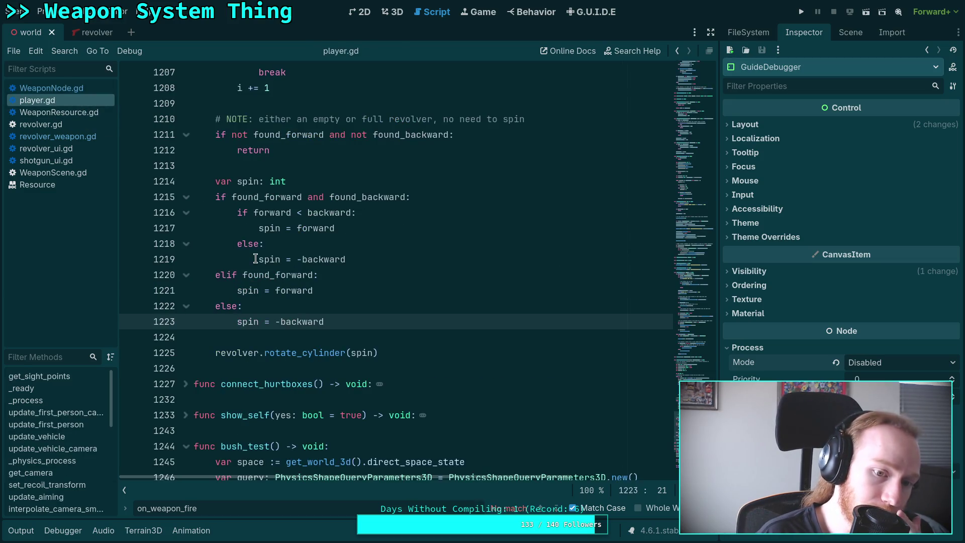
pyautogui.scroll(-2, 255, 259)
pyautogui.scroll(10, 276, 271)
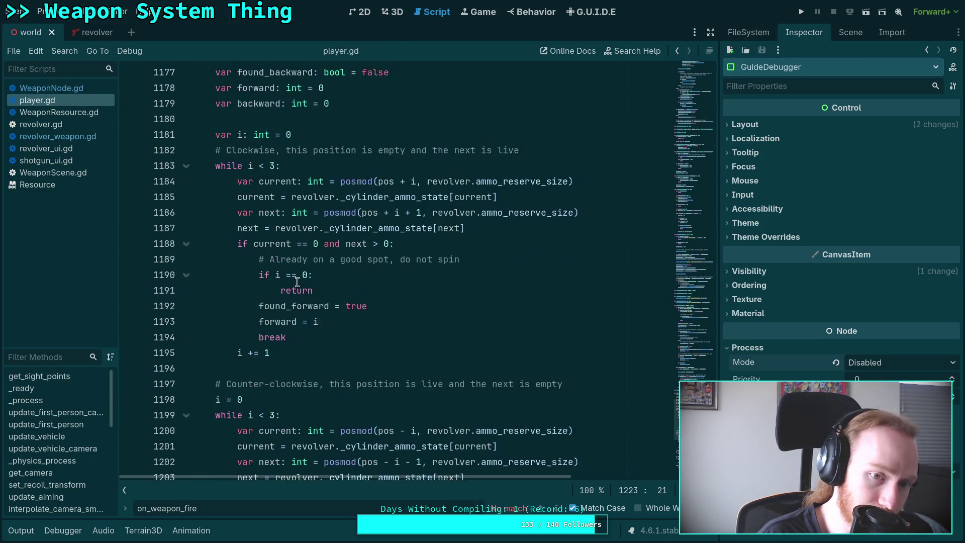
pyautogui.scroll(9, 297, 282)
pyautogui.scroll(10, 317, 235)
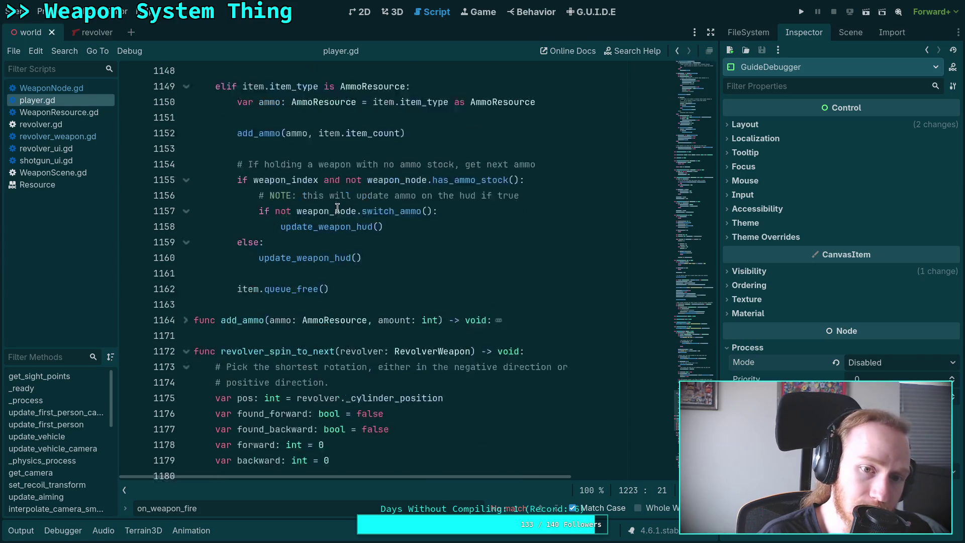
pyautogui.scroll(-5, 335, 221)
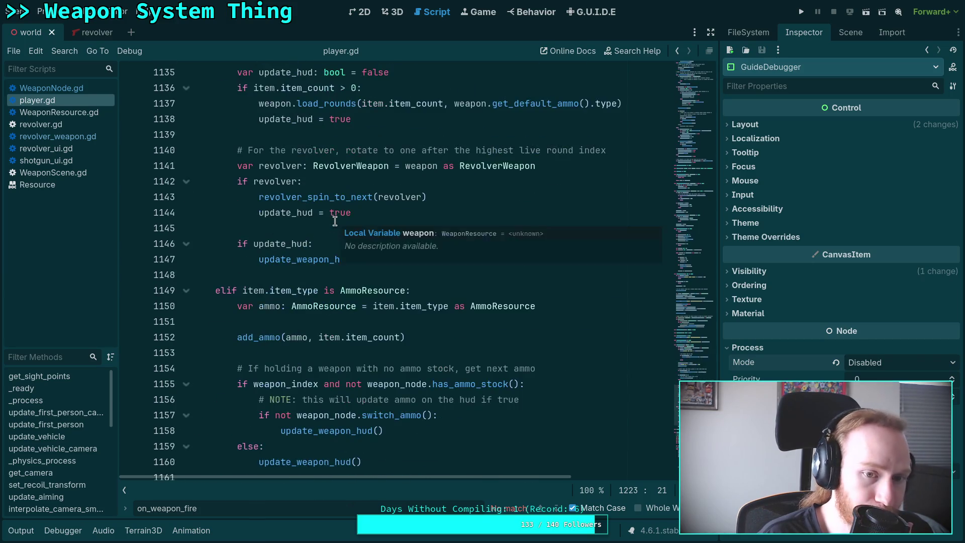
# Step: Highlight update_weapon_hud and revolver_spin_to_next, then find the rotate_cylinder call
pyautogui.doubleClick(304, 259)
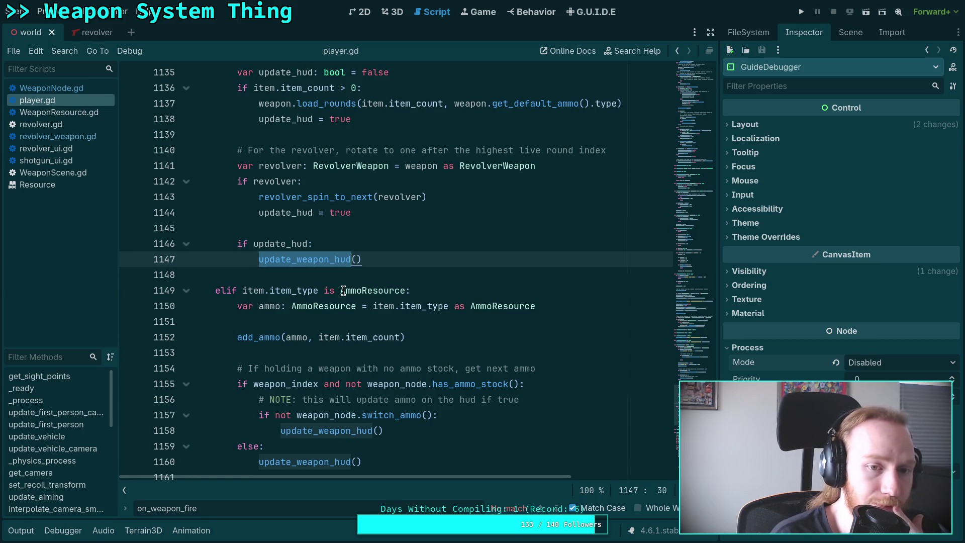
pyautogui.doubleClick(316, 196)
pyautogui.scroll(-19, 344, 294)
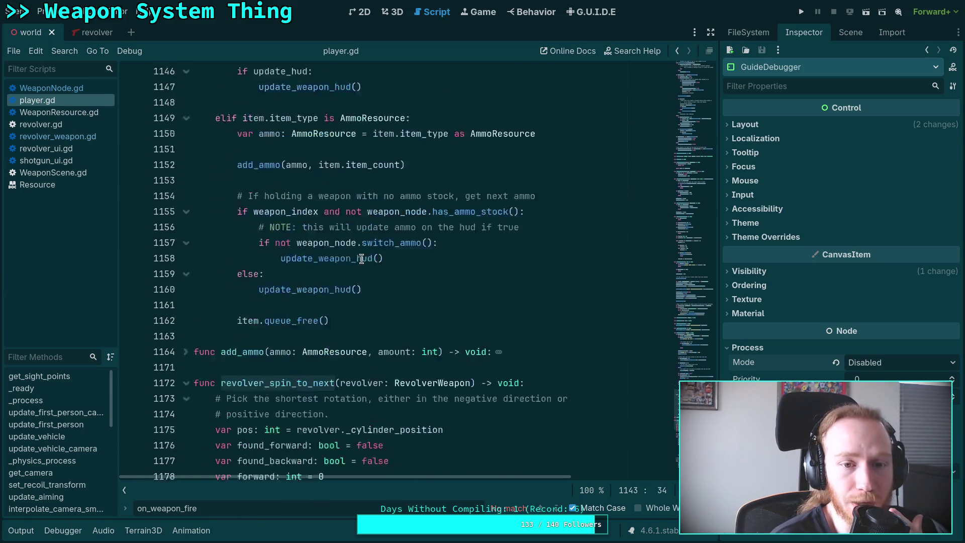
pyautogui.scroll(-8, 344, 294)
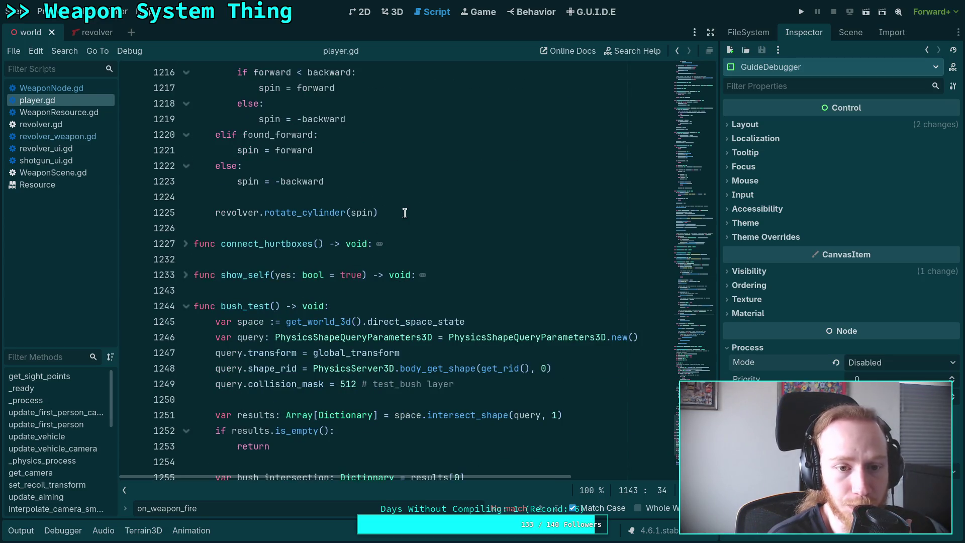
pyautogui.click(279, 215)
pyautogui.scroll(2, 422, 232)
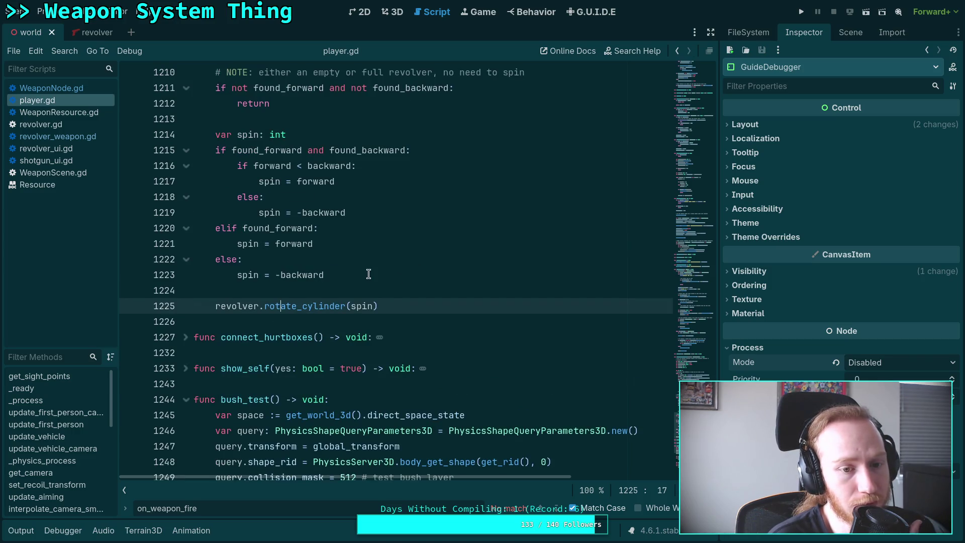
pyautogui.click(382, 293)
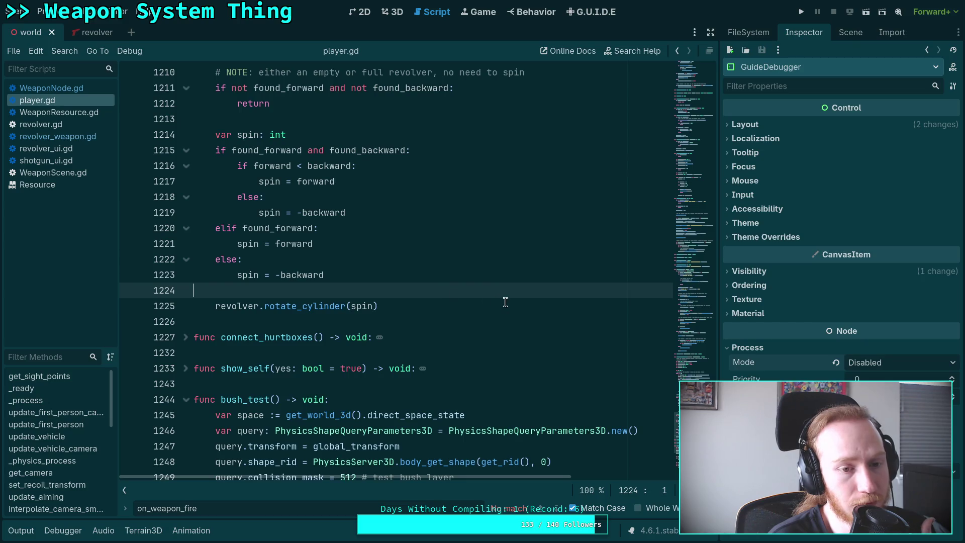
# Step: Highlight uses of revolver and place the caret on the blank line above rotate_cylinder
pyautogui.scroll(15, 505, 302)
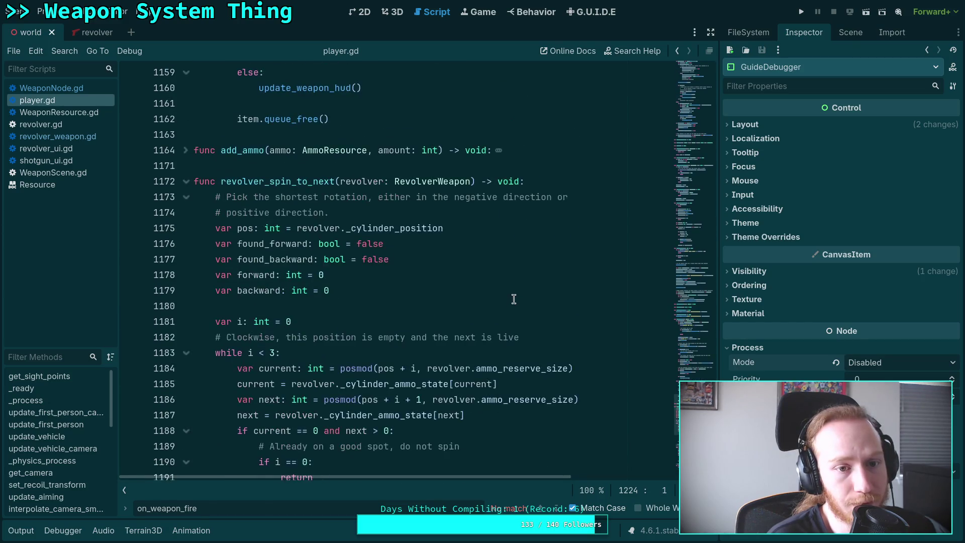
pyautogui.scroll(-14, 514, 299)
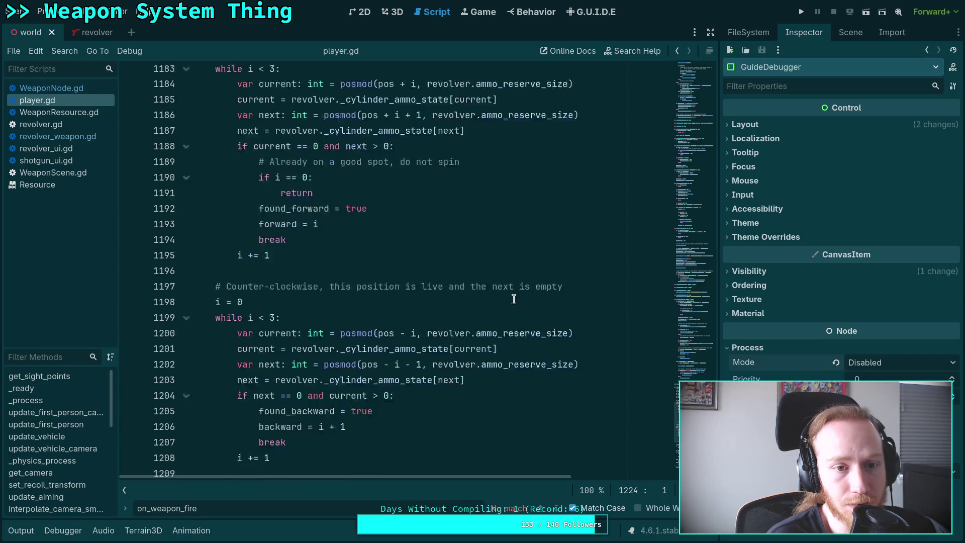
pyautogui.click(236, 451)
pyautogui.doubleClick(237, 446)
pyautogui.scroll(5, 385, 369)
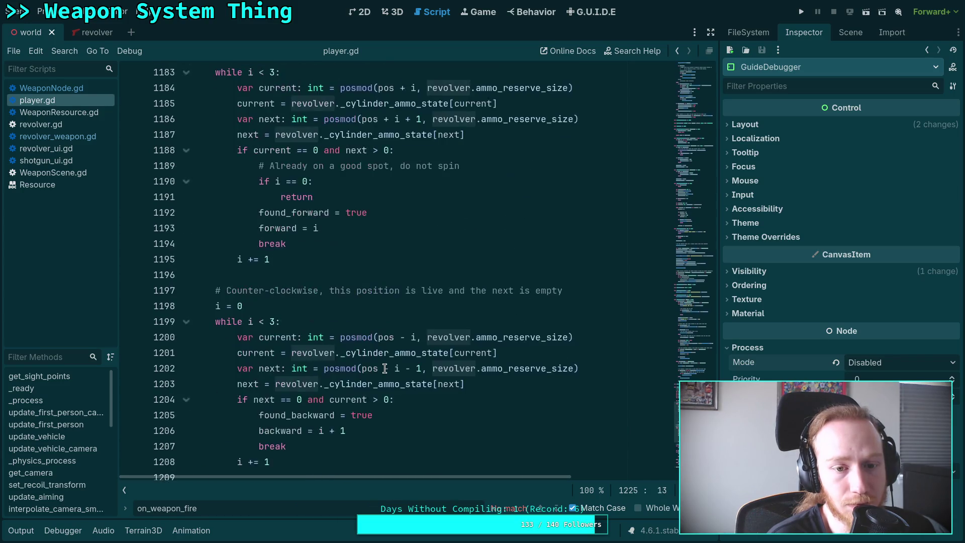
pyautogui.scroll(4, 340, 347)
pyautogui.scroll(-12, 301, 321)
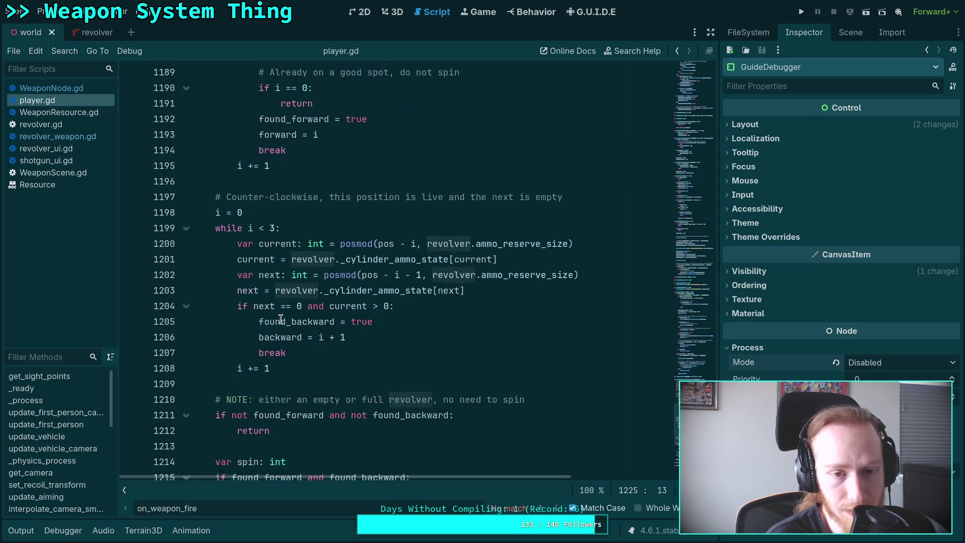
pyautogui.click(389, 337)
# Step: Write weapon_node.on_cylinder_rotated(spin) on a new line above the old call
pyautogui.press('Return')
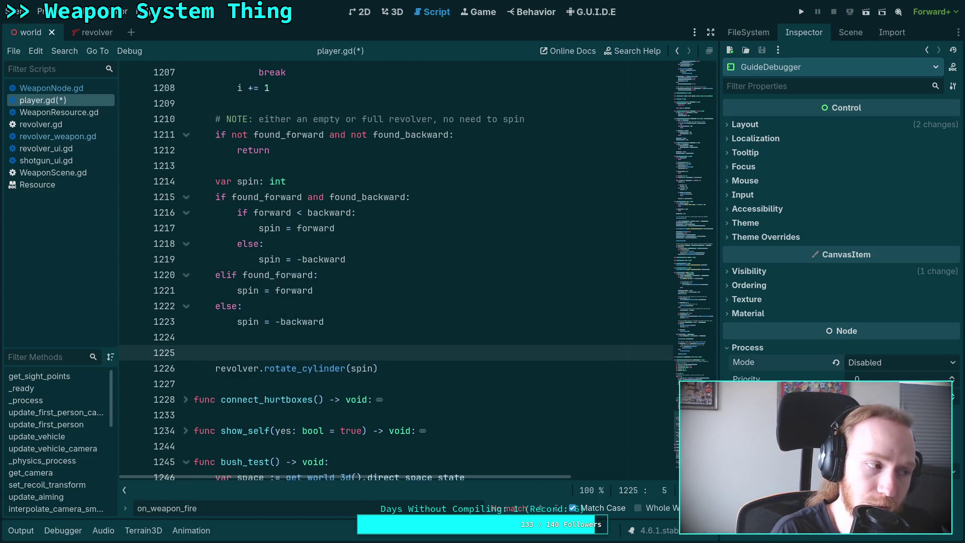
pyautogui.press('BackSpace')
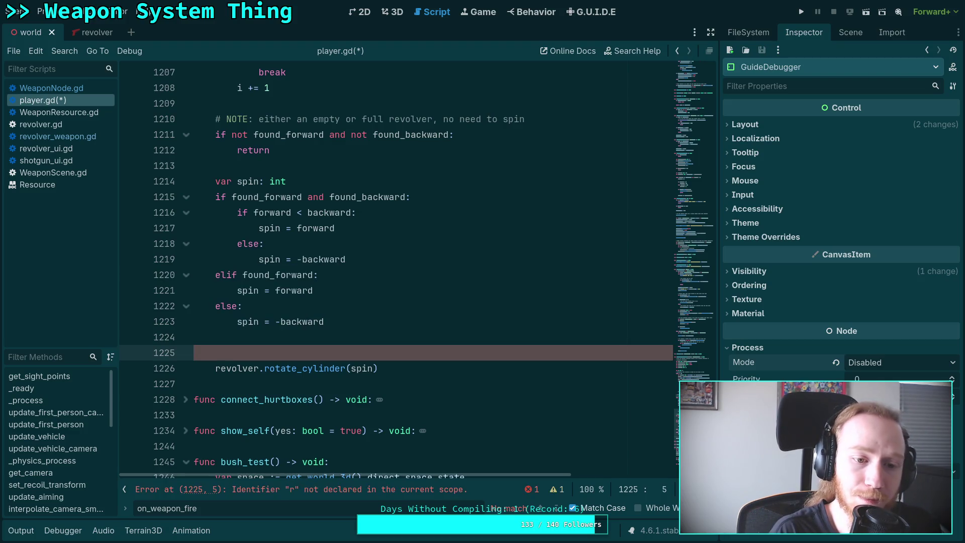
pyautogui.write('pon_node.')
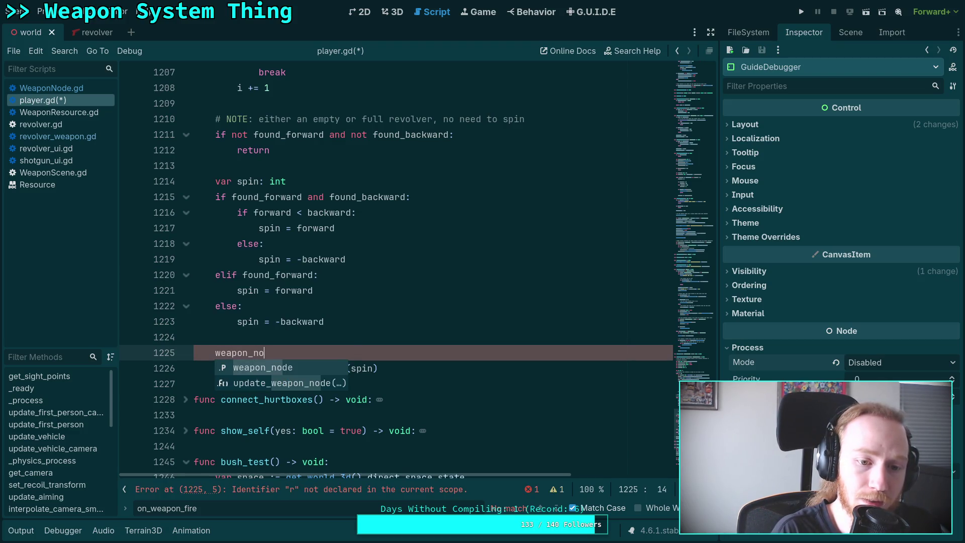
pyautogui.write('rotat')
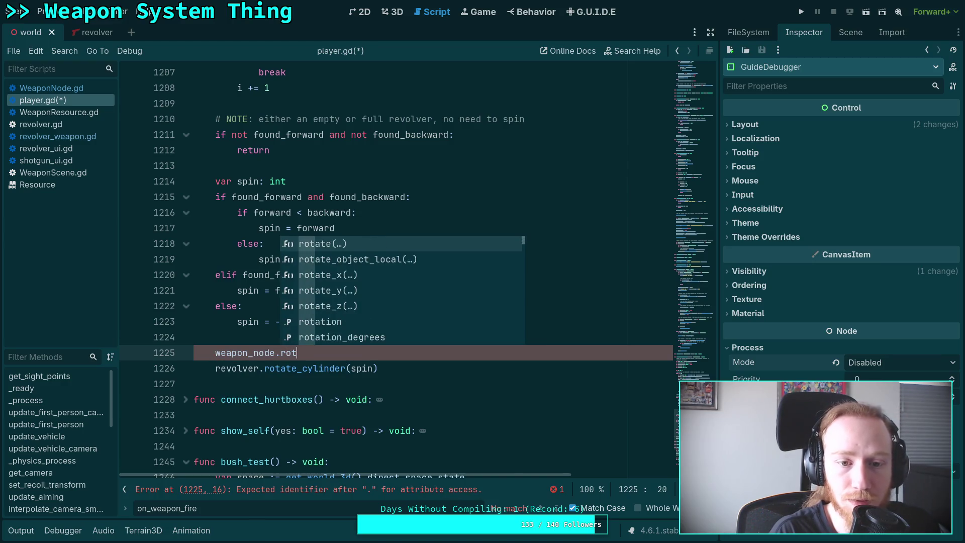
pyautogui.write('e_')
pyautogui.write('c')
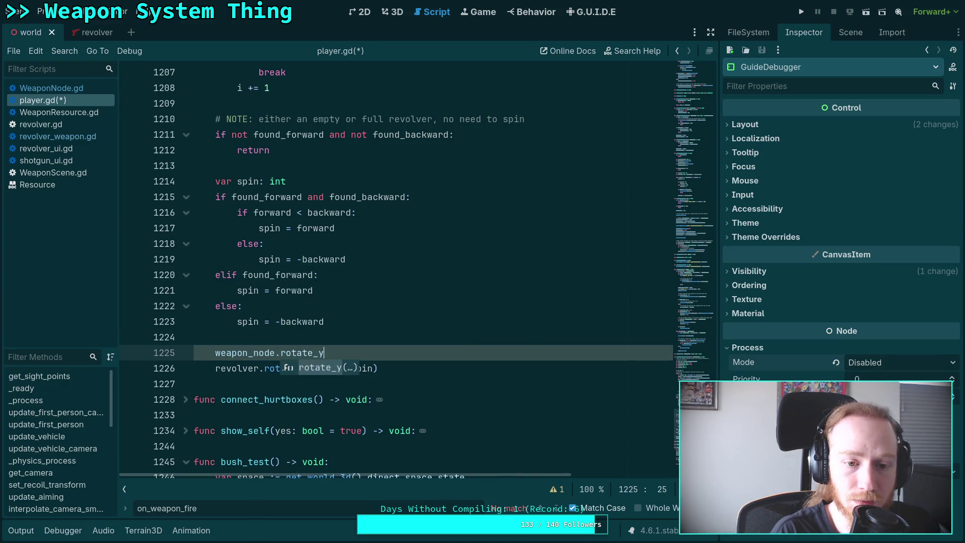
pyautogui.press('BackSpace')
pyautogui.write('cy')
pyautogui.press('BackSpace')
pyautogui.press('BackSpace')
pyautogui.press('BackSpace')
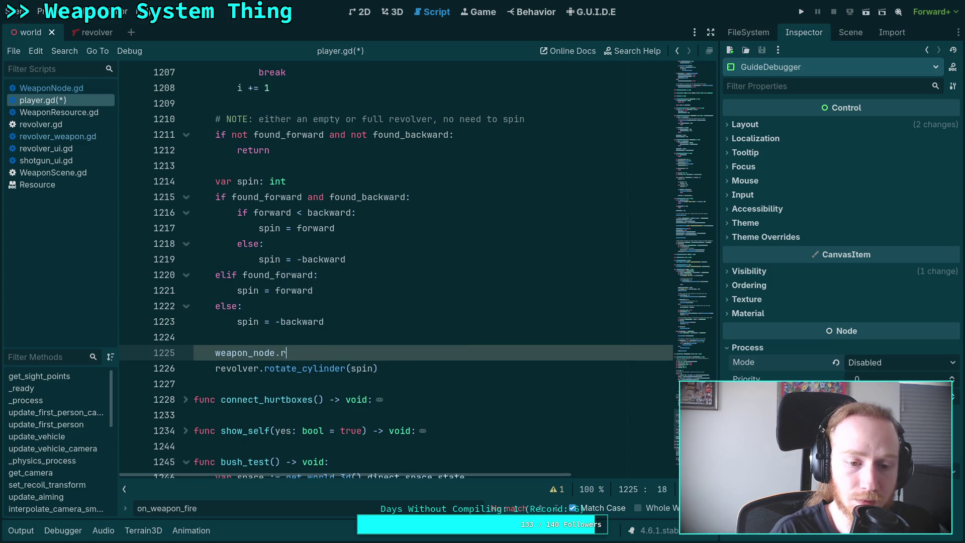
pyautogui.write('on_')
pyautogui.press('Return')
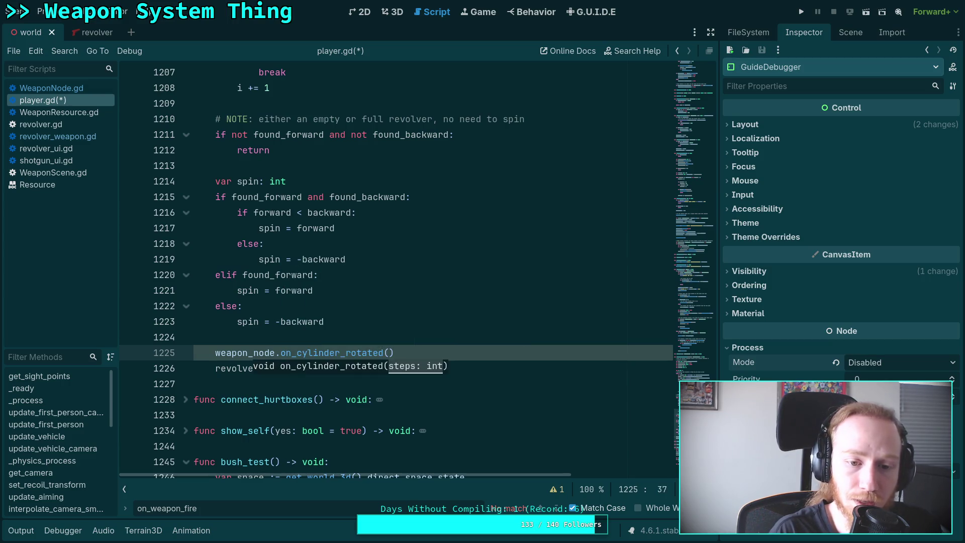
pyautogui.write('spin)')
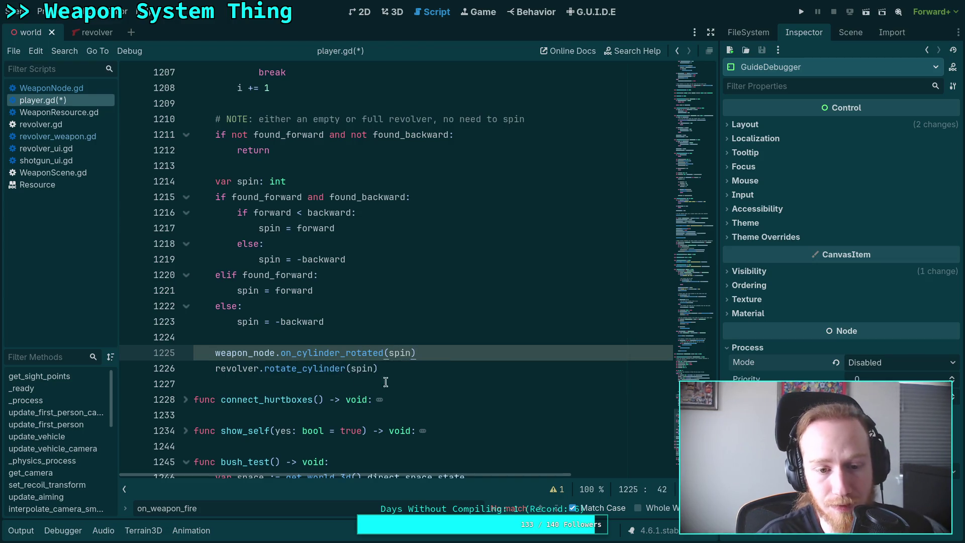
# Step: Delete the old revolver.rotate_cylinder(spin) line, save player.gd, and look up on_cylinder_rotated
pyautogui.hotkey('shift', 'Down')
pyautogui.press('Delete')
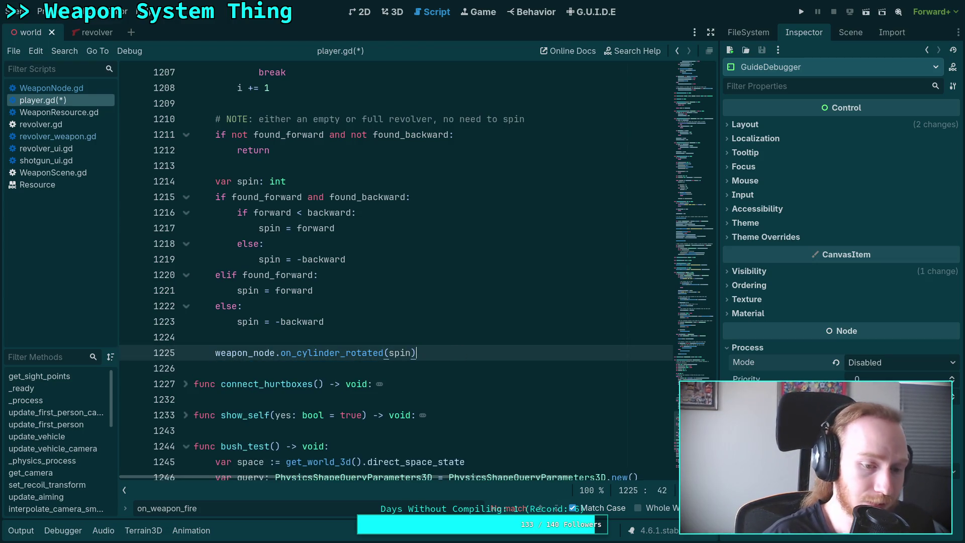
pyautogui.hotkey('ctrl', 's')
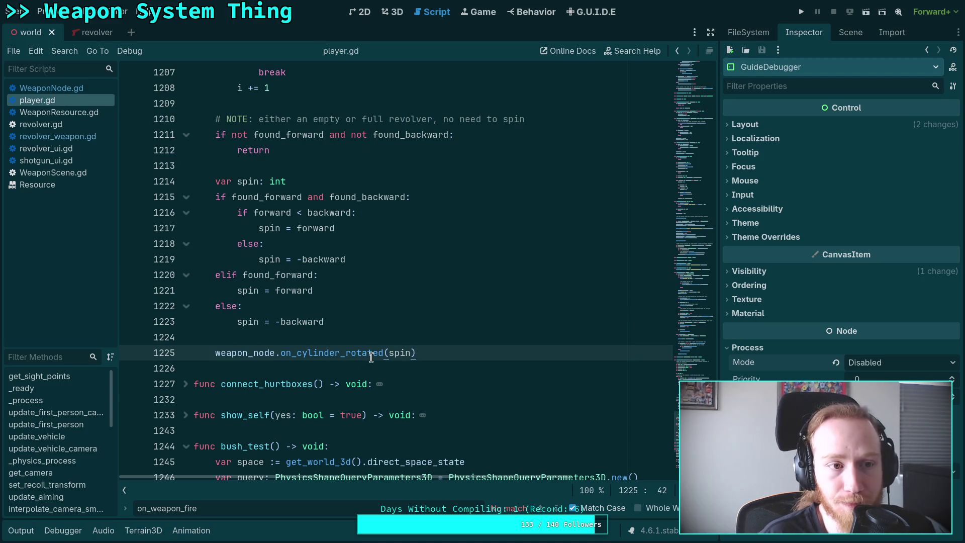
pyautogui.rightClick(312, 353)
# Step: Jump to the on_cylinder_rotated definition in WeaponNode.gd, at the end of line 654
pyautogui.click(342, 497)
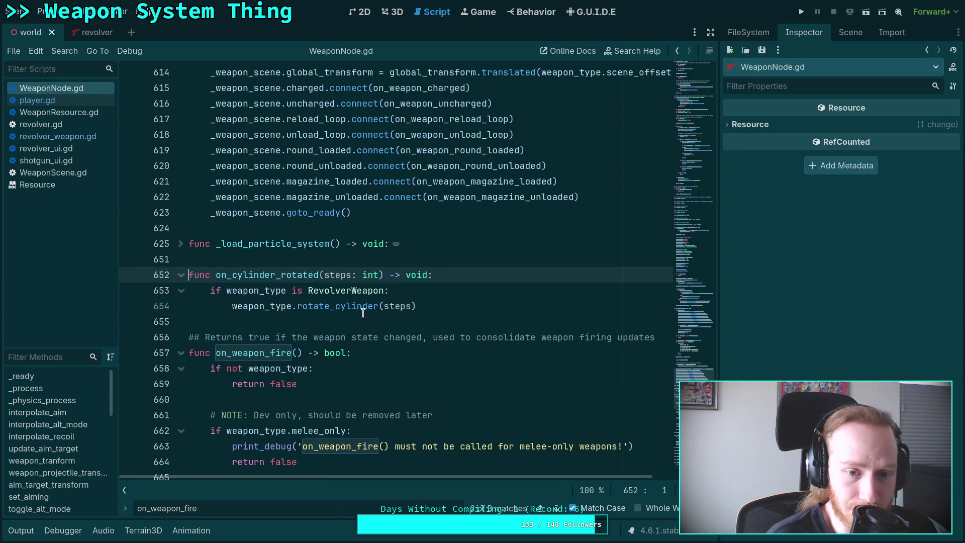
pyautogui.scroll(-1, 363, 313)
pyautogui.click(346, 257)
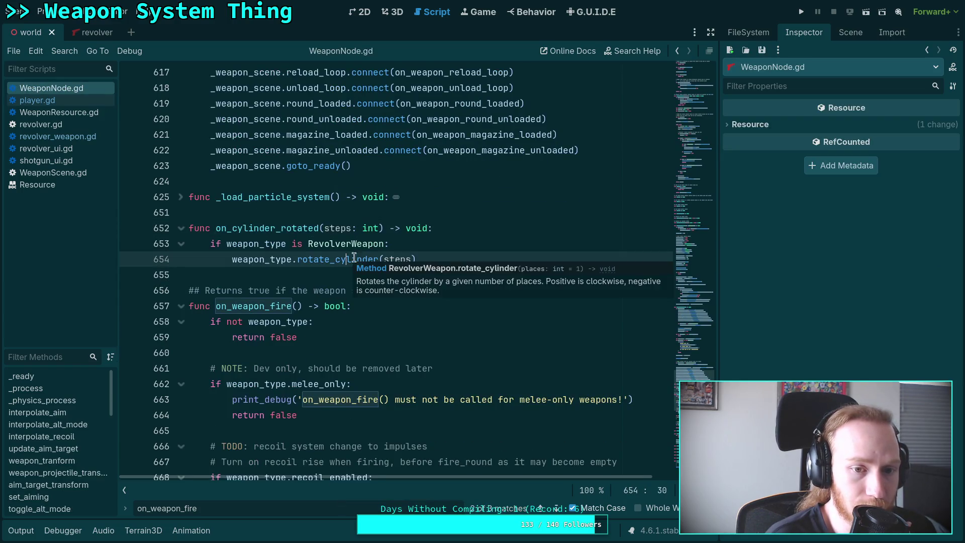
pyautogui.click(452, 256)
# Step: Add _weapon_scene.on_weapon_updated(weapon_type) on a new line and save the script
pyautogui.press('Return')
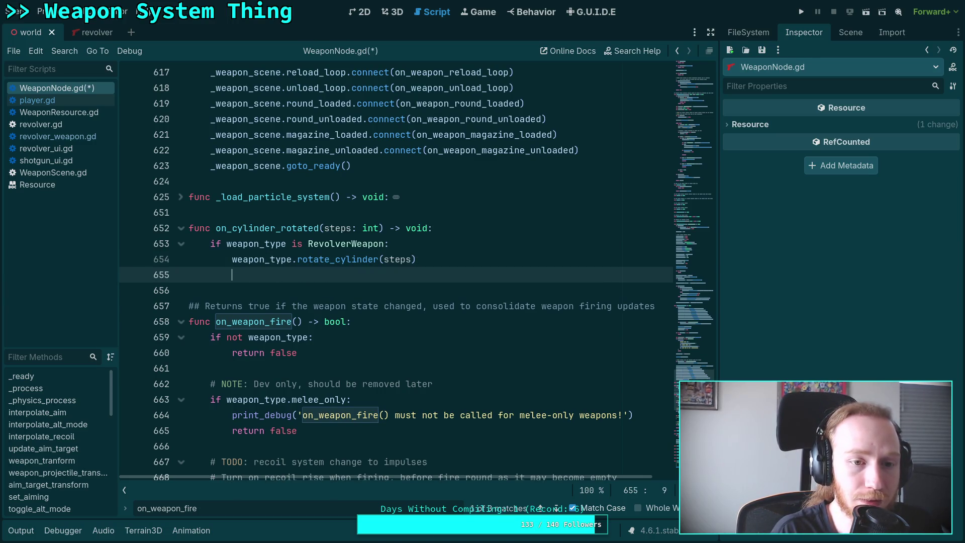
pyautogui.write('_')
pyautogui.press('Escape')
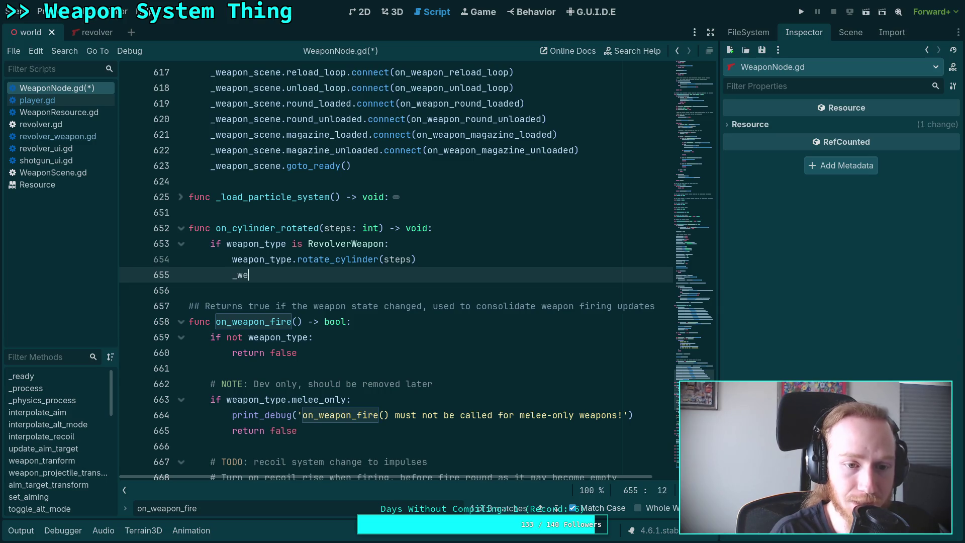
pyautogui.write('apon_')
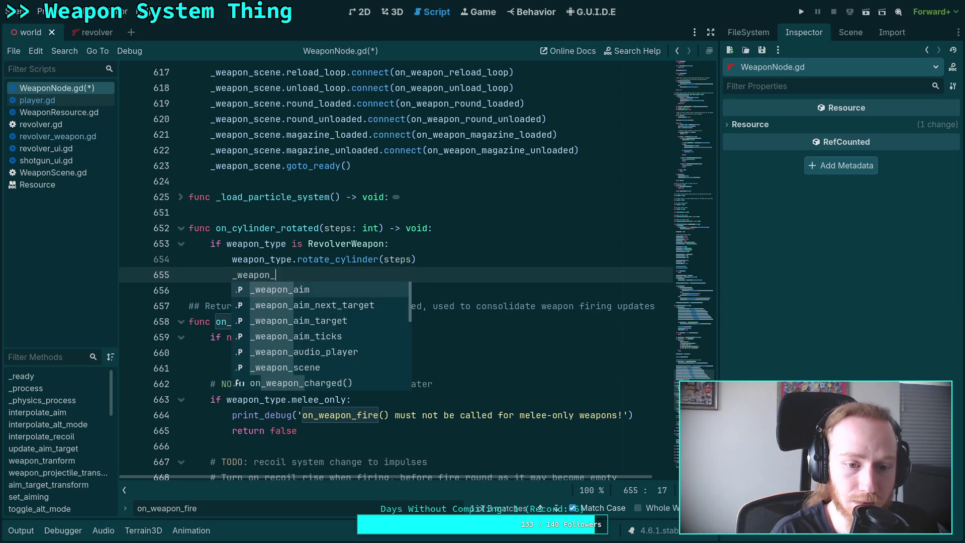
pyautogui.write('scene.')
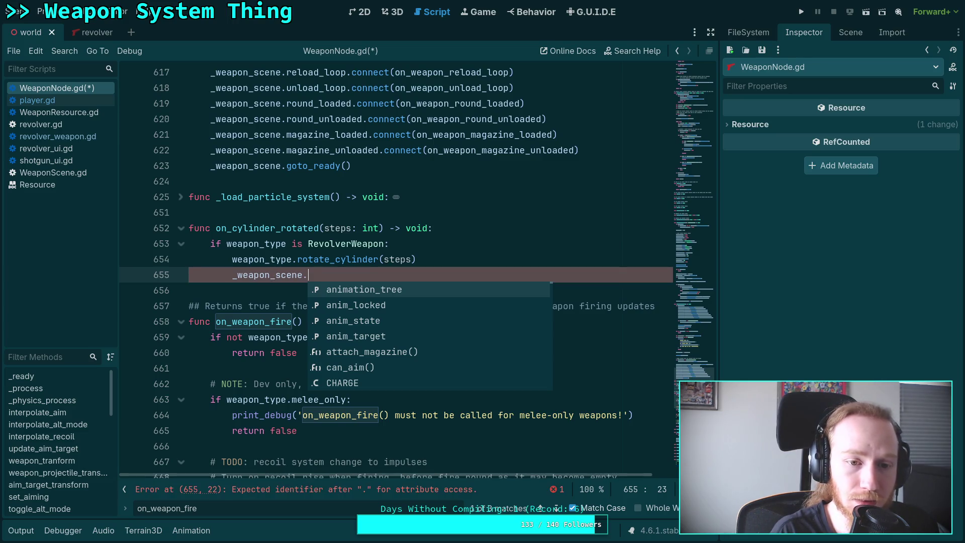
pyautogui.write('on')
pyautogui.press('Return')
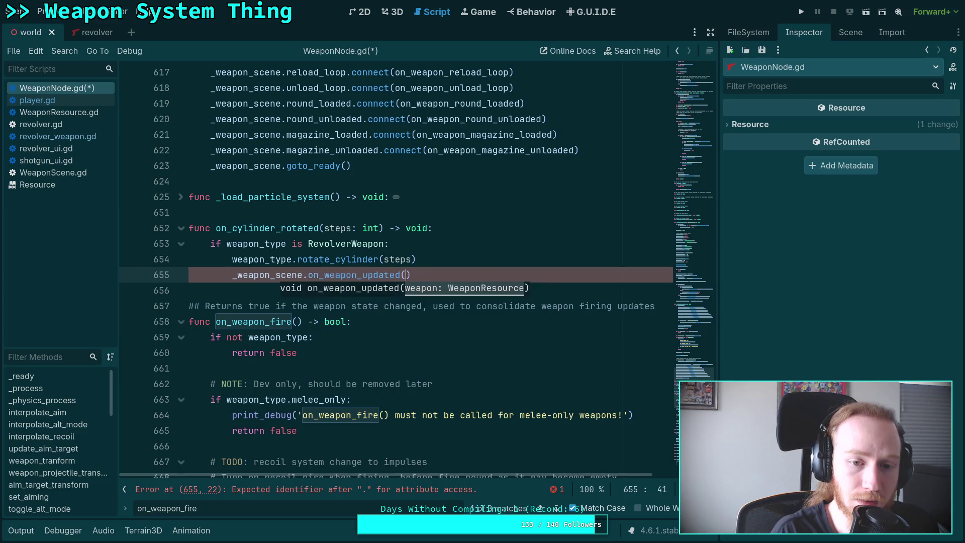
pyautogui.press('BackSpace')
pyautogui.press('BackSpace')
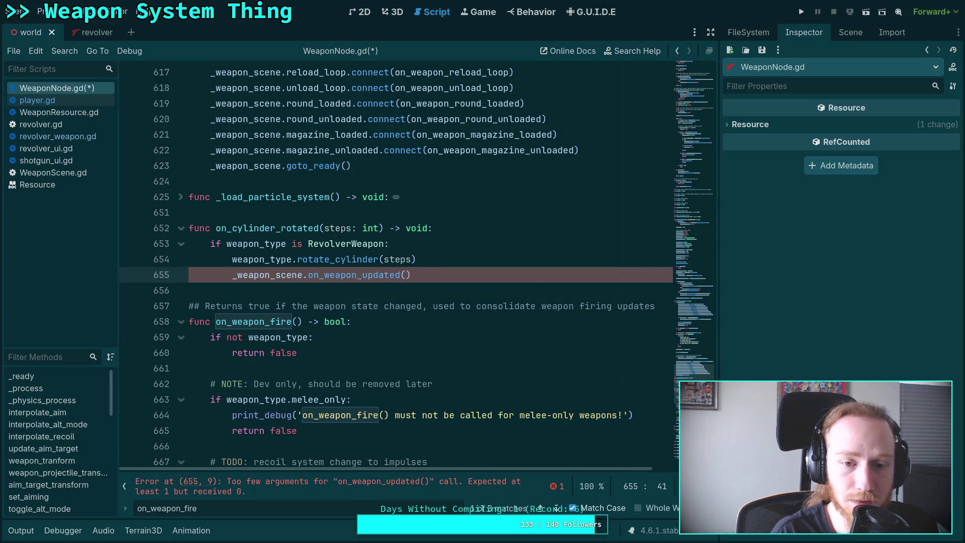
pyautogui.write('e')
pyautogui.press('BackSpace')
pyautogui.write('weap')
pyautogui.write('on_type')
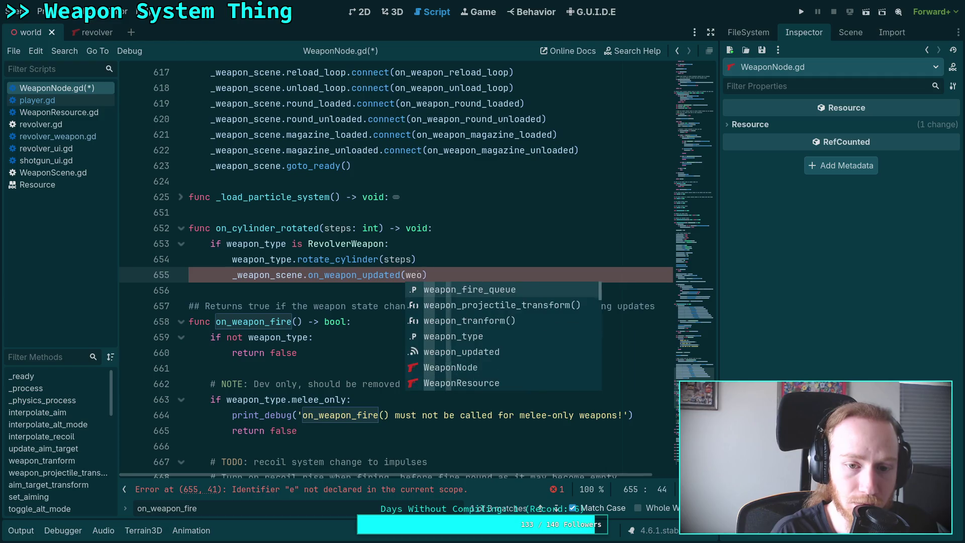
pyautogui.hotkey('ctrl', 's')
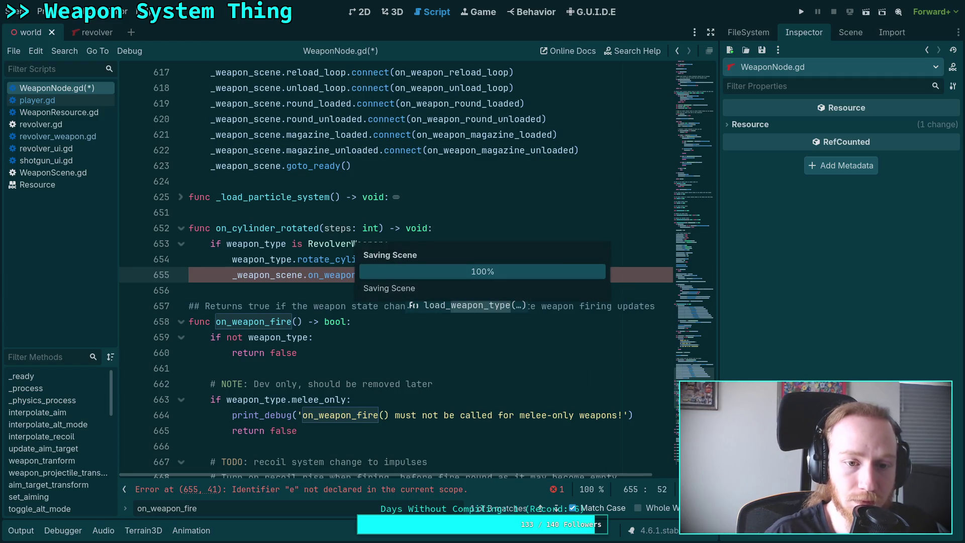
pyautogui.click(363, 285)
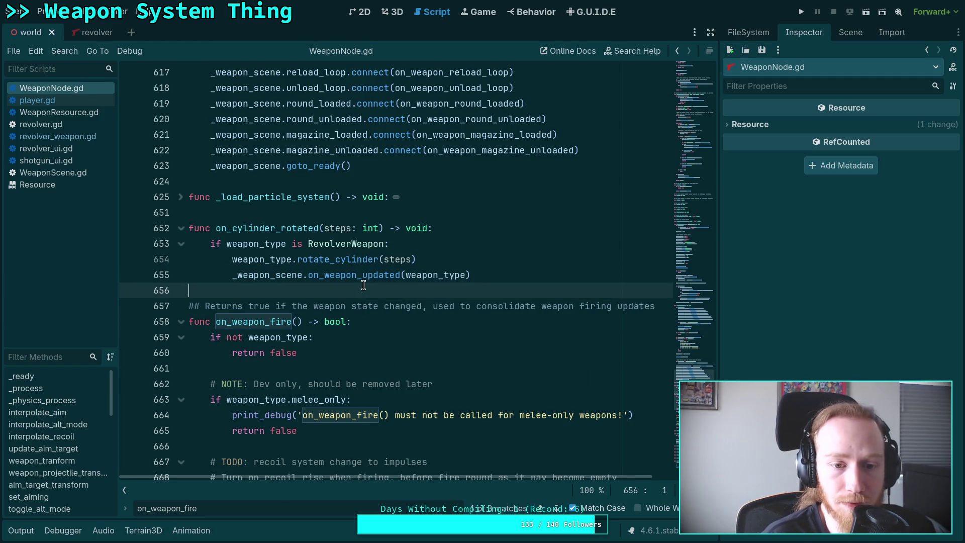
# Step: Play-test the game by cycling the revolver cylinder, then pause and exit to desktop
pyautogui.click(796, 13)
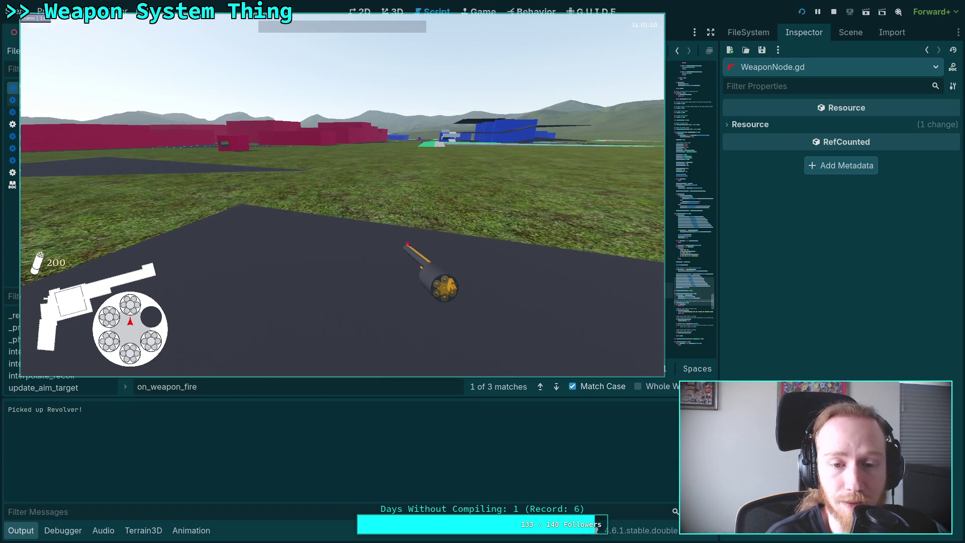
pyautogui.press('r')
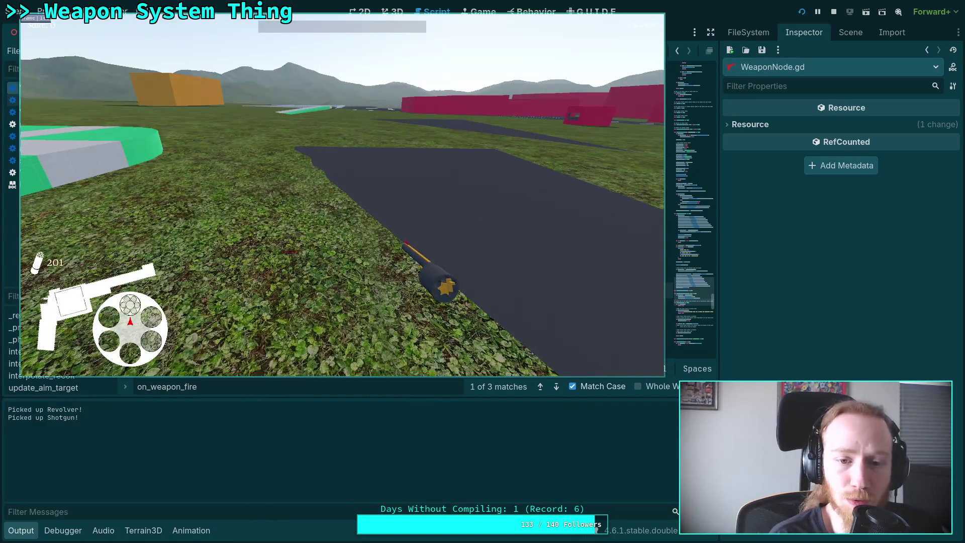
pyautogui.press('Escape')
pyautogui.click(359, 210)
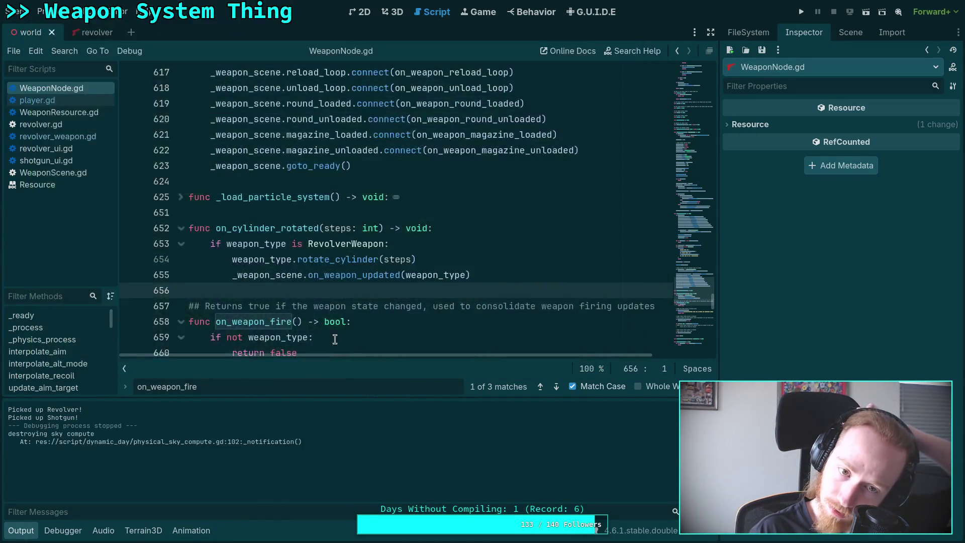
# Step: Hide the Output log and flip between player.gd and WeaponNode.gd
pyautogui.click(11, 531)
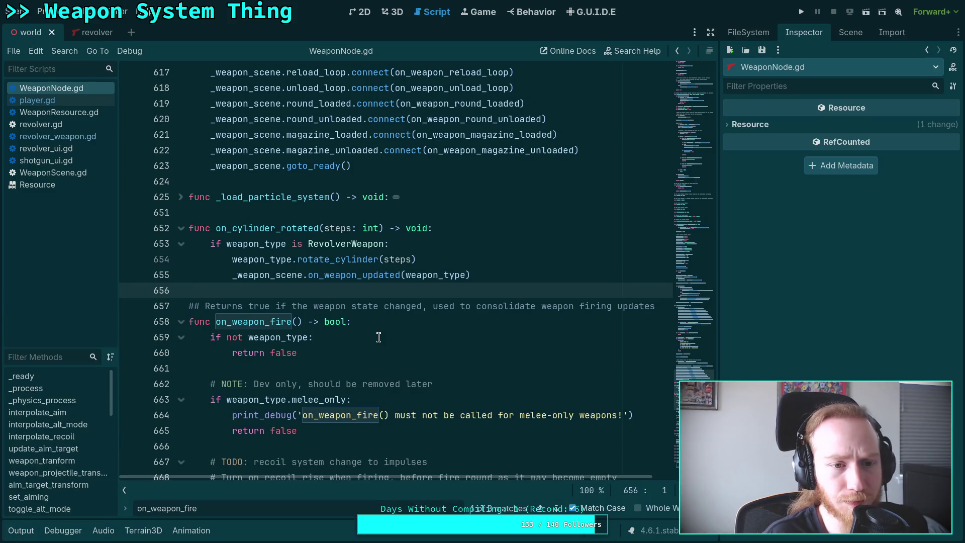
pyautogui.hotkey('alt', 'Left')
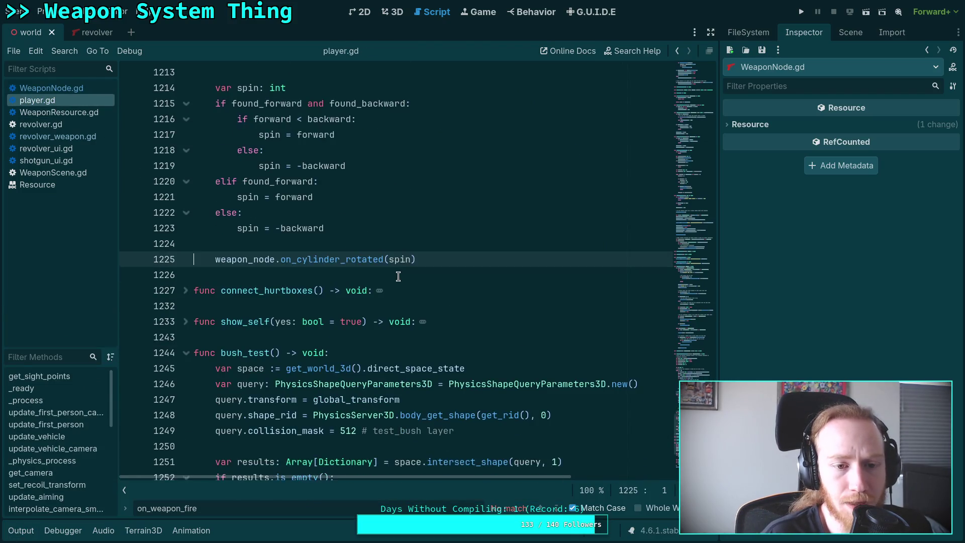
pyautogui.click(71, 88)
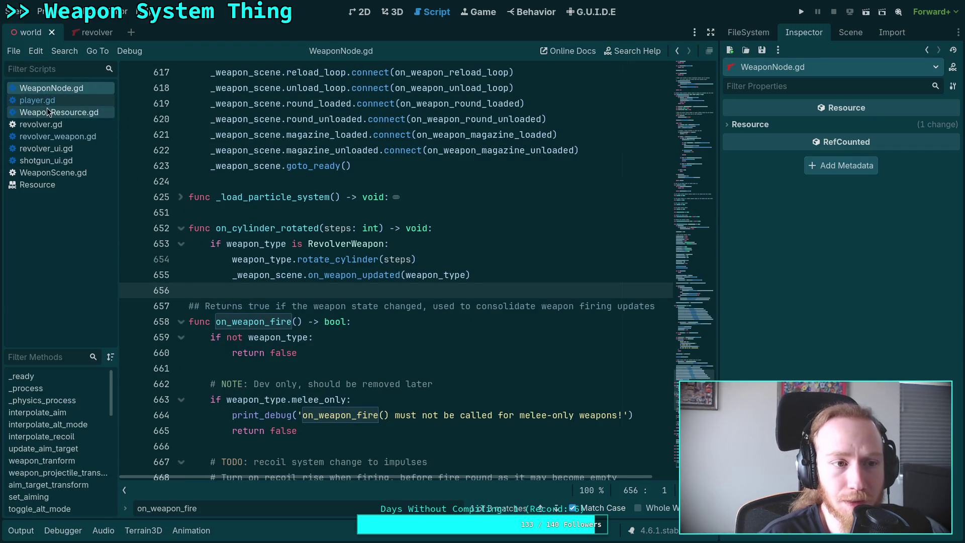
pyautogui.click(50, 101)
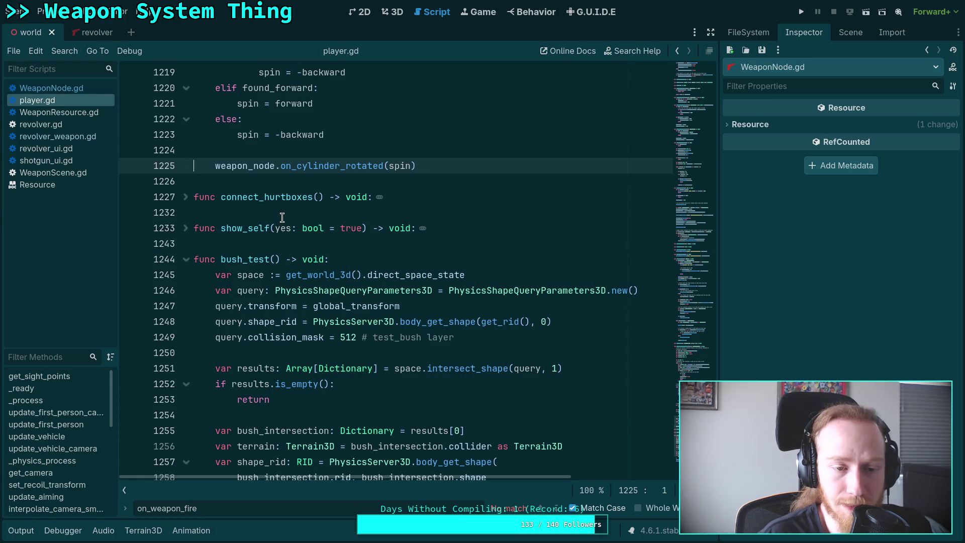
pyautogui.click(70, 85)
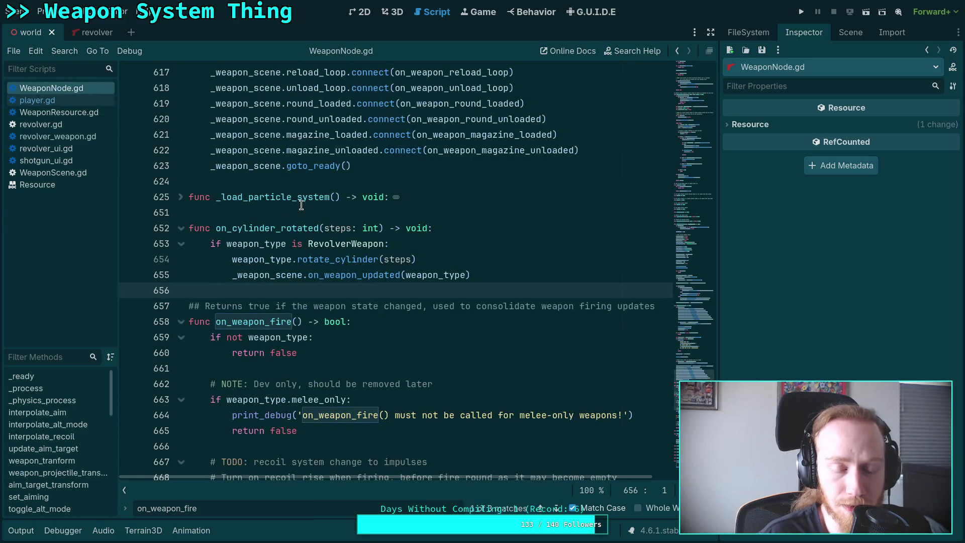
# Step: Fold the on_weapon_charged, round_unloaded, magazine_loaded and magazine_unloaded handlers
pyautogui.scroll(-12, 301, 205)
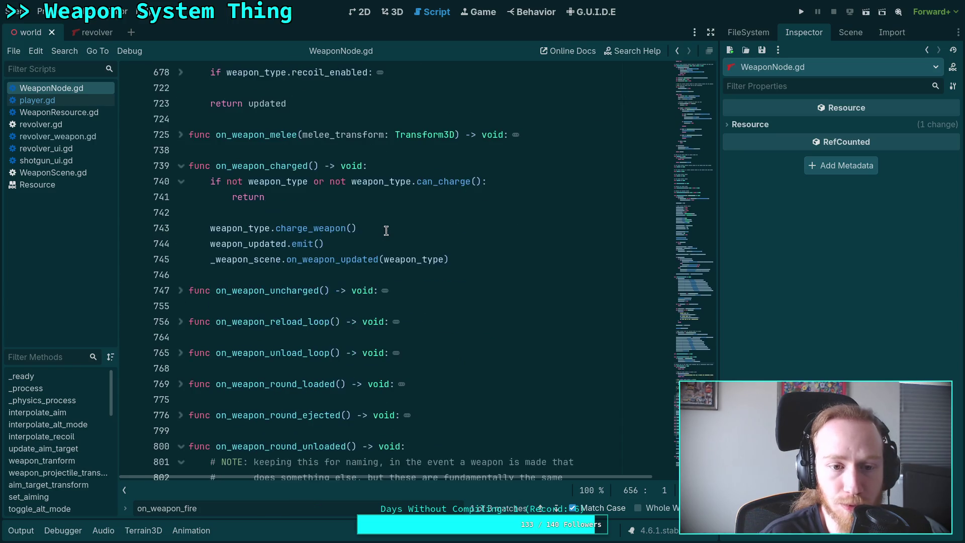
pyautogui.click(181, 166)
pyautogui.scroll(-3, 181, 201)
pyautogui.click(181, 212)
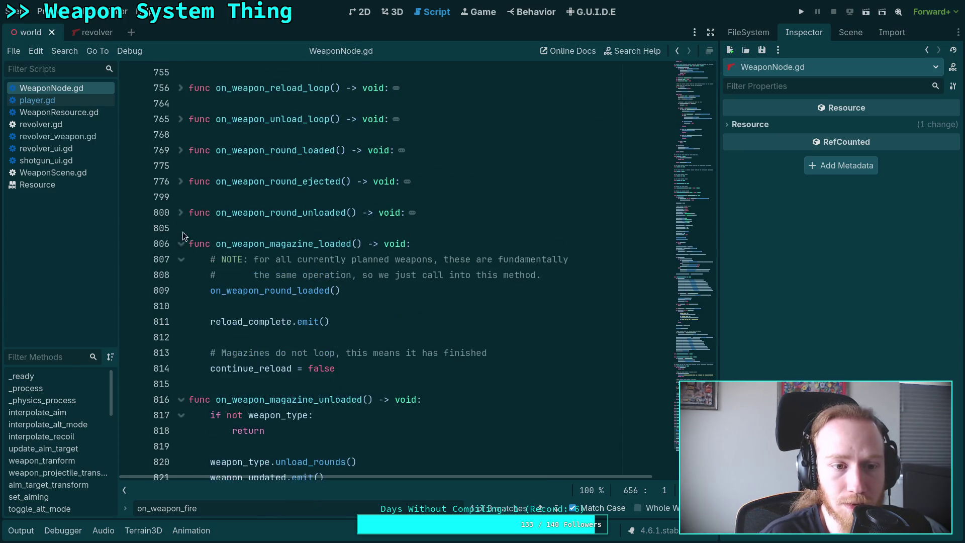
pyautogui.click(181, 244)
pyautogui.click(181, 275)
pyautogui.scroll(10, 252, 262)
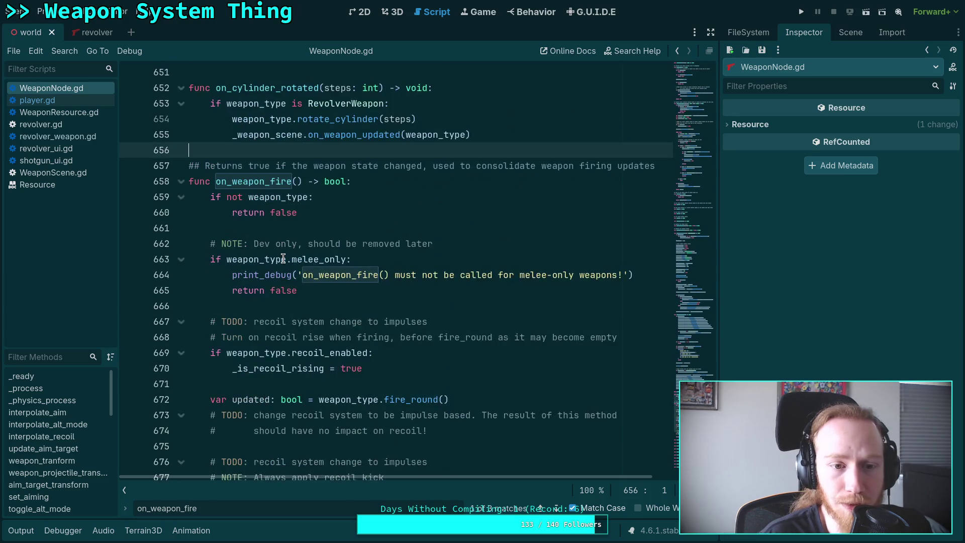
pyautogui.scroll(9, 283, 258)
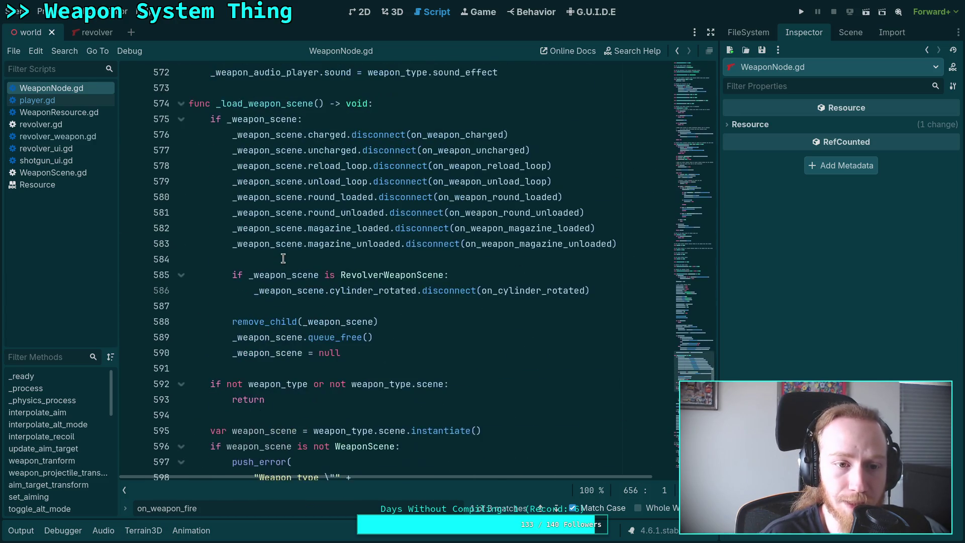
# Step: Review _load_weapon_scene and place the caret after the magazine_unloaded connection
pyautogui.doubleClick(262, 150)
pyautogui.scroll(-13, 415, 248)
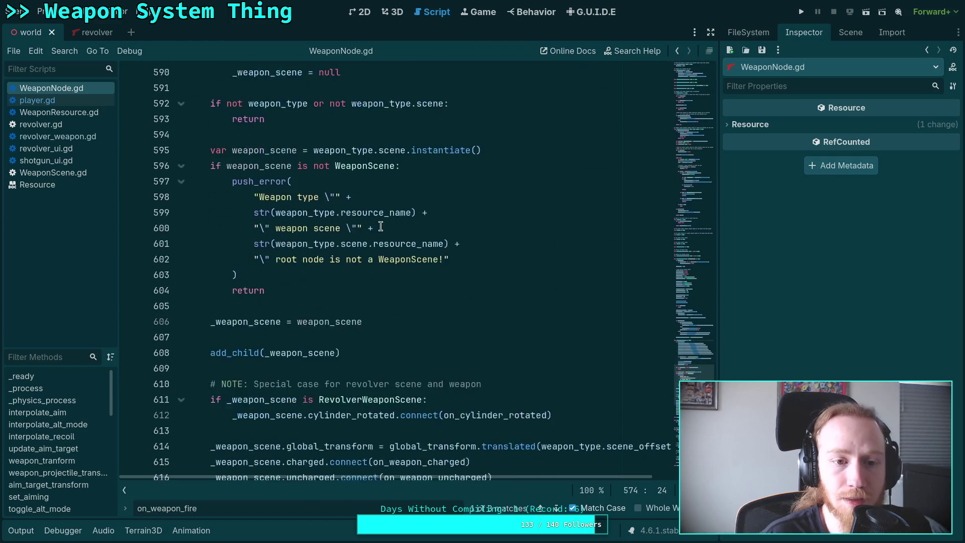
pyautogui.click(508, 303)
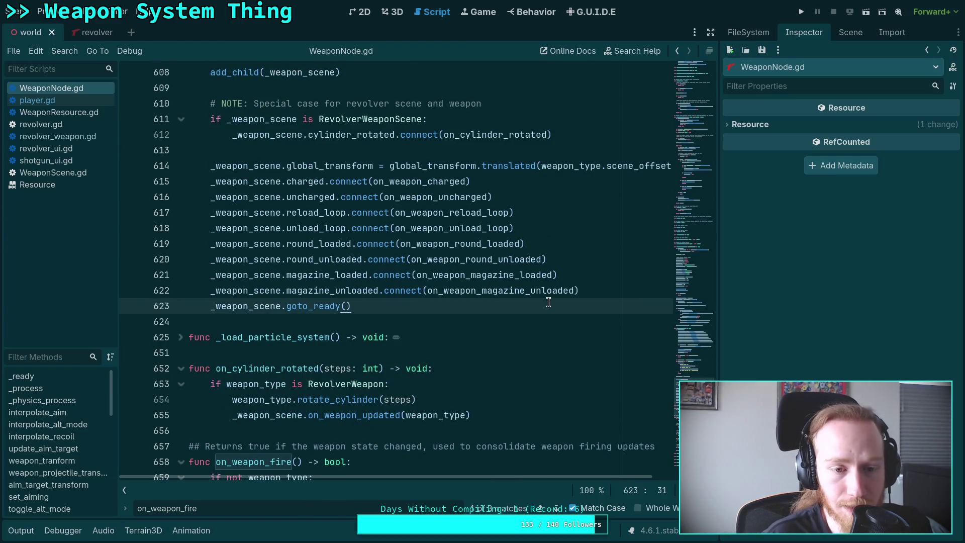
pyautogui.scroll(1, 578, 322)
pyautogui.click(599, 338)
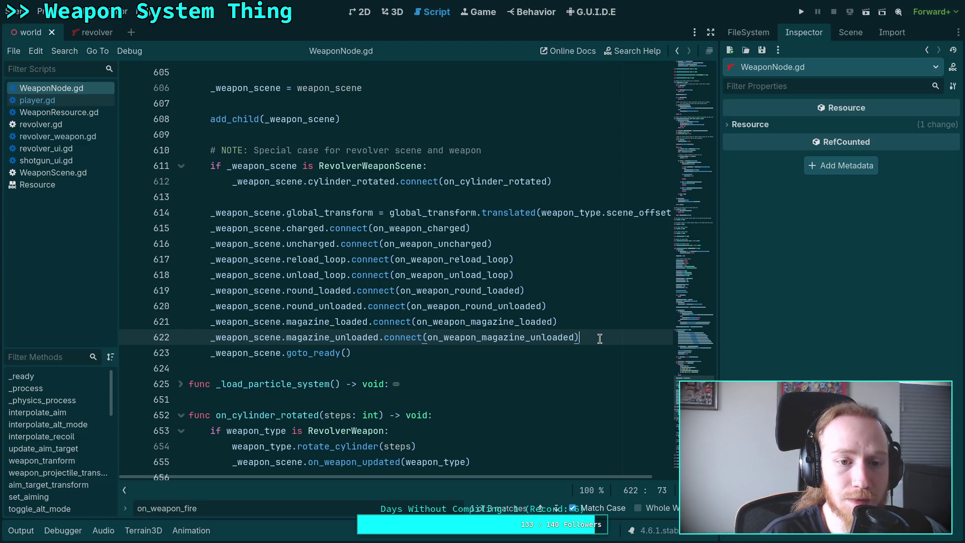
# Step: Add _weapon_scene.on_weapon_updated(weapon_type) after the signal connections and save
pyautogui.press('Return')
pyautogui.press('Return')
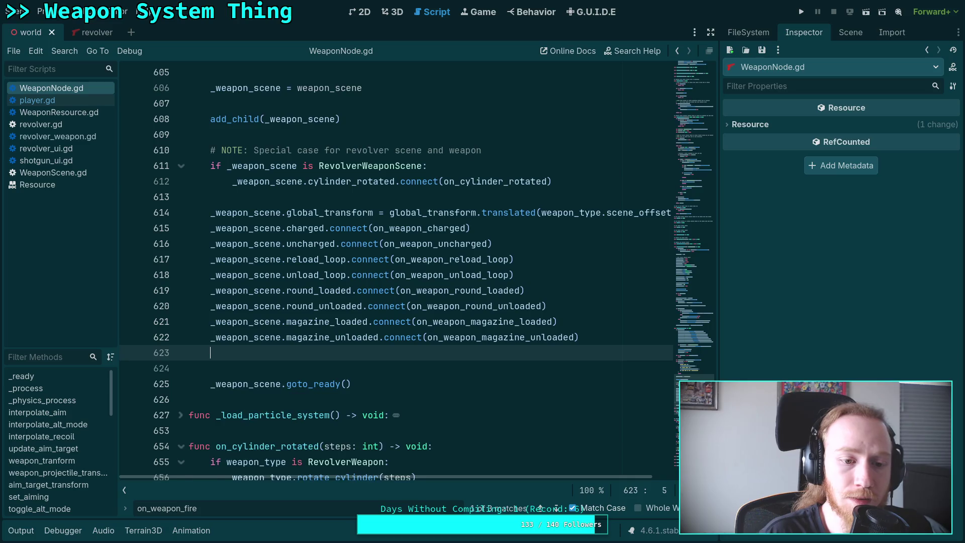
pyautogui.write('pon_scene.on')
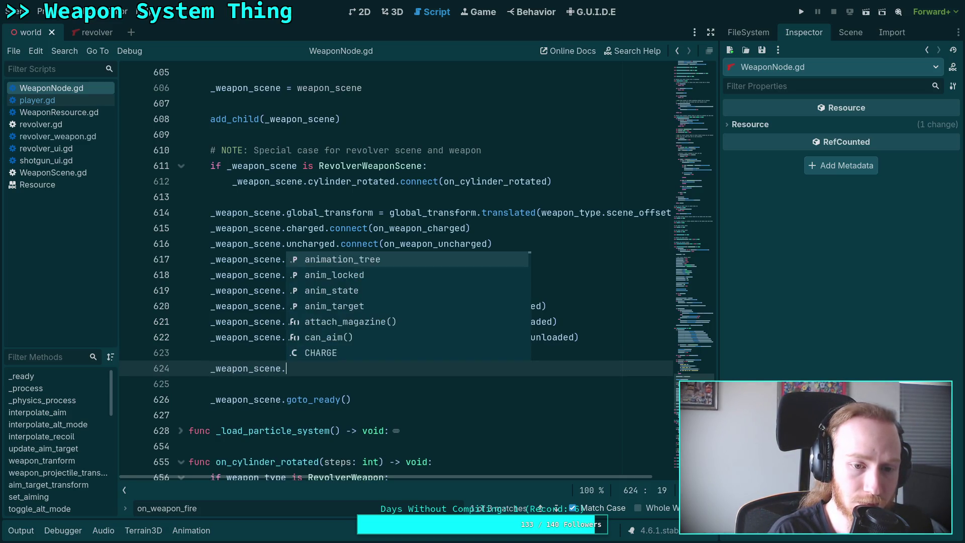
pyautogui.press('Return')
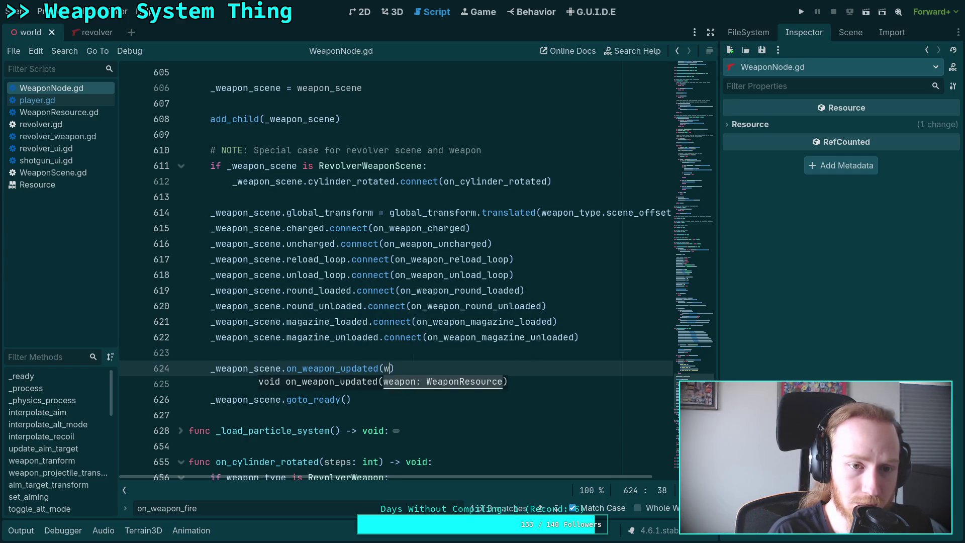
pyautogui.write('eapon_typ')
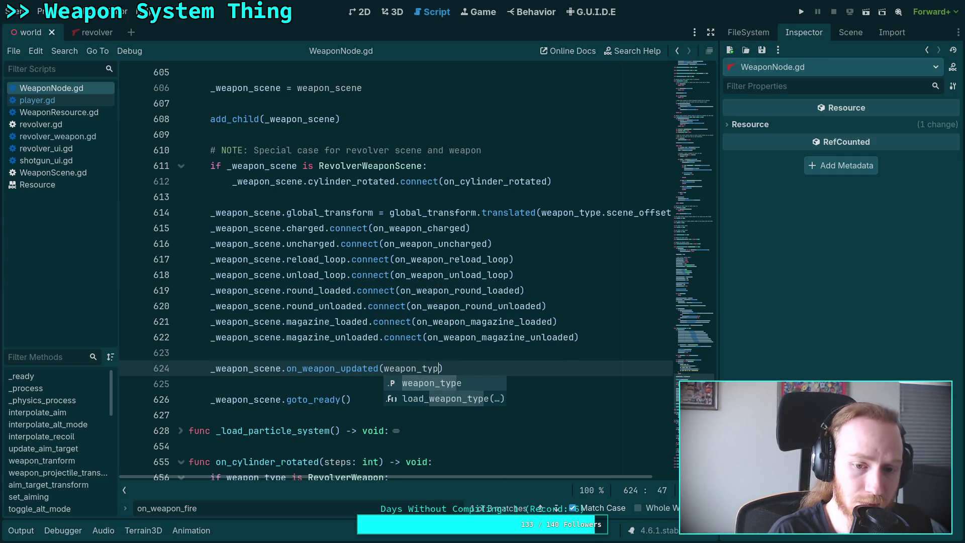
pyautogui.write('e')
pyautogui.hotkey('ctrl', 's')
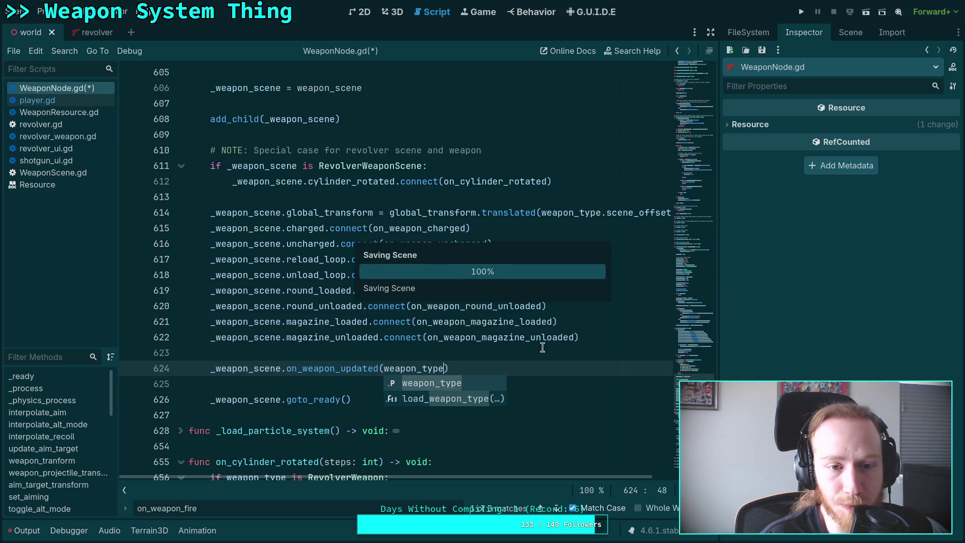
# Step: Highlight weapon_type and _weapon_scene to check their uses around line 624
pyautogui.doubleClick(408, 368)
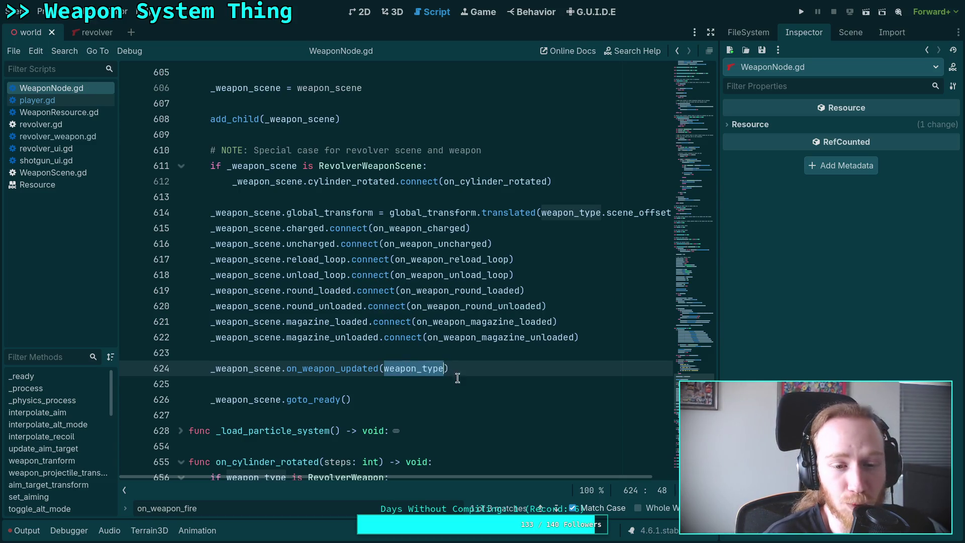
pyautogui.click(485, 371)
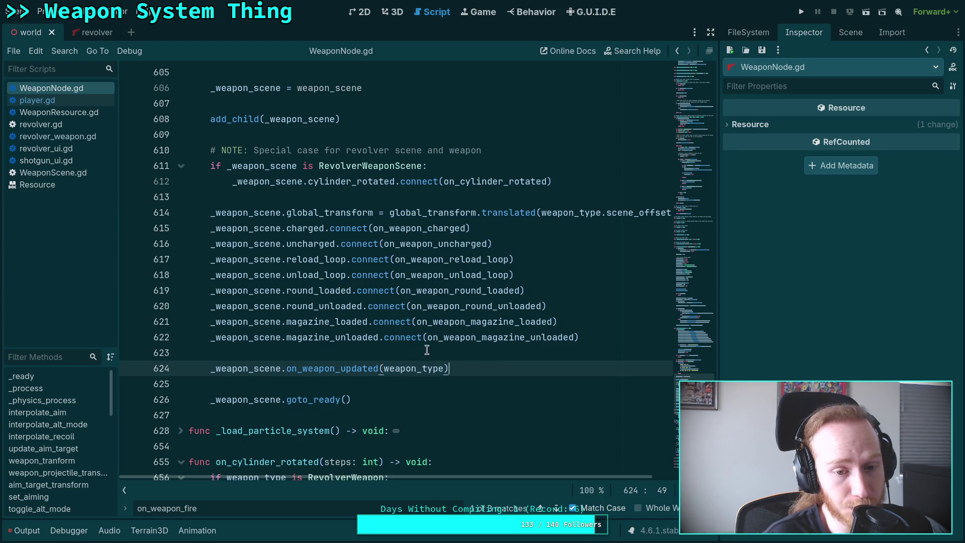
pyautogui.doubleClick(259, 397)
pyautogui.scroll(10, 330, 338)
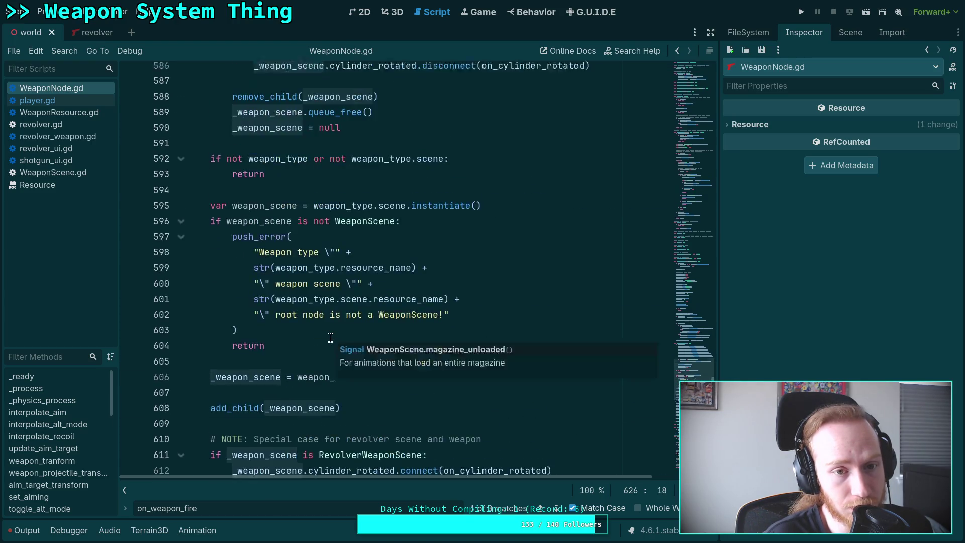
pyautogui.scroll(1, 330, 338)
# Step: Search for _load_weapon_scene and step between its call and its definition
pyautogui.doubleClick(282, 292)
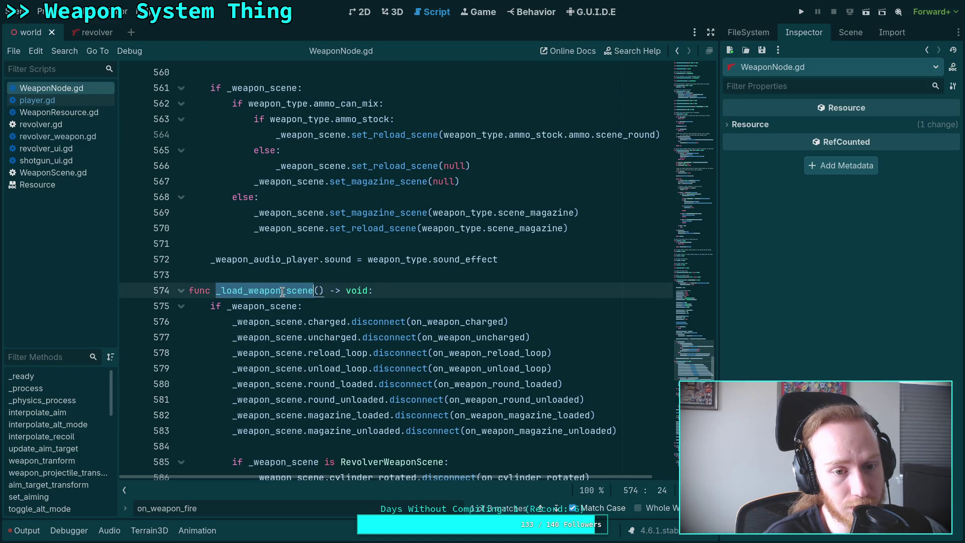
pyautogui.hotkey('ctrl', 'f')
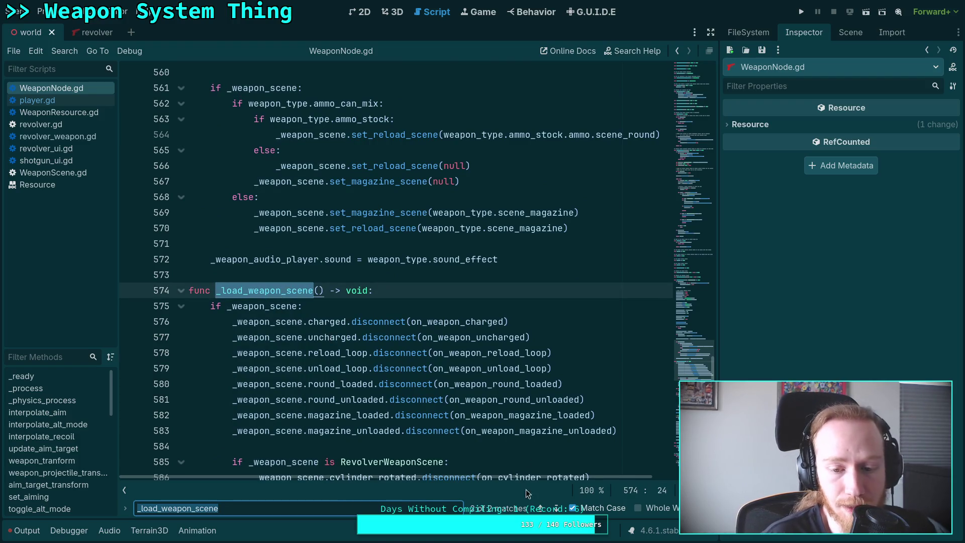
pyautogui.press('Return')
pyautogui.scroll(5, 315, 339)
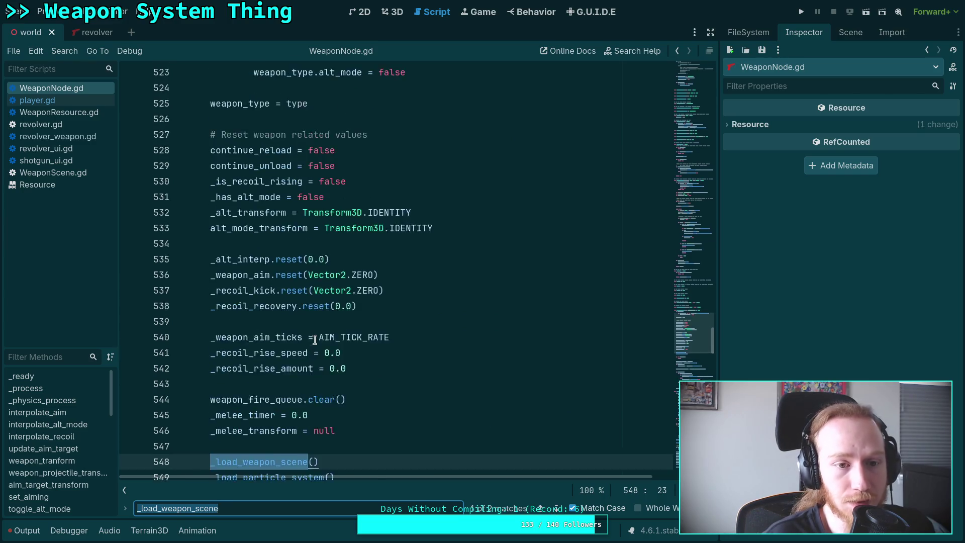
pyautogui.scroll(-3, 314, 339)
pyautogui.scroll(-7, 315, 340)
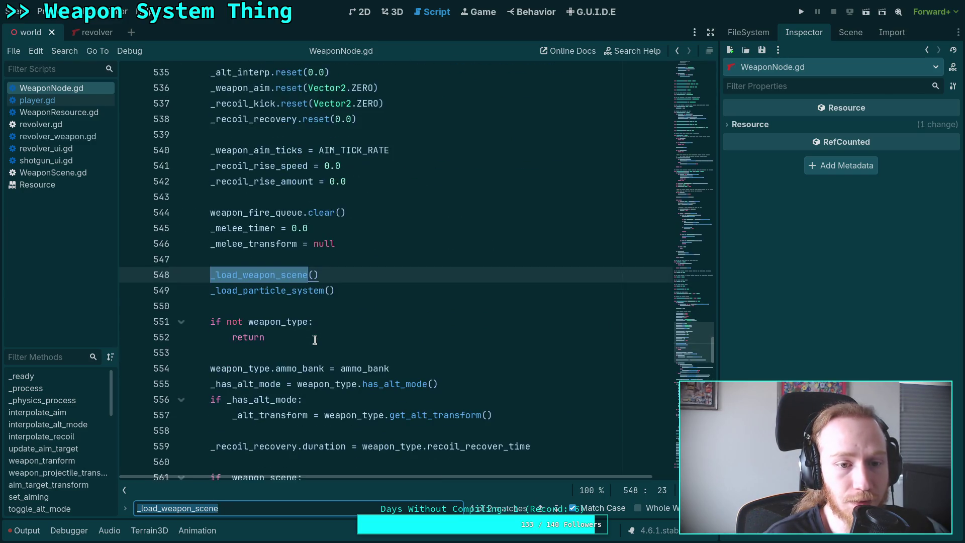
pyautogui.scroll(2, 325, 283)
pyautogui.scroll(-6, 432, 294)
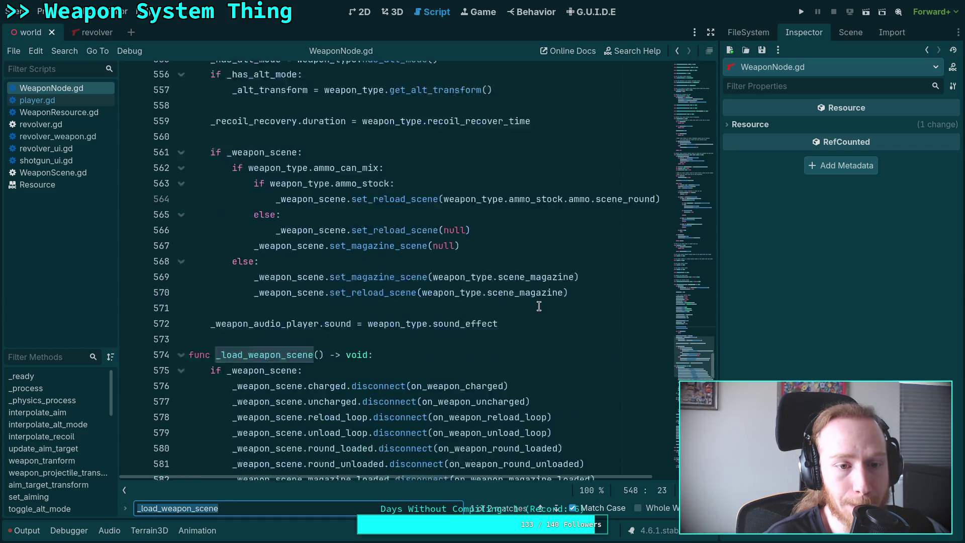
pyautogui.scroll(8, 538, 305)
pyautogui.scroll(2, 502, 301)
pyautogui.scroll(-16, 472, 301)
pyautogui.scroll(-1, 442, 327)
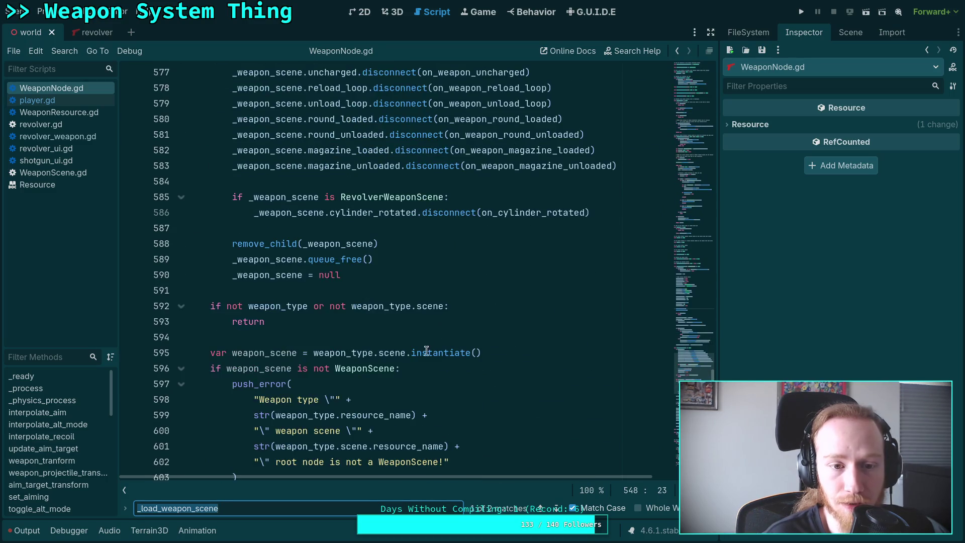
pyautogui.click(556, 508)
pyautogui.click(558, 509)
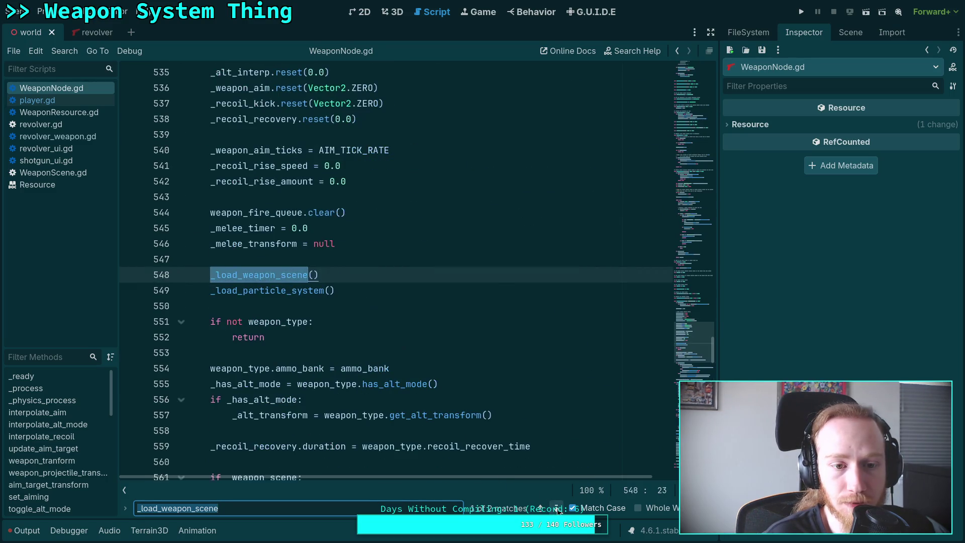
pyautogui.click(557, 509)
# Step: Select lines 624 to 626 holding the on_weapon_updated and goto_ready calls
pyautogui.scroll(-7, 352, 337)
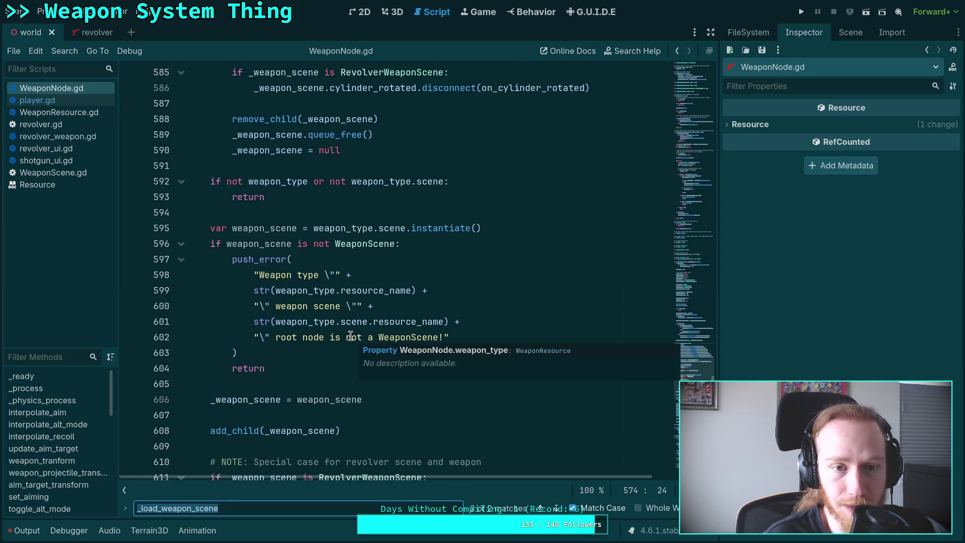
pyautogui.scroll(4, 345, 336)
pyautogui.scroll(-12, 321, 323)
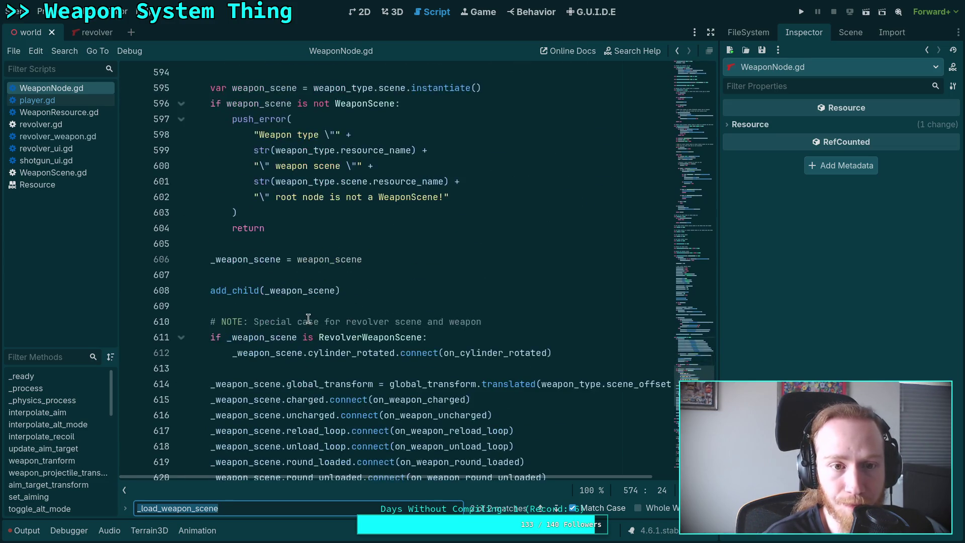
pyautogui.click(390, 337)
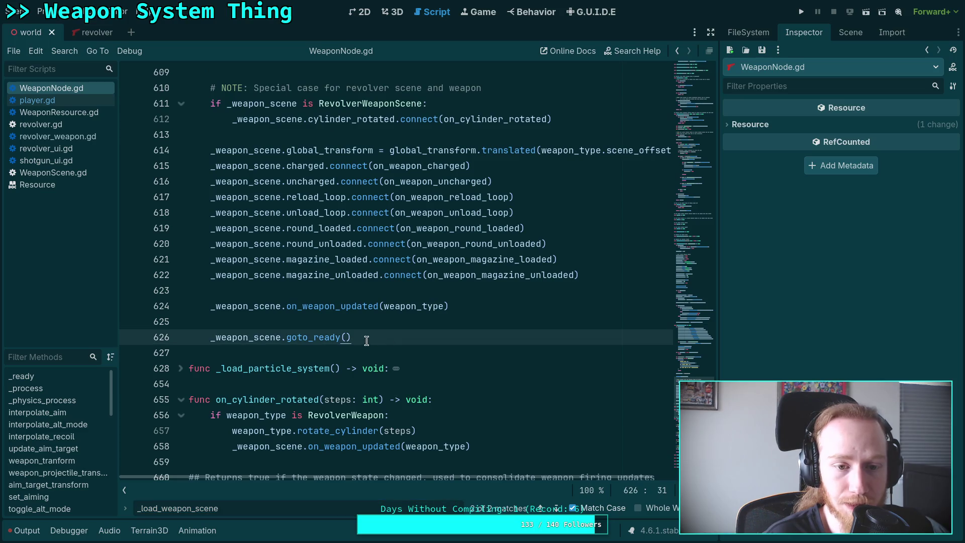
pyautogui.moveTo(365, 341); pyautogui.dragTo(145, 302)
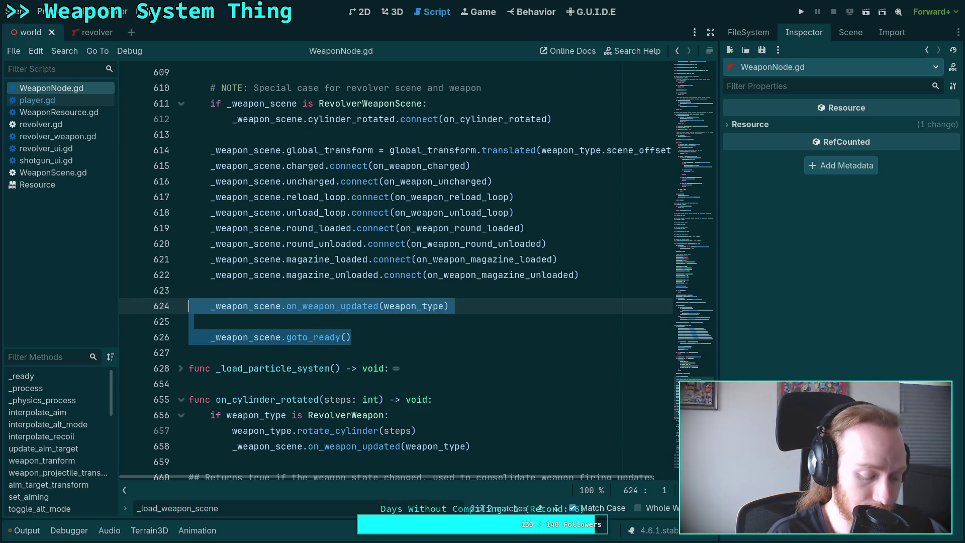
# Step: Delete lines 624–626 and return to the _load_weapon_scene call on line 548
pyautogui.press('BackSpace')
pyautogui.press('BackSpace')
pyautogui.press('BackSpace')
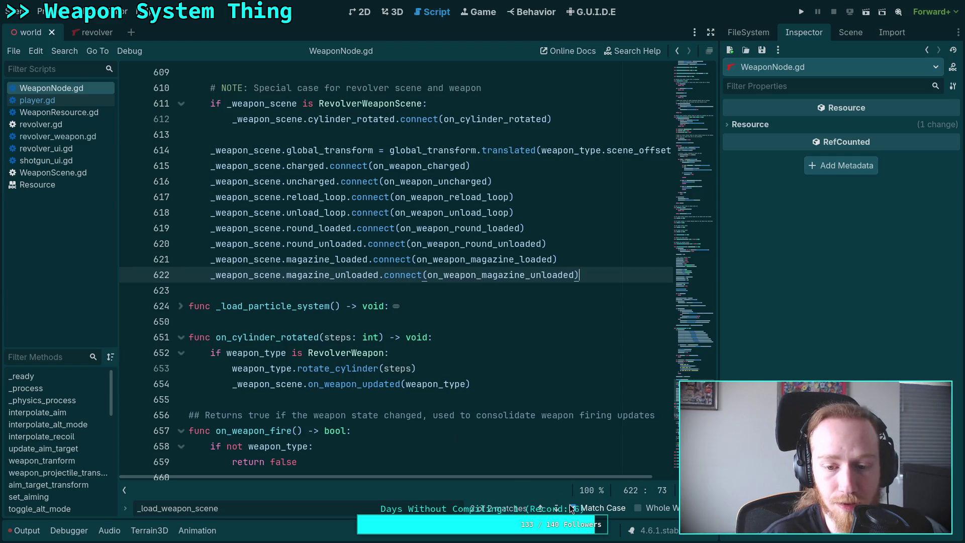
pyautogui.click(558, 508)
pyautogui.click(558, 508)
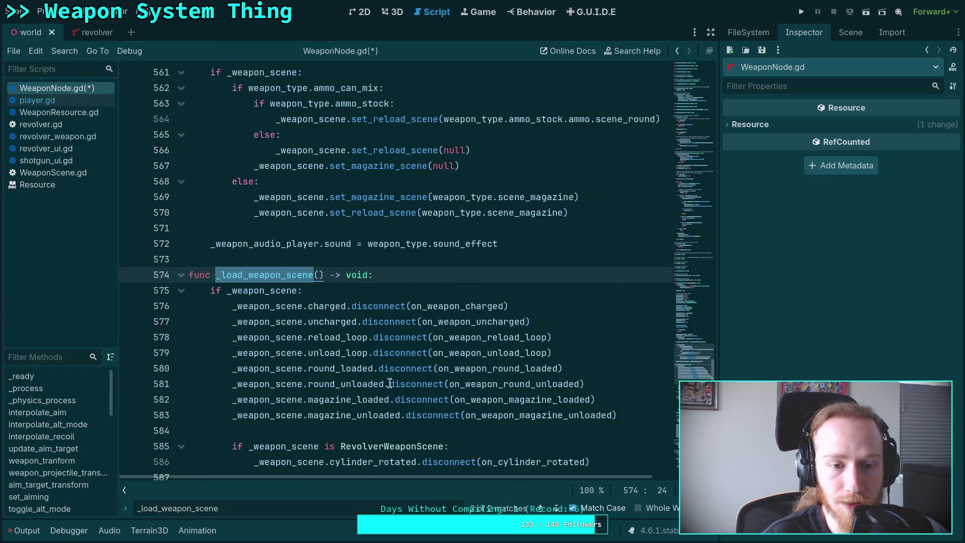
pyautogui.click(556, 508)
pyautogui.scroll(-2, 347, 297)
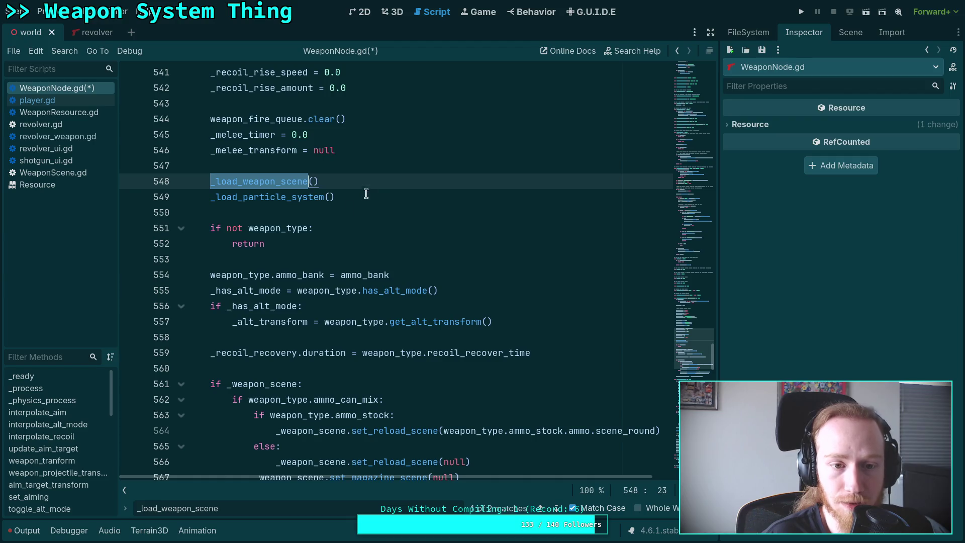
# Step: Insert _weapon_scene.goto_ready() near the early return on line 552
pyautogui.click(340, 250)
pyautogui.scroll(-1, 443, 270)
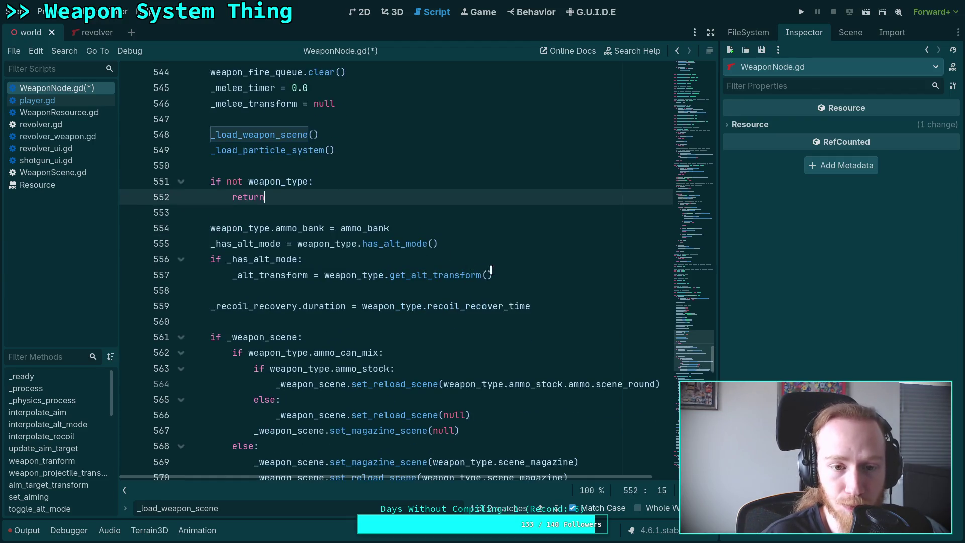
pyautogui.scroll(2, 346, 243)
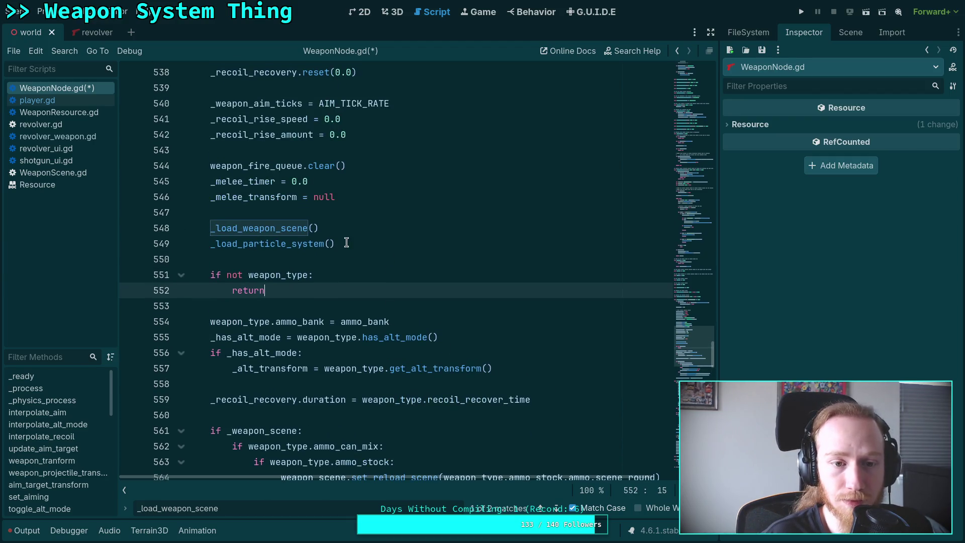
pyautogui.click(362, 275)
pyautogui.write('weapon')
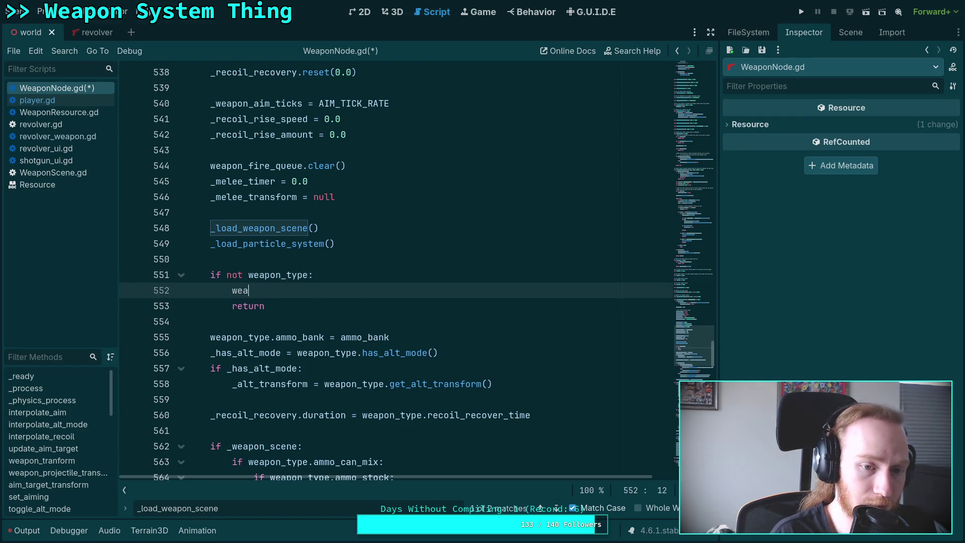
pyautogui.press('BackSpace')
pyautogui.press('BackSpace')
pyautogui.press('BackSpace')
pyautogui.write('_weapos')
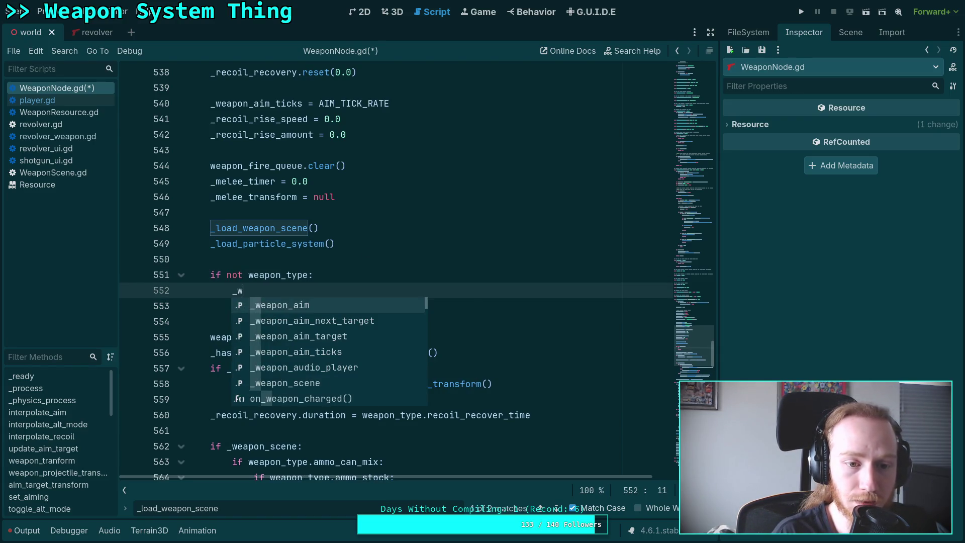
pyautogui.press('BackSpace')
pyautogui.write('n_scene.got')
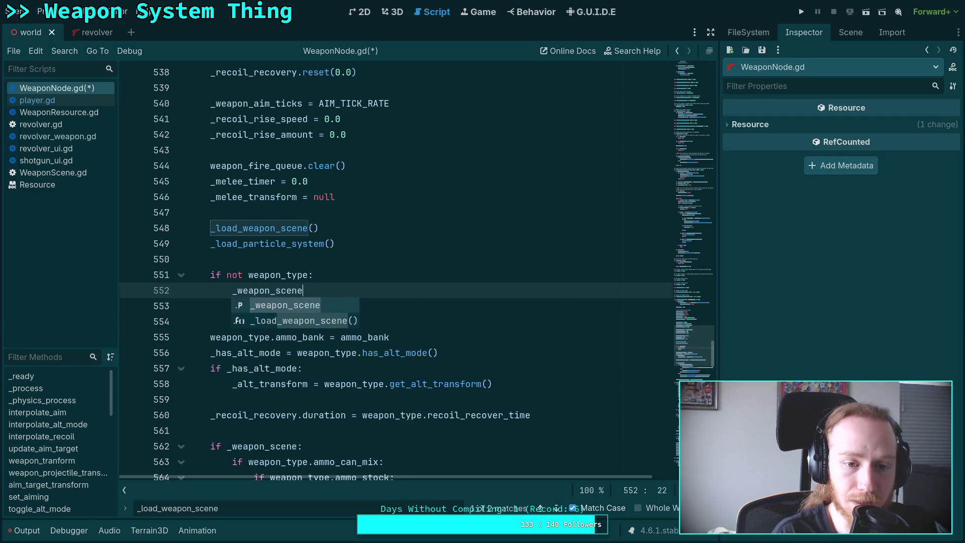
pyautogui.press('Down')
pyautogui.press('Down')
pyautogui.press('Down')
pyautogui.press('Return')
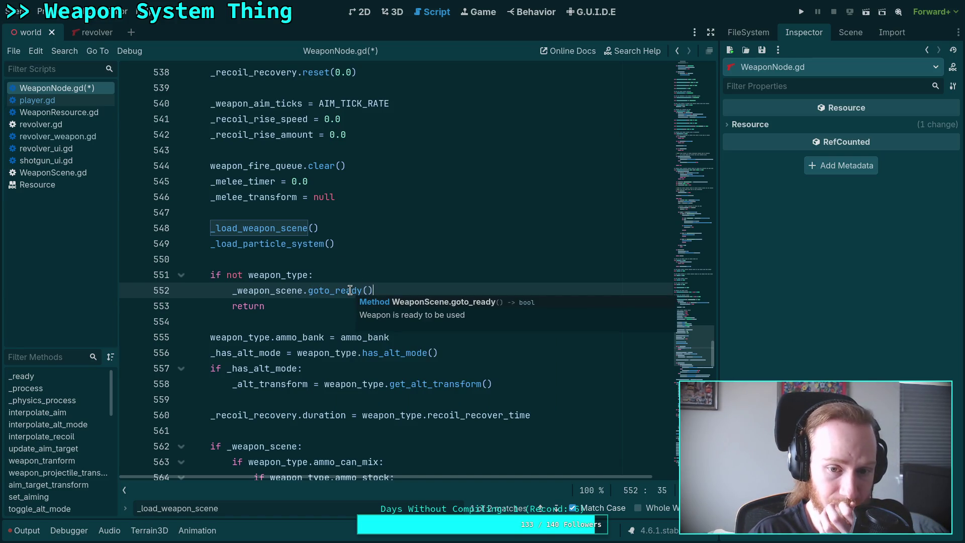
# Step: Add _weapon_scene.on_weapon_updated(weapon_type) on a new line after line 571
pyautogui.click(319, 314)
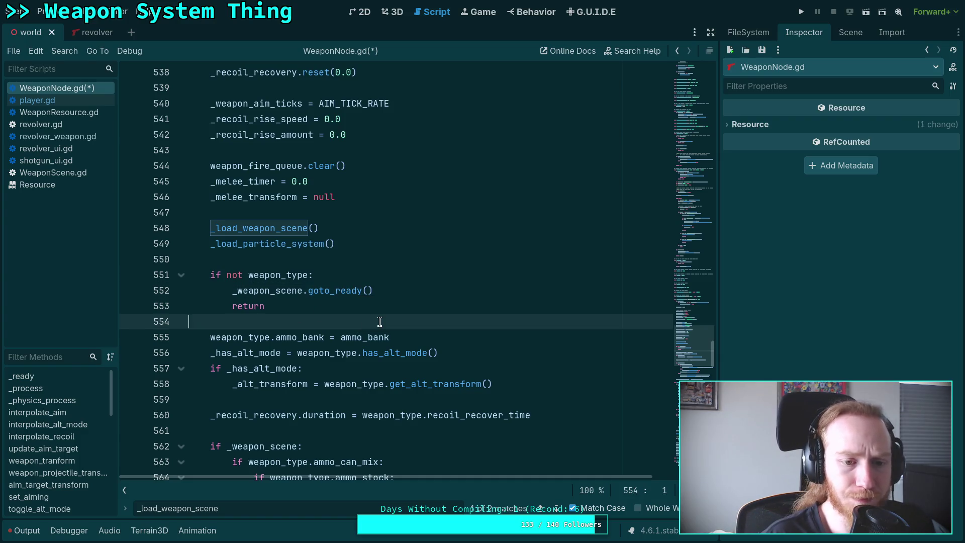
pyautogui.scroll(-5, 379, 322)
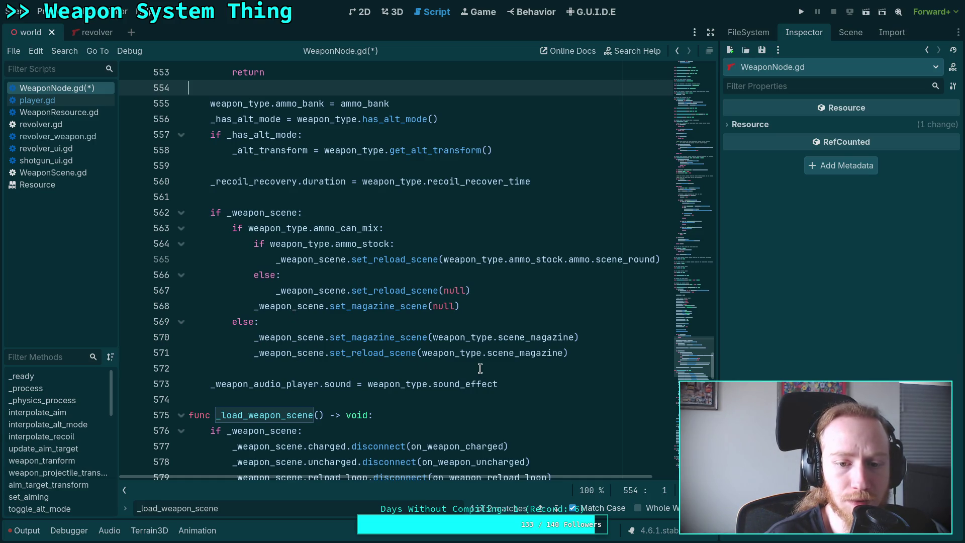
pyautogui.click(381, 213)
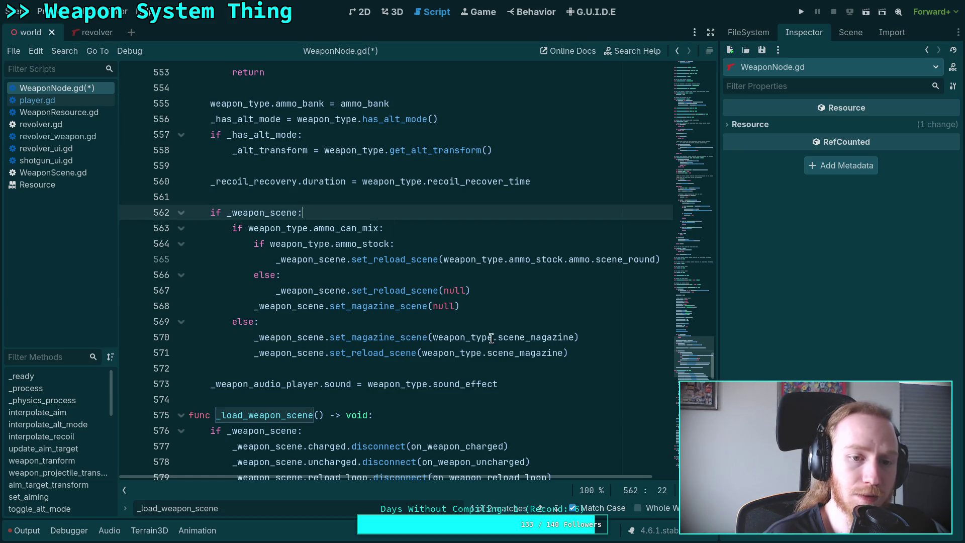
pyautogui.click(589, 353)
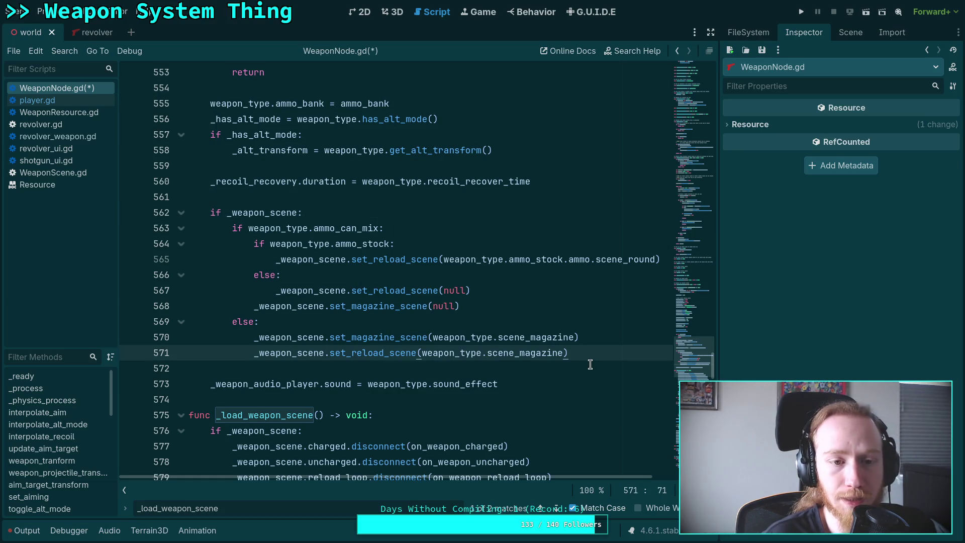
pyautogui.press('Return')
pyautogui.press('BackSpace')
pyautogui.write('_weapon_scene.')
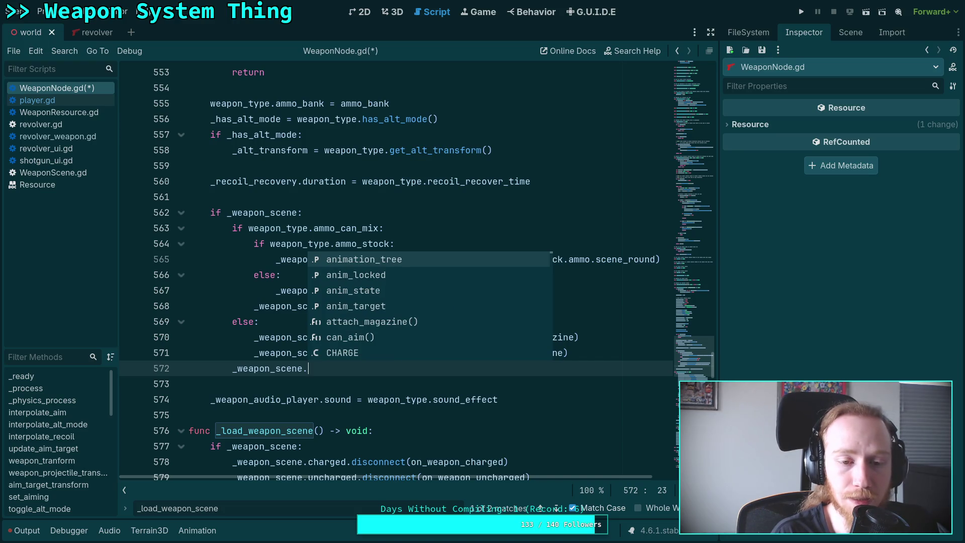
pyautogui.write('on_w')
pyautogui.press('Return')
pyautogui.write('weapon_type)')
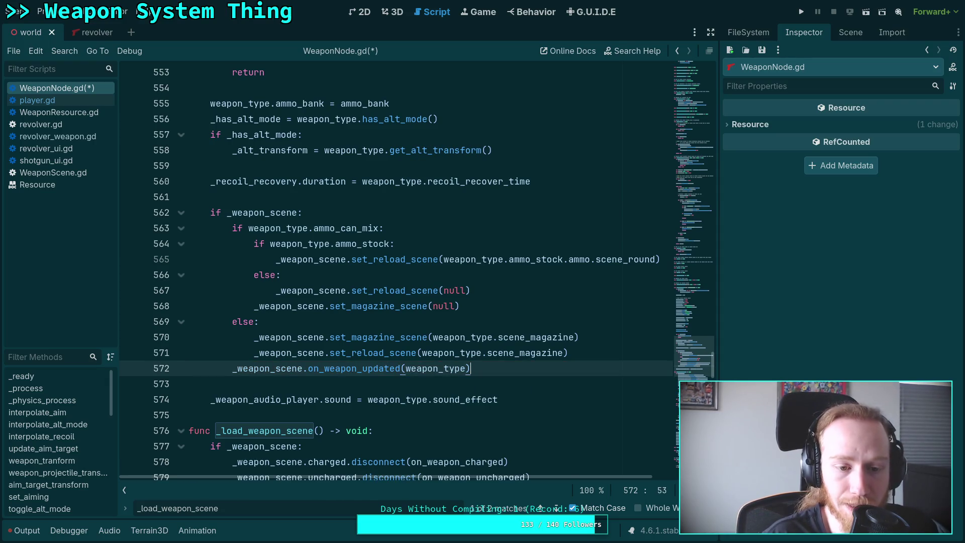
# Step: Follow it with a _weapon_scene.goto_ready() call
pyautogui.press('Return')
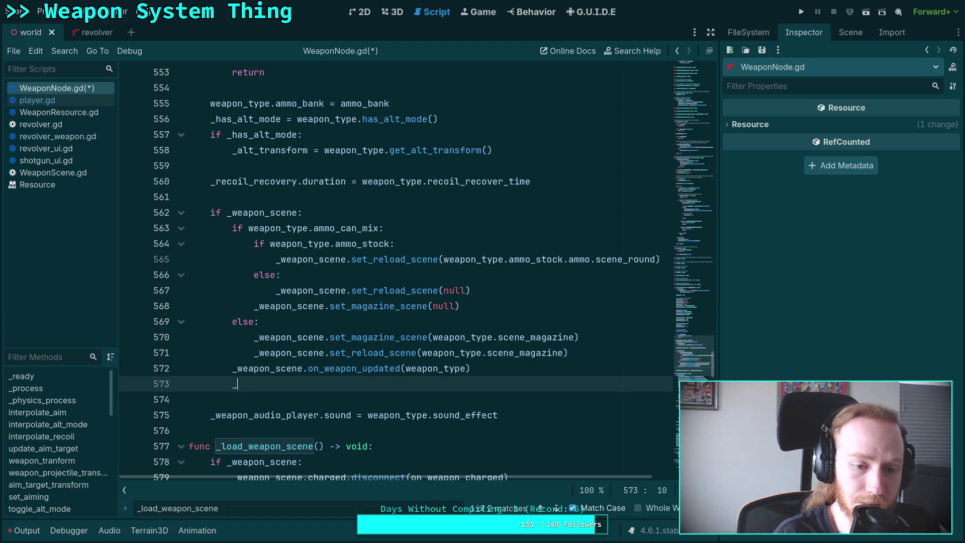
pyautogui.write('weapon_scene.got')
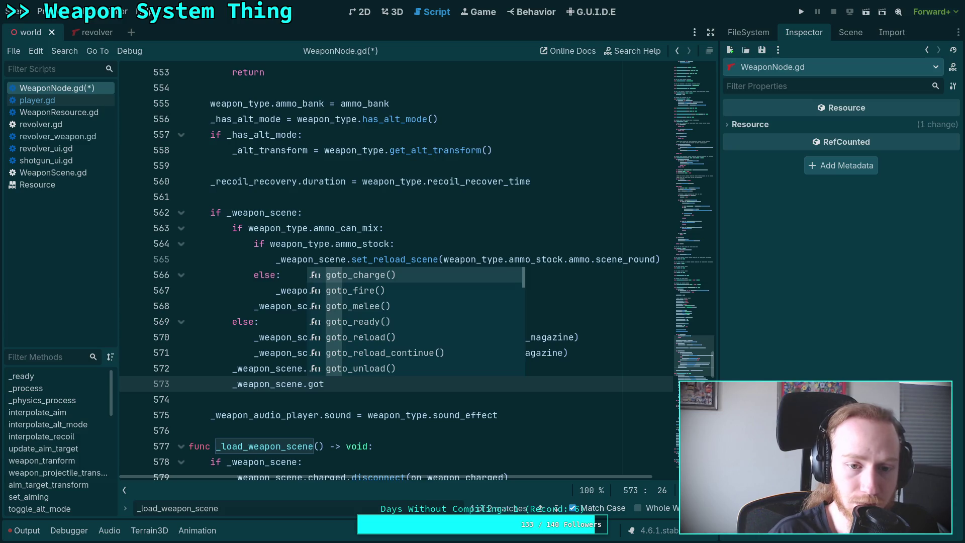
pyautogui.press('Down')
pyautogui.press('Down')
pyautogui.press('Return')
# Step: Remove goto_ready from the early-return branch and save WeaponNode.gd
pyautogui.scroll(5, 329, 253)
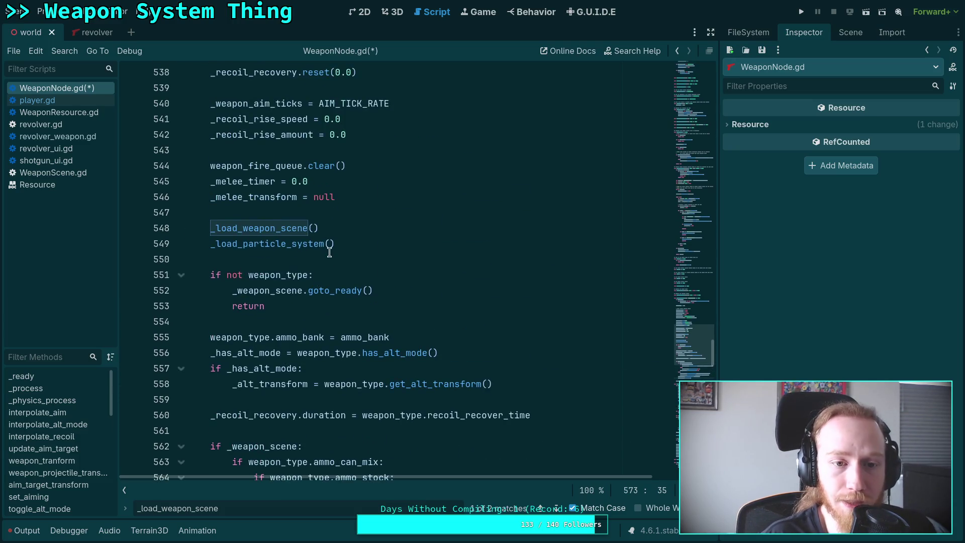
pyautogui.moveTo(344, 279); pyautogui.dragTo(393, 293)
pyautogui.press('BackSpace')
pyautogui.scroll(-2, 399, 291)
pyautogui.hotkey('ctrl', 's')
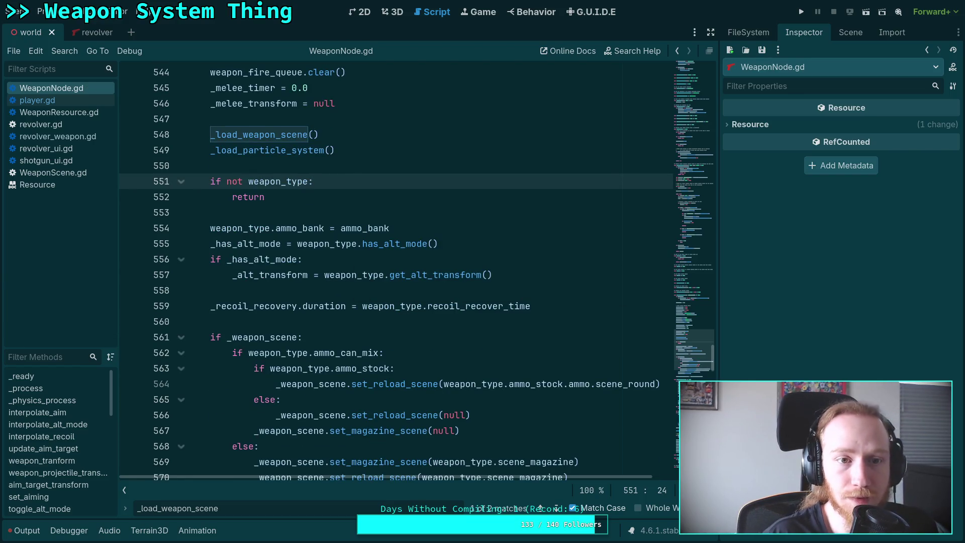
# Step: Review the weapon scene setup and on_weapon_updated lines, then launch the game to test
pyautogui.scroll(-3, 428, 334)
pyautogui.click(450, 384)
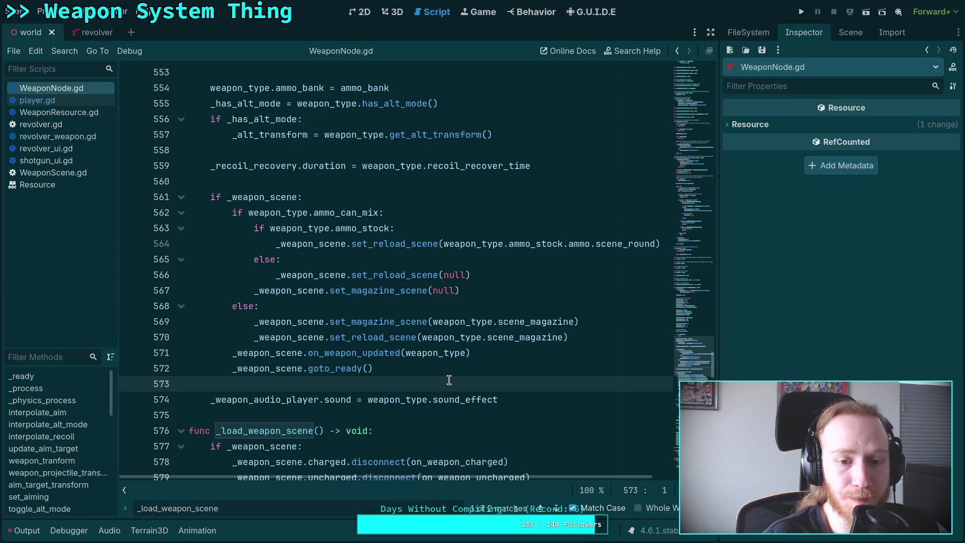
pyautogui.scroll(-1, 448, 379)
pyautogui.moveTo(324, 190)
pyautogui.mouseDown()
pyautogui.moveTo(493, 275)
pyautogui.moveTo(467, 291)
pyautogui.mouseUp()
pyautogui.moveTo(471, 305)
pyautogui.mouseDown()
pyautogui.moveTo(221, 305)
pyautogui.moveTo(232, 305)
pyautogui.mouseUp()
pyautogui.moveTo(392, 321); pyautogui.dragTo(233, 321)
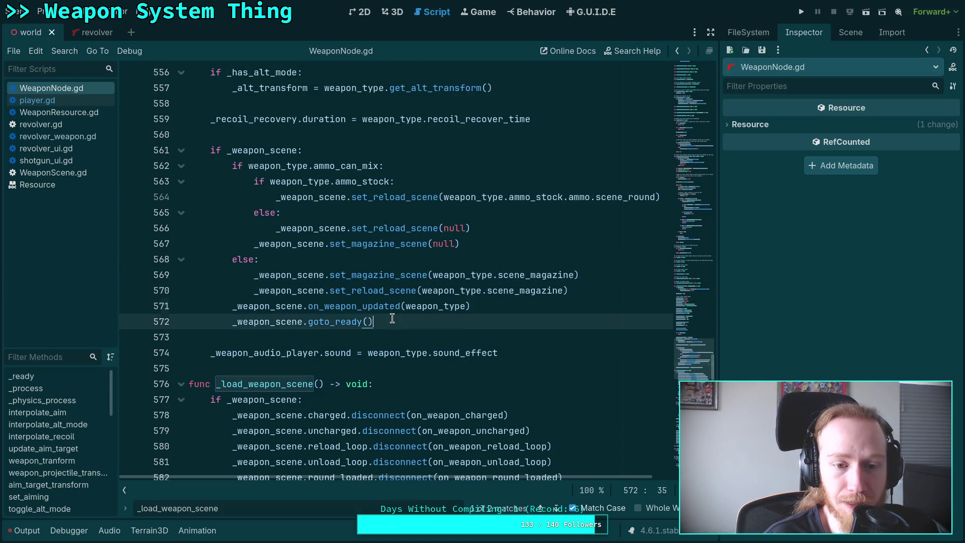
pyautogui.scroll(-7, 421, 305)
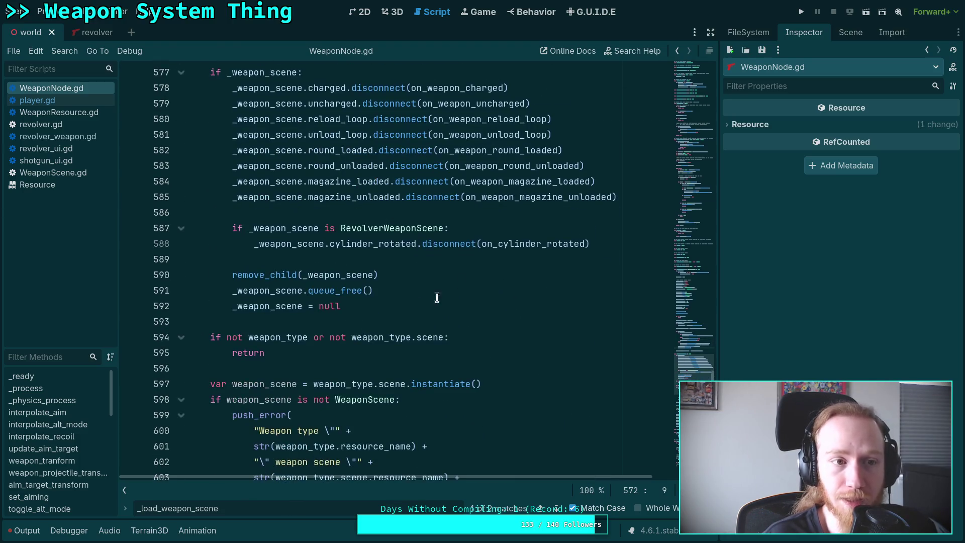
pyautogui.click(803, 11)
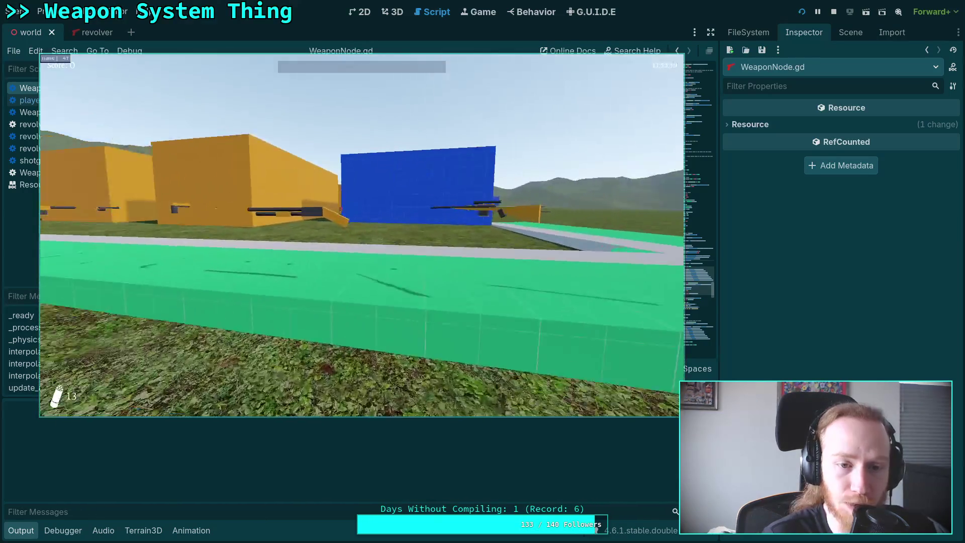
pyautogui.press('w')
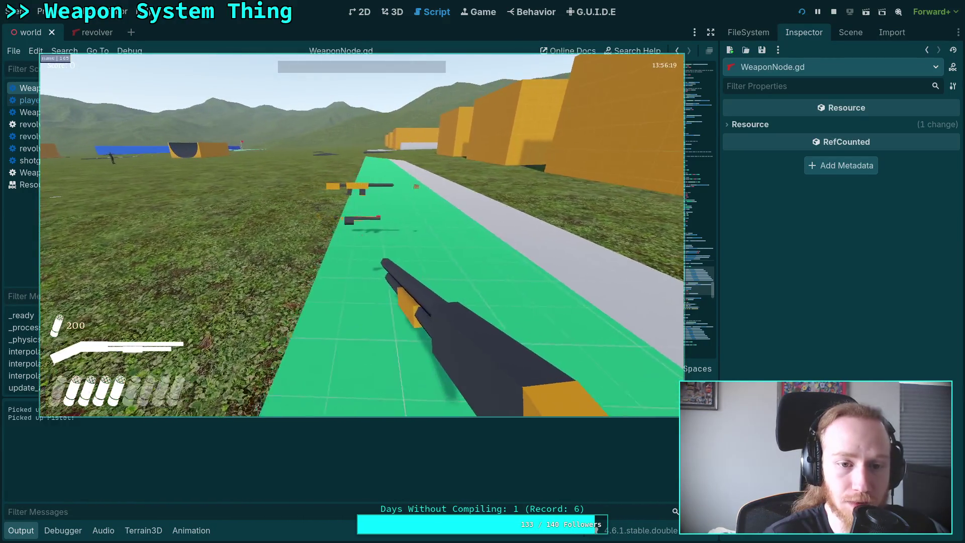
pyautogui.press('2')
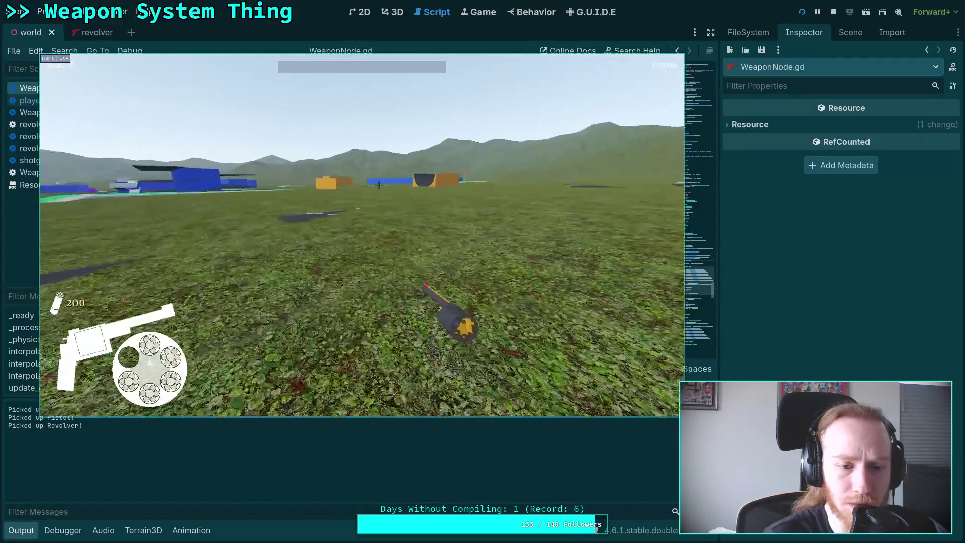
pyautogui.press('1')
pyautogui.press('2')
pyautogui.press('w')
pyautogui.press('w')
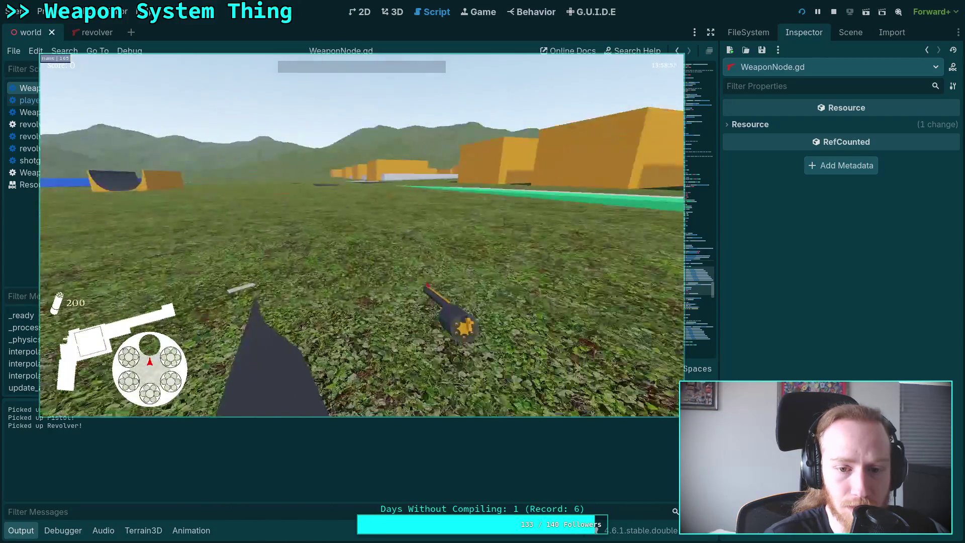
pyautogui.press('w')
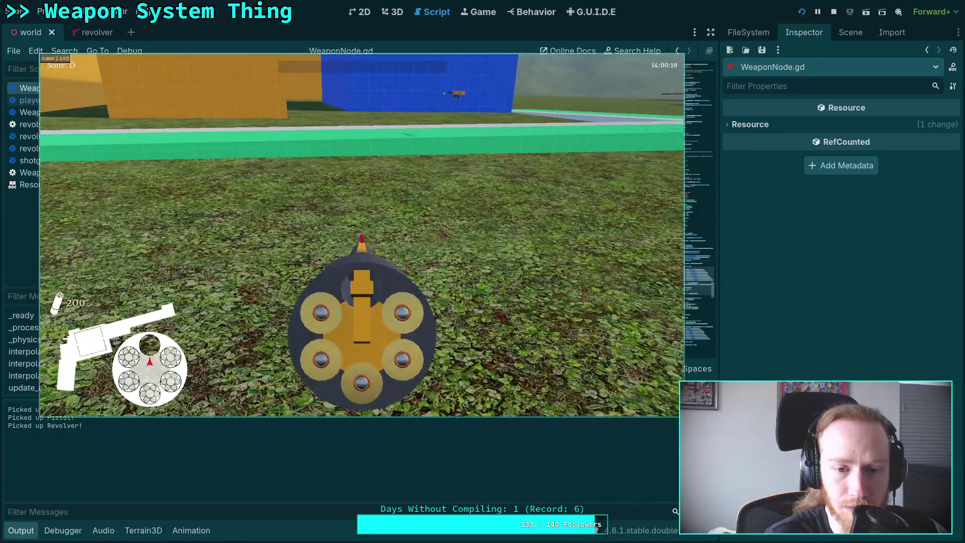
pyautogui.press('s')
pyautogui.click(362, 234)
pyautogui.scroll(-1, 361, 235)
pyautogui.scroll(1, 362, 235)
pyautogui.press('Escape')
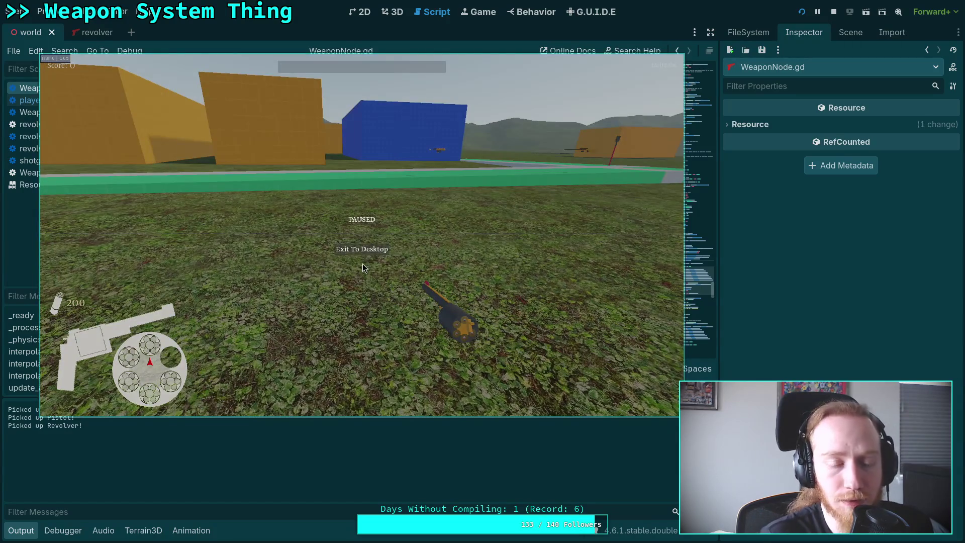
pyautogui.click(362, 249)
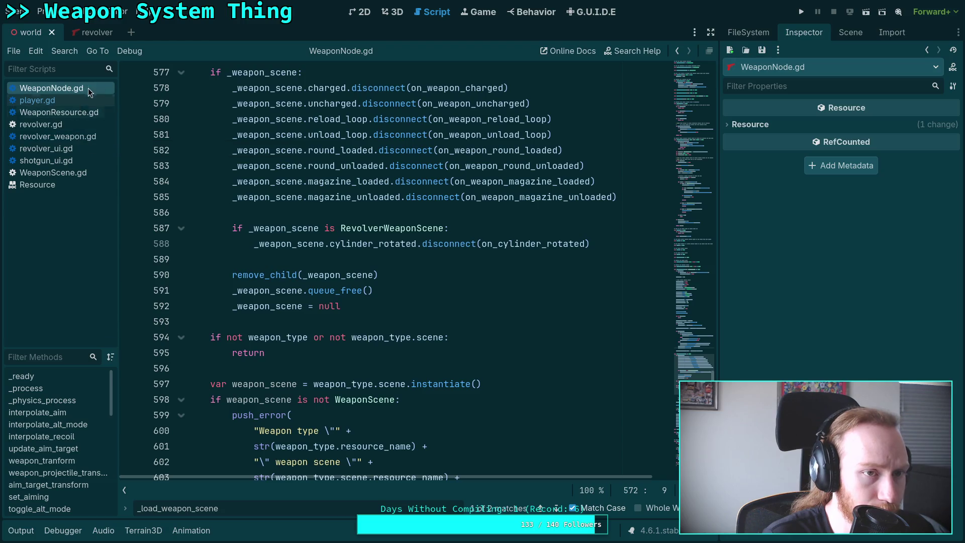
# Step: Open revolver.gd and check where cocked is used, ending at line 433
pyautogui.click(81, 123)
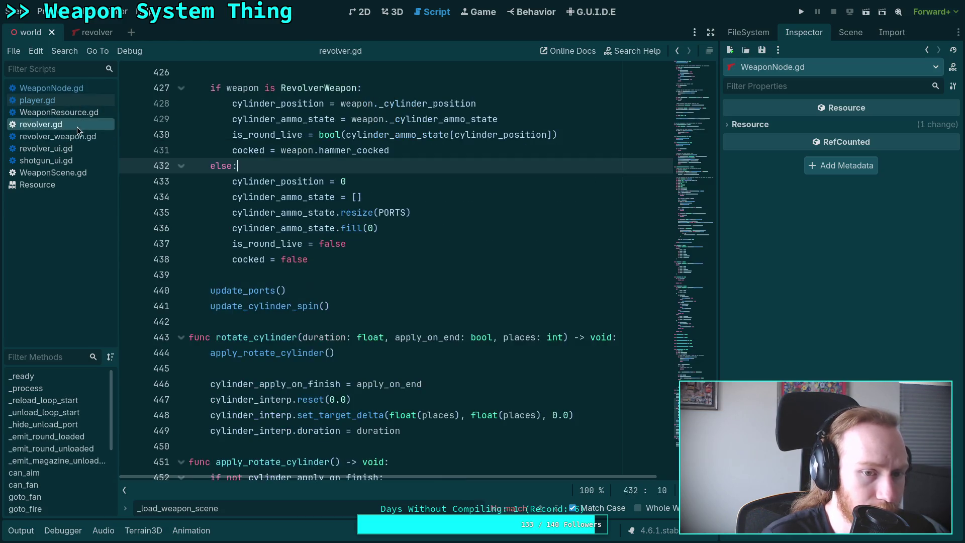
pyautogui.scroll(-4, 393, 269)
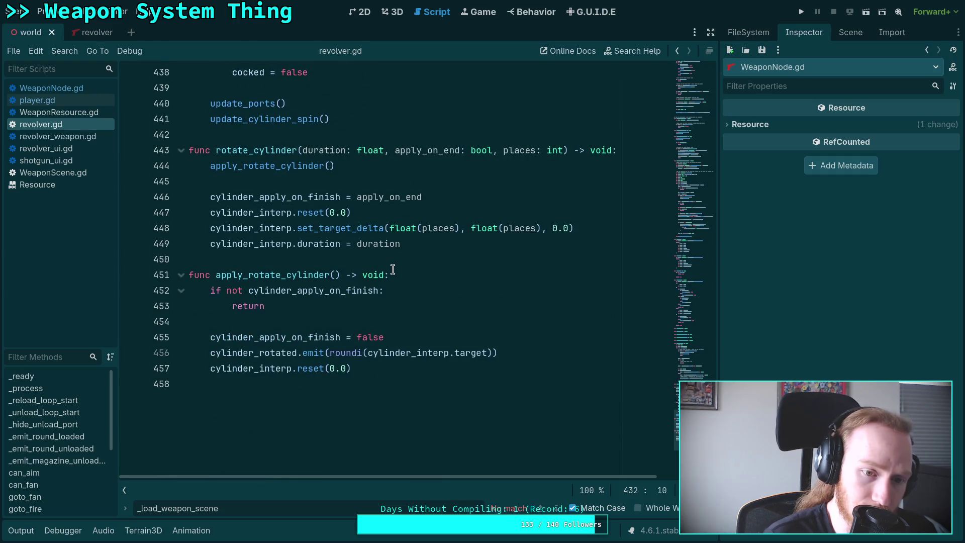
pyautogui.scroll(10, 393, 270)
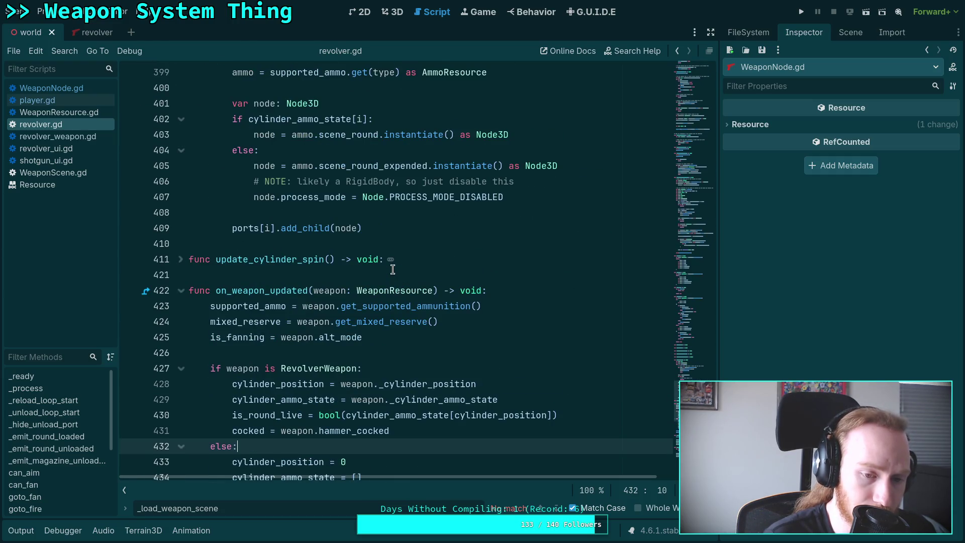
pyautogui.scroll(-2, 393, 270)
pyautogui.doubleClick(255, 336)
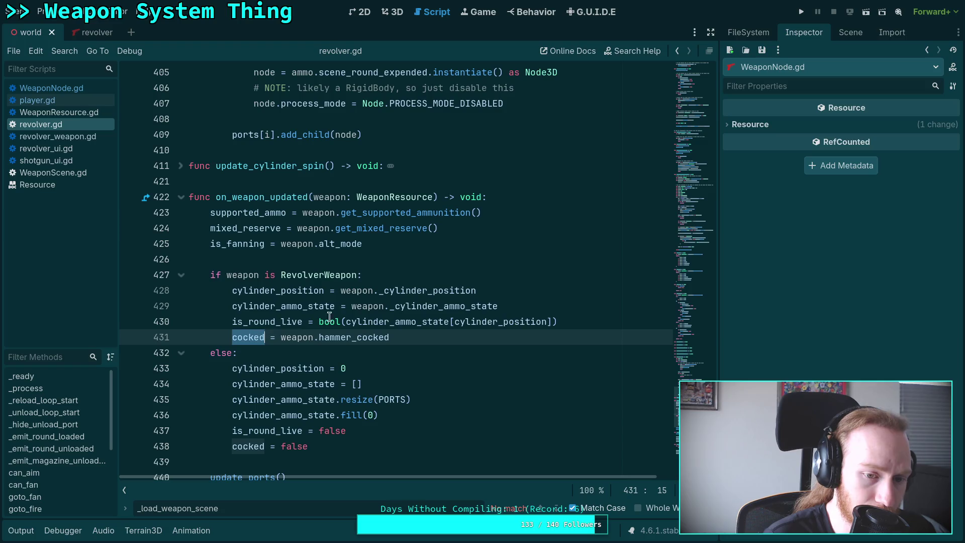
pyautogui.scroll(-2, 420, 292)
pyautogui.scroll(6, 421, 293)
pyautogui.scroll(-6, 420, 292)
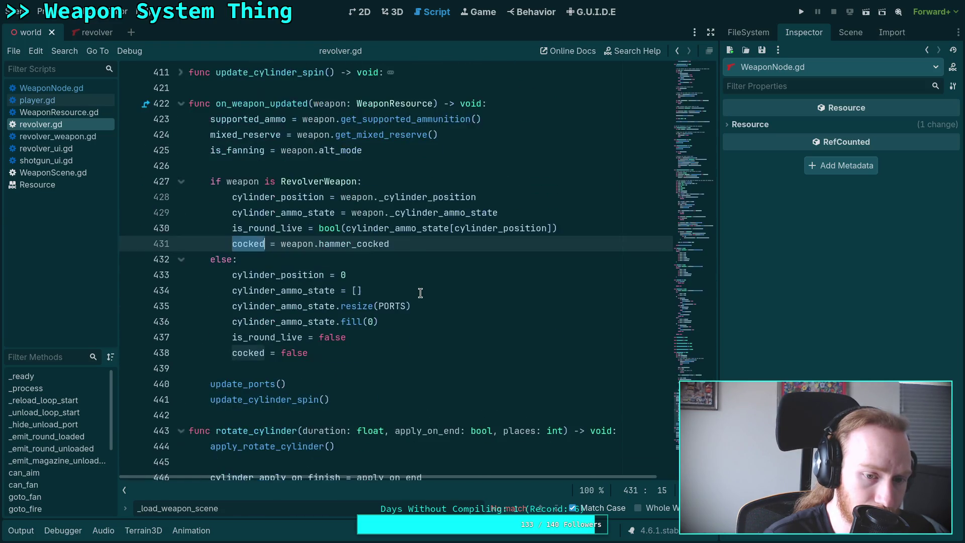
pyautogui.scroll(-3, 406, 315)
pyautogui.scroll(4, 406, 315)
pyautogui.click(405, 315)
# Step: Collapse goto_fire, goto_fan, can_fan, can_aim and the three _emit_ functions
pyautogui.scroll(18, 406, 315)
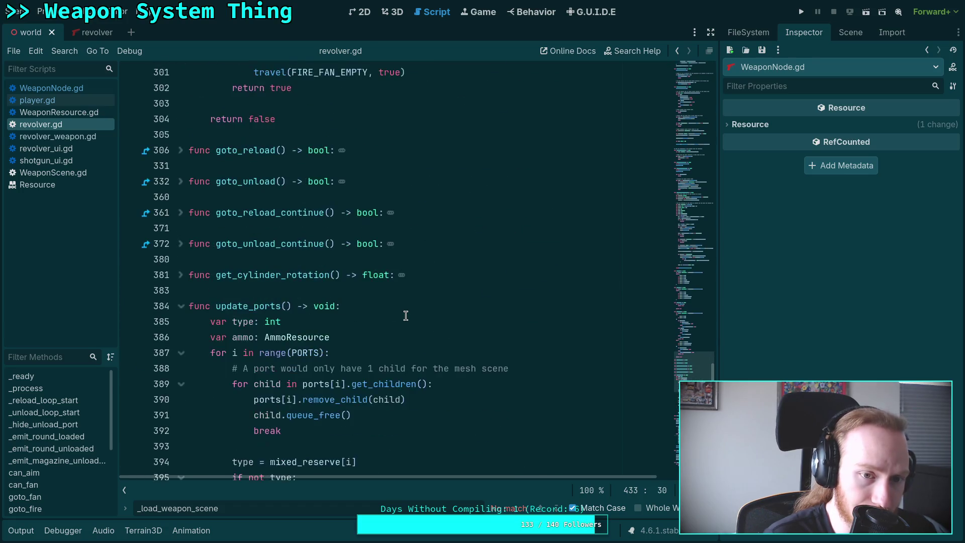
pyautogui.scroll(9, 404, 312)
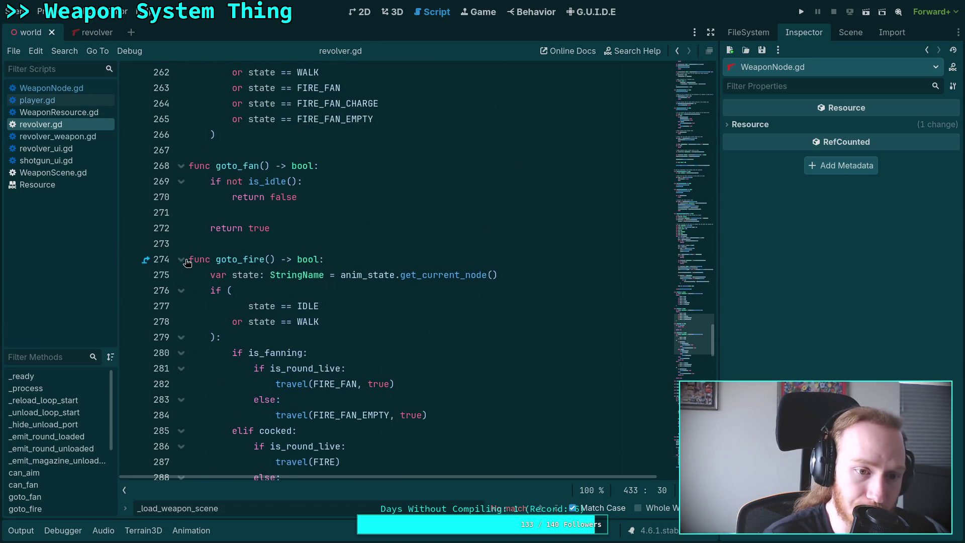
pyautogui.click(182, 259)
pyautogui.scroll(3, 193, 281)
pyautogui.click(182, 308)
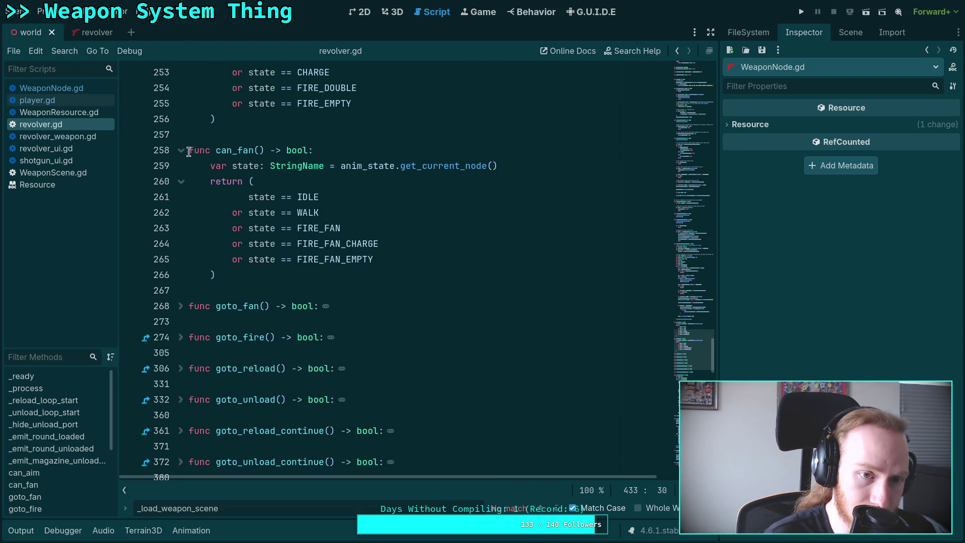
pyautogui.click(182, 151)
pyautogui.scroll(4, 196, 168)
pyautogui.click(182, 166)
pyautogui.scroll(10, 290, 251)
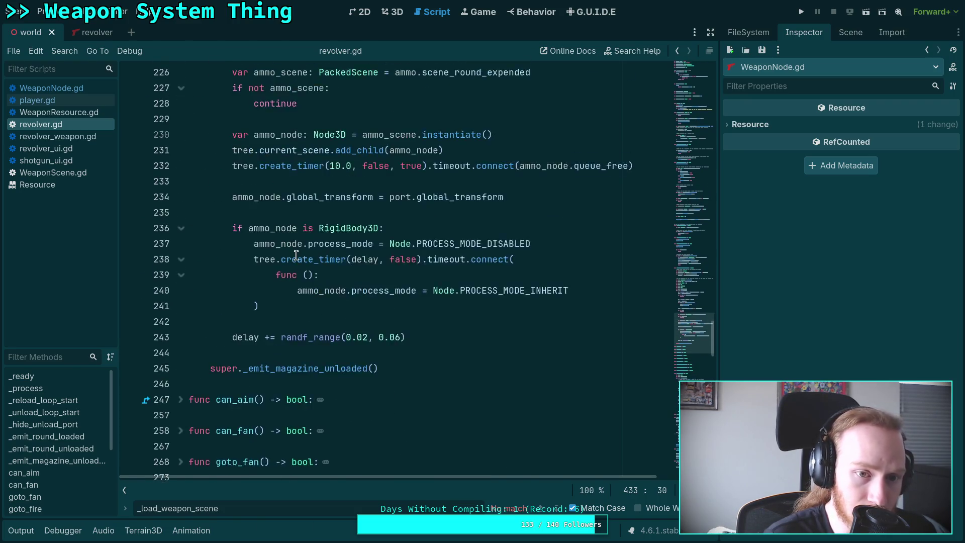
pyautogui.scroll(9, 291, 251)
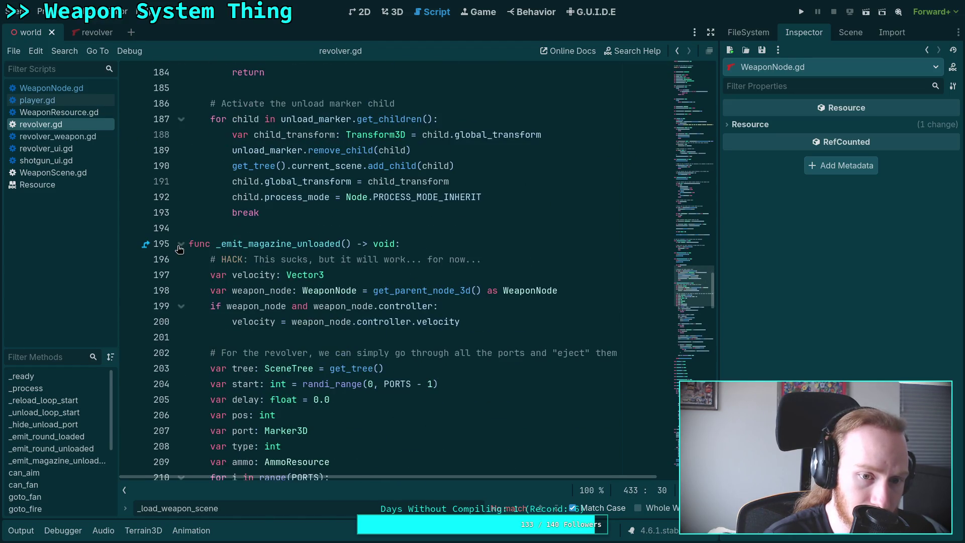
pyautogui.click(180, 245)
pyautogui.scroll(5, 187, 231)
pyautogui.click(180, 229)
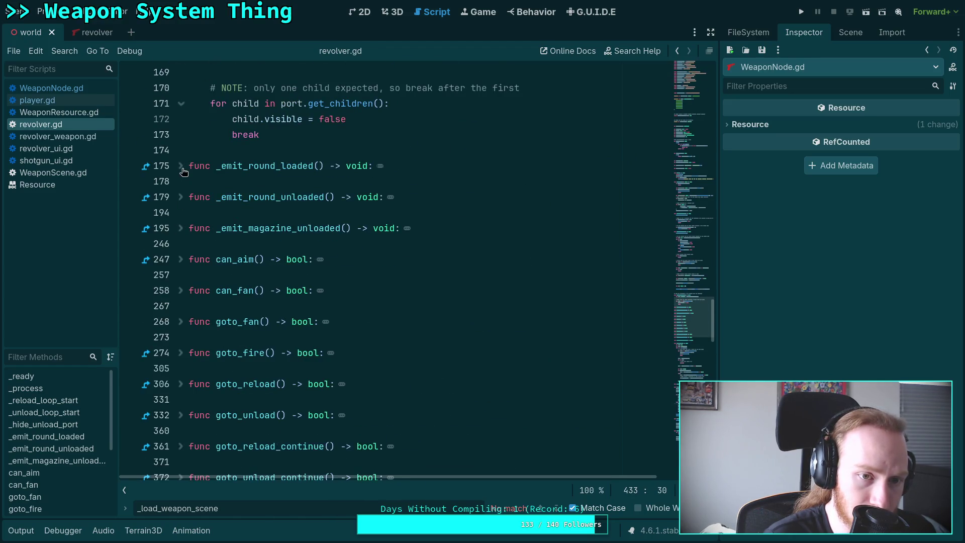
pyautogui.click(180, 166)
# Step: Collapse _hide_unload_port, _unload_loop_start, _reload_loop_start, _process and _ready
pyautogui.scroll(5, 187, 236)
pyautogui.click(181, 275)
pyautogui.scroll(13, 184, 275)
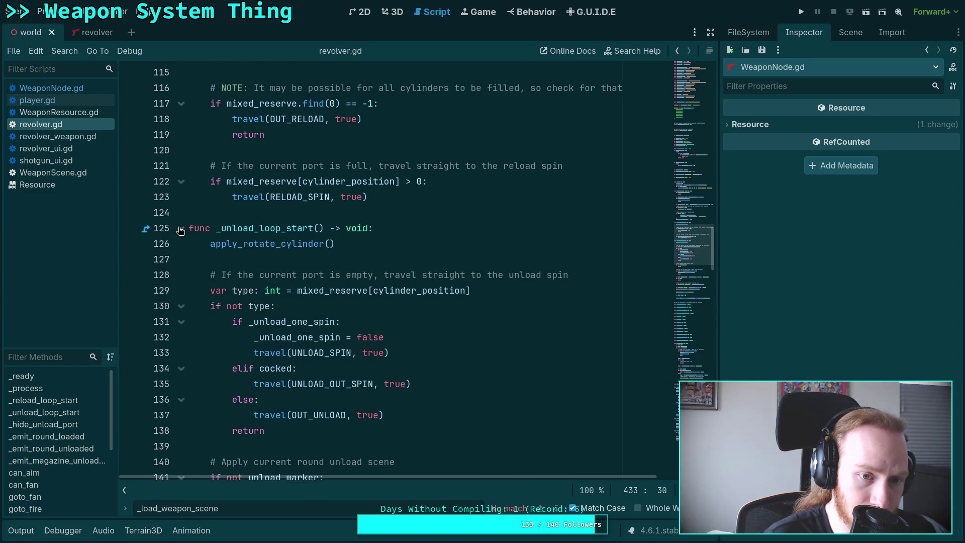
pyautogui.click(180, 231)
pyautogui.scroll(5, 182, 261)
pyautogui.click(181, 274)
pyautogui.scroll(4, 180, 241)
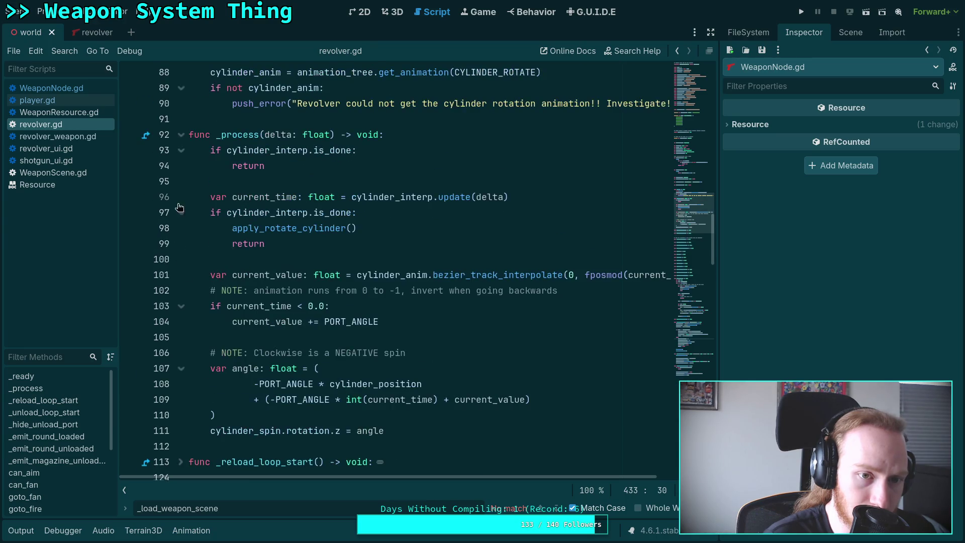
pyautogui.click(181, 134)
pyautogui.scroll(5, 217, 212)
pyautogui.click(181, 275)
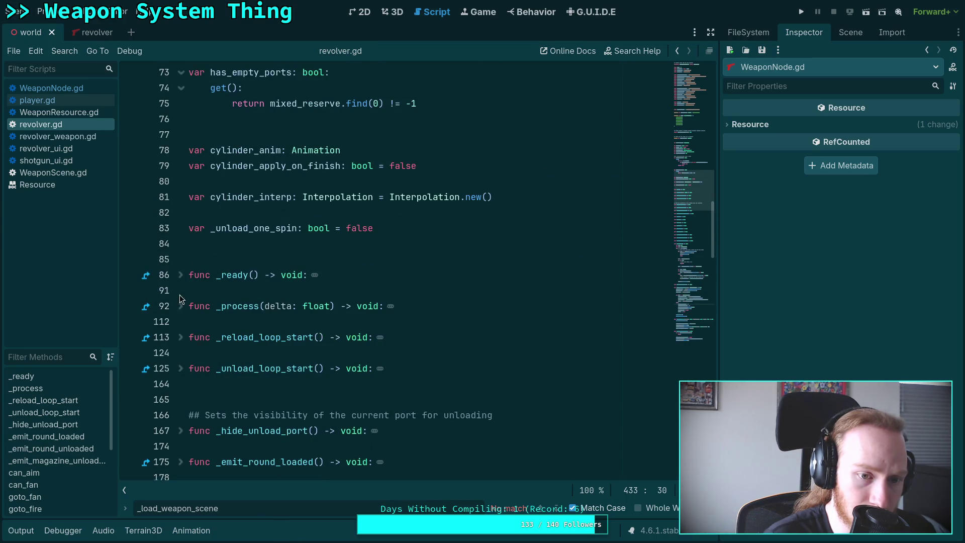
pyautogui.click(180, 291)
pyautogui.scroll(-6, 226, 291)
pyautogui.scroll(4, 254, 292)
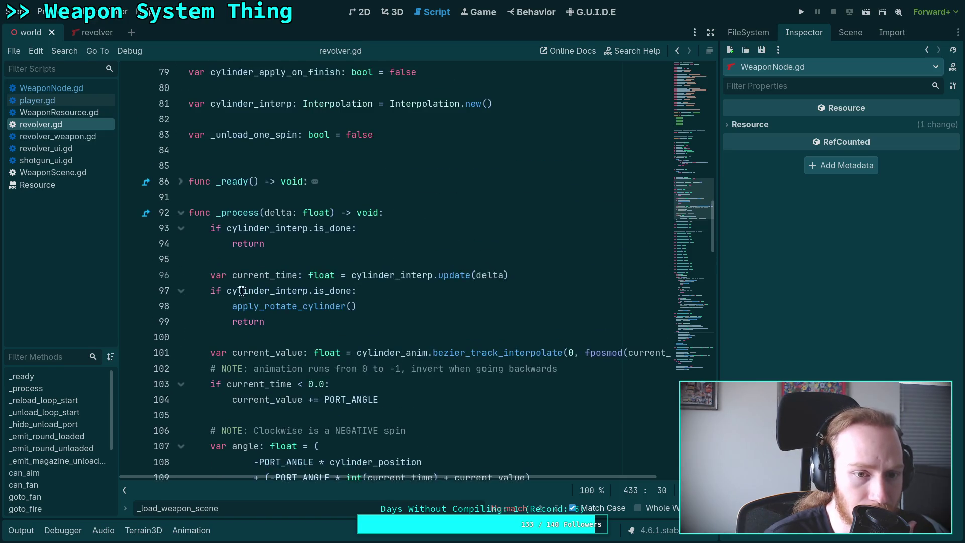
pyautogui.click(181, 213)
pyautogui.scroll(5, 247, 249)
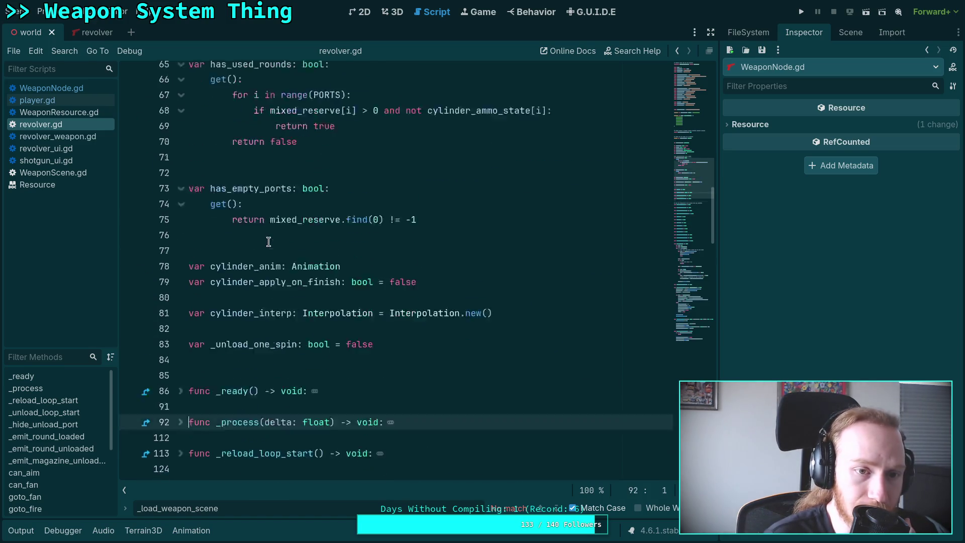
# Step: Move to blank line 76 below the properties, then switch to the 3D scene view
pyautogui.click(249, 258)
pyautogui.scroll(8, 301, 256)
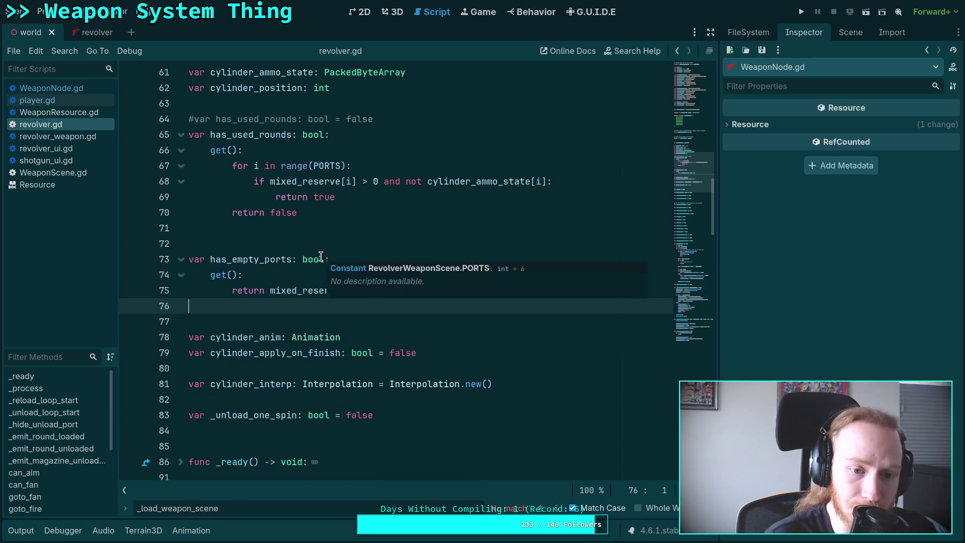
pyautogui.scroll(4, 321, 257)
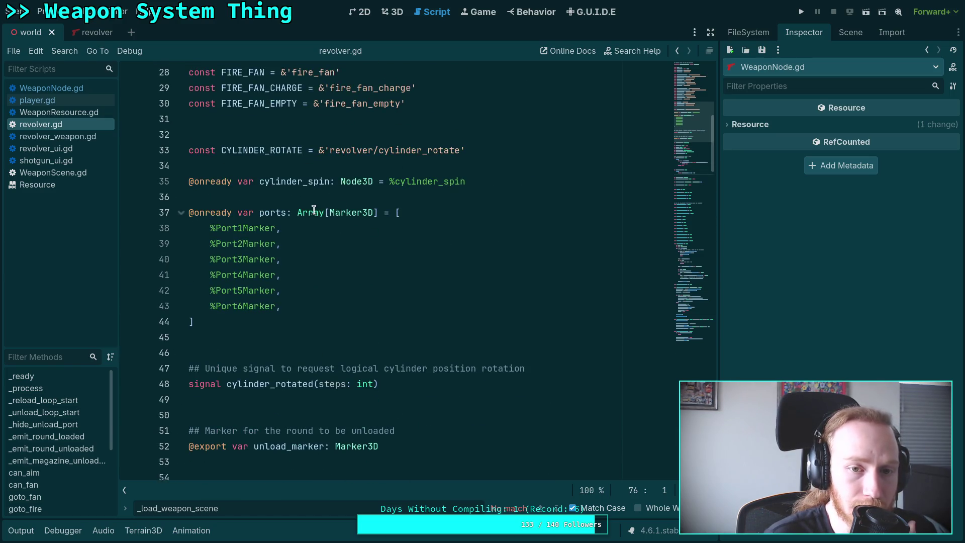
pyautogui.click(392, 12)
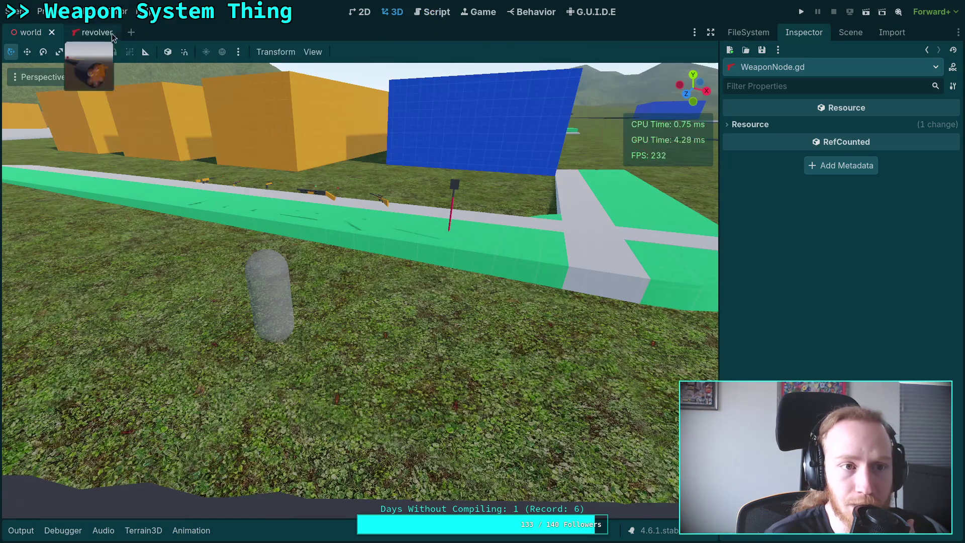
# Step: In the revolver scene, load revolver/charge and preview the hammer cocking up to 0.5 seconds
pyautogui.click(91, 32)
pyautogui.click(300, 285)
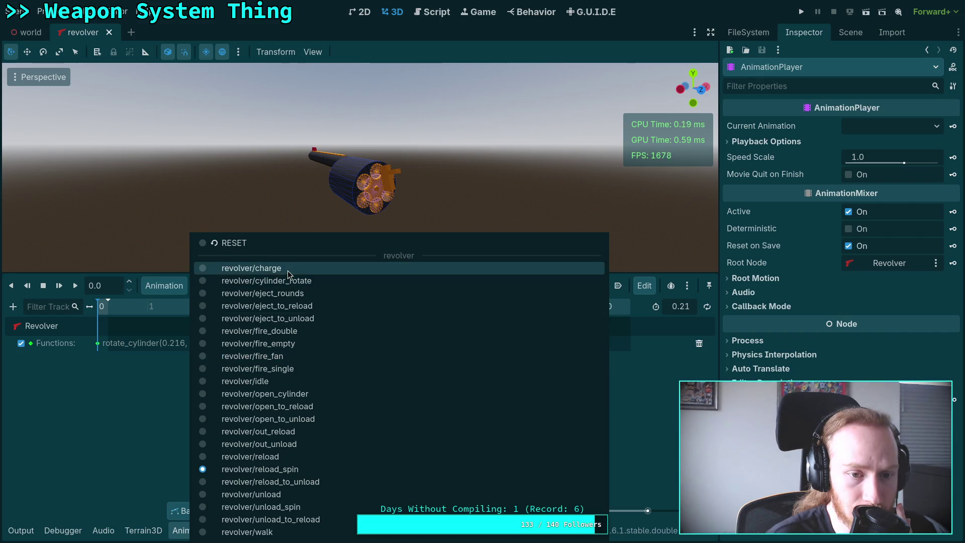
pyautogui.click(261, 268)
pyautogui.moveTo(102, 313); pyautogui.dragTo(125, 308)
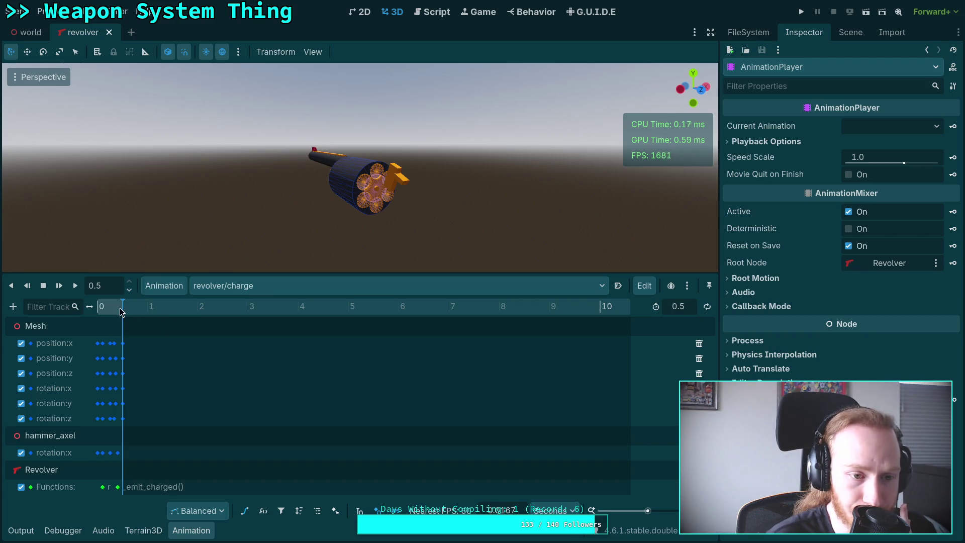
# Step: Switch the Animation panel to the RESET animation, then browse the list again without changing it
pyautogui.click(246, 288)
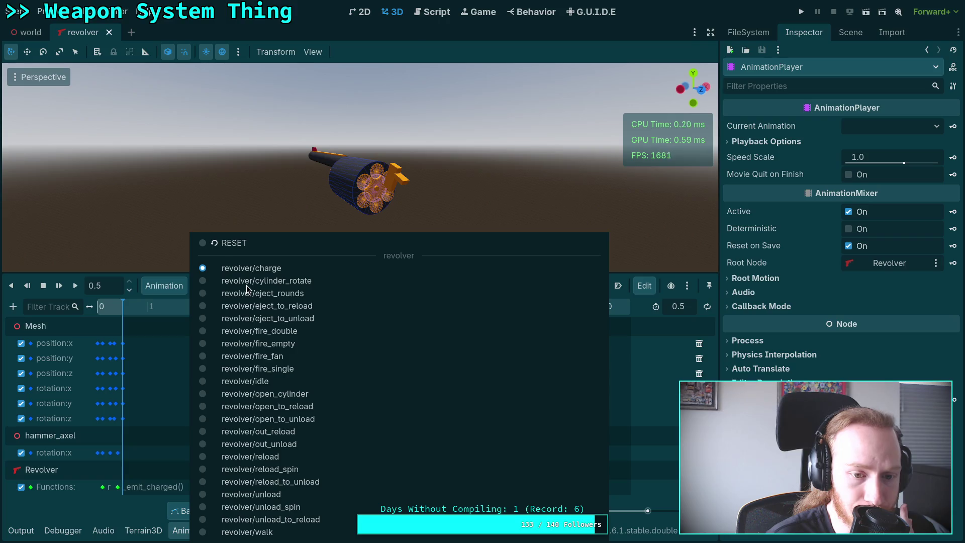
pyautogui.click(250, 243)
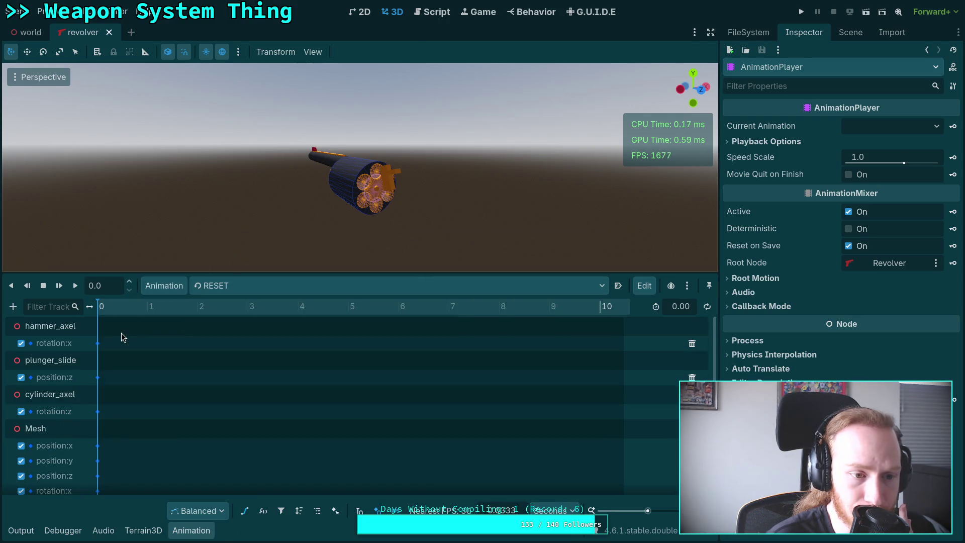
pyautogui.click(276, 286)
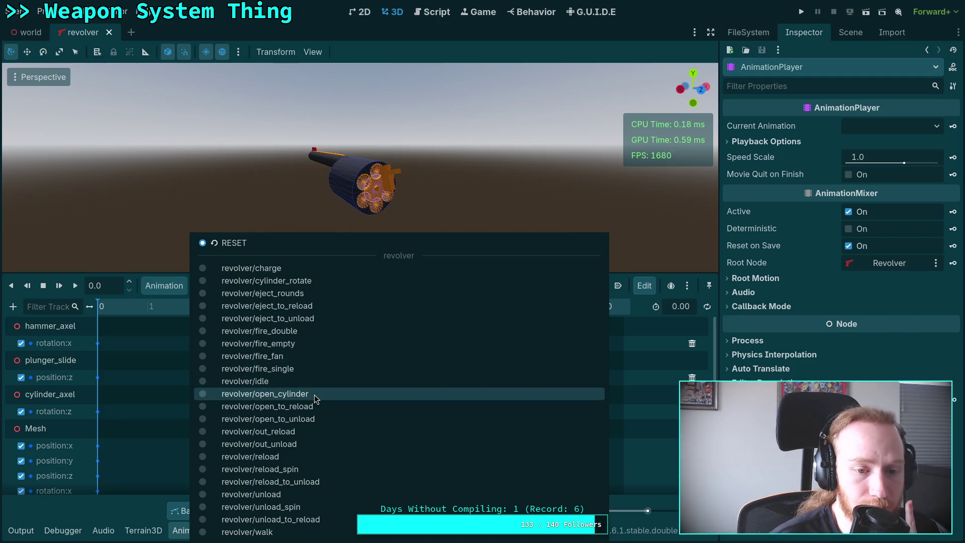
pyautogui.click(140, 318)
# Step: Go back to revolver.gd and scroll through it, briefly hiding the animation panel
pyautogui.click(423, 12)
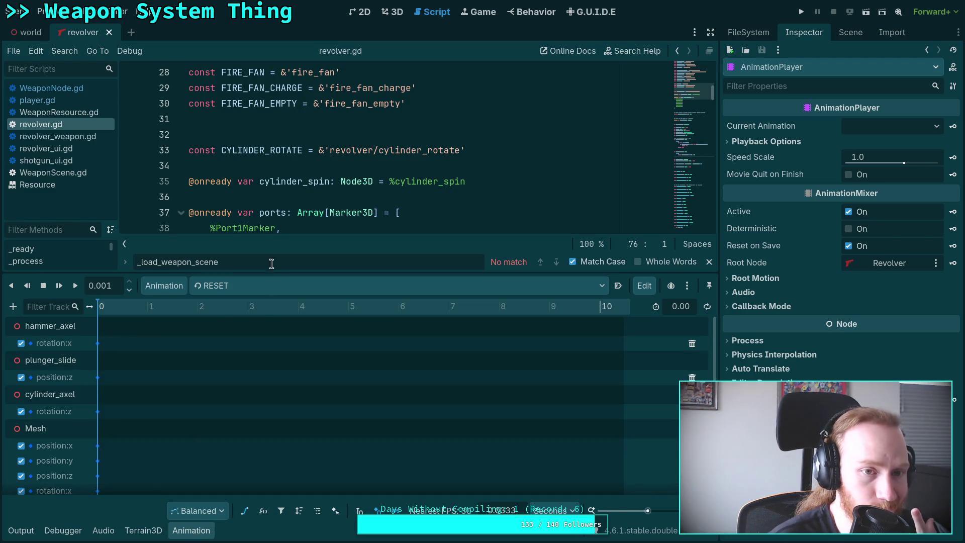
pyautogui.scroll(4, 307, 177)
pyautogui.scroll(2, 308, 177)
pyautogui.click(191, 530)
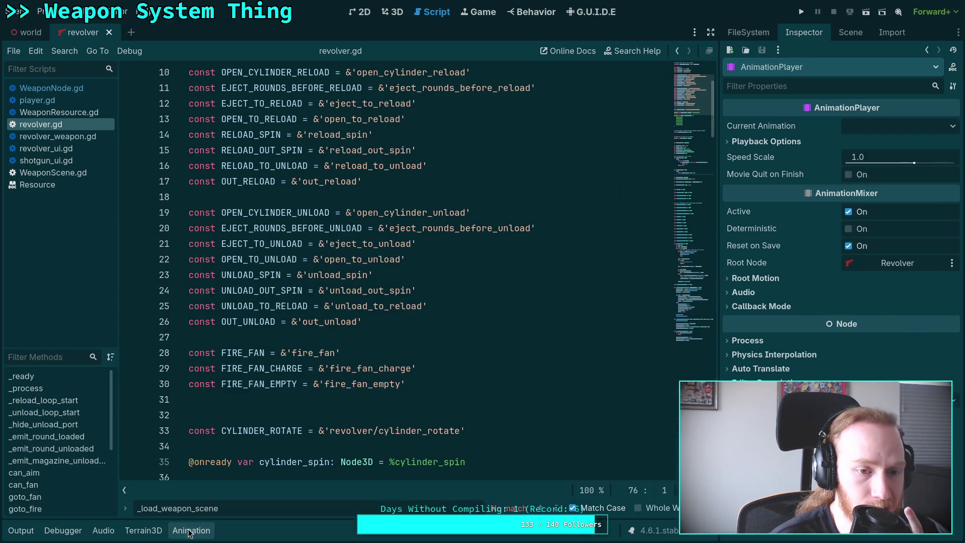
pyautogui.scroll(-2, 382, 371)
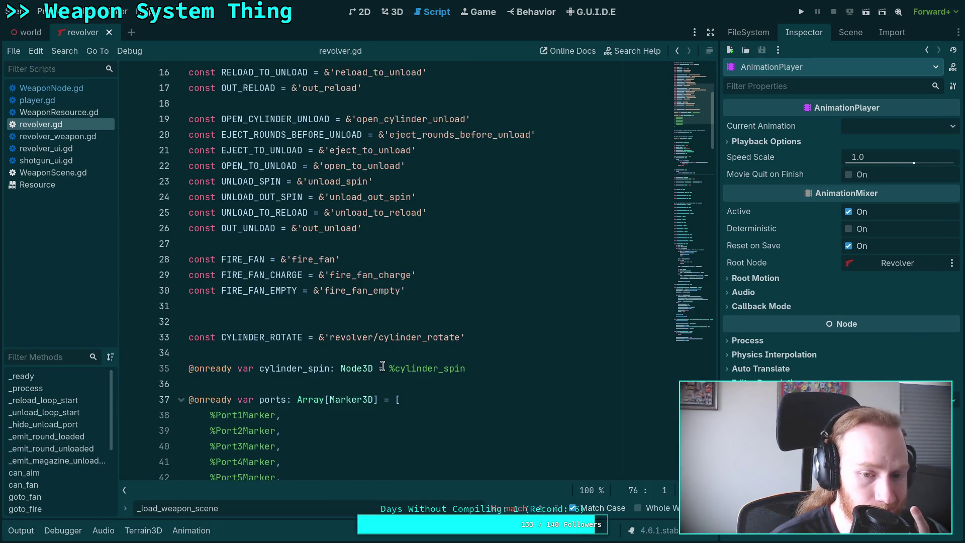
pyautogui.click(191, 530)
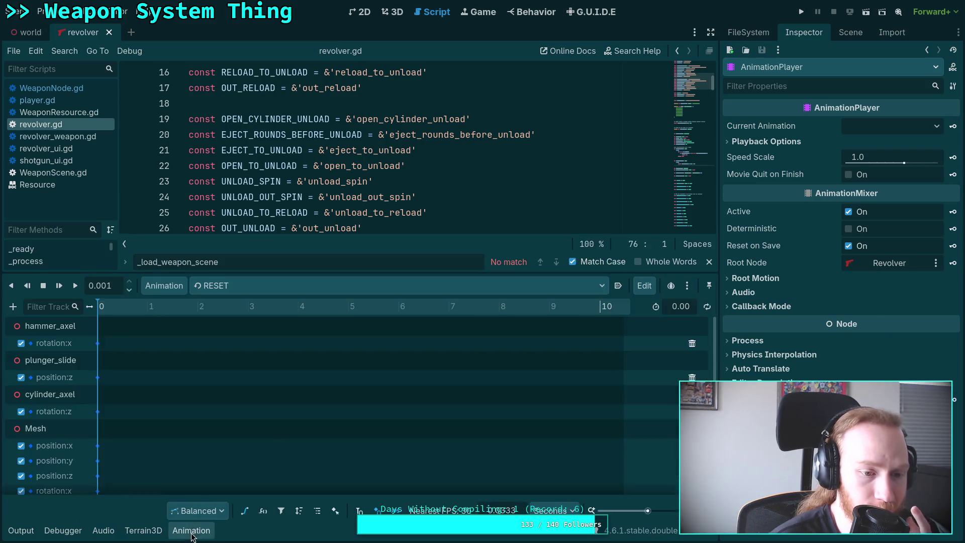
# Step: Load revolver/cylinder_rotate, enlarge the script area, and select the CYLINDER_ROTATE constant
pyautogui.click(201, 286)
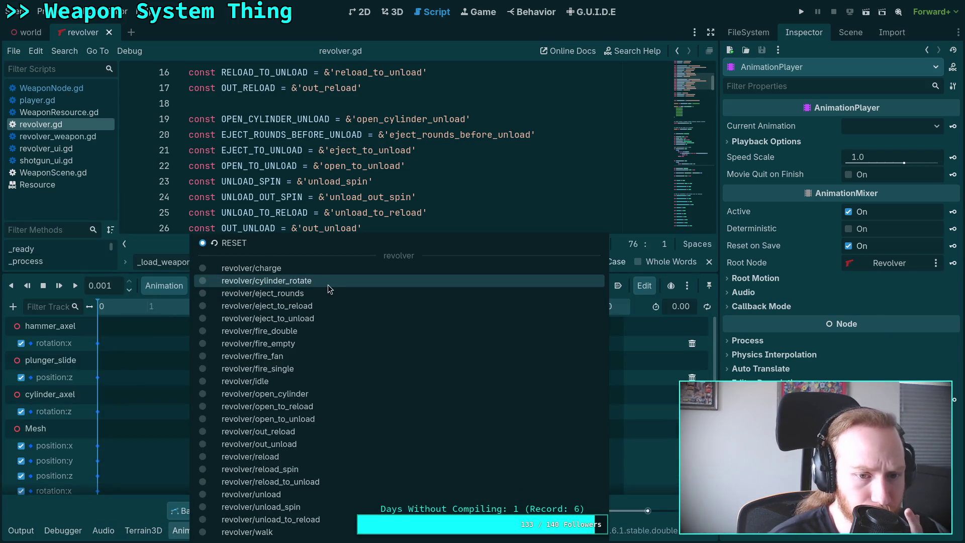
pyautogui.click(328, 286)
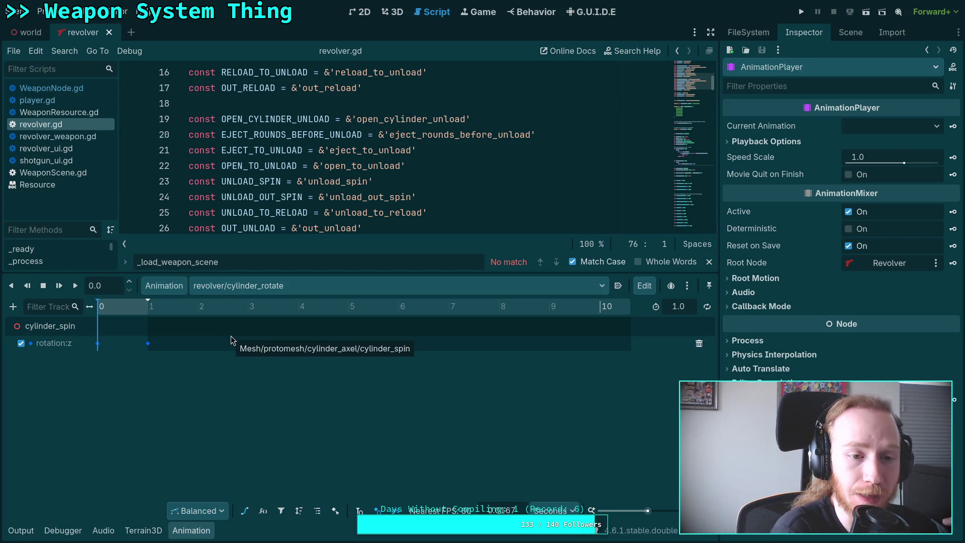
pyautogui.moveTo(275, 272); pyautogui.dragTo(268, 432)
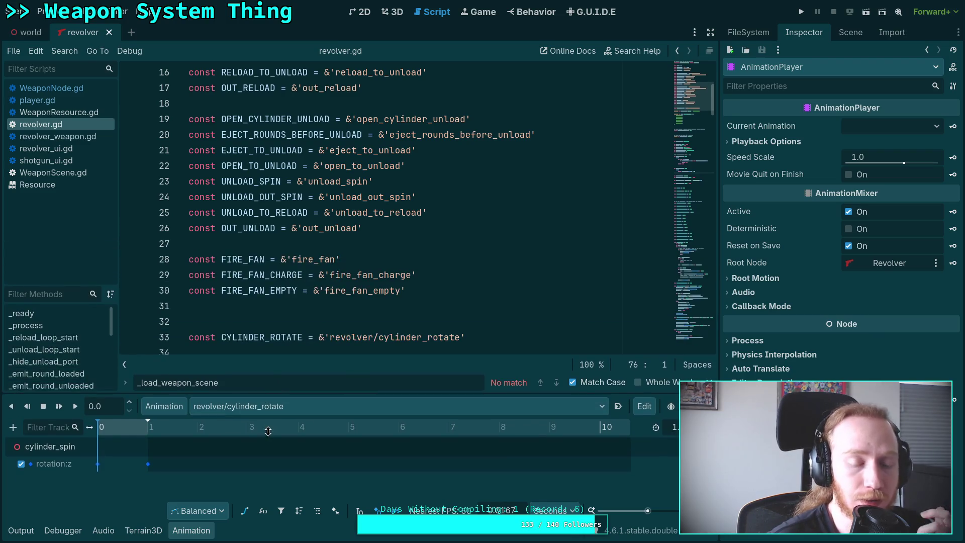
pyautogui.scroll(-1, 297, 303)
pyautogui.doubleClick(268, 292)
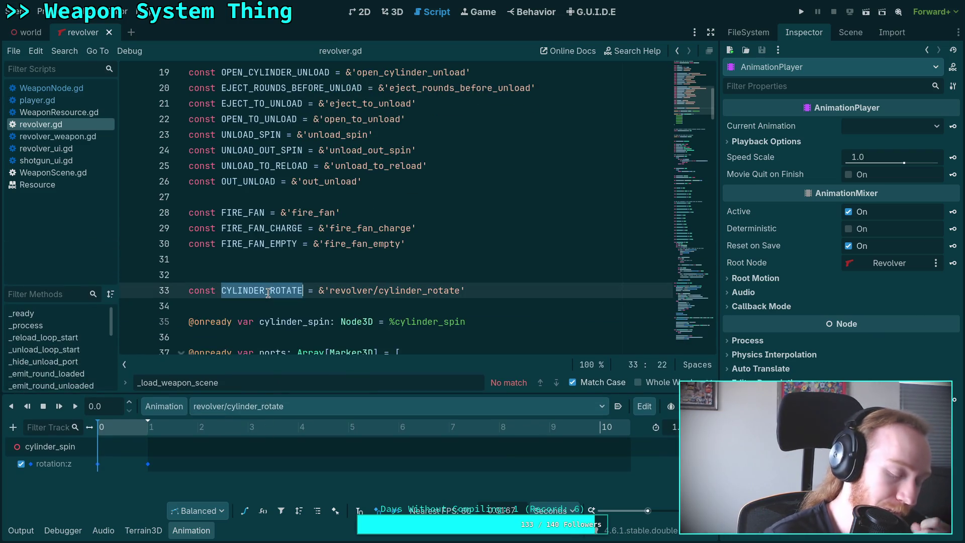
pyautogui.hotkey('ctrl', 'f')
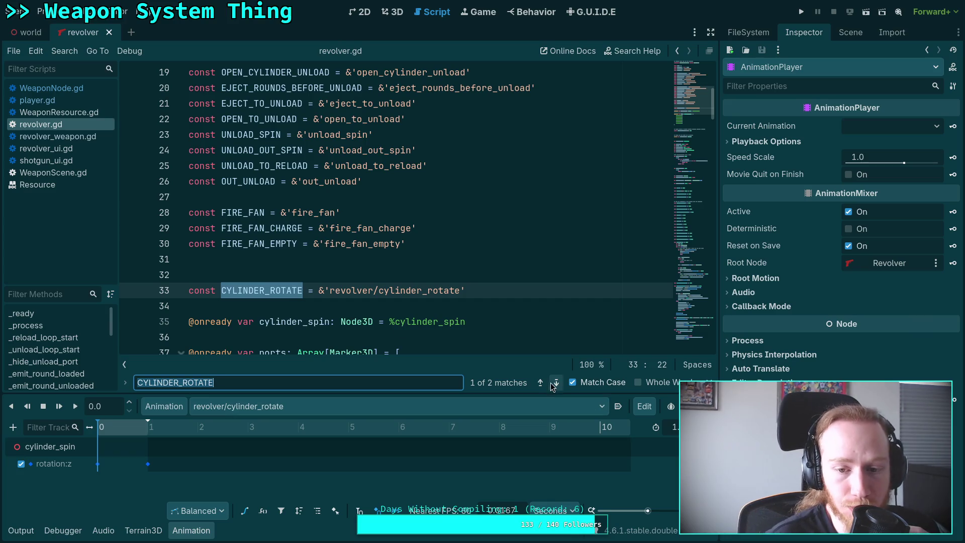
pyautogui.click(555, 384)
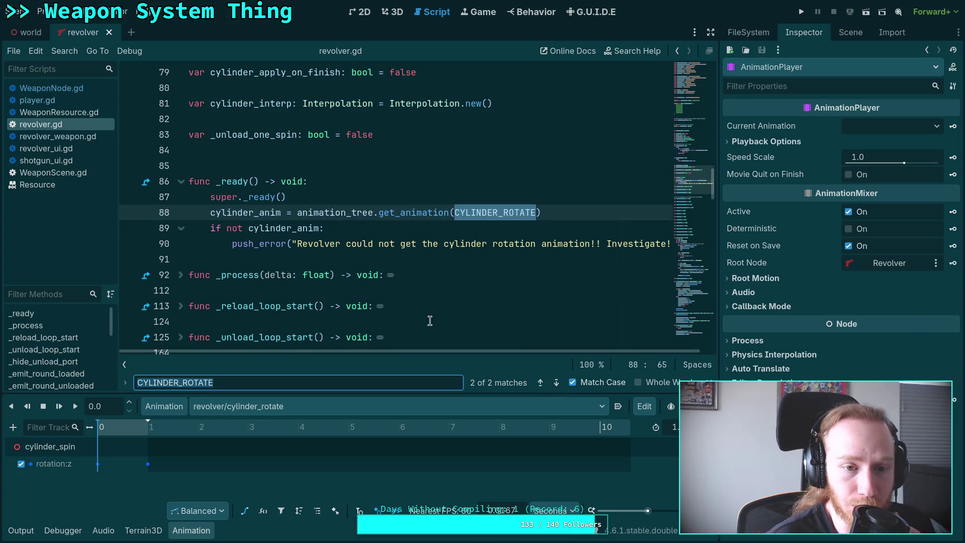
pyautogui.doubleClick(243, 212)
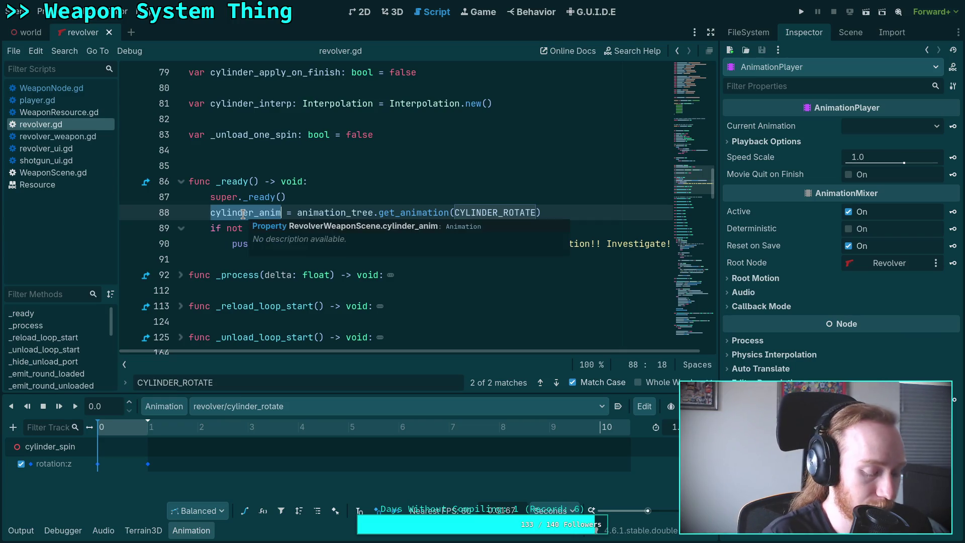
pyautogui.hotkey('ctrl', 'f')
pyautogui.click(556, 382)
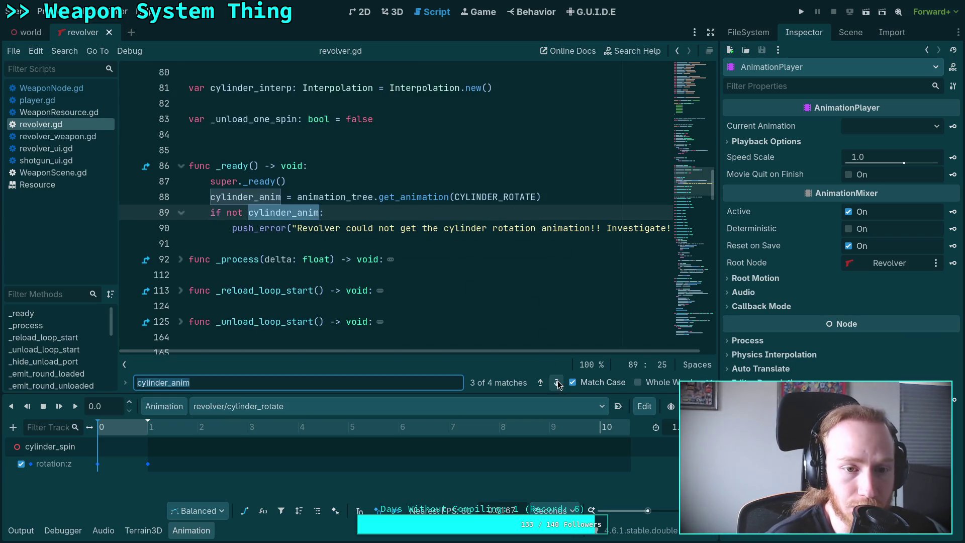
pyautogui.click(556, 383)
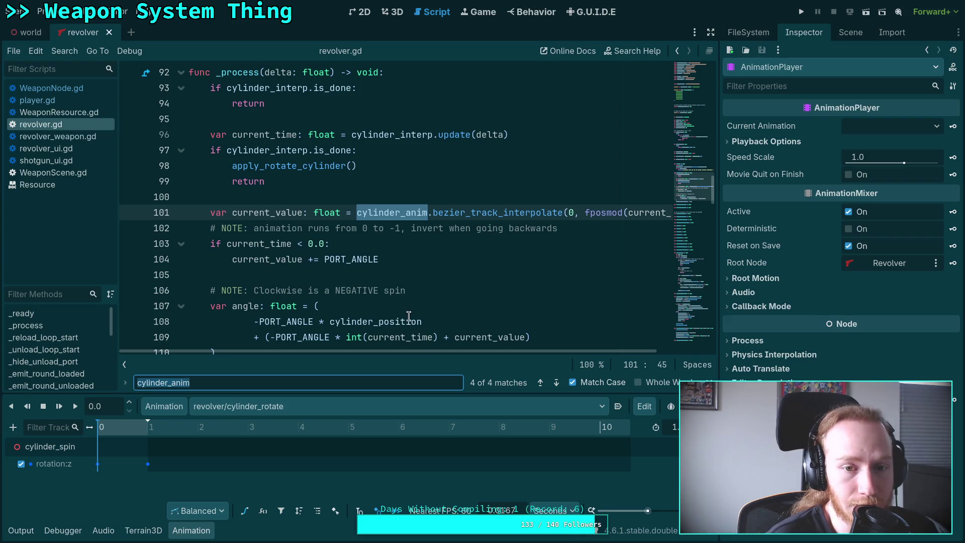
pyautogui.hscroll(2, 407, 315)
pyautogui.hscroll(-2, 398, 316)
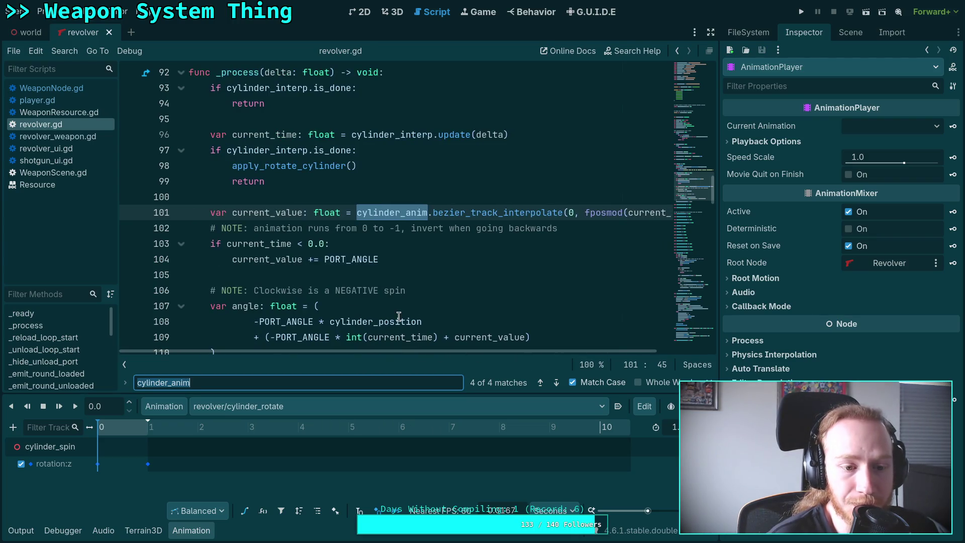
pyautogui.scroll(-2, 399, 317)
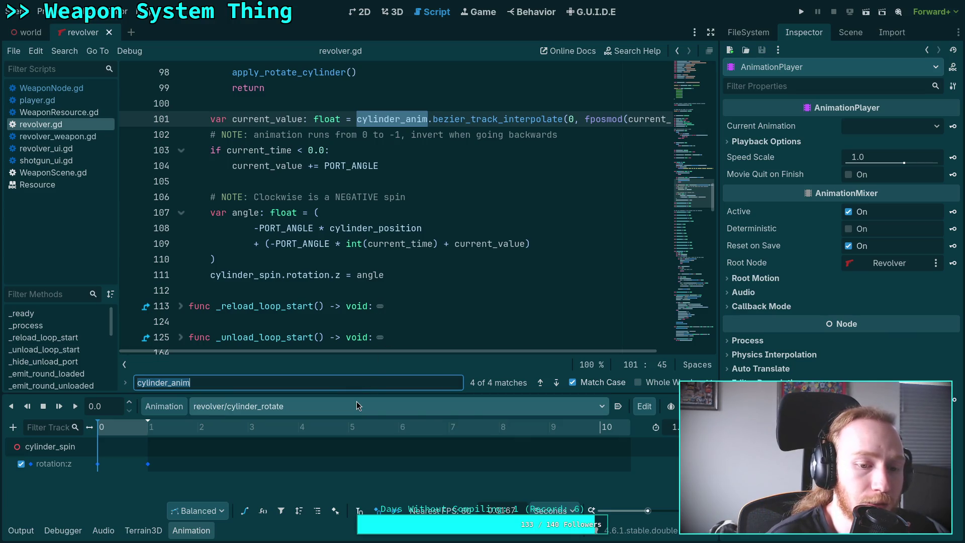
pyautogui.scroll(14, 368, 268)
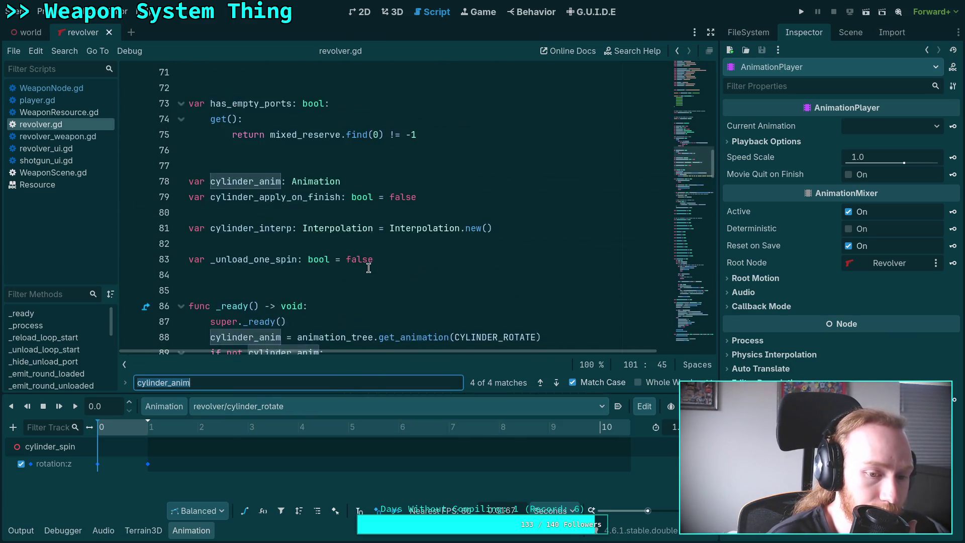
pyautogui.scroll(14, 368, 268)
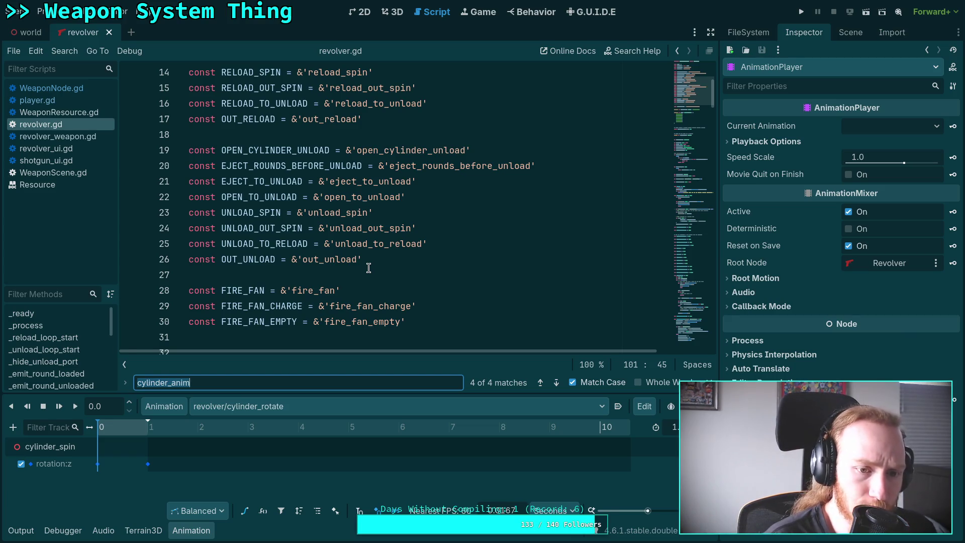
pyautogui.scroll(-3, 393, 296)
# Step: Load revolver/charge, jump to its end, and enlarge the animation track list
pyautogui.click(271, 411)
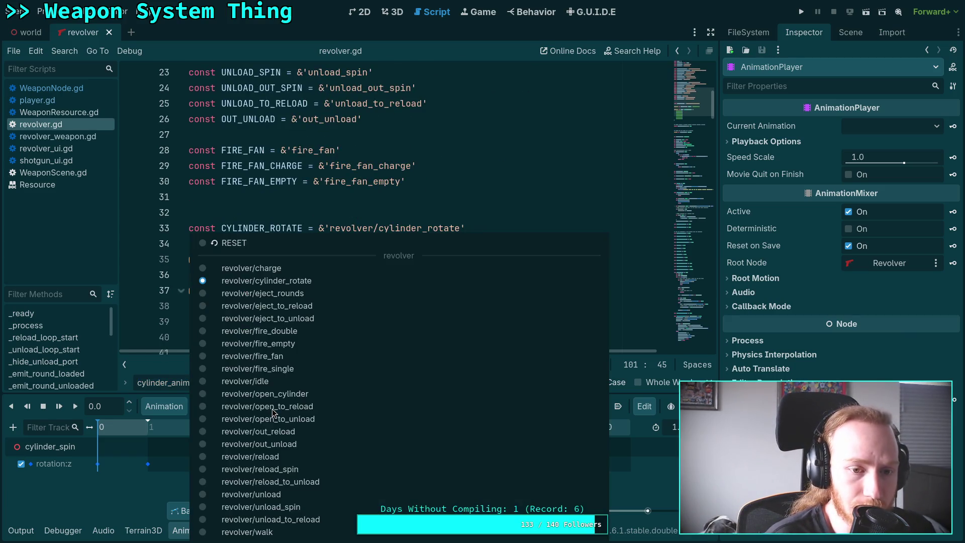
pyautogui.click(280, 270)
pyautogui.click(134, 421)
pyautogui.moveTo(221, 394); pyautogui.dragTo(221, 263)
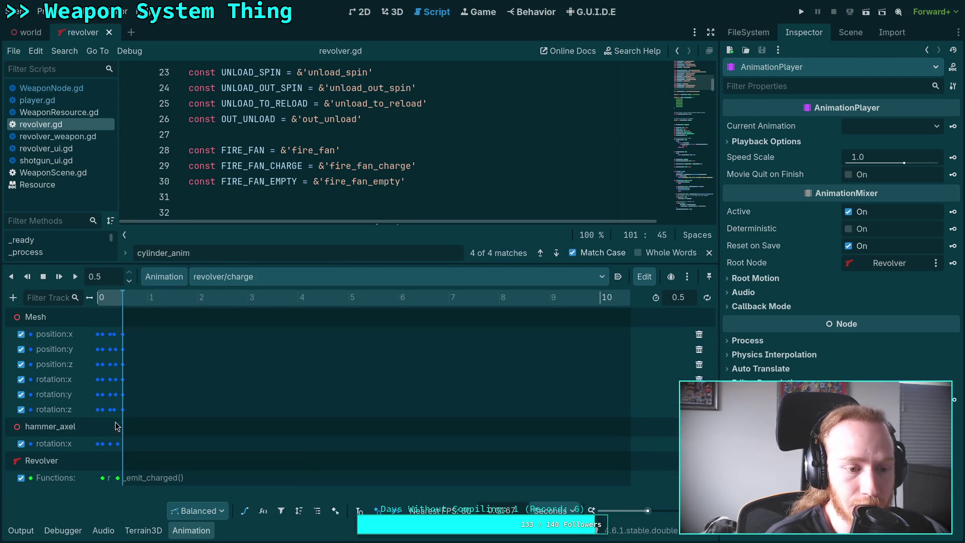
pyautogui.moveTo(119, 446)
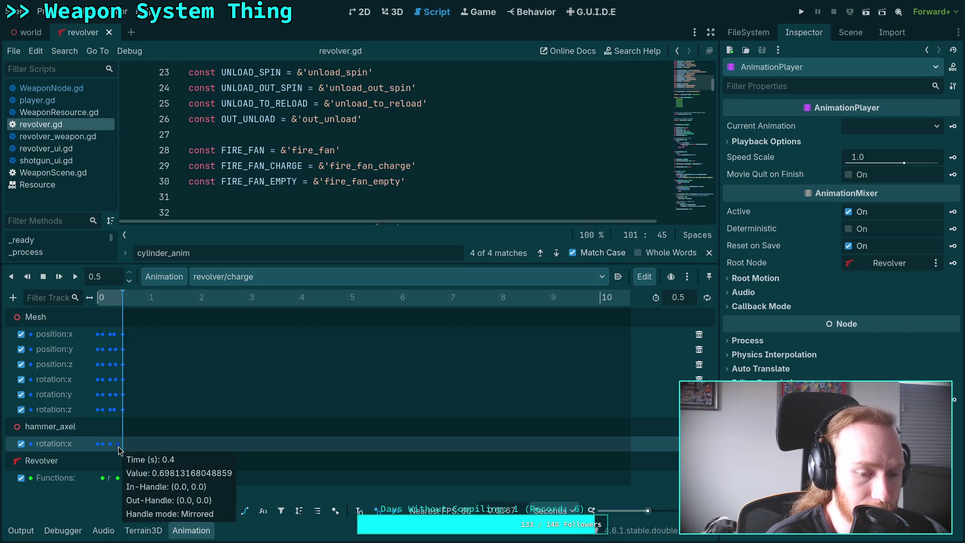
pyautogui.scroll(-15, 402, 168)
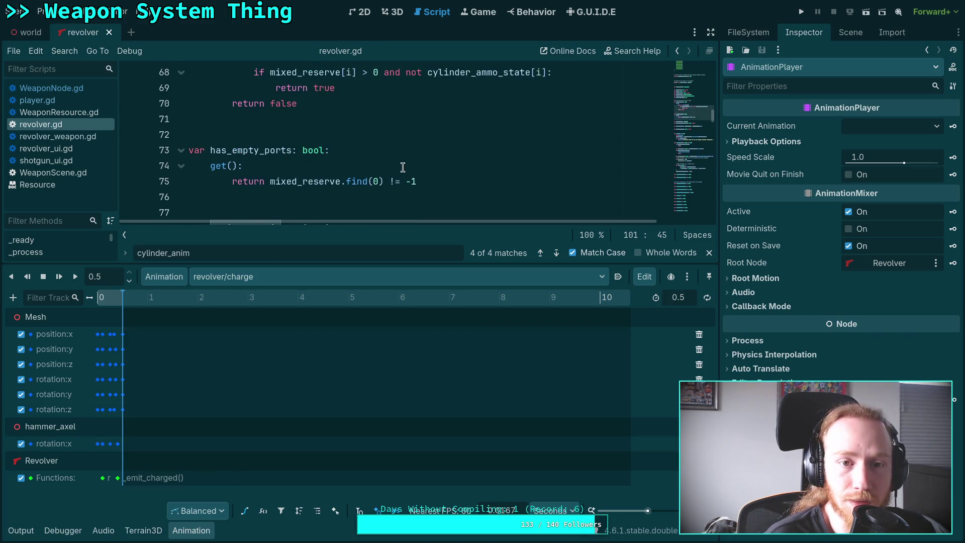
# Step: Give the script more room and scroll down through revolver.gd
pyautogui.moveTo(400, 262); pyautogui.dragTo(399, 383)
pyautogui.scroll(-4, 412, 273)
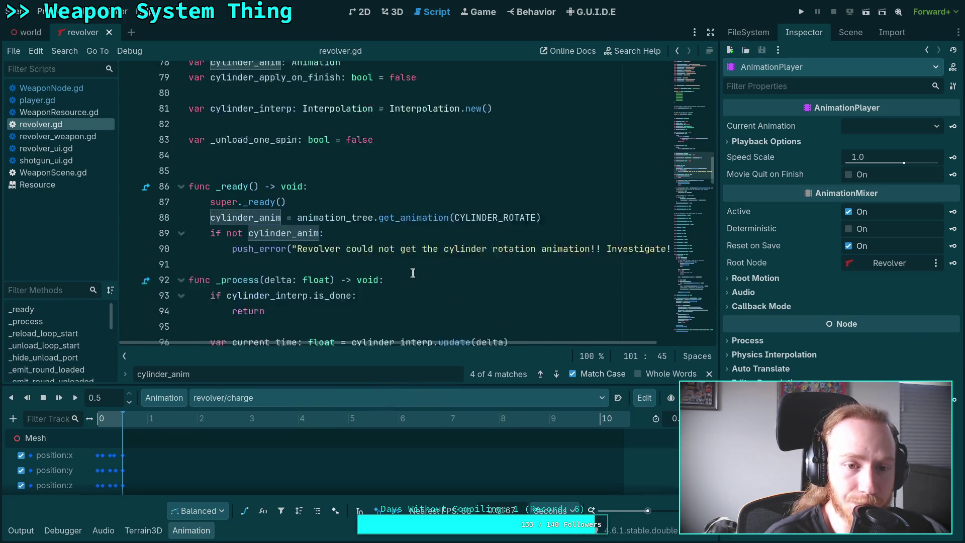
pyautogui.scroll(-2, 351, 238)
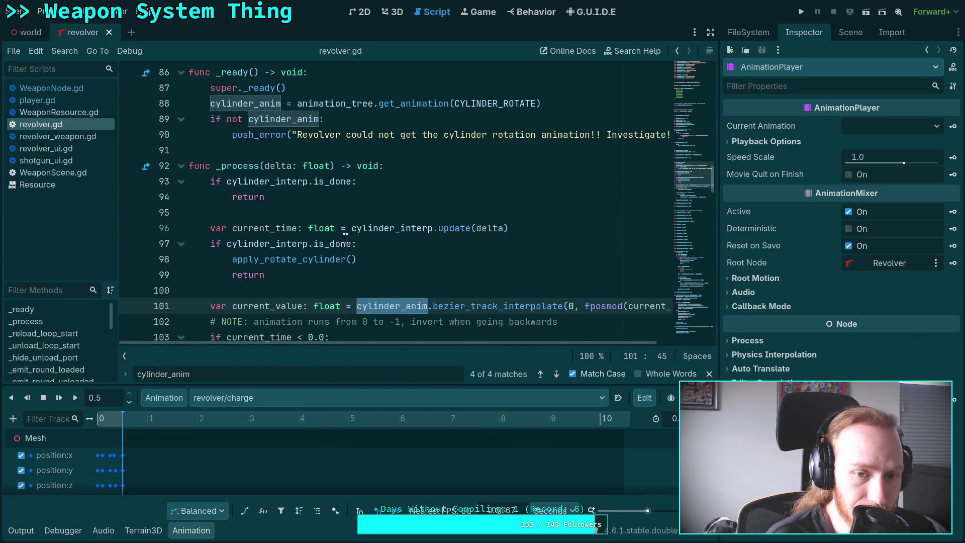
pyautogui.scroll(-4, 63, 468)
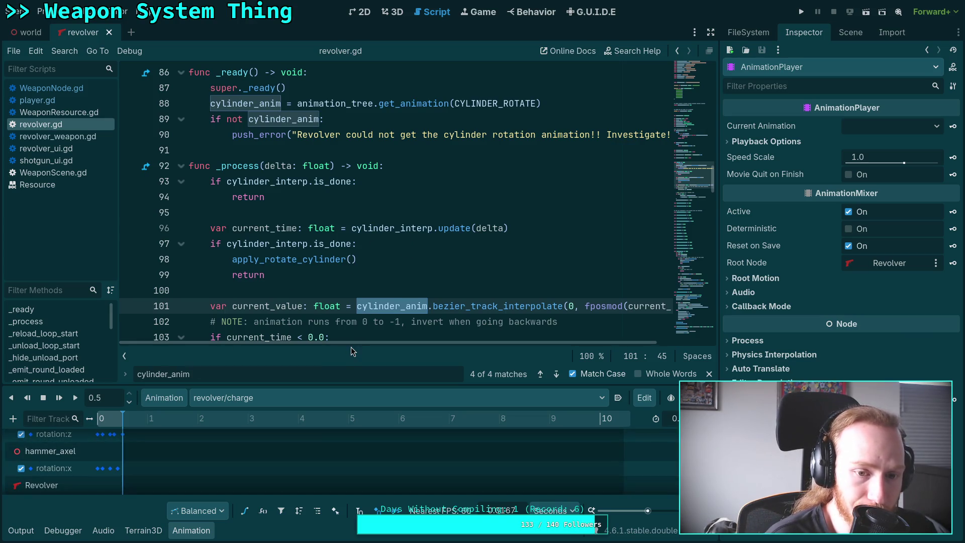
pyautogui.scroll(-1, 340, 305)
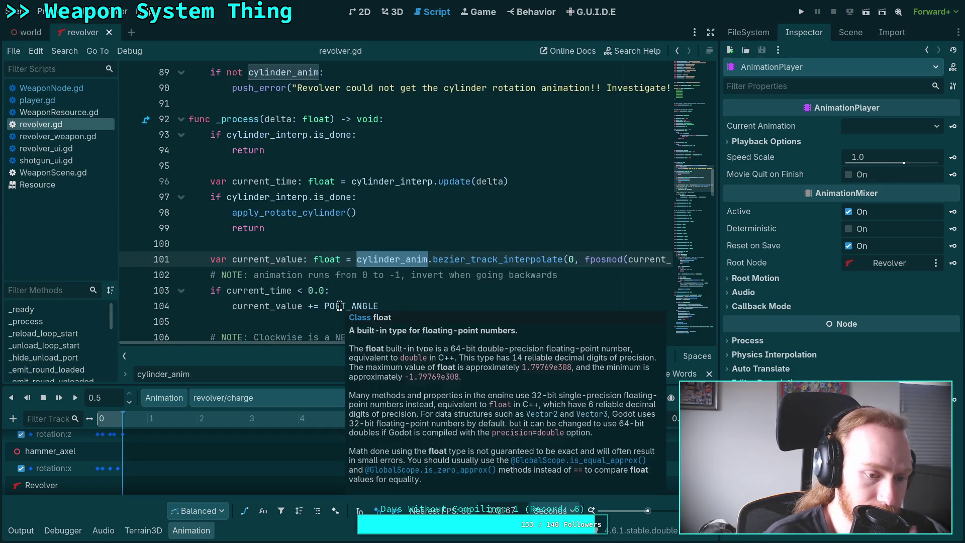
pyautogui.scroll(-2, 339, 305)
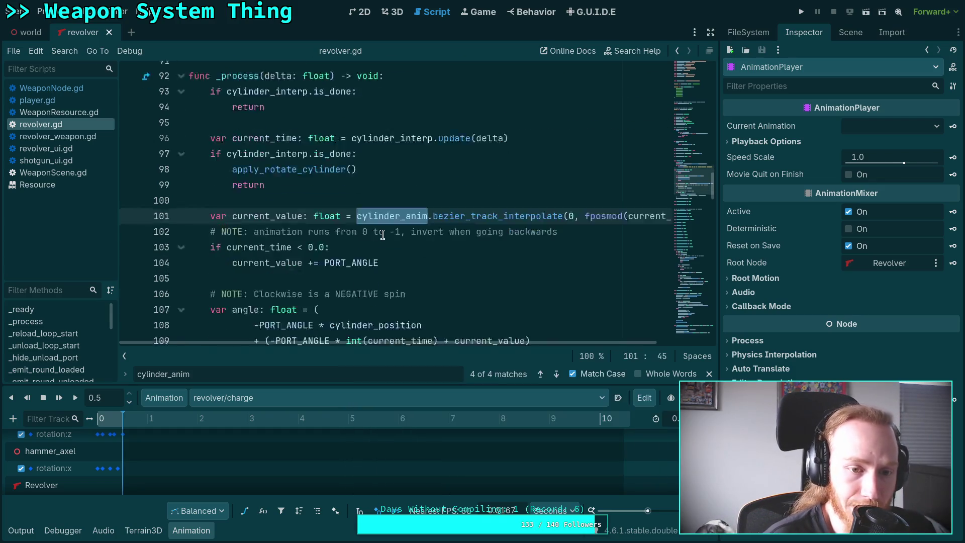
# Step: Collapse the animation panel, return to the top, and place the caret after cylinder_spin
pyautogui.click(197, 531)
pyautogui.scroll(2, 306, 337)
pyautogui.scroll(20, 389, 319)
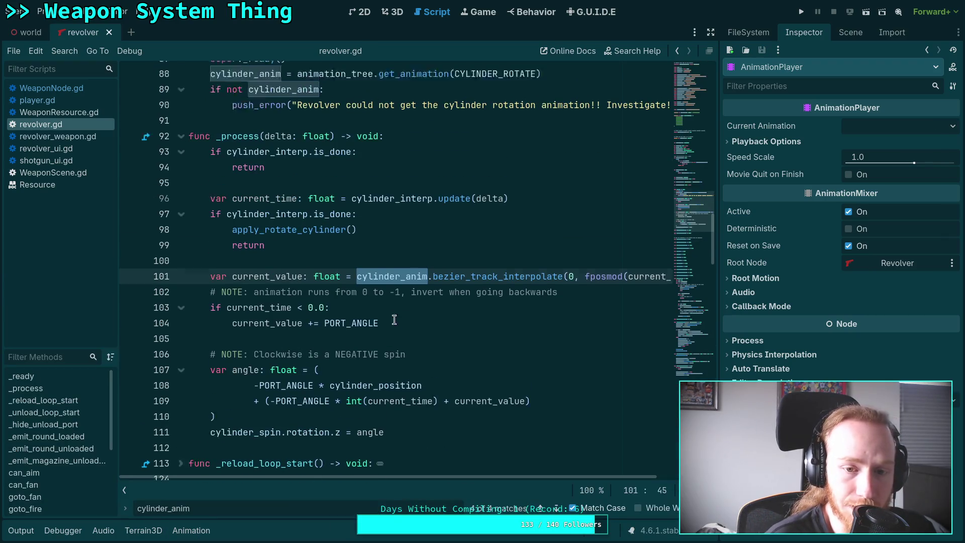
pyautogui.scroll(1, 635, 257)
pyautogui.click(550, 261)
pyautogui.press('Return')
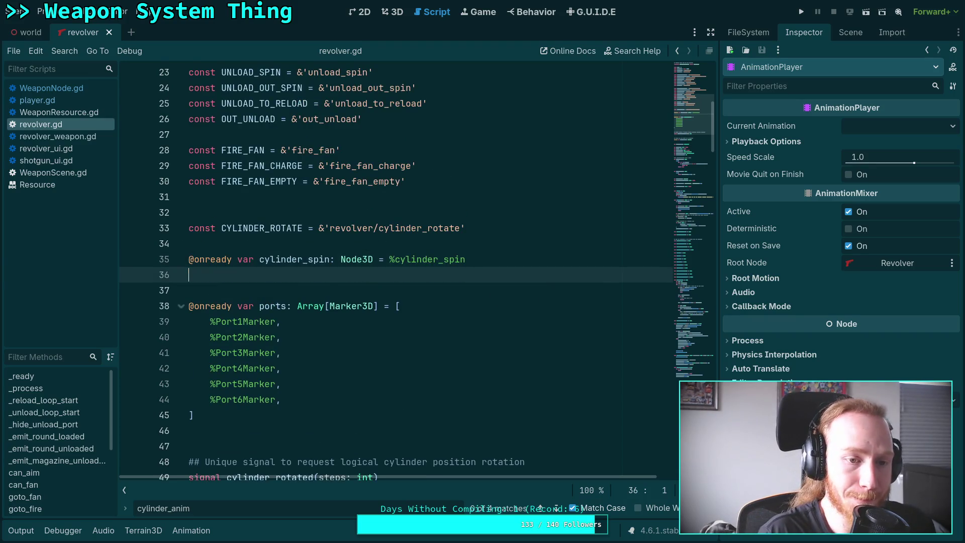
pyautogui.write('@onready v')
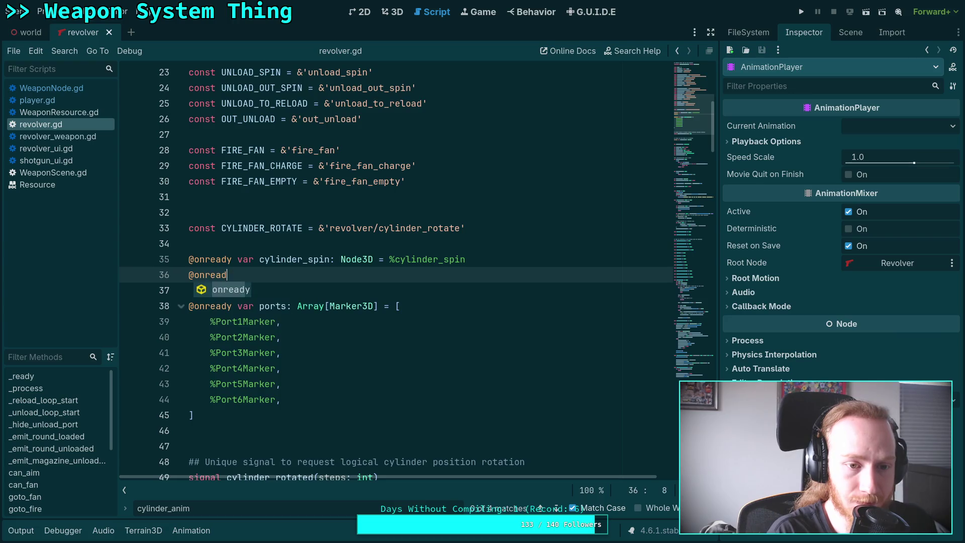
pyautogui.write('ammer_axel:')
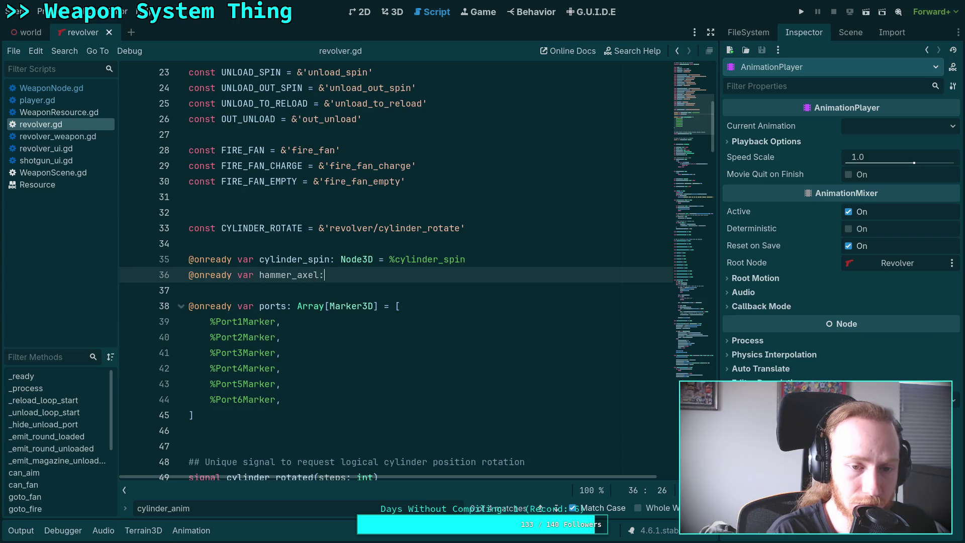
pyautogui.write('de3D = ^')
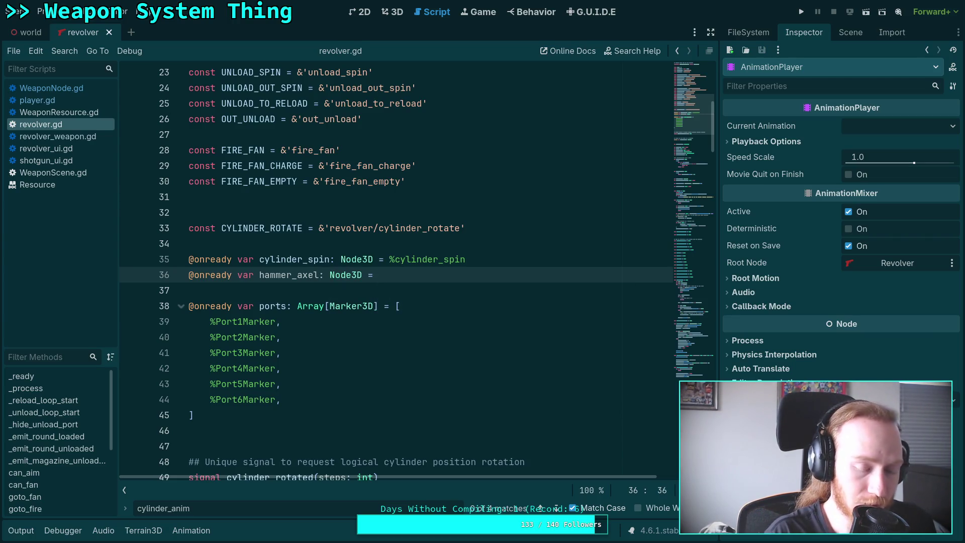
pyautogui.write('mmer_axel')
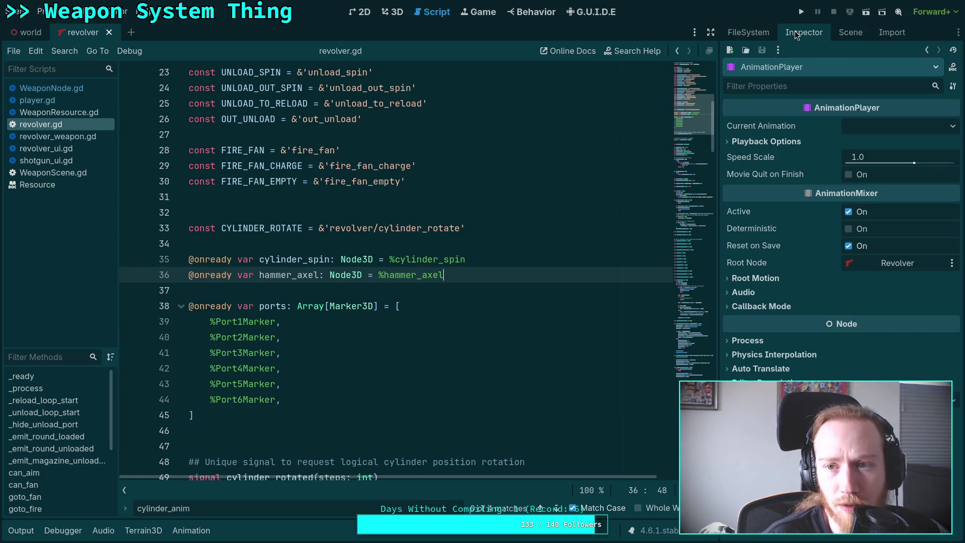
pyautogui.click(849, 32)
pyautogui.rightClick(768, 173)
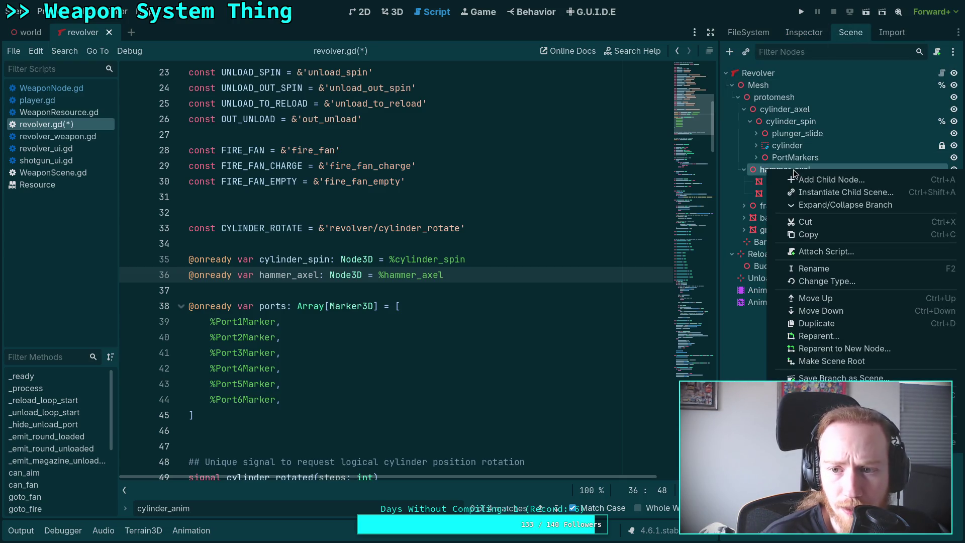
pyautogui.click(764, 333)
pyautogui.hotkey('ctrl', 's')
pyautogui.click(473, 233)
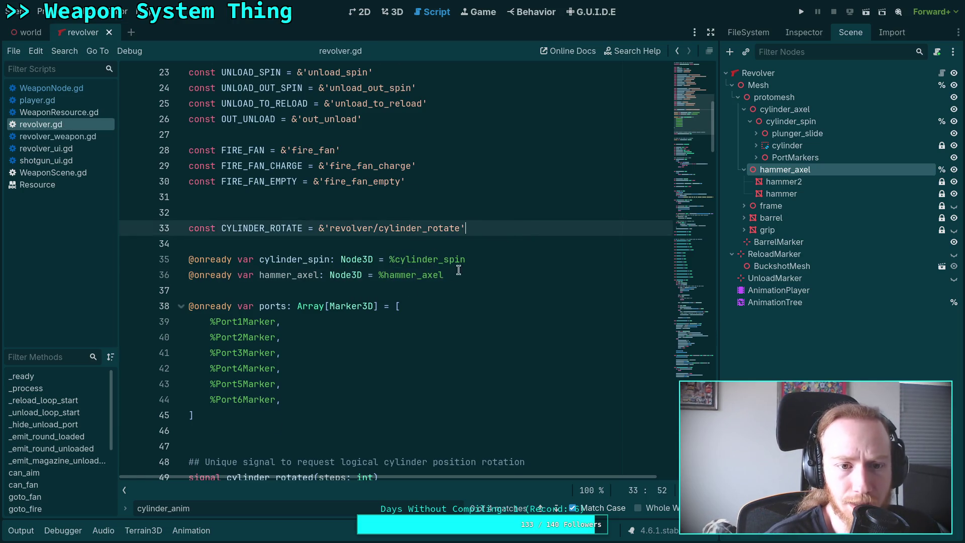
# Step: Scroll through revolver.gd and fold the _process function
pyautogui.scroll(7, 265, 186)
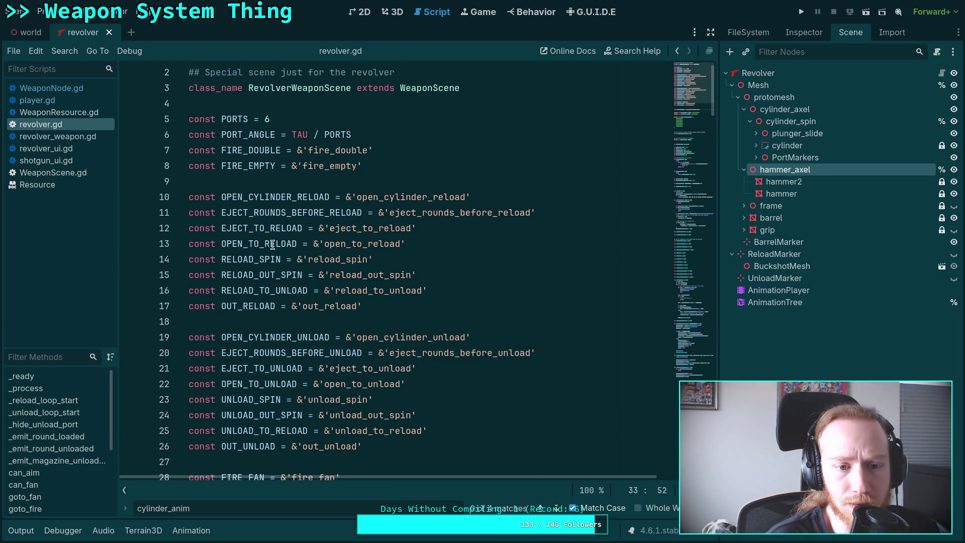
pyautogui.scroll(-3, 280, 259)
pyautogui.scroll(3, 285, 267)
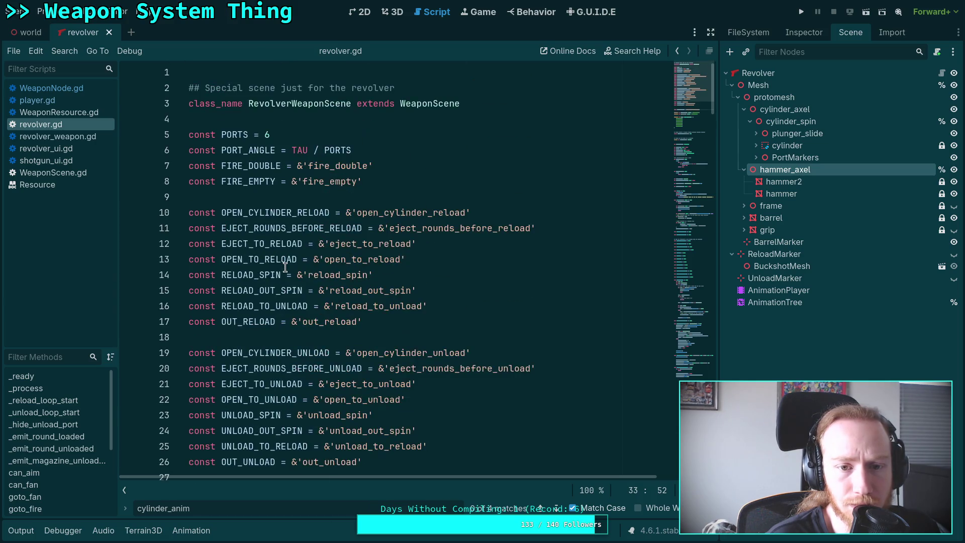
pyautogui.scroll(-7, 285, 267)
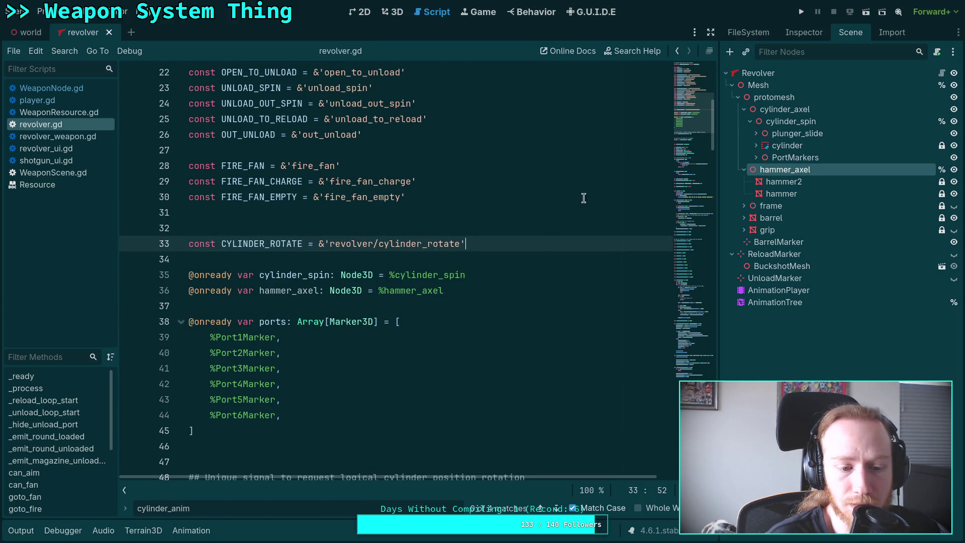
pyautogui.scroll(-10, 459, 362)
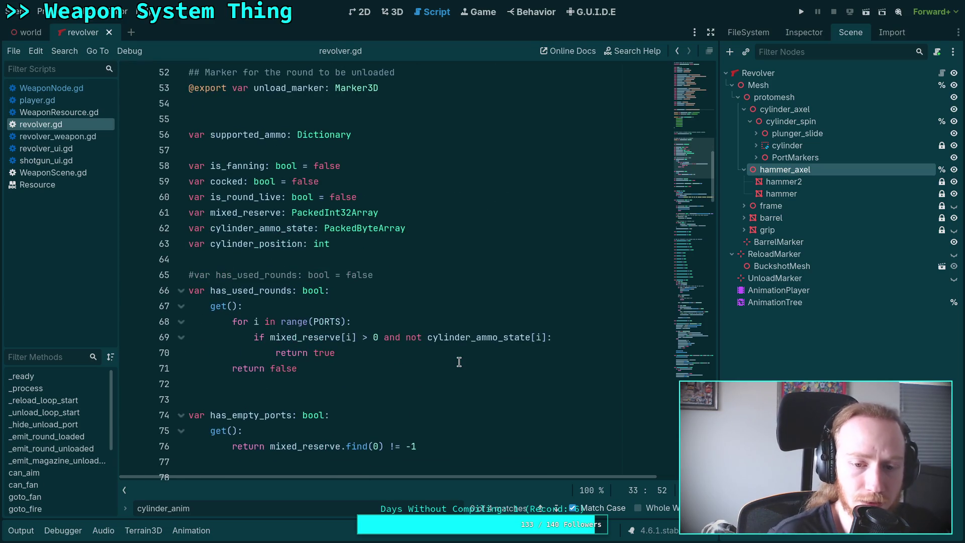
pyautogui.scroll(-8, 459, 361)
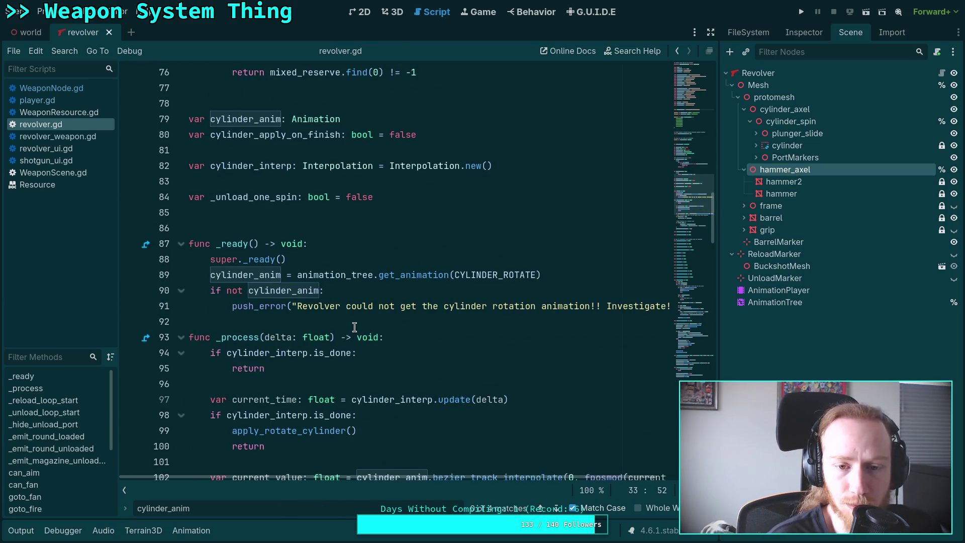
pyautogui.click(288, 322)
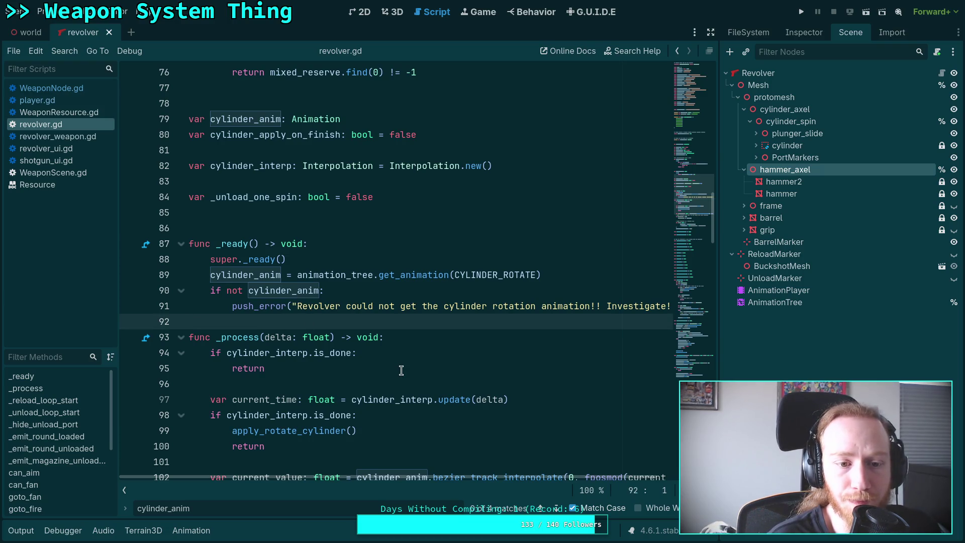
pyautogui.scroll(-3, 401, 370)
pyautogui.click(181, 197)
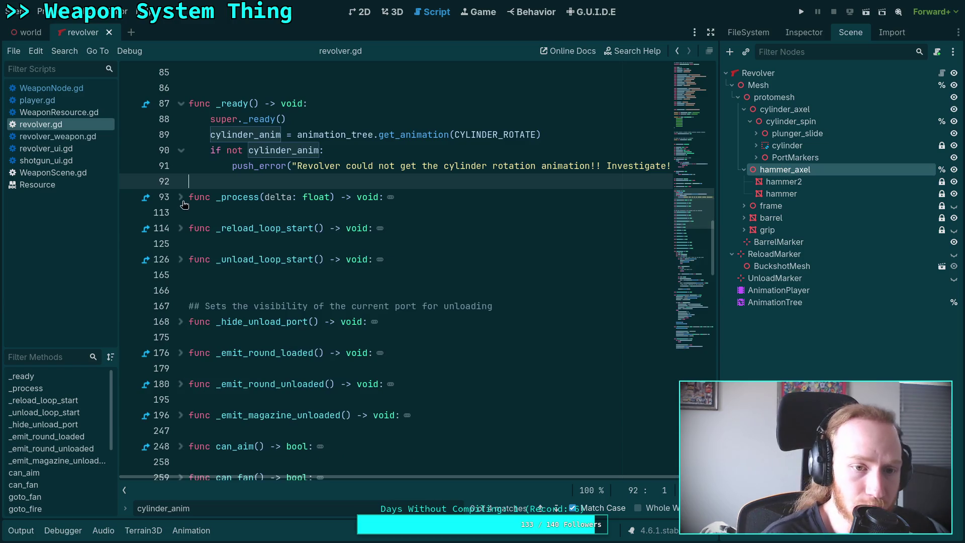
# Step: Fold the update_ports function
pyautogui.scroll(-5, 271, 319)
pyautogui.scroll(-8, 278, 321)
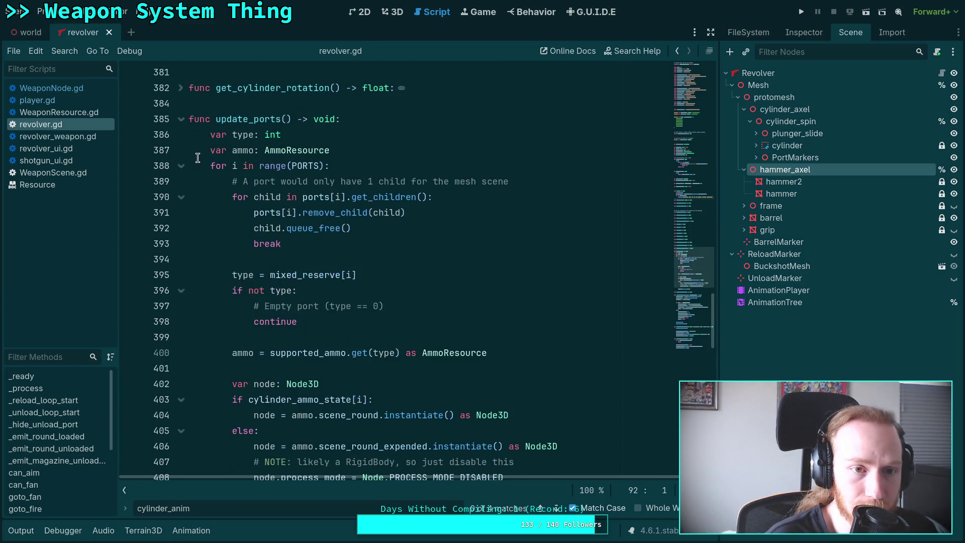
pyautogui.click(181, 119)
pyautogui.click(251, 166)
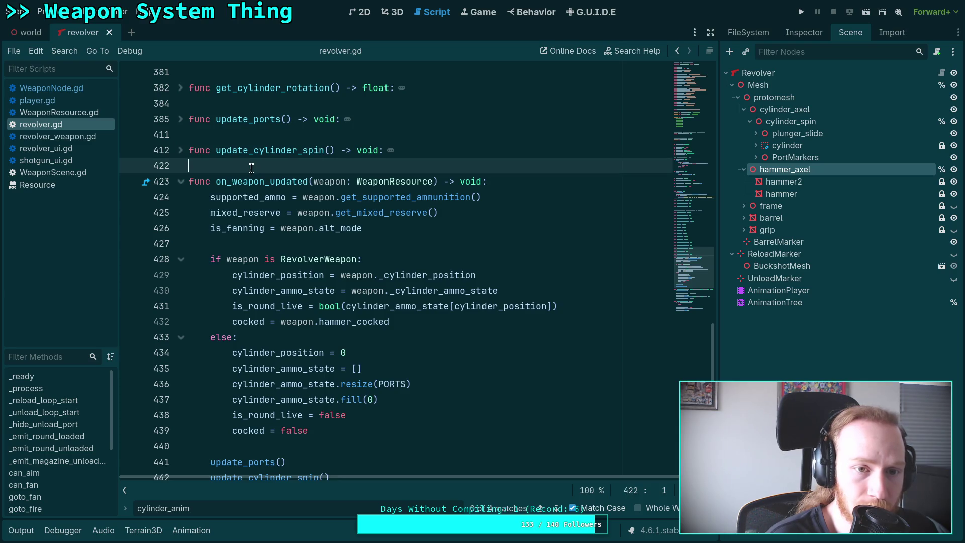
pyautogui.scroll(-2, 519, 339)
pyautogui.scroll(2, 519, 339)
pyautogui.scroll(-2, 519, 339)
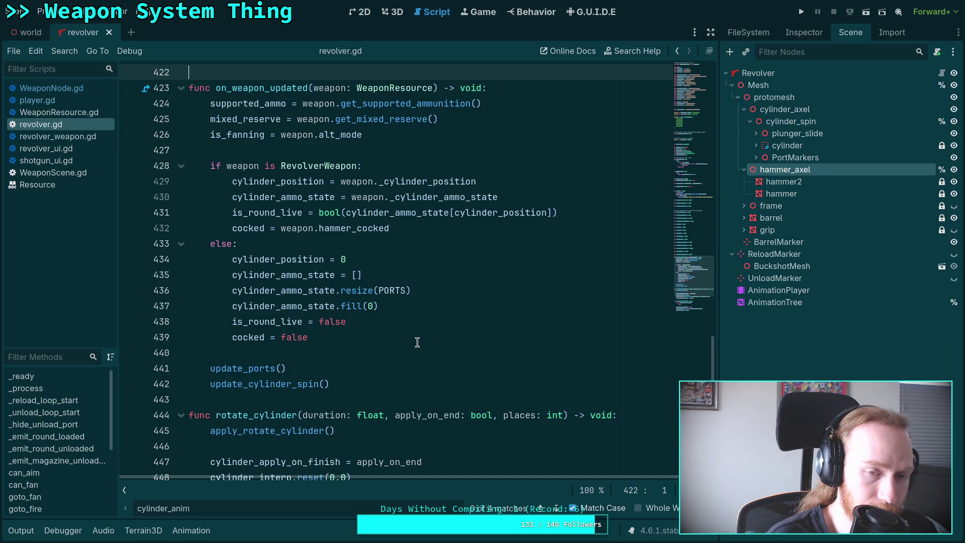
# Step: Fold rotate_cylinder and apply_rotate_cylinder, then add a blank line before on_weapon_updated
pyautogui.click(181, 415)
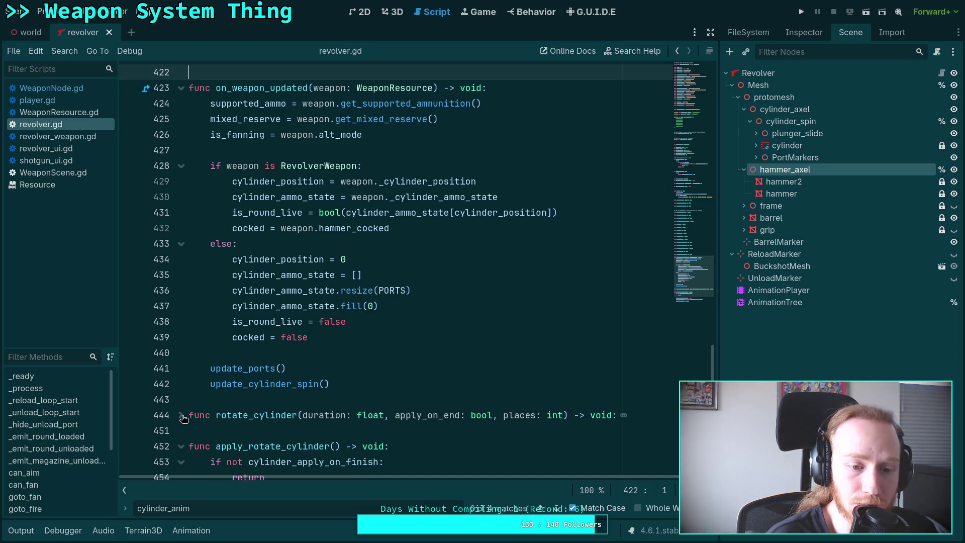
pyautogui.click(181, 446)
pyautogui.scroll(-1, 191, 442)
pyautogui.scroll(4, 255, 374)
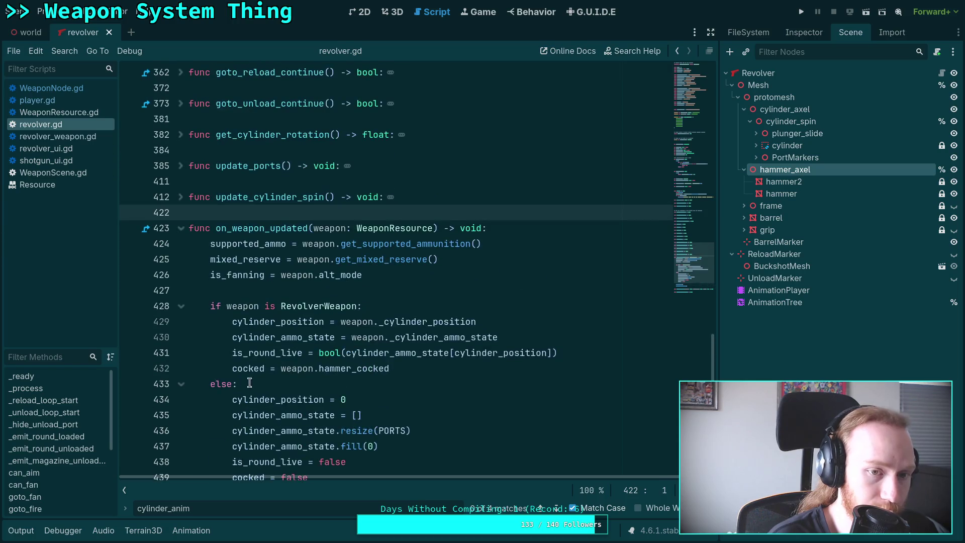
pyautogui.press('Return')
# Step: Declare 'func update_hammer() -> void:' above on_weapon_updated with blank-line spacing
pyautogui.press('Return')
pyautogui.press('Up')
pyautogui.write('func update')
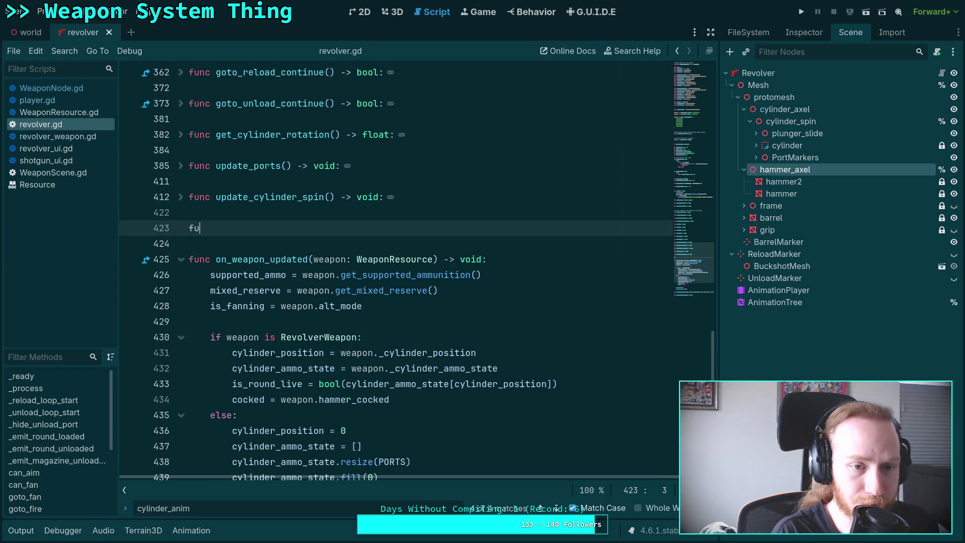
pyautogui.write('_hammer() -> voi')
pyautogui.press('Return')
# Step: Add the doc comment '## Force hammer axel to match cocked state' above update_hammer
pyautogui.press('Up')
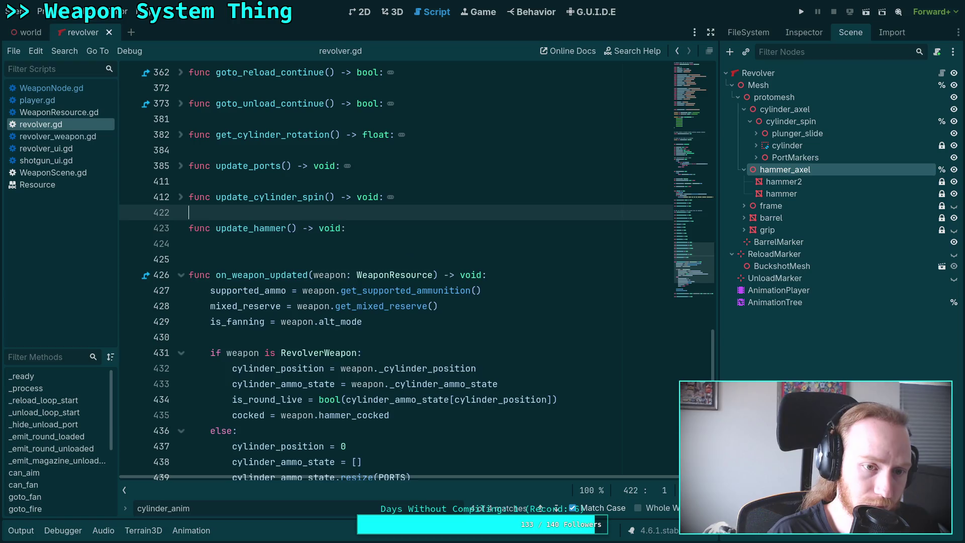
pyautogui.hotkey('ctrl', 'shift', 'Return')
pyautogui.write('## Force ha')
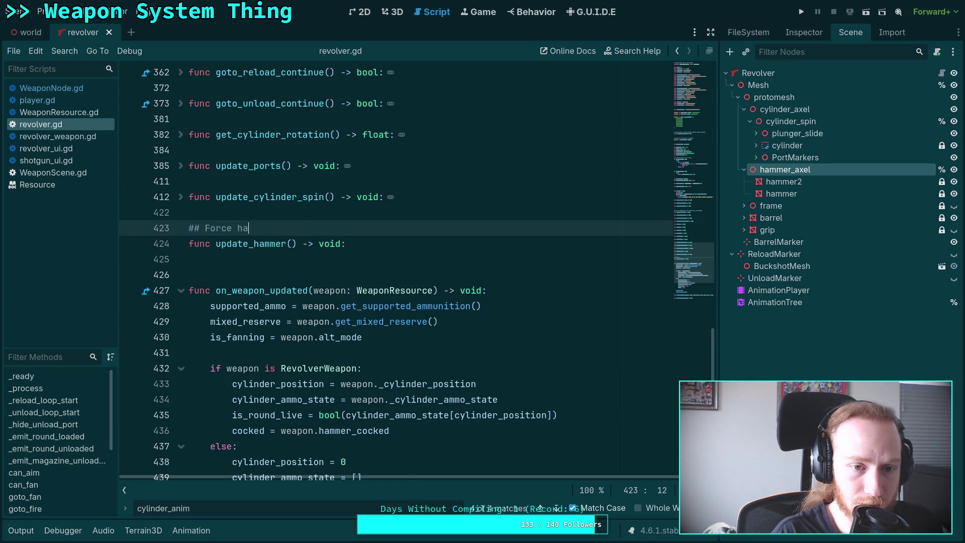
pyautogui.press('BackSpace')
pyautogui.press('BackSpace')
pyautogui.write('xe')
pyautogui.write('atch cock')
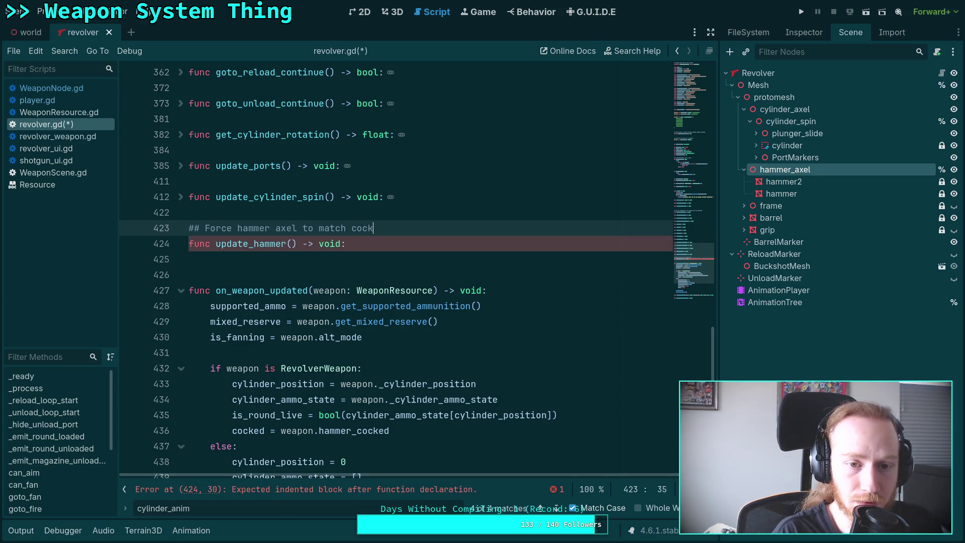
pyautogui.write('state')
pyautogui.press('Down')
pyautogui.press('Down')
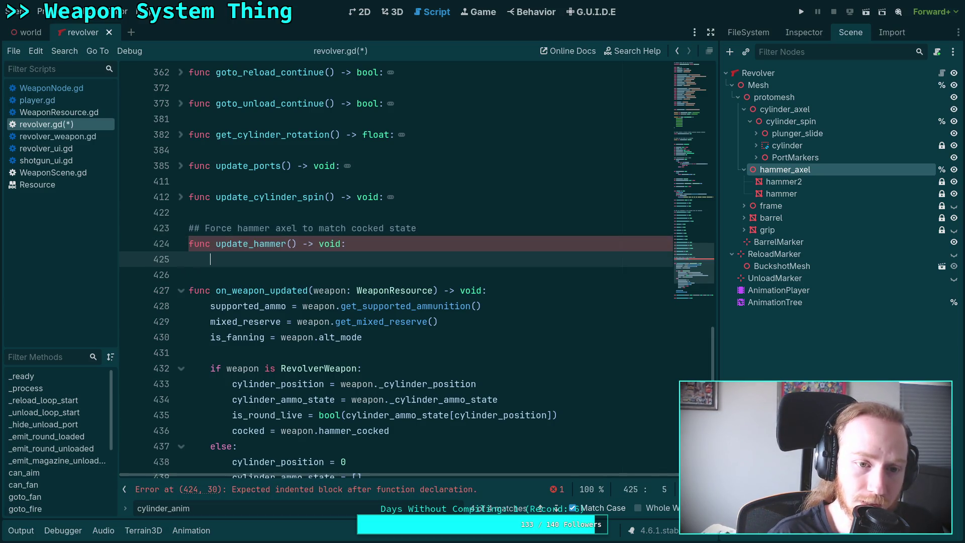
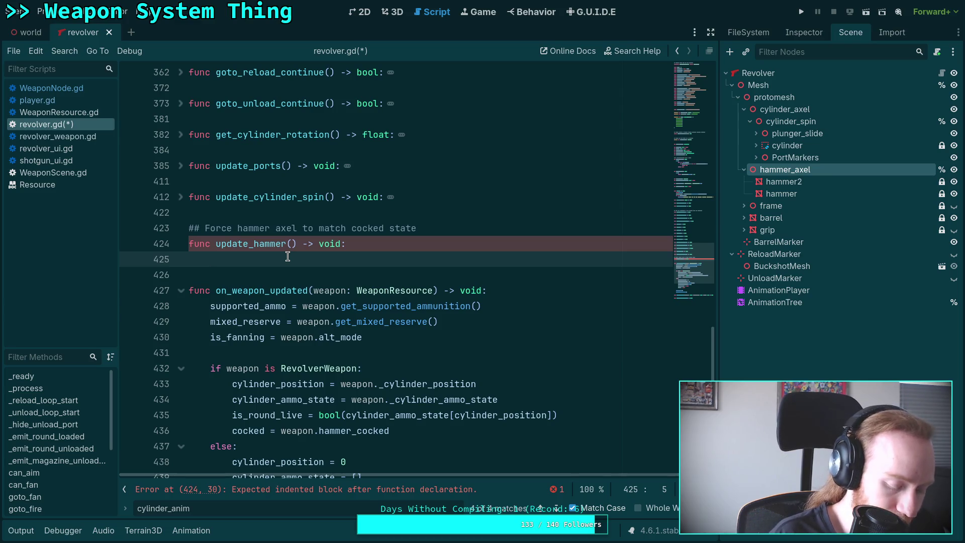
# Step: Add an if cocked: branch to update_hammer and start the anim variable line
pyautogui.write('if cocked:')
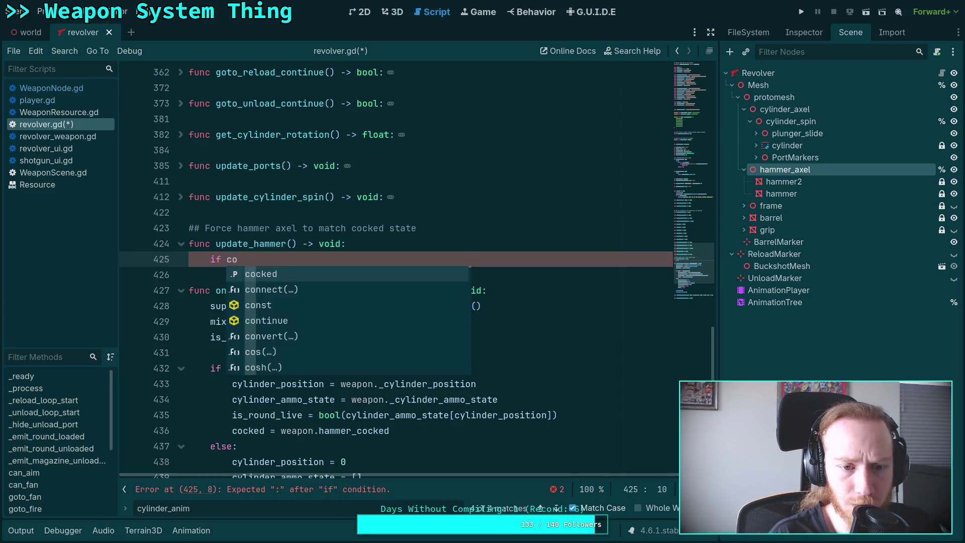
pyautogui.press('Return')
pyautogui.write('var anim: A')
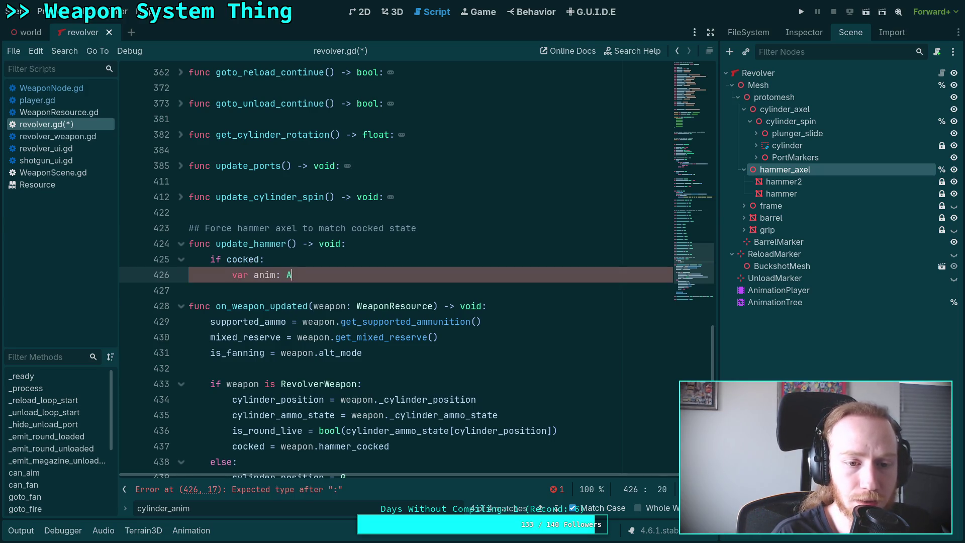
pyautogui.write('nimation')
pyautogui.click(430, 181)
pyautogui.scroll(10, 429, 230)
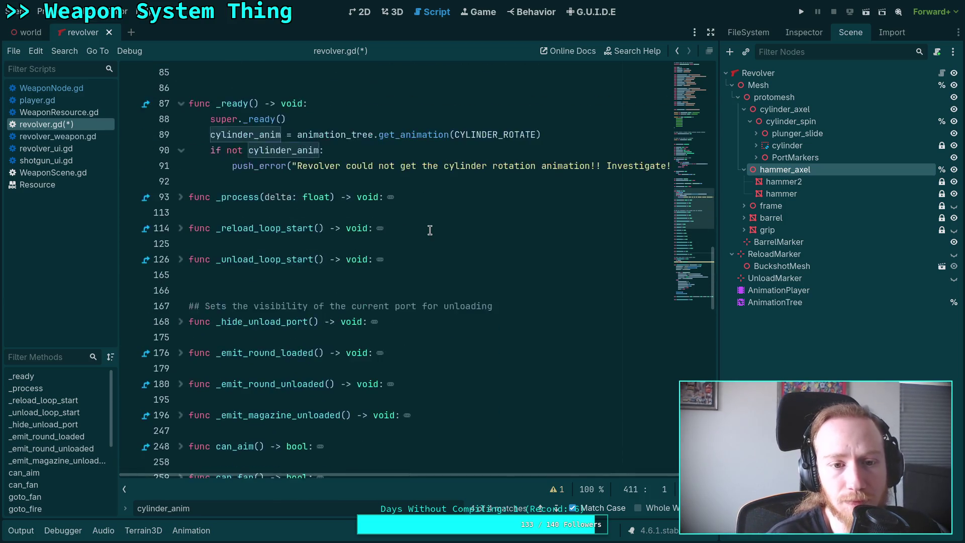
pyautogui.scroll(6, 429, 231)
pyautogui.scroll(-3, 367, 285)
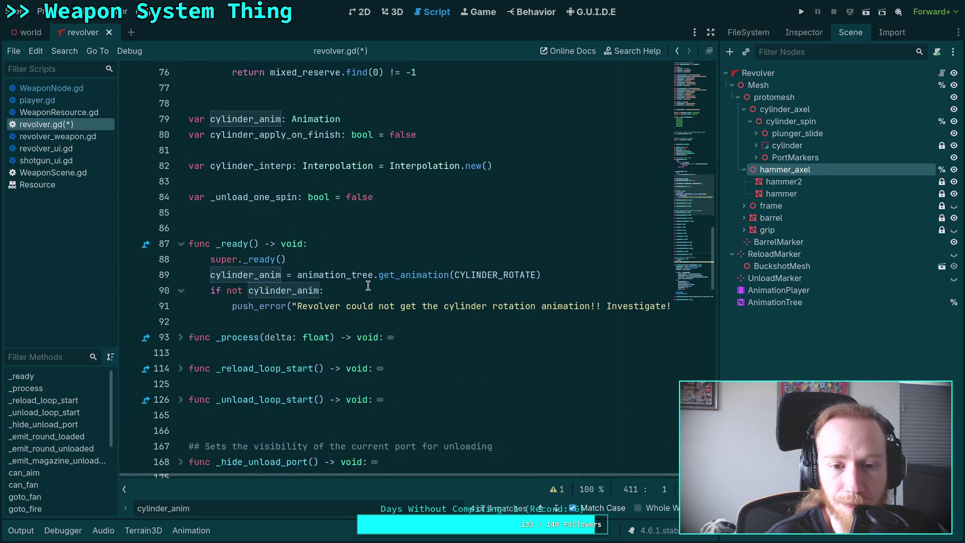
pyautogui.scroll(-15, 530, 284)
# Step: Finish line 426 so anim gets animation_tree.get_animation(RESET)
pyautogui.click(395, 326)
pyautogui.write('animation_tree.')
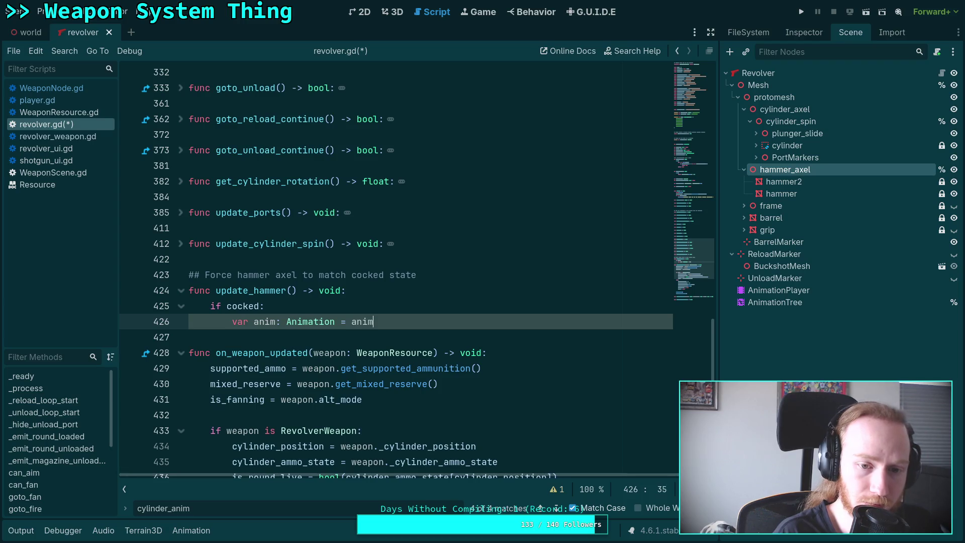
pyautogui.write('get_an')
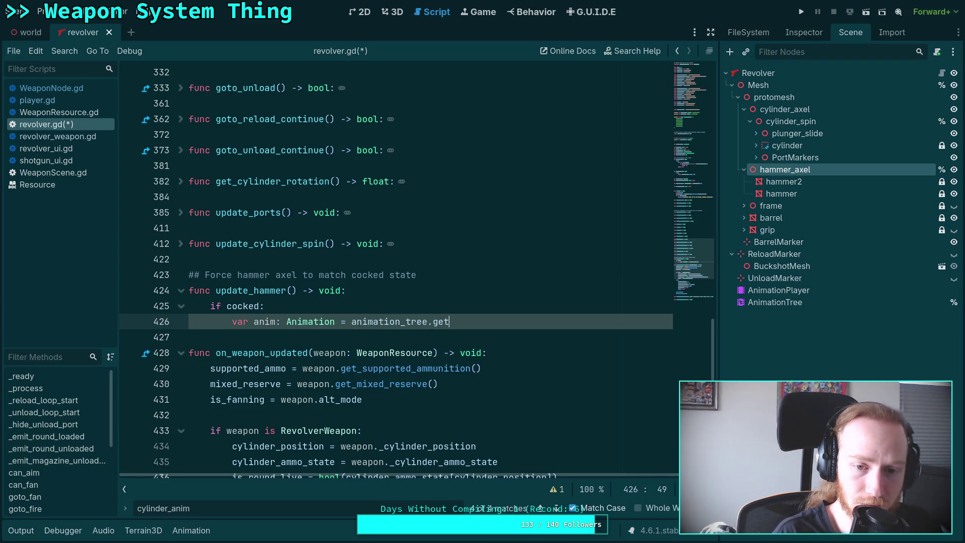
pyautogui.press('Return')
pyautogui.write('RES')
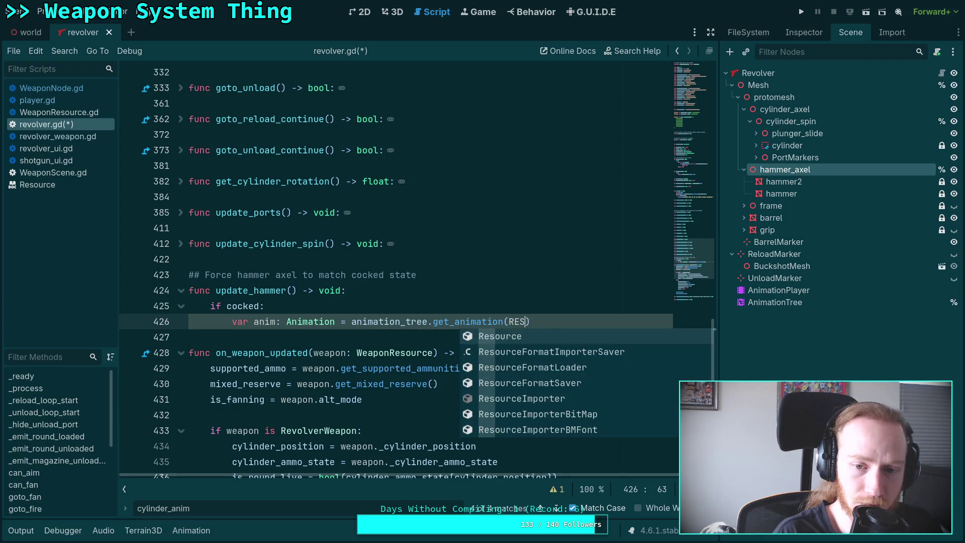
pyautogui.write('ET')
pyautogui.press('Escape')
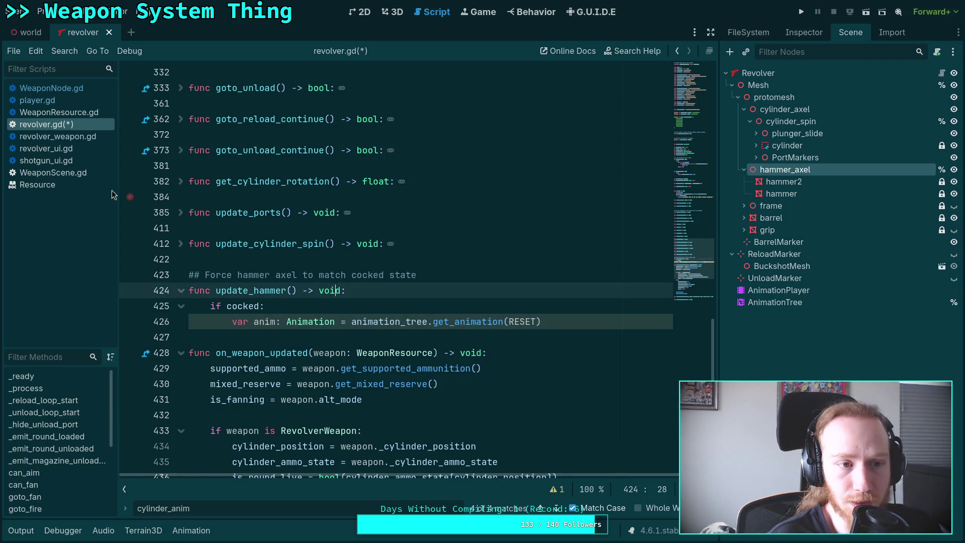
# Step: Open WeaponResource.gd from the script list
pyautogui.keyDown('ctrl'); pyautogui.click(386, 384); pyautogui.keyUp('ctrl')
pyautogui.scroll(10, 478, 217)
pyautogui.scroll(20, 390, 308)
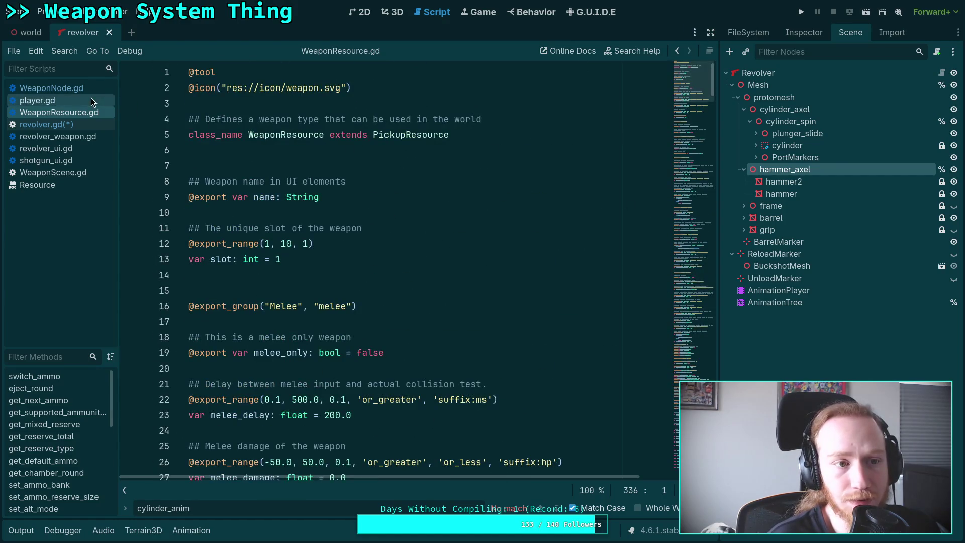
# Step: Open WeaponScene.gd and show the Animation bottom panel
pyautogui.click(53, 172)
pyautogui.scroll(1, 469, 201)
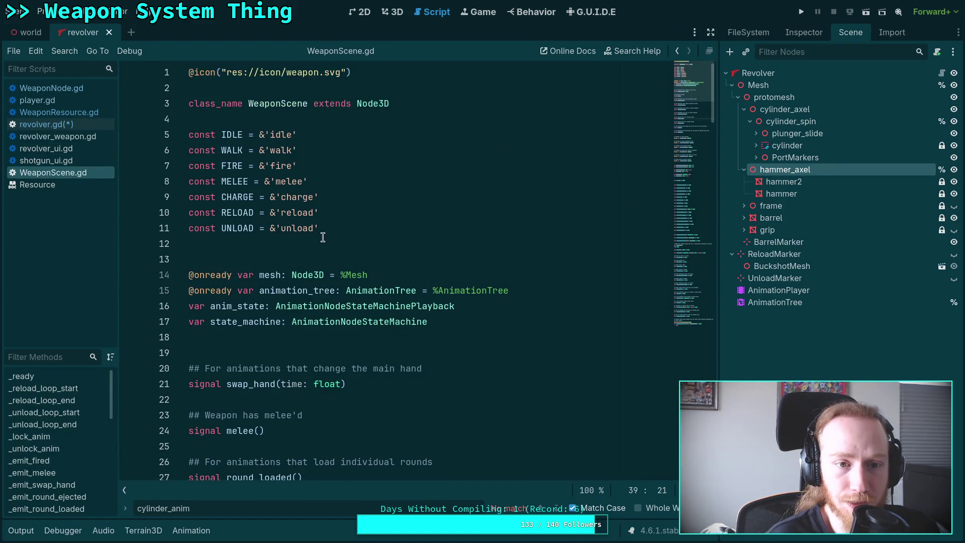
pyautogui.click(153, 533)
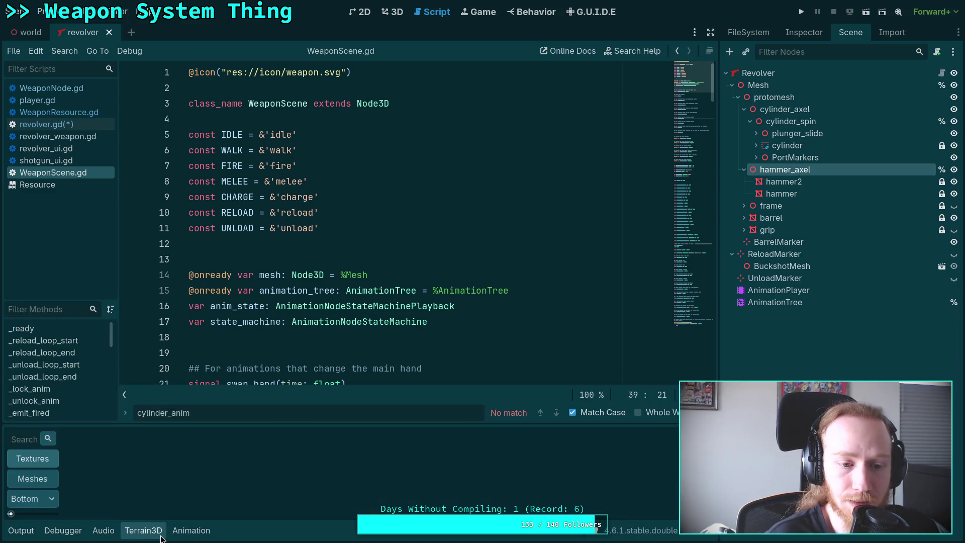
pyautogui.click(188, 532)
# Step: Browse the revolver's animation list, keeping revolver/charge, and select the AnimationTree node
pyautogui.click(264, 396)
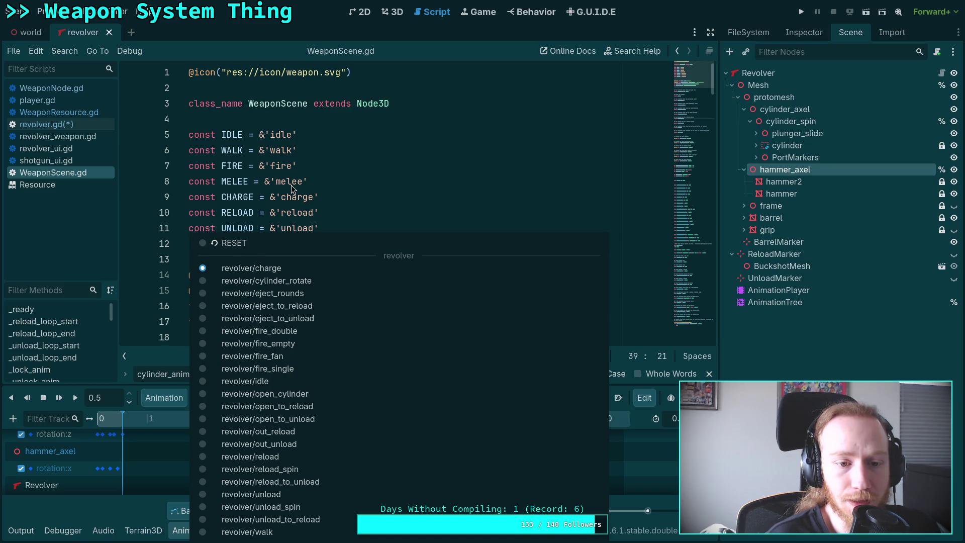
pyautogui.click(302, 213)
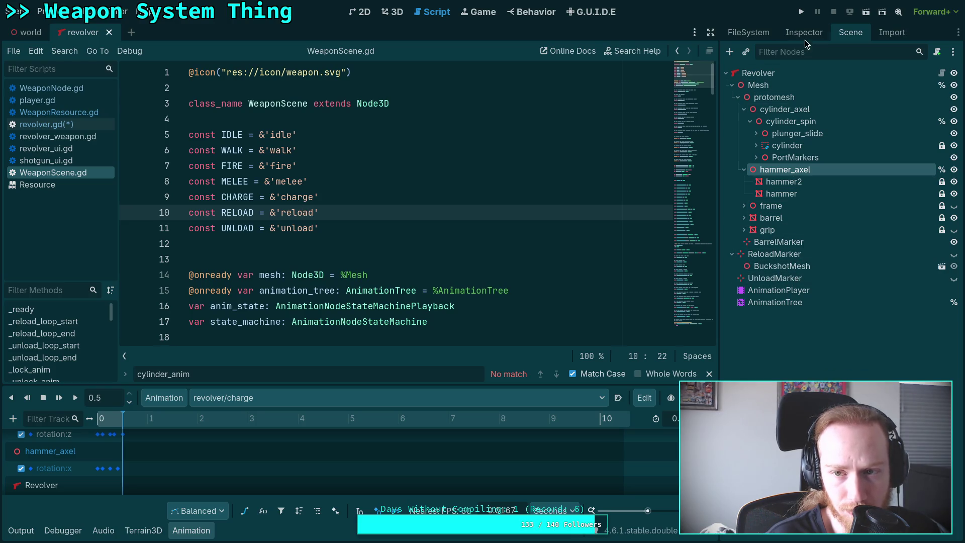
pyautogui.click(778, 303)
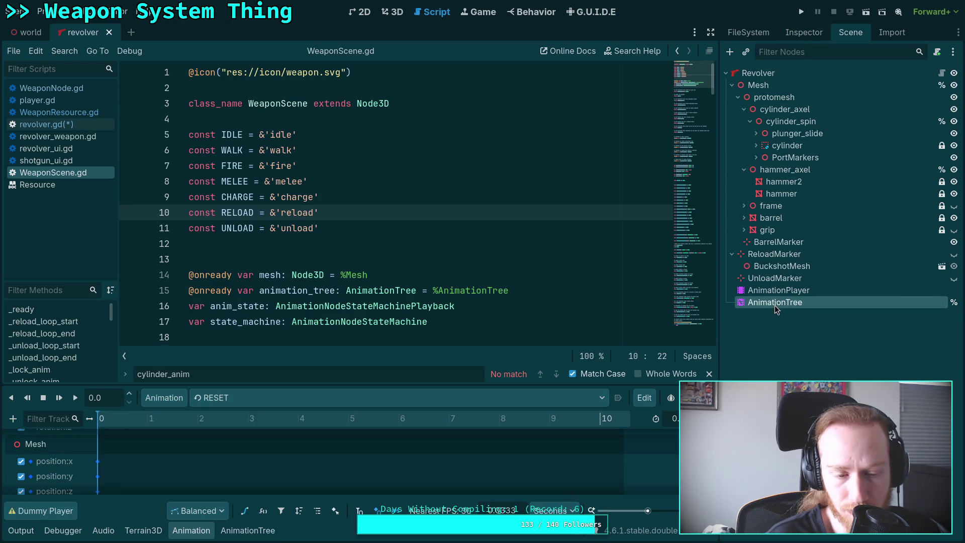
# Step: Open the AnimationTree StateMachine editor and inspect the Start and idle states
pyautogui.click(248, 531)
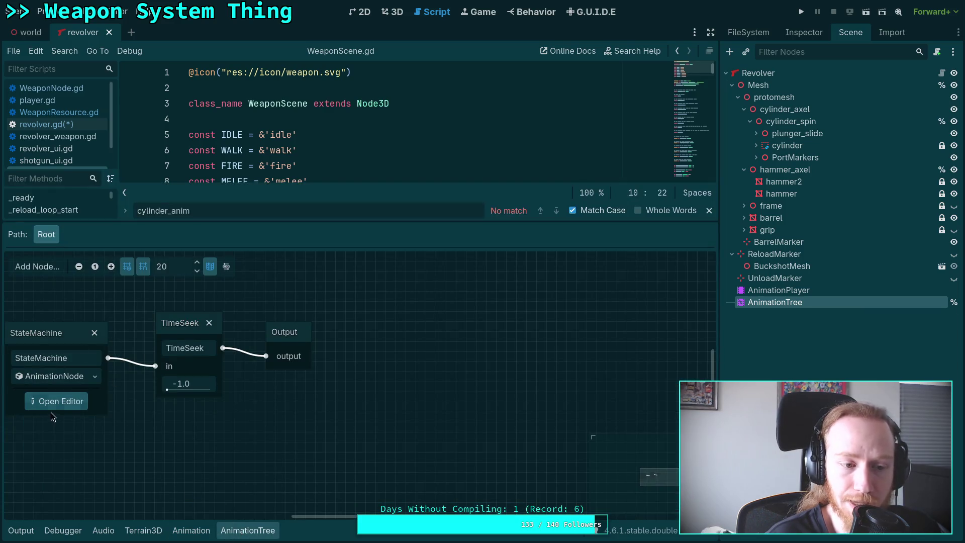
pyautogui.click(65, 401)
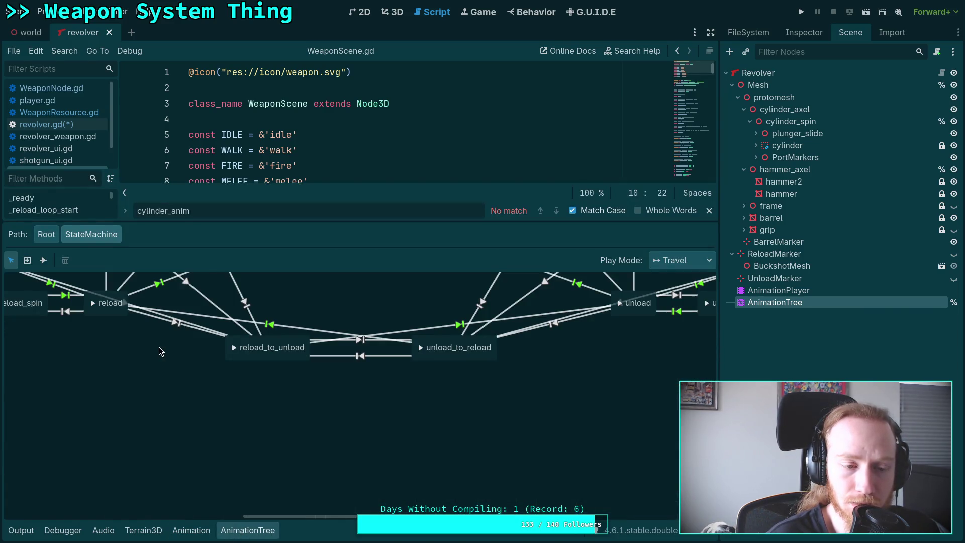
pyautogui.scroll(2, 210, 396)
pyautogui.scroll(10, 210, 396)
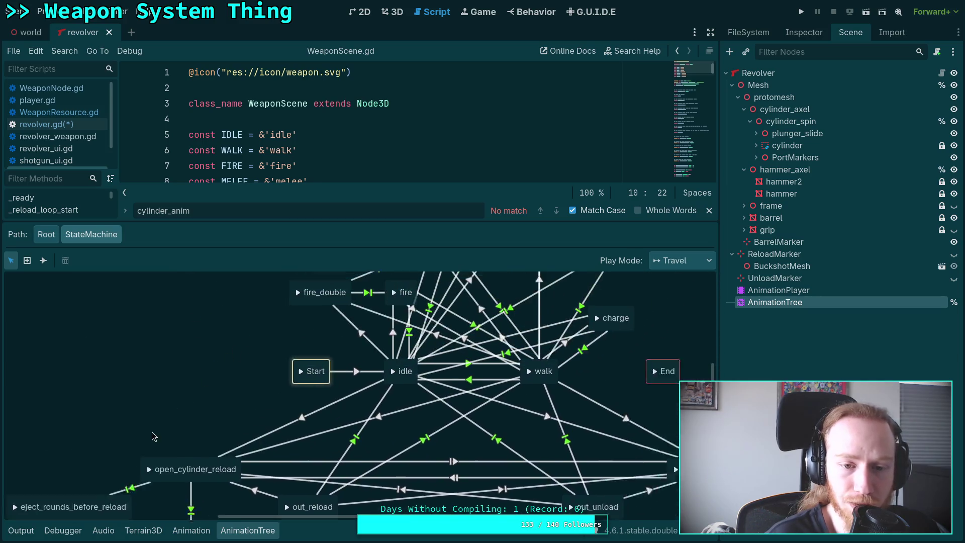
pyautogui.moveTo(154, 399); pyautogui.dragTo(123, 431)
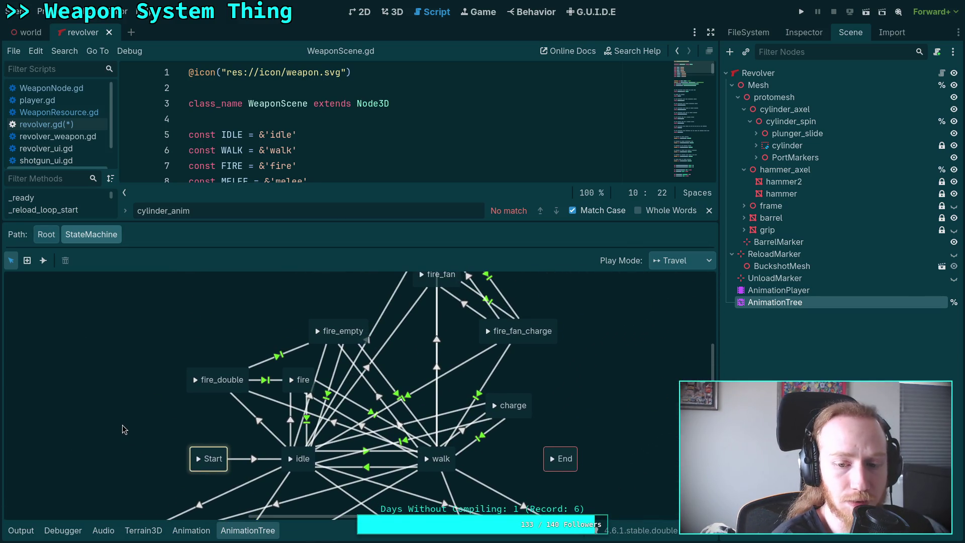
pyautogui.hscroll(3, 383, 403)
pyautogui.scroll(5, 396, 414)
pyautogui.scroll(-10, 406, 424)
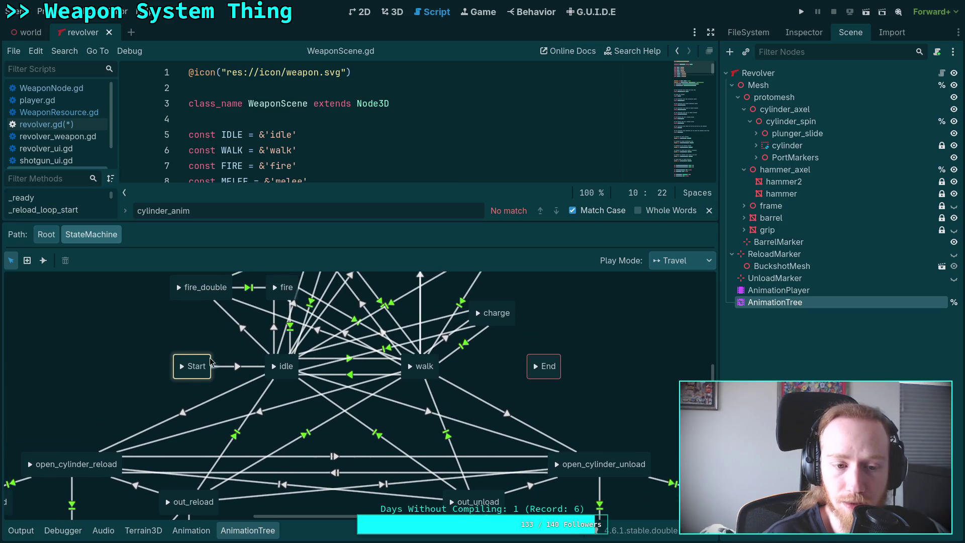
pyautogui.click(805, 38)
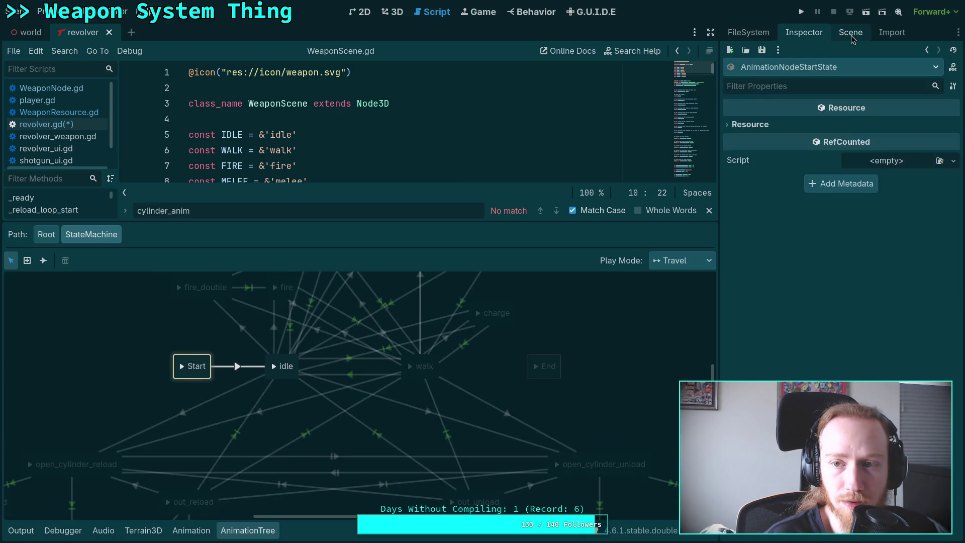
# Step: Switch the dock back to FileSystem and collapse the AnimationTree panel
pyautogui.click(751, 34)
pyautogui.click(806, 34)
pyautogui.click(850, 34)
pyautogui.click(874, 39)
pyautogui.click(746, 34)
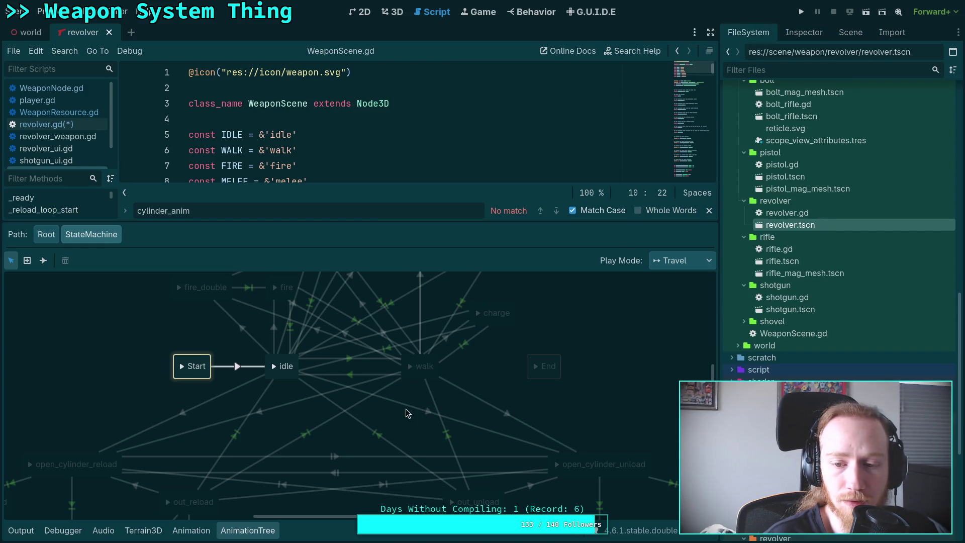
pyautogui.click(247, 534)
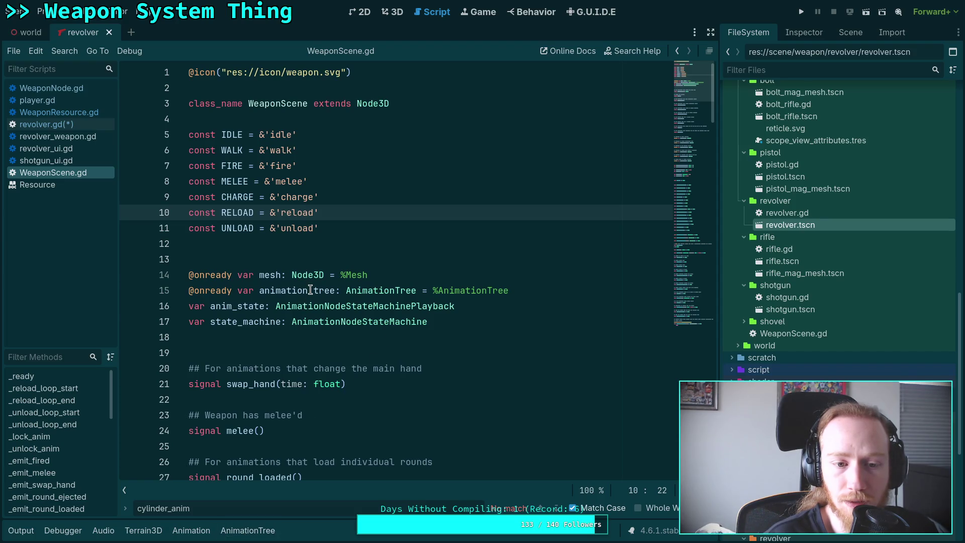
# Step: In revolver.gd, replace get_animation(RESET) on line 426 with anim_player
pyautogui.scroll(-5, 310, 290)
pyautogui.scroll(-11, 259, 308)
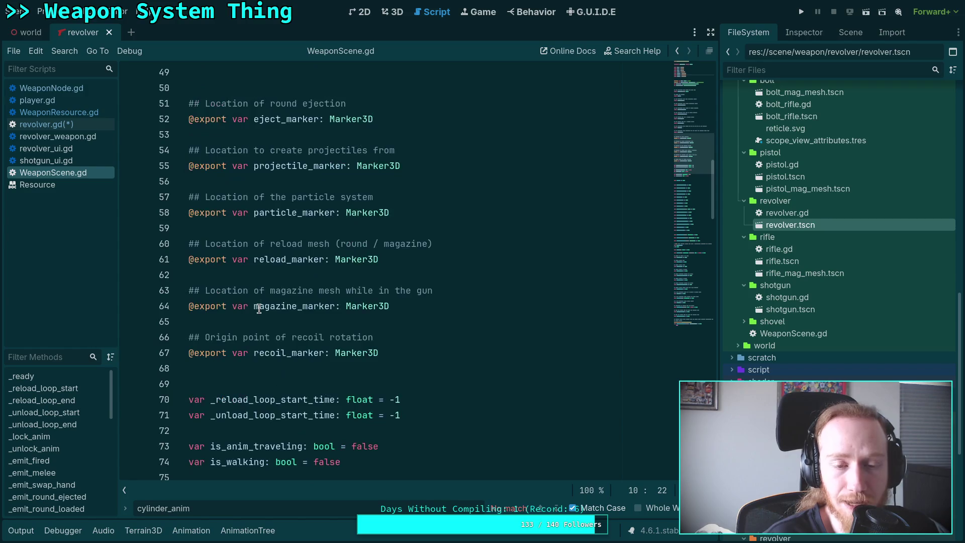
pyautogui.scroll(-5, 259, 308)
pyautogui.scroll(-20, 258, 308)
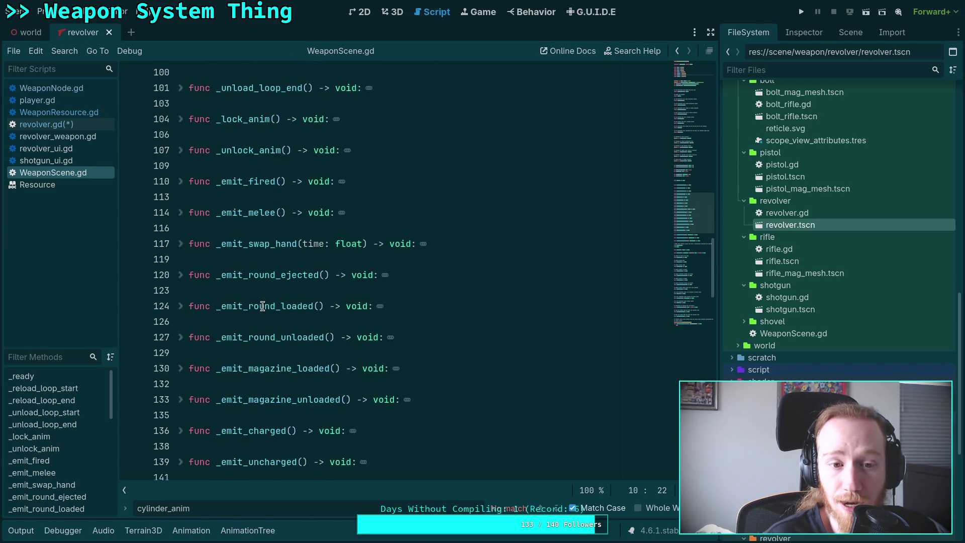
pyautogui.scroll(-3, 375, 315)
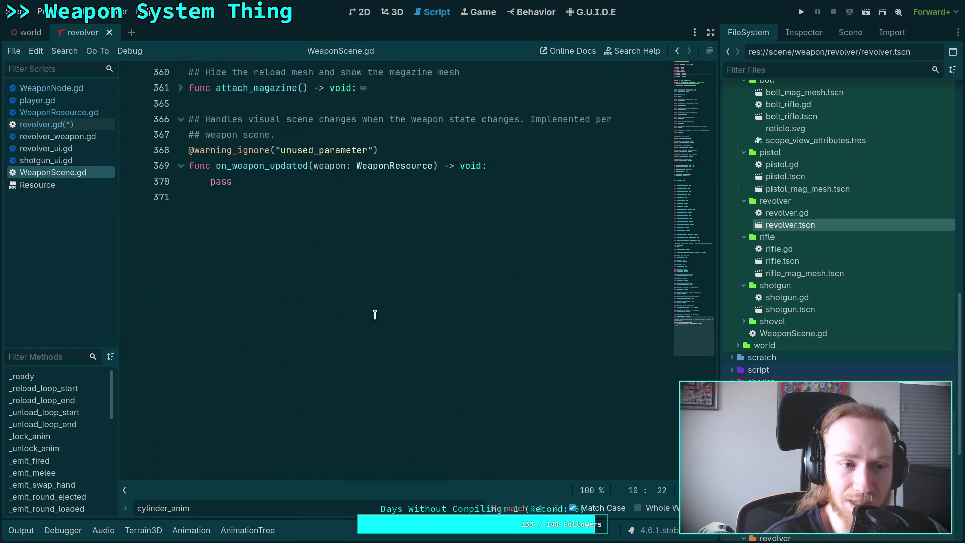
pyautogui.hotkey('alt', 'Left')
pyautogui.moveTo(541, 322); pyautogui.dragTo(432, 322)
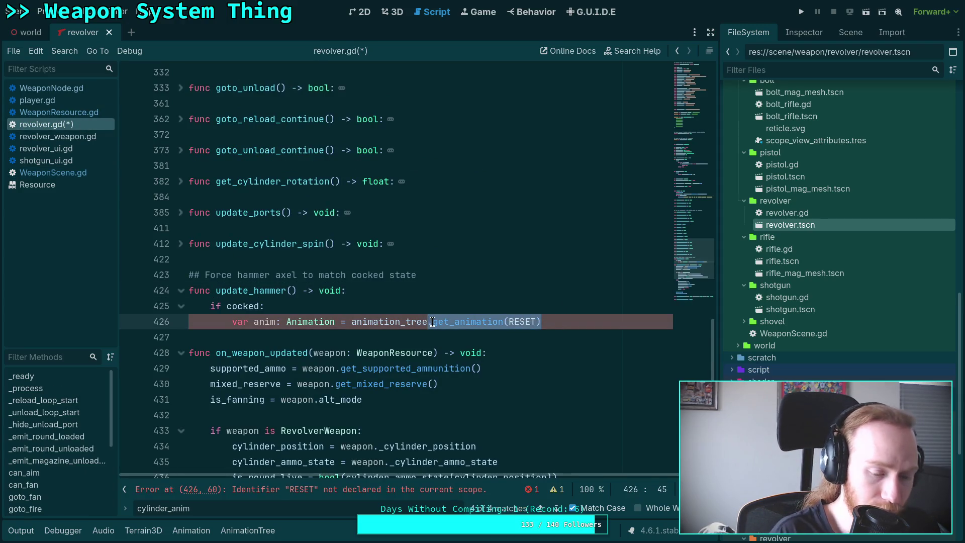
pyautogui.write('.anima')
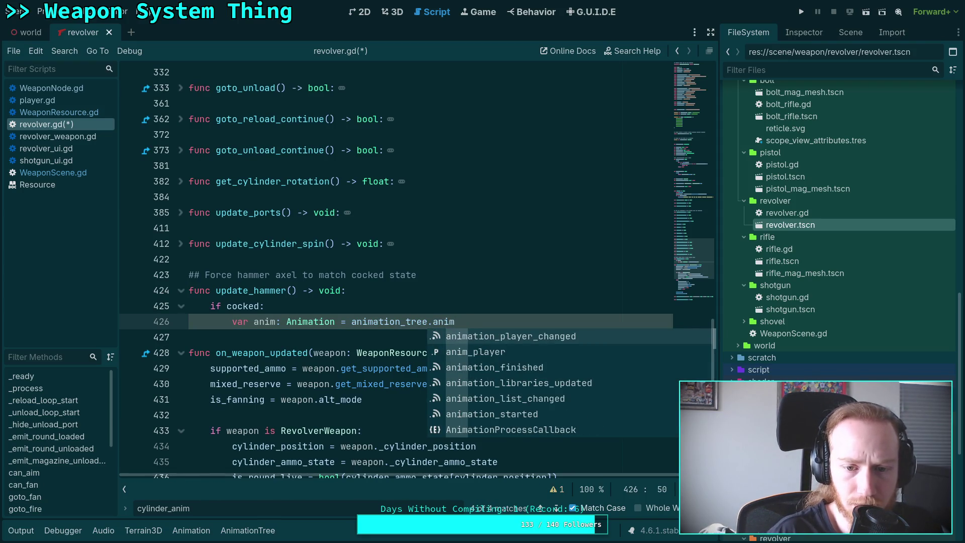
pyautogui.press('Down')
pyautogui.press('Return')
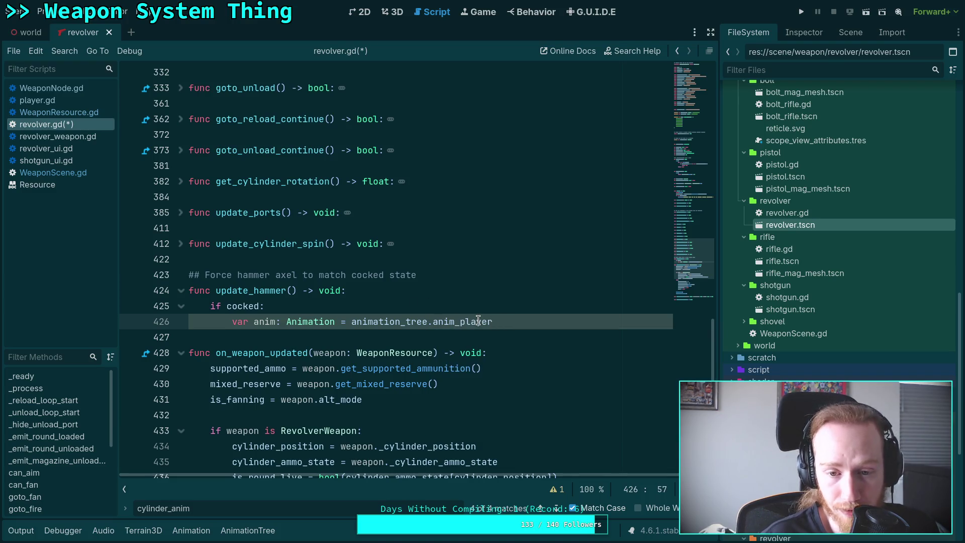
# Step: Look up the animation_tree symbol to reach its declaration in WeaponScene.gd
pyautogui.moveTo(478, 320)
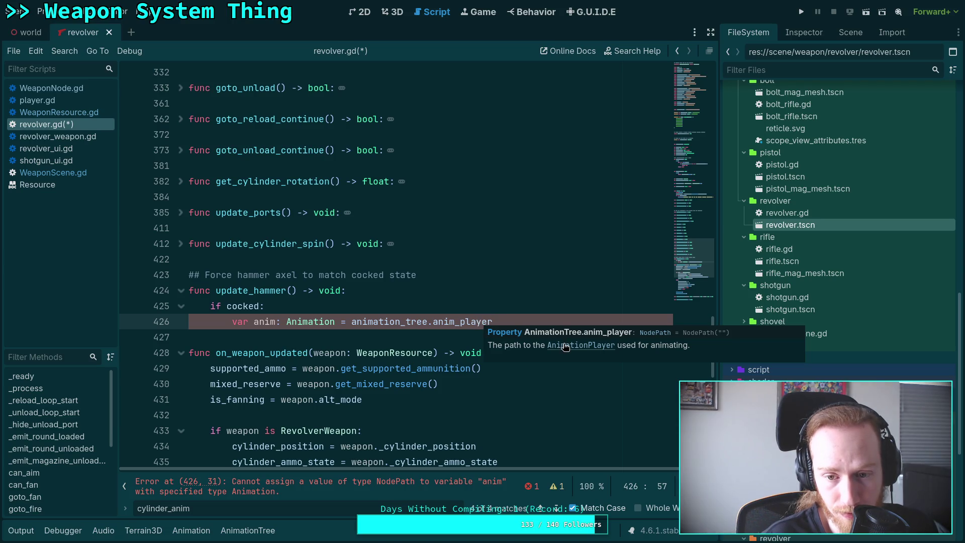
pyautogui.click(422, 322)
pyautogui.rightClick(422, 322)
pyautogui.click(452, 469)
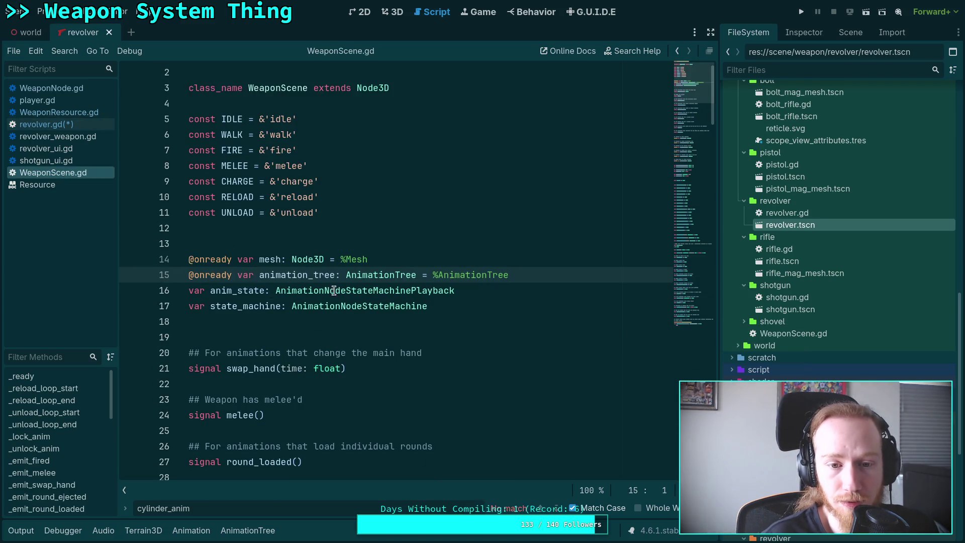
pyautogui.rightClick(378, 311)
pyautogui.click(412, 434)
pyautogui.scroll(-10, 335, 295)
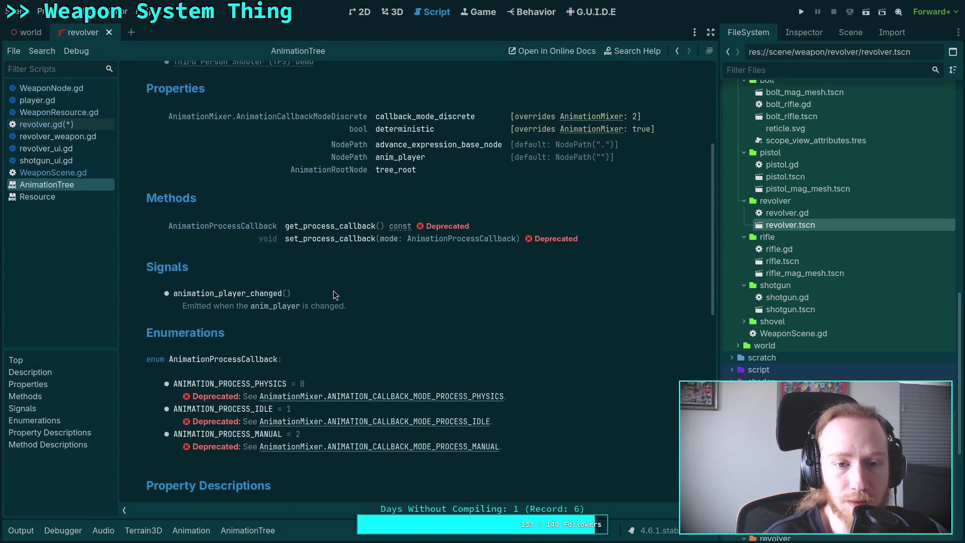
pyautogui.scroll(-10, 335, 295)
pyautogui.scroll(2, 336, 295)
pyautogui.scroll(-2, 336, 295)
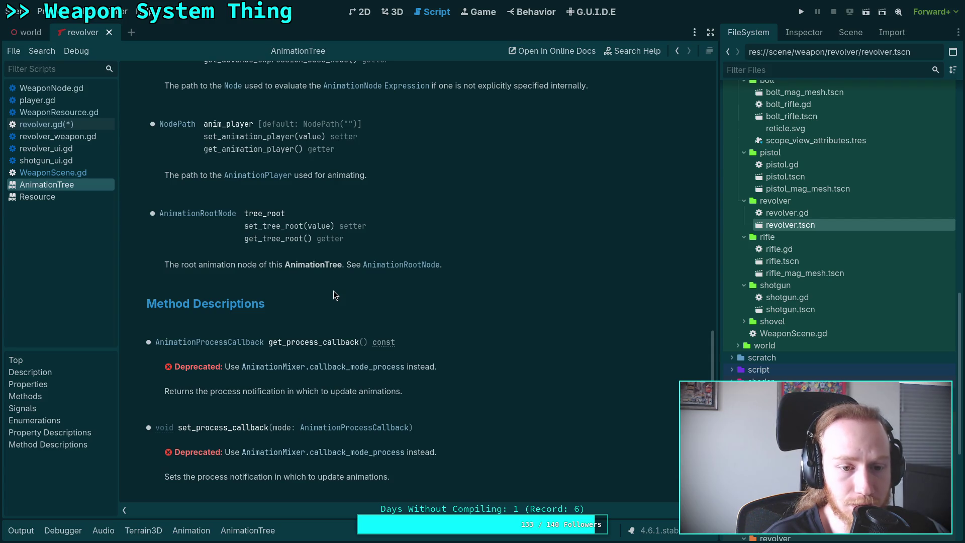
pyautogui.scroll(15, 335, 295)
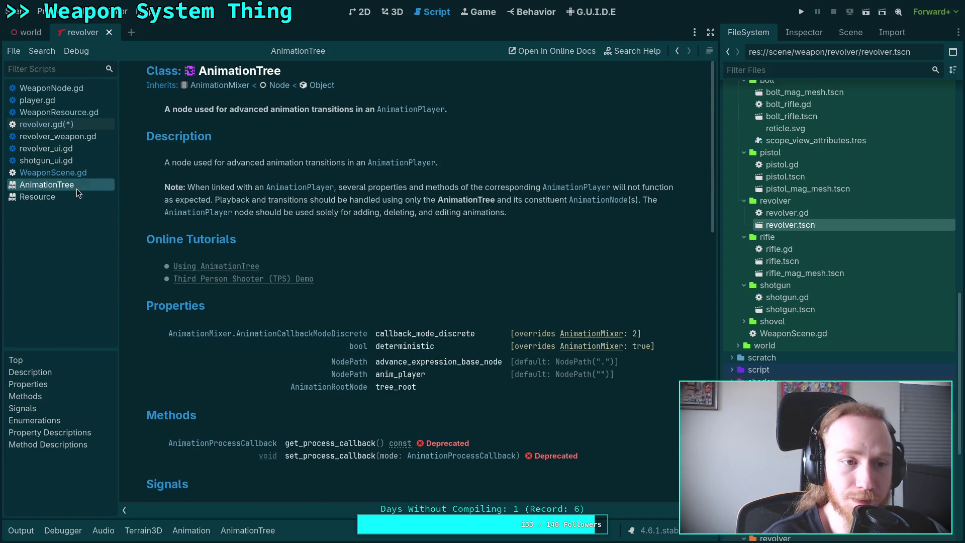
pyautogui.rightClick(75, 184)
pyautogui.click(93, 196)
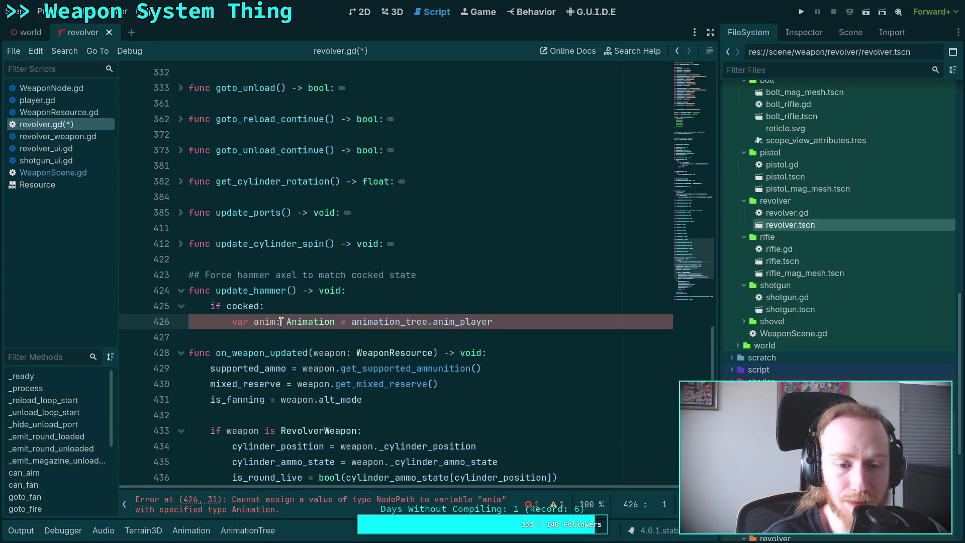
# Step: Insert a var player: AnimationPlayer declaration above the anim line
pyautogui.hotkey('ctrl', 'shift', 'Return')
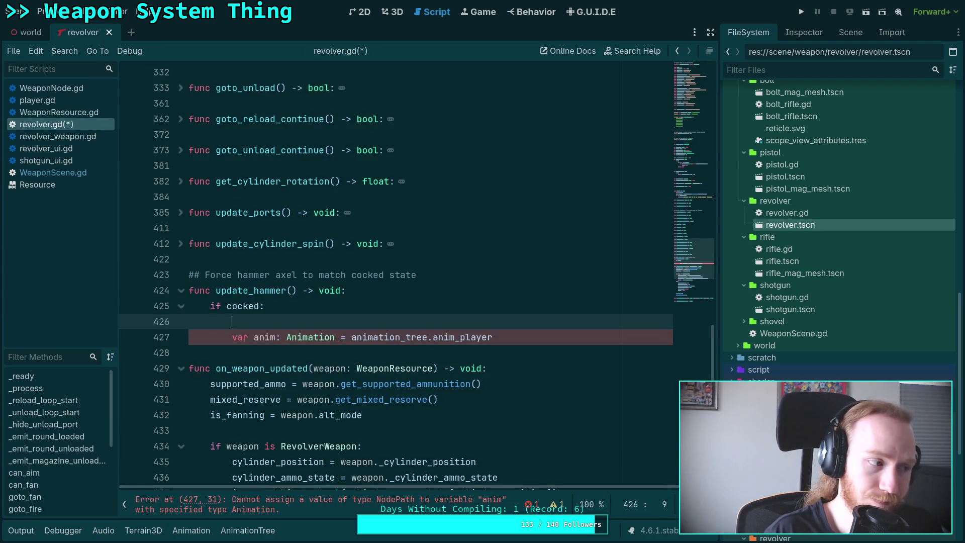
pyautogui.press('Tab')
pyautogui.press('Tab')
pyautogui.write('var ')
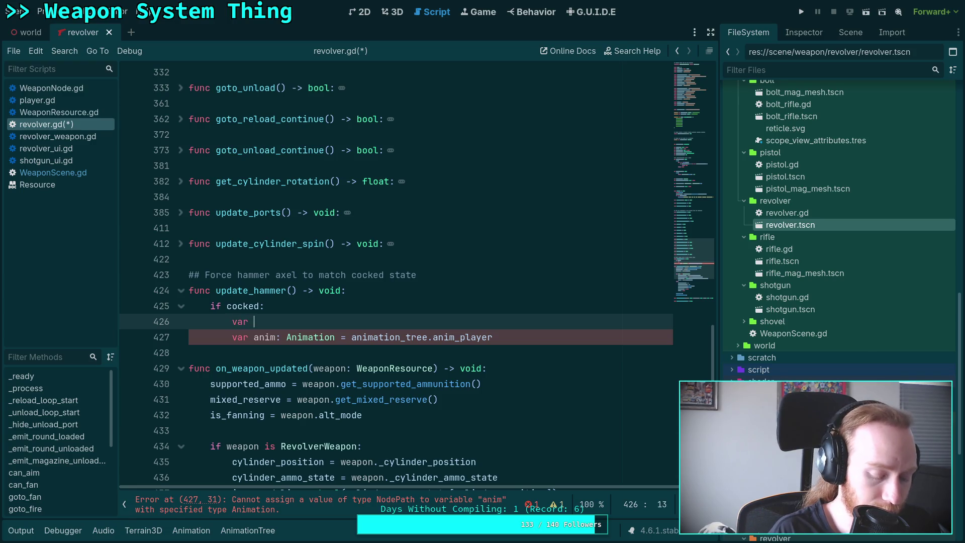
pyautogui.write('player: AnimationPl')
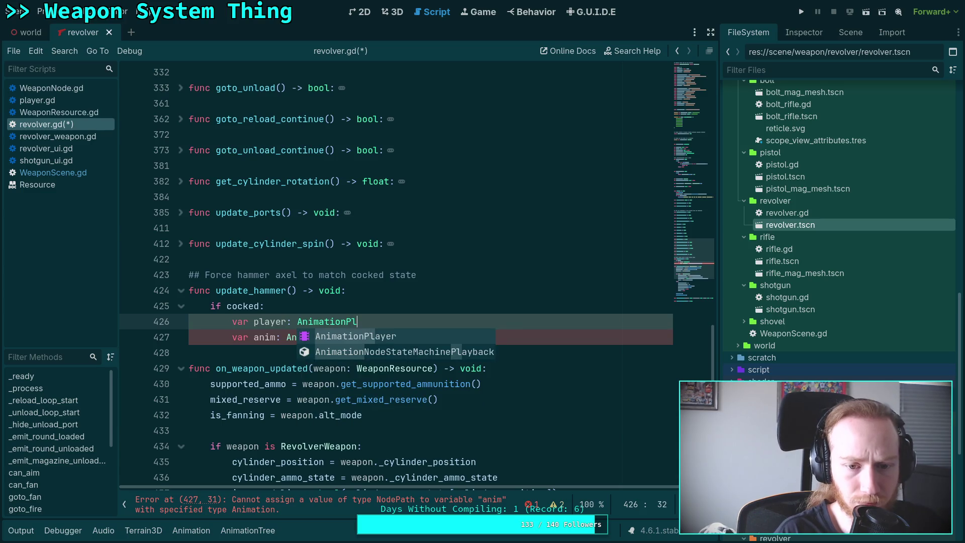
pyautogui.press('Return')
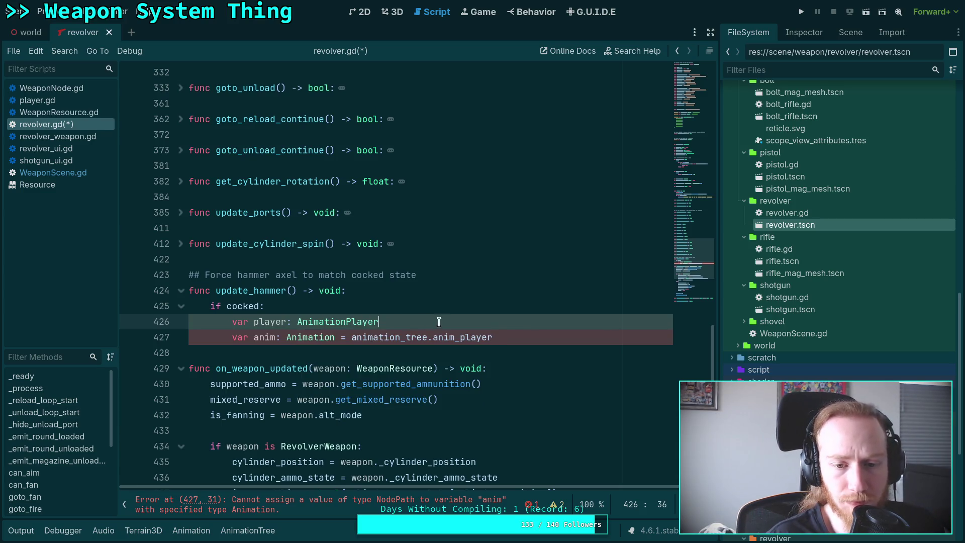
# Step: Assign player from animation_tree.get_node_or_null(animation_tree.anim_player)
pyautogui.moveTo(502, 337); pyautogui.dragTo(432, 336)
pyautogui.click(414, 315)
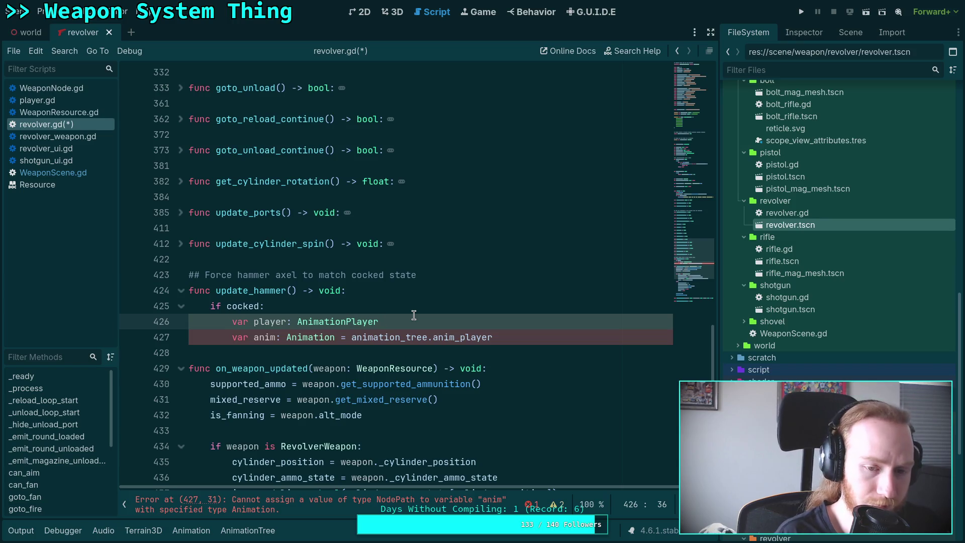
pyautogui.write('get_node')
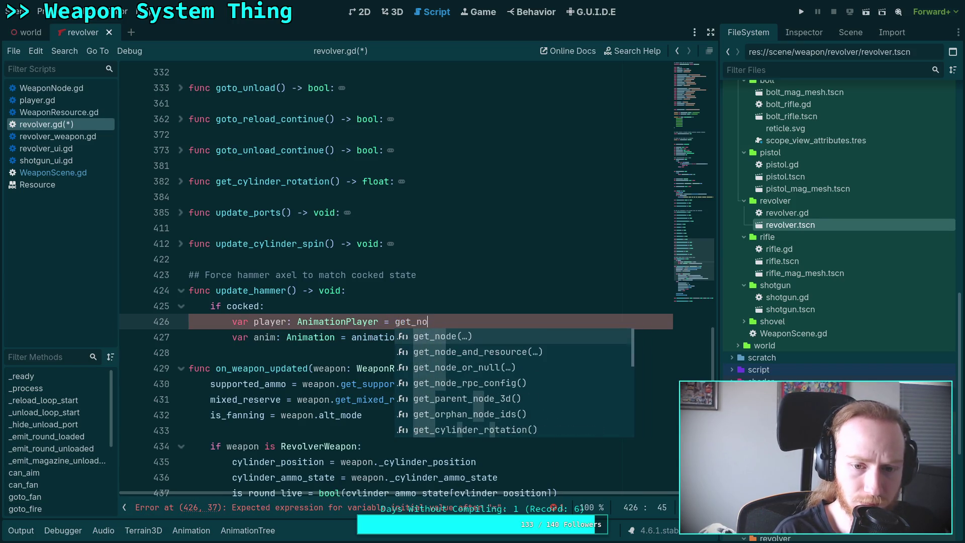
pyautogui.press('Return')
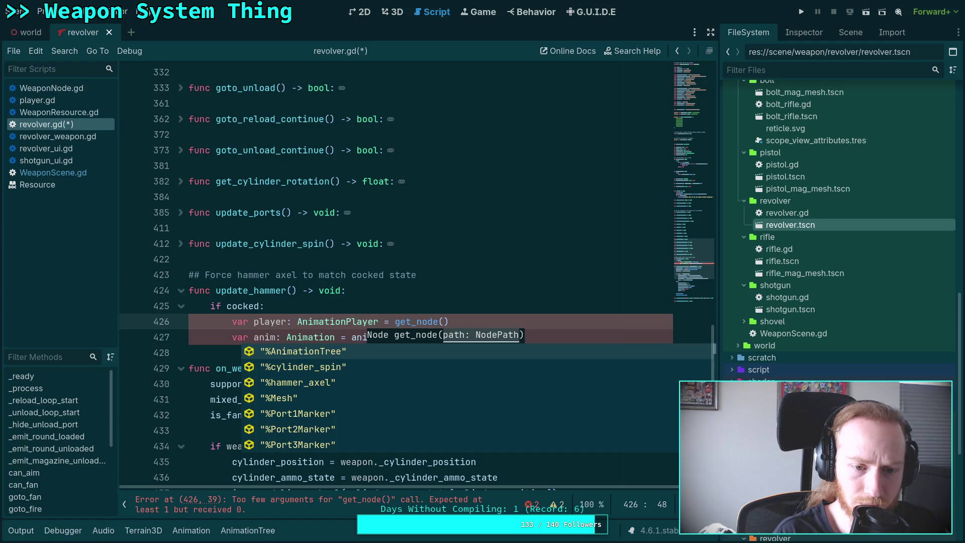
pyautogui.click(430, 274)
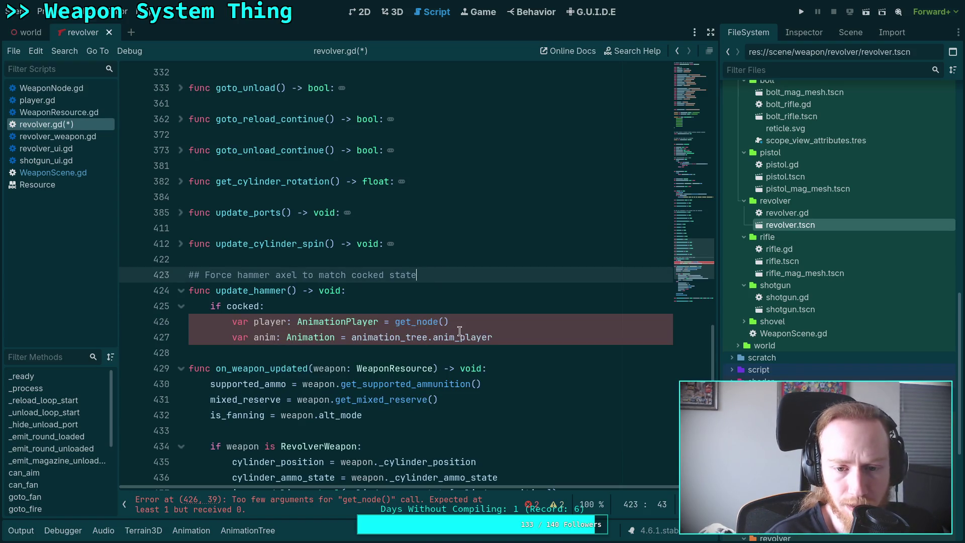
pyautogui.moveTo(457, 338)
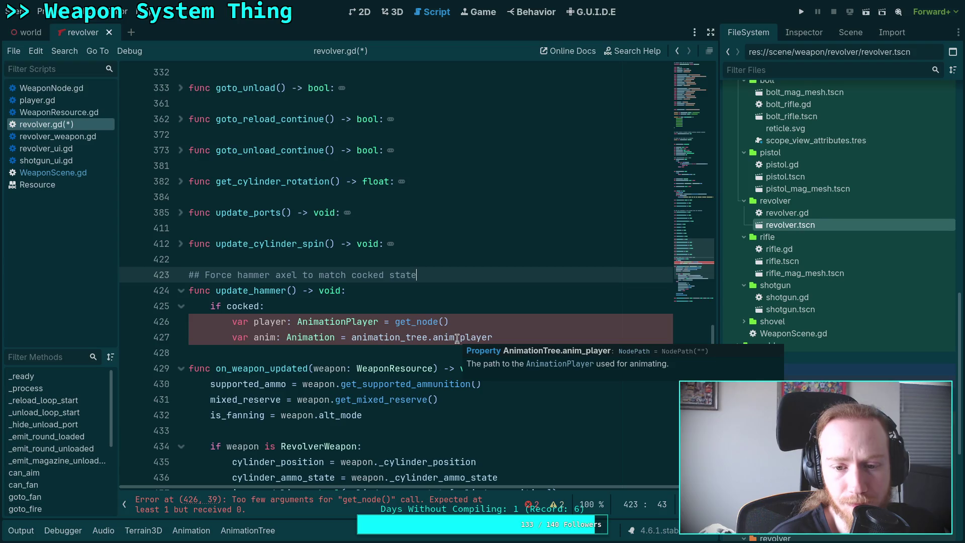
pyautogui.moveTo(449, 321); pyautogui.dragTo(394, 321)
pyautogui.write('animation_tree.g')
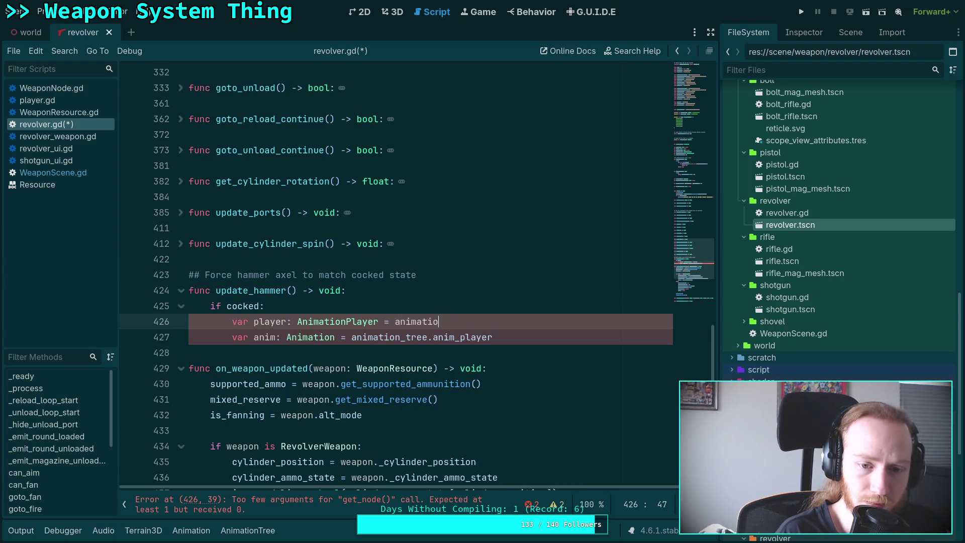
pyautogui.write('et_nod')
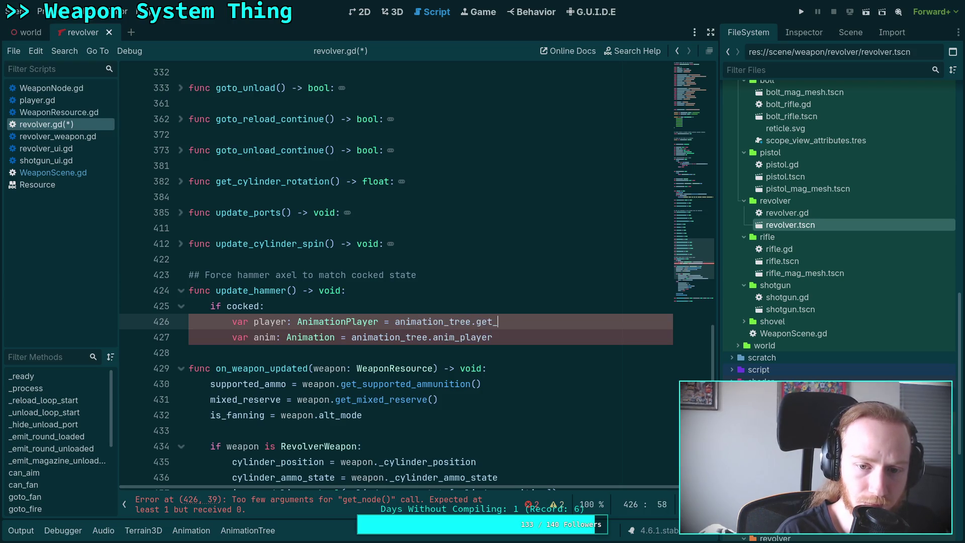
pyautogui.write('e')
pyautogui.press('Down')
pyautogui.press('Down')
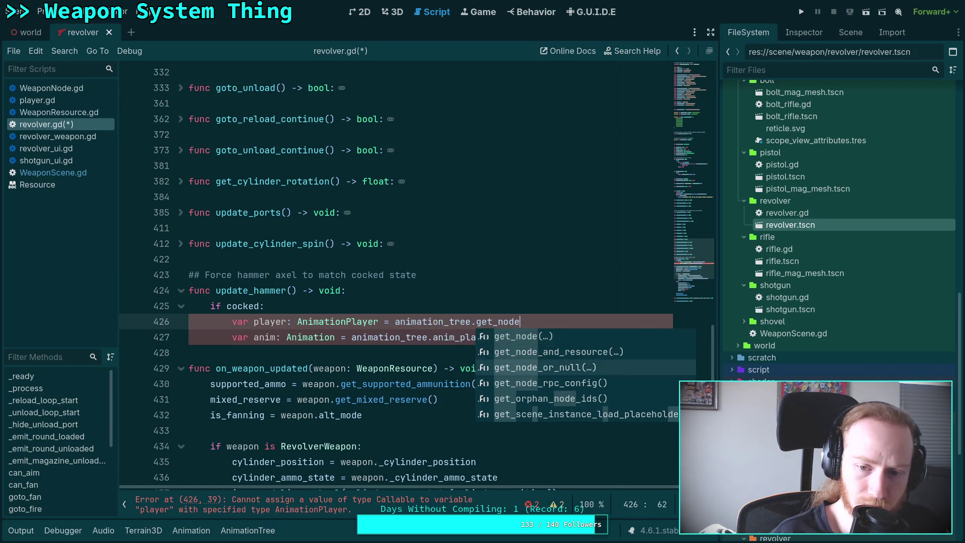
pyautogui.press('Return')
pyautogui.write('nimation_tr')
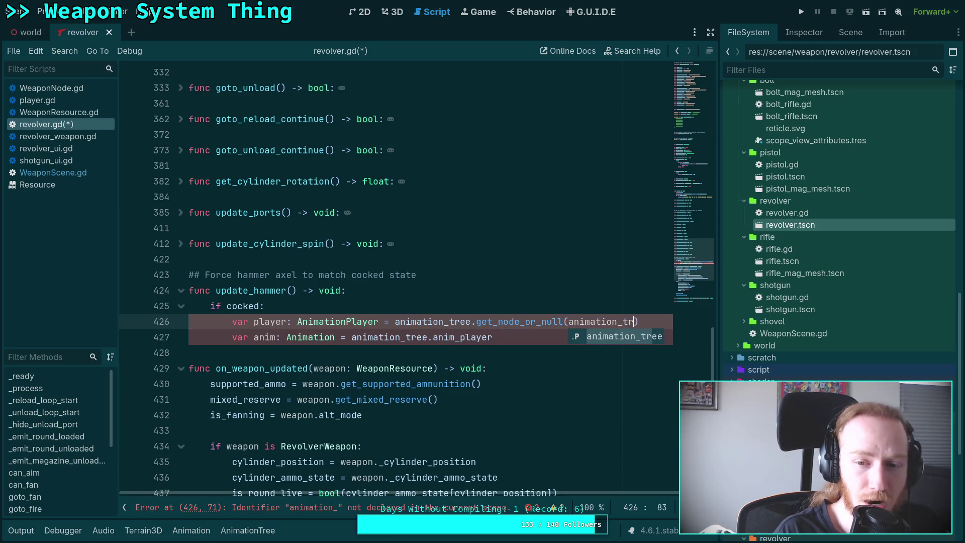
pyautogui.write('ee.anim_player)')
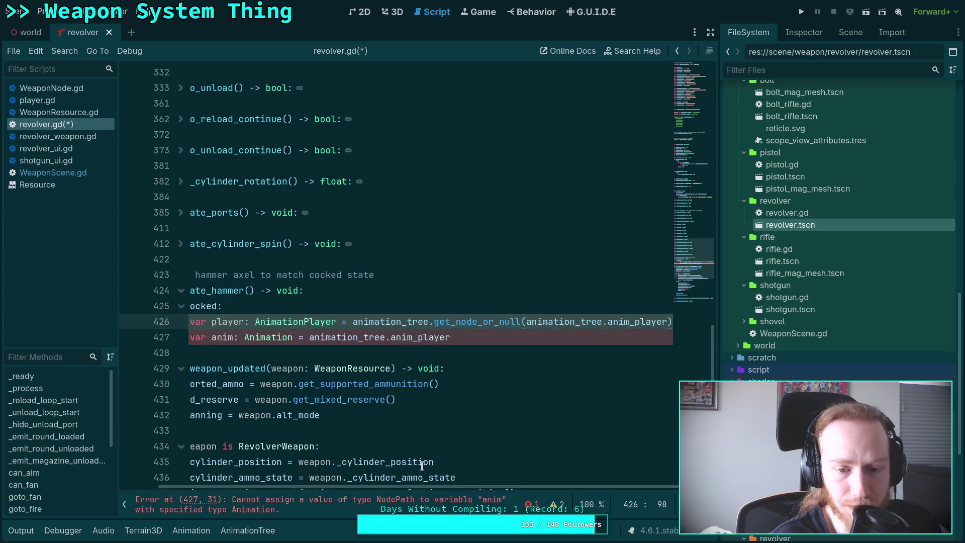
# Step: Change the anim line to player.get_animation(&"RESET") and add a line after it
pyautogui.hscroll(-2, 450, 338)
pyautogui.moveTo(493, 337); pyautogui.dragTo(342, 337)
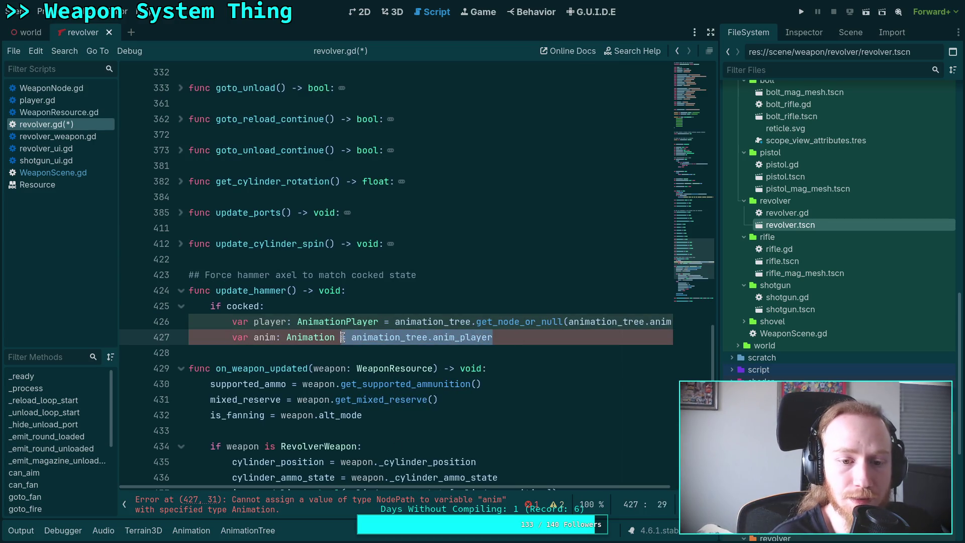
pyautogui.write('p/a')
pyautogui.press('BackSpace')
pyautogui.press('BackSpace')
pyautogui.press('BackSpace')
pyautogui.write('player.')
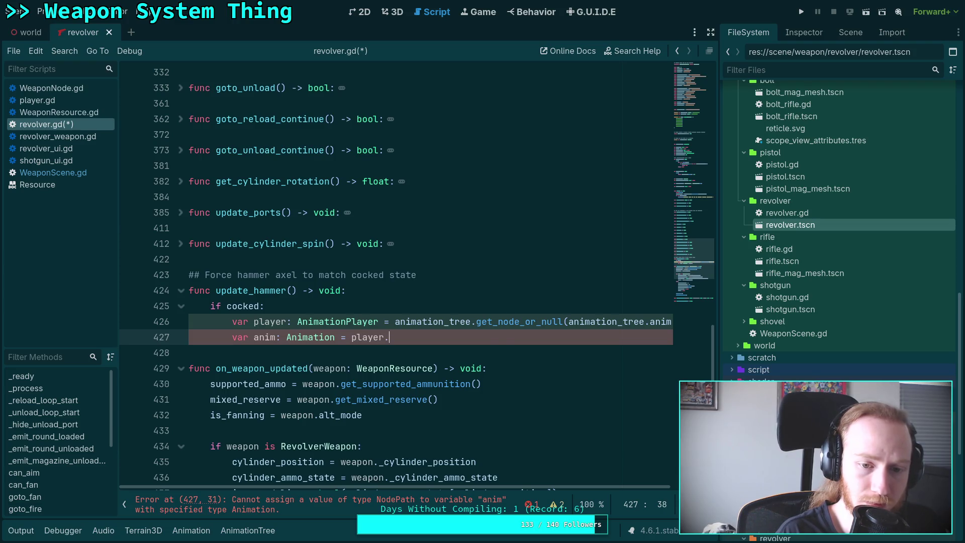
pyautogui.write('get_anim')
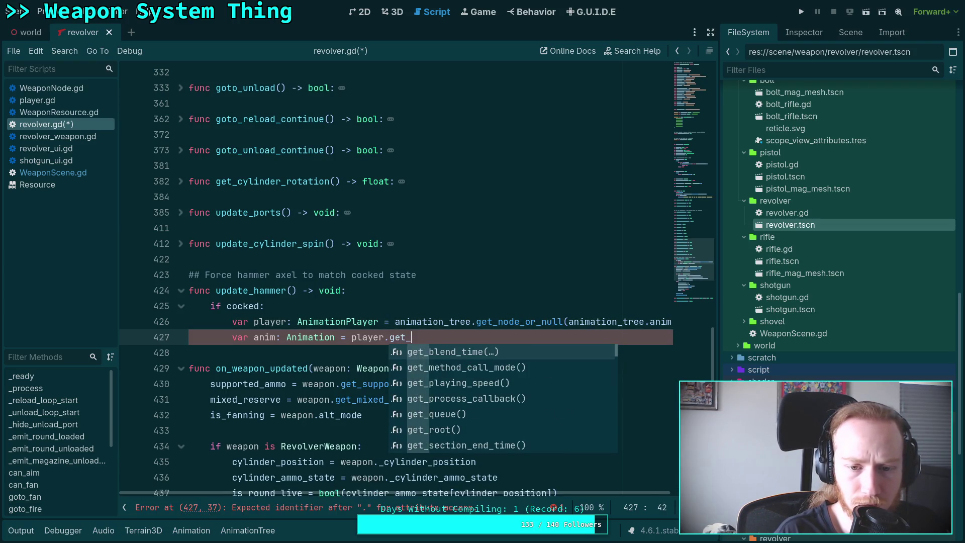
pyautogui.press('Return')
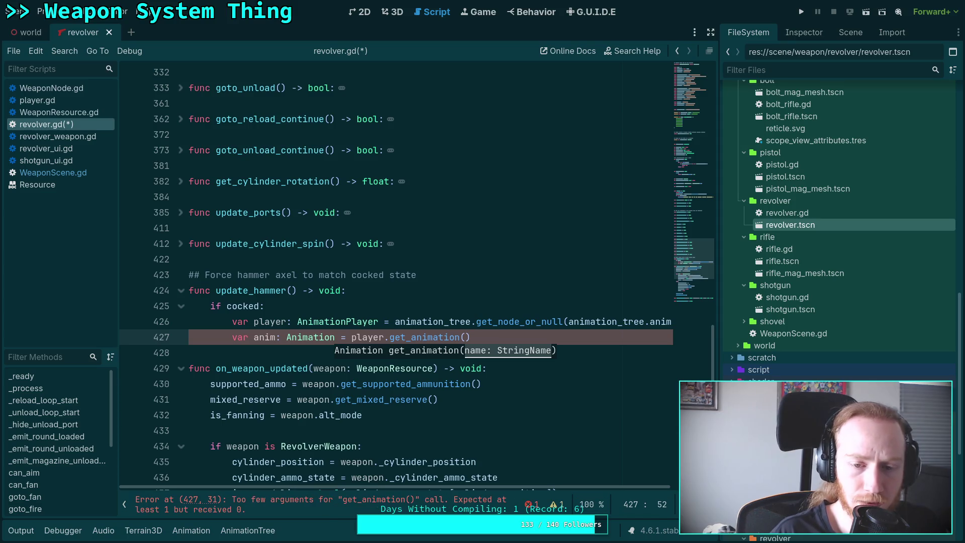
pyautogui.write('&"')
pyautogui.write('cock')
pyautogui.press('BackSpace')
pyautogui.press('BackSpace')
pyautogui.press('BackSpace')
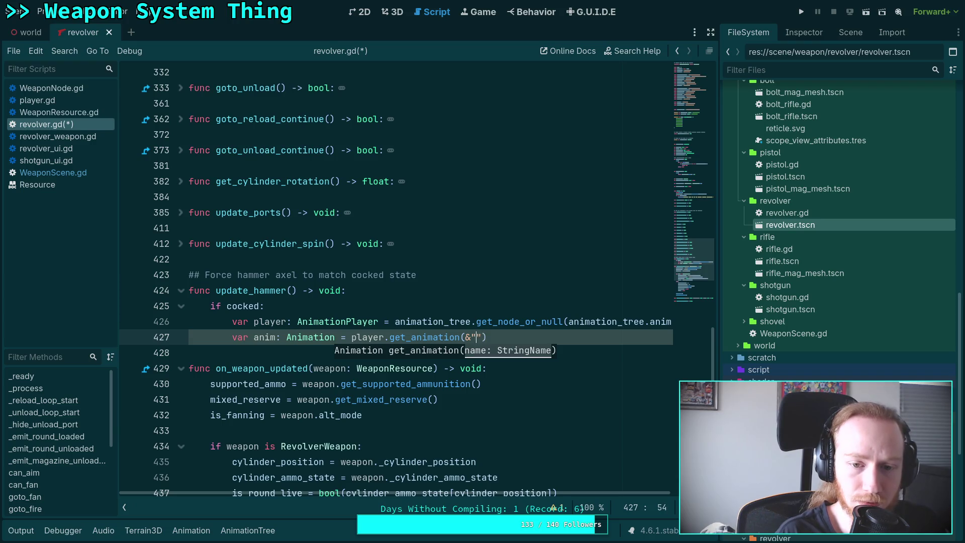
pyautogui.write("RESET'")
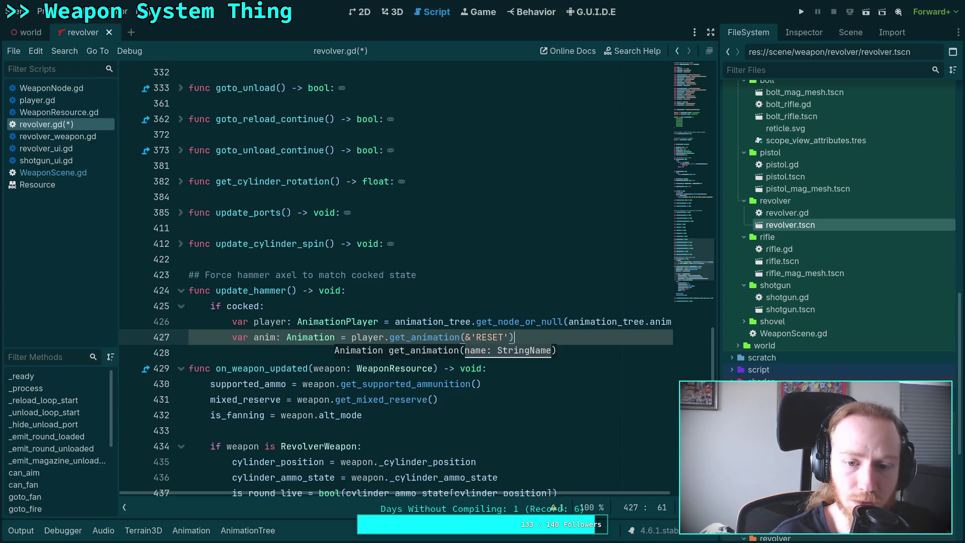
pyautogui.click(244, 331)
pyautogui.click(562, 342)
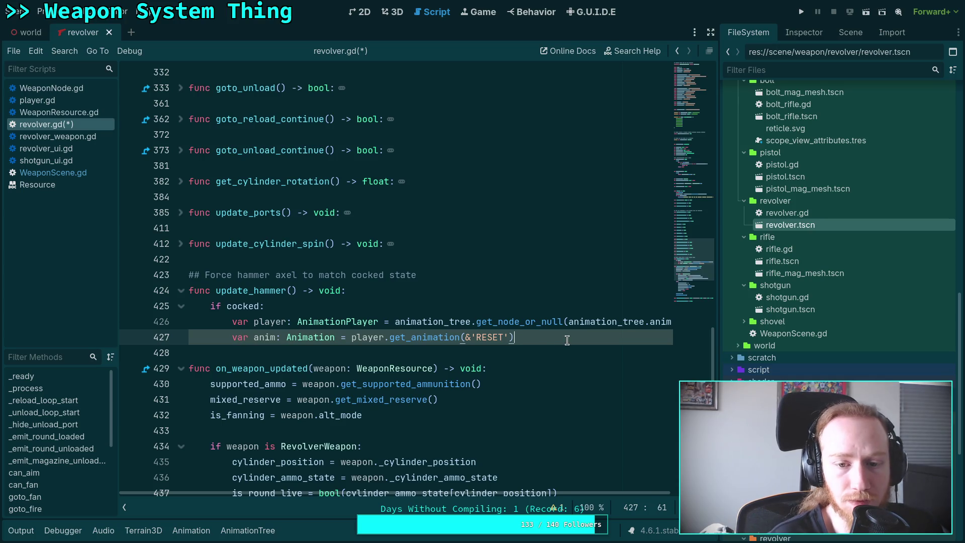
pyautogui.press('Return')
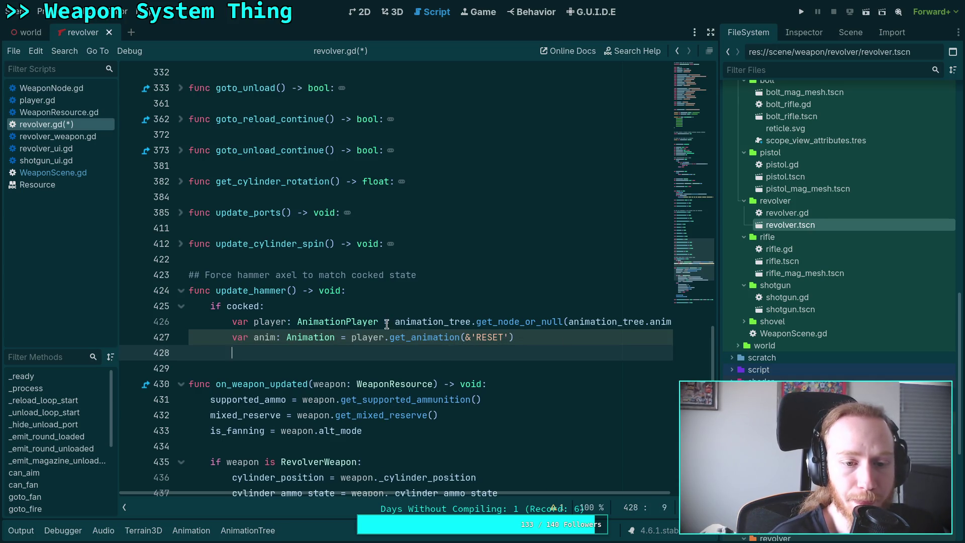
# Step: Add an else: branch after if cocked, with pass in the cocked branch
pyautogui.click(328, 304)
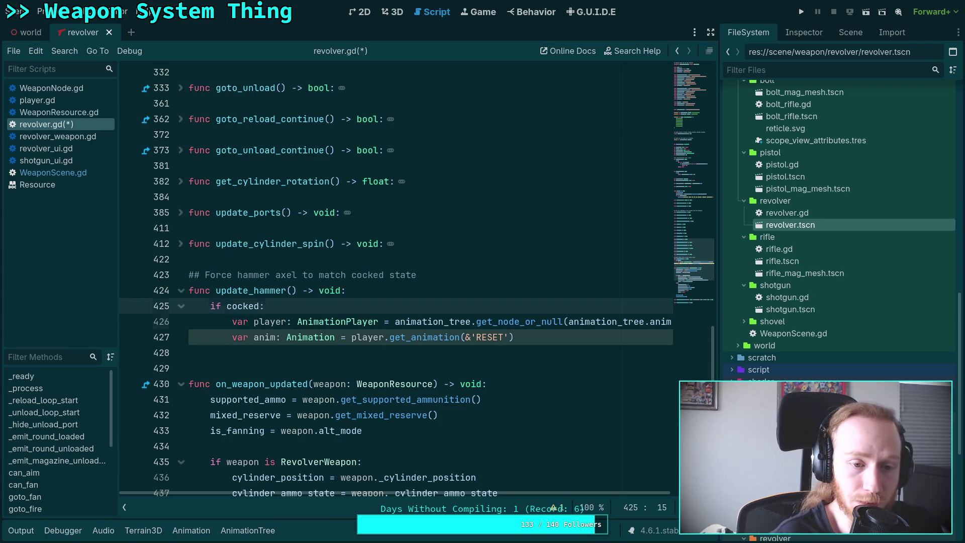
pyautogui.press('Return')
pyautogui.press('BackSpace')
pyautogui.write('el')
pyautogui.press('Return')
pyautogui.click(237, 305)
pyautogui.press('End')
pyautogui.press('Return')
pyautogui.write('pass')
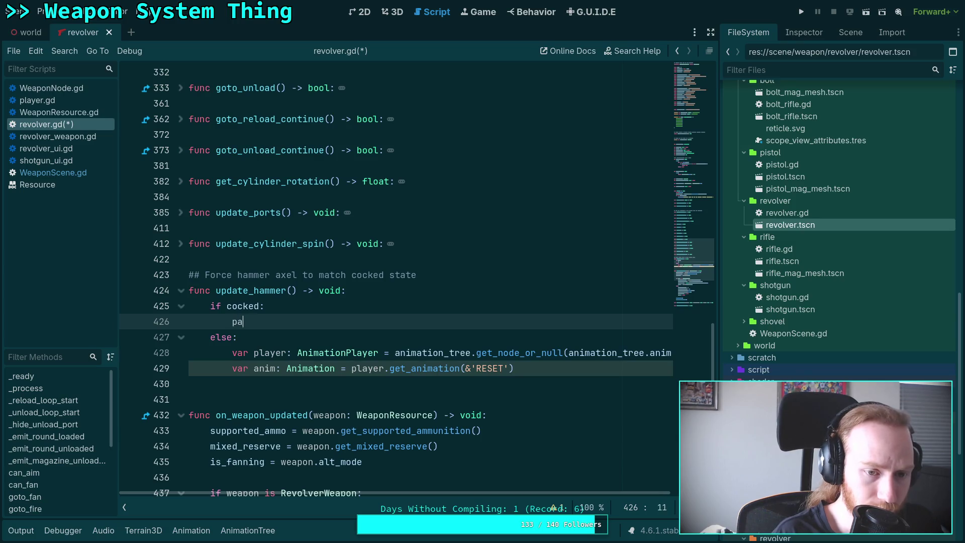
# Step: Comment the else branch '# First frame of the reset animation for ham' and add a line below the lookup
pyautogui.click(352, 329)
pyautogui.press('Return')
pyautogui.write('# First frame of the re')
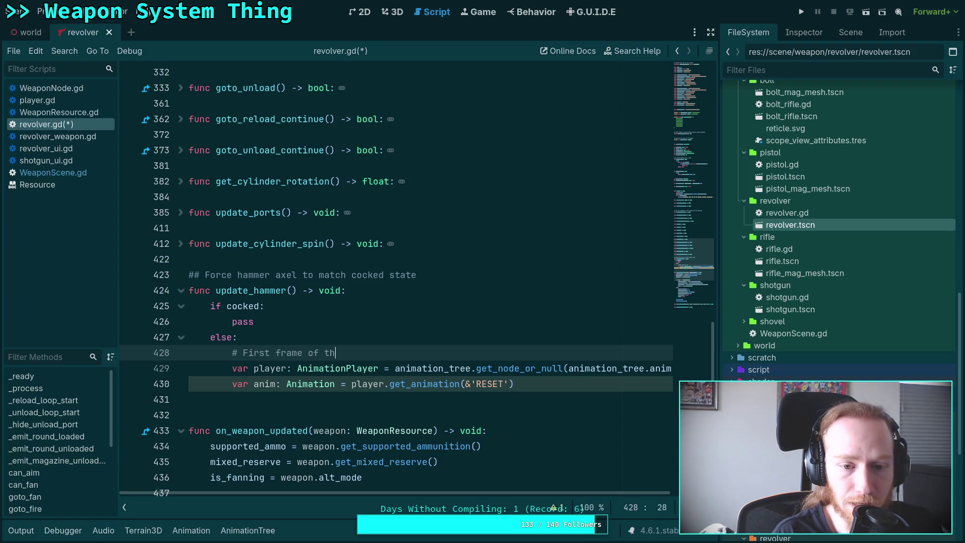
pyautogui.write('set animation for ')
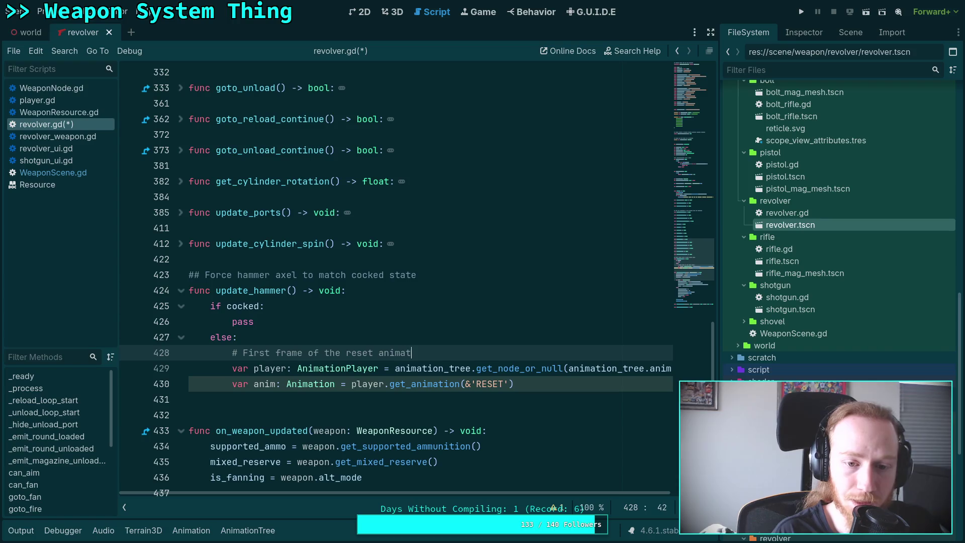
pyautogui.write('hamm')
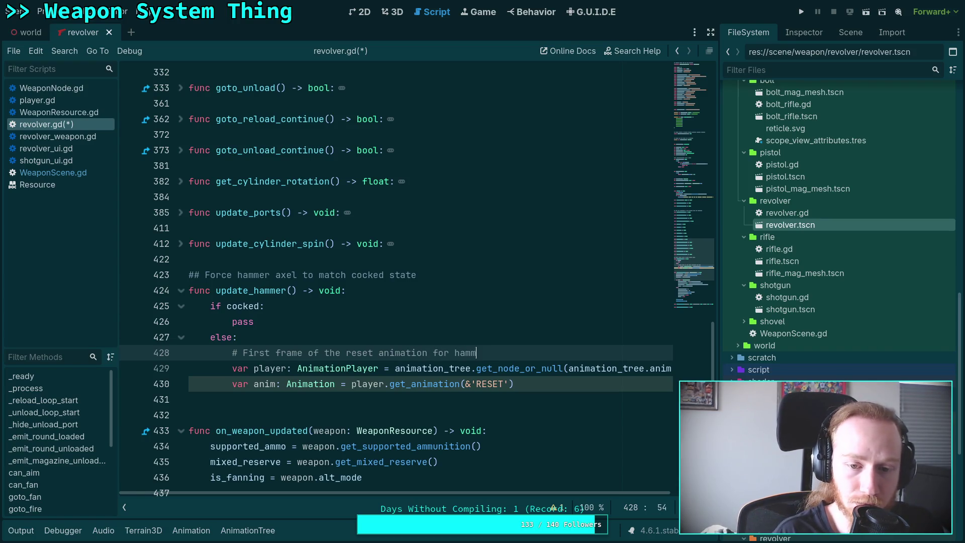
pyautogui.click(515, 383)
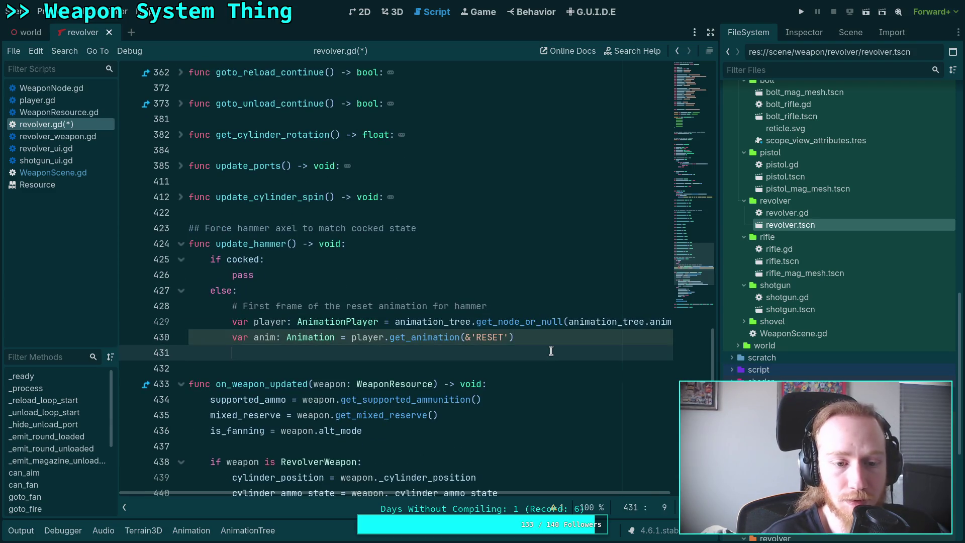
pyautogui.press('Return')
# Step: Unfold _process to review its cylinder interpolation and bezier_track_interpolate docs, then view the 3D scene
pyautogui.scroll(15, 466, 335)
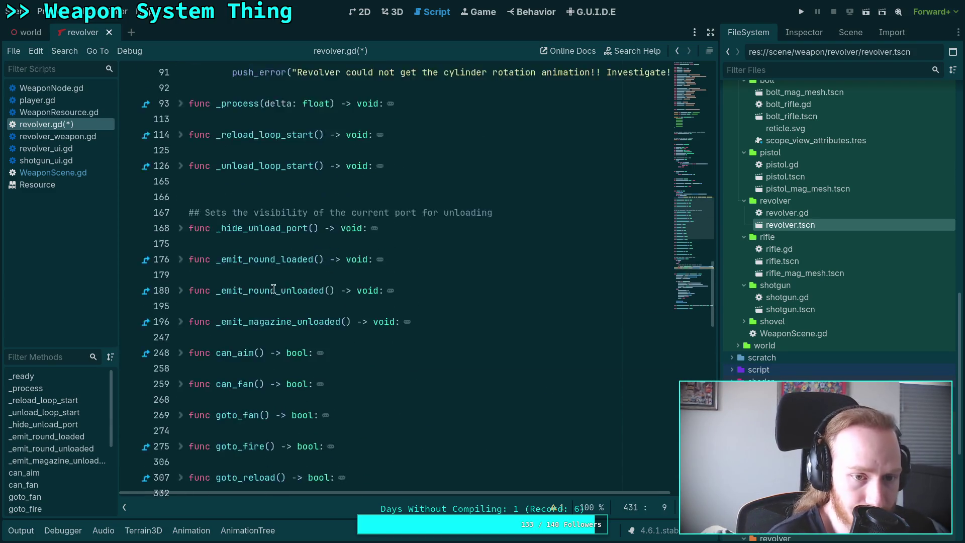
pyautogui.scroll(-5, 226, 281)
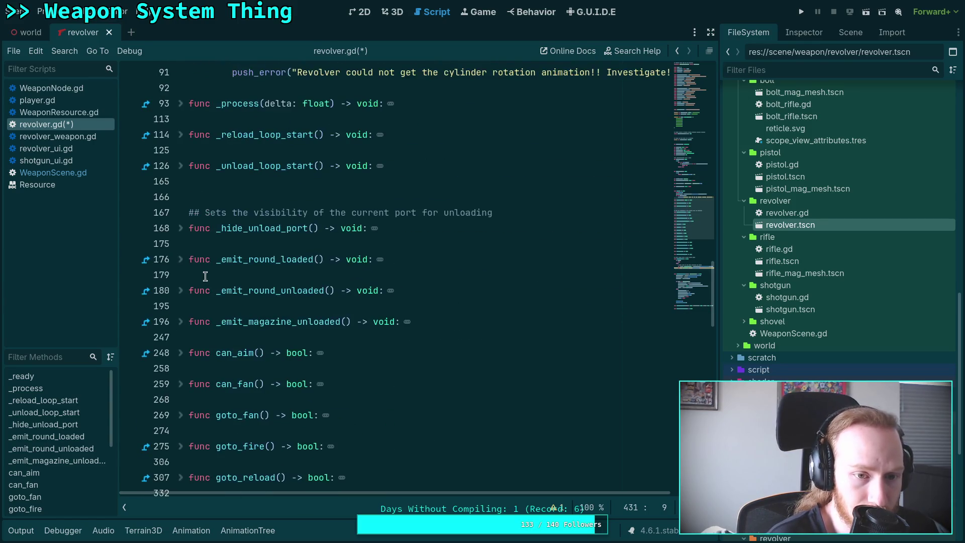
pyautogui.click(181, 104)
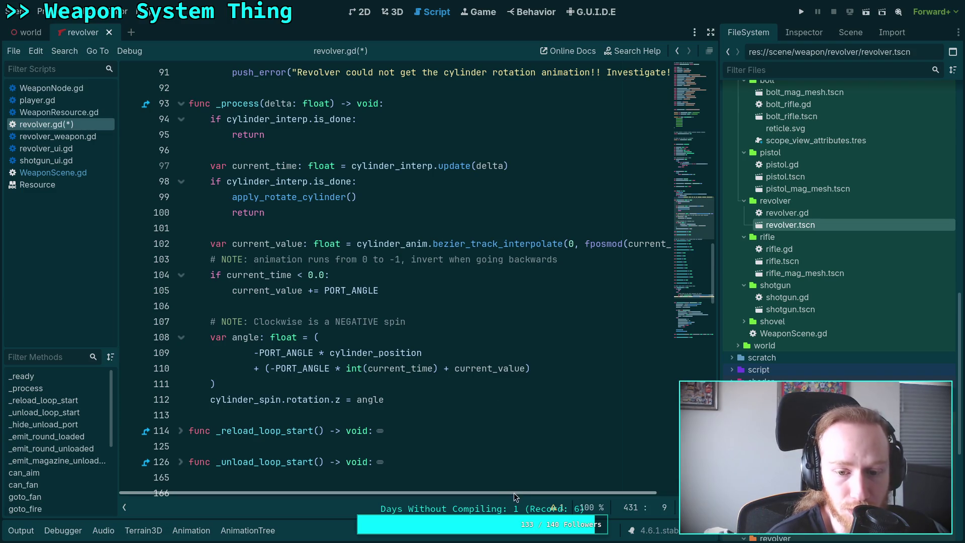
pyautogui.hscroll(3, 499, 492)
pyautogui.moveTo(495, 243)
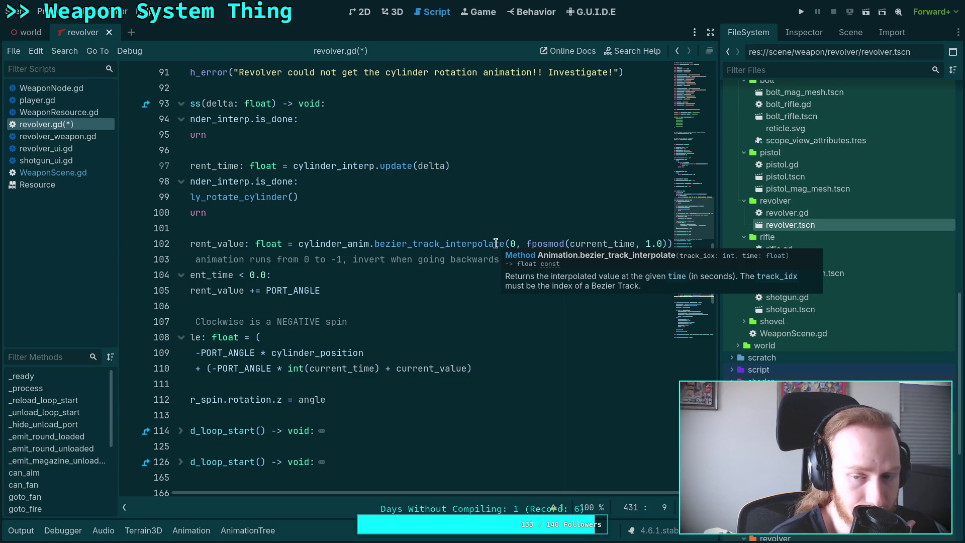
pyautogui.hscroll(-3, 352, 494)
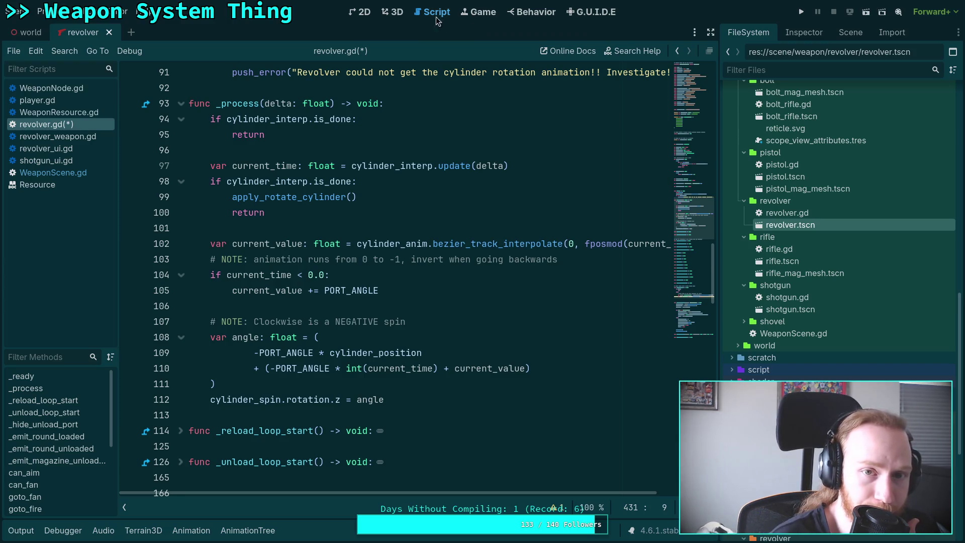
pyautogui.click(394, 11)
pyautogui.click(238, 536)
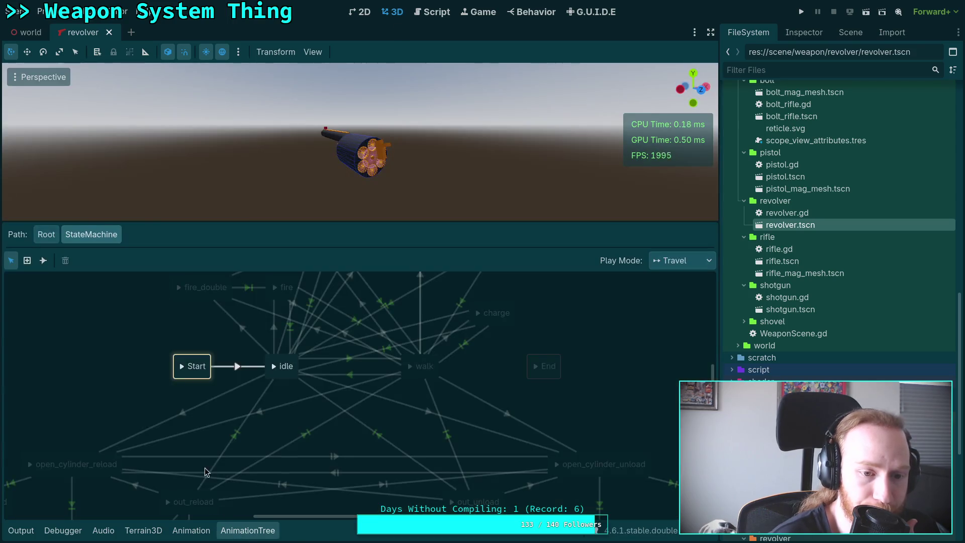
pyautogui.click(191, 531)
pyautogui.moveTo(234, 385); pyautogui.dragTo(235, 308)
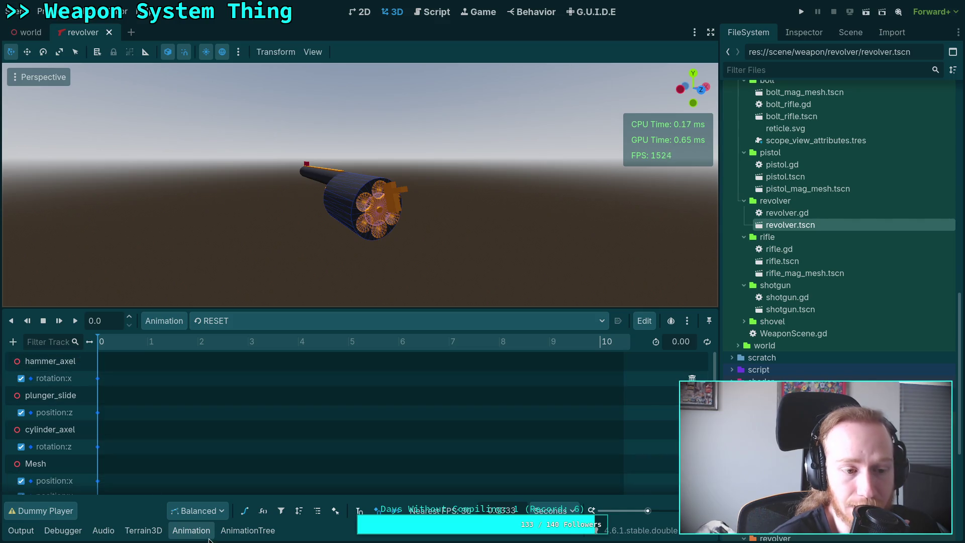
pyautogui.click(196, 534)
pyautogui.click(433, 12)
pyautogui.scroll(-7, 352, 302)
pyautogui.scroll(-10, 352, 347)
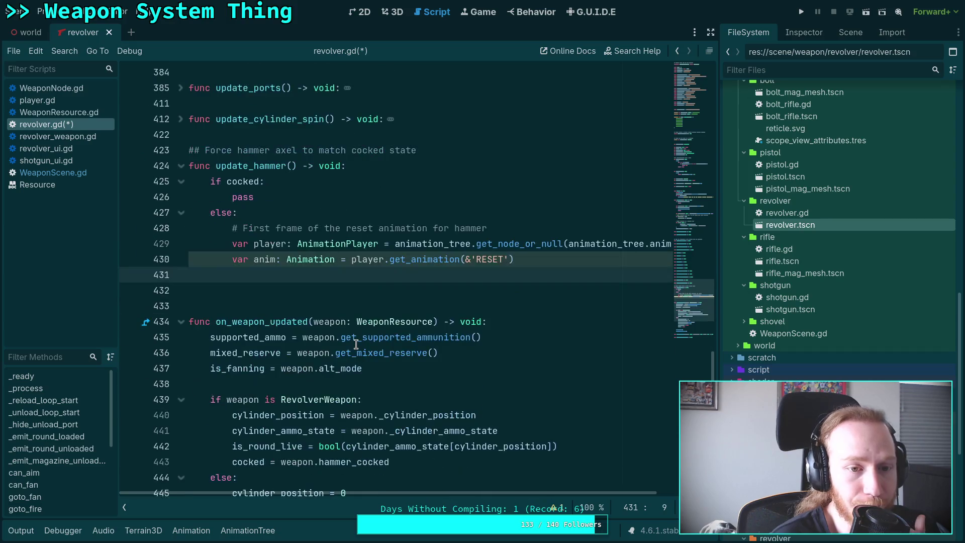
pyautogui.scroll(2, 356, 345)
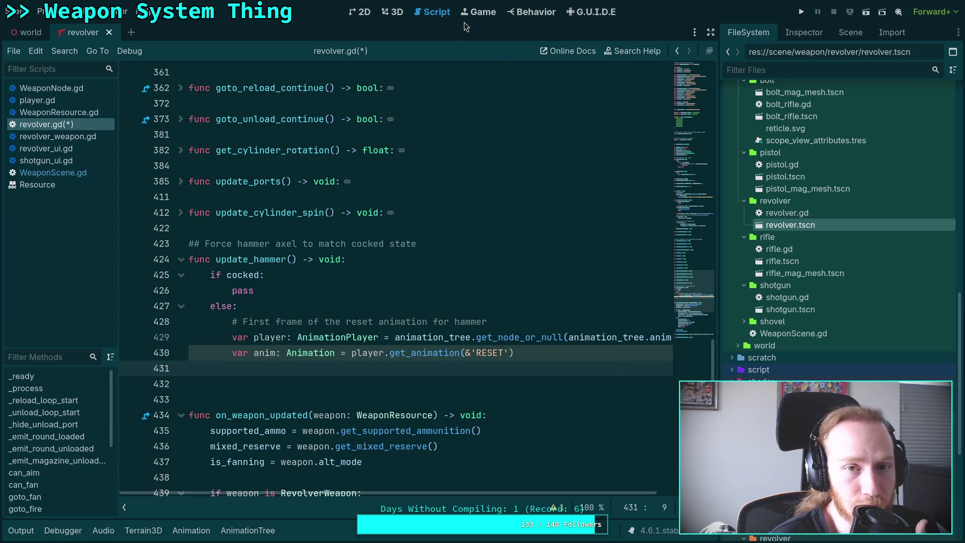
# Step: Select hammer_axel in the 3D scene and confirm its rotation is 0° on every axis
pyautogui.click(393, 12)
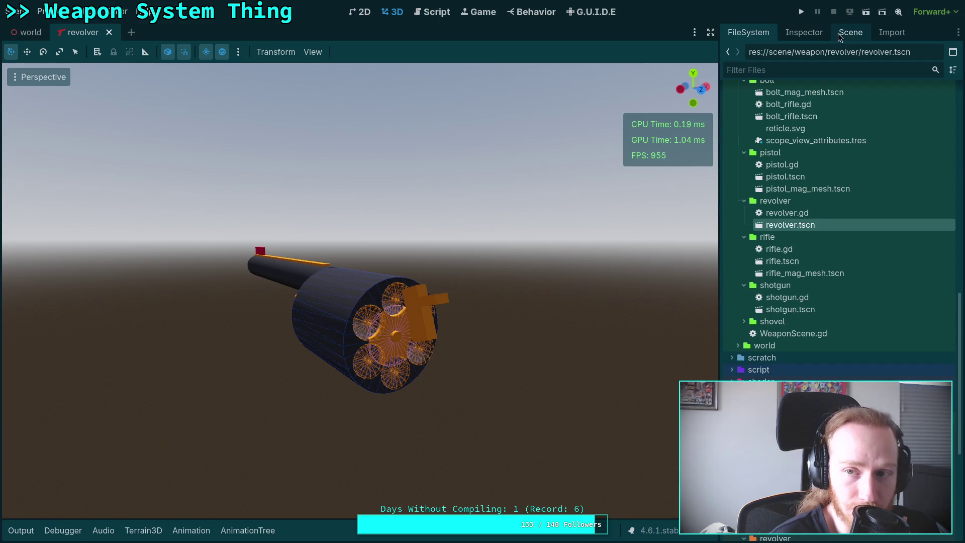
pyautogui.click(848, 32)
pyautogui.click(800, 170)
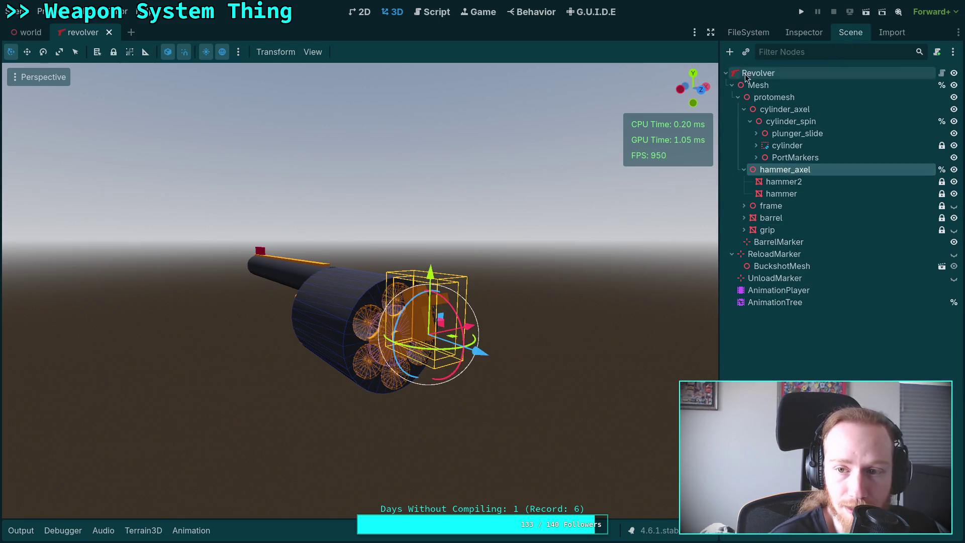
pyautogui.click(802, 35)
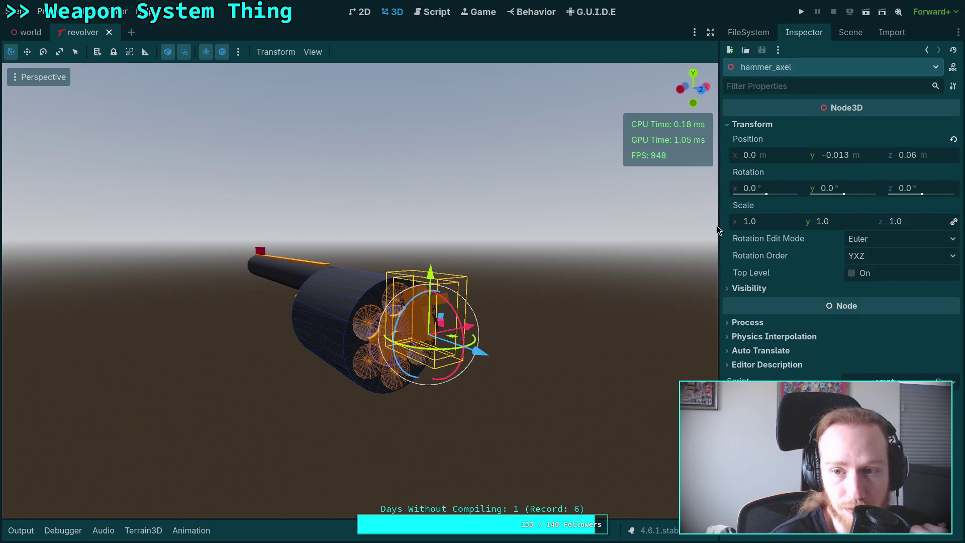
pyautogui.moveTo(762, 271)
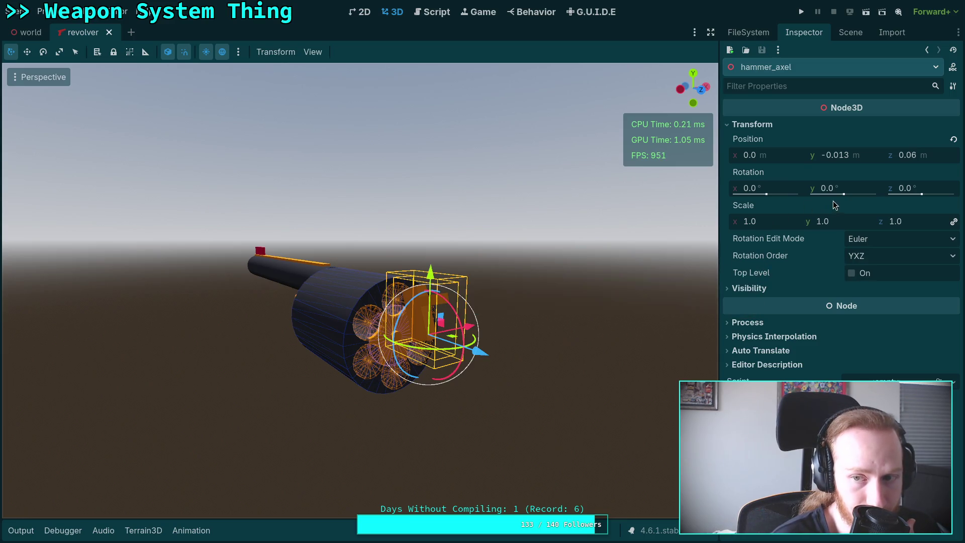
pyautogui.moveTo(490, 229)
pyautogui.mouseDown()
pyautogui.moveTo(593, 199)
pyautogui.moveTo(551, 220)
pyautogui.mouseUp()
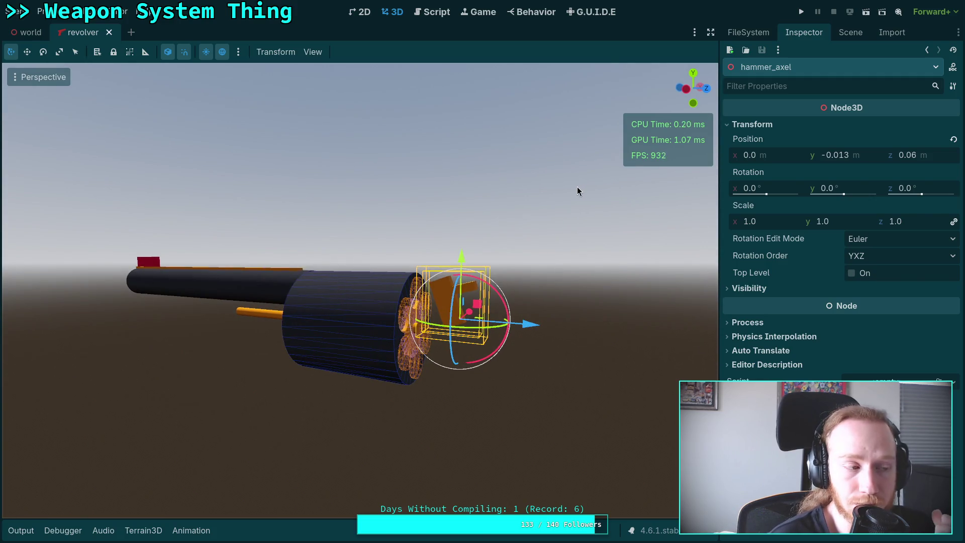
pyautogui.click(432, 12)
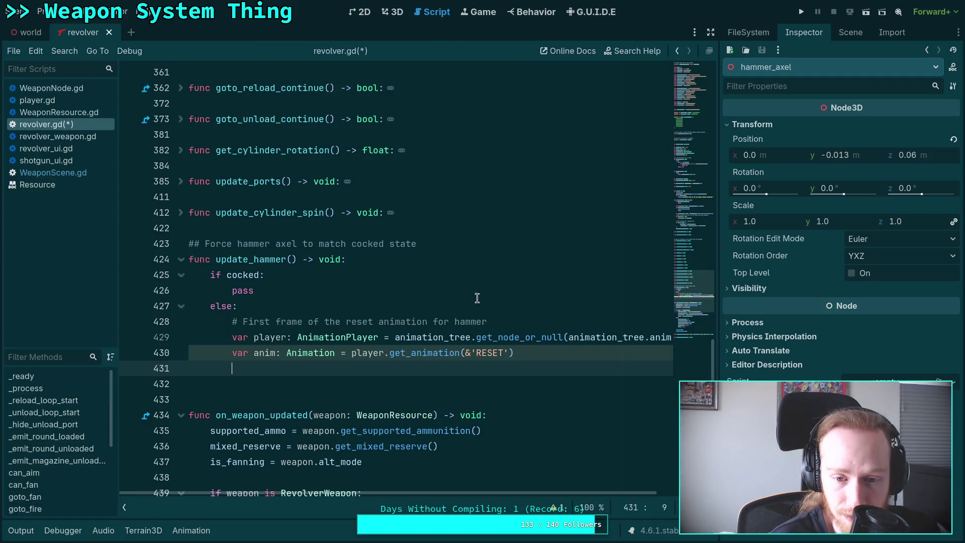
# Step: Replace the RESET-animation lines with a '# Zero rotation for axel' comment and start hammer_axel.rotation
pyautogui.moveTo(530, 353)
pyautogui.mouseDown()
pyautogui.moveTo(264, 337)
pyautogui.moveTo(242, 322)
pyautogui.mouseUp()
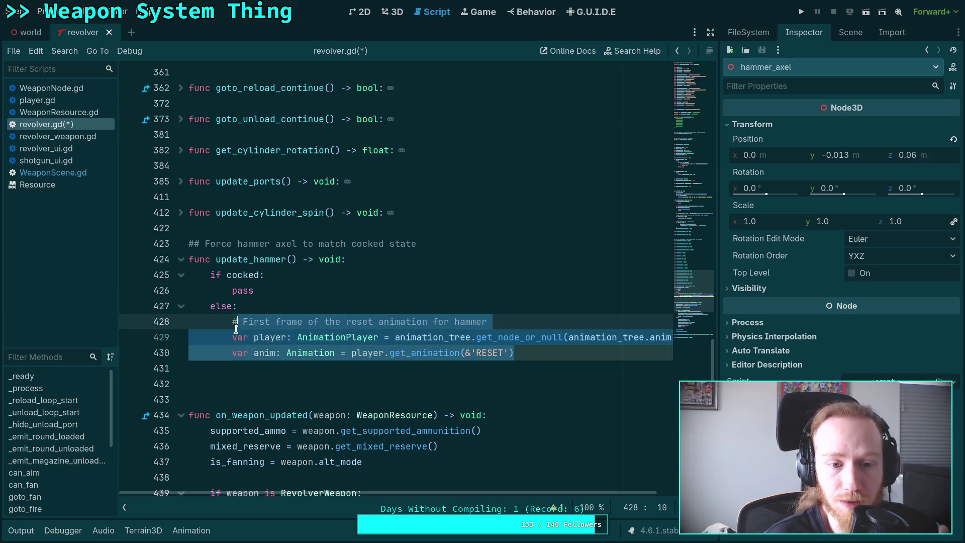
pyautogui.press('BackSpace')
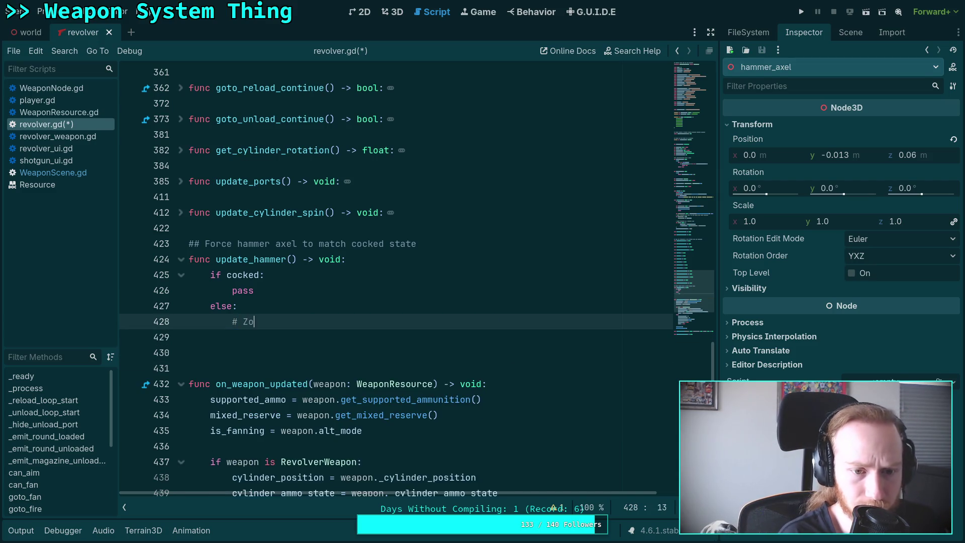
pyautogui.write('ero rot')
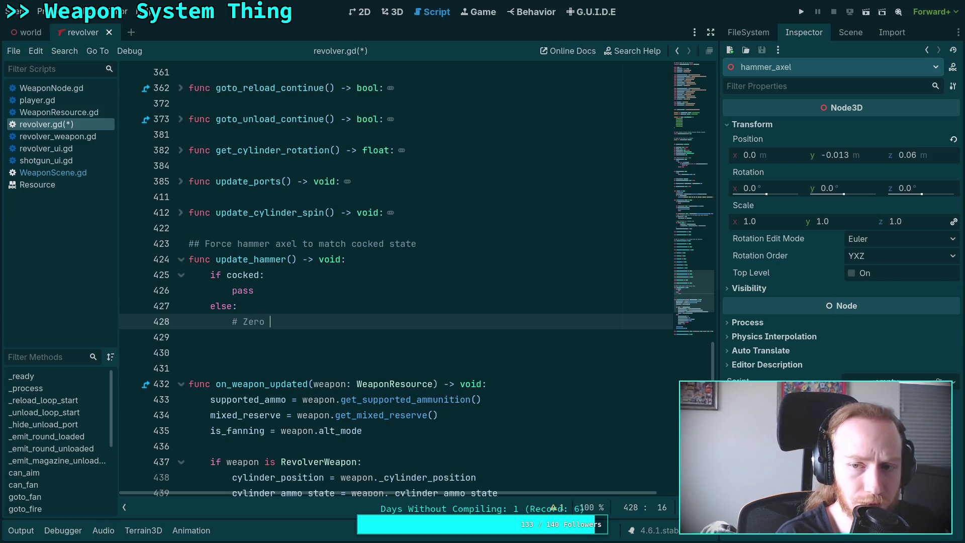
pyautogui.write('ation for axel')
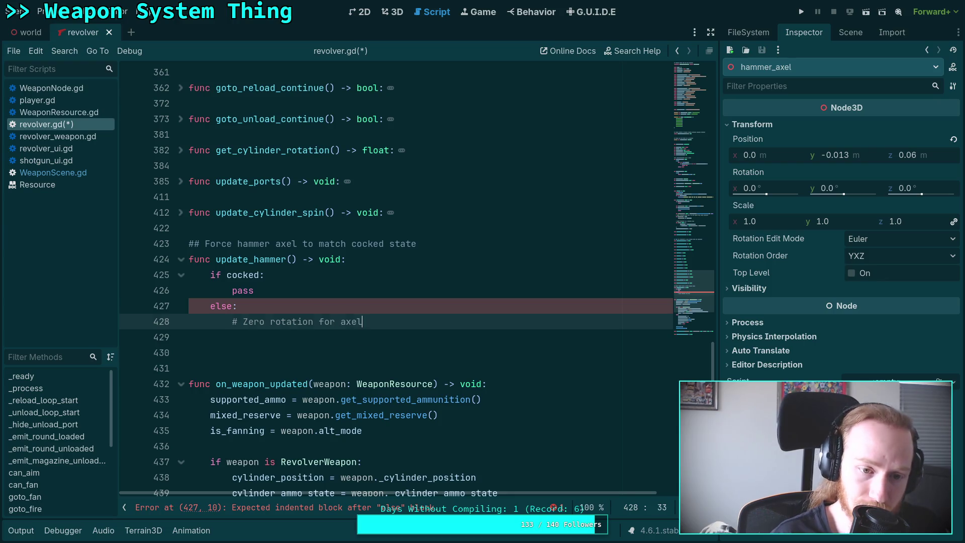
pyautogui.press('Return')
pyautogui.write('hammer_axel.')
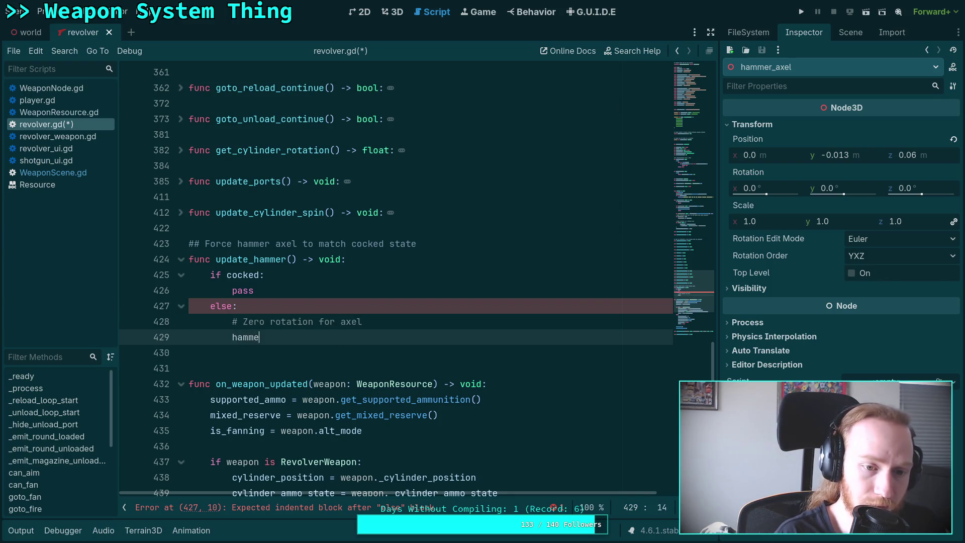
pyautogui.write('rotation.')
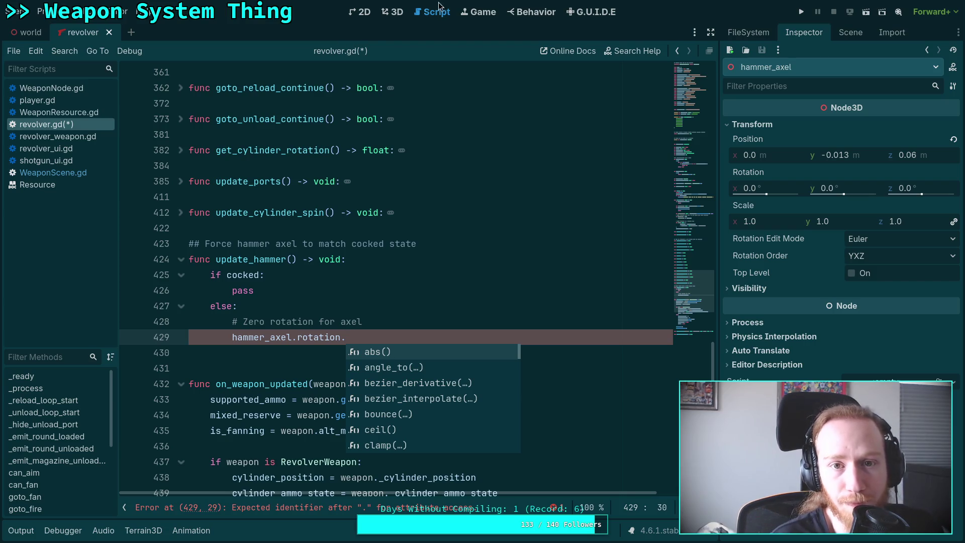
# Step: Verify the hammer's X axis in 3D, then complete hammer_axel.rotation.x = 0 and save
pyautogui.click(385, 15)
pyautogui.moveTo(489, 287); pyautogui.dragTo(513, 316)
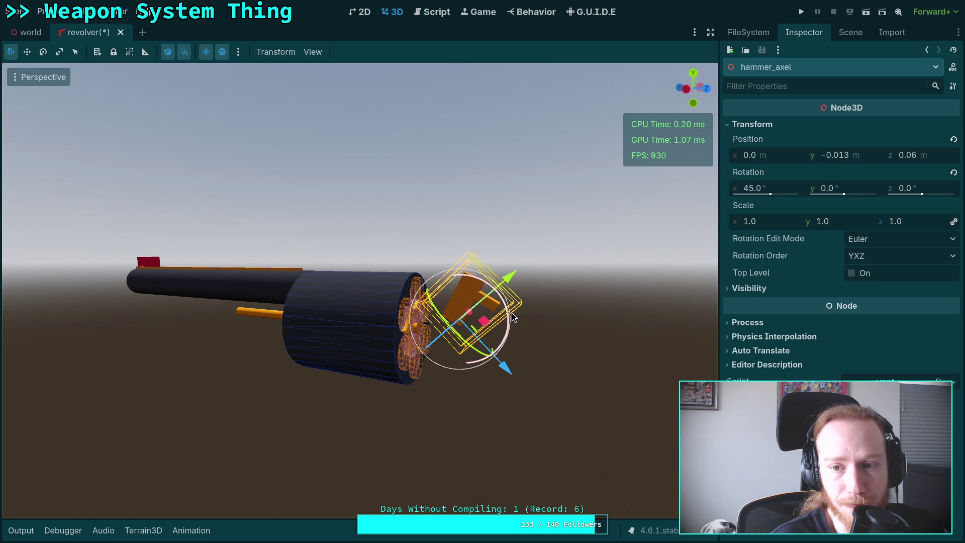
pyautogui.hotkey('ctrl', 'z')
pyautogui.click(416, 15)
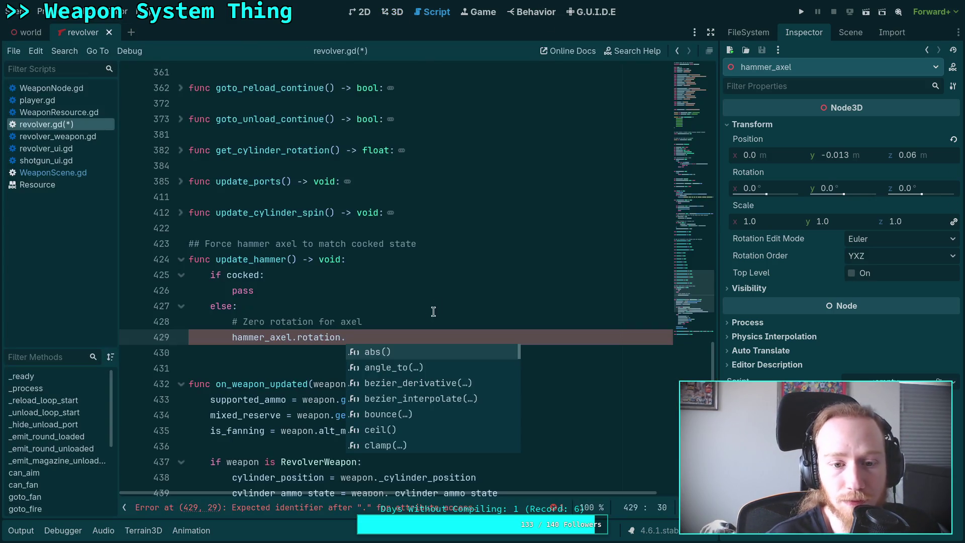
pyautogui.write('k')
pyautogui.press('BackSpace')
pyautogui.write('x = 0')
pyautogui.hotkey('ctrl', 's')
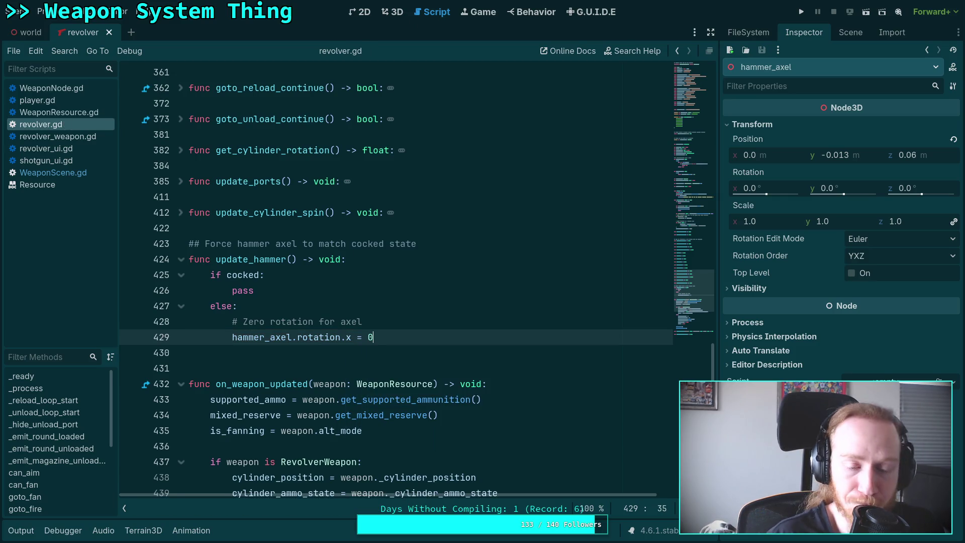
# Step: Replace pass in the cocked branch with an empty # comment
pyautogui.click(324, 296)
pyautogui.doubleClick(243, 290)
pyautogui.press('BackSpace')
pyautogui.write('# Last')
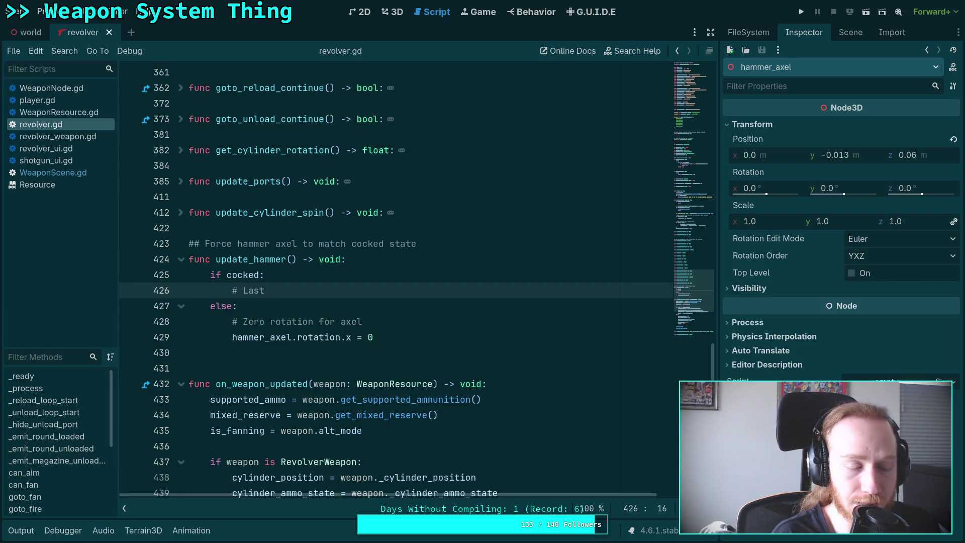
pyautogui.write('me of')
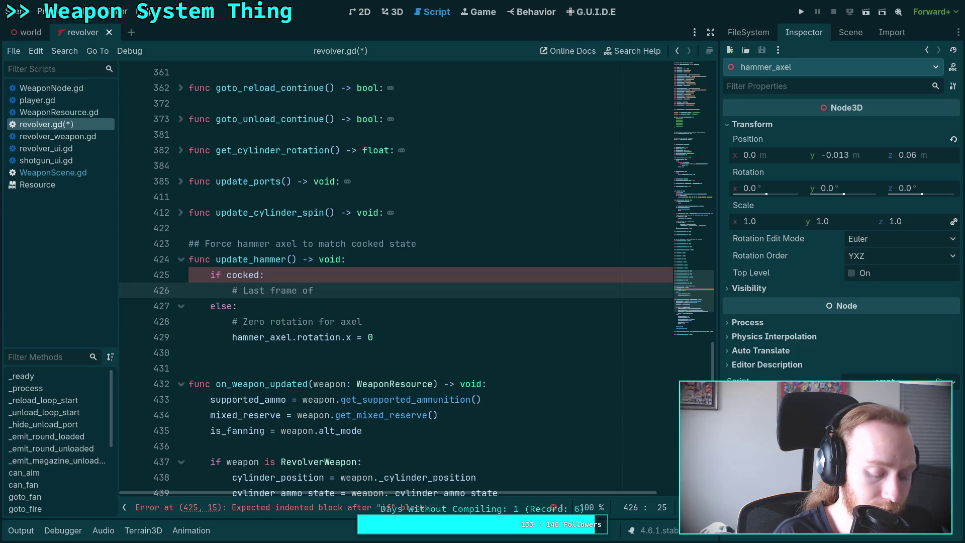
pyautogui.hotkey('ctrl', 'BackSpace')
pyautogui.hotkey('ctrl', 'BackSpace')
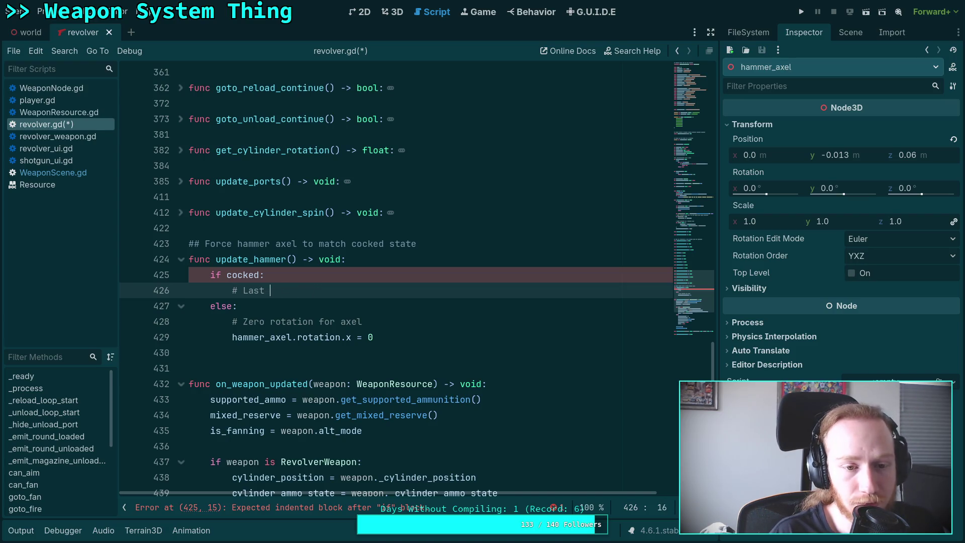
pyautogui.press('BackSpace')
pyautogui.press('BackSpace')
pyautogui.press('BackSpace')
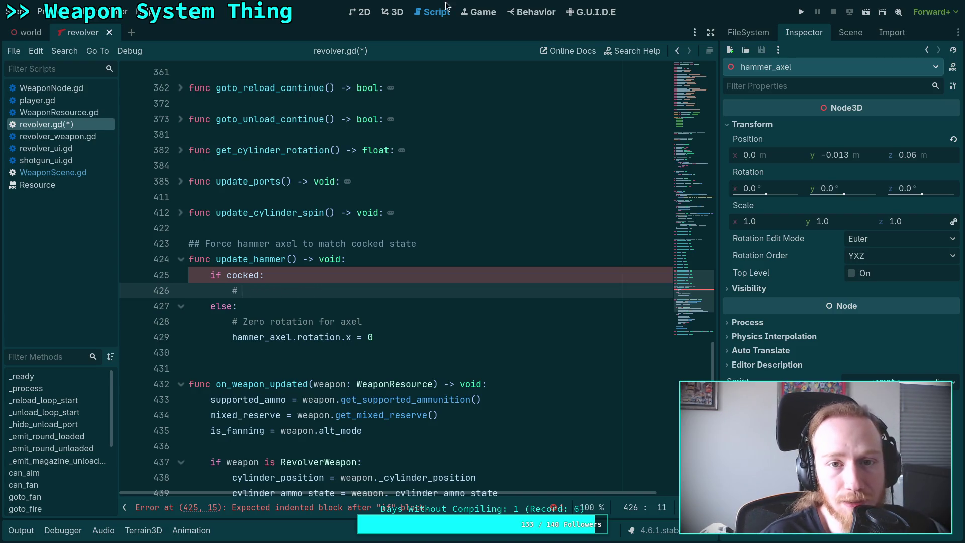
# Step: In the 3D view's animation panel, switch from revolver/cylinder_rotate to the revolver/charge animation
pyautogui.click(394, 15)
pyautogui.click(186, 531)
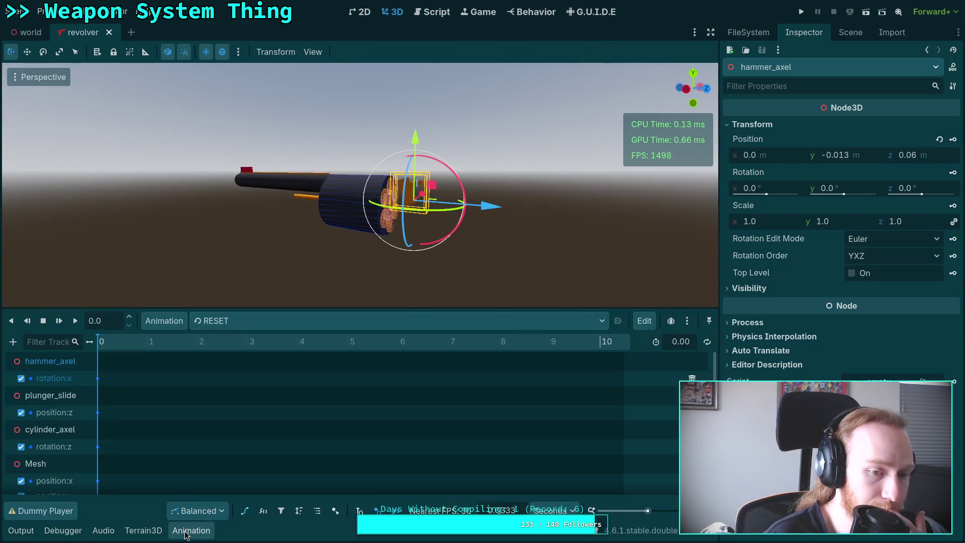
pyautogui.click(227, 323)
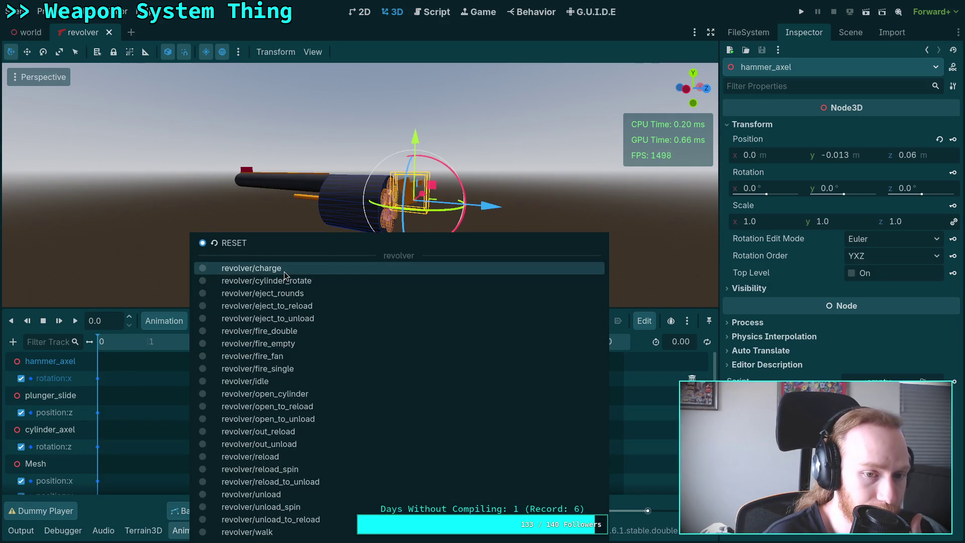
pyautogui.click(269, 282)
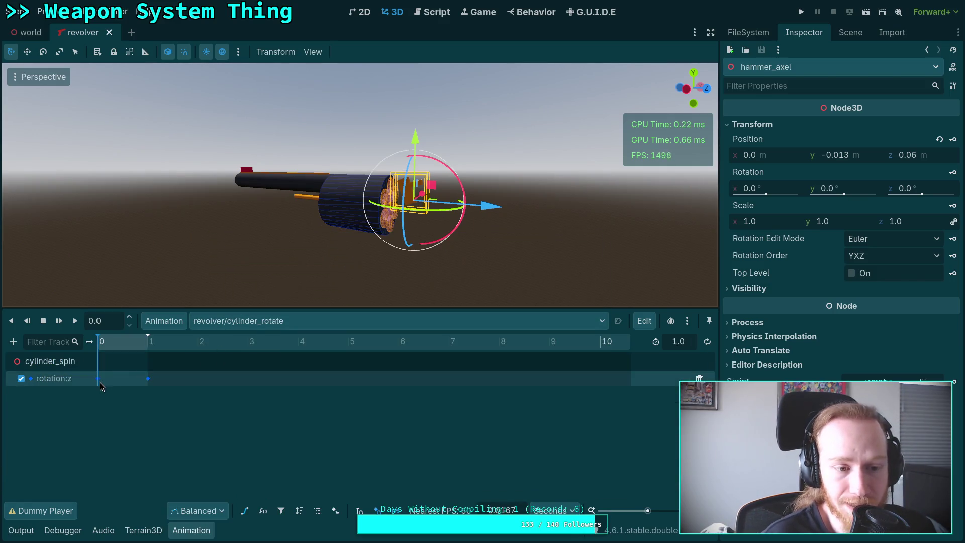
pyautogui.click(265, 324)
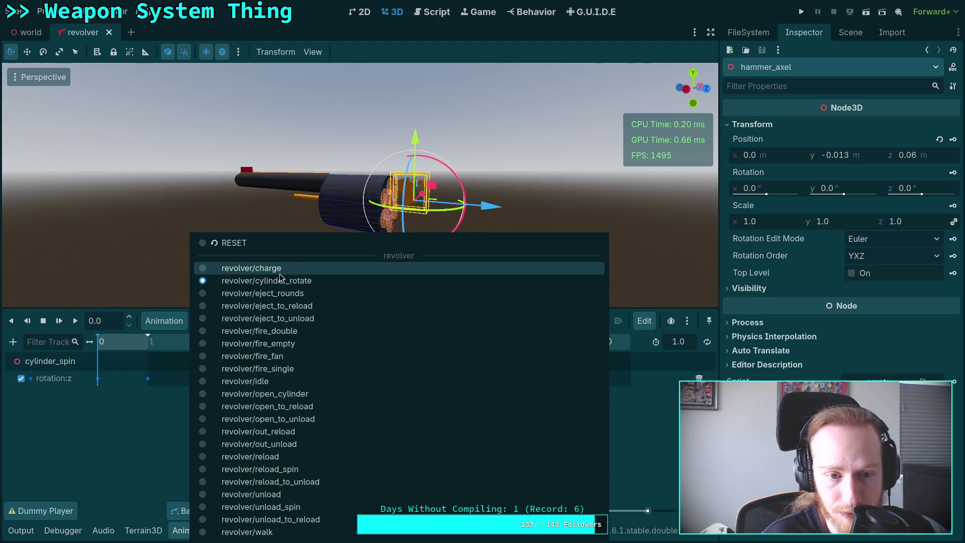
pyautogui.click(251, 268)
# Step: Enlarge the panel, zoom the timeline and scrub to about 0.4 s to inspect hammer_axel's rotation:x key (40°)
pyautogui.moveTo(105, 342); pyautogui.dragTo(120, 345)
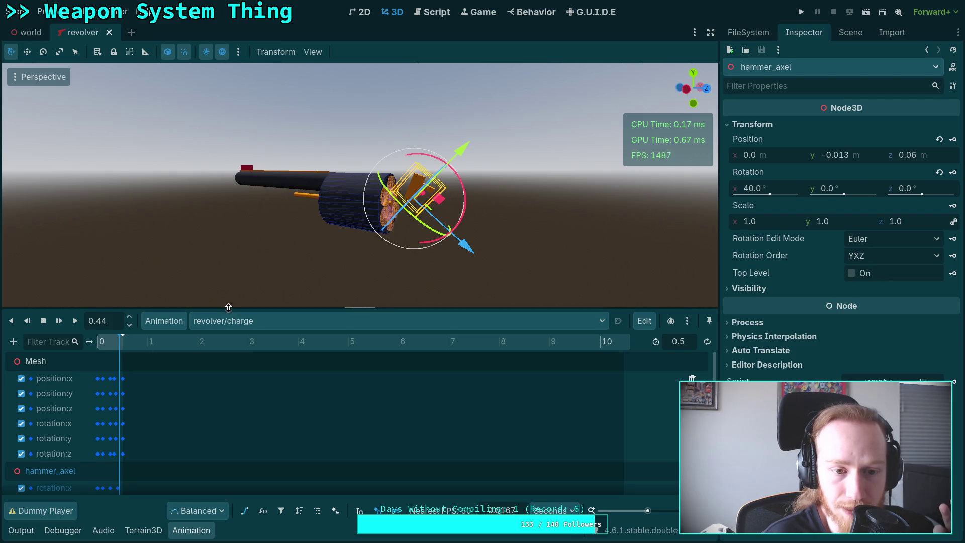
pyautogui.moveTo(231, 308); pyautogui.dragTo(228, 267)
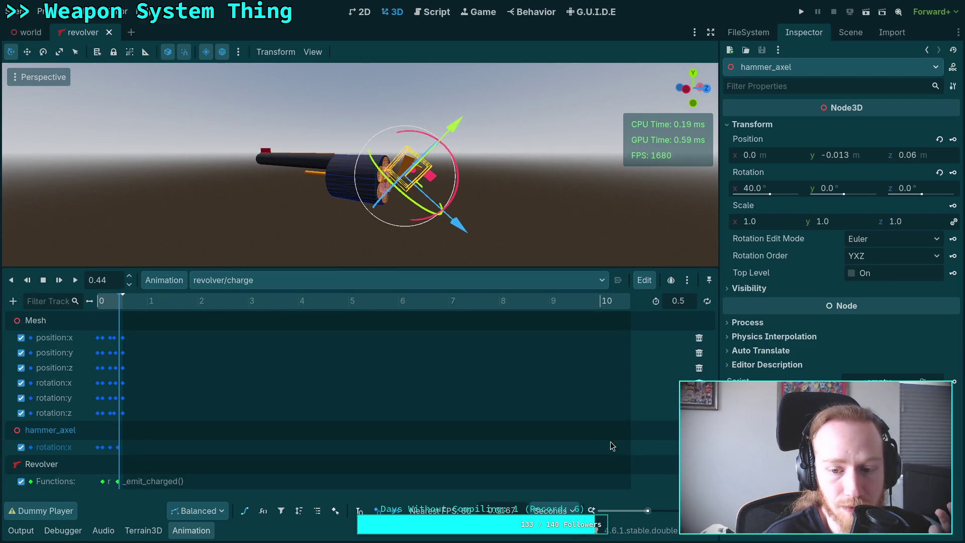
pyautogui.moveTo(648, 511); pyautogui.dragTo(659, 511)
pyautogui.click(223, 301)
pyautogui.moveTo(222, 302); pyautogui.dragTo(218, 305)
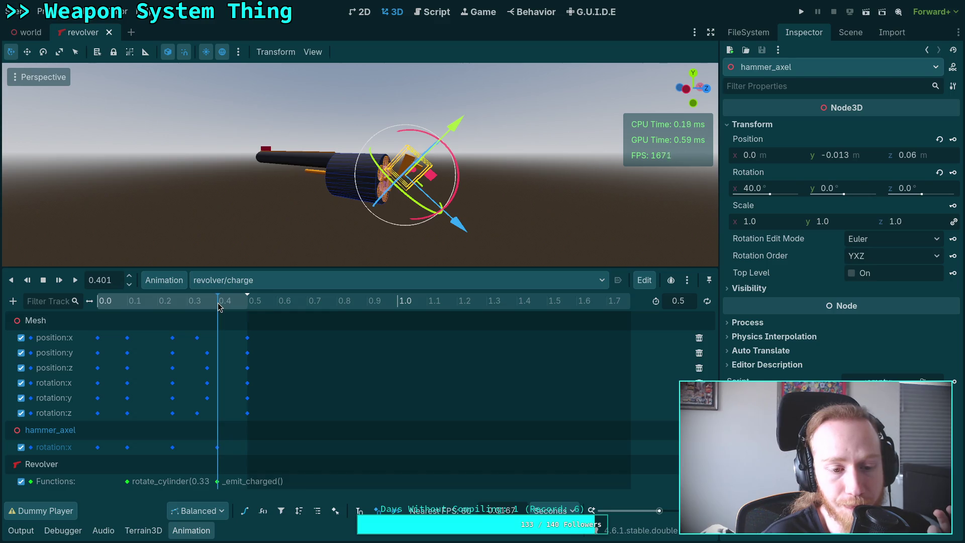
pyautogui.moveTo(219, 304)
pyautogui.mouseDown()
pyautogui.moveTo(251, 308)
pyautogui.moveTo(210, 316)
pyautogui.moveTo(219, 310)
pyautogui.mouseUp()
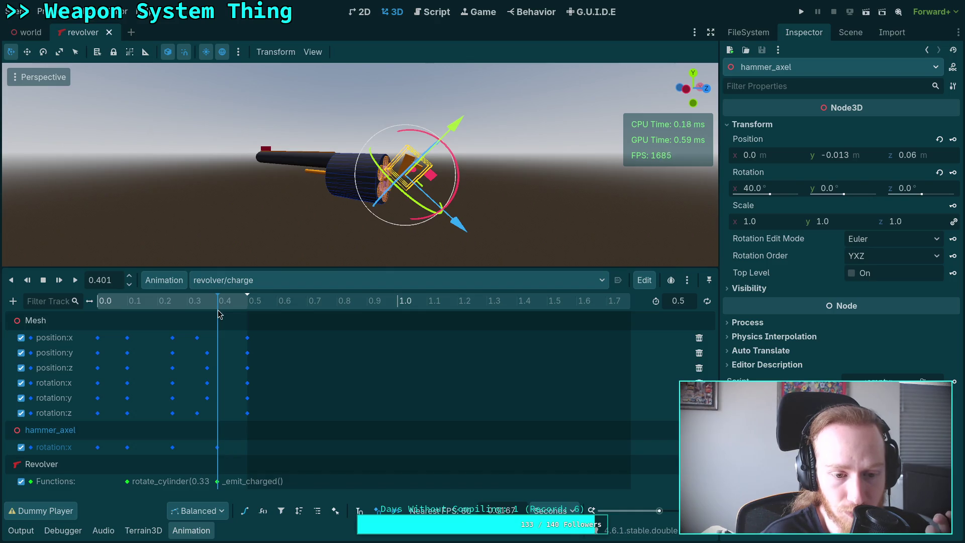
pyautogui.click(218, 447)
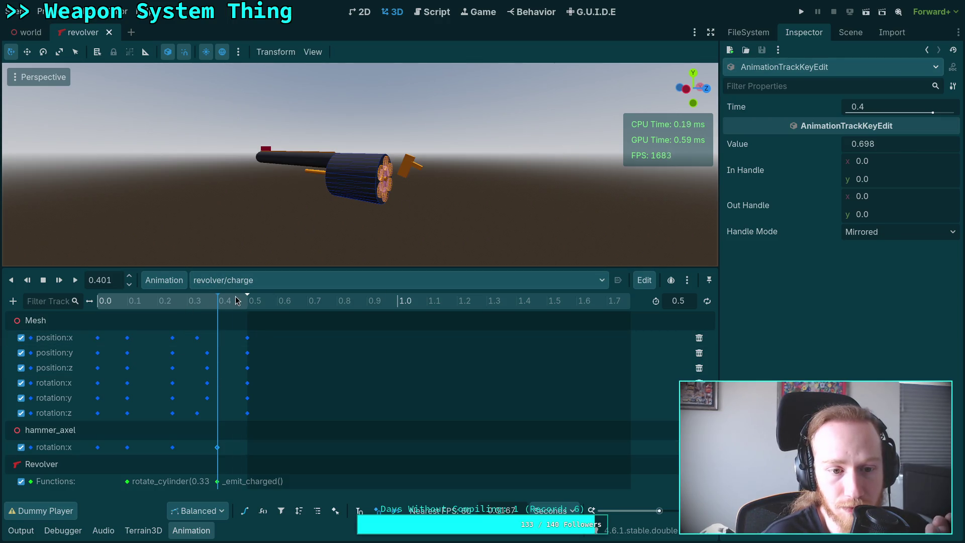
# Step: Select the hammer_axel node, view its properties and scrub the charge animation to about 0.45 s
pyautogui.click(860, 36)
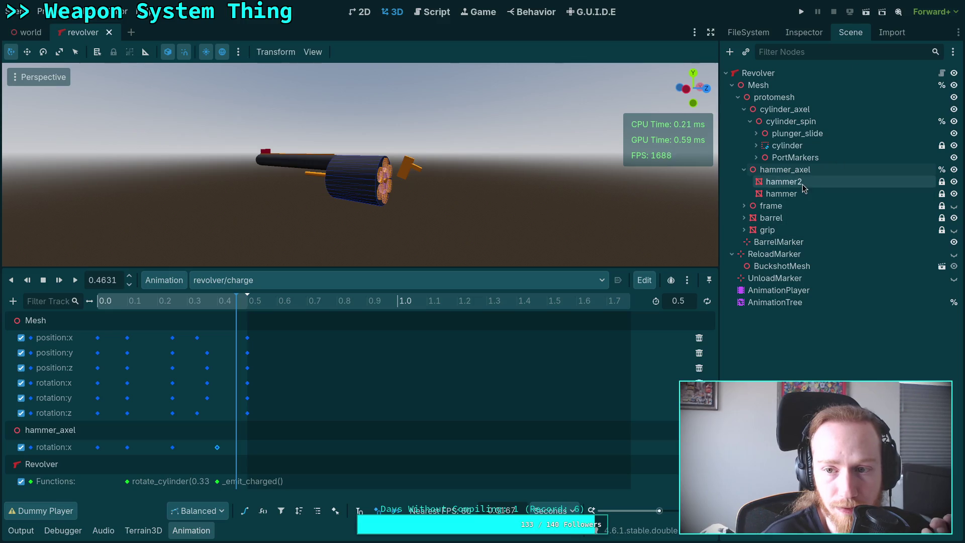
pyautogui.click(784, 170)
pyautogui.click(795, 35)
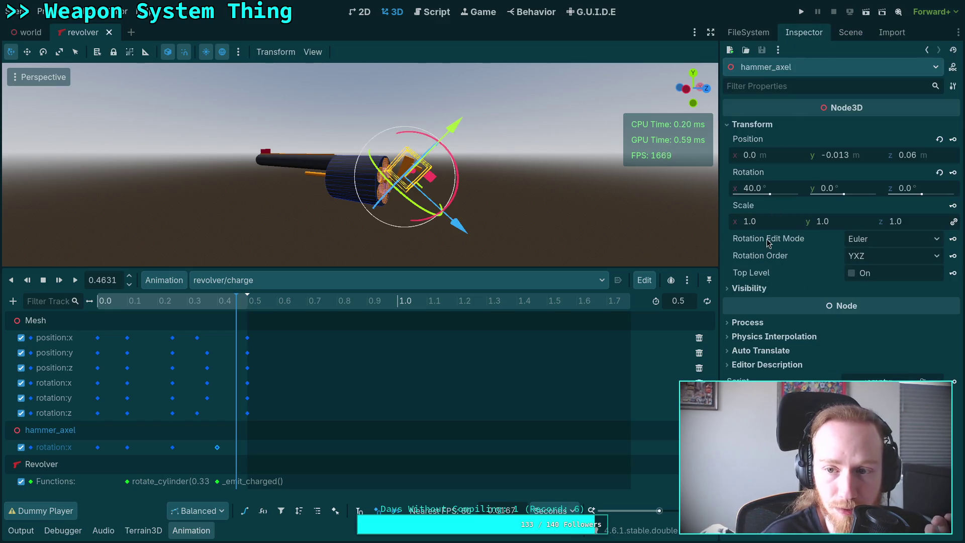
pyautogui.moveTo(217, 301); pyautogui.dragTo(234, 304)
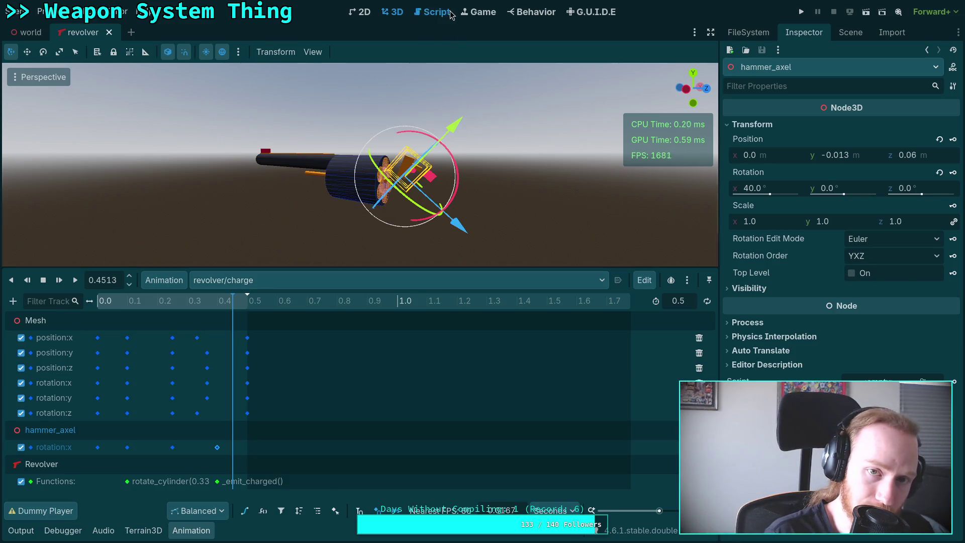
pyautogui.click(435, 12)
# Step: Write the comment '# Last frame of charge animation' in update_hammer's cocked branch
pyautogui.click(193, 530)
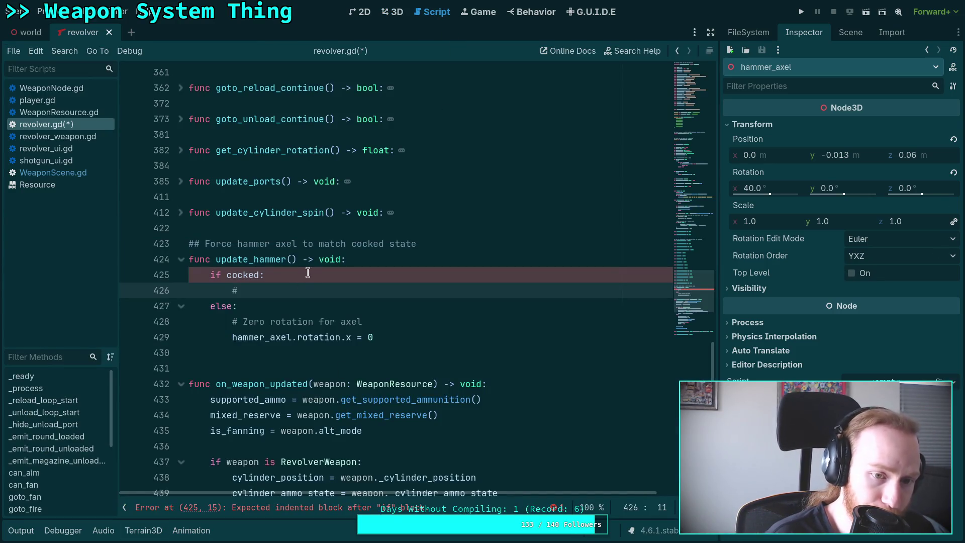
pyautogui.press('BackSpace')
pyautogui.press('BackSpace')
pyautogui.write('# Last frame of c')
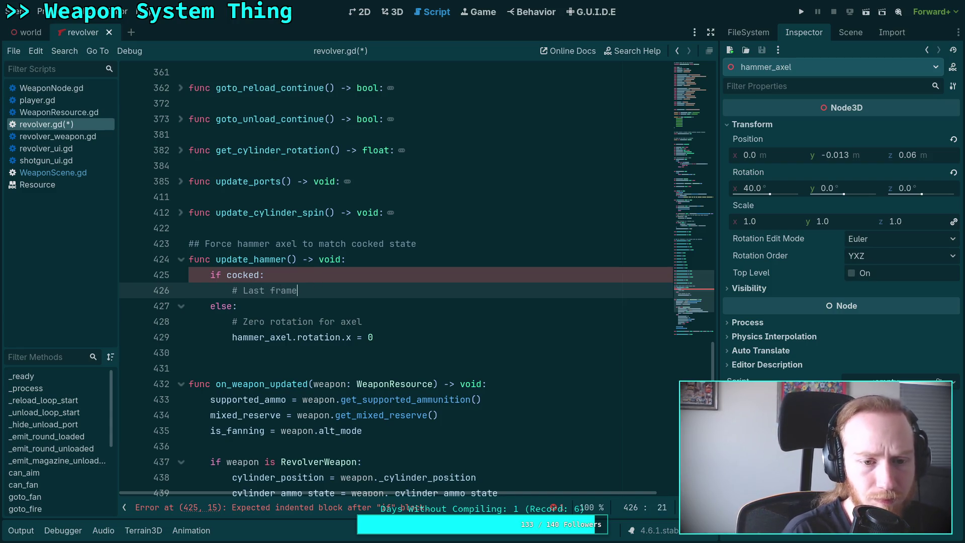
pyautogui.write('harge animation')
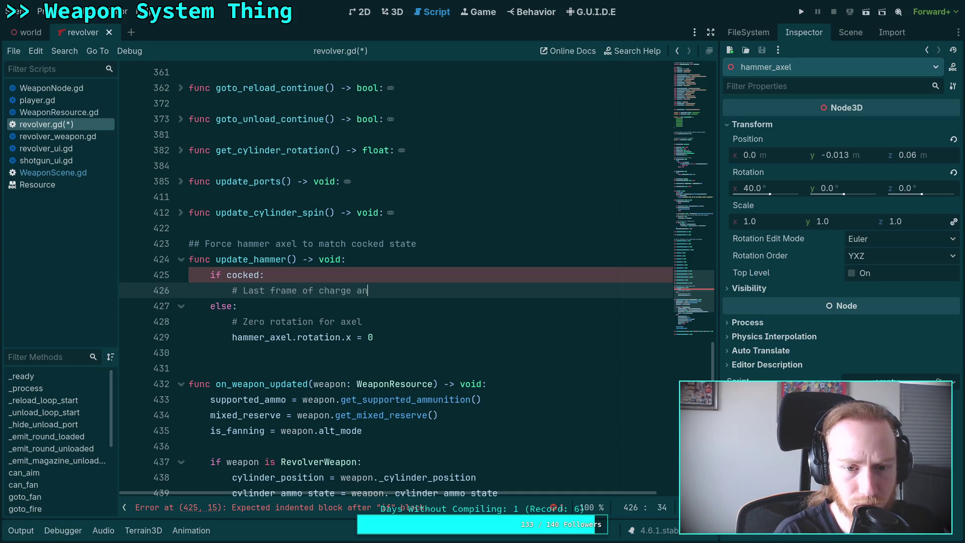
pyautogui.press('Return')
# Step: Add var anim: Animation = animation_tree.get_animation(CHARGE) below the comment
pyautogui.write('ar anim: Animation = ')
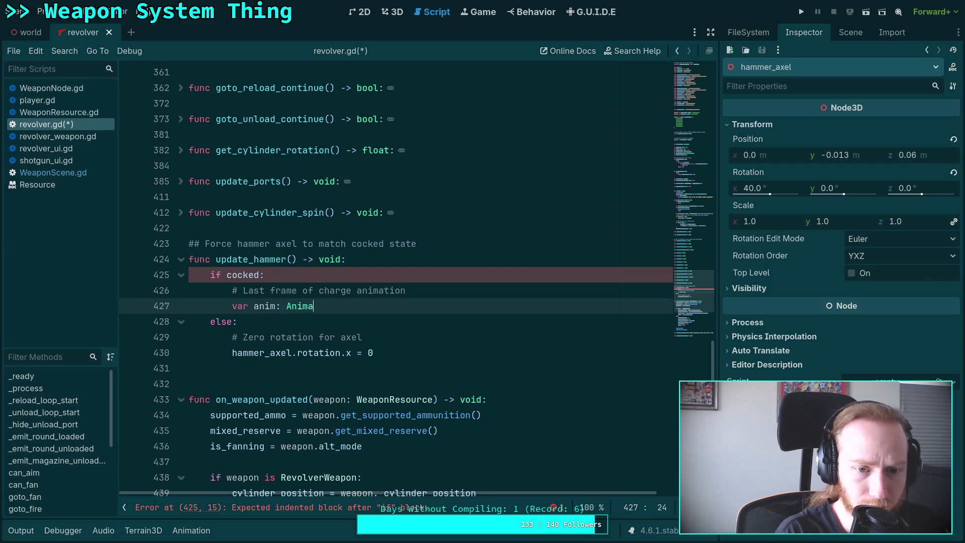
pyautogui.write('animation_tree.')
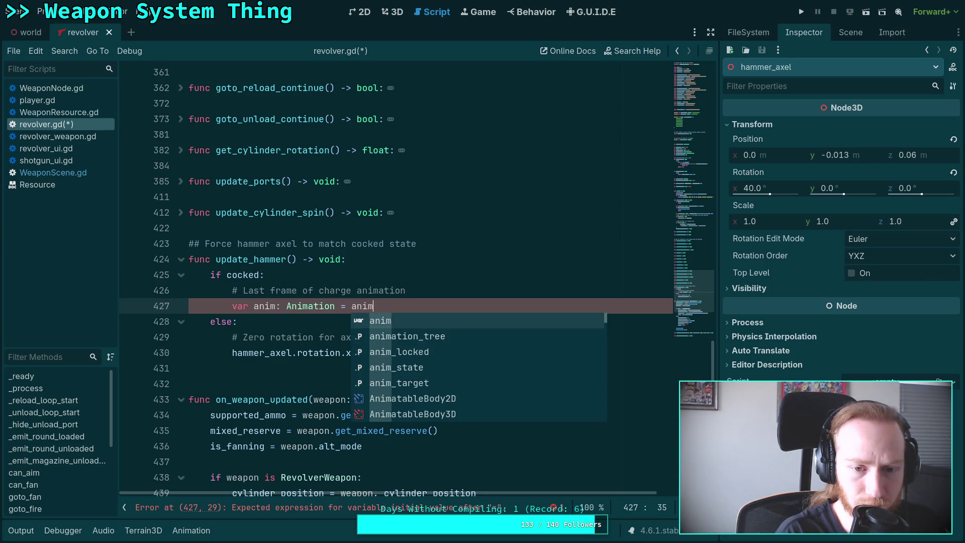
pyautogui.write('get_a')
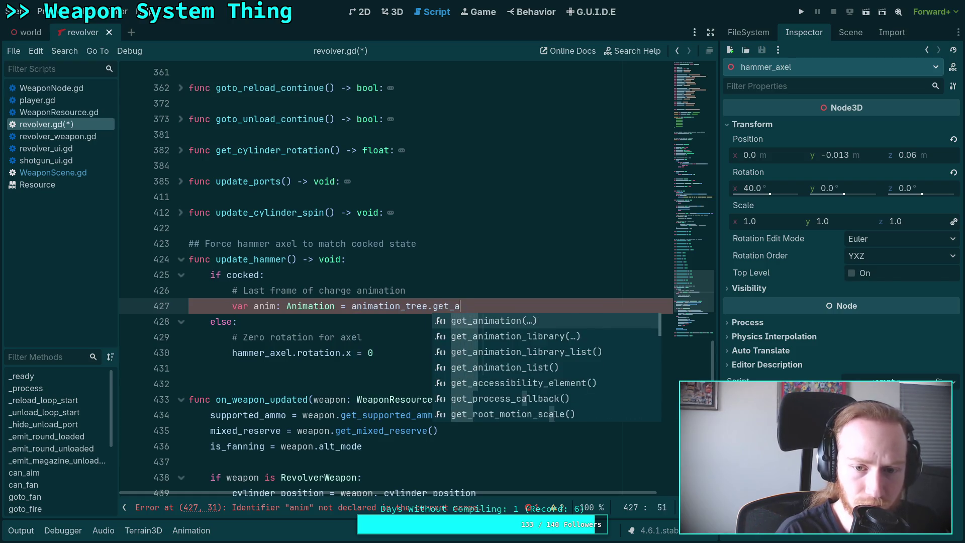
pyautogui.press('Return')
pyautogui.write('charg')
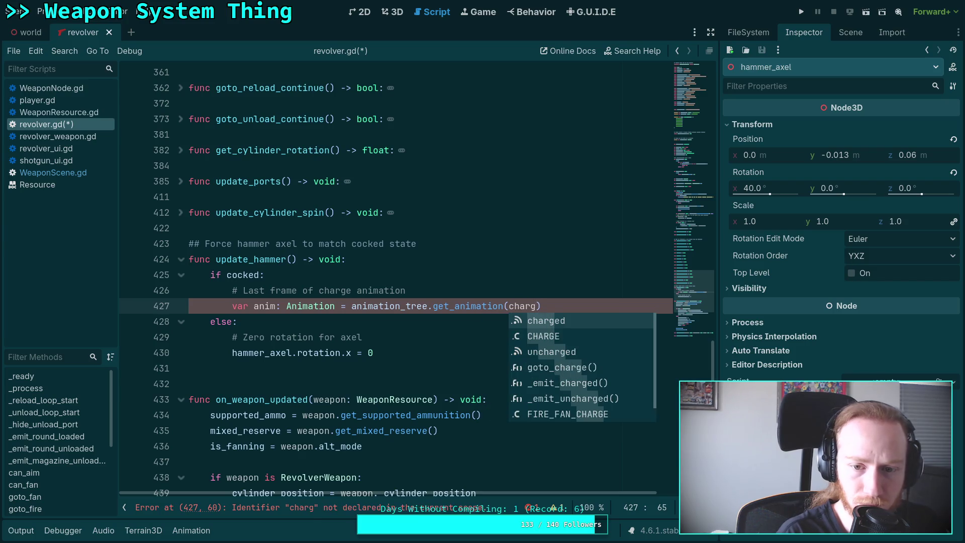
pyautogui.press('Down')
pyautogui.press('Return')
pyautogui.press('End')
pyautogui.press('Return')
# Step: Start an anim. line, then open the Animation class documentation from its type
pyautogui.write('anim.')
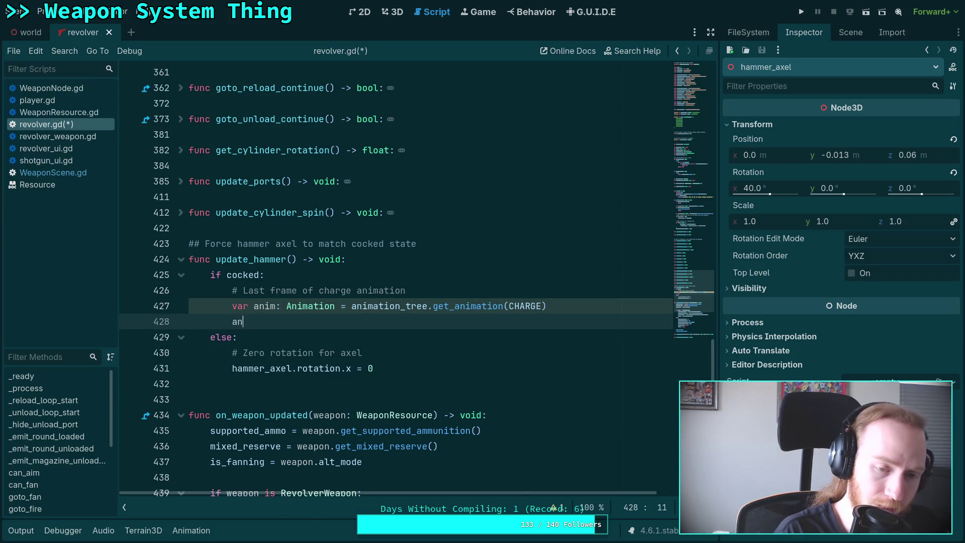
pyautogui.write('bo')
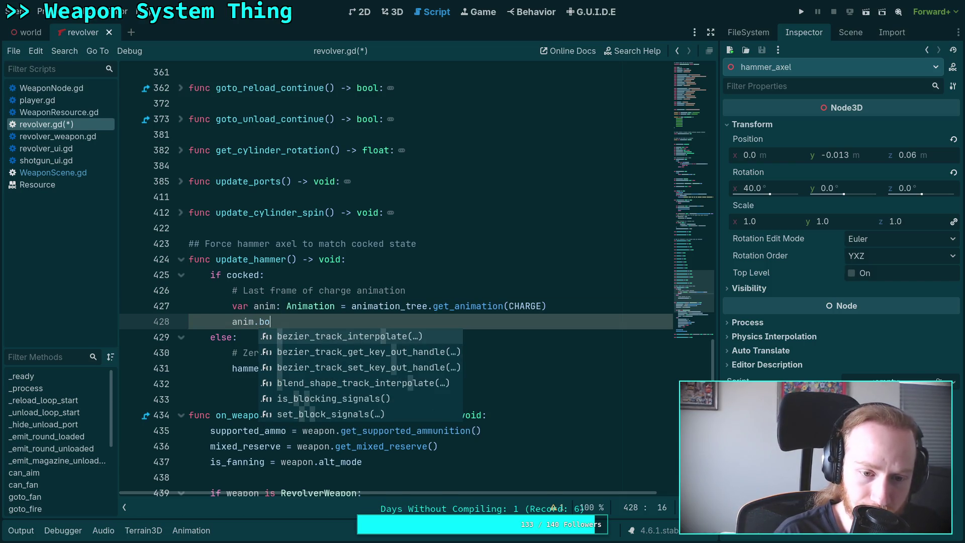
pyautogui.press('BackSpace')
pyautogui.press('BackSpace')
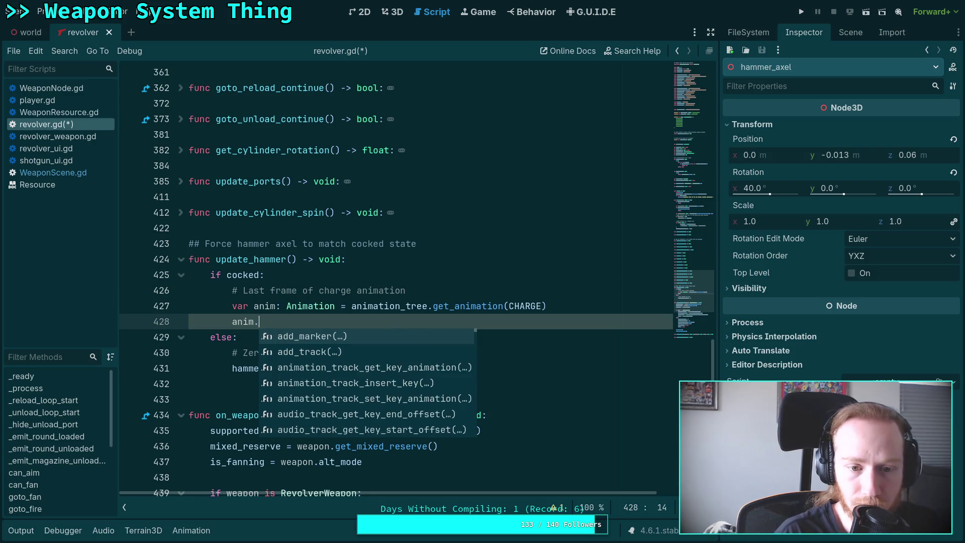
pyautogui.click(314, 306)
pyautogui.rightClick(314, 309)
pyautogui.click(360, 466)
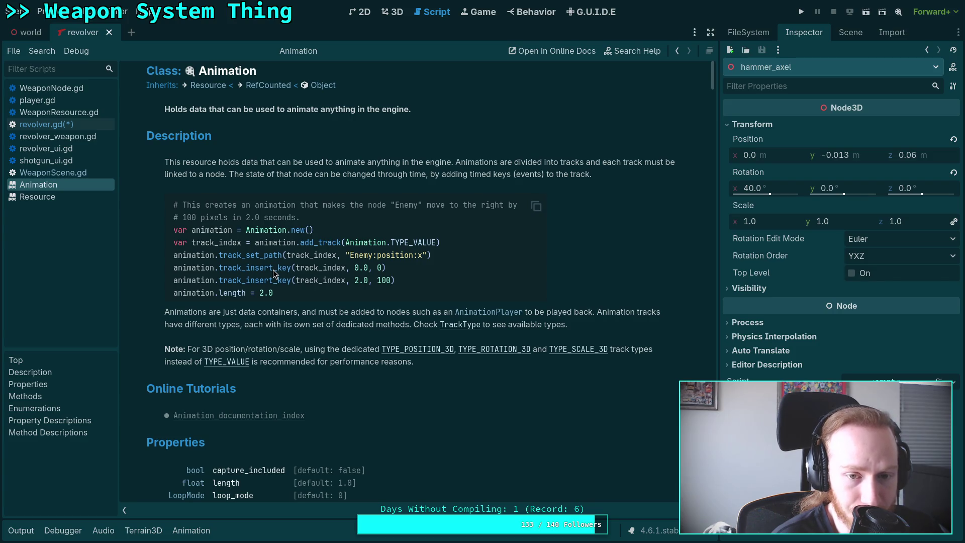
# Step: Browse the Animation reference methods, jumping to find_track and then the TrackType enum descriptions
pyautogui.scroll(-6, 273, 271)
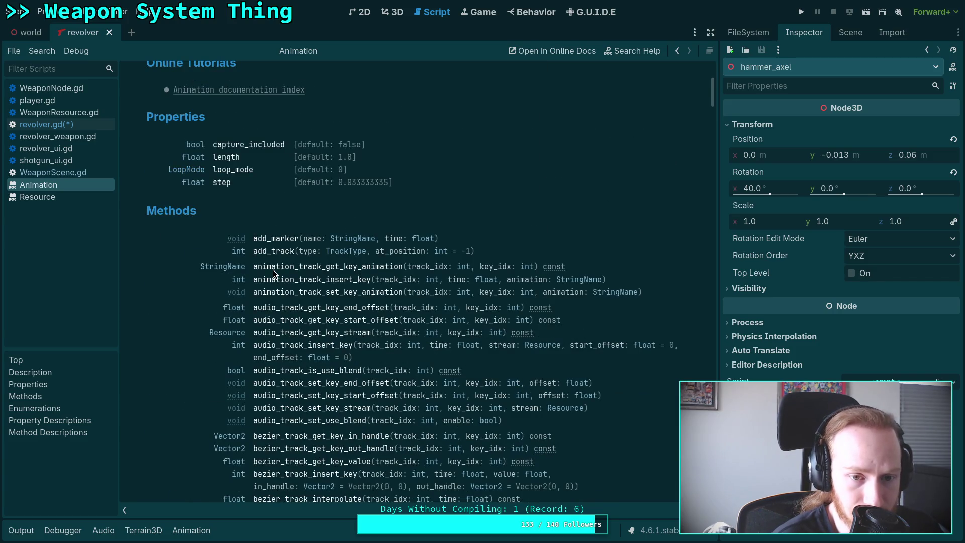
pyautogui.scroll(-1, 272, 272)
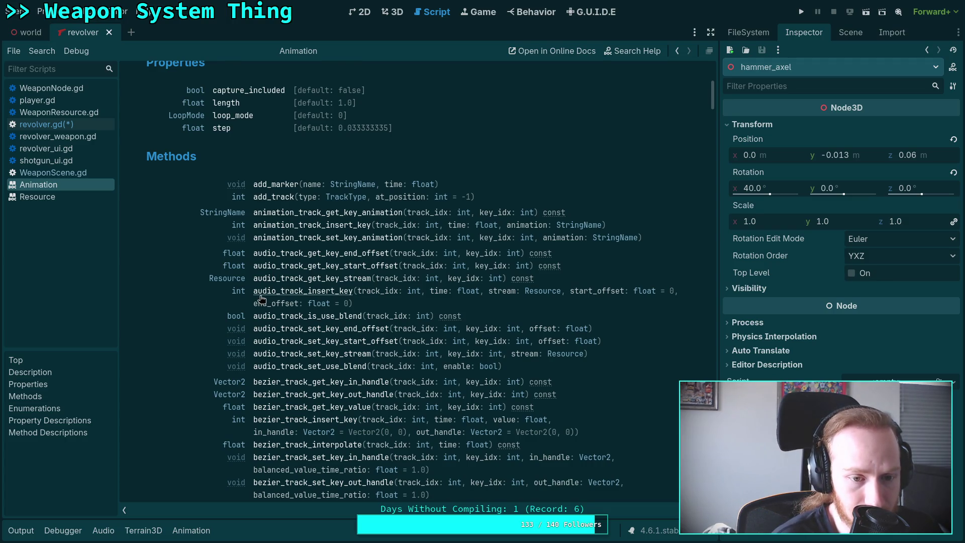
pyautogui.scroll(-1, 262, 299)
pyautogui.scroll(-2, 266, 366)
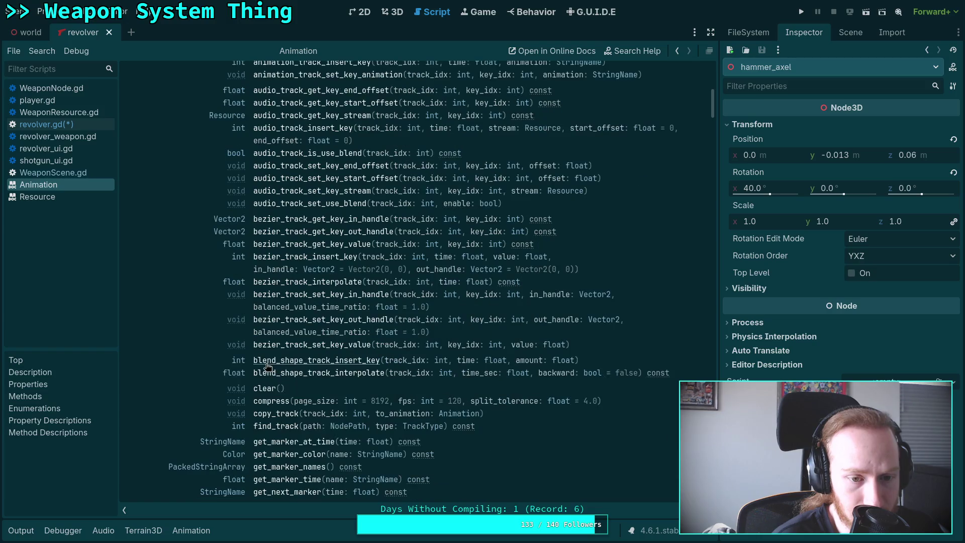
pyautogui.scroll(-2, 269, 366)
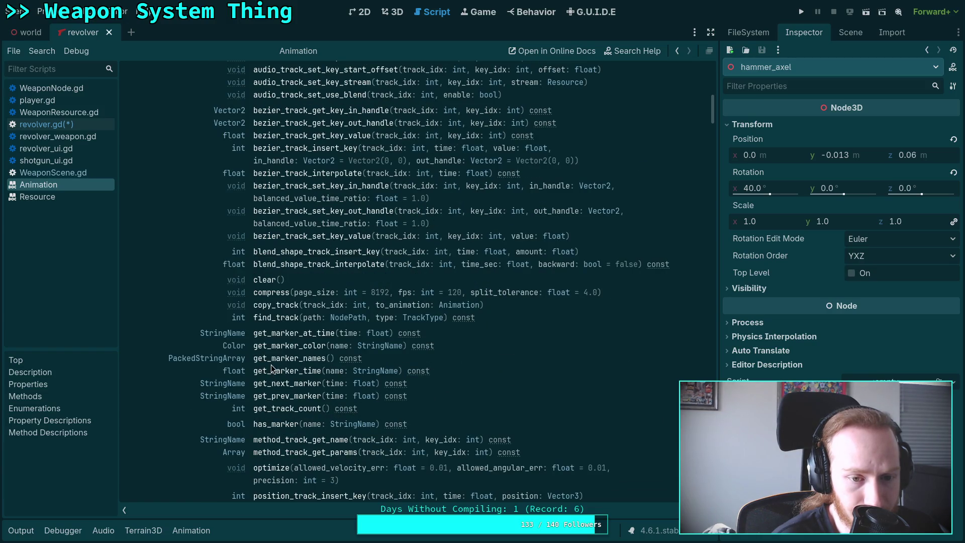
pyautogui.click(272, 319)
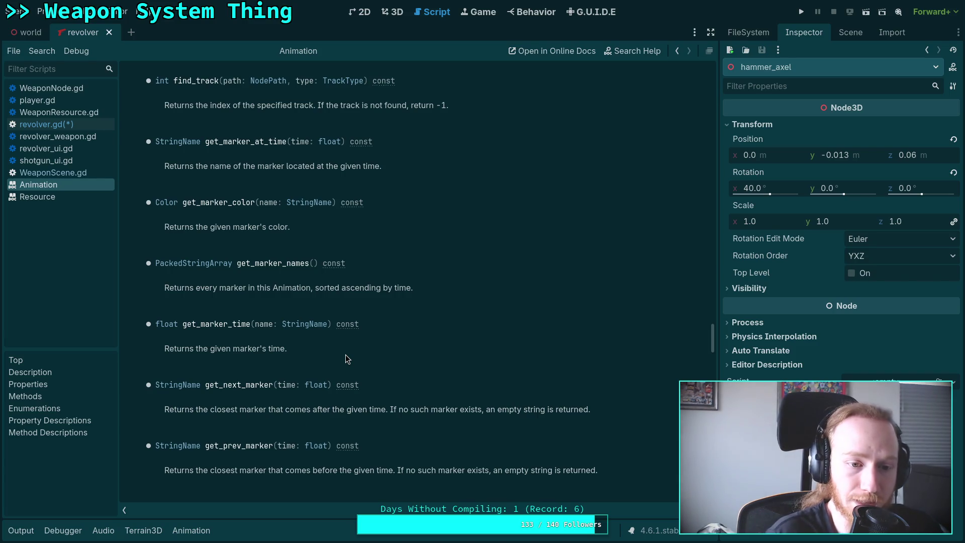
pyautogui.click(346, 82)
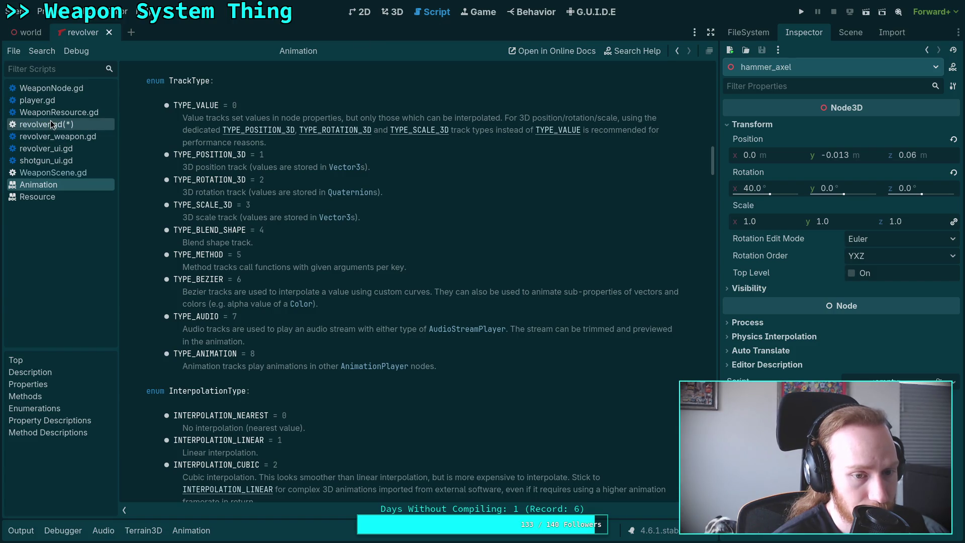
# Step: Recheck the charge animation's tracks in the 3D view, then return to revolver.gd
pyautogui.click(383, 18)
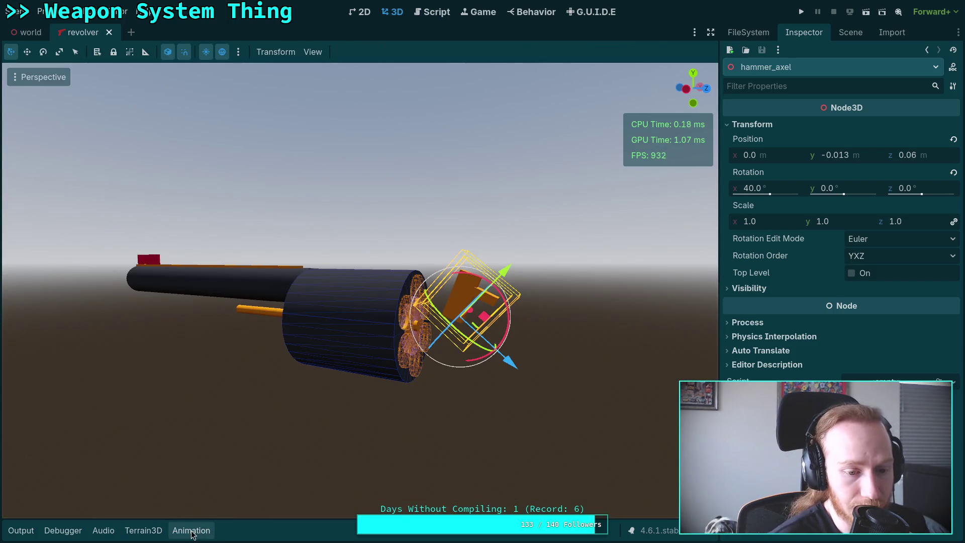
pyautogui.click(191, 530)
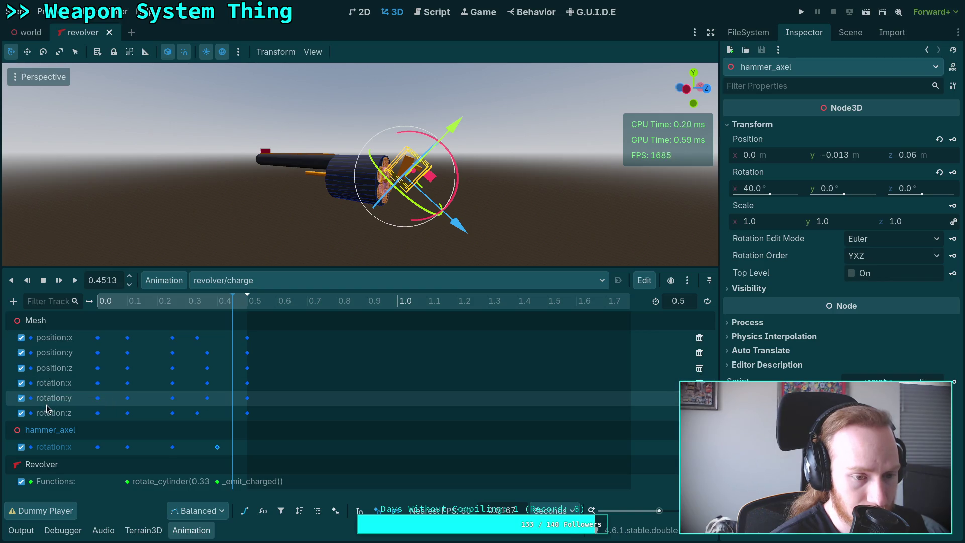
pyautogui.click(431, 11)
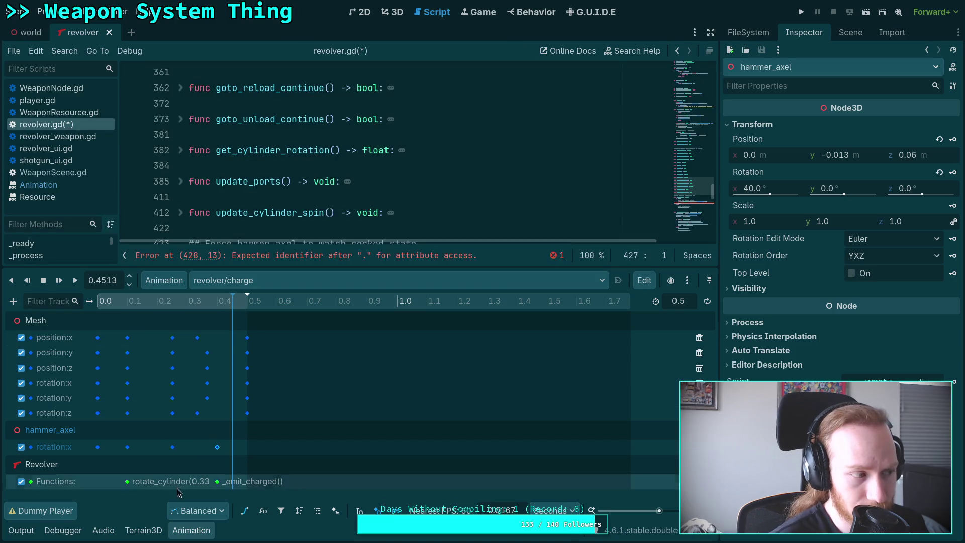
pyautogui.click(192, 531)
# Step: Consult the Animation class reference, then start a 'rot: flot = anim.' line under the CHARGE fetch
pyautogui.scroll(15, 340, 351)
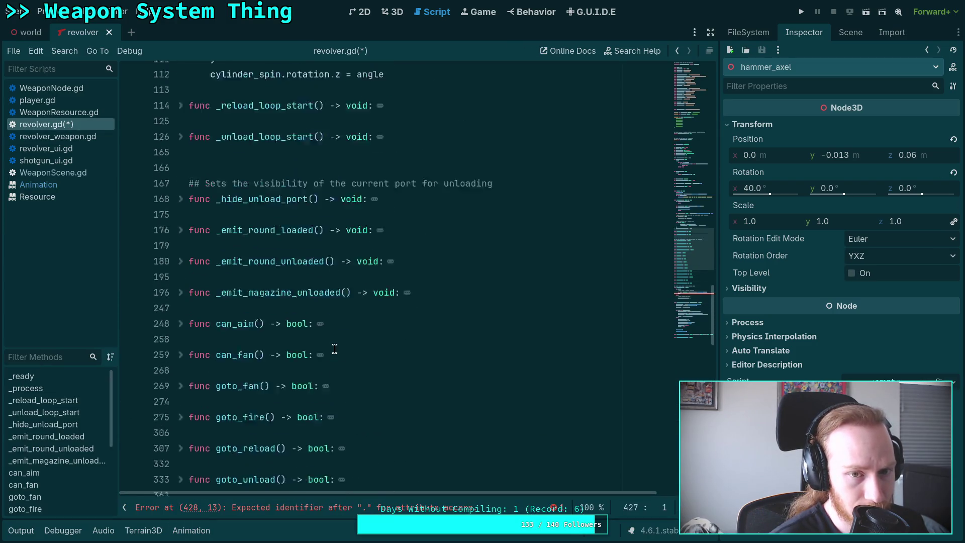
pyautogui.moveTo(468, 492)
pyautogui.mouseDown()
pyautogui.moveTo(604, 498)
pyautogui.moveTo(493, 496)
pyautogui.moveTo(414, 469)
pyautogui.mouseUp()
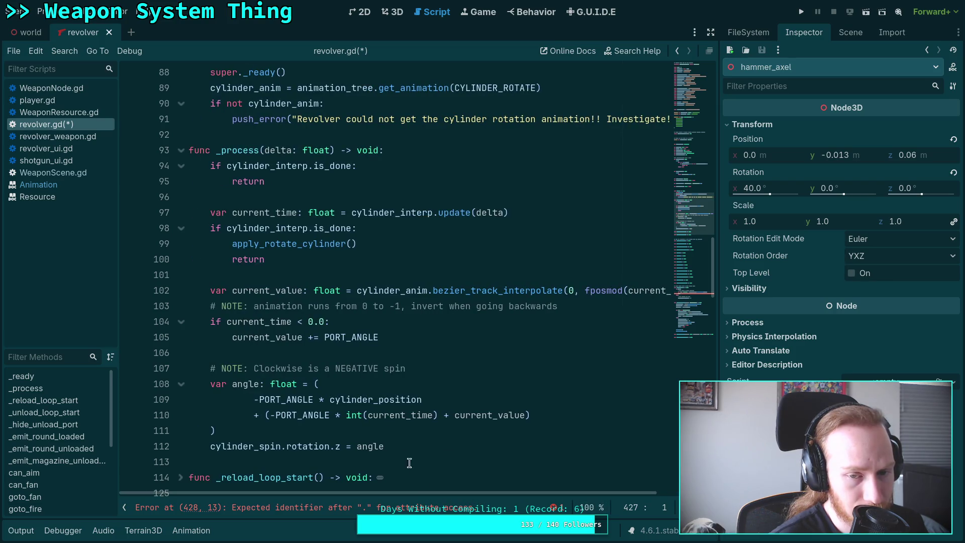
pyautogui.moveTo(493, 291)
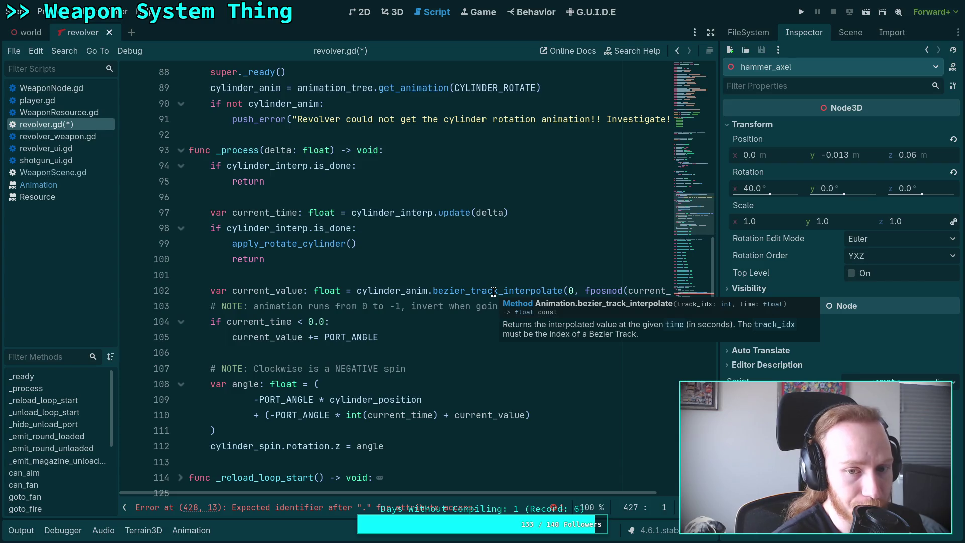
pyautogui.click(39, 186)
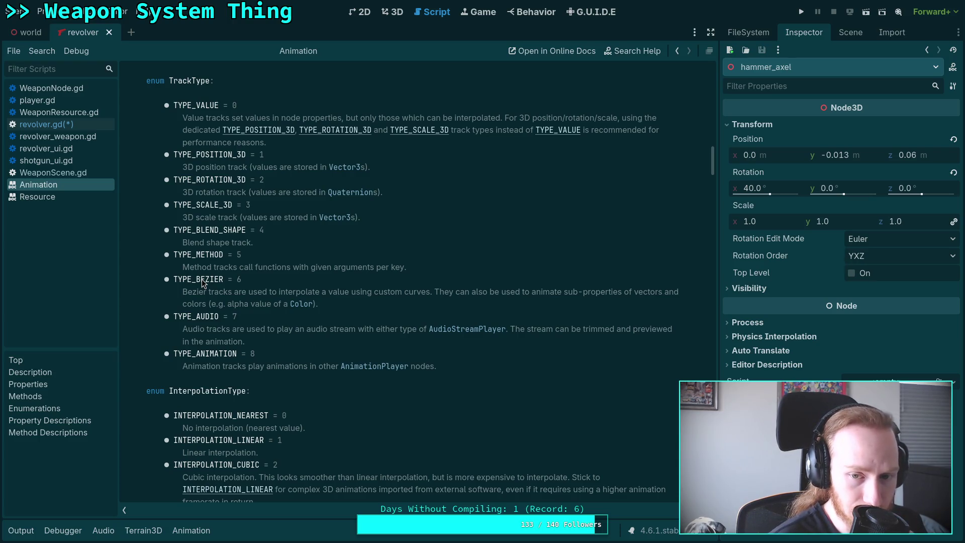
pyautogui.hotkey('alt', 'Left')
pyautogui.write('rot: flot')
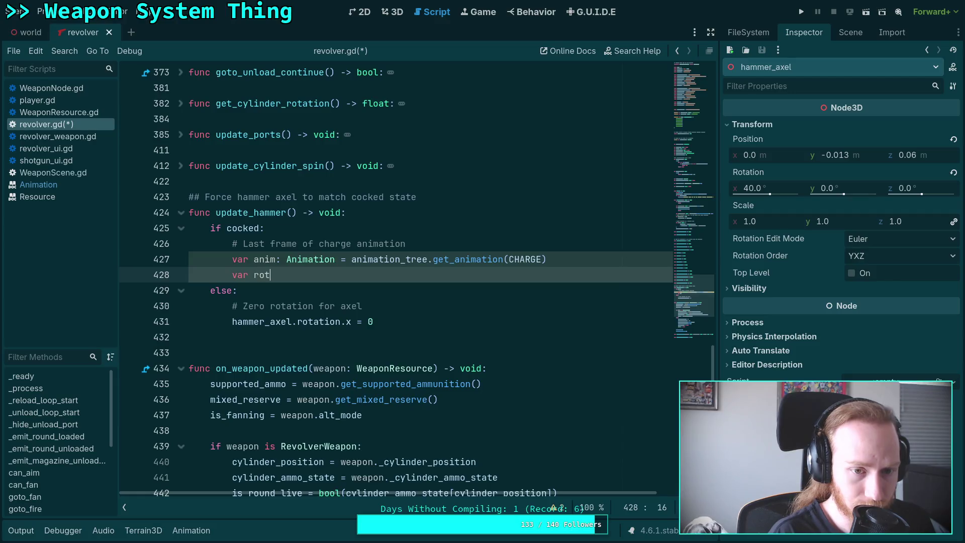
pyautogui.write(' = anim.')
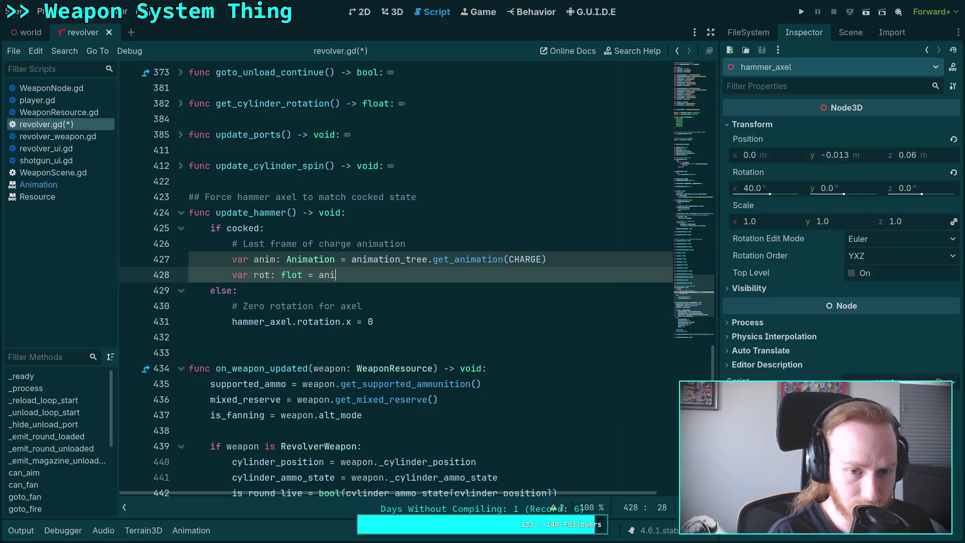
# Step: Rewrite line 428 as var track_id: int = anim.find_track(hammer_axel.get_path() + '')
pyautogui.press('BackSpace')
pyautogui.press('BackSpace')
pyautogui.press('BackSpace')
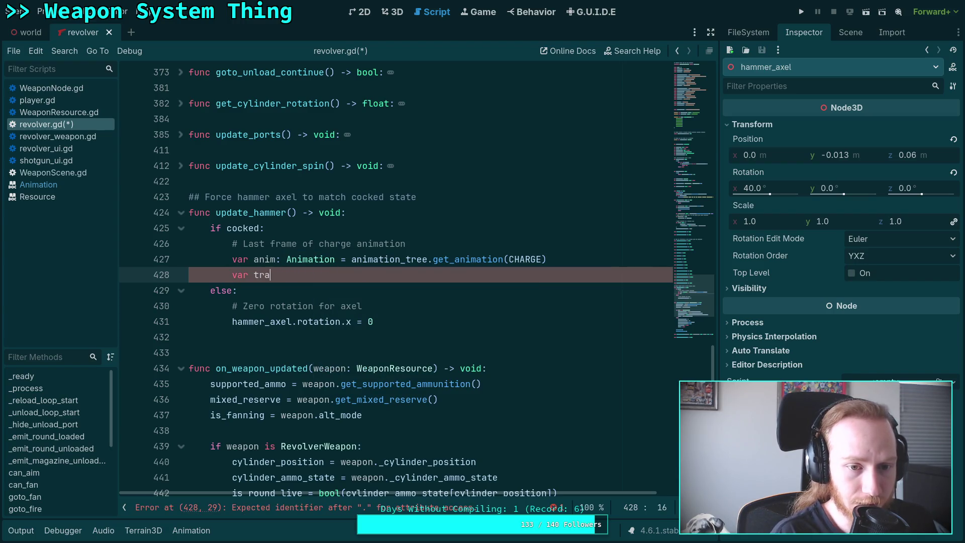
pyautogui.write('k_id')
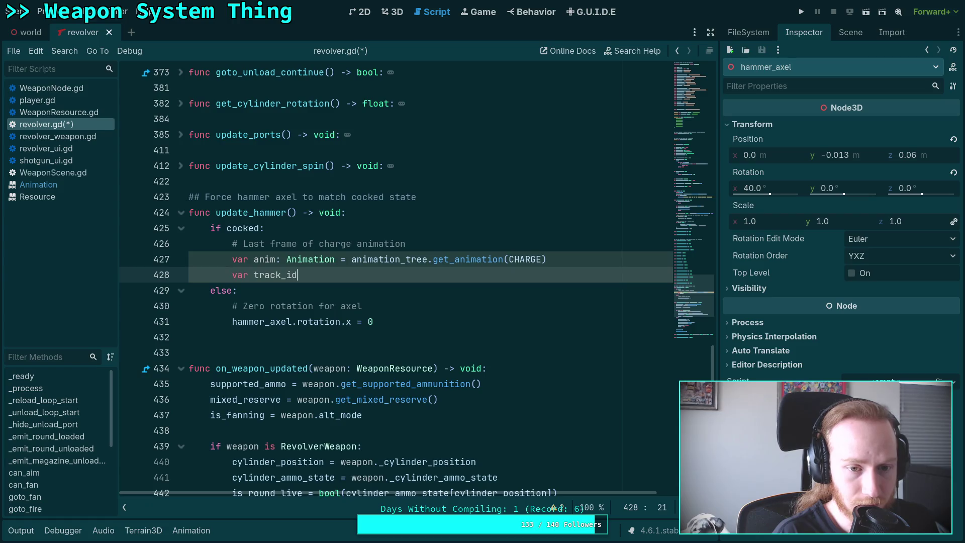
pyautogui.write('int = anim')
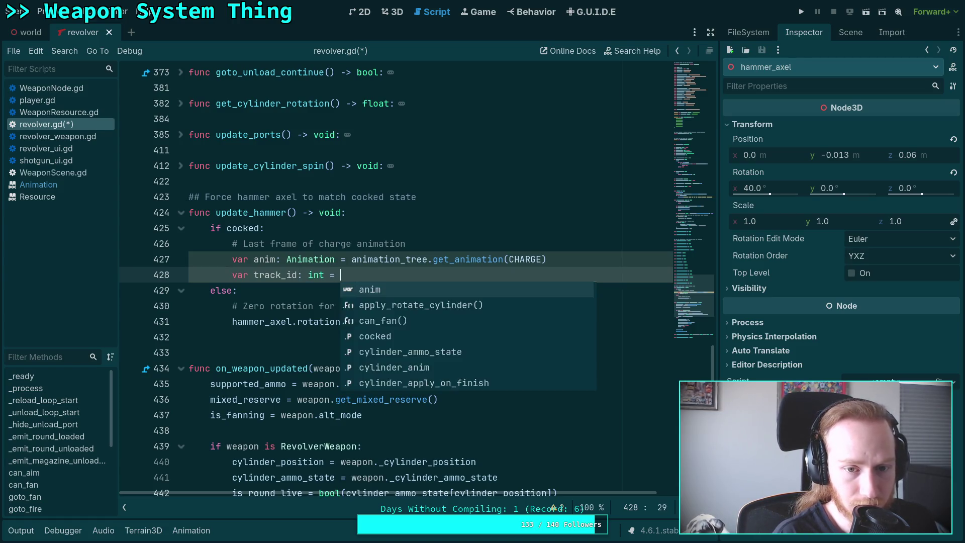
pyautogui.write('.get_t')
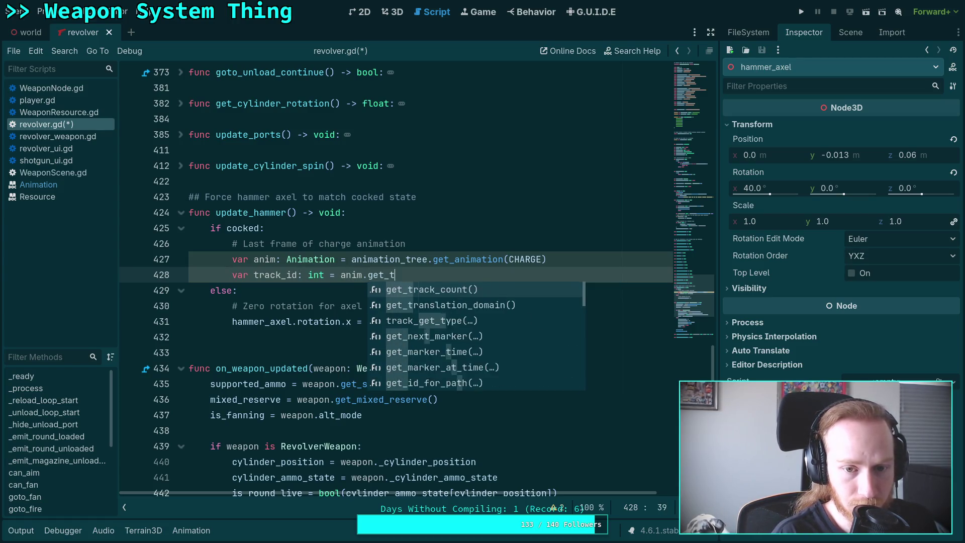
pyautogui.press('BackSpace')
pyautogui.press('BackSpace')
pyautogui.press('BackSpace')
pyautogui.press('BackSpace')
pyautogui.write('find')
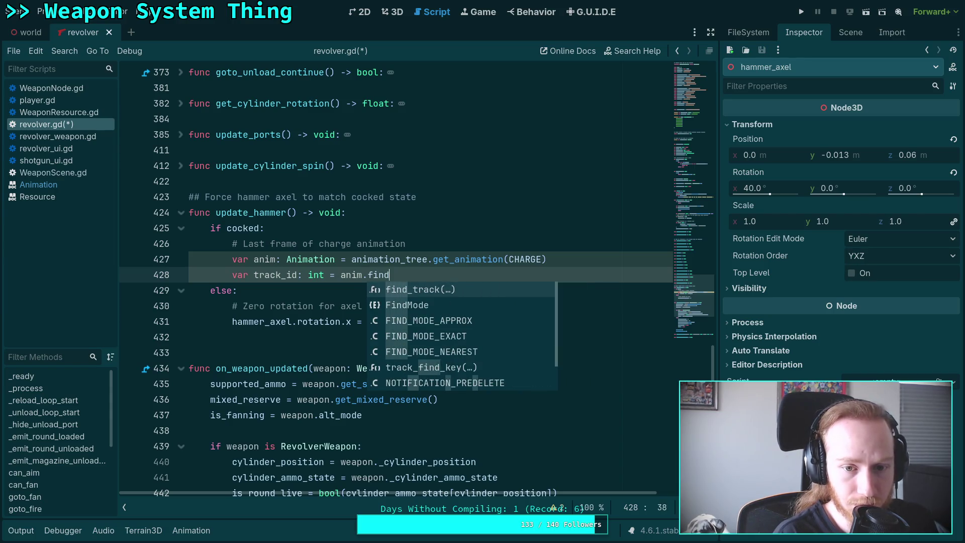
pyautogui.press('Return')
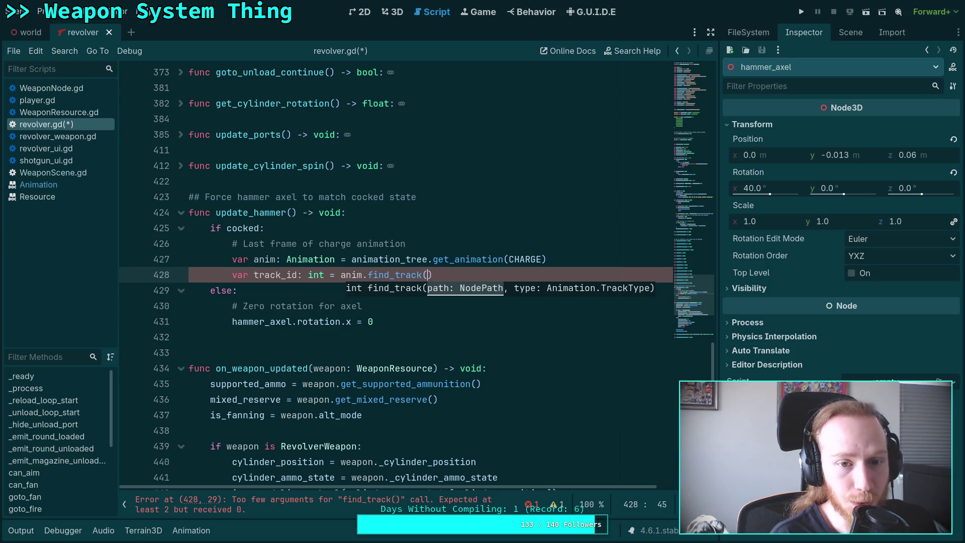
pyautogui.write('hamm')
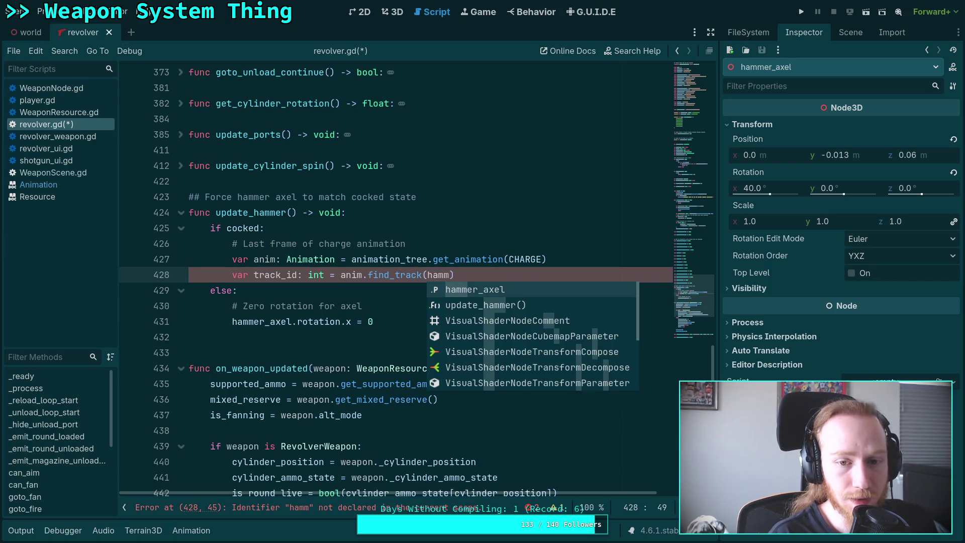
pyautogui.press('Return')
pyautogui.write('.get_path')
pyautogui.press('Return')
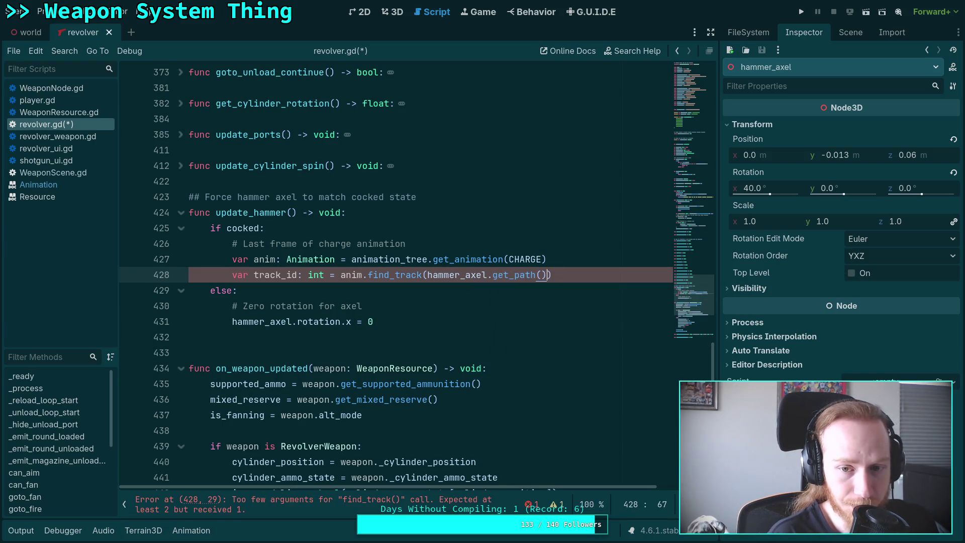
pyautogui.hotkey('ctrl', 'space')
pyautogui.press('Escape')
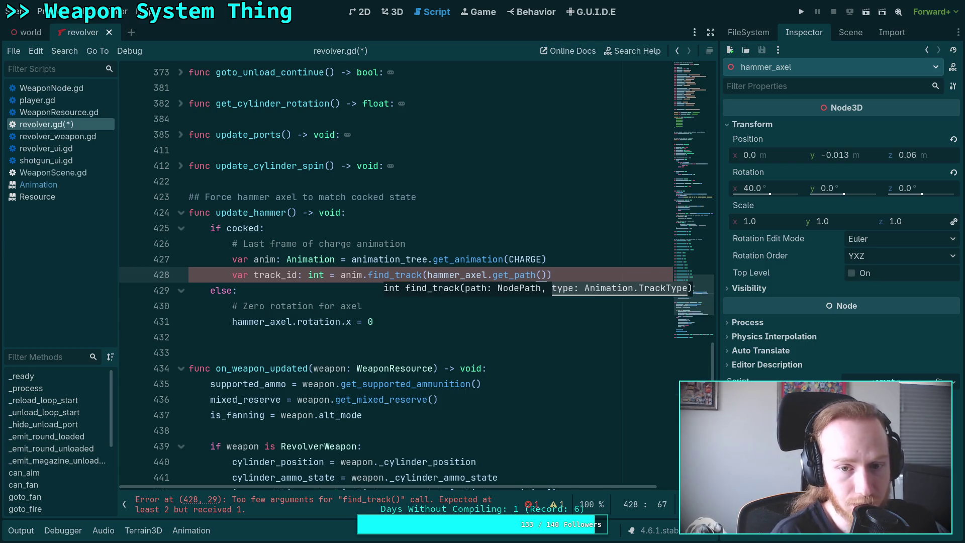
pyautogui.press('BackSpace')
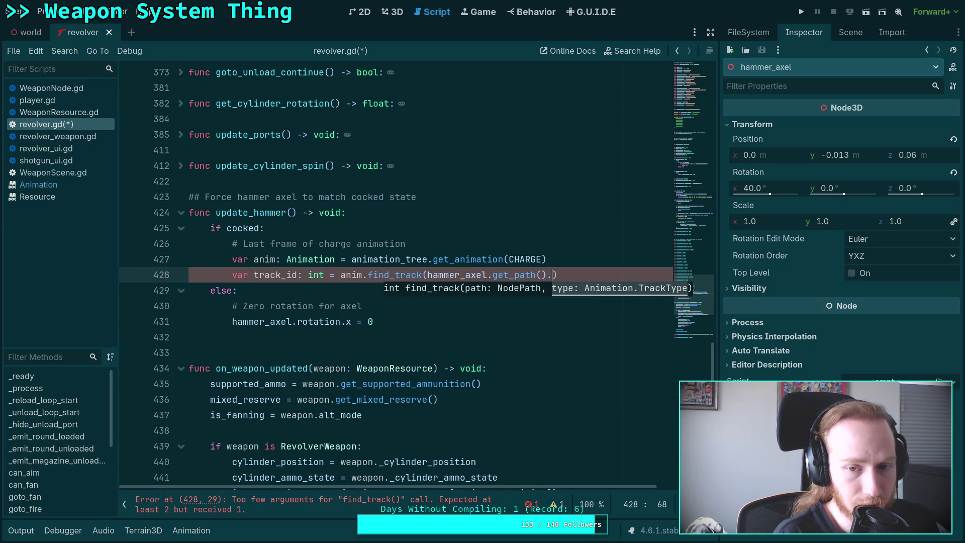
pyautogui.write('.')
pyautogui.press('BackSpace')
pyautogui.write("+ '")
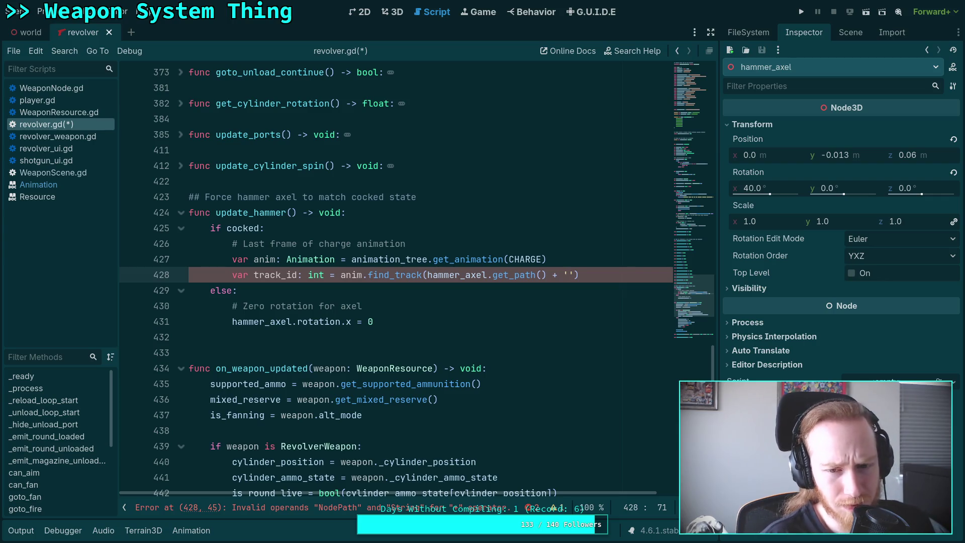
# Step: Show the revolver/charge animation's track list in the bottom panel
pyautogui.click(569, 258)
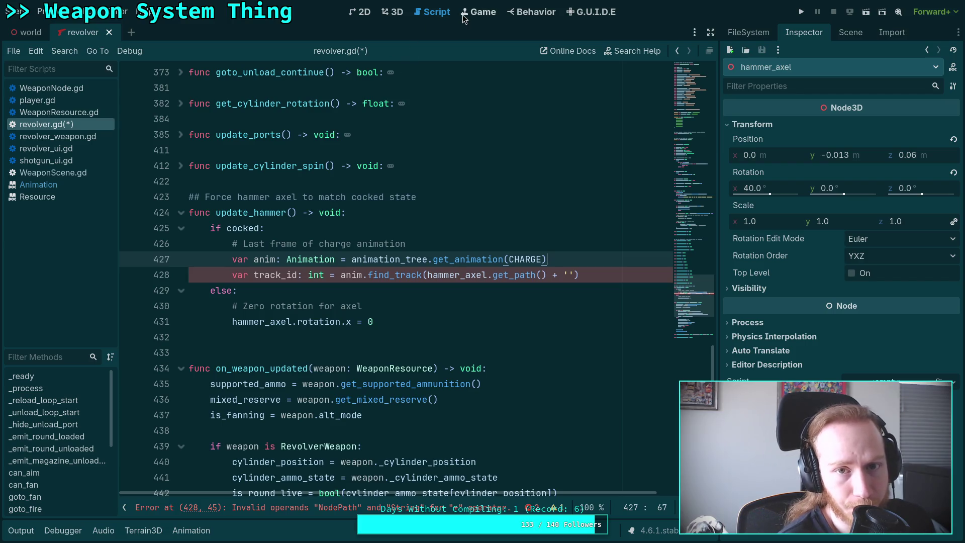
pyautogui.click(398, 11)
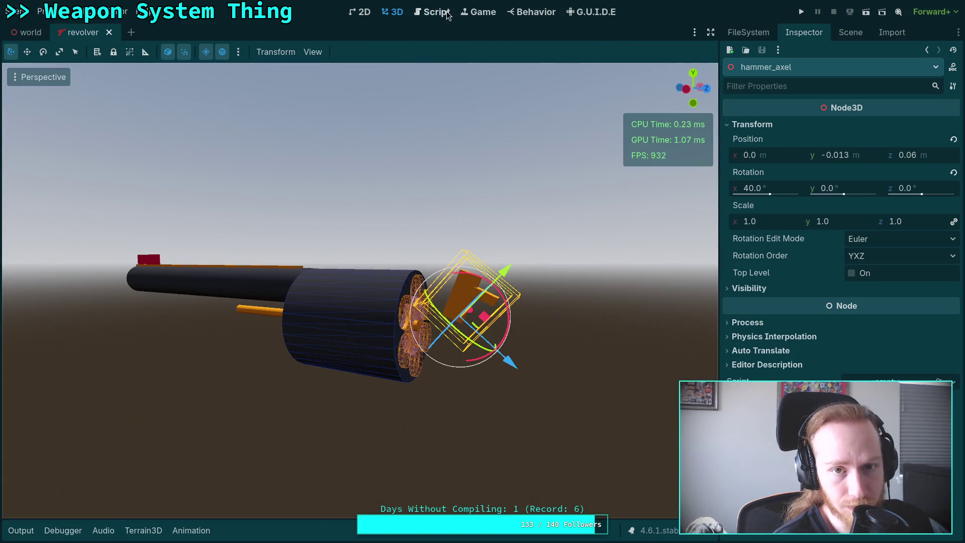
pyautogui.click(449, 13)
pyautogui.click(191, 530)
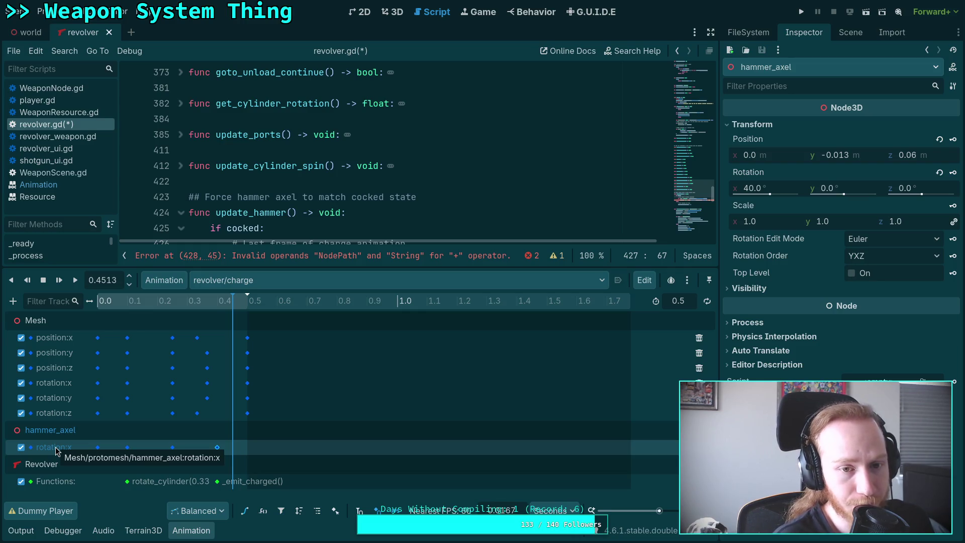
pyautogui.scroll(-3, 387, 191)
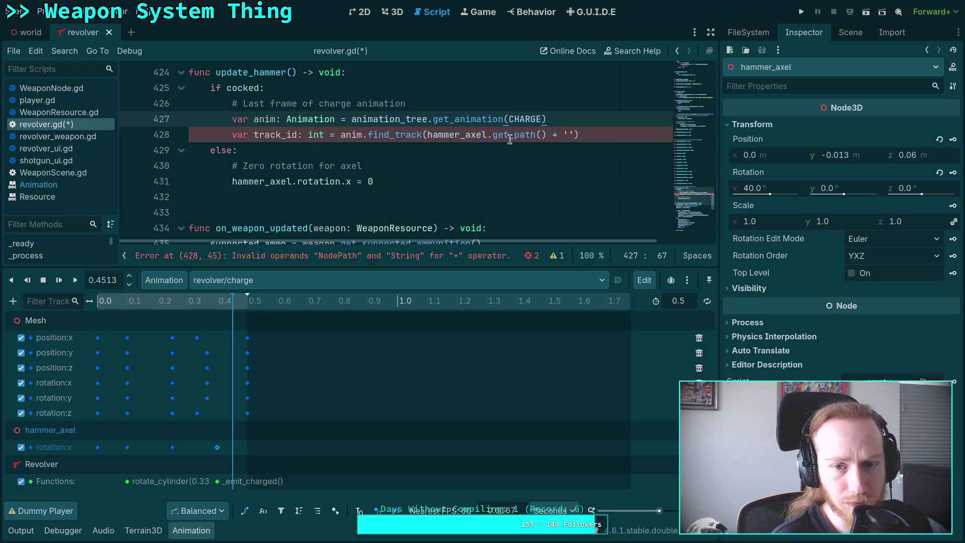
# Step: Replace get_path() with get_path_to() in the find_track call on line 428
pyautogui.moveTo(547, 135); pyautogui.dragTo(488, 135)
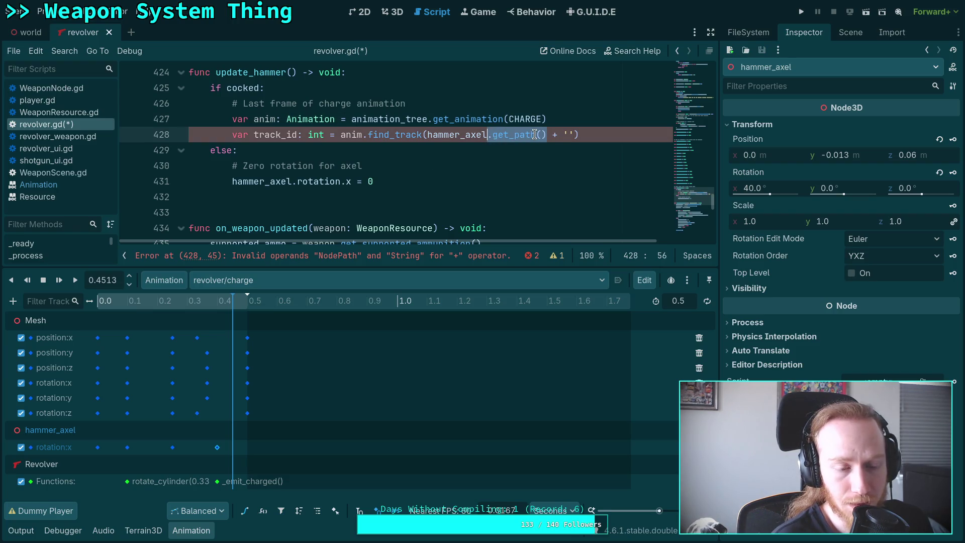
pyautogui.press('Right')
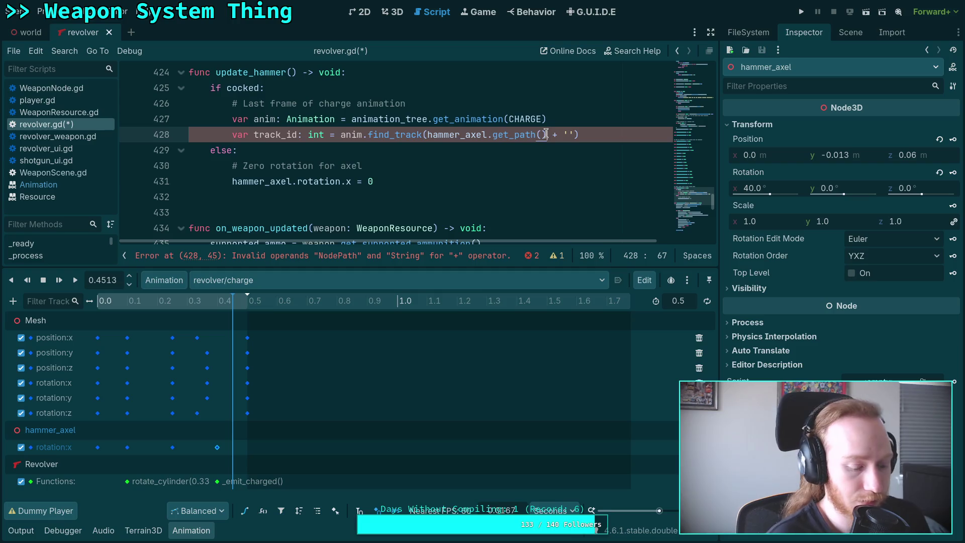
pyautogui.write('.le')
pyautogui.press('BackSpace')
pyautogui.press('BackSpace')
pyautogui.write('r')
pyautogui.press('BackSpace')
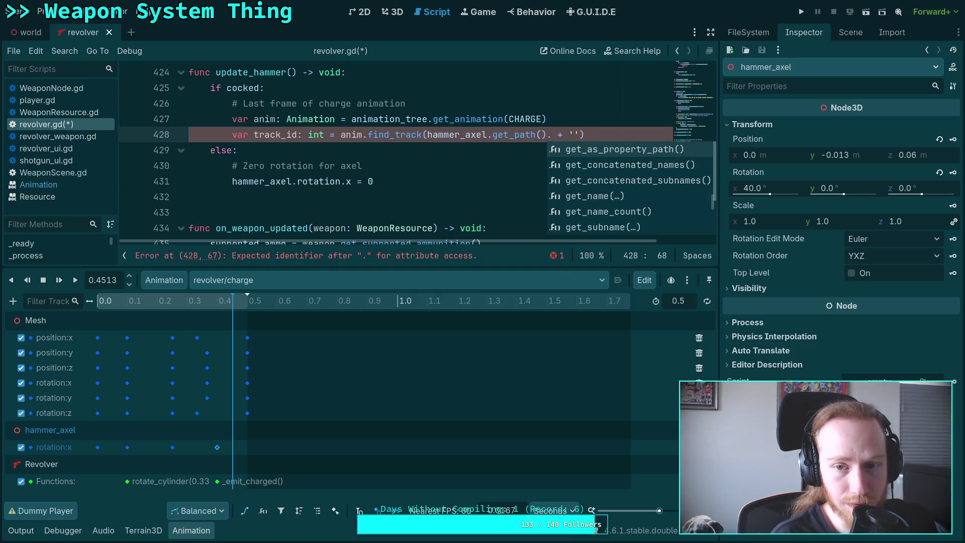
pyautogui.press('BackSpace')
pyautogui.press('BackSpace')
pyautogui.press('BackSpace')
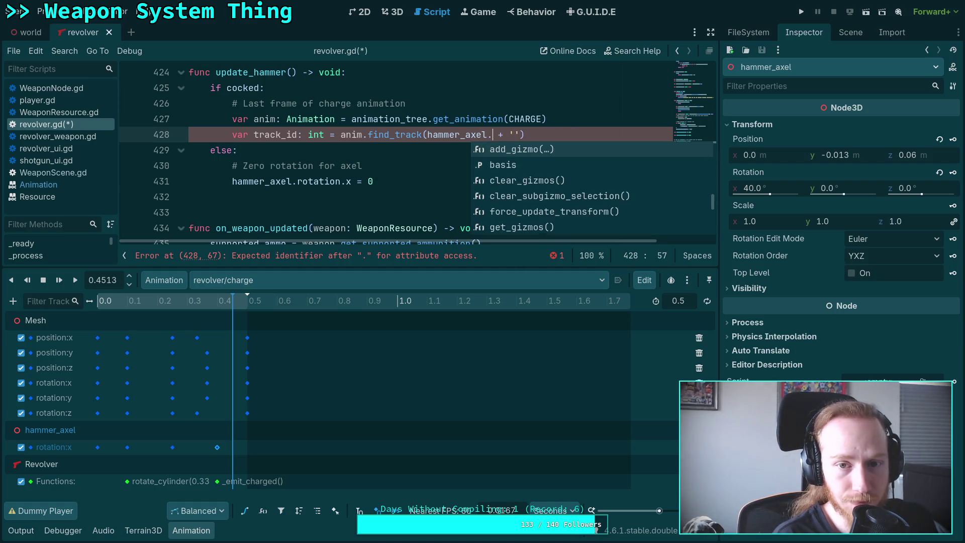
pyautogui.write('path')
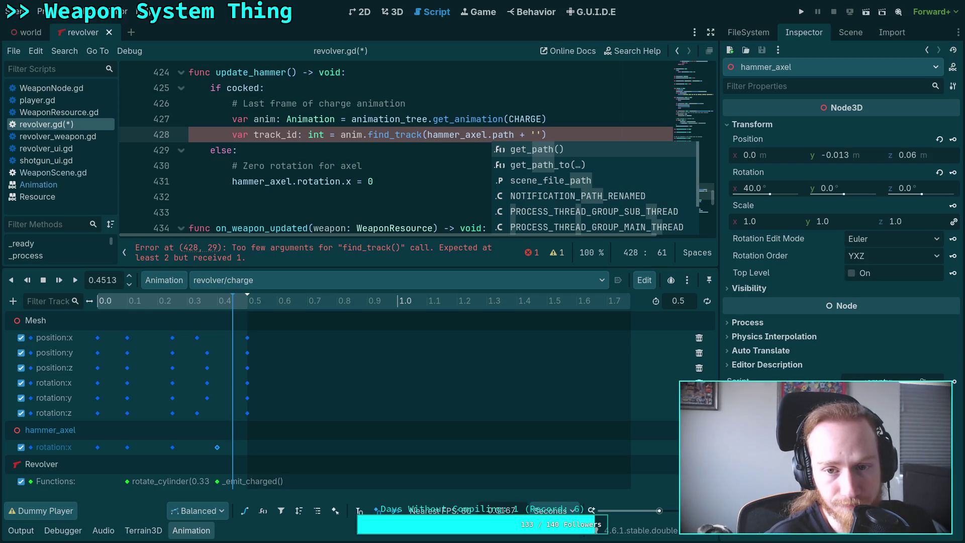
pyautogui.press('Down')
pyautogui.press('Return')
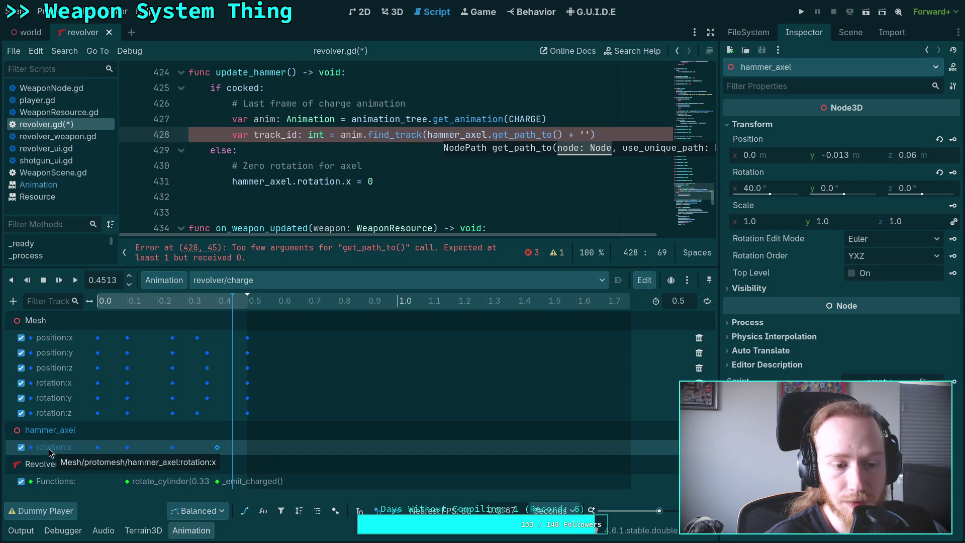
# Step: Insert a new line 428 containing get_path_to(hammer_axel)
pyautogui.click(850, 32)
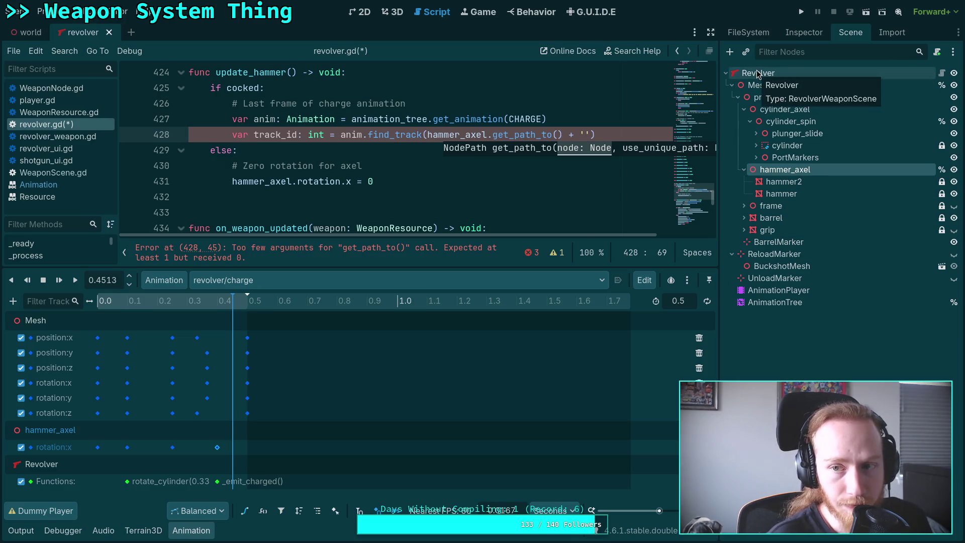
pyautogui.click(605, 121)
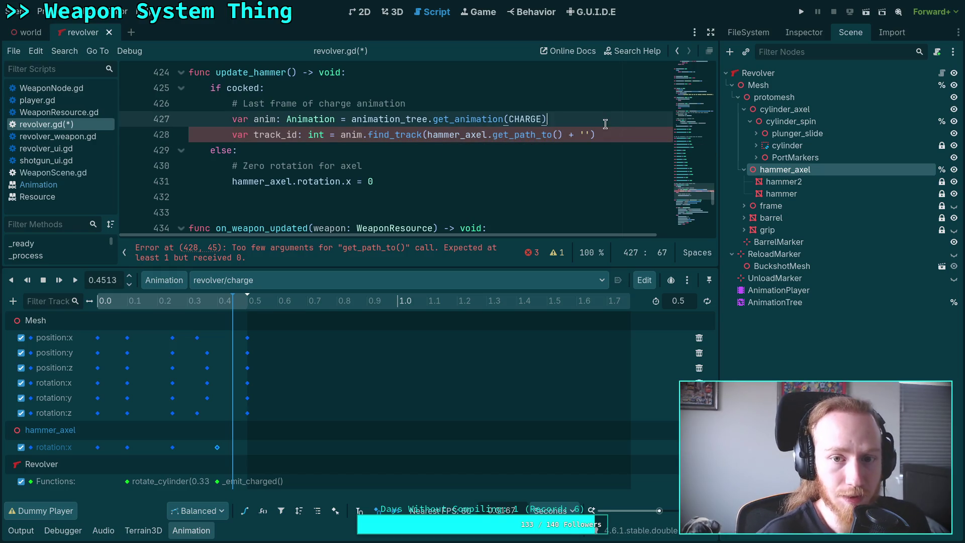
pyautogui.press('Return')
pyautogui.write('get_path')
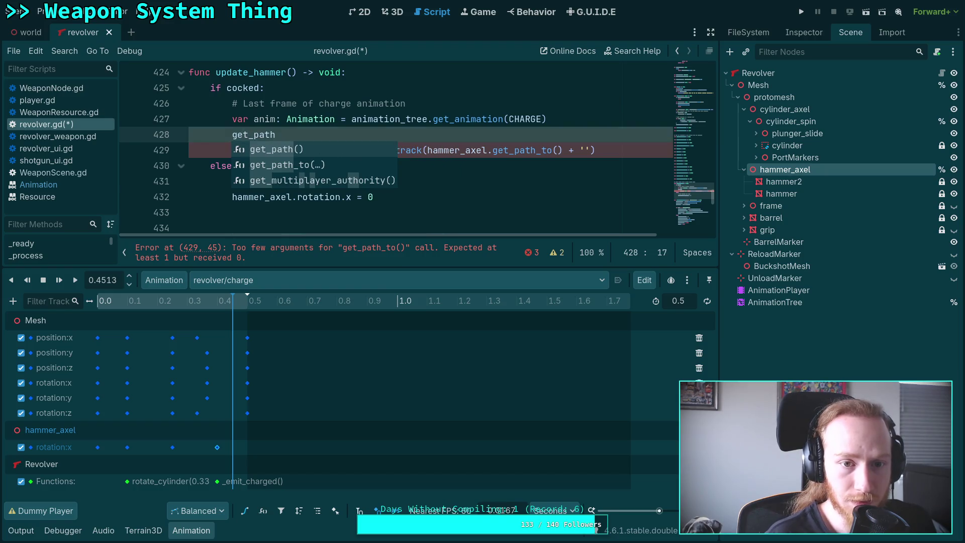
pyautogui.press('Escape')
pyautogui.click(212, 150)
pyautogui.press('Tab')
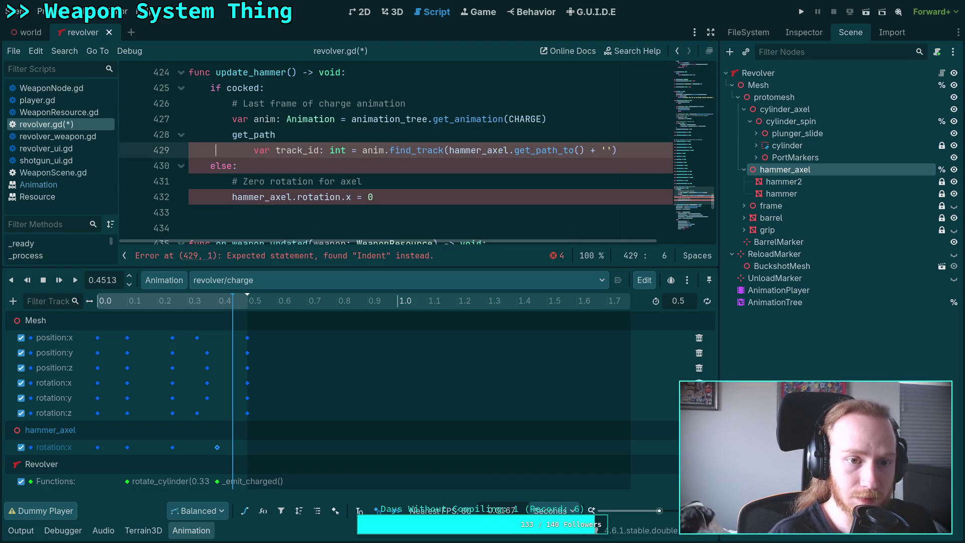
pyautogui.hotkey('shift', 'Tab')
pyautogui.press('Up')
pyautogui.press('End')
pyautogui.write('_')
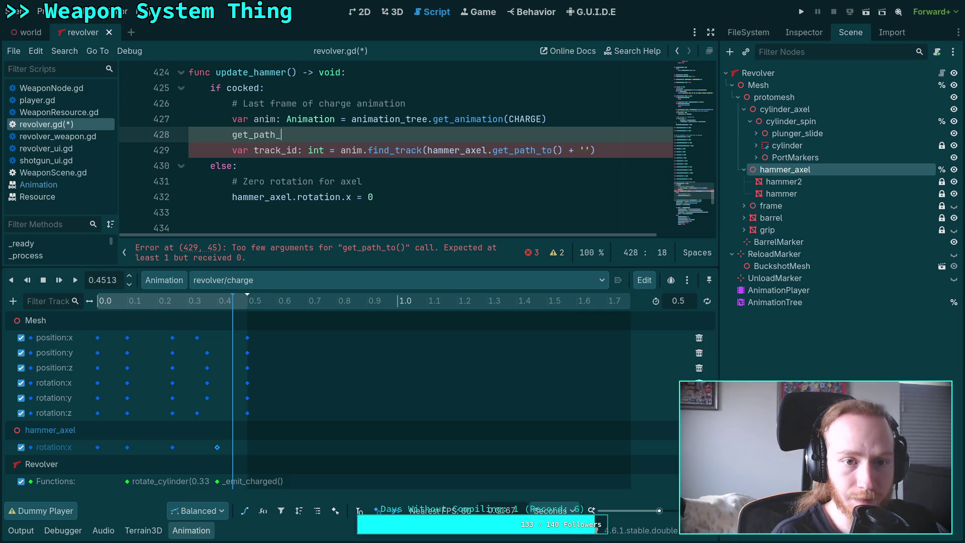
pyautogui.write('to(')
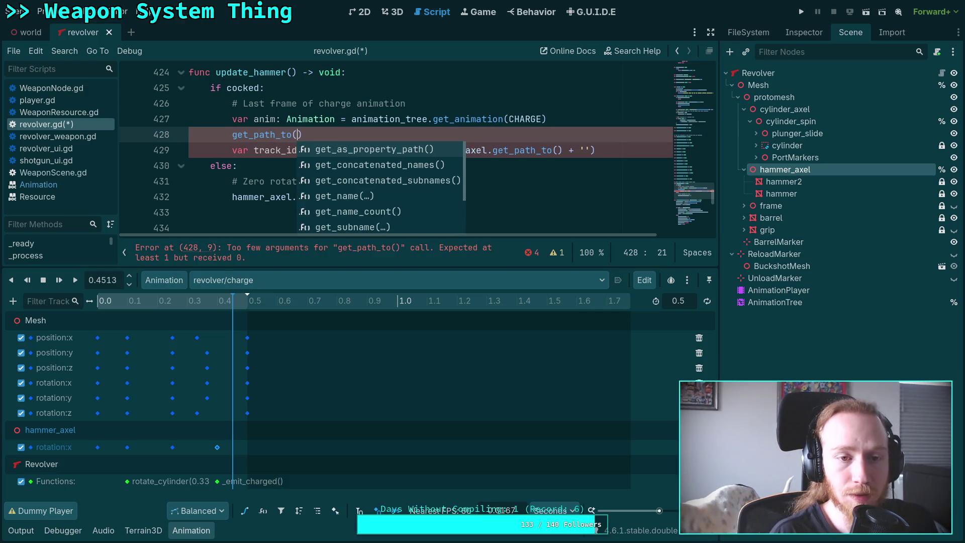
pyautogui.write('hammer_axel')
# Step: Turn it into var hammer_path: NodePath = get_path_to(hammer_axel)
pyautogui.click(231, 134)
pyautogui.write('var path: NodePath =')
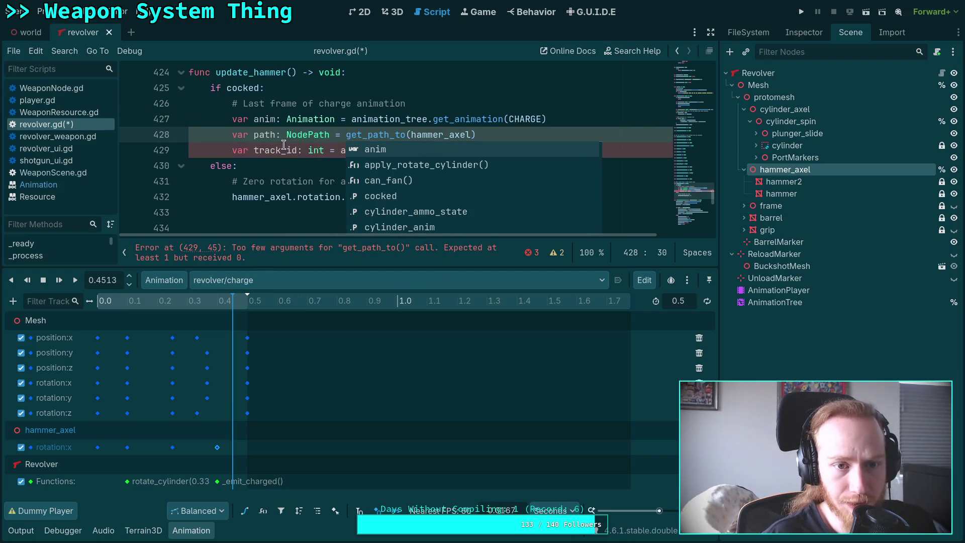
pyautogui.doubleClick(272, 136)
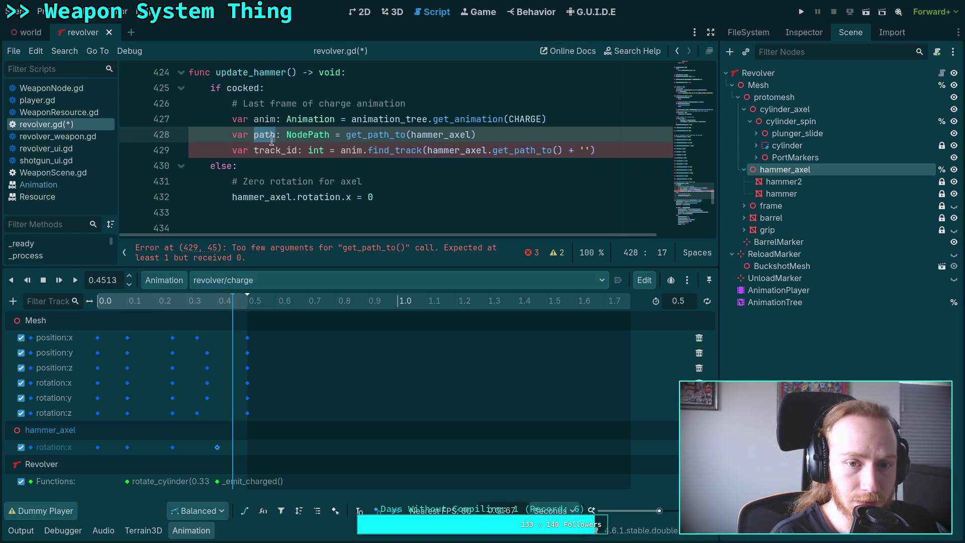
pyautogui.write('hamem')
pyautogui.press('BackSpace')
pyautogui.press('BackSpace')
pyautogui.write('mer_path')
# Step: Change find_track's arguments to hammer_path and Animation.TYPE_BEZIER
pyautogui.click(569, 137)
pyautogui.moveTo(428, 149); pyautogui.dragTo(560, 154)
pyautogui.write('hammer_path')
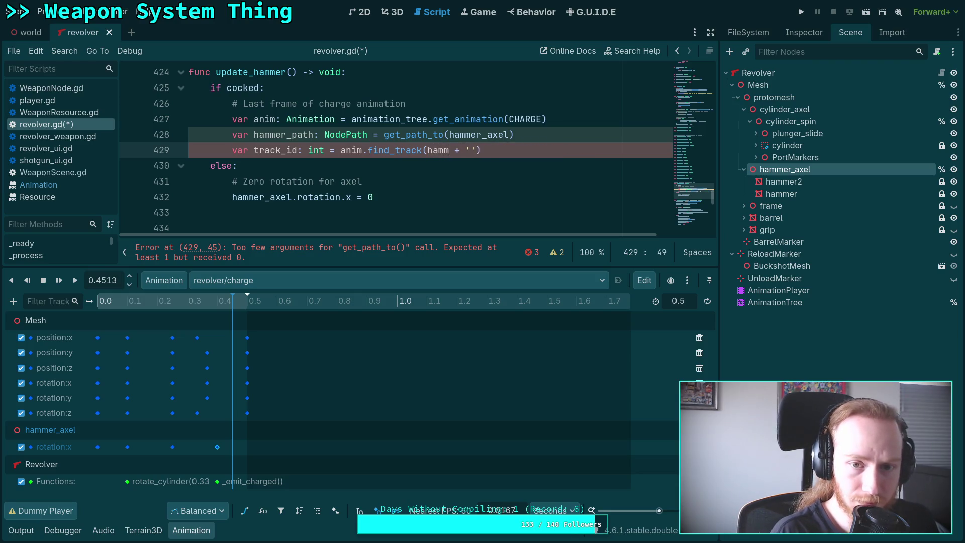
pyautogui.press('Delete')
pyautogui.press('Delete')
pyautogui.press('Delete')
pyautogui.write(',')
pyautogui.press('Down')
pyautogui.press('Down')
pyautogui.press('Return')
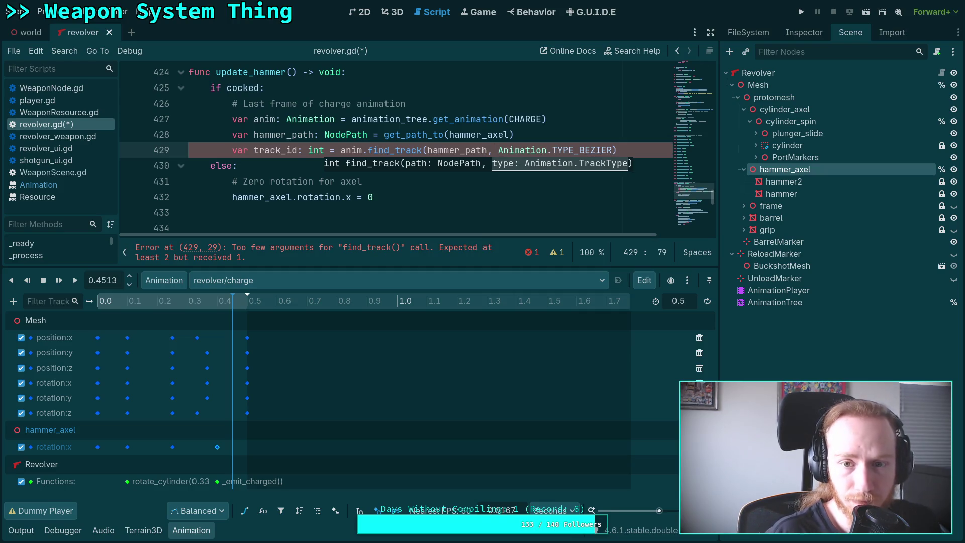
# Step: Start a new line with hammer_path and look up the NodePath class reference
pyautogui.click(579, 130)
pyautogui.press('Return')
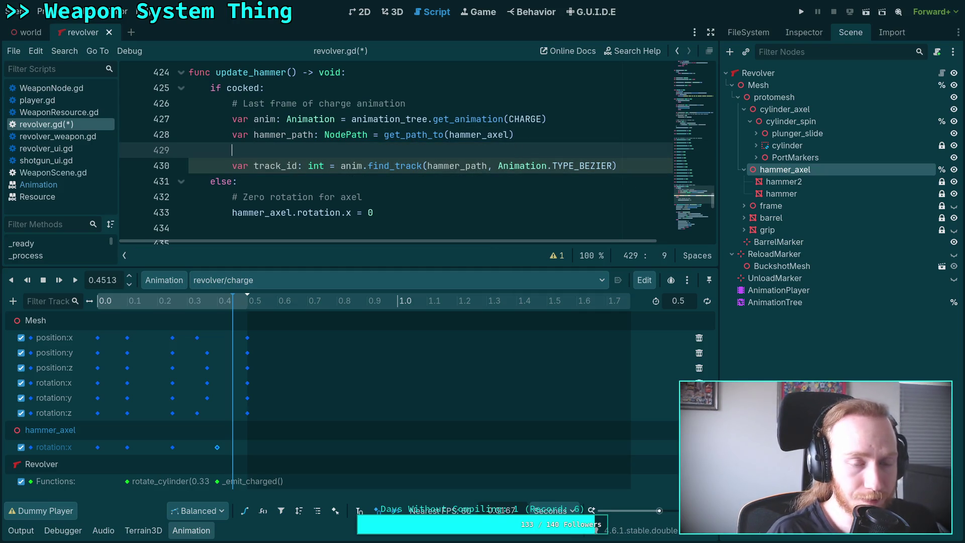
pyautogui.write('hammer_path')
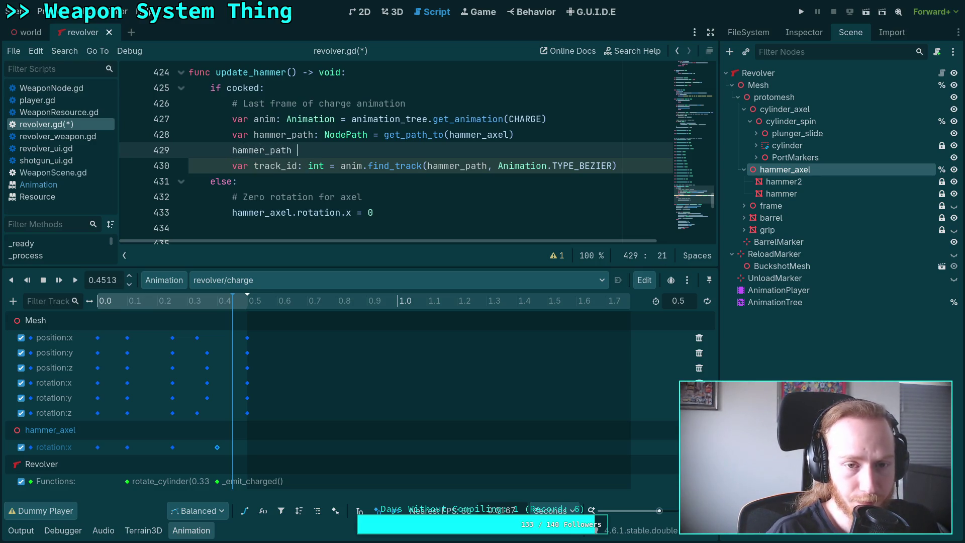
pyautogui.rightClick(361, 135)
pyautogui.click(409, 288)
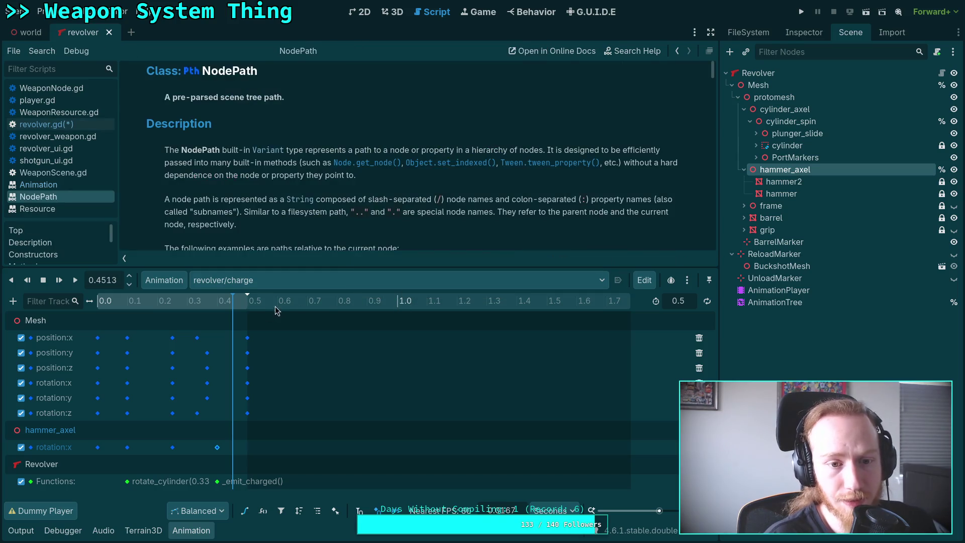
pyautogui.scroll(-5, 320, 170)
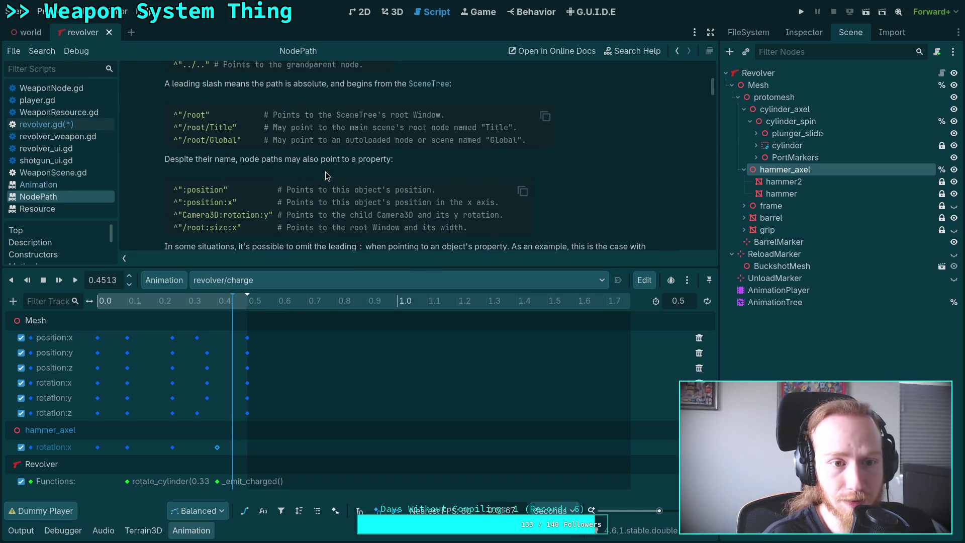
pyautogui.scroll(-3, 215, 184)
pyautogui.moveTo(168, 145); pyautogui.dragTo(284, 191)
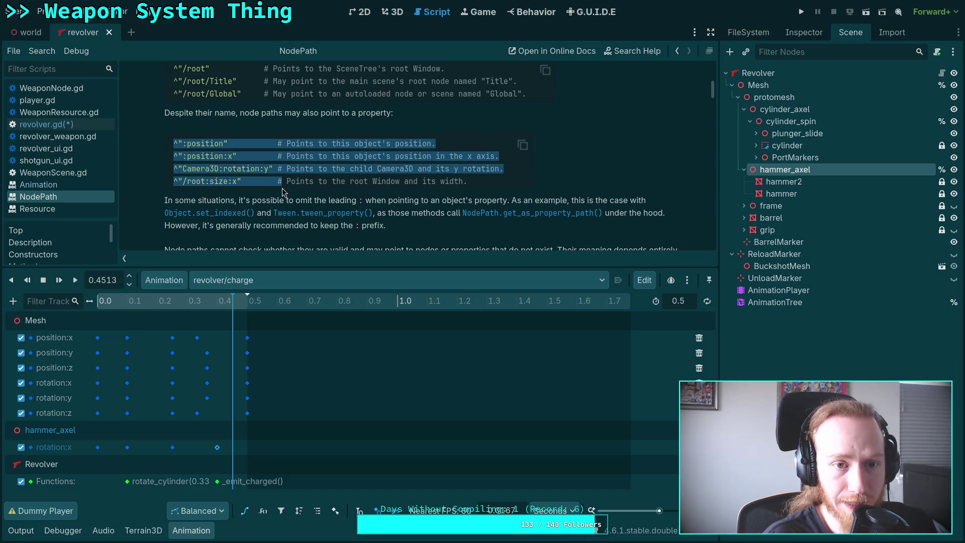
pyautogui.scroll(-4, 274, 191)
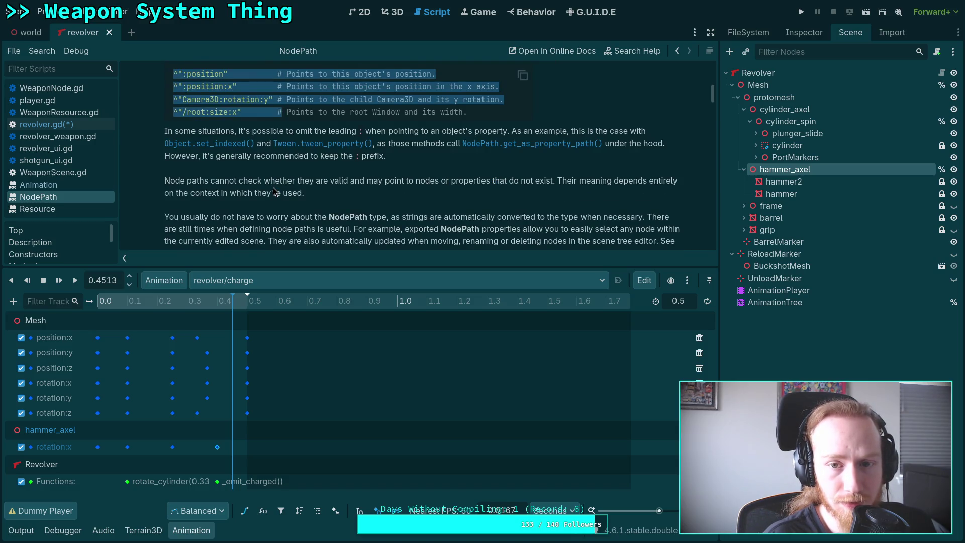
pyautogui.click(512, 150)
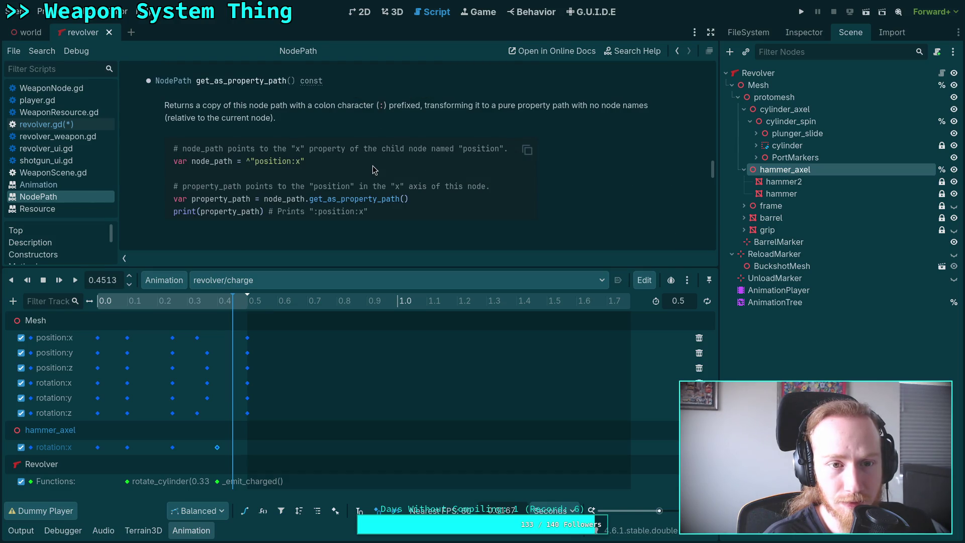
pyautogui.scroll(-3, 375, 170)
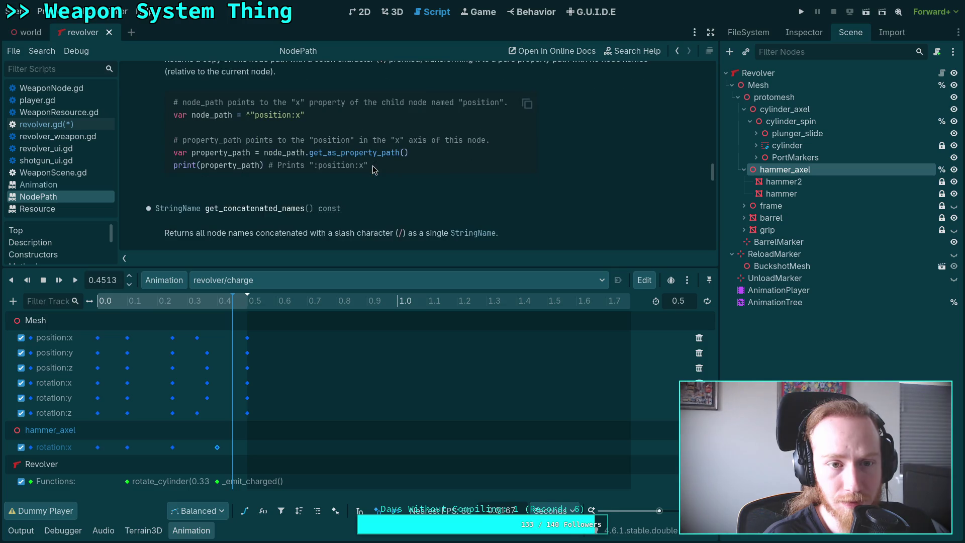
pyautogui.scroll(-5, 375, 170)
pyautogui.scroll(-7, 492, 180)
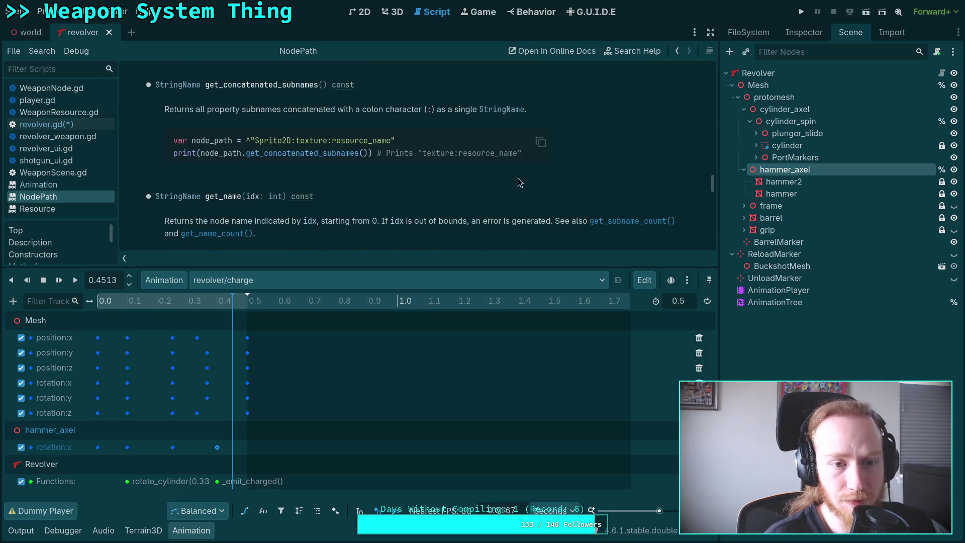
pyautogui.click(677, 51)
pyautogui.scroll(-8, 414, 176)
pyautogui.scroll(-5, 414, 176)
pyautogui.moveTo(387, 266); pyautogui.dragTo(387, 342)
pyautogui.scroll(-5, 360, 235)
pyautogui.scroll(-5, 360, 235)
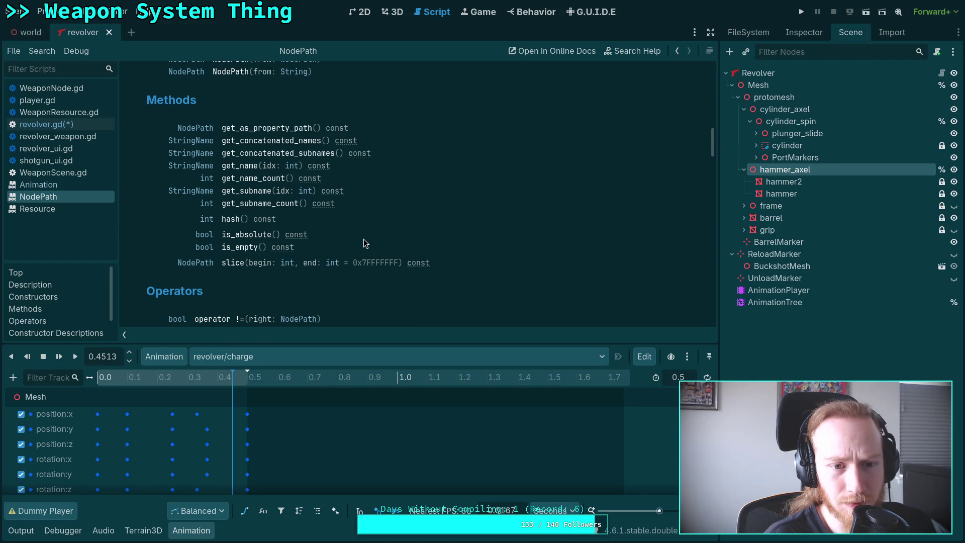
pyautogui.scroll(1, 294, 247)
pyautogui.scroll(-1, 354, 249)
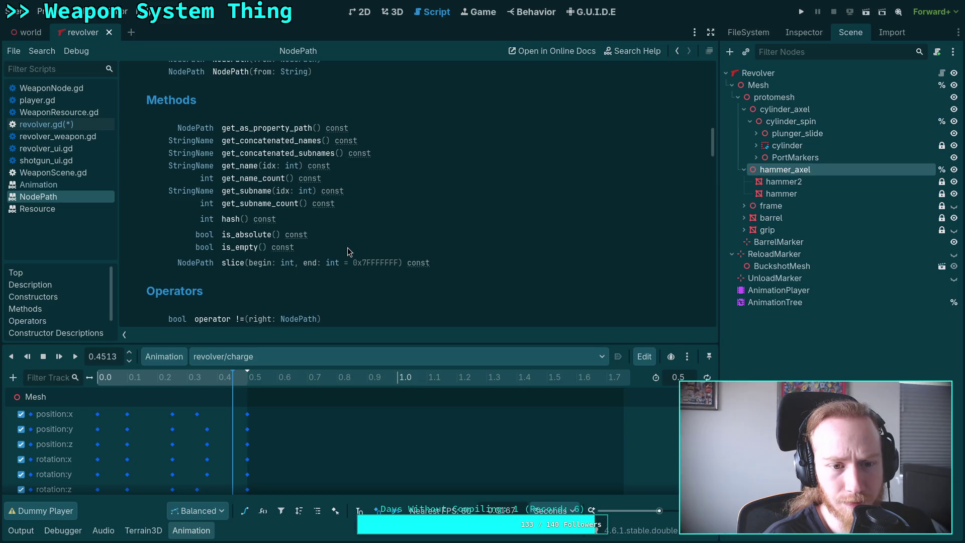
pyautogui.scroll(-4, 348, 248)
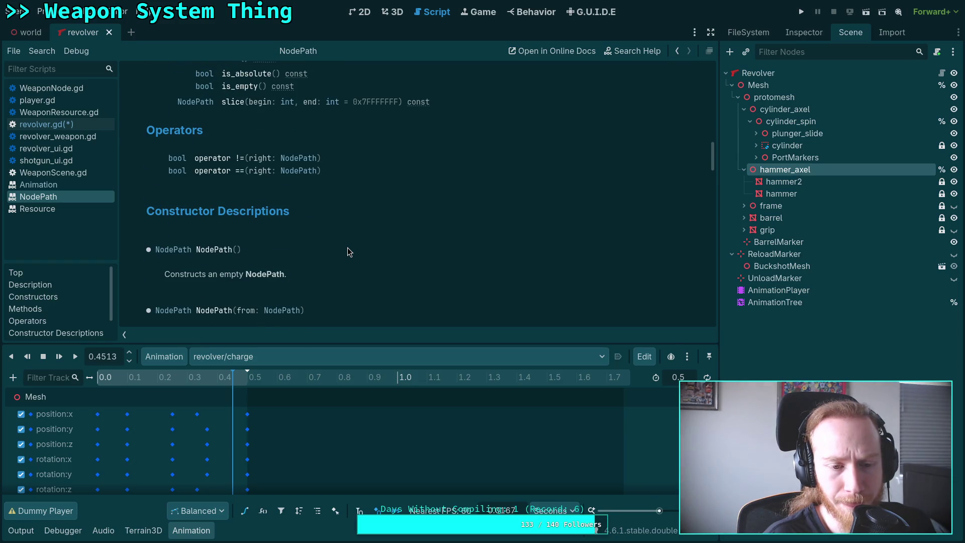
pyautogui.scroll(2, 348, 249)
pyautogui.scroll(2, 348, 247)
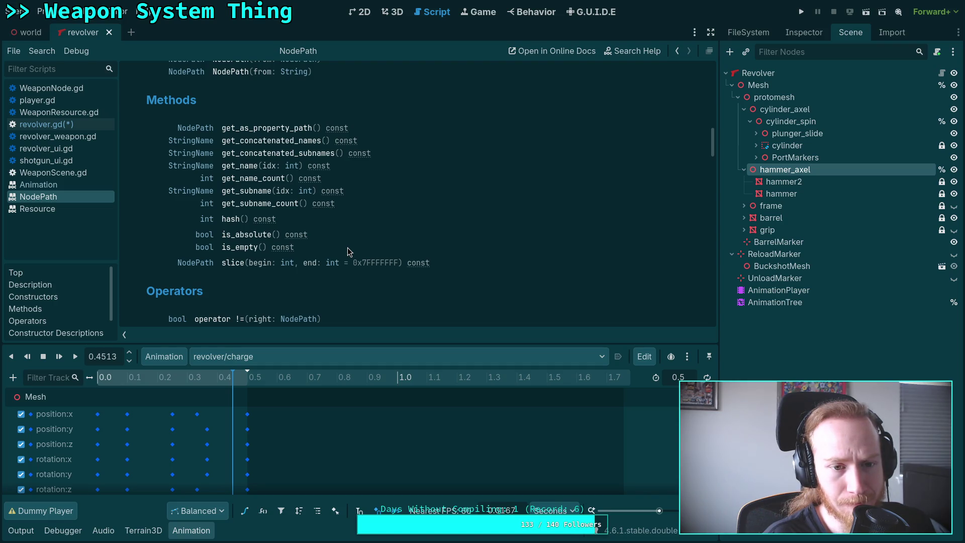
pyautogui.scroll(2, 349, 251)
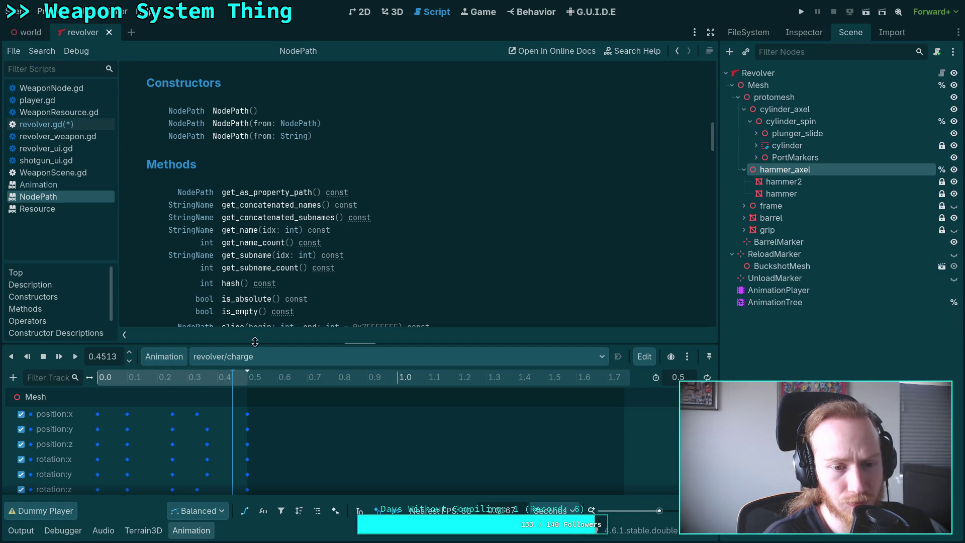
pyautogui.scroll(-2, 259, 322)
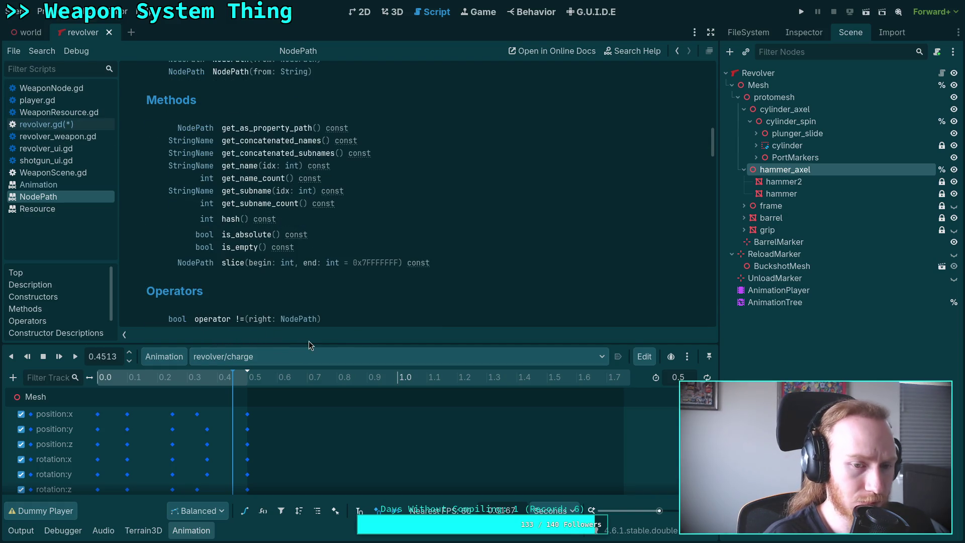
pyautogui.moveTo(313, 346); pyautogui.dragTo(319, 319)
pyautogui.scroll(3, 314, 227)
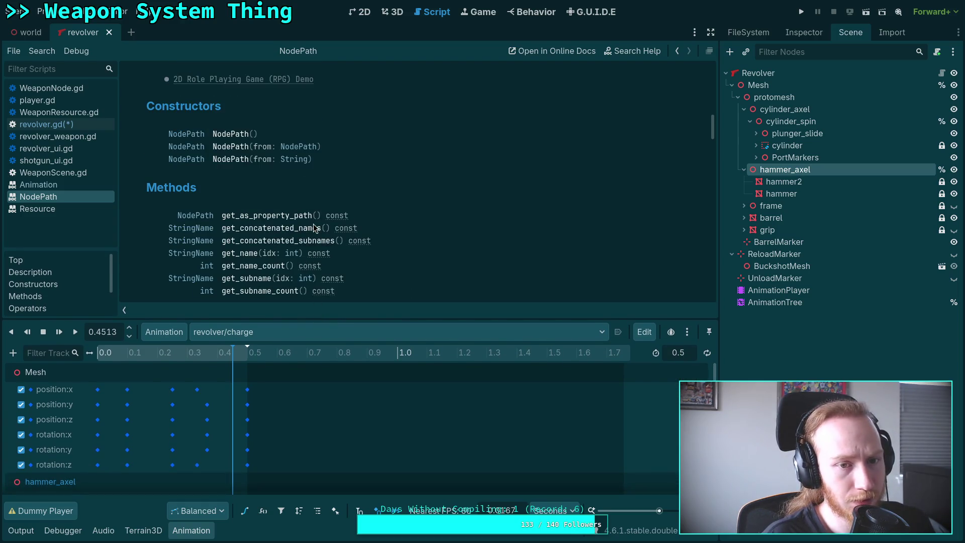
pyautogui.scroll(-3, 292, 171)
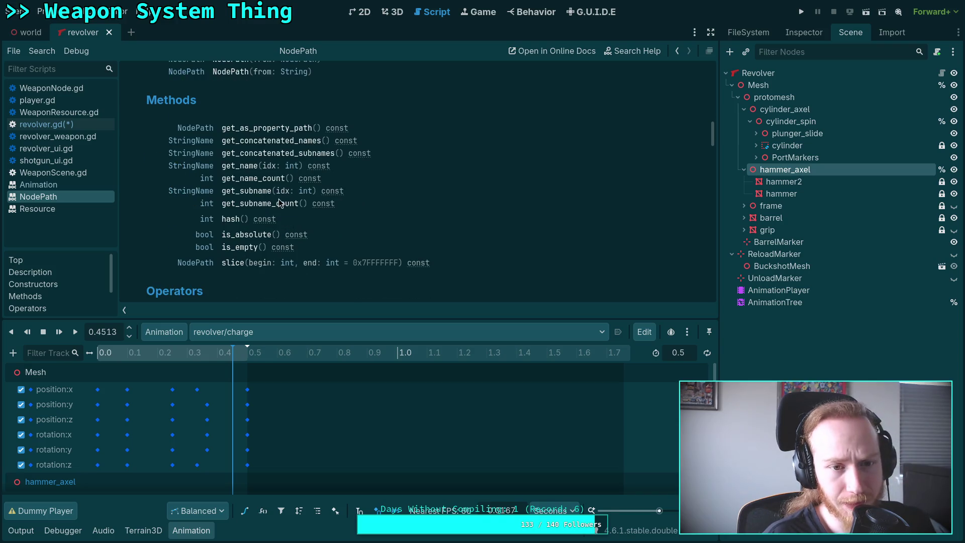
pyautogui.scroll(-7, 325, 232)
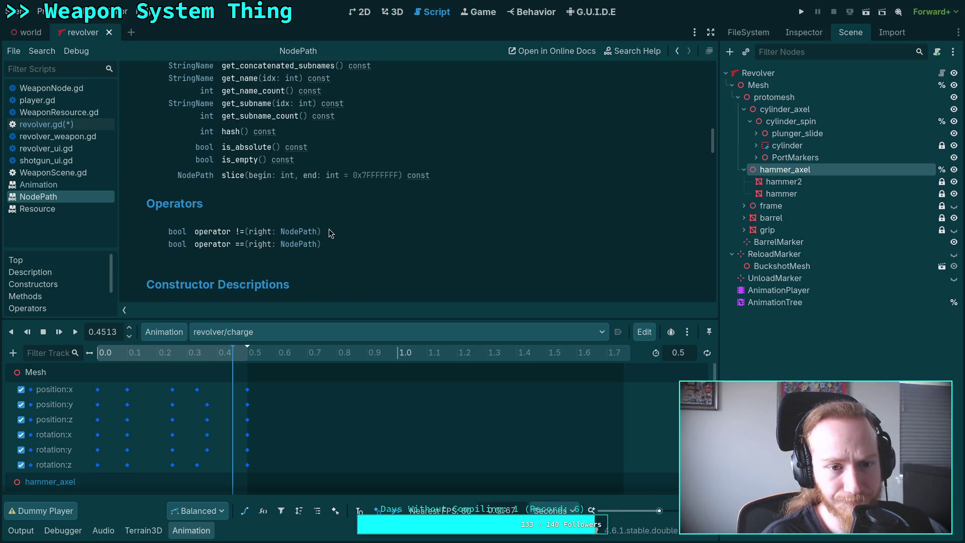
pyautogui.scroll(-6, 329, 231)
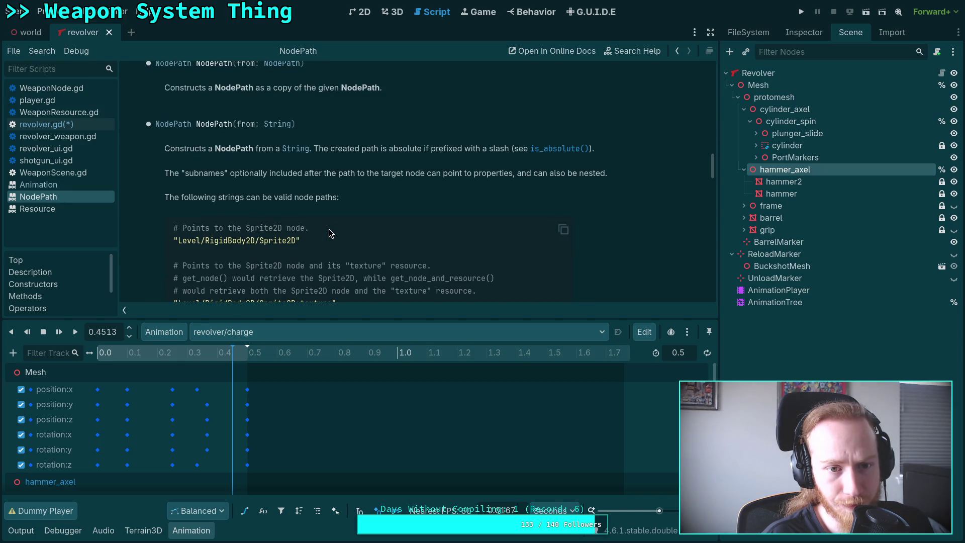
pyautogui.scroll(-2, 329, 231)
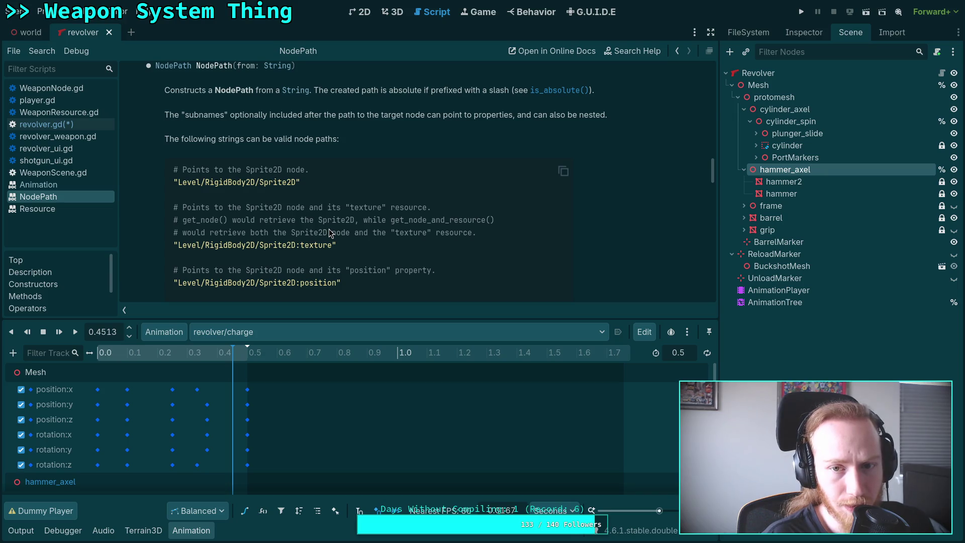
pyautogui.click(67, 126)
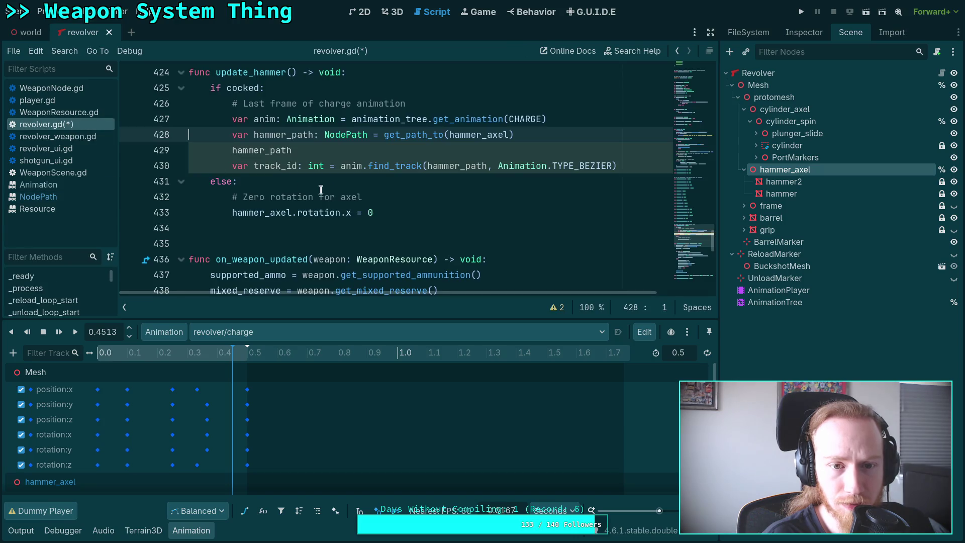
# Step: Write line 429 as hammer_path = NodePath(str(hammer_path) + ':rotation:x')
pyautogui.scroll(1, 342, 188)
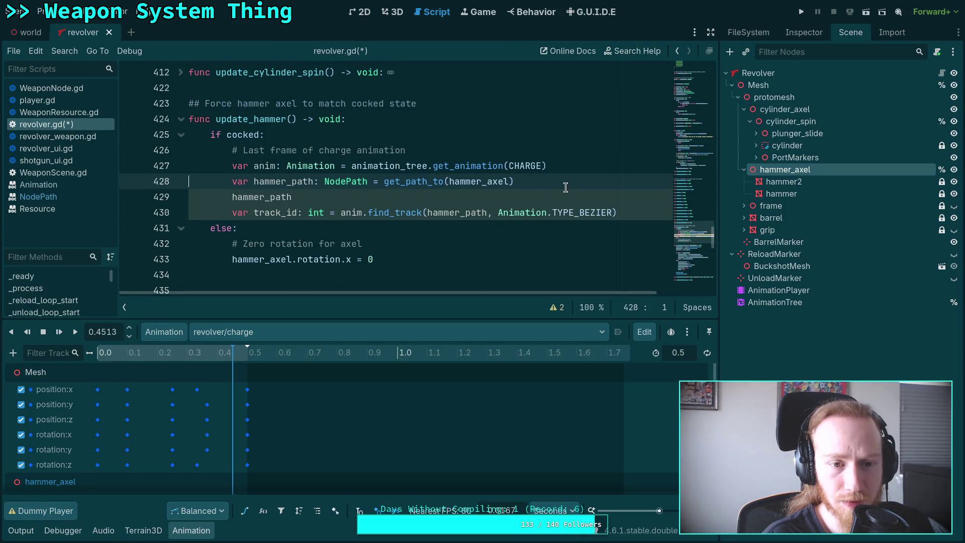
pyautogui.click(297, 196)
pyautogui.write('hammer_path = NodeP')
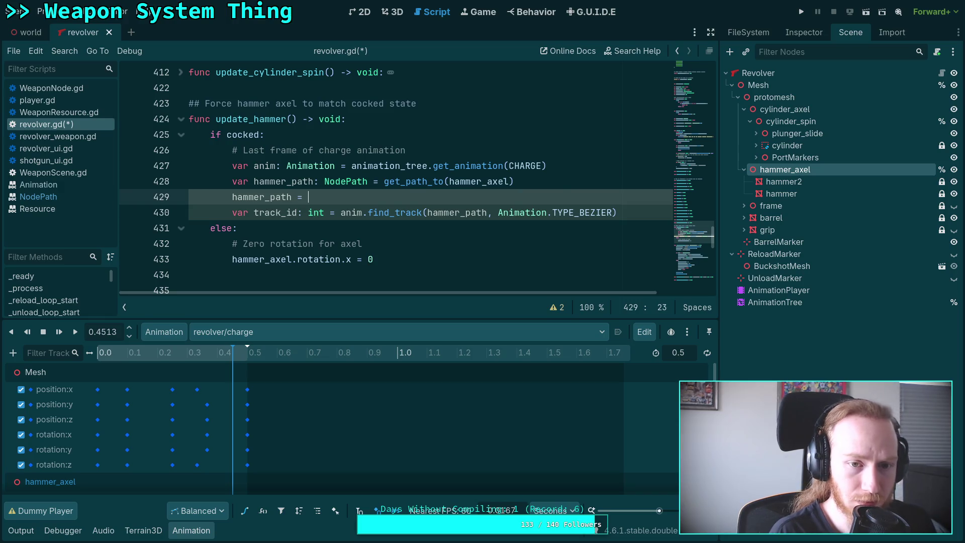
pyautogui.write('ath(hammer')
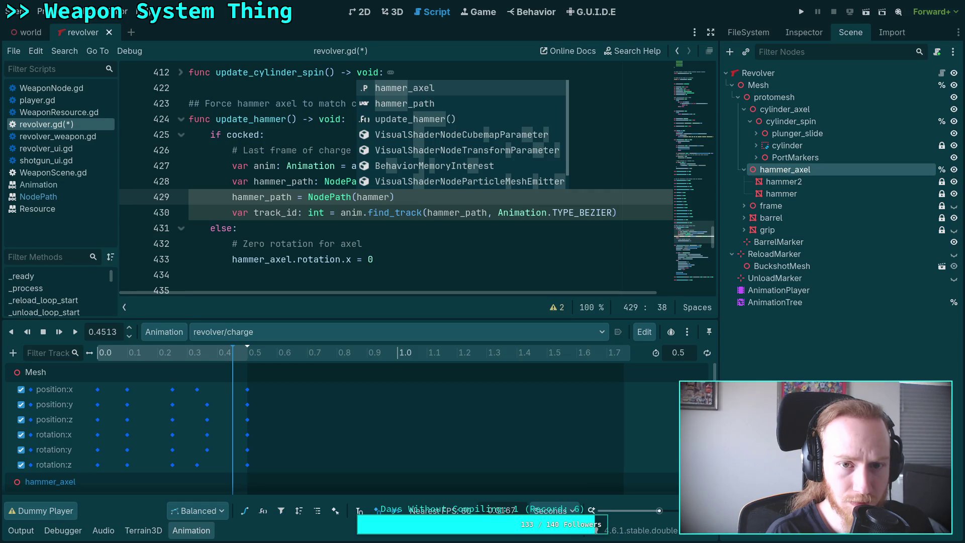
pyautogui.write('_path.str')
pyautogui.press('BackSpace')
pyautogui.press('BackSpace')
pyautogui.press('BackSpace')
pyautogui.write('.to')
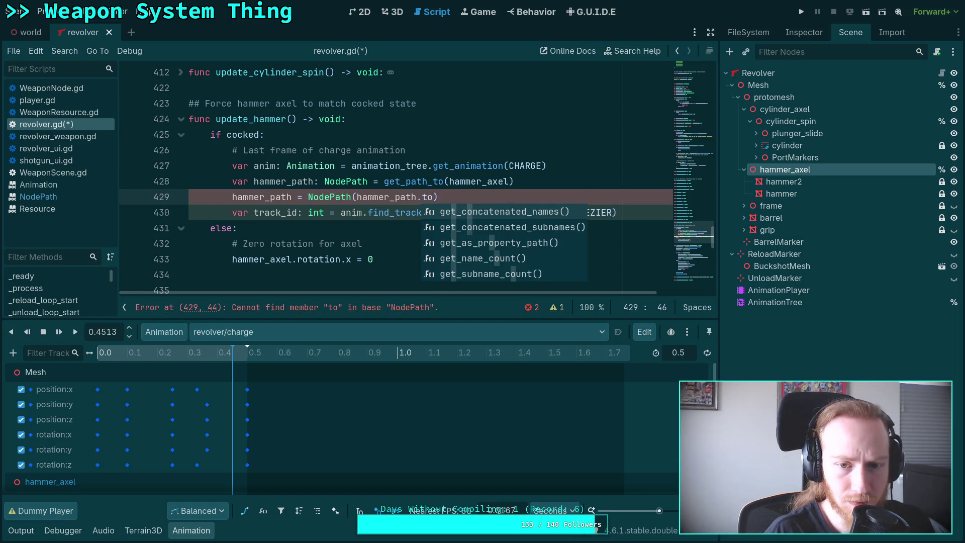
pyautogui.press('BackSpace')
pyautogui.press('BackSpace')
pyautogui.press('BackSpace')
pyautogui.click(356, 196)
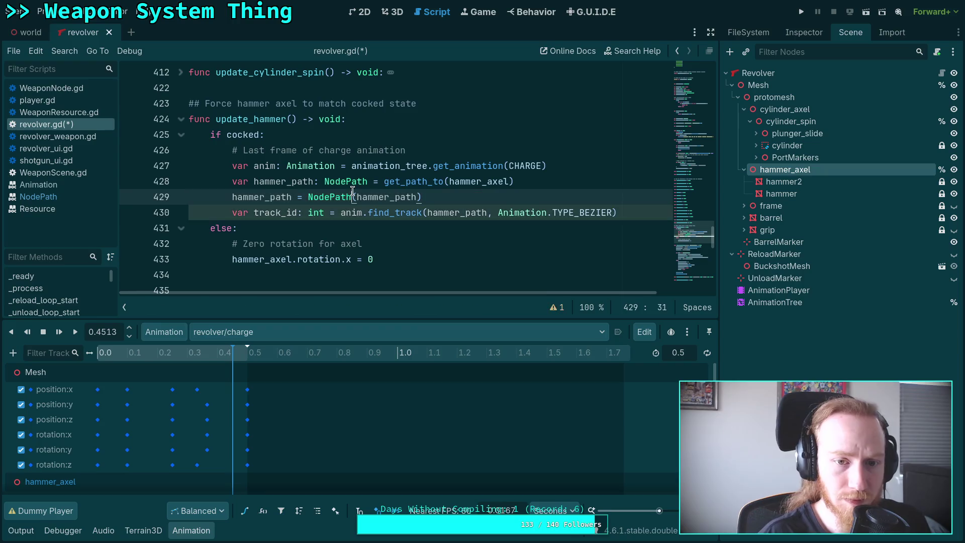
pyautogui.write('str(')
pyautogui.click(381, 196)
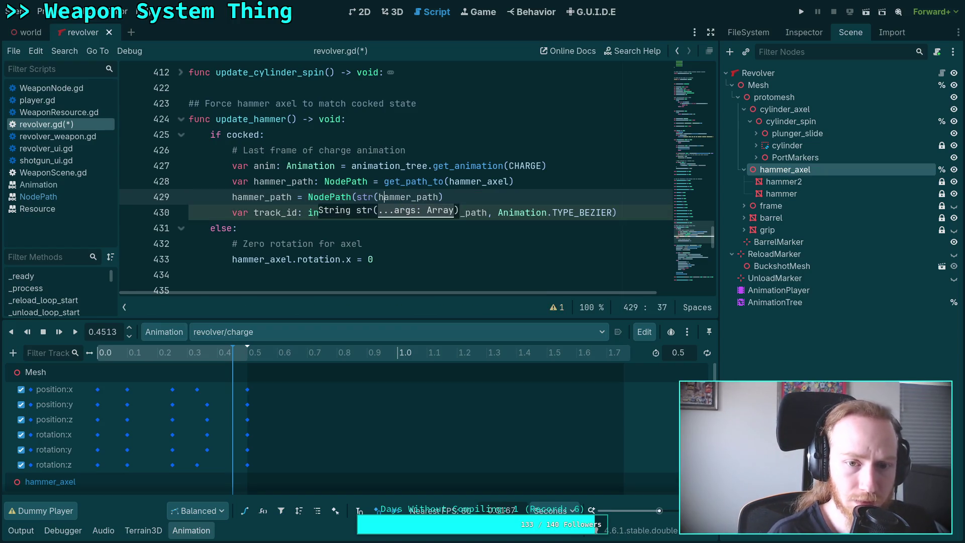
pyautogui.press('End')
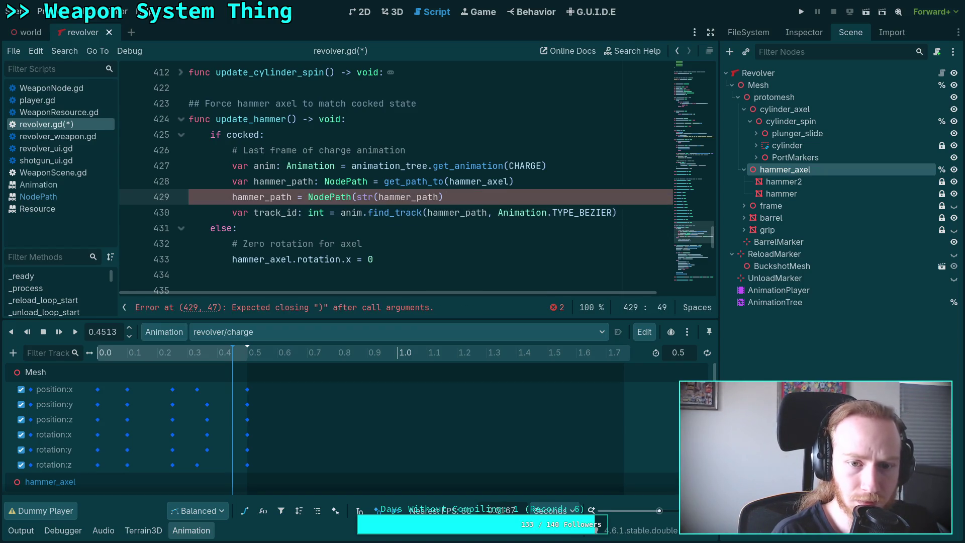
pyautogui.scroll(-3, 56, 442)
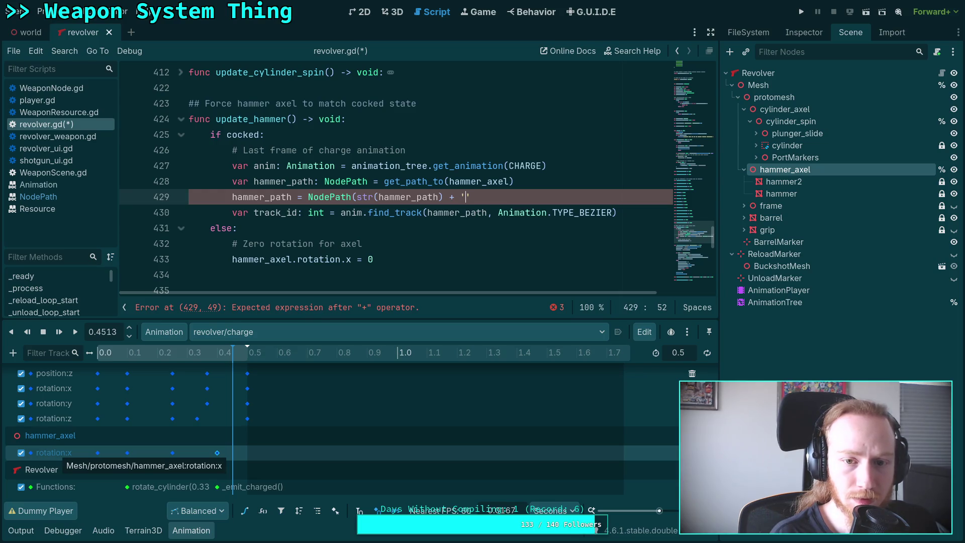
pyautogui.write('rotation:')
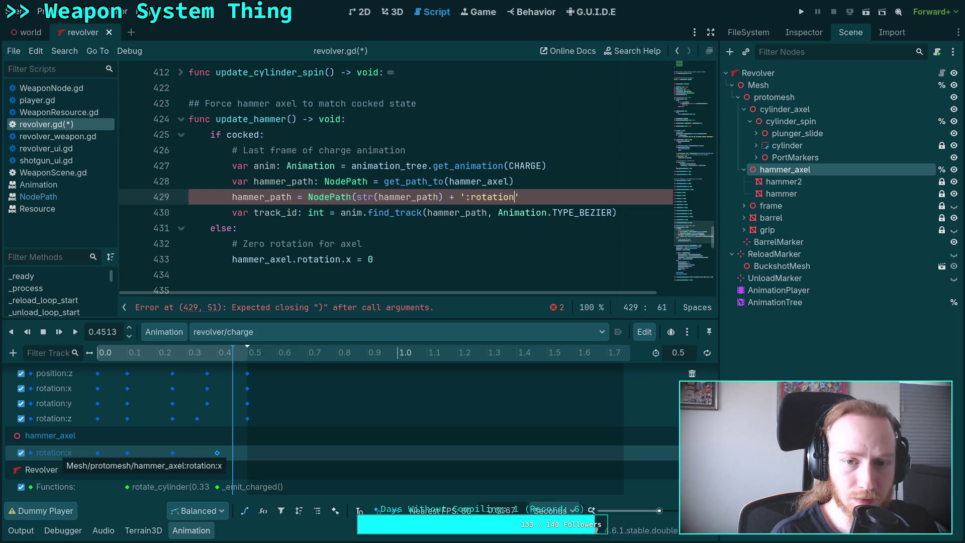
pyautogui.write("x')")
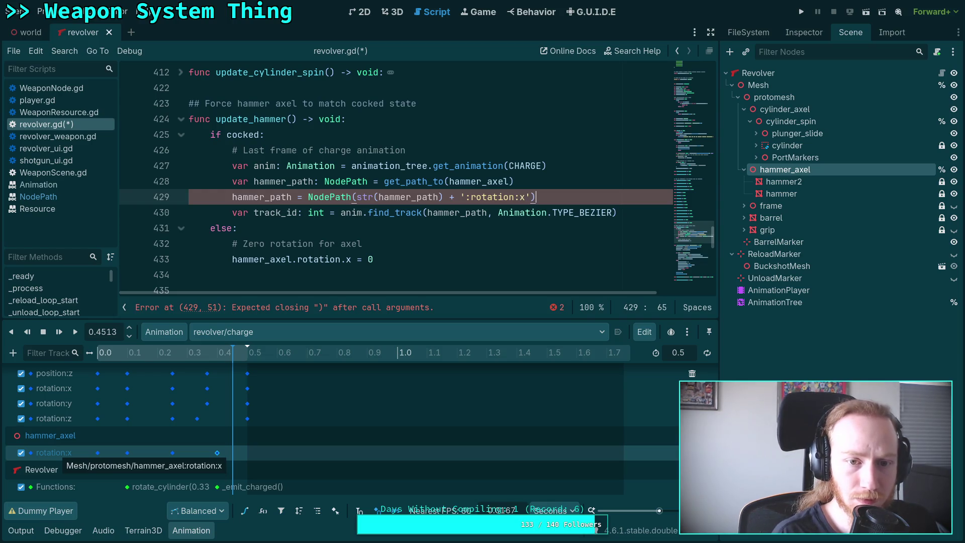
# Step: Hide the animation timeline and place the cursor after the track lookup line
pyautogui.click(190, 531)
pyautogui.scroll(2, 431, 273)
pyautogui.click(624, 305)
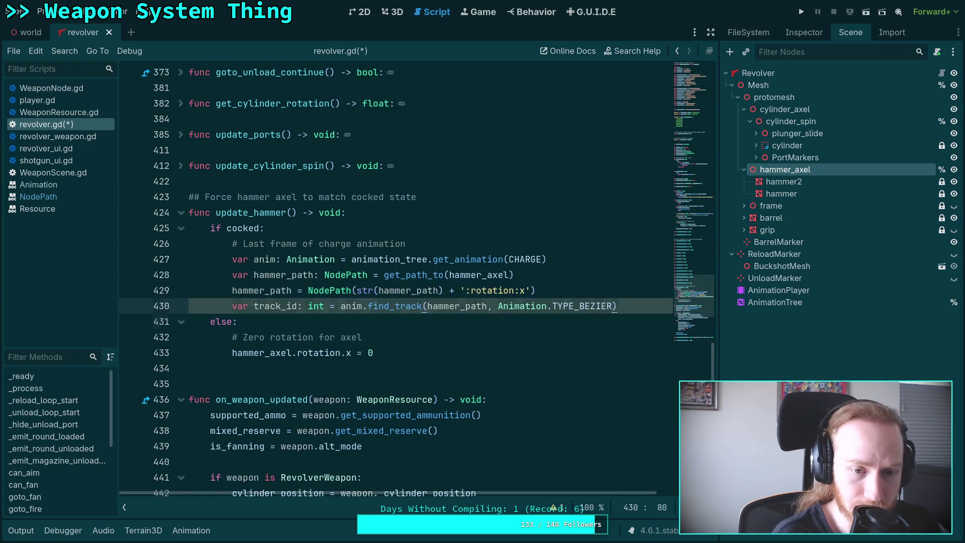
# Step: Start line 431 declaring rot as anim.bezier_track_interpolate(track_id, ...) from autocomplete
pyautogui.press('Return')
pyautogui.write('var ')
pyautogui.write('ot: float = ')
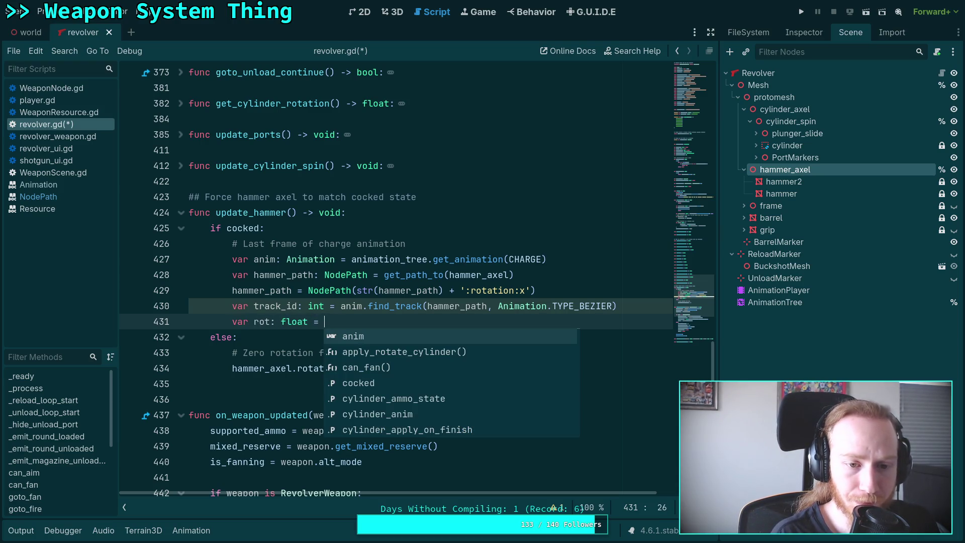
pyautogui.write('anim.')
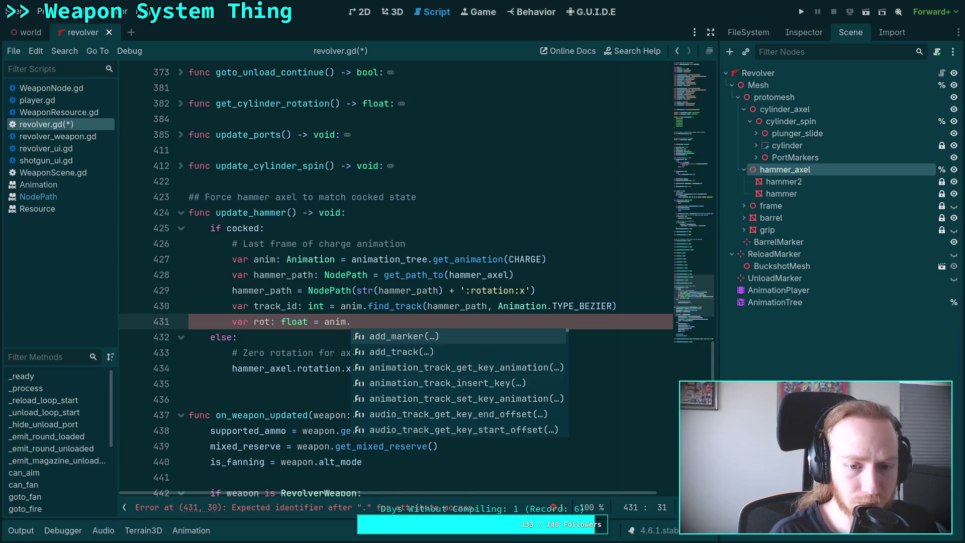
pyautogui.write('bex')
pyautogui.write('zi')
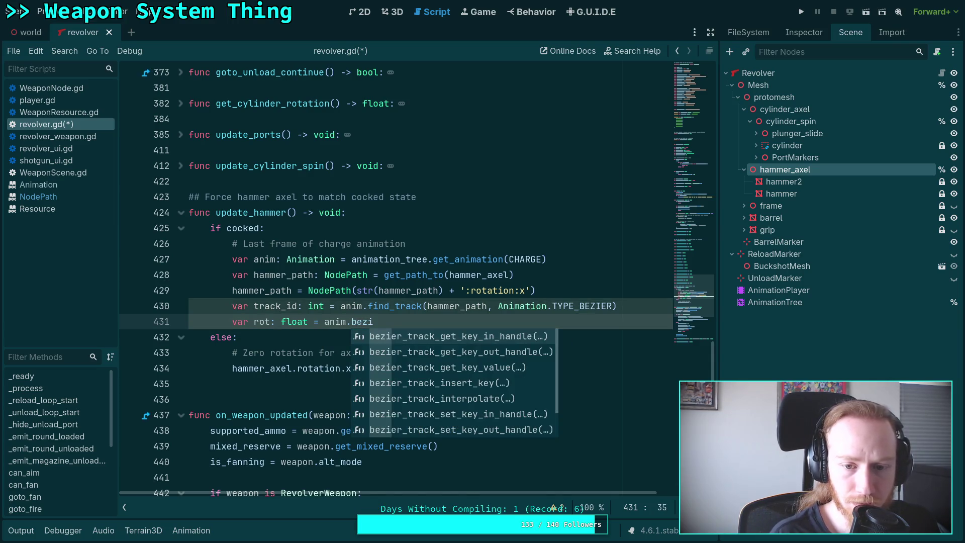
pyautogui.press('Down')
pyautogui.press('Down')
pyautogui.press('Down')
pyautogui.press('Return')
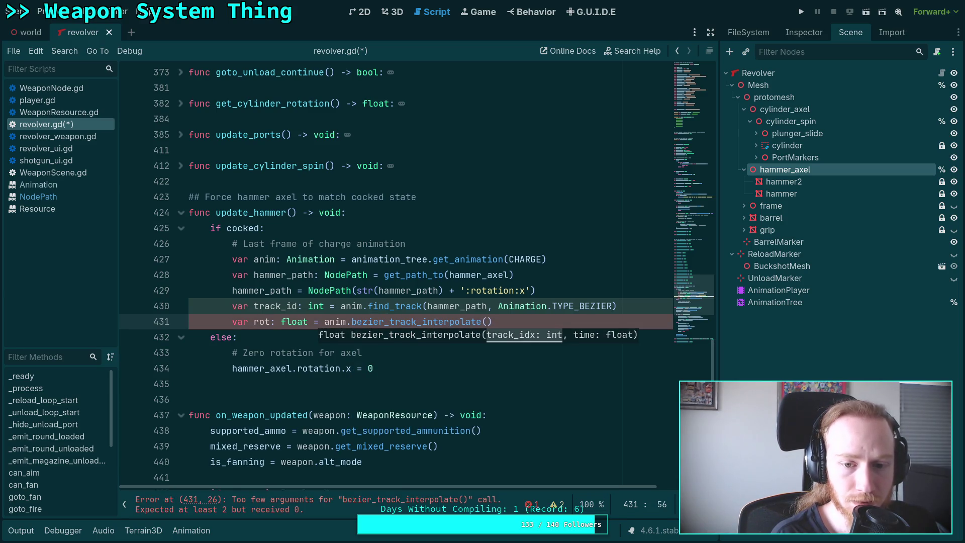
pyautogui.write('track_id, ')
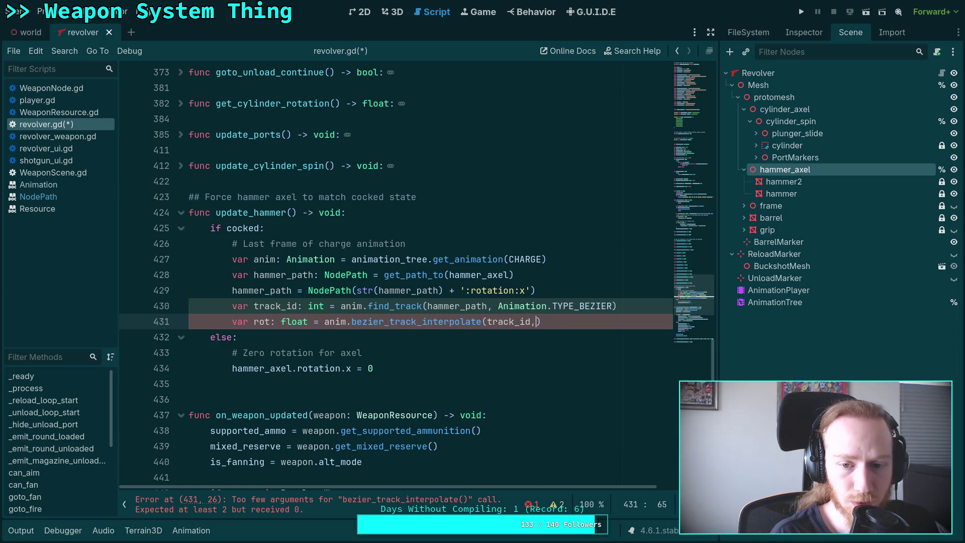
pyautogui.write('anim.du')
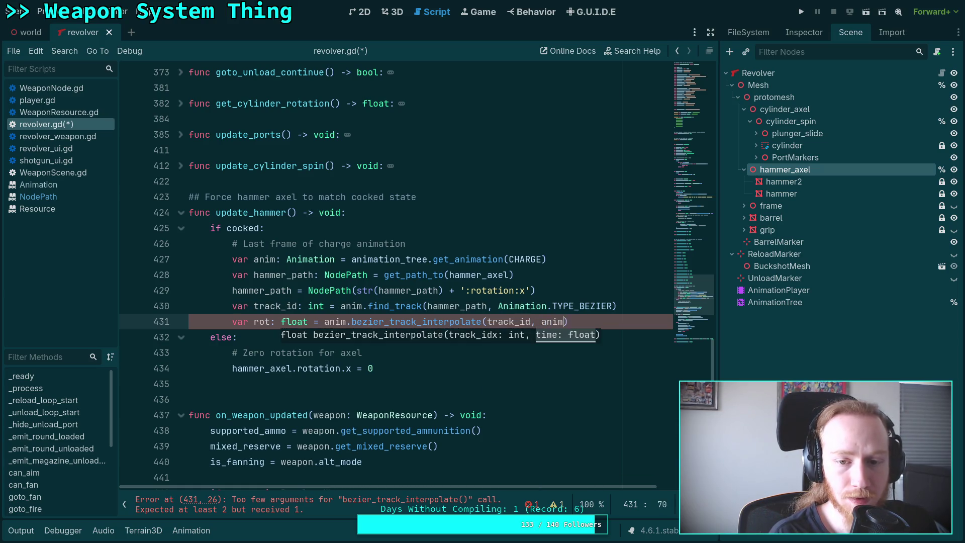
pyautogui.write('r')
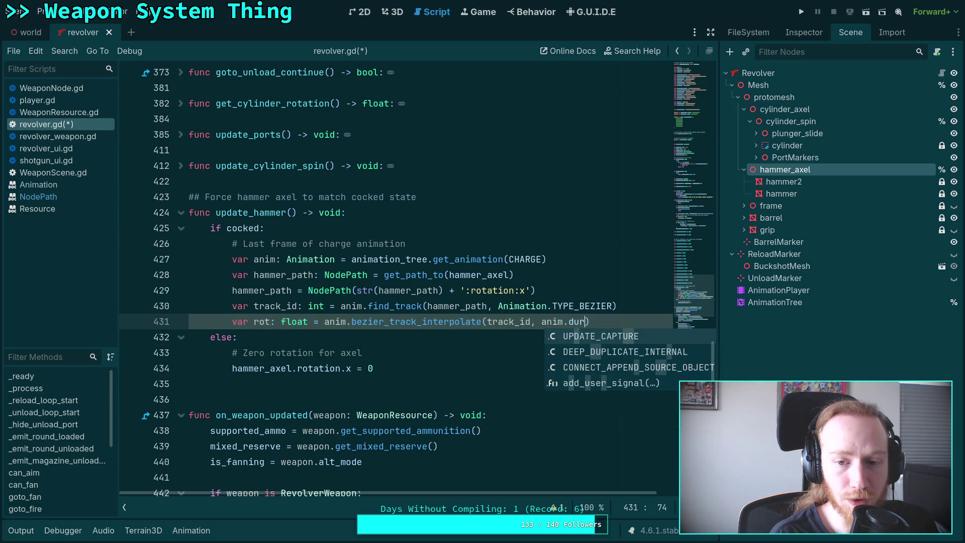
pyautogui.press('BackSpace')
pyautogui.press('BackSpace')
pyautogui.press('BackSpace')
pyautogui.press('BackSpace')
pyautogui.press('BackSpace')
pyautogui.press('BackSpace')
# Step: Look up the Animation class documentation via Lookup Symbol
pyautogui.rightClick(315, 261)
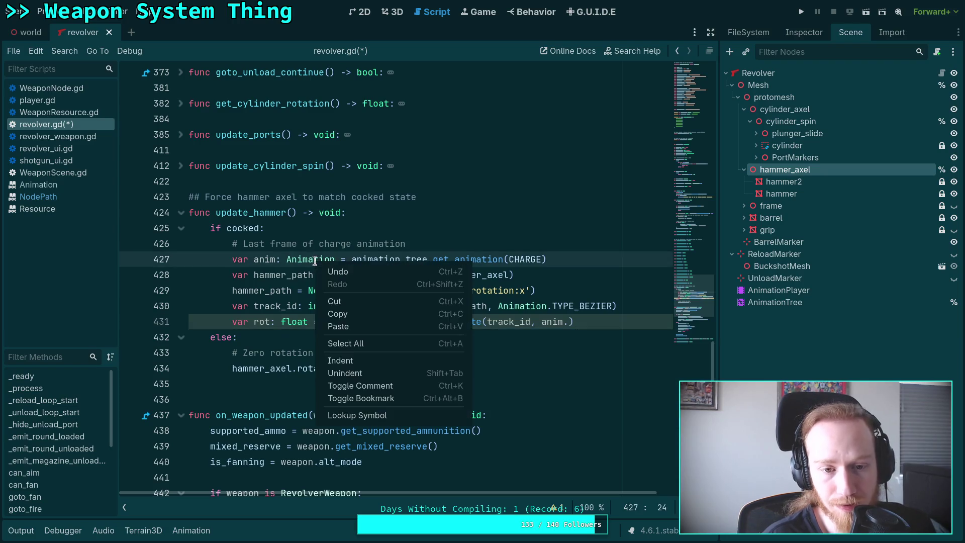
pyautogui.click(360, 413)
pyautogui.scroll(-5, 329, 281)
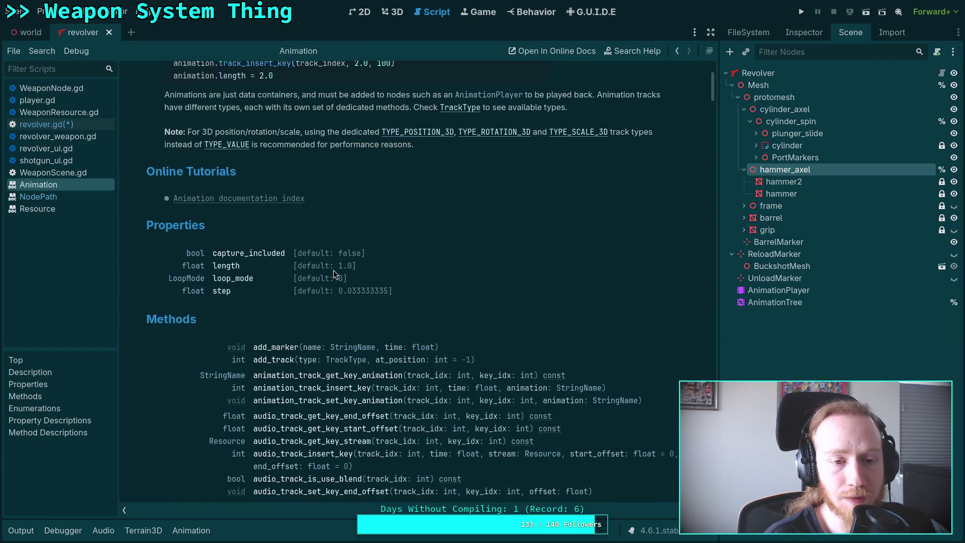
pyautogui.click(68, 126)
# Step: Finish the call with anim.length as the time argument and save revolver.gd
pyautogui.click(570, 321)
pyautogui.write('length)')
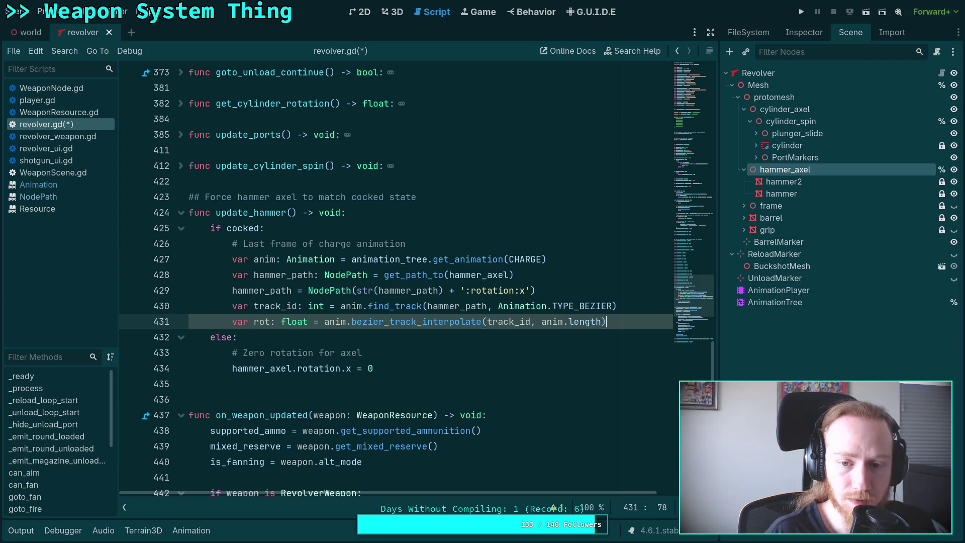
pyautogui.moveTo(438, 318)
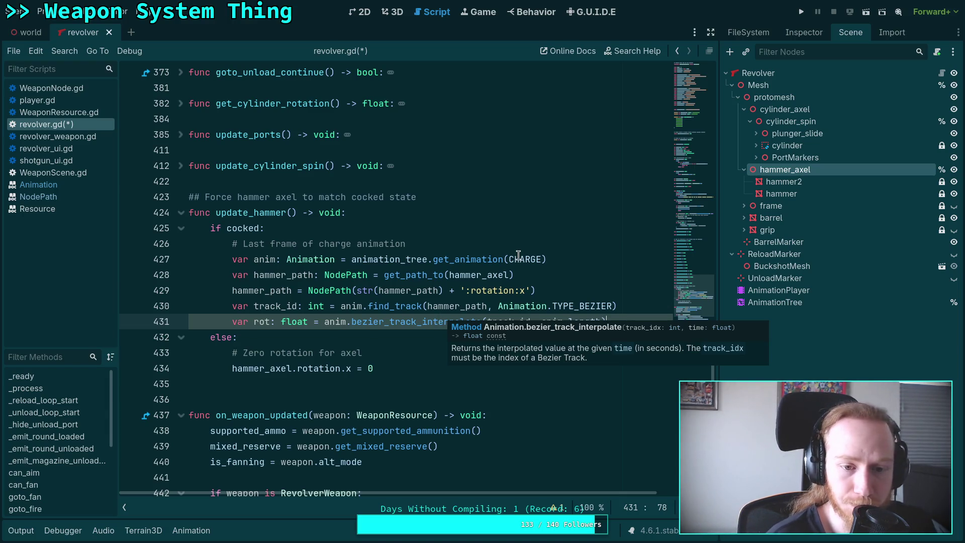
pyautogui.press('Up')
pyautogui.press('Up')
pyautogui.press('Up')
pyautogui.press('Down')
pyautogui.press('Down')
pyautogui.press('Down')
pyautogui.hotkey('ctrl', 's')
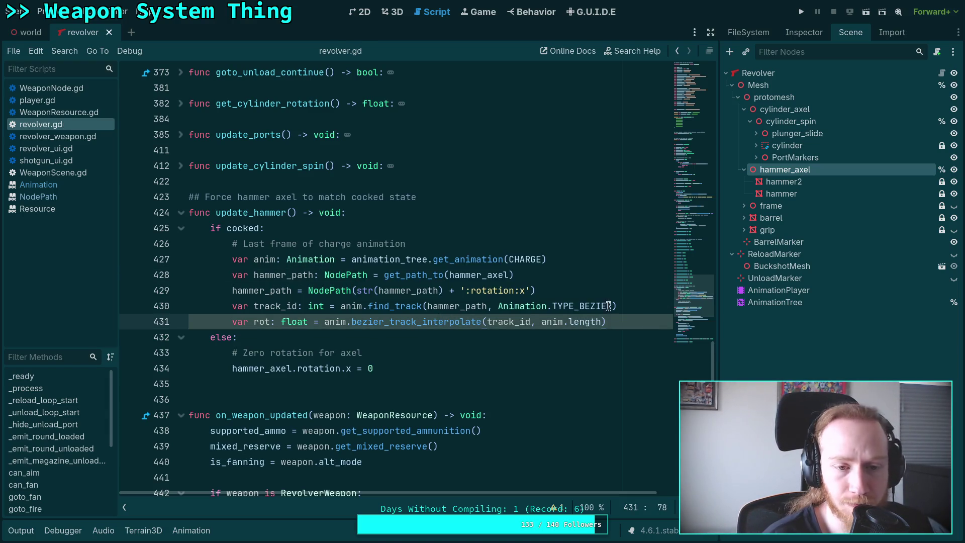
pyautogui.scroll(-1, 461, 299)
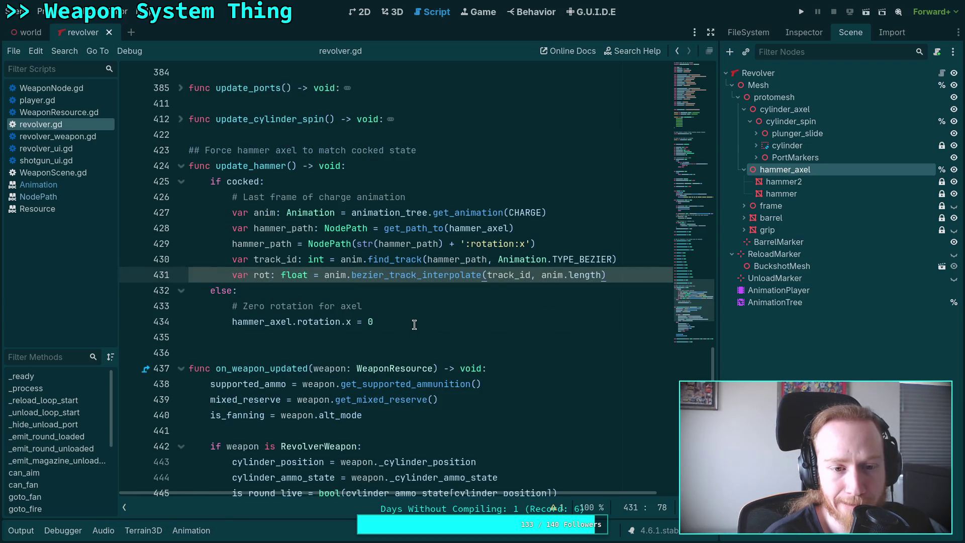
# Step: Assign rot to hammer_axel.rotation.x on a new line and save the script
pyautogui.scroll(1, 414, 324)
pyautogui.press('Return')
pyautogui.write('hammer_axel.r')
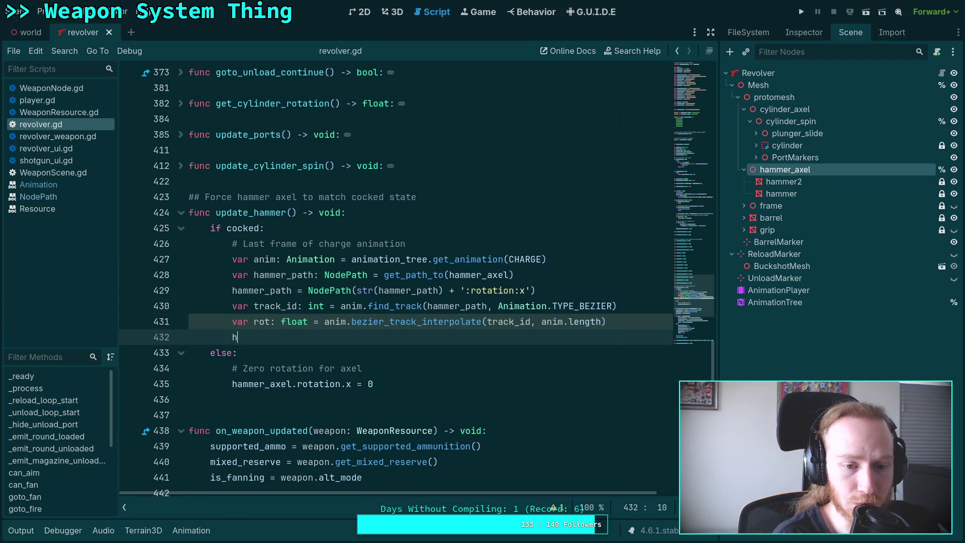
pyautogui.write('otat')
pyautogui.press('BackSpace')
pyautogui.press('BackSpace')
pyautogui.write('ion.x ')
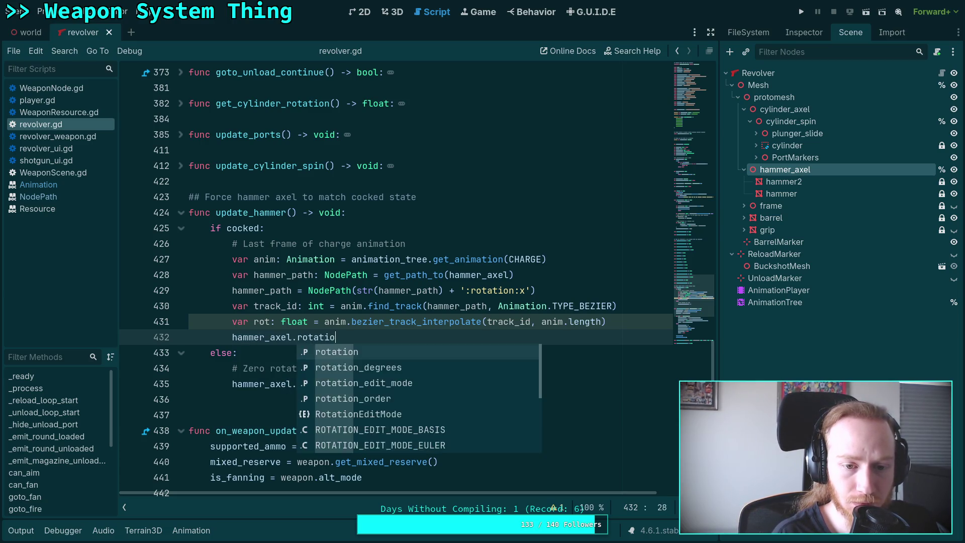
pyautogui.write('= rot')
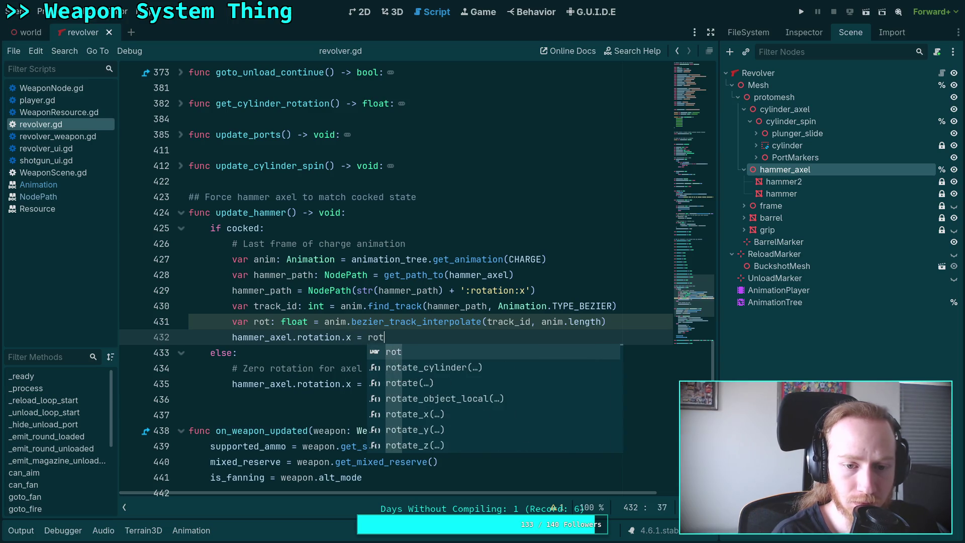
pyautogui.hotkey('ctrl', '-')
pyautogui.hotkey('ctrl', '=')
pyautogui.hotkey('ctrl', 's')
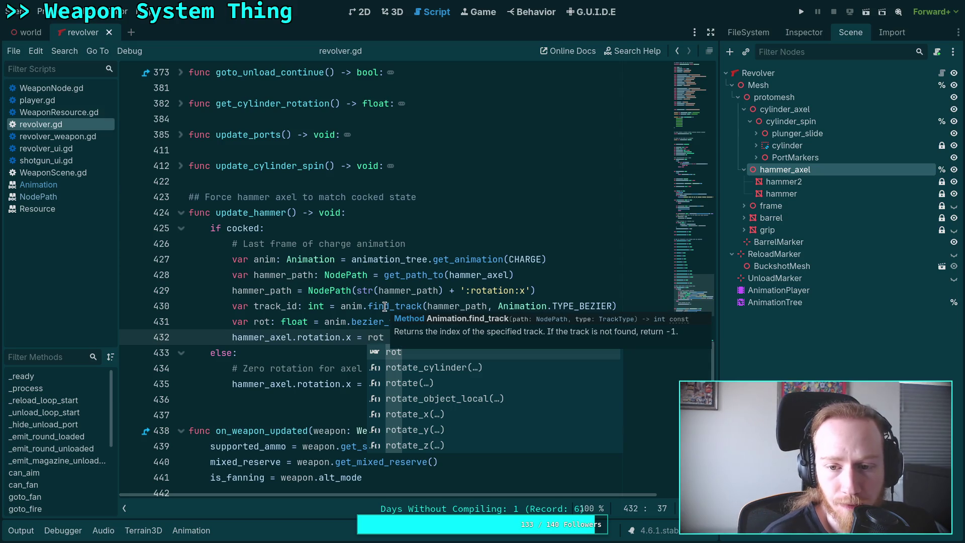
# Step: Add a missing-track check whose push_error message is formatted with str(hammer_path)
pyautogui.click(622, 305)
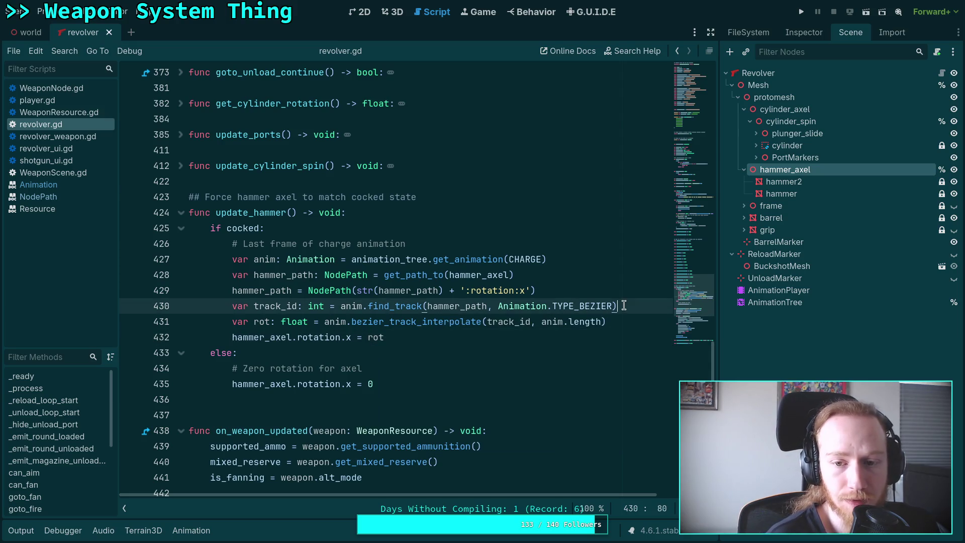
pyautogui.press('Return')
pyautogui.write('if')
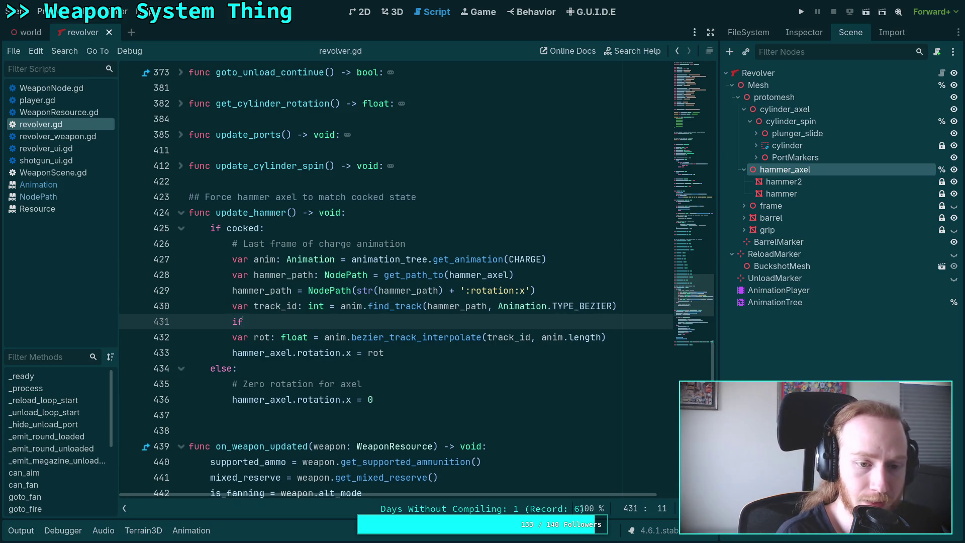
pyautogui.write('ck_id')
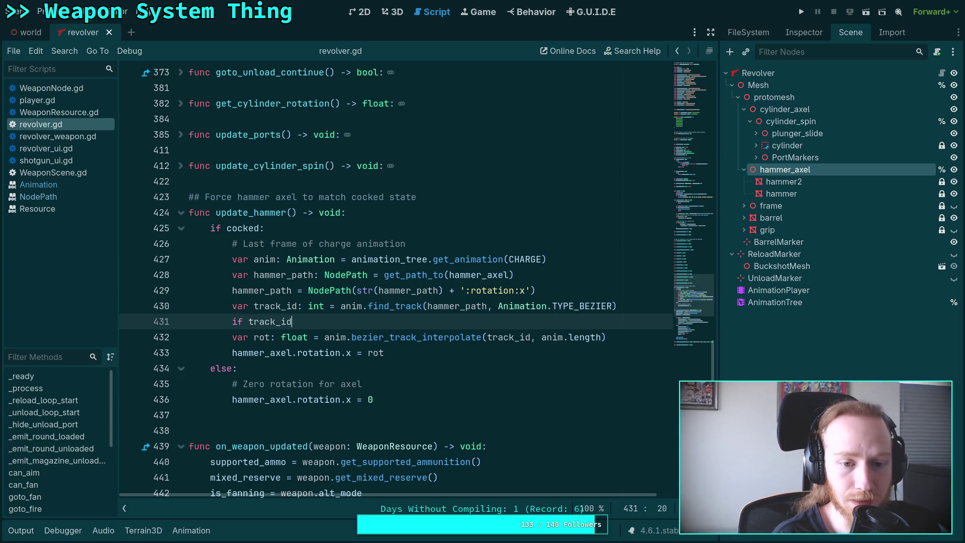
pyautogui.write(':')
pyautogui.press('Return')
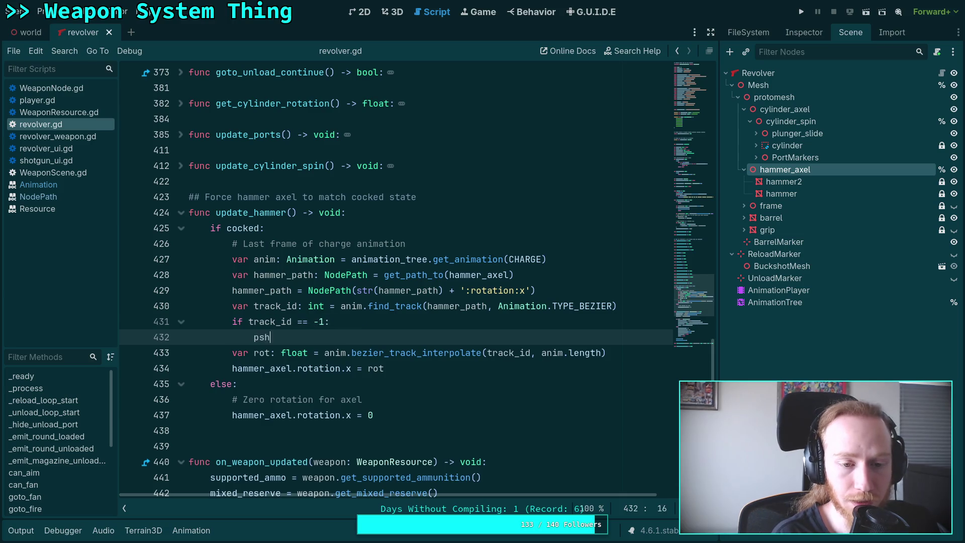
pyautogui.press('BackSpace')
pyautogui.write('ush_error')
pyautogui.write("('")
pyautogui.write('ailed to ')
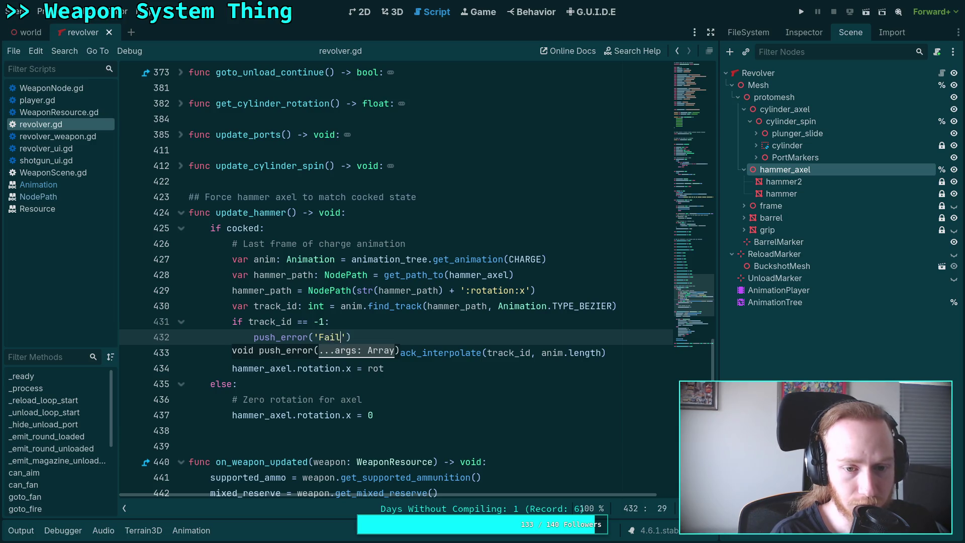
pyautogui.write('set hammer position of revolver,track not found!')
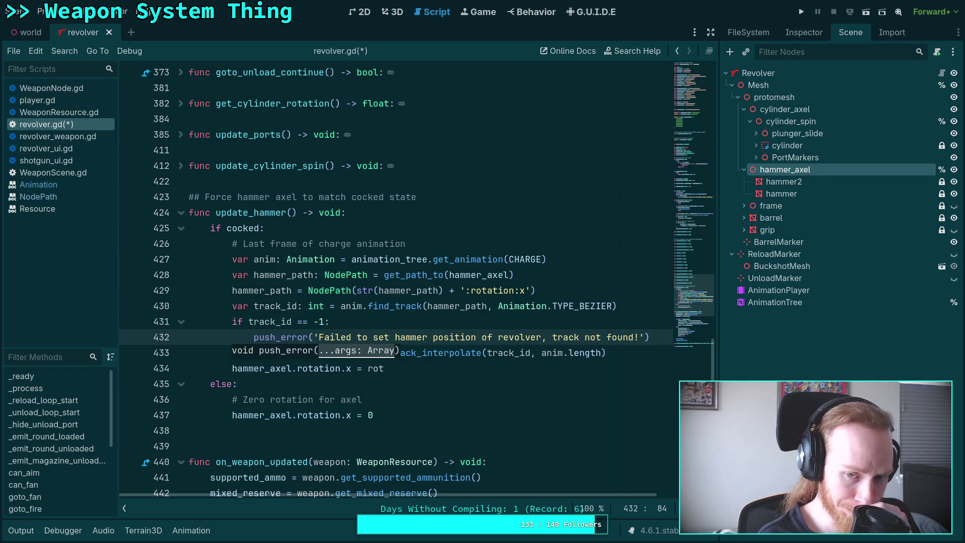
pyautogui.write(' % ')
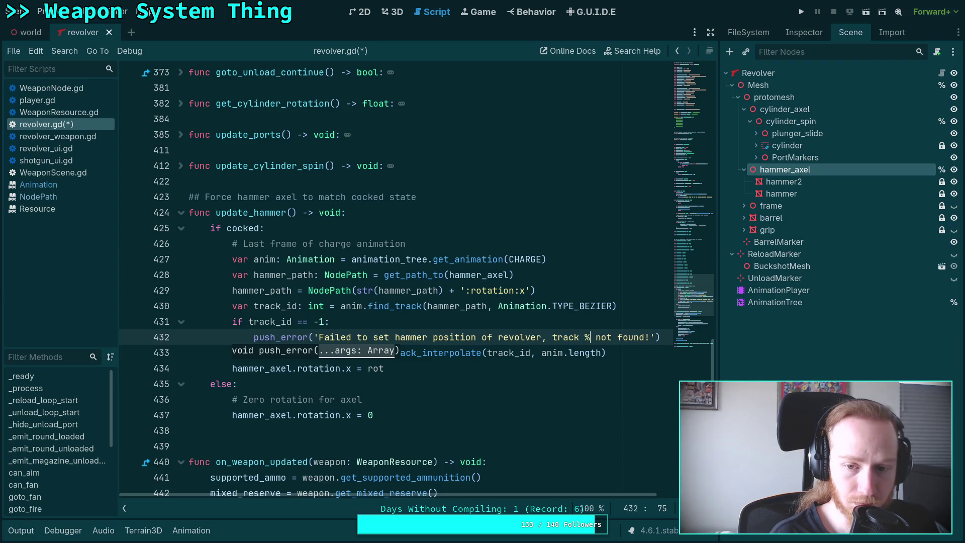
pyautogui.write('s"')
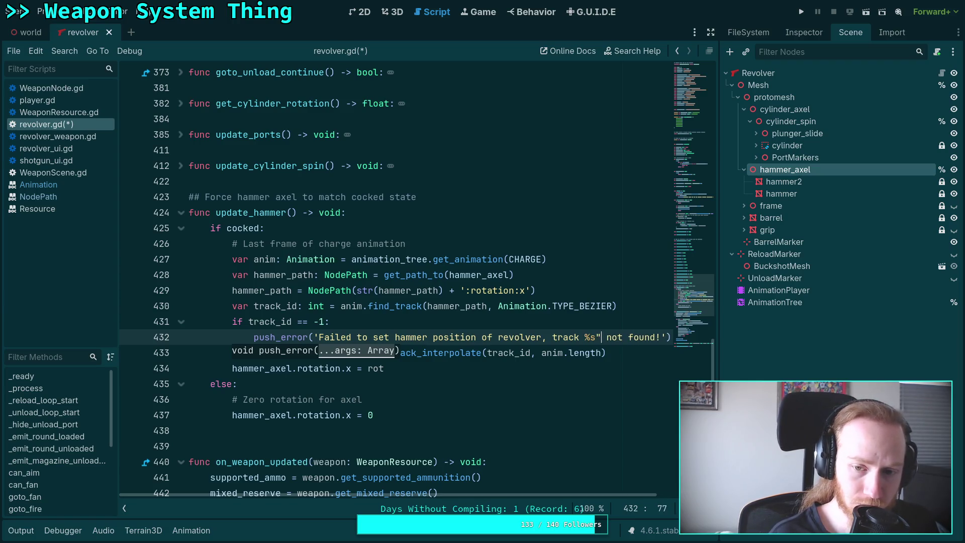
pyautogui.write('"')
pyautogui.press('Right')
pyautogui.press('Right')
pyautogui.press('Right')
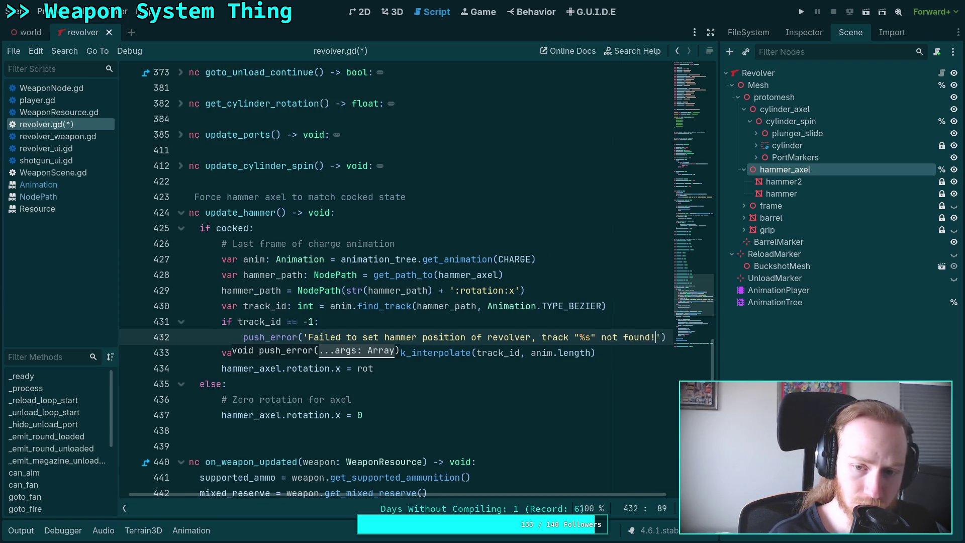
pyautogui.write('%')
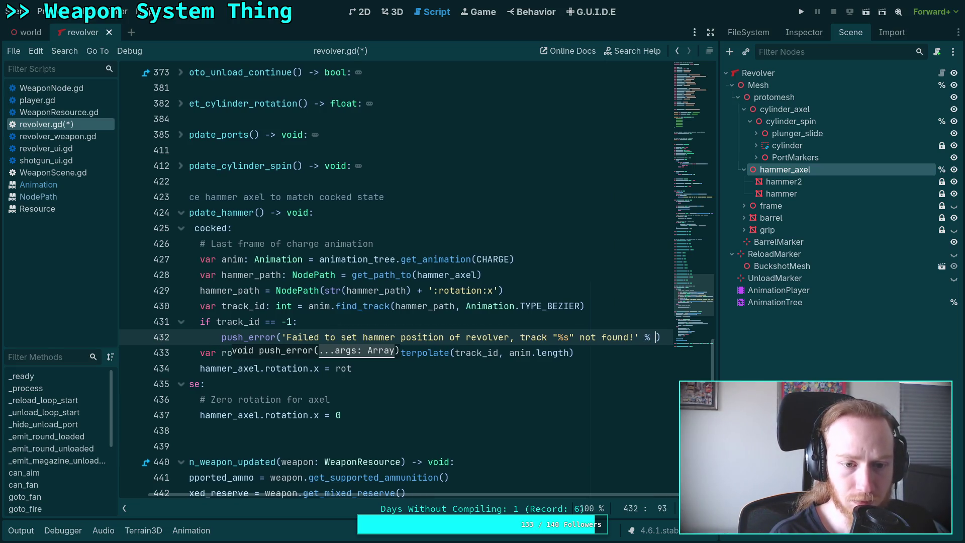
pyautogui.write(' hammer_path')
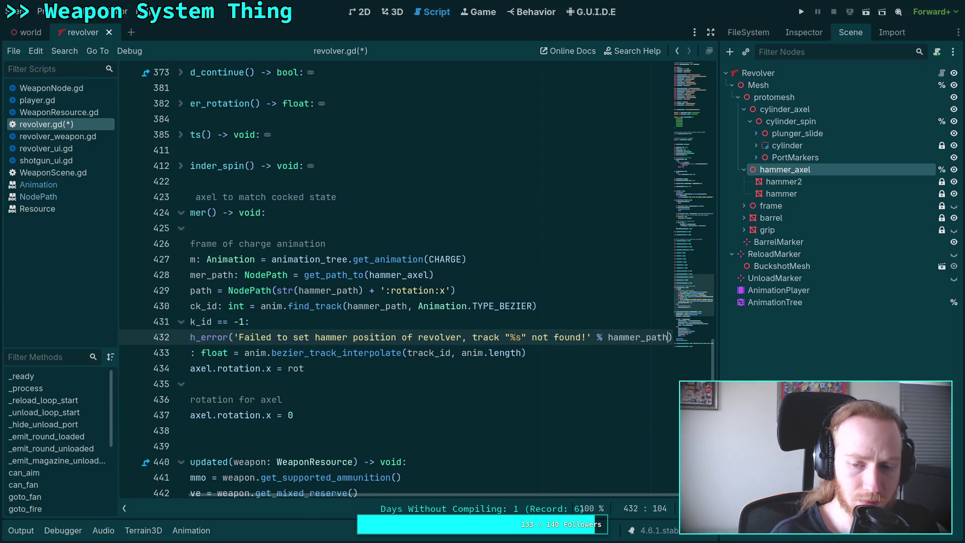
pyautogui.write('str(')
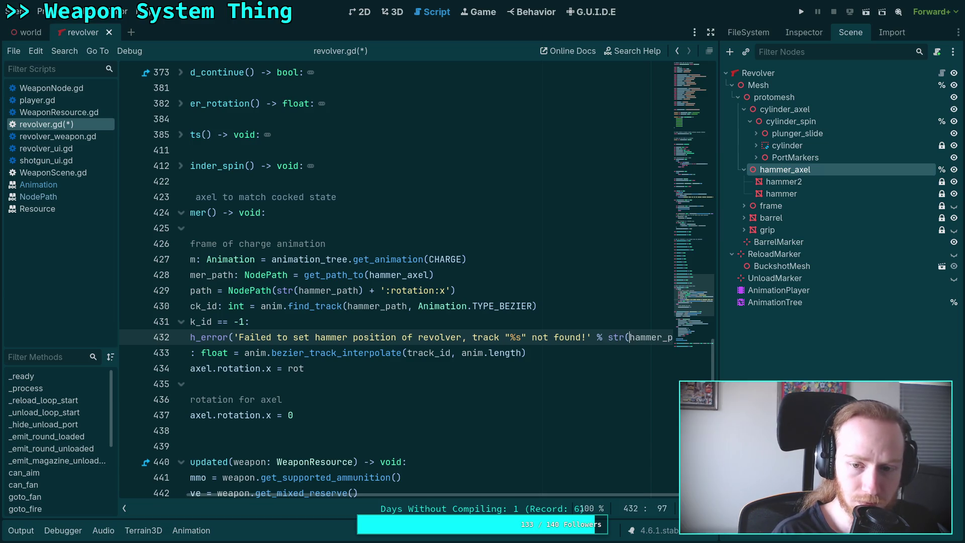
pyautogui.press('Right')
pyautogui.press('Right')
pyautogui.press('Right')
pyautogui.press('Right')
pyautogui.press('Right')
pyautogui.press('Right')
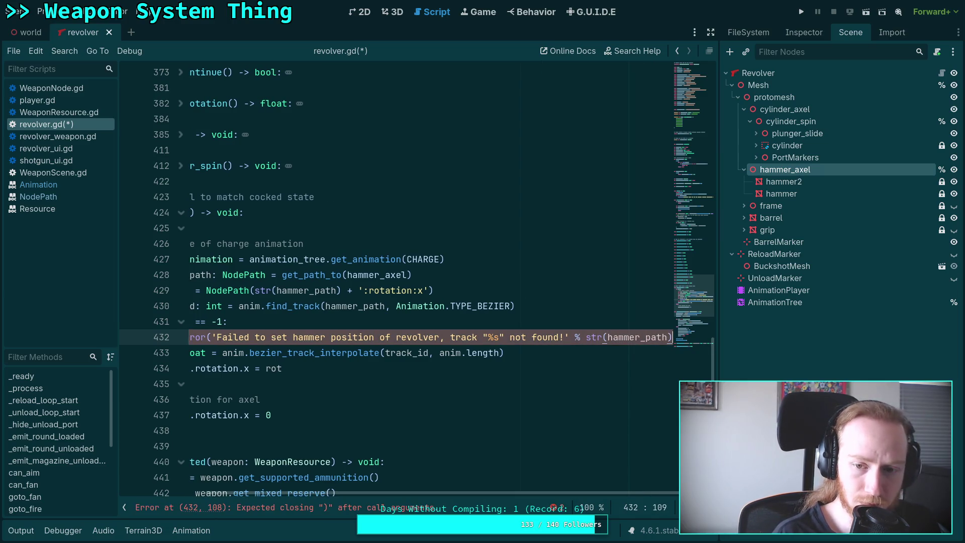
pyautogui.write(')')
# Step: Add an early return after the error, save, and run the project with F5
pyautogui.press('Down')
pyautogui.press('Home')
pyautogui.press('Home')
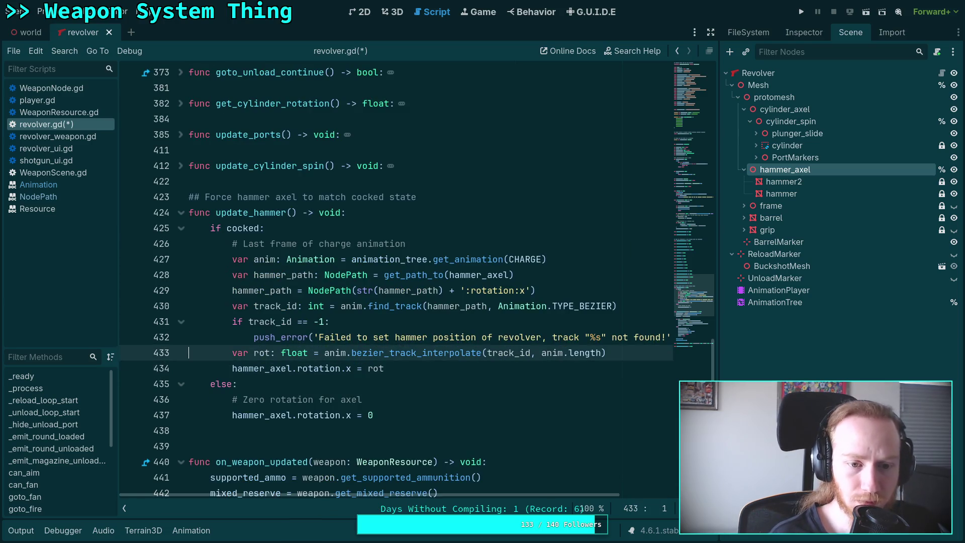
pyautogui.hotkey('ctrl', 'shift', 'Return')
pyautogui.write('return')
pyautogui.hotkey('ctrl', 's')
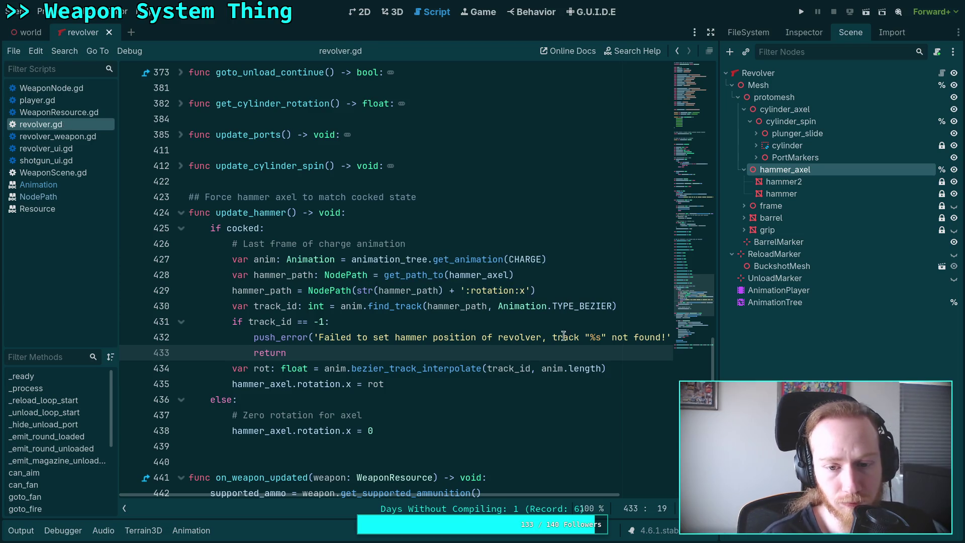
pyautogui.click(378, 383)
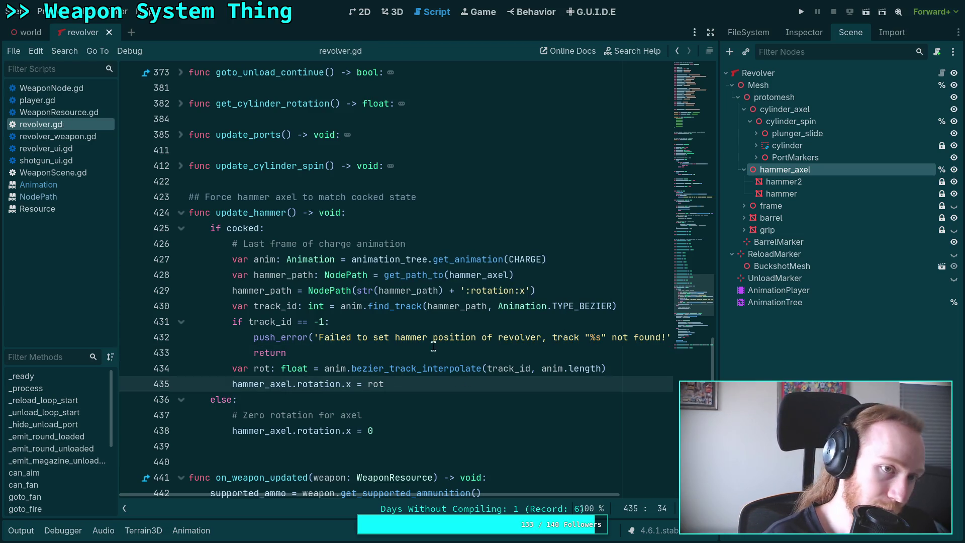
pyautogui.press('F5')
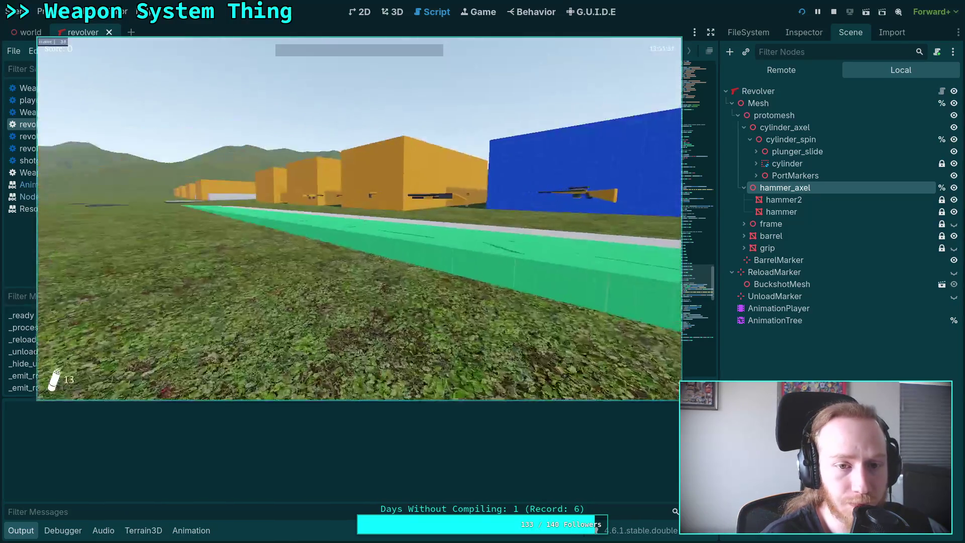
# Step: Pick up the revolver and pistol, swing out the cylinder, then exit to the editor
pyautogui.press('e')
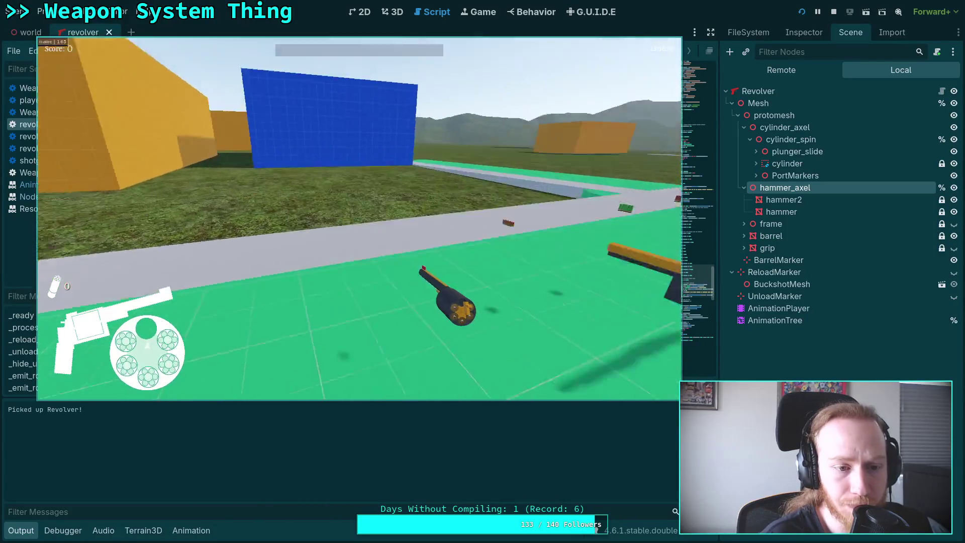
pyautogui.press('r')
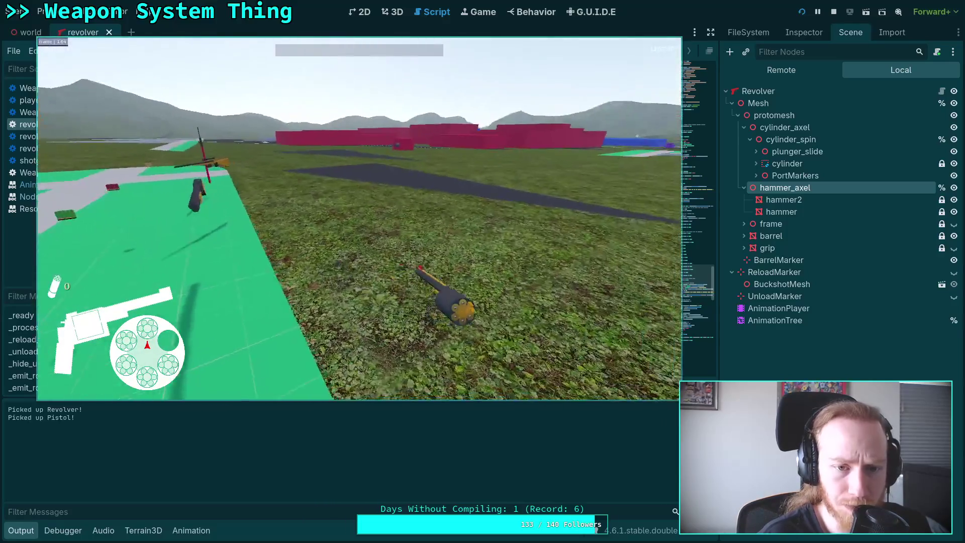
pyautogui.press('e')
pyautogui.press('1')
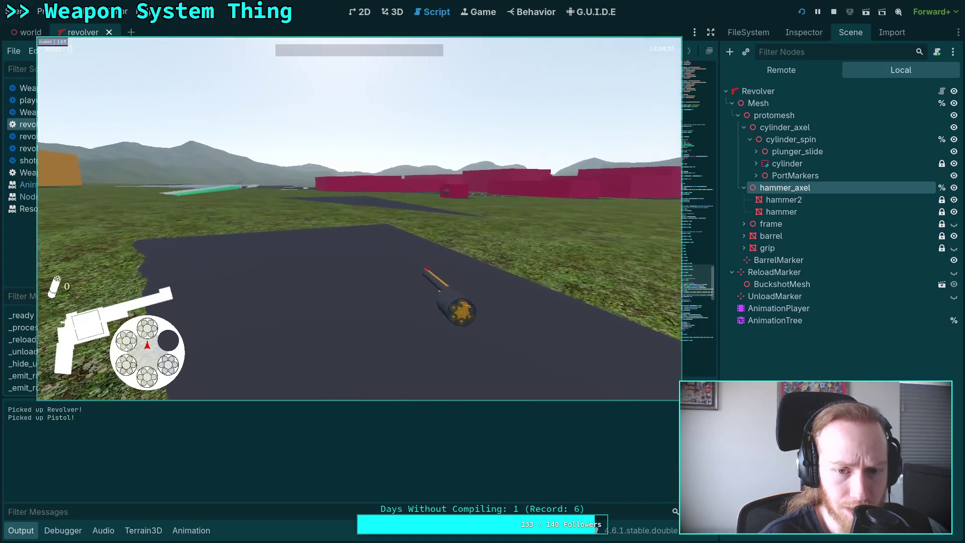
pyautogui.press('r')
pyautogui.press('Escape')
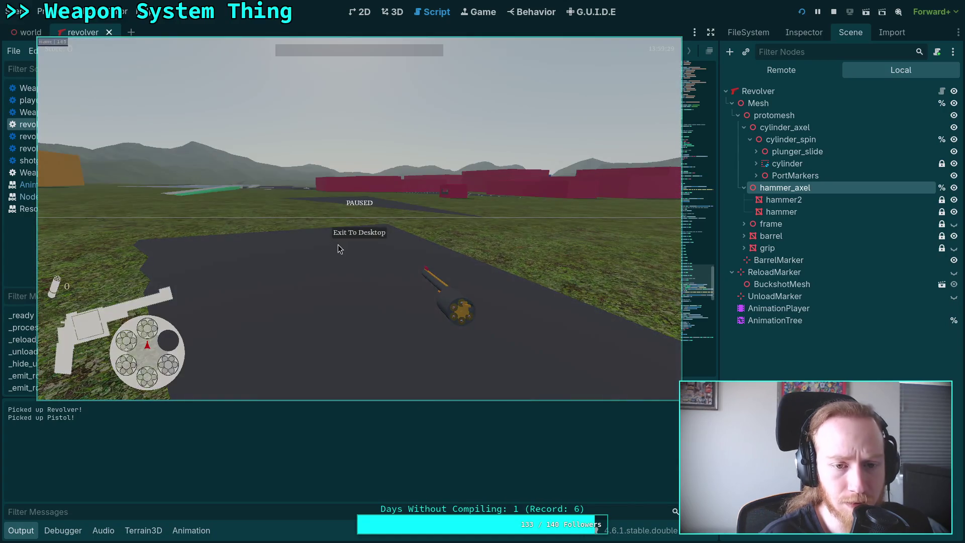
pyautogui.click(353, 234)
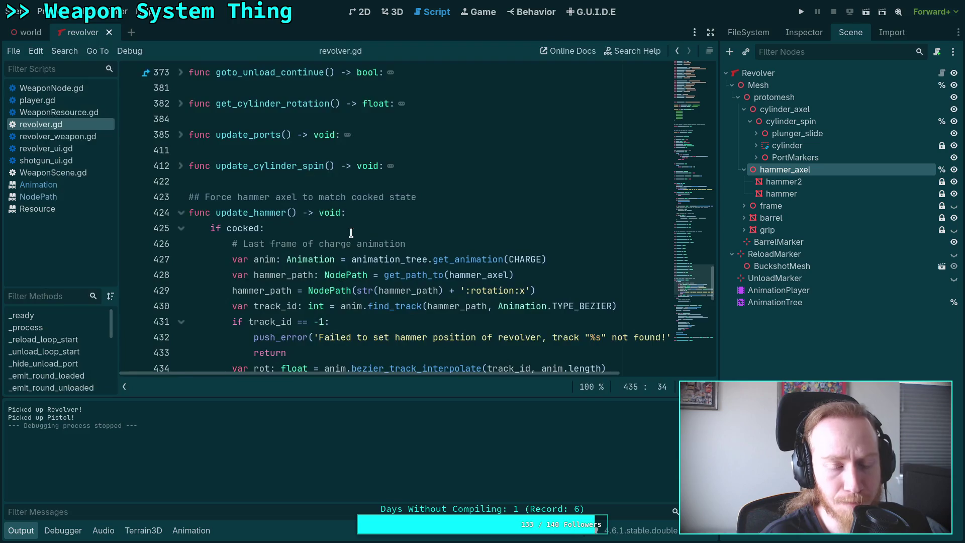
# Step: Call update_hammer() after update_cylinder_spin() in on_weapon_updated, then launch the game
pyautogui.click(351, 232)
pyautogui.scroll(-9, 285, 196)
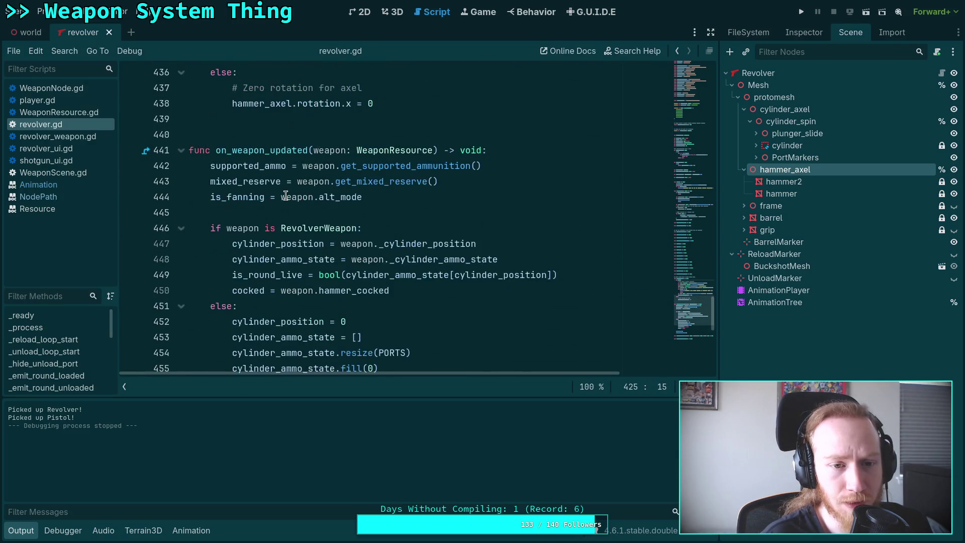
pyautogui.scroll(-2, 285, 196)
pyautogui.click(411, 256)
pyautogui.scroll(1, 411, 256)
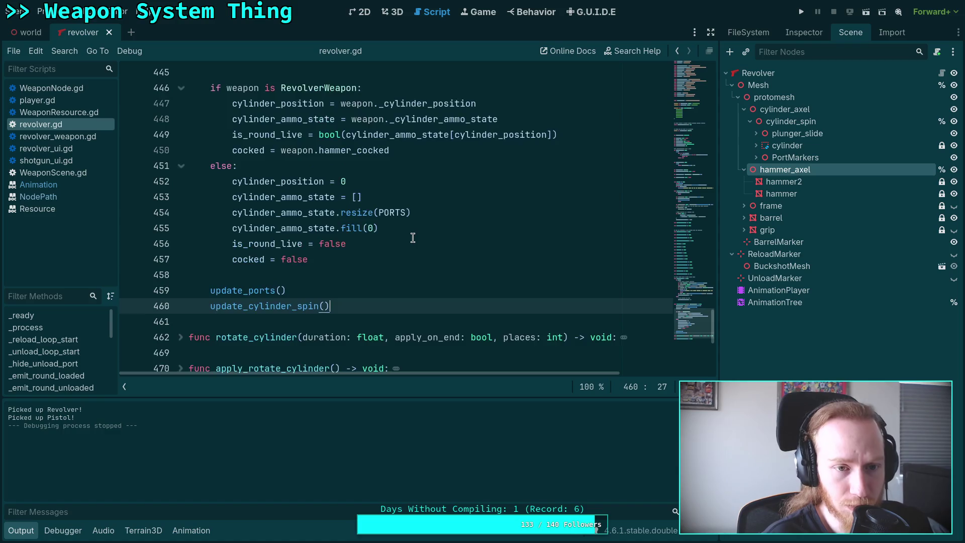
pyautogui.scroll(-1, 411, 247)
pyautogui.press('Return')
pyautogui.write('update_hammer')
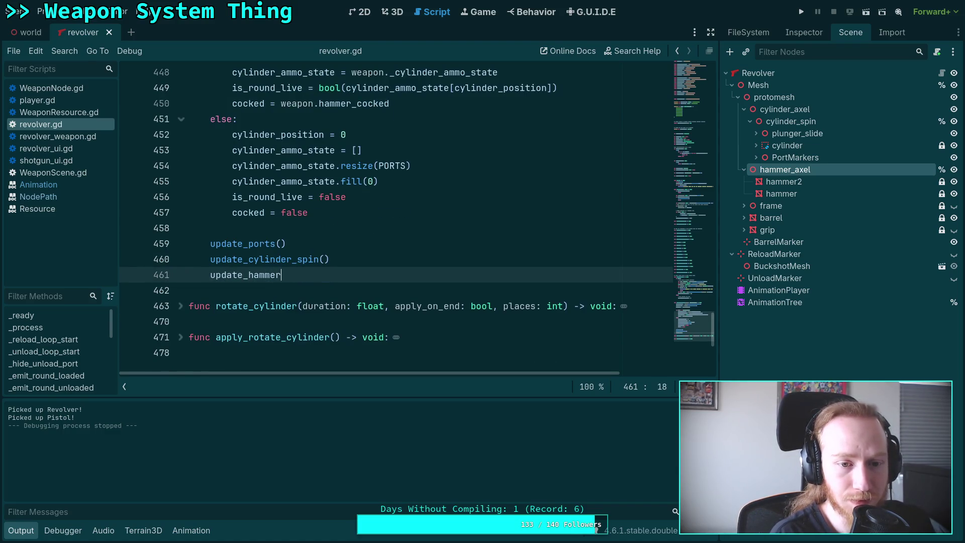
pyautogui.press('Return')
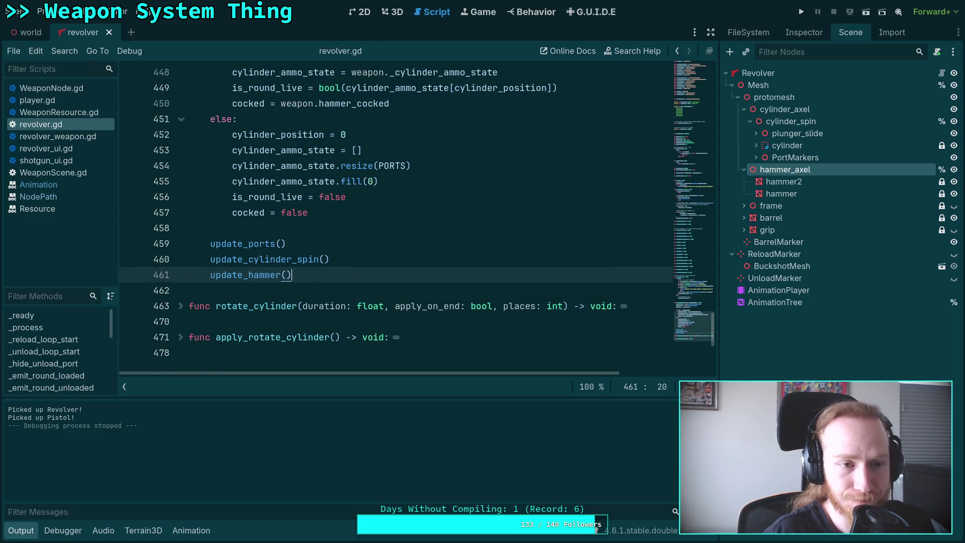
pyautogui.click(801, 13)
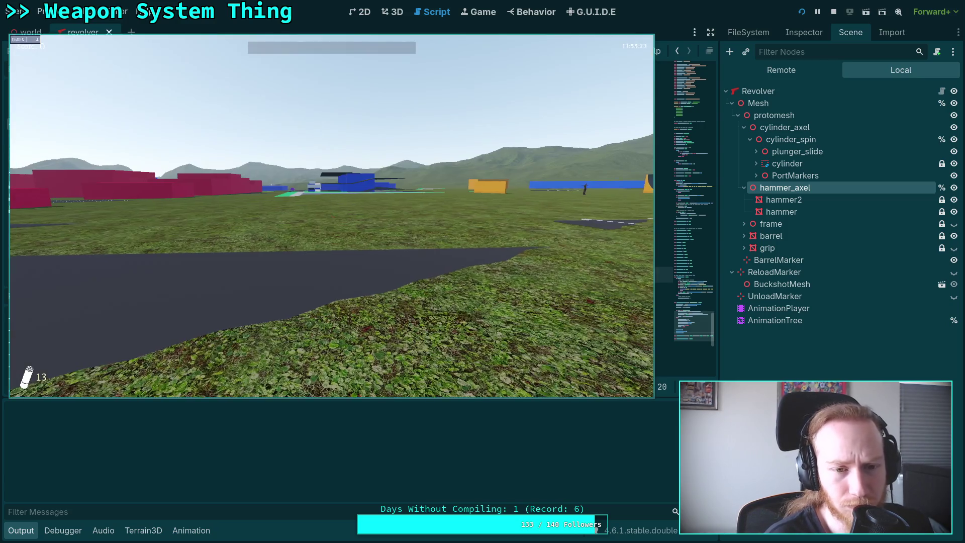
# Step: Walk forward to pick up the pistol and revolver, then switch to the revolver
pyautogui.press('w')
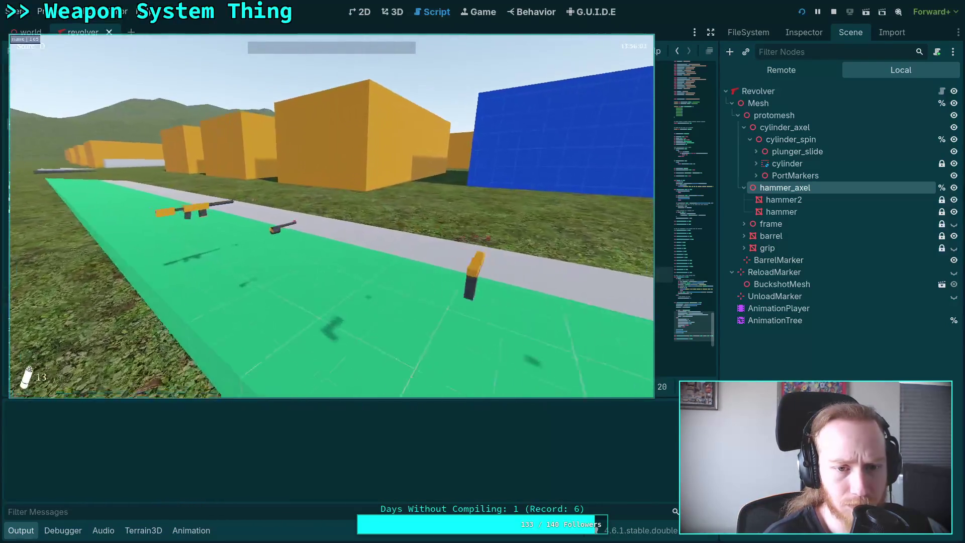
pyautogui.press('w')
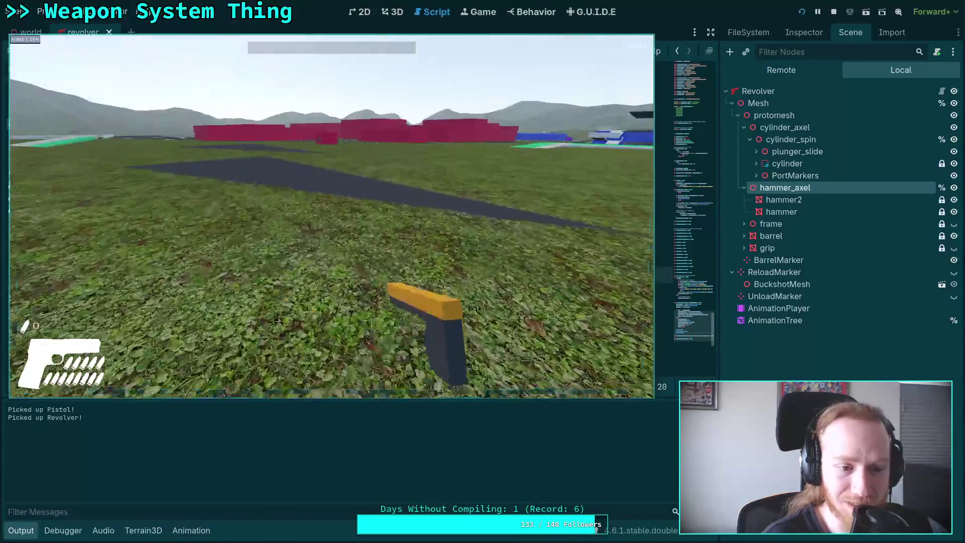
pyautogui.press('2')
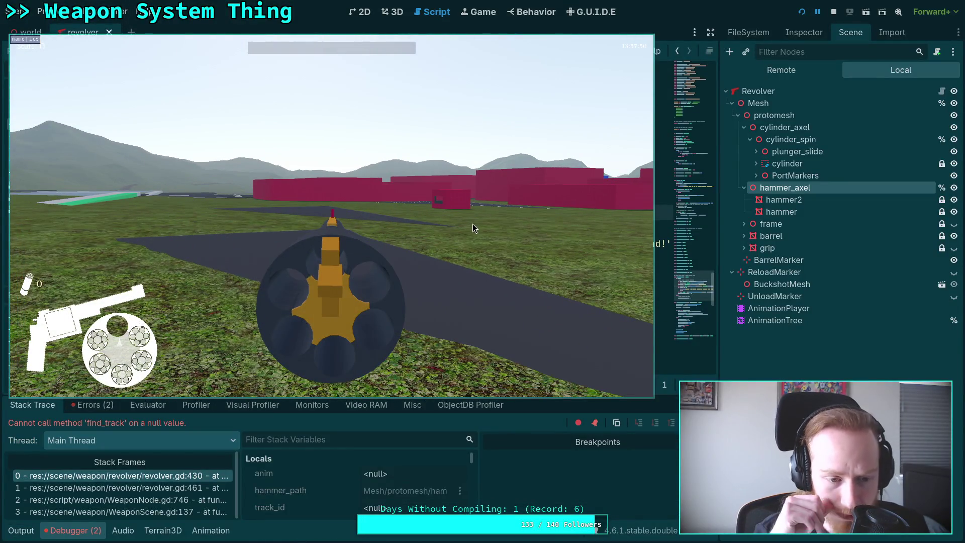
# Step: Inspect anim and hammer_path on line 430, enlarge the debugger panel, and stop the game
pyautogui.hotkey('alt', 'Tab')
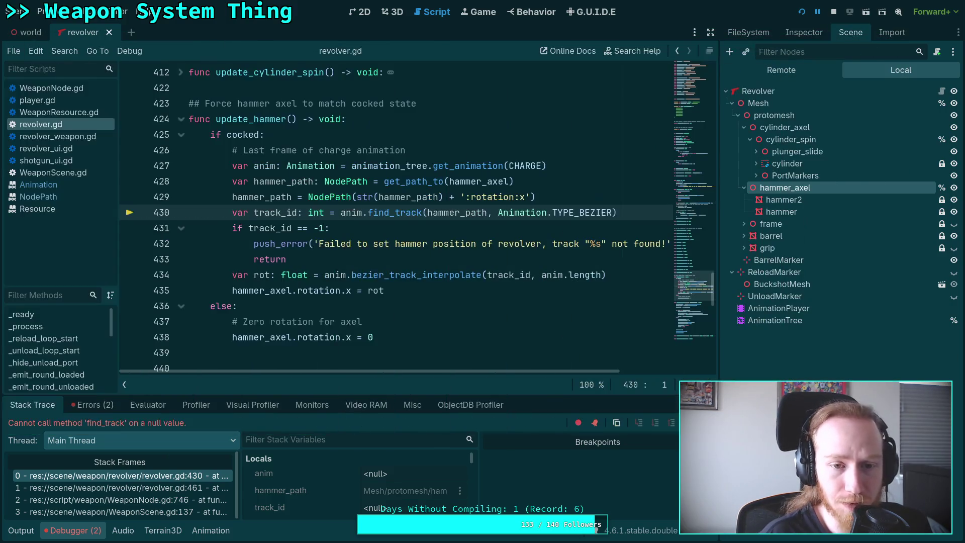
pyautogui.moveTo(450, 214)
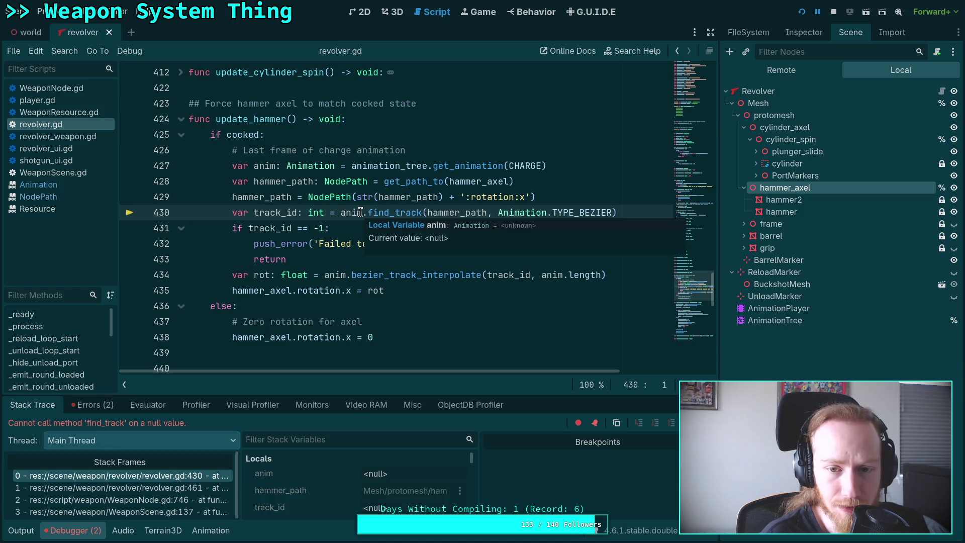
pyautogui.moveTo(525, 165)
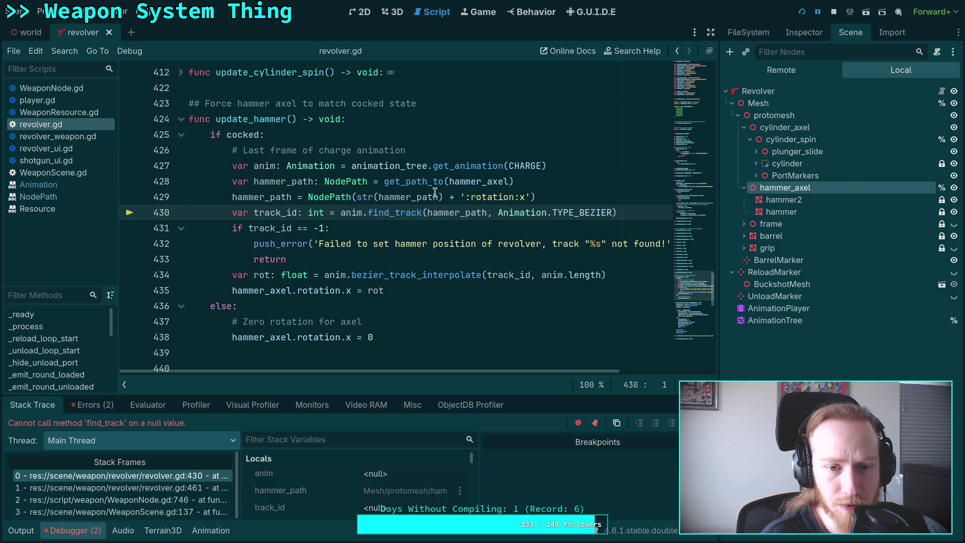
pyautogui.moveTo(415, 200)
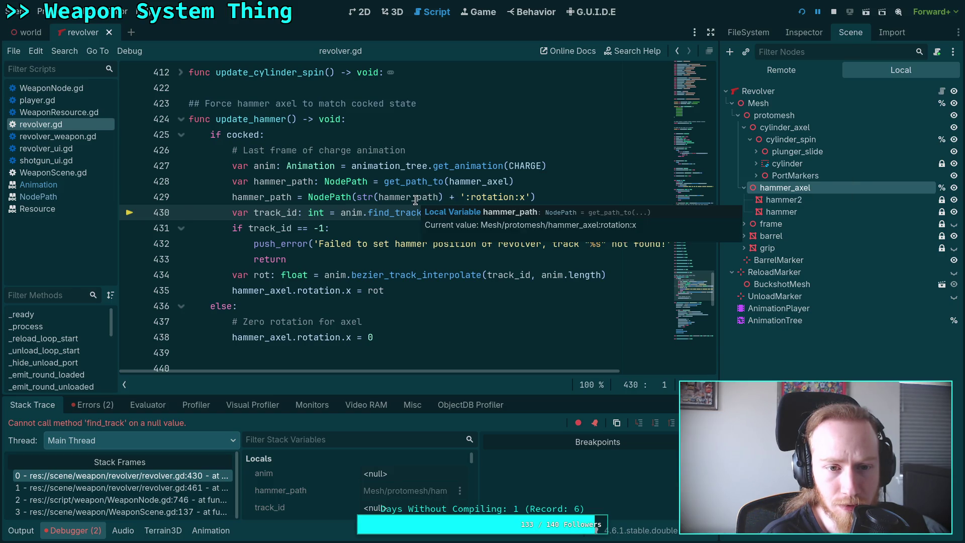
pyautogui.moveTo(387, 161)
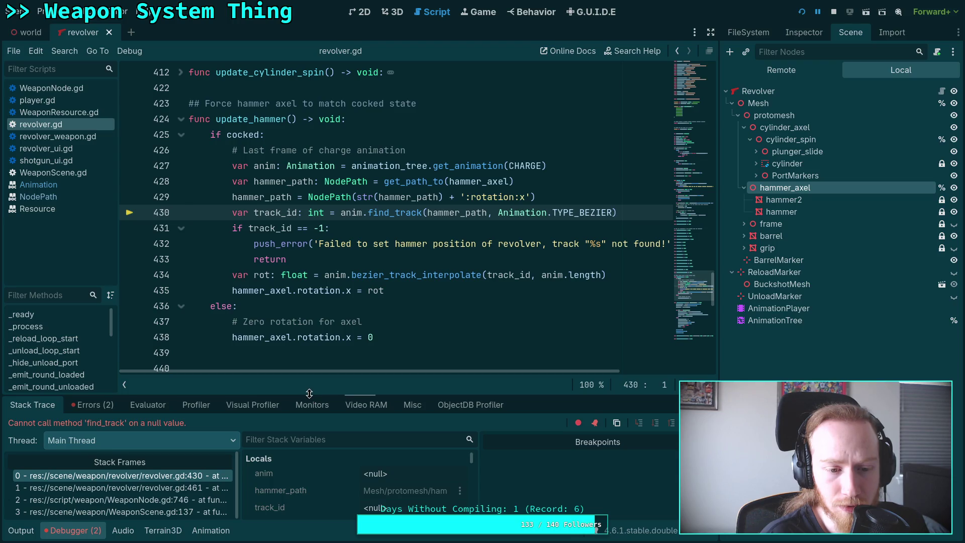
pyautogui.moveTo(309, 394); pyautogui.dragTo(324, 272)
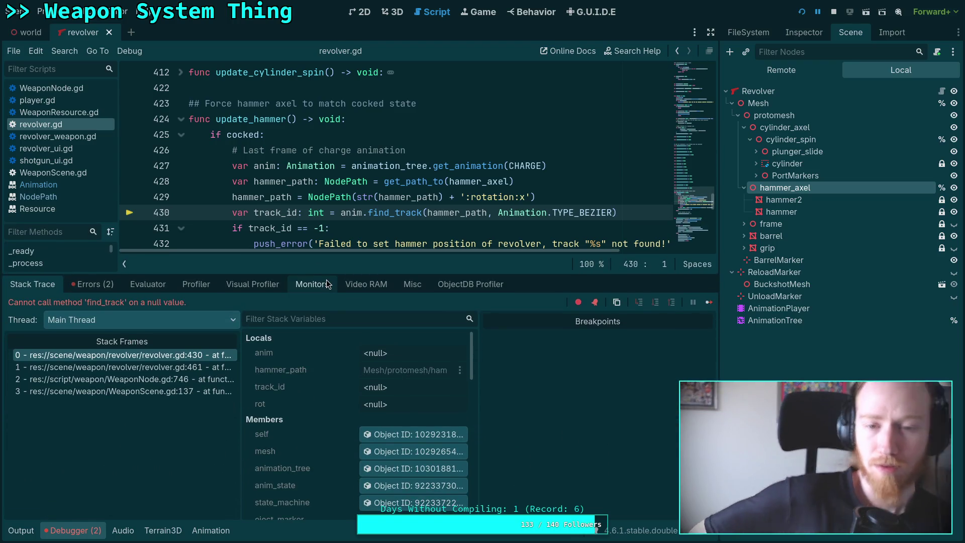
pyautogui.press('F8')
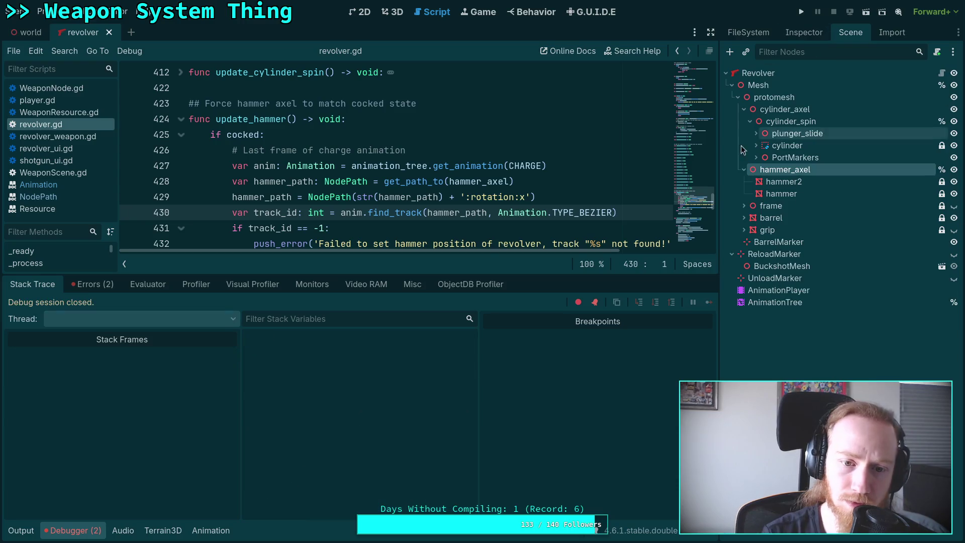
pyautogui.moveTo(409, 274); pyautogui.dragTo(431, 427)
pyautogui.click(693, 68)
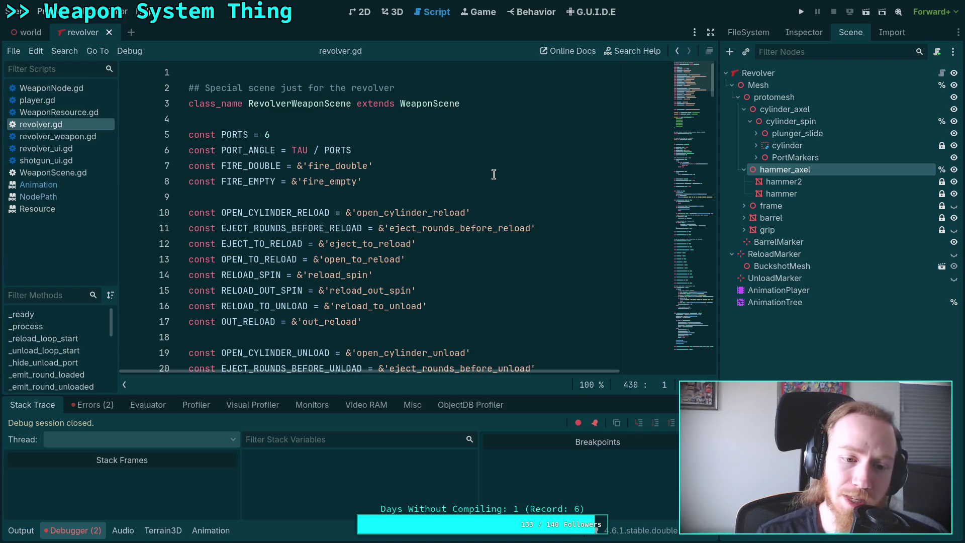
pyautogui.scroll(-5, 497, 196)
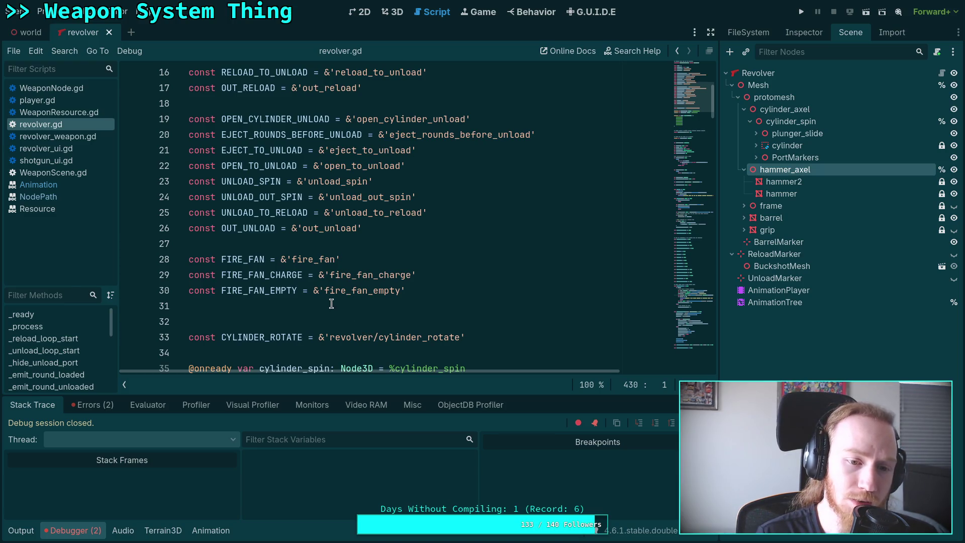
pyautogui.doubleClick(261, 336)
pyautogui.scroll(-2, 304, 286)
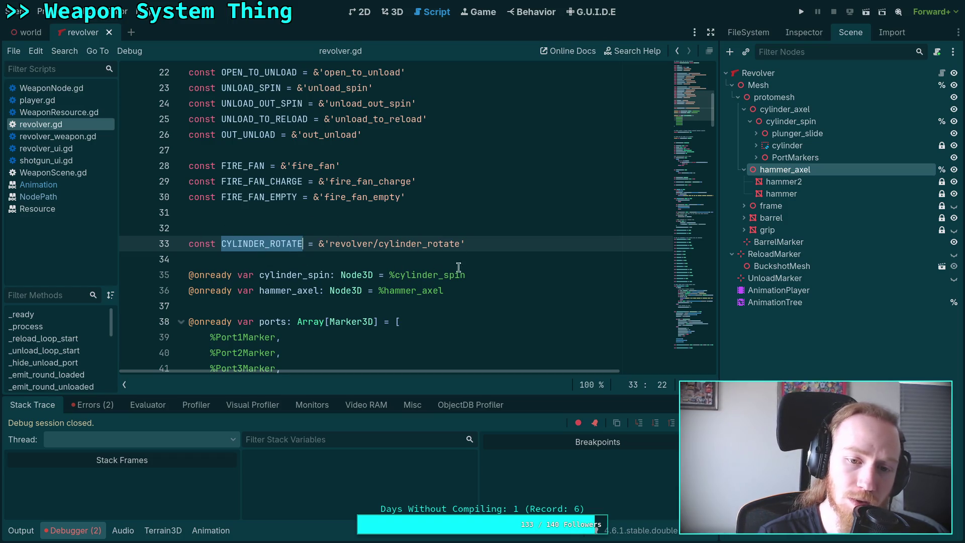
pyautogui.click(501, 244)
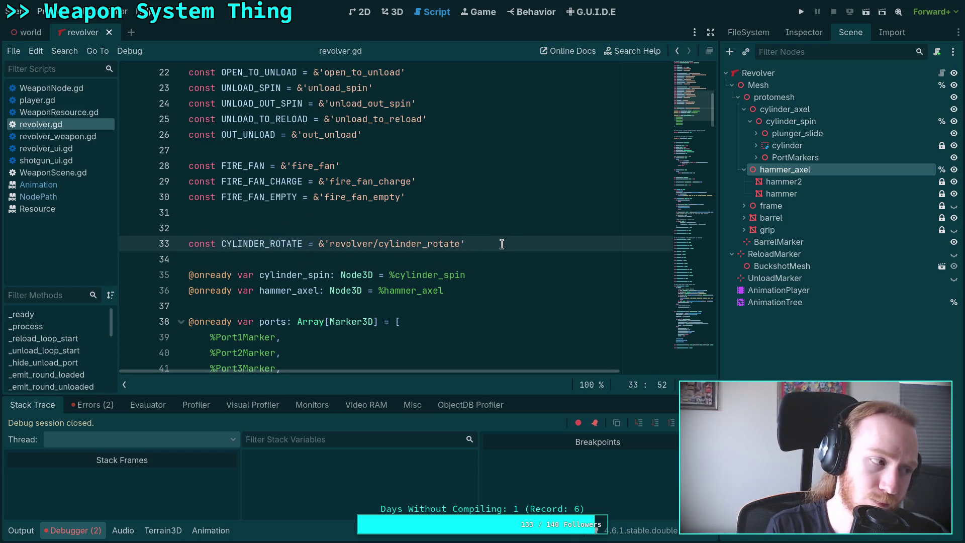
pyautogui.press('Return')
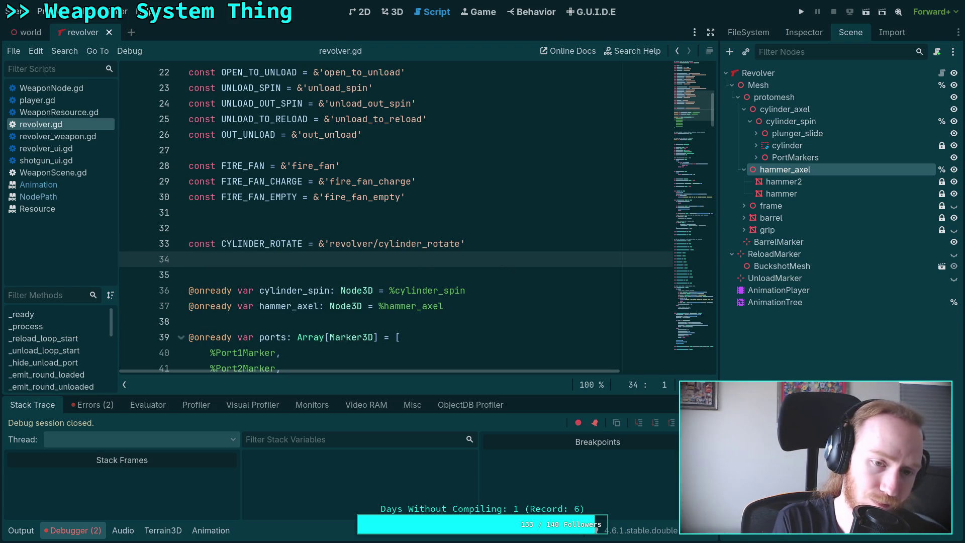
pyautogui.press('BackSpace')
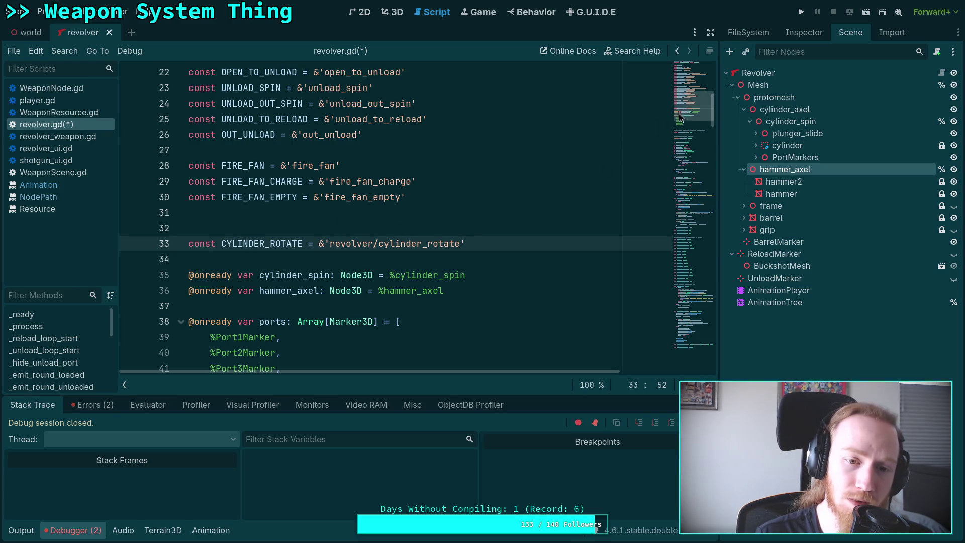
pyautogui.scroll(4, 687, 98)
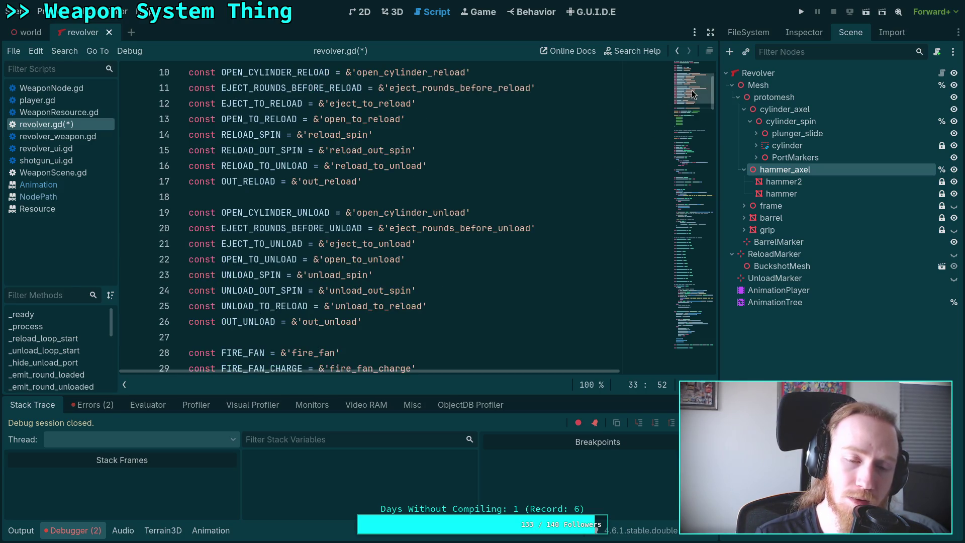
pyautogui.scroll(2, 691, 89)
pyautogui.scroll(-4, 692, 103)
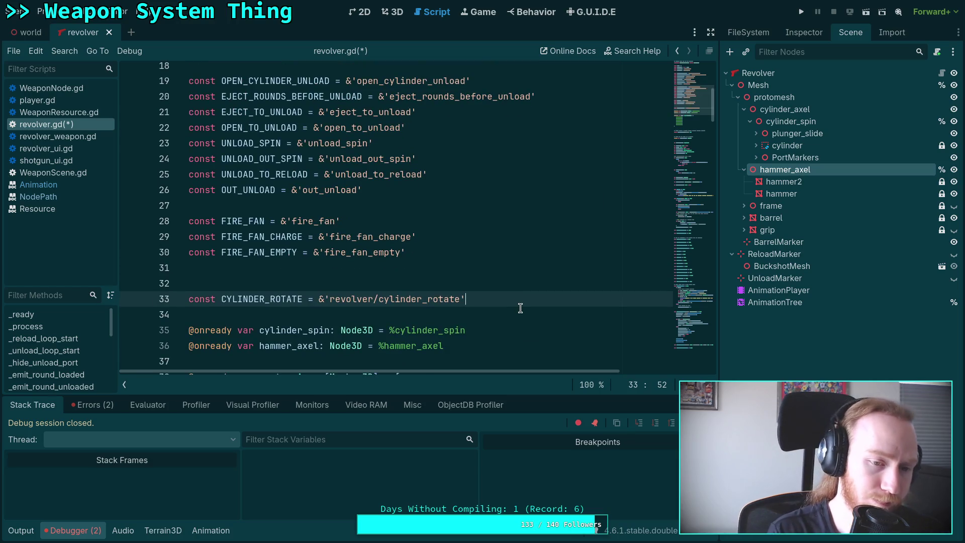
# Step: Declare const REVOLVER_CHARGE = &'revolver/' + CHARGE on a new line 34
pyautogui.press('Return')
pyautogui.write('const RE')
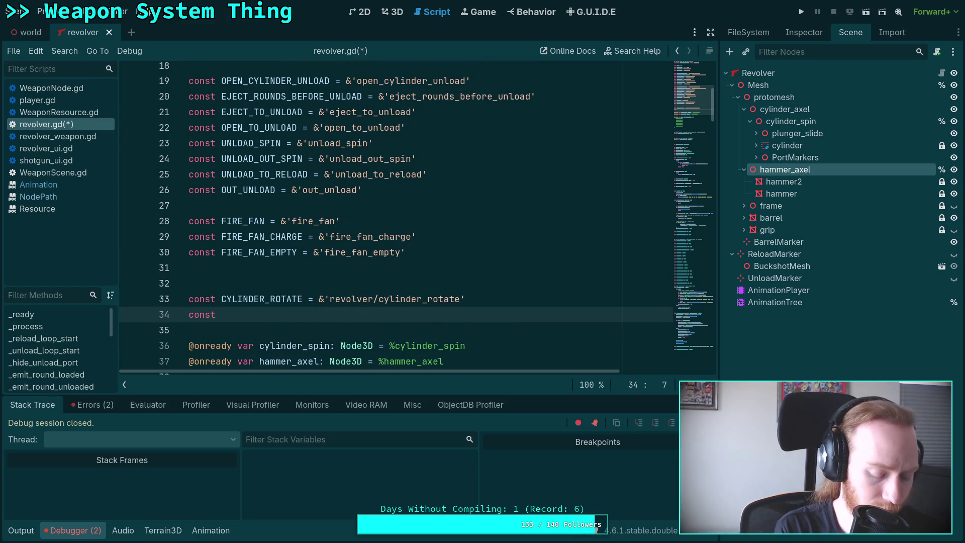
pyautogui.write('VOLVER_CH')
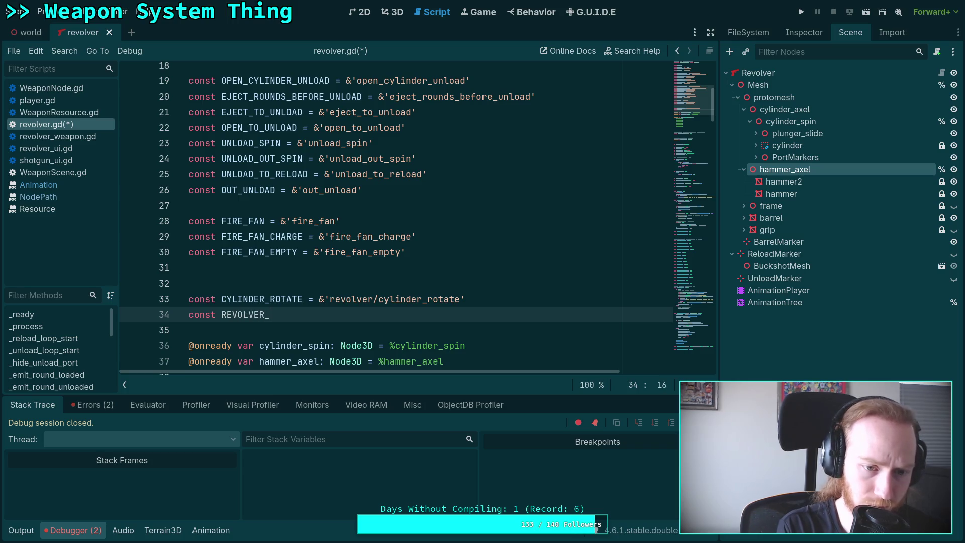
pyautogui.write("ARGE = &'re")
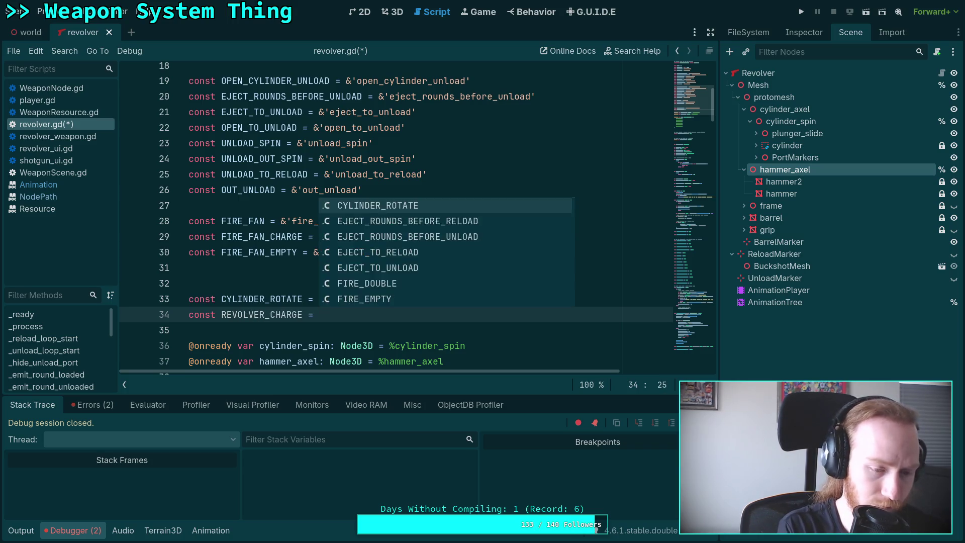
pyautogui.write('volv')
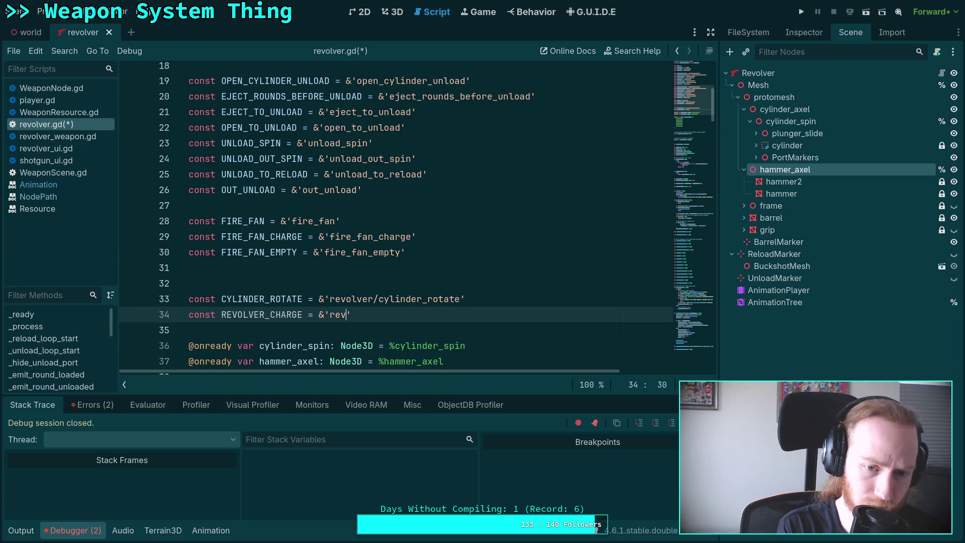
pyautogui.write('er/')
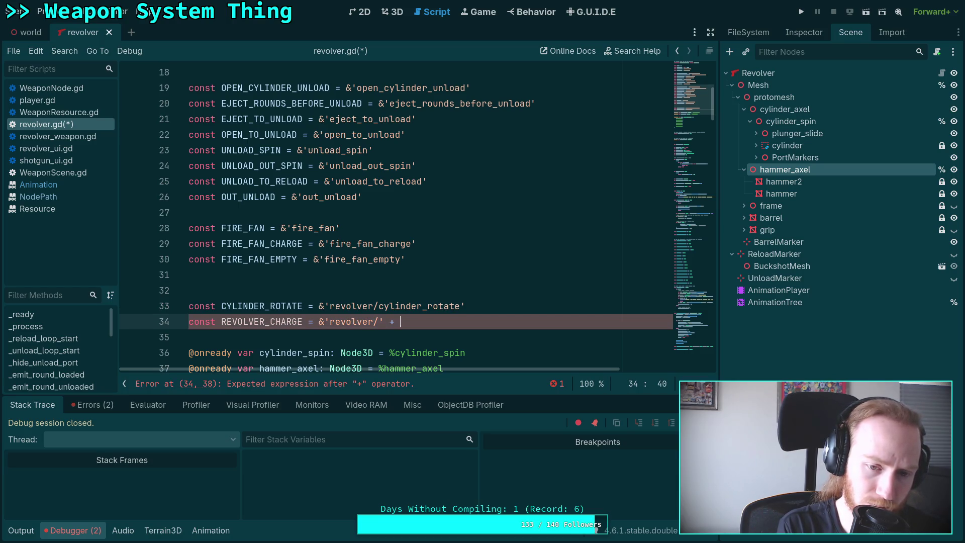
pyautogui.write('CHARGE')
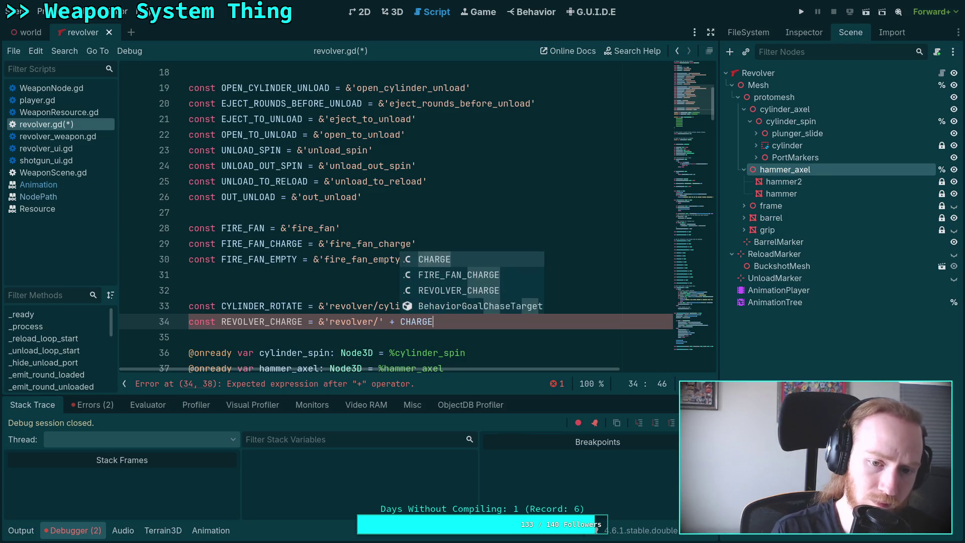
pyautogui.click(427, 313)
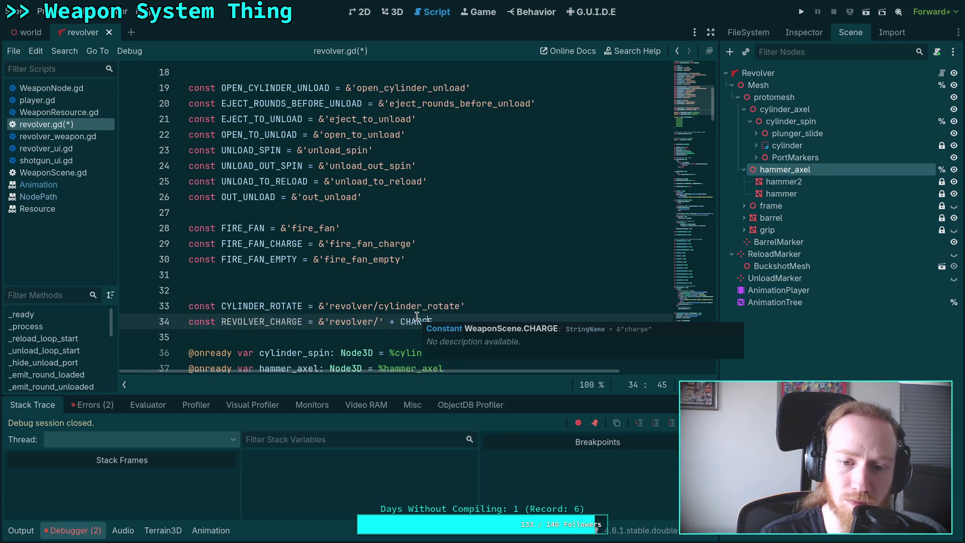
pyautogui.click(693, 282)
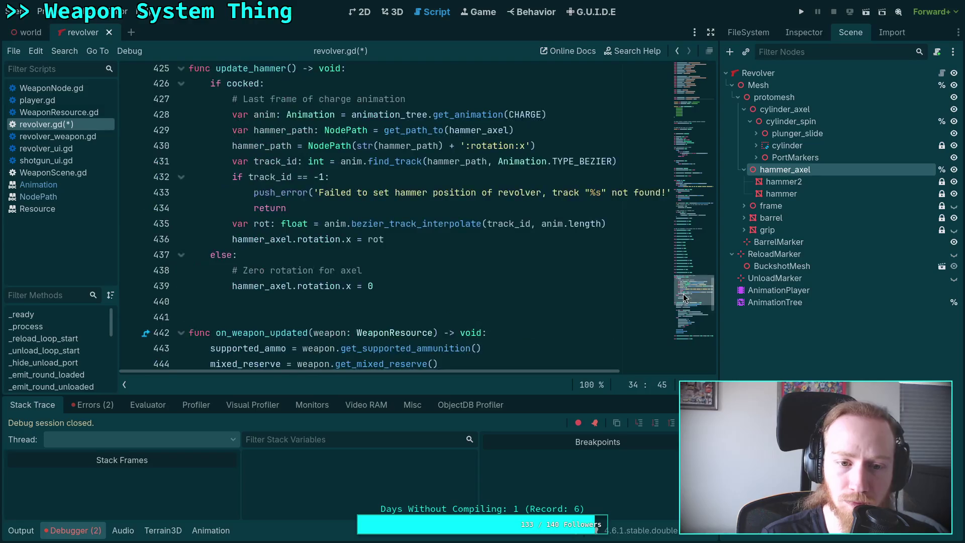
# Step: Change get_animation's argument to REVOLVER_CHARGE, save, review the Errors tab, and run the game
pyautogui.click(507, 191)
pyautogui.write('REVOLVER_')
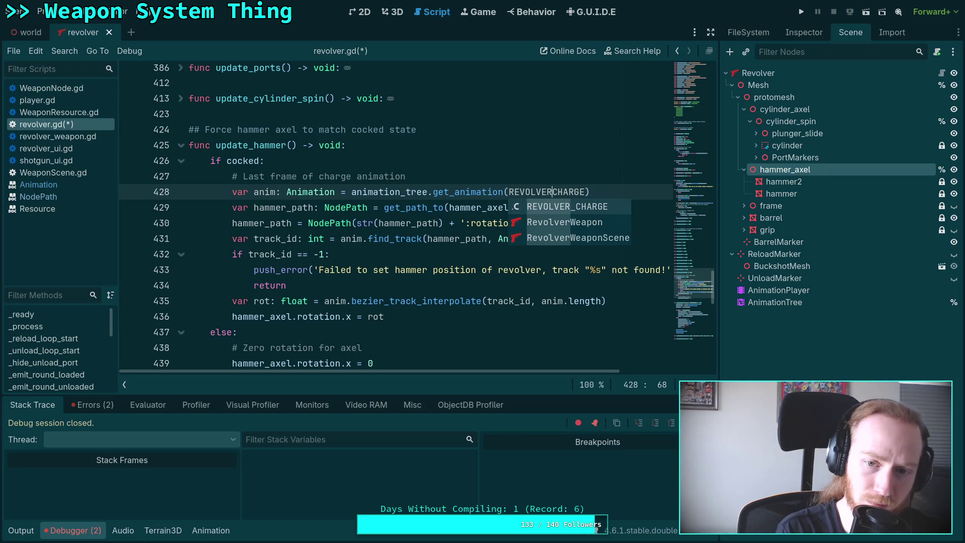
pyautogui.hotkey('ctrl', 's')
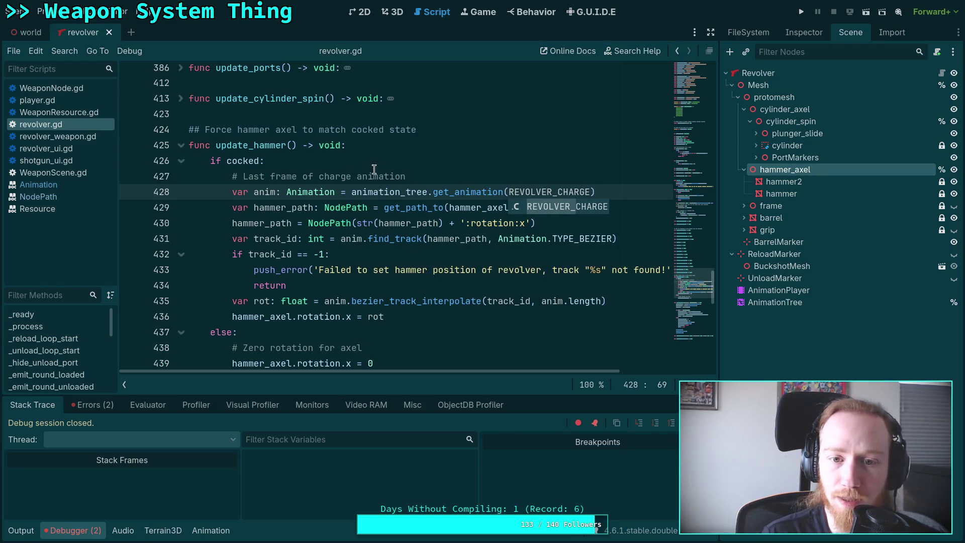
pyautogui.click(348, 177)
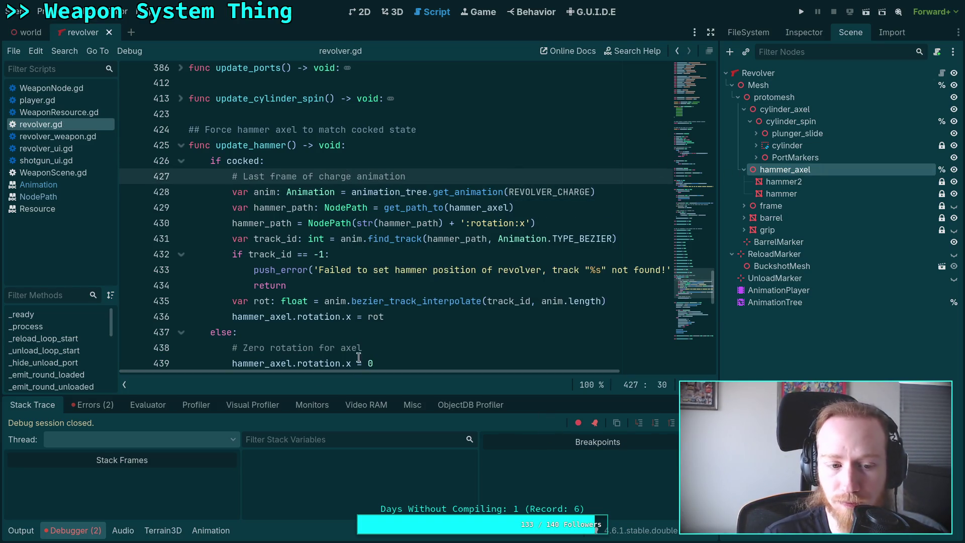
pyautogui.click(92, 404)
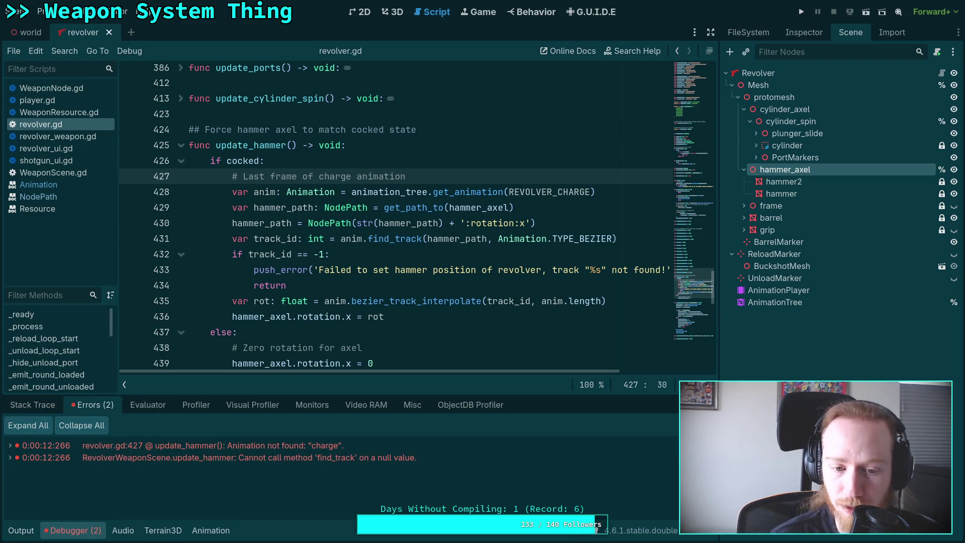
pyautogui.click(801, 11)
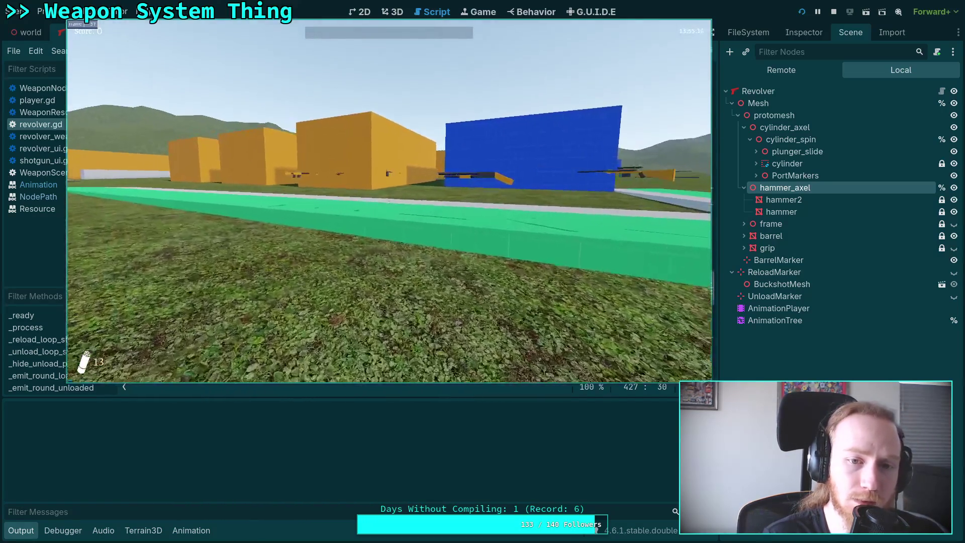
# Step: Walk down the strip to pick up both weapons and fire one revolver round
pyautogui.press('w')
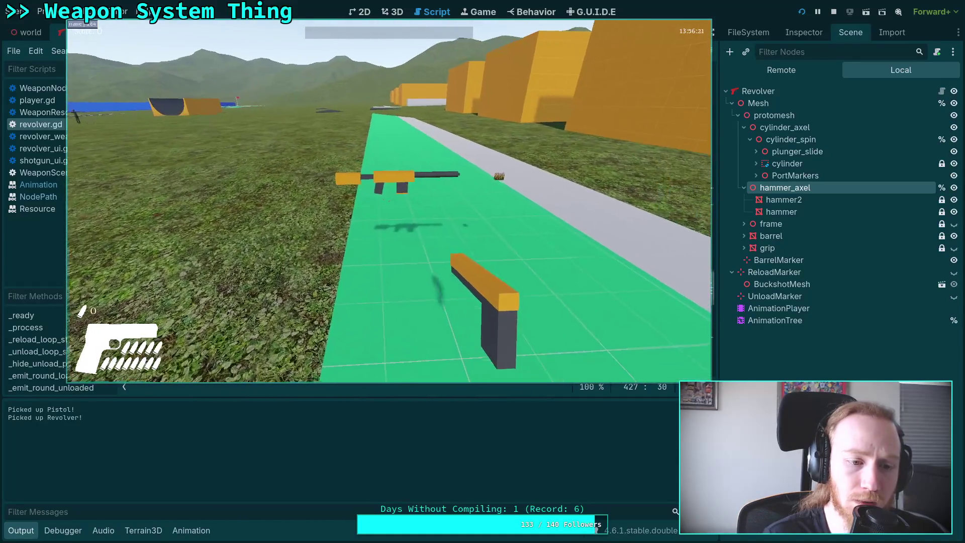
pyautogui.press('w')
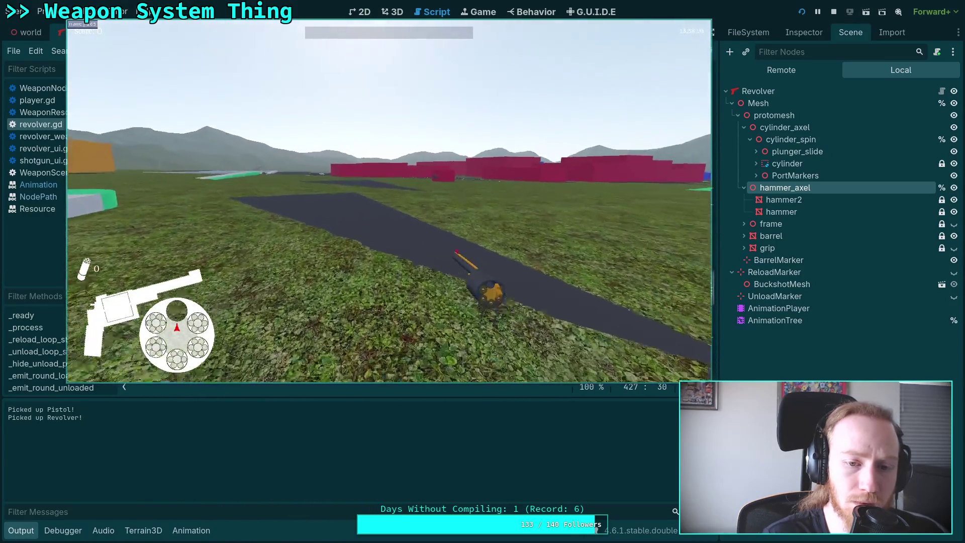
pyautogui.press('1')
pyautogui.press('2')
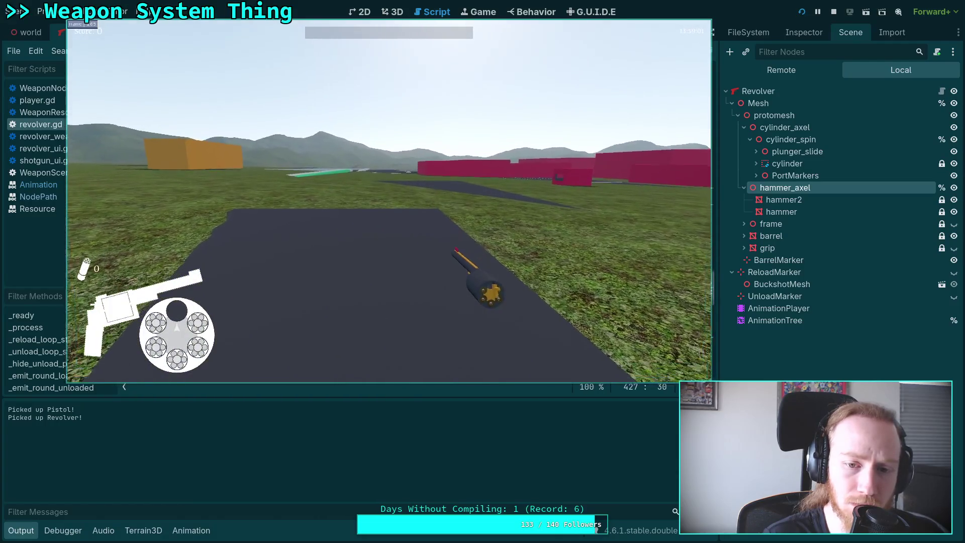
pyautogui.press('1')
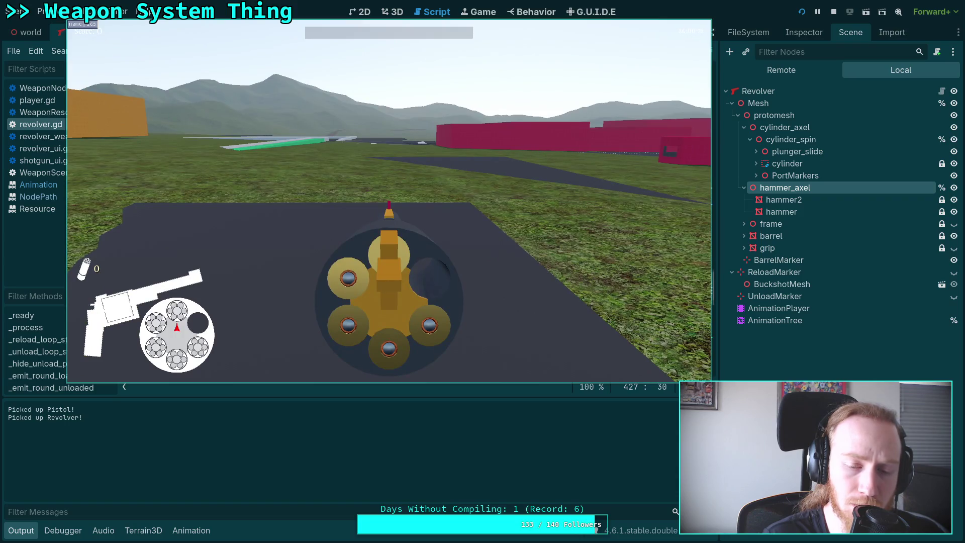
pyautogui.click(389, 201)
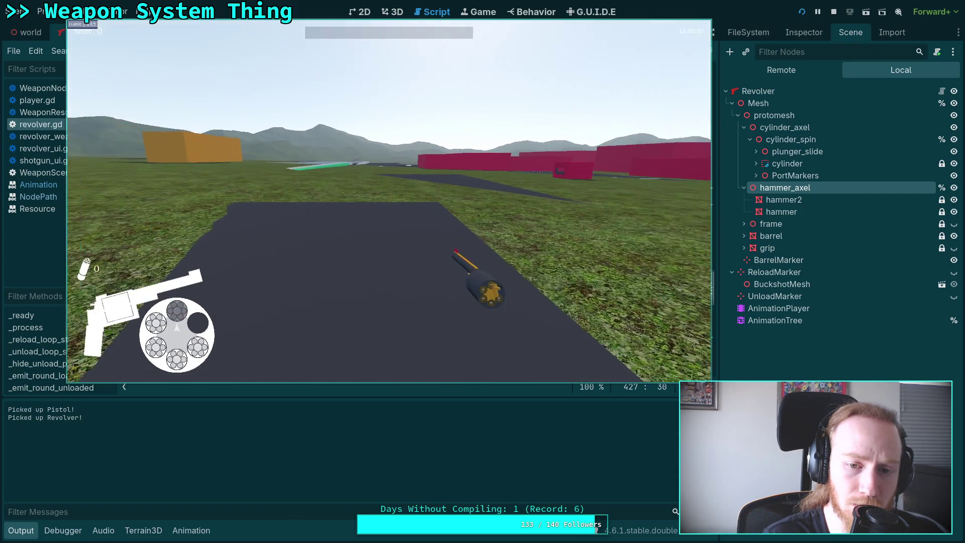
# Step: Repeatedly swap between pistol and revolver, ending with the revolver held
pyautogui.press('1')
pyautogui.press('2')
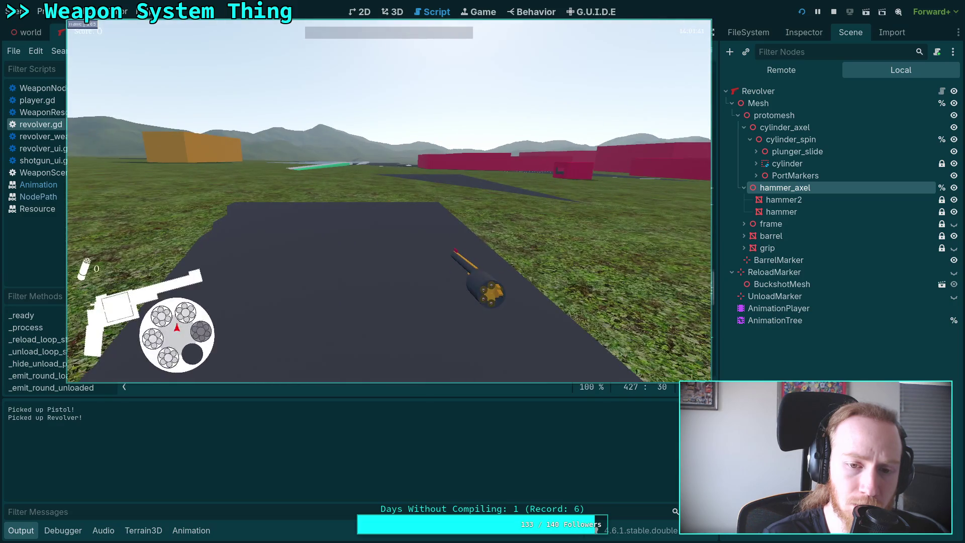
pyautogui.press('1')
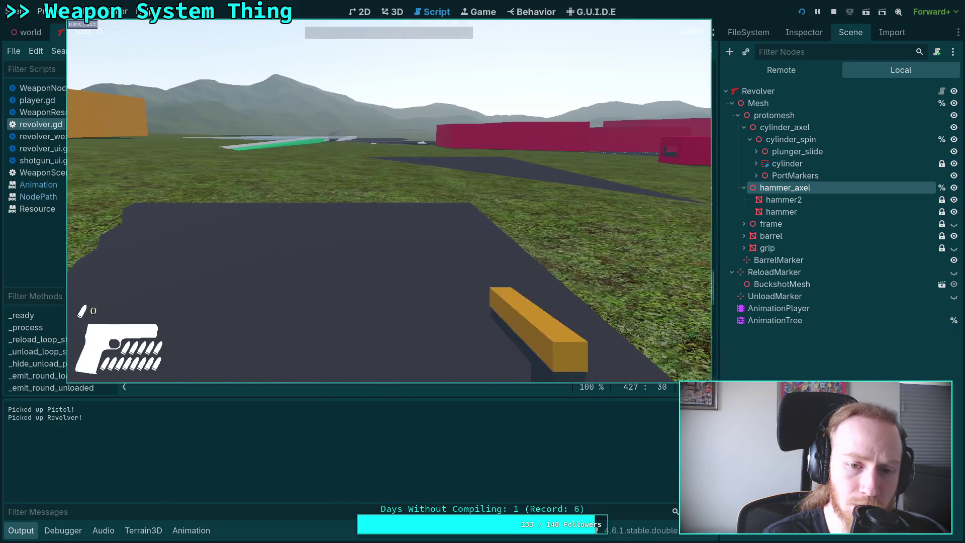
pyautogui.press('2')
pyautogui.press('1')
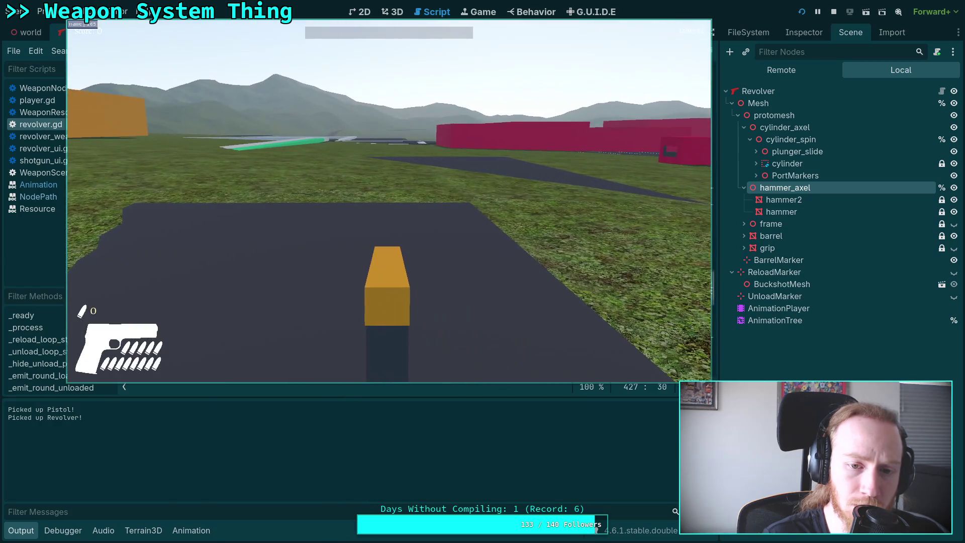
pyautogui.press('2')
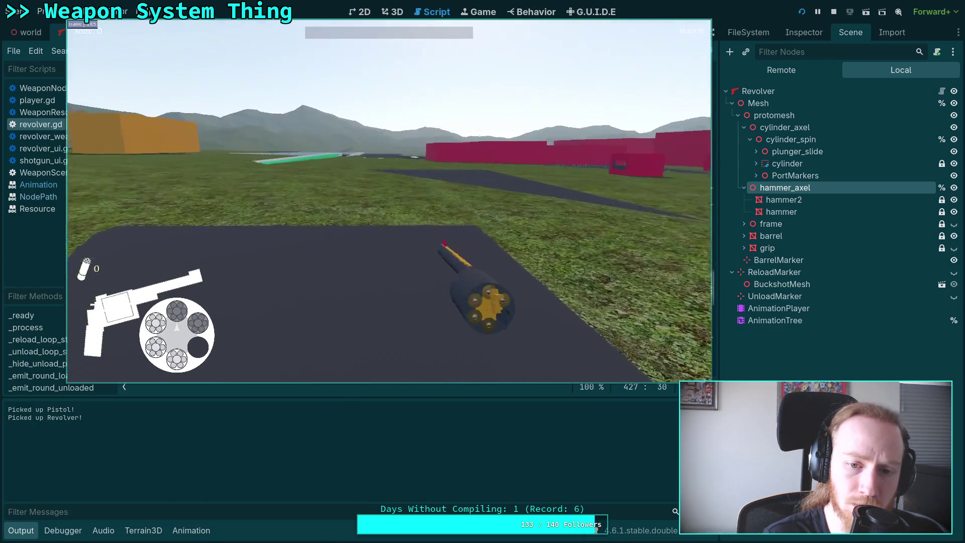
pyautogui.press('1')
pyautogui.press('2')
pyautogui.press('1')
pyautogui.press('2')
pyautogui.press('1')
pyautogui.press('2')
pyautogui.press('1')
pyautogui.press('2')
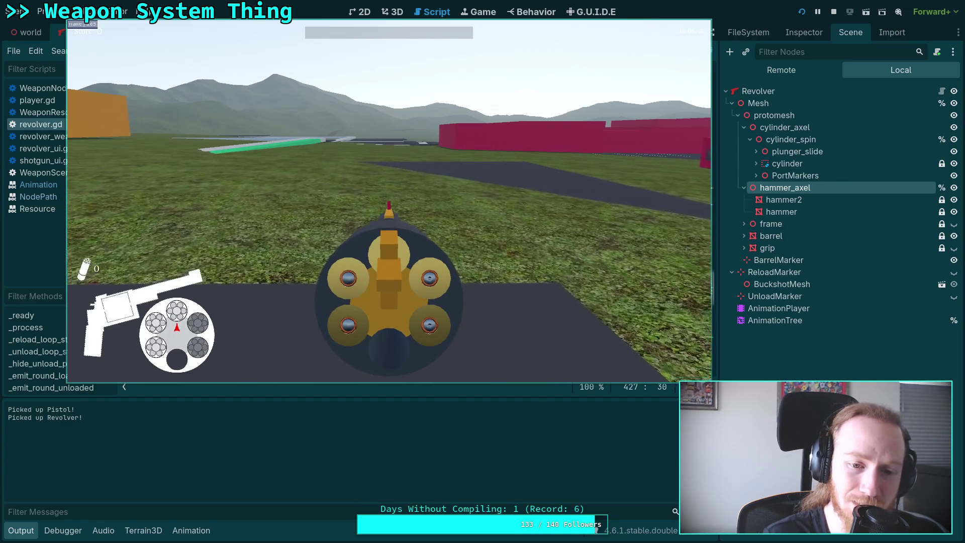
pyautogui.moveTo(389, 201)
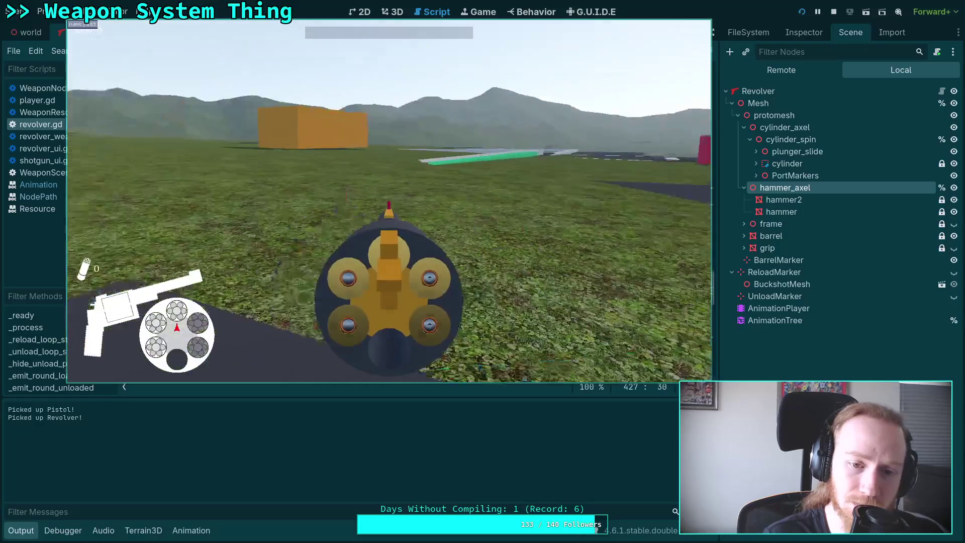
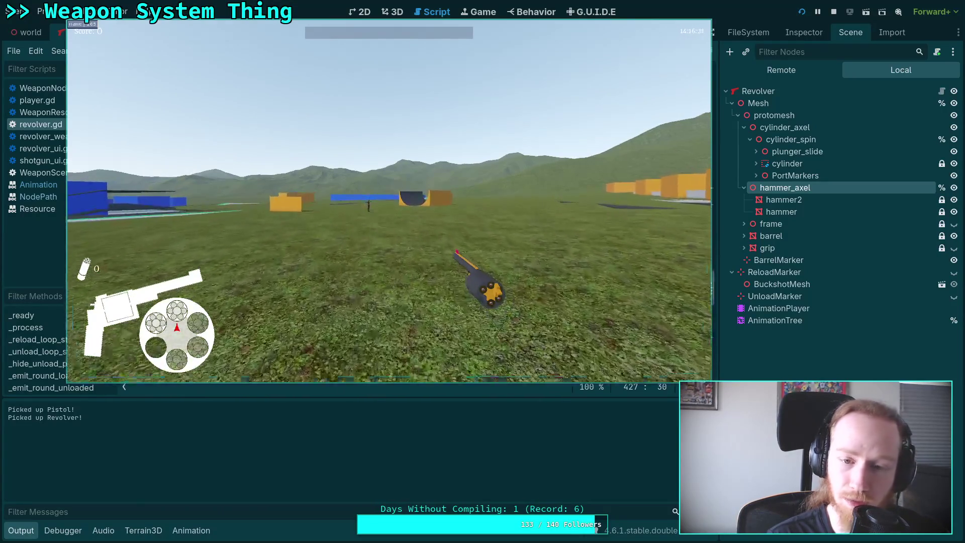
# Step: Stop the running game, return to the editor and collapse the Output panel
pyautogui.press('Escape')
pyautogui.click(393, 216)
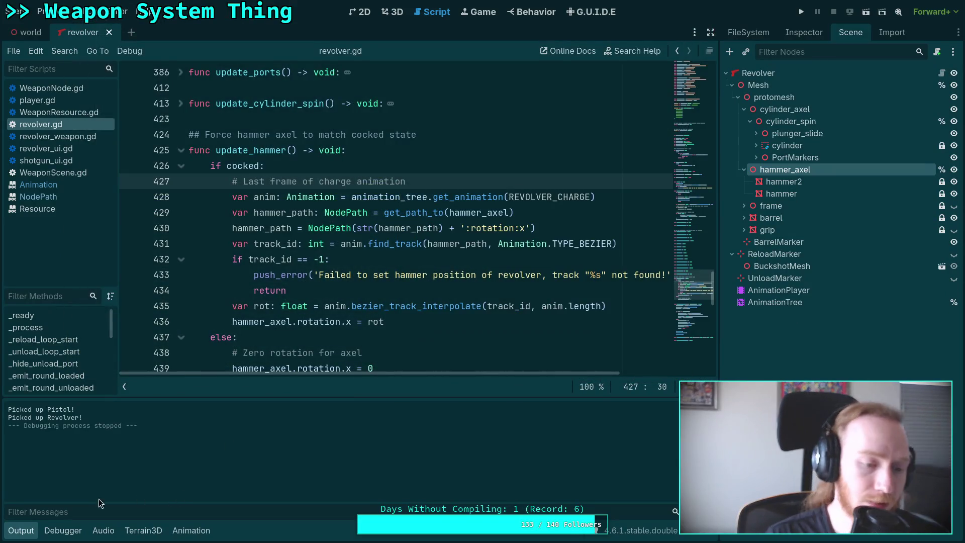
pyautogui.click(22, 530)
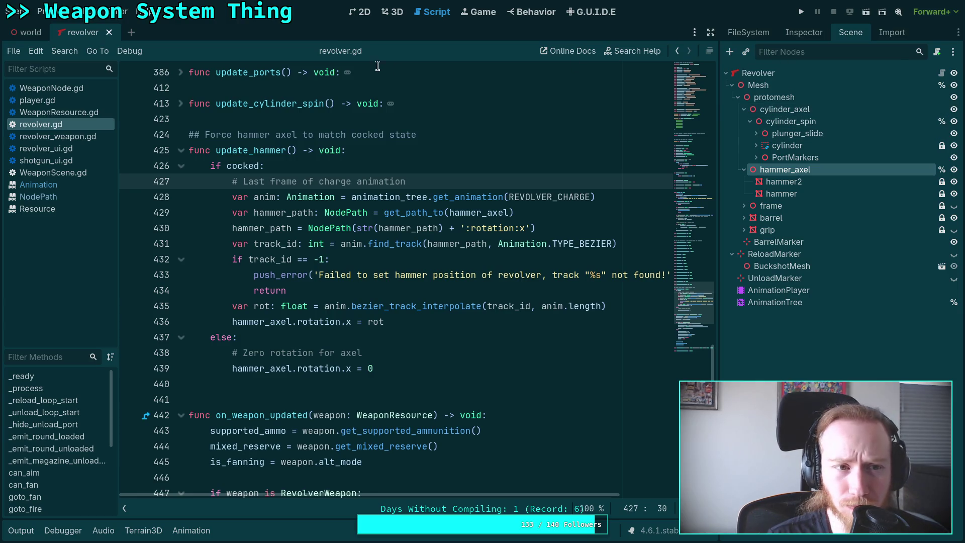
# Step: Save the revolver script and move over to the terminal workspace
pyautogui.click(437, 165)
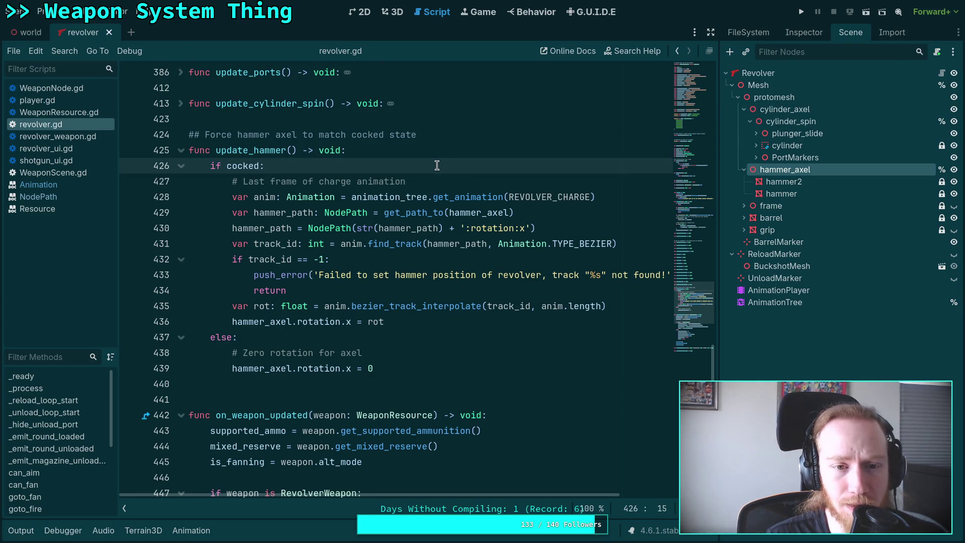
pyautogui.hotkey('ctrl', 's')
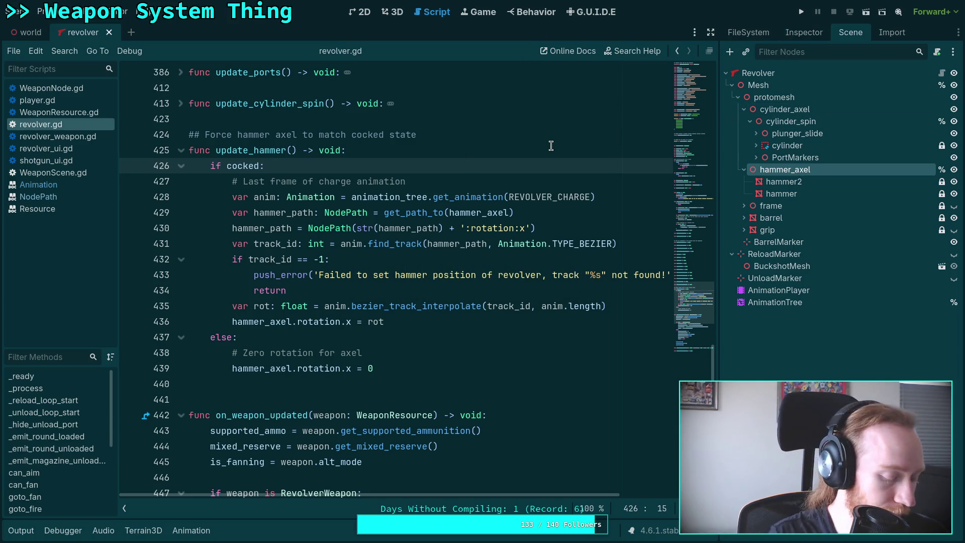
pyautogui.press('super+1')
# Step: Run git status to list changed files, then run git diff
pyautogui.write('git status')
pyautogui.press('Return')
pyautogui.write('git dif')
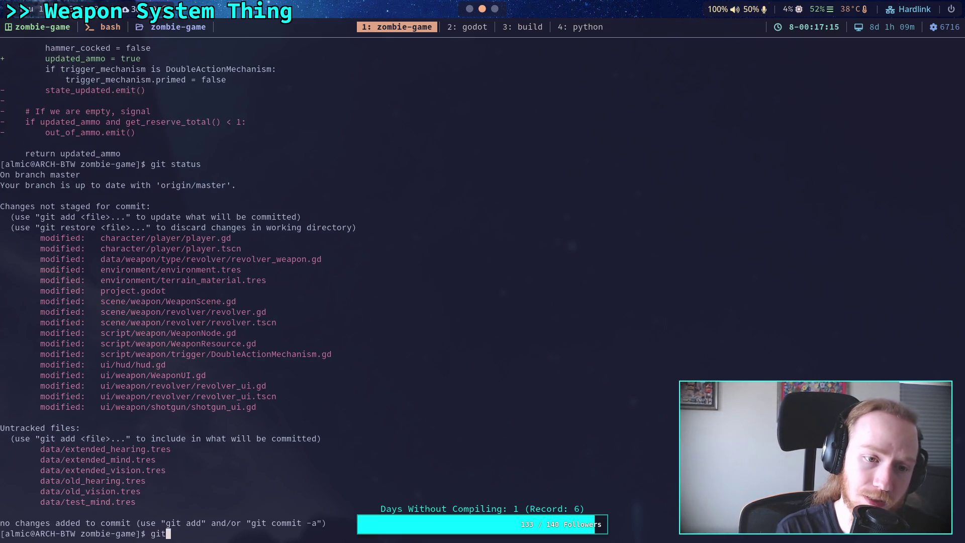
pyautogui.write('f')
pyautogui.press('Return')
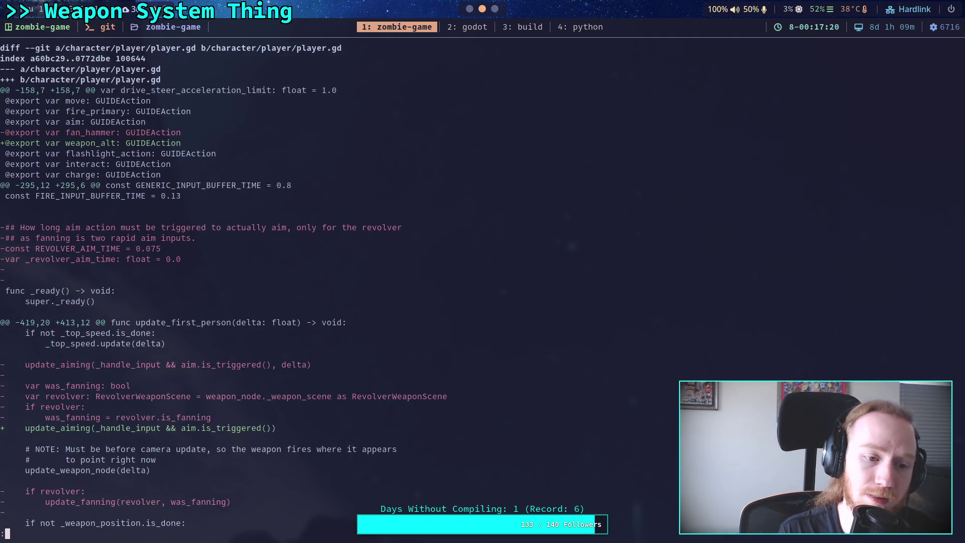
# Step: Page the diff through update_aiming, pickup_item and revolver_weapon.gd to the charge_weapon changes
pyautogui.press('q')
pyautogui.press('space')
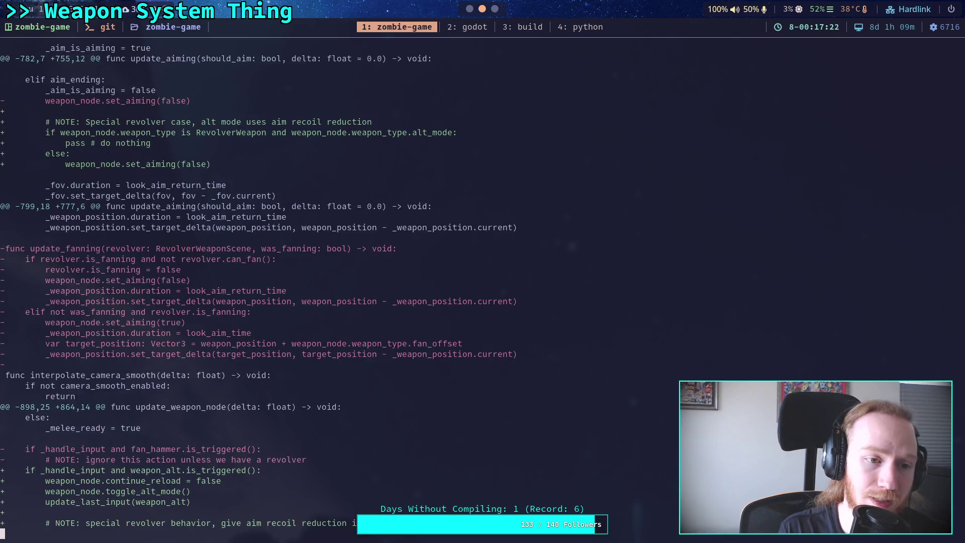
pyautogui.press('space')
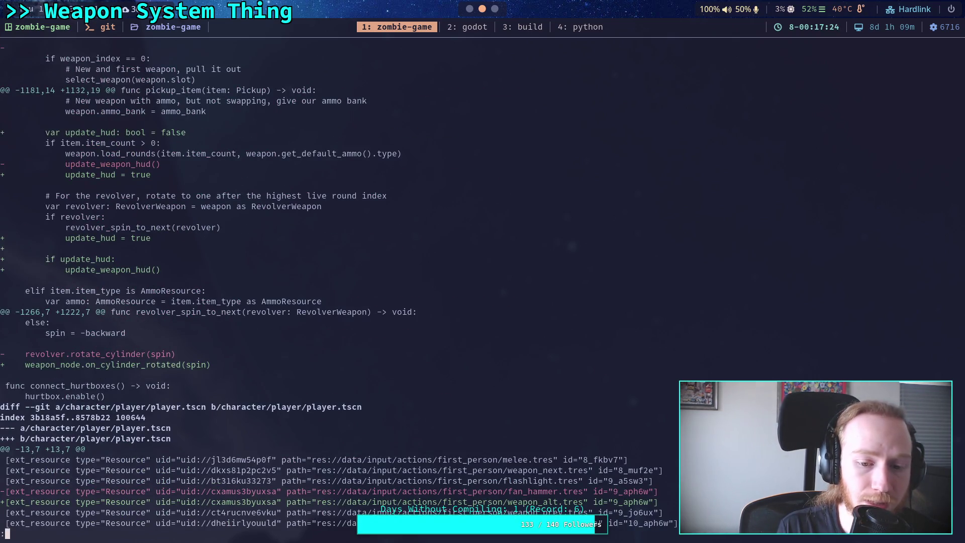
pyautogui.press('space')
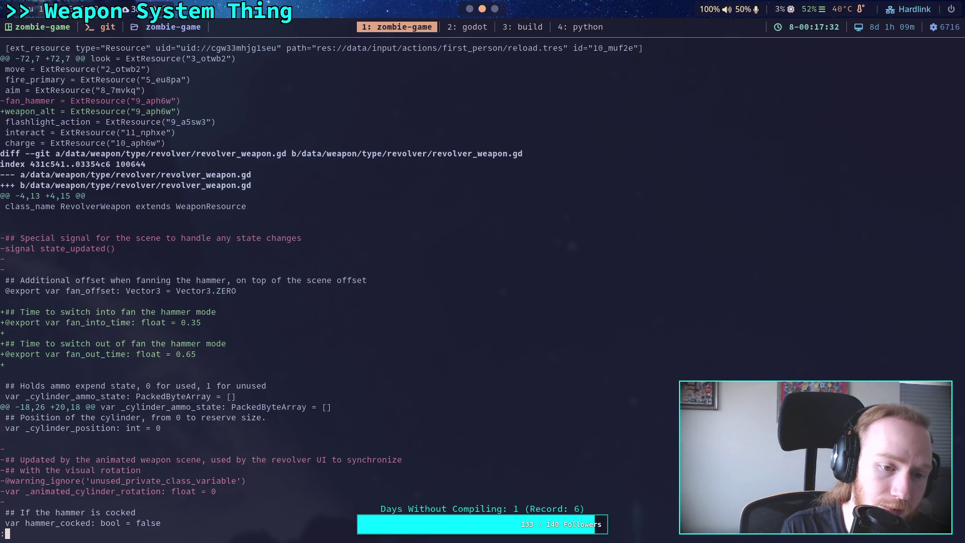
pyautogui.press('space')
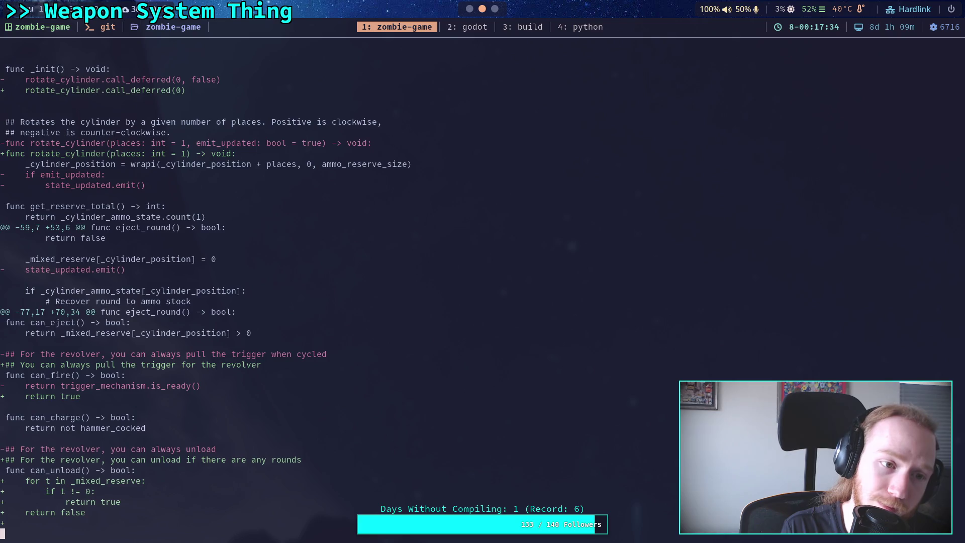
pyautogui.press('space')
pyautogui.press('space')
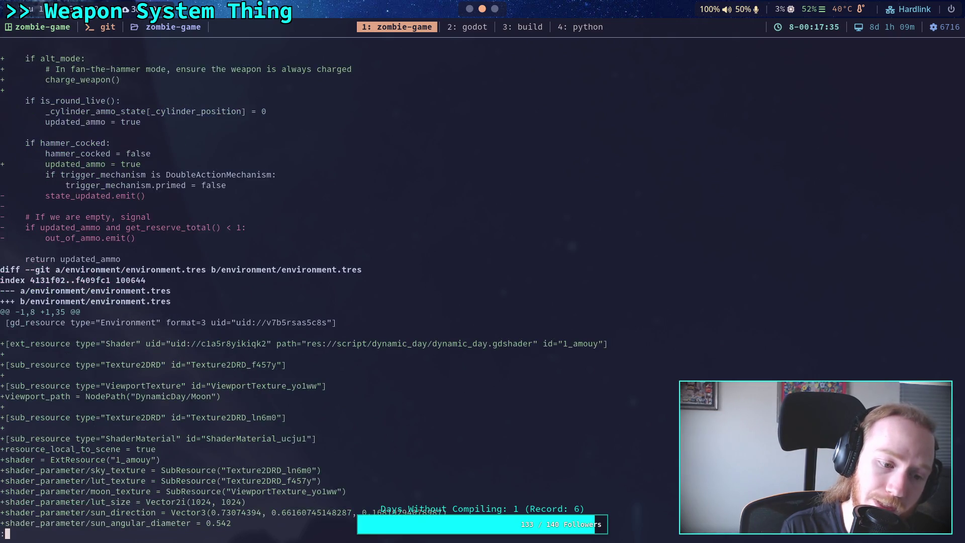
# Step: In Godot, close the revolver scene tab, save the world scene, and return to the terminal
pyautogui.press('super+2')
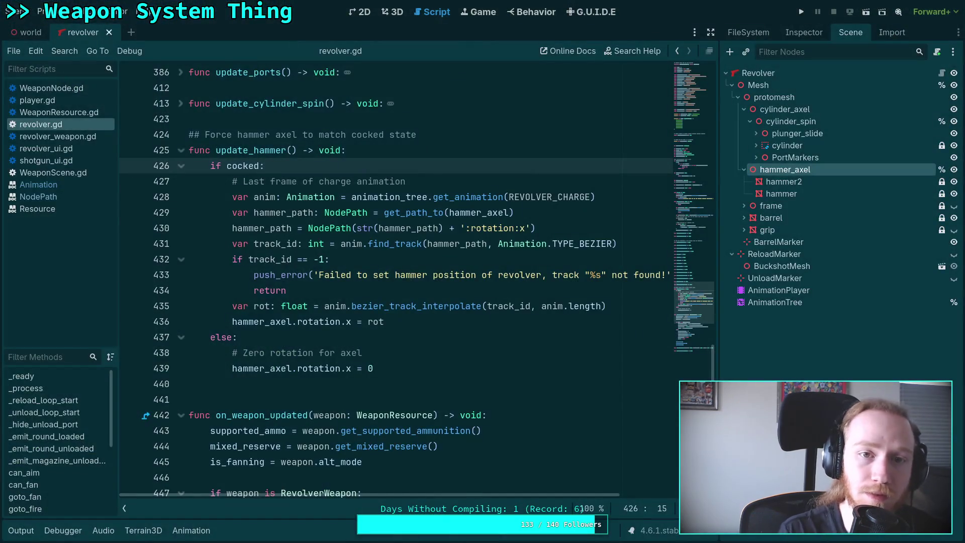
pyautogui.click(110, 32)
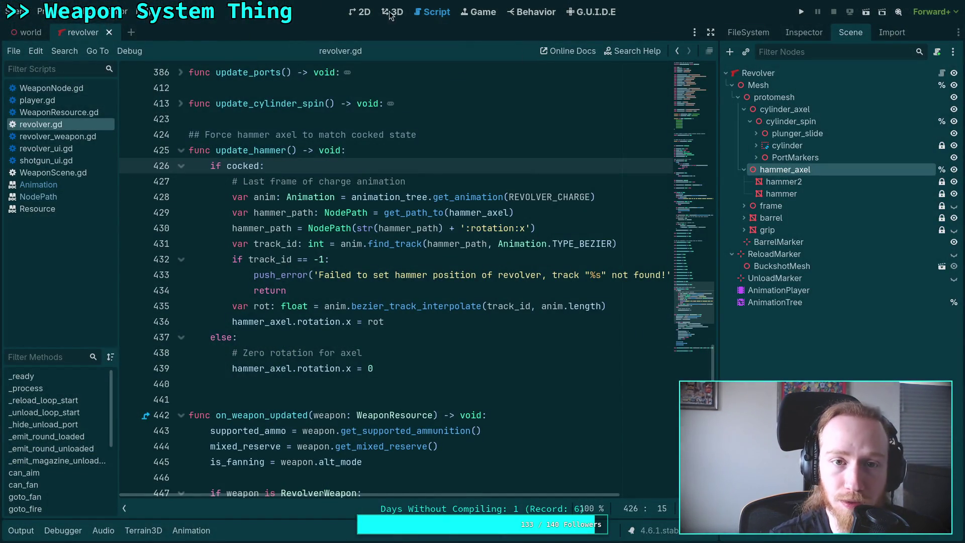
pyautogui.click(406, 12)
pyautogui.hotkey('ctrl', 's')
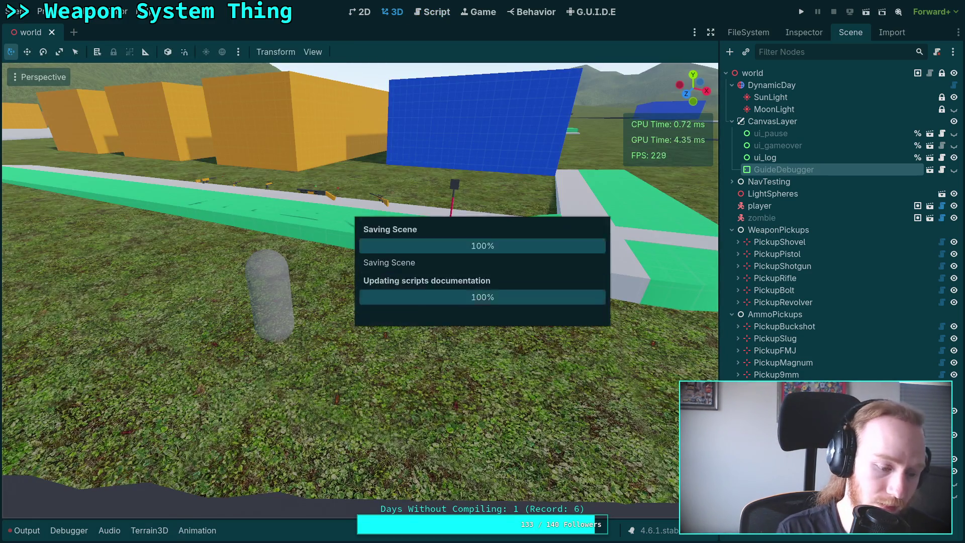
pyautogui.press('super+1')
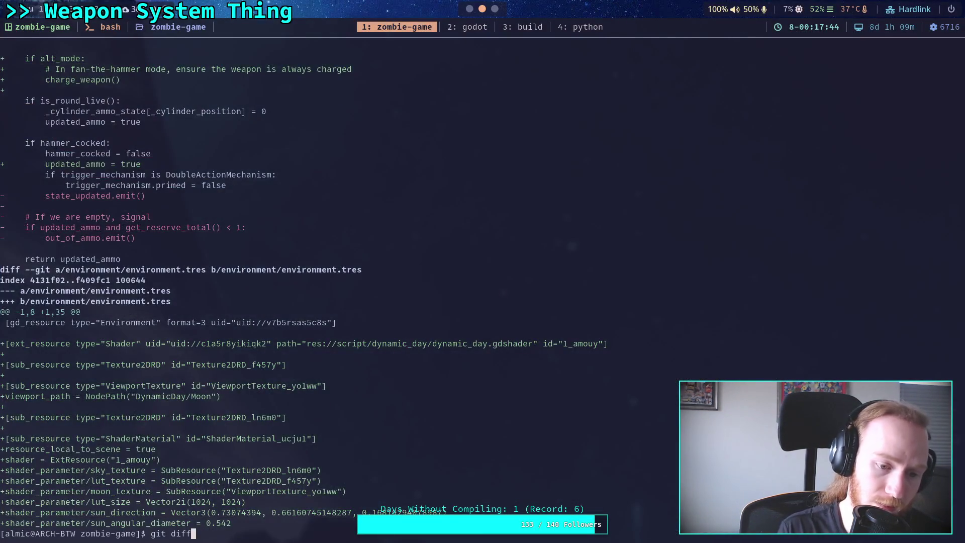
# Step: Scroll the git diff down until the environment.tres changes appear
pyautogui.scroll(-12, 352, 281)
pyautogui.scroll(-20, 351, 281)
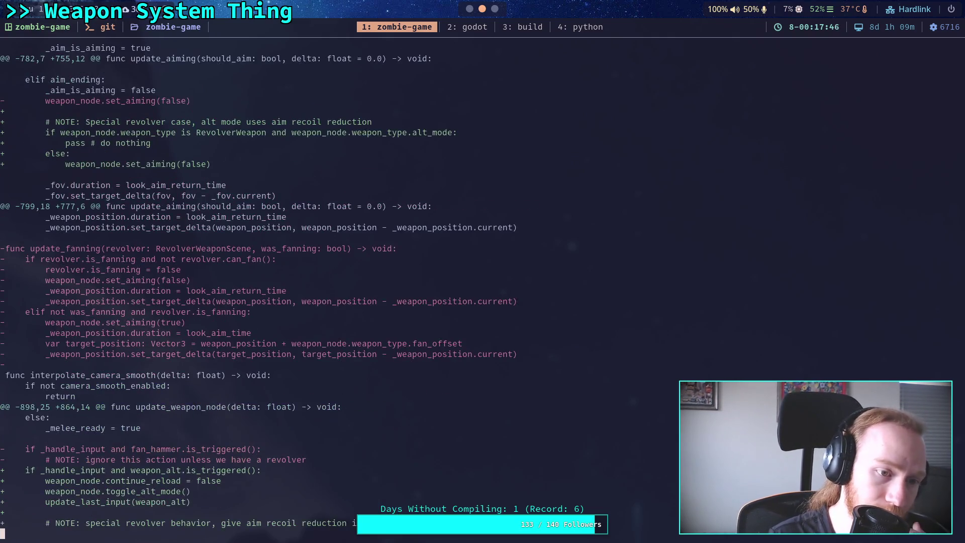
pyautogui.scroll(-15, 352, 281)
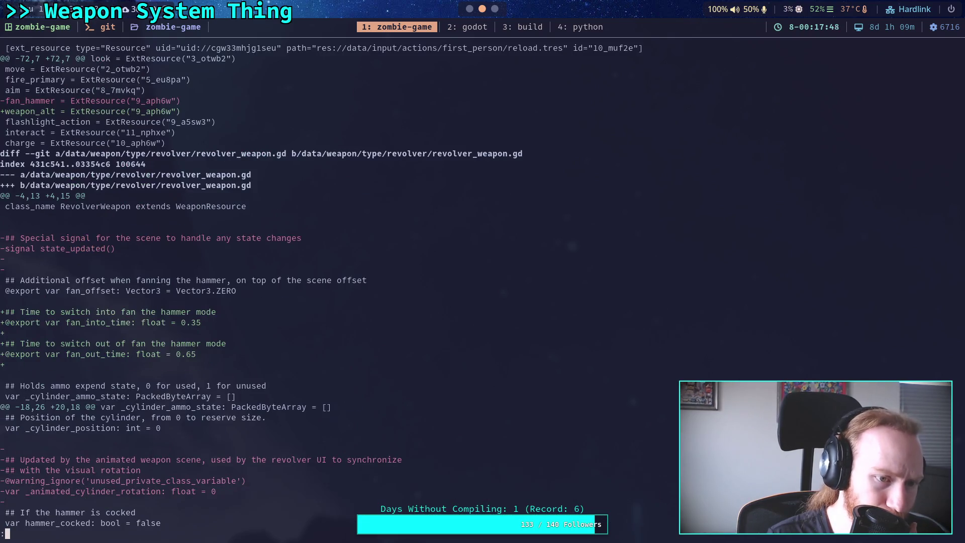
pyautogui.scroll(-15, 352, 282)
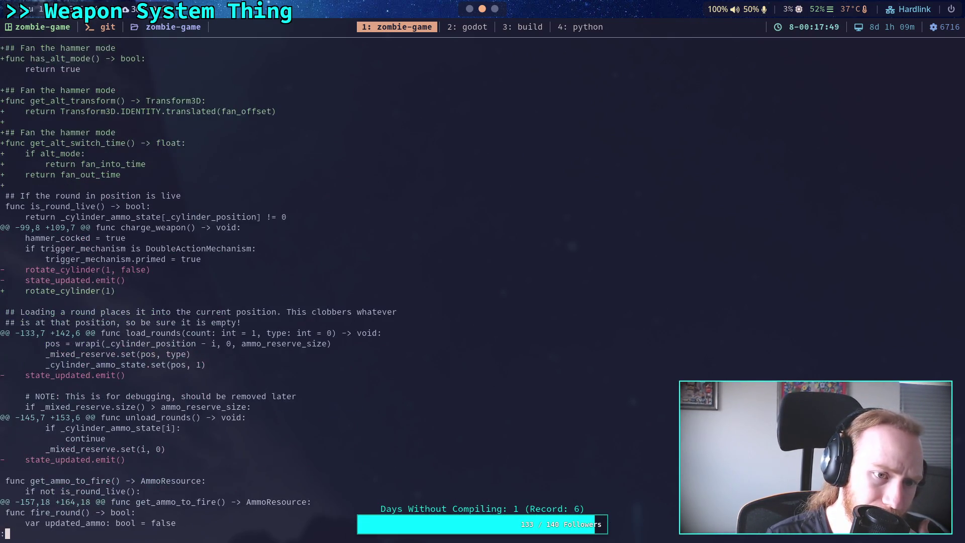
pyautogui.press('space')
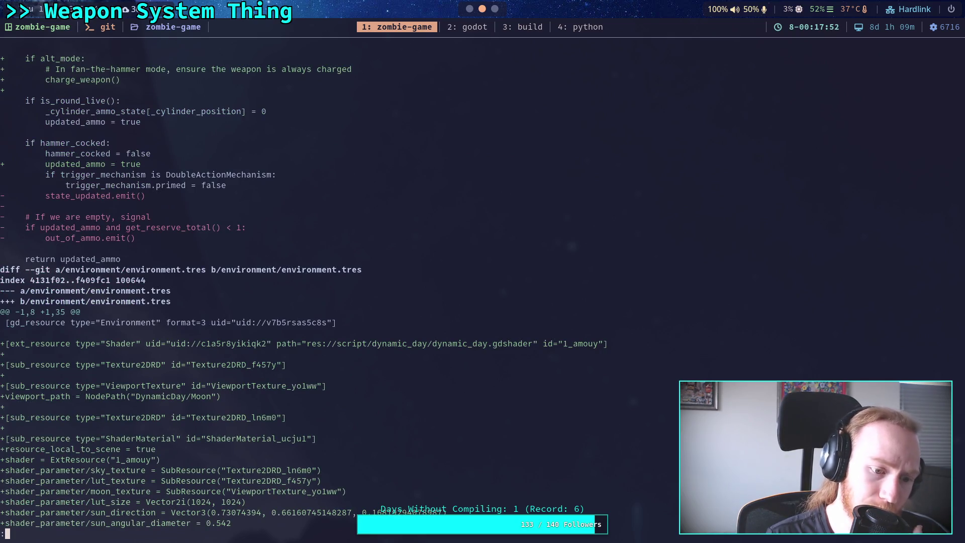
# Step: Quit the diff pager and save the world scene in Godot
pyautogui.press('q')
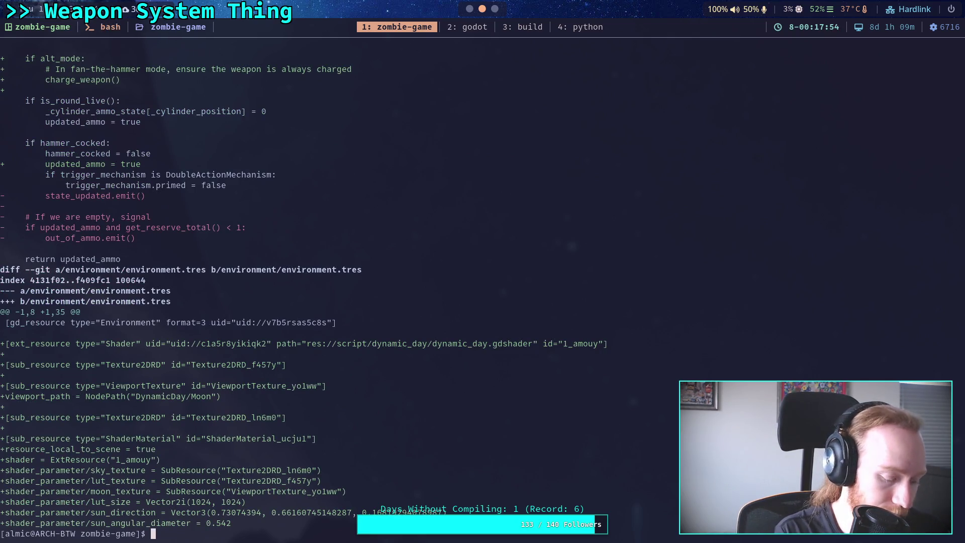
pyautogui.press('super+2')
pyautogui.hotkey('ctrl', 's')
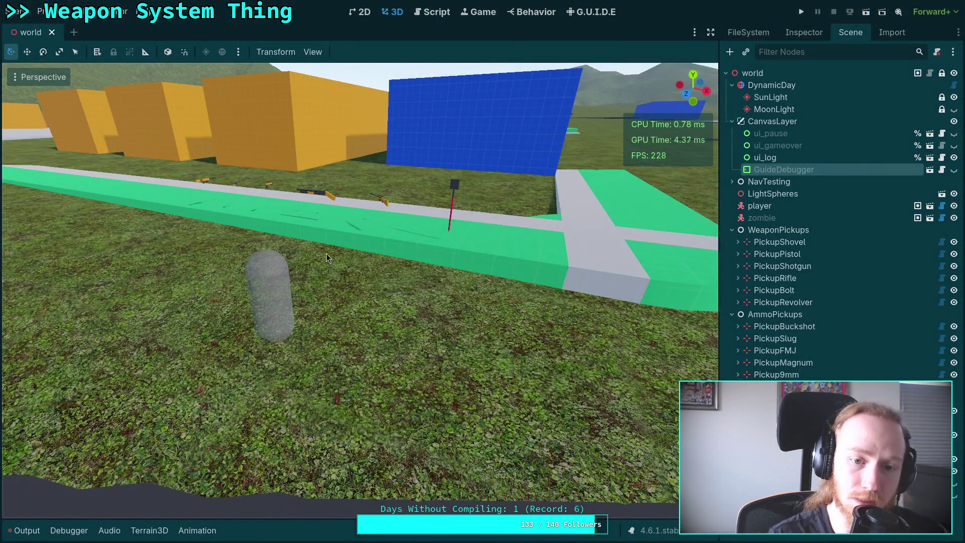
# Step: Orbit the world viewport, save the scene, and go to the terminal
pyautogui.moveTo(343, 240); pyautogui.dragTo(296, 272)
pyautogui.hotkey('ctrl', 's')
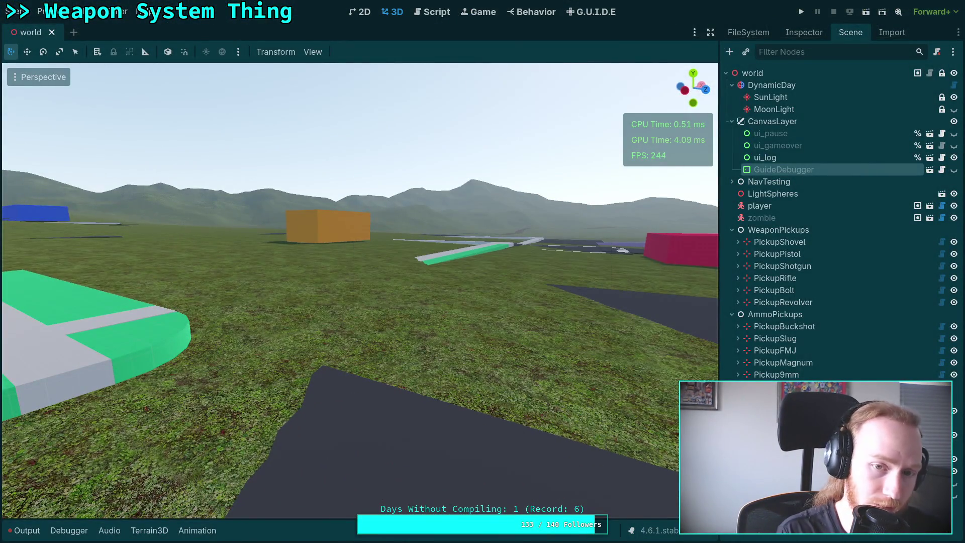
pyautogui.press('super+1')
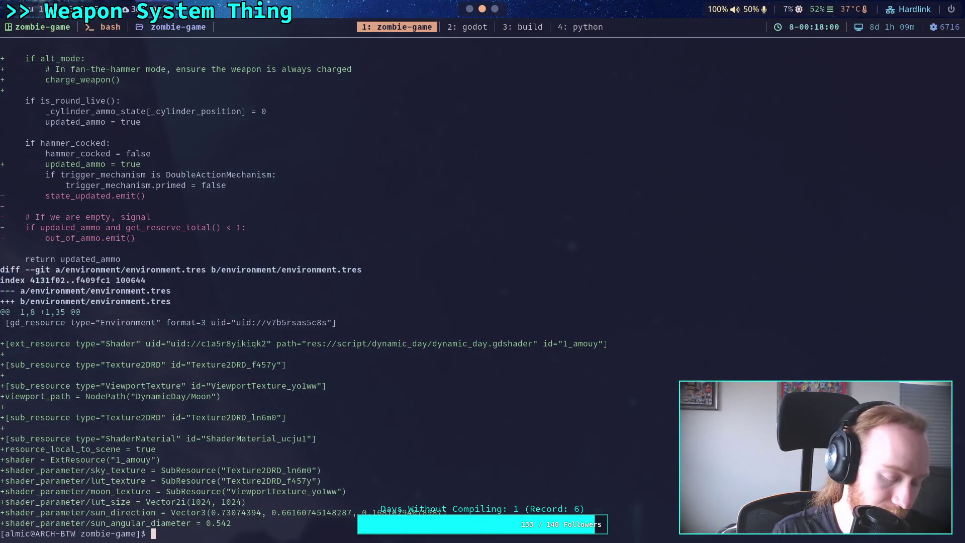
# Step: Run git diff and page to the terrain_material shader parameter changes
pyautogui.write('git diff')
pyautogui.press('Return')
pyautogui.press('space')
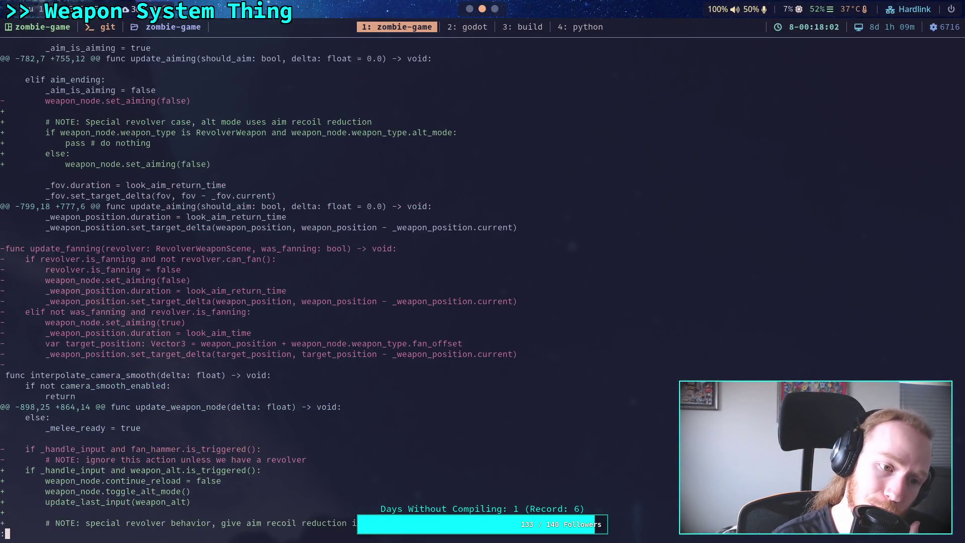
pyautogui.press('space')
pyautogui.press('space')
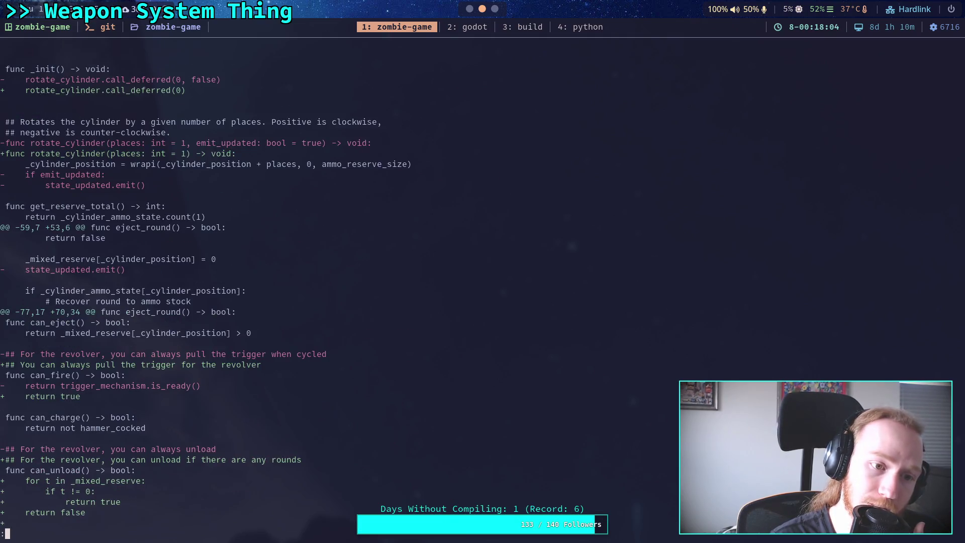
pyautogui.press('space')
pyautogui.press('space')
pyautogui.press('b')
pyautogui.press('j')
pyautogui.press('j')
pyautogui.press('j')
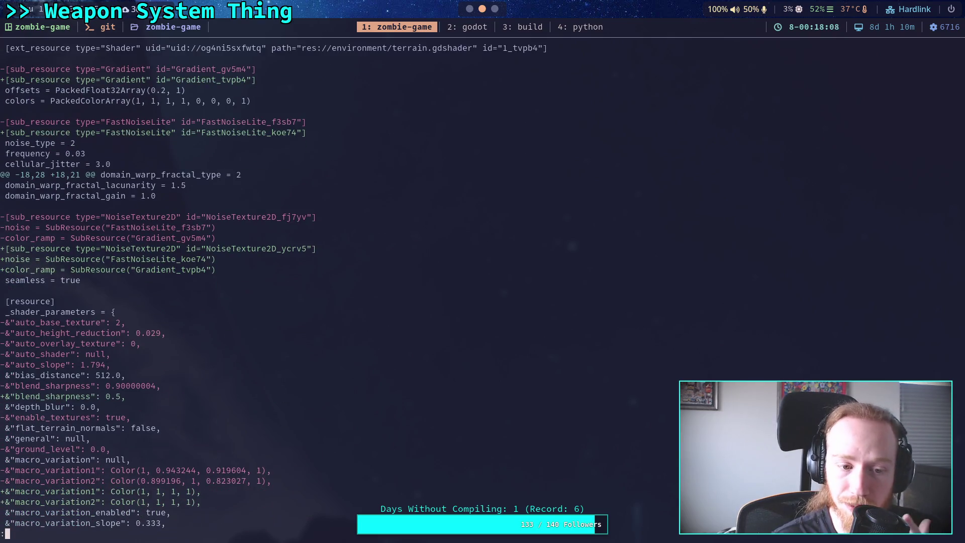
pyautogui.press('j')
pyautogui.press('j')
pyautogui.press('j')
# Step: Quit the Godot editor from the Scene menu
pyautogui.press('super+2')
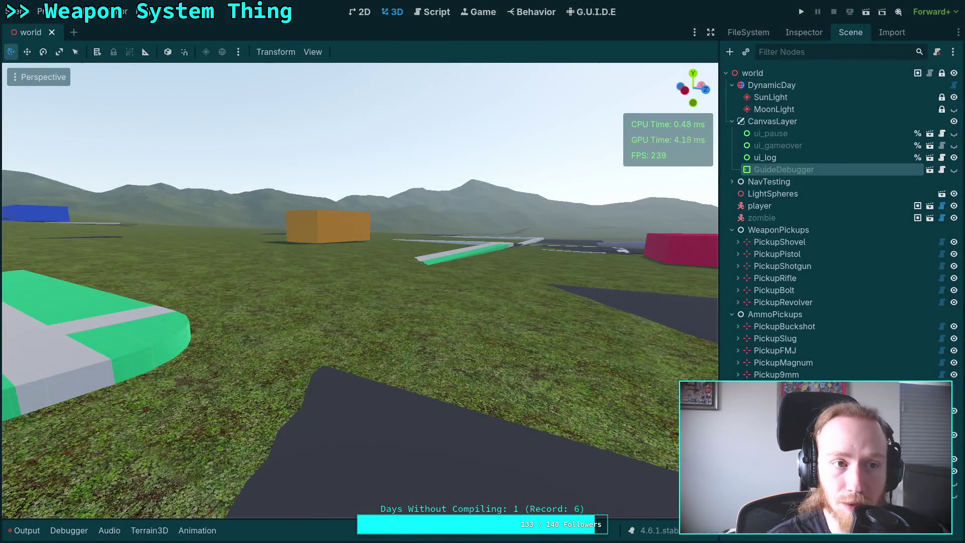
pyautogui.click(17, 11)
pyautogui.click(74, 271)
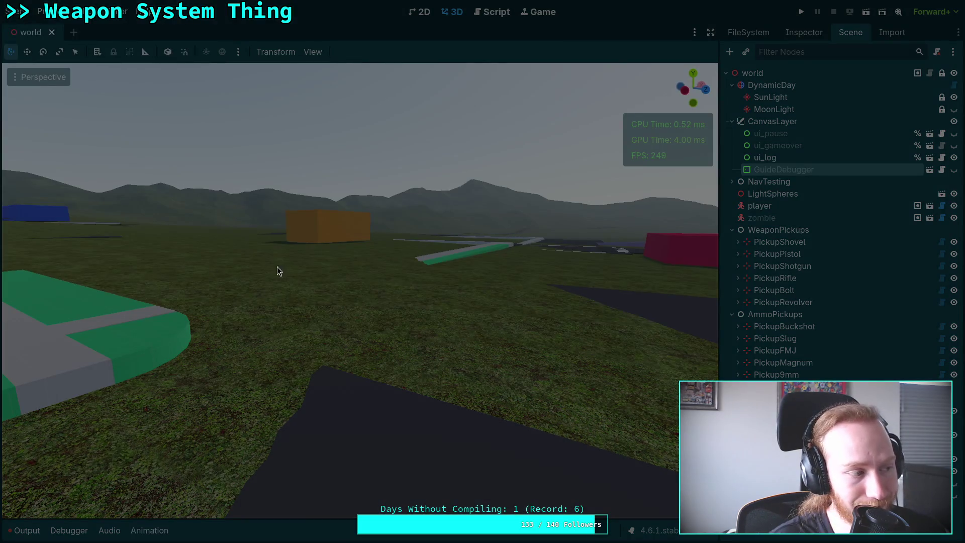
# Step: Discard the changes with git restore environment/terrain/terrain_material.tres
pyautogui.press('super+1')
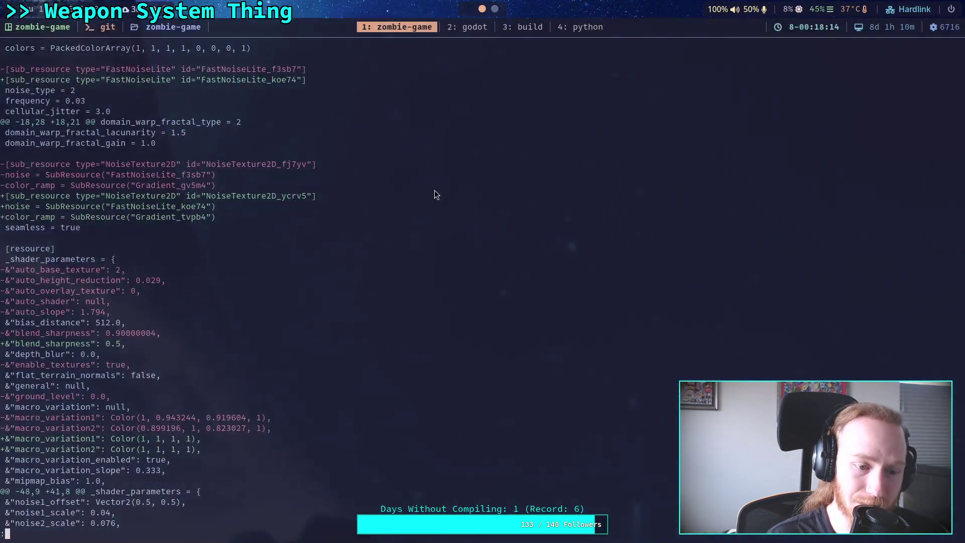
pyautogui.write('qgit resto')
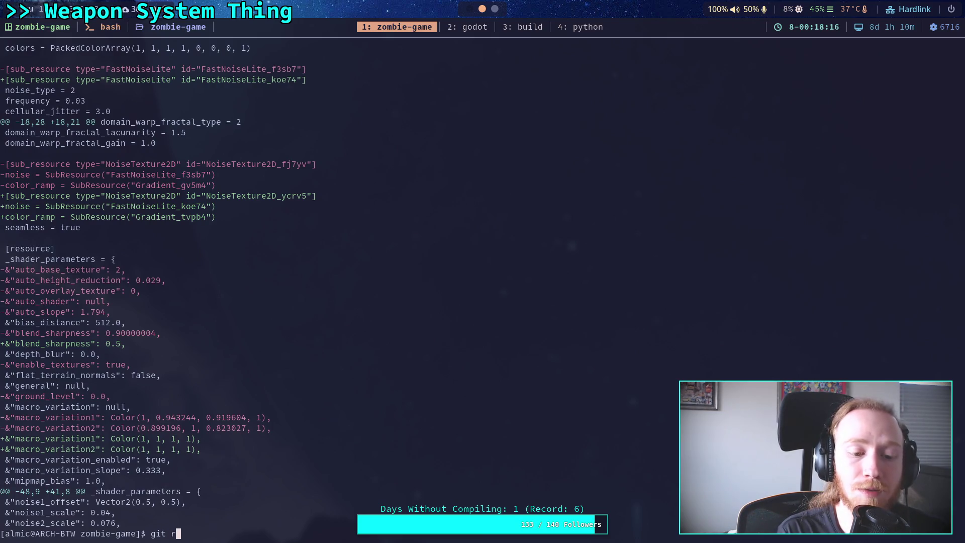
pyautogui.write('re o')
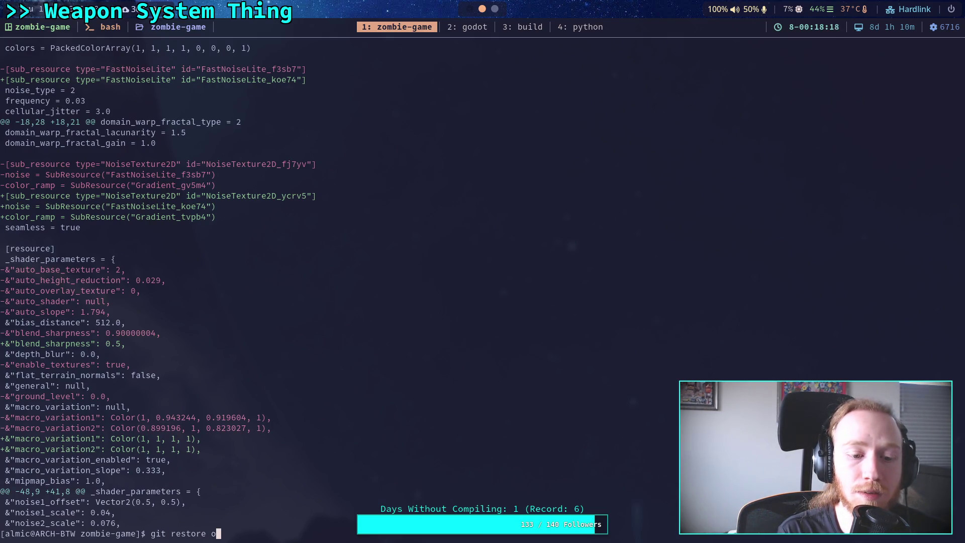
pyautogui.write('env')
pyautogui.press('Tab')
pyautogui.write('te')
pyautogui.press('Tab')
pyautogui.write('_mat')
pyautogui.press('Tab')
pyautogui.press('Return')
# Step: Run git diff and page to the revolver_weapon.gd rotate_cylinder and can_unload changes
pyautogui.write('git diff')
pyautogui.press('Return')
pyautogui.press('space')
pyautogui.press('space')
pyautogui.press('space')
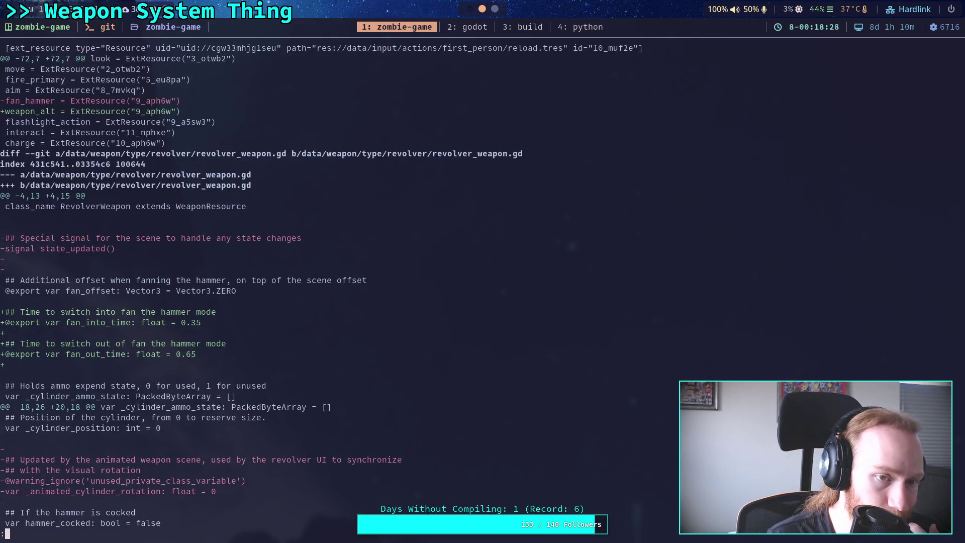
pyautogui.press('space')
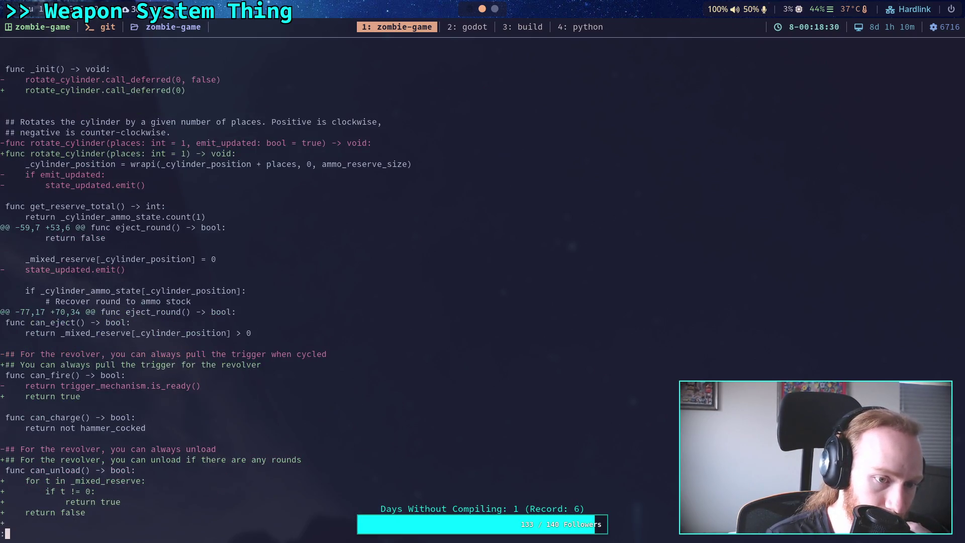
pyautogui.press('q')
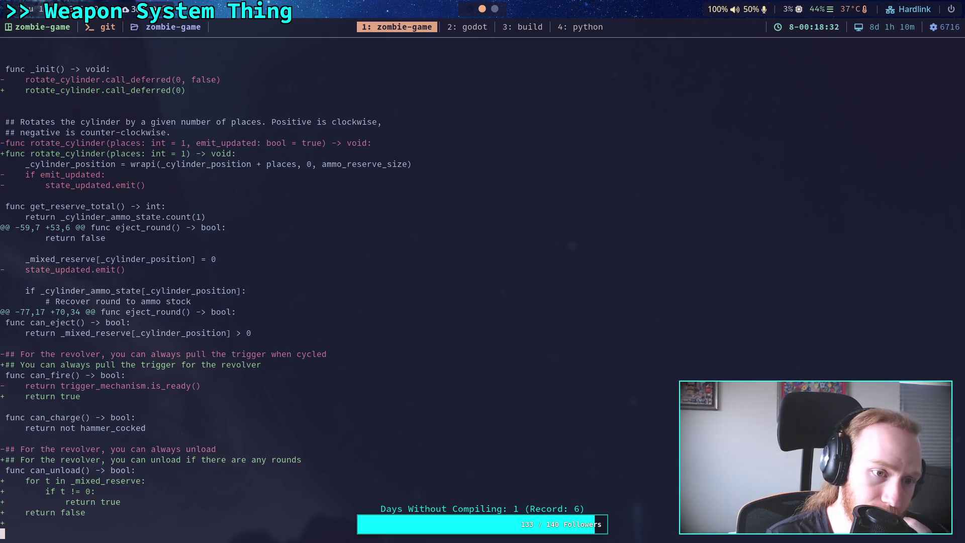
# Step: Page through project.godot, WeaponScene.gd and revolver.gd hunks past _emit_magazine_unloaded
pyautogui.press('space')
pyautogui.press('space')
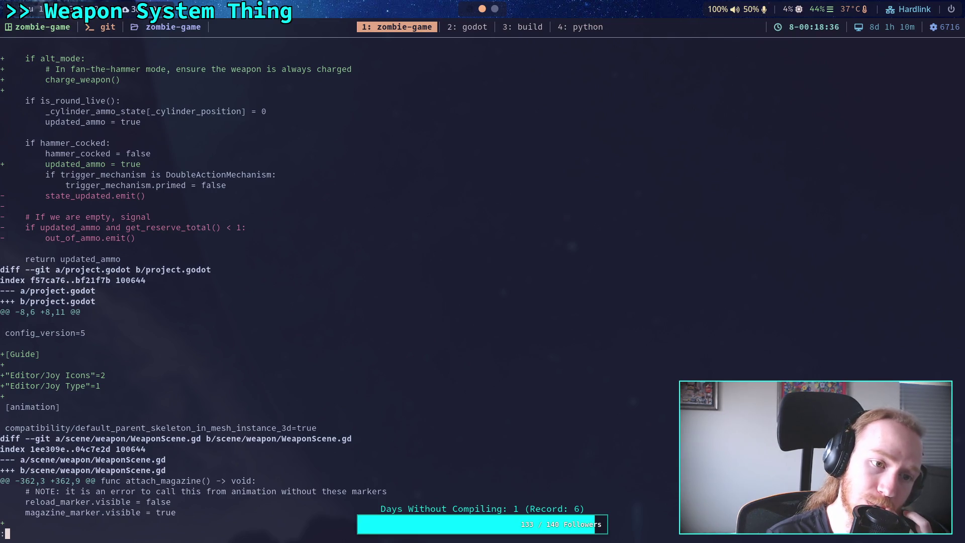
pyautogui.press('space')
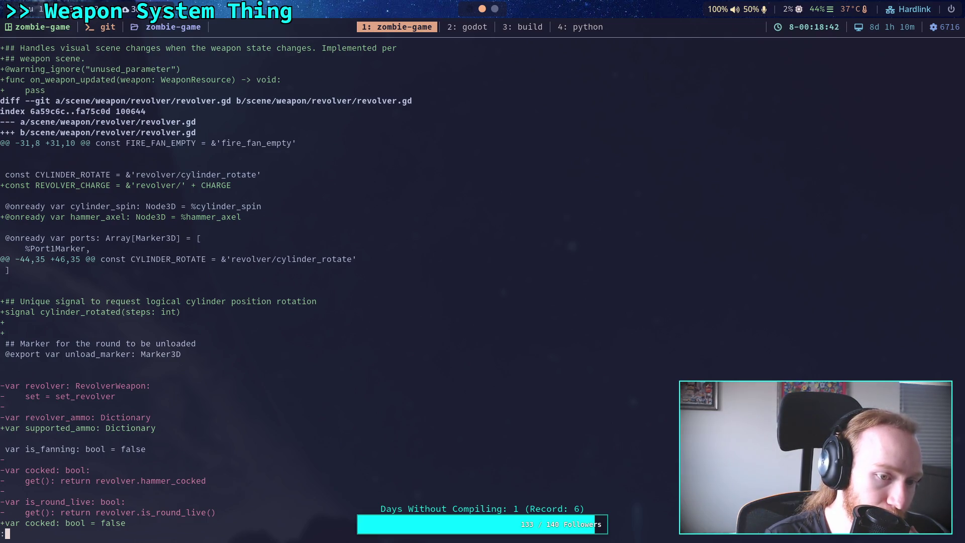
pyautogui.press('space')
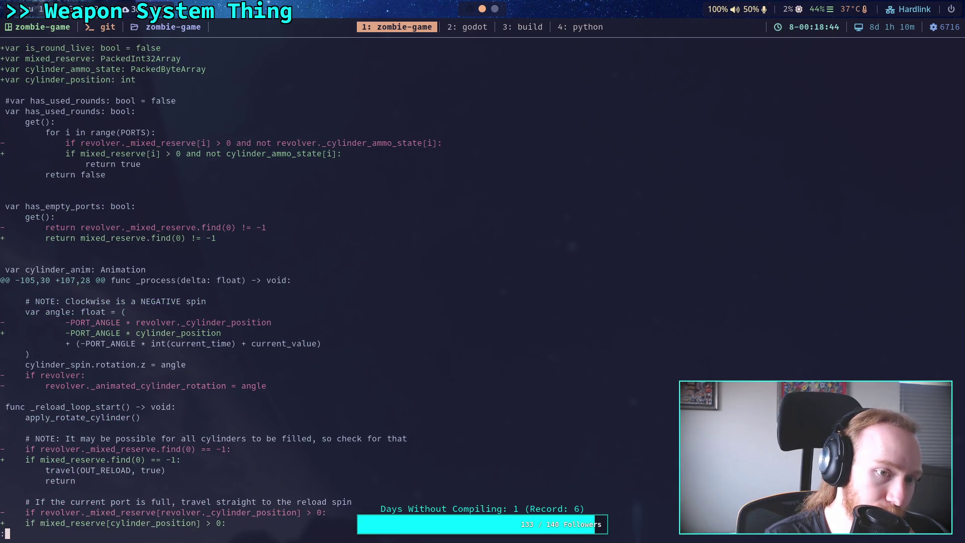
pyautogui.press('space')
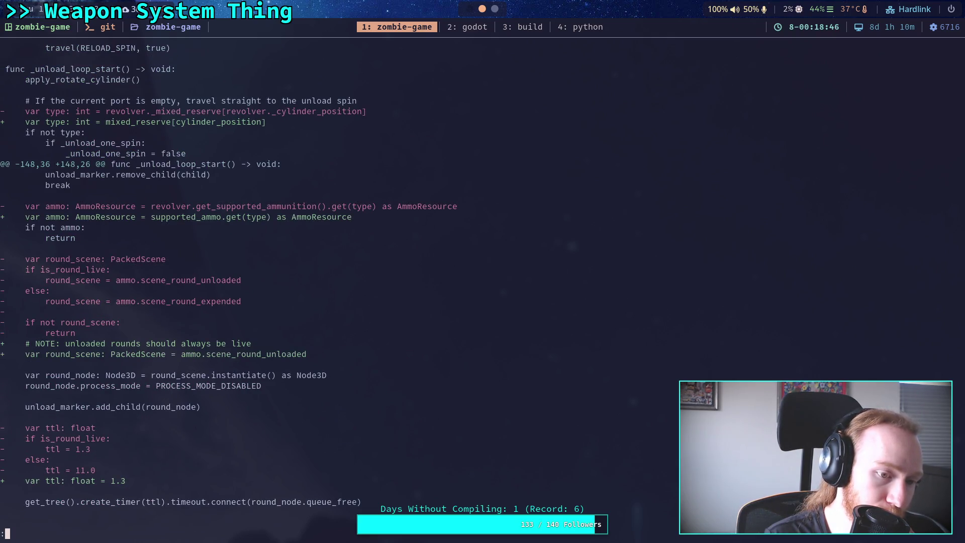
pyautogui.press('space')
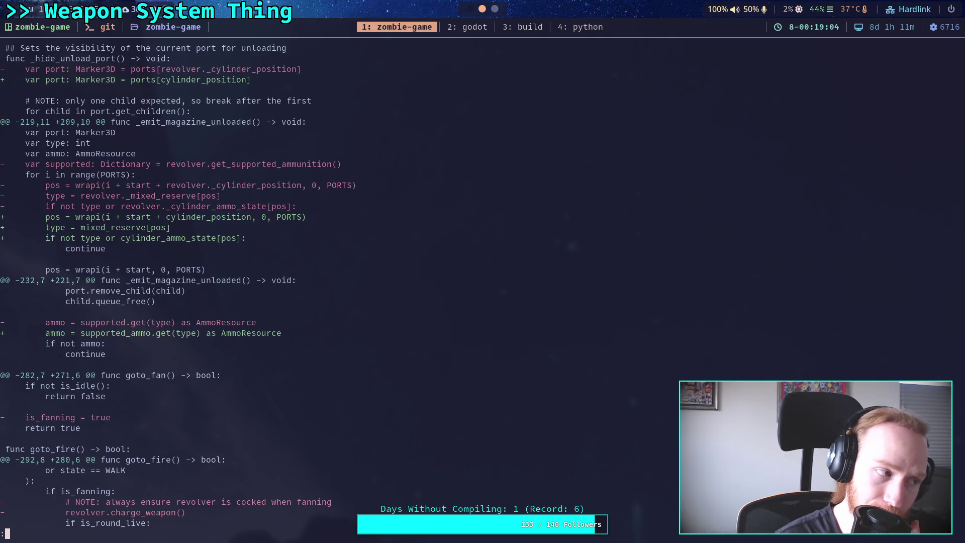
pyautogui.scroll(-3, 176, 286)
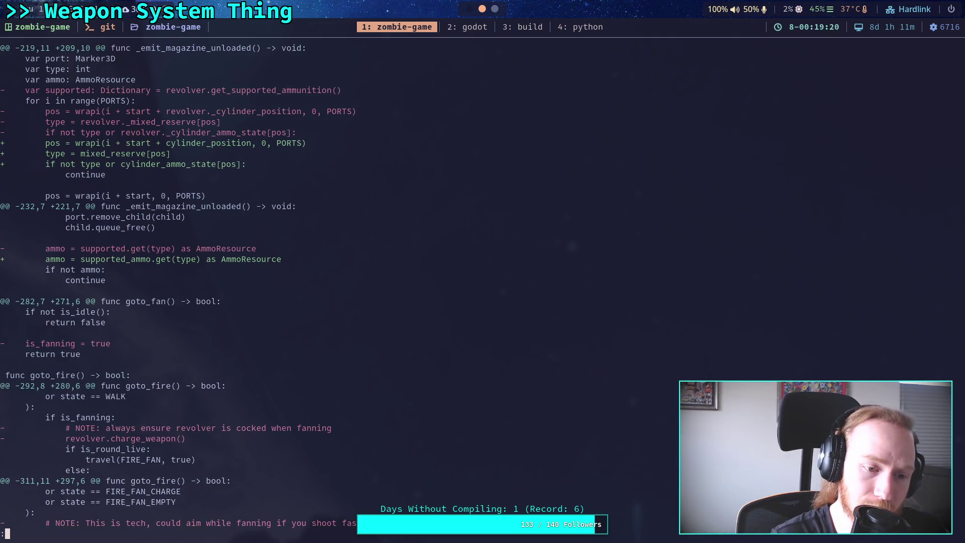
pyautogui.press('space')
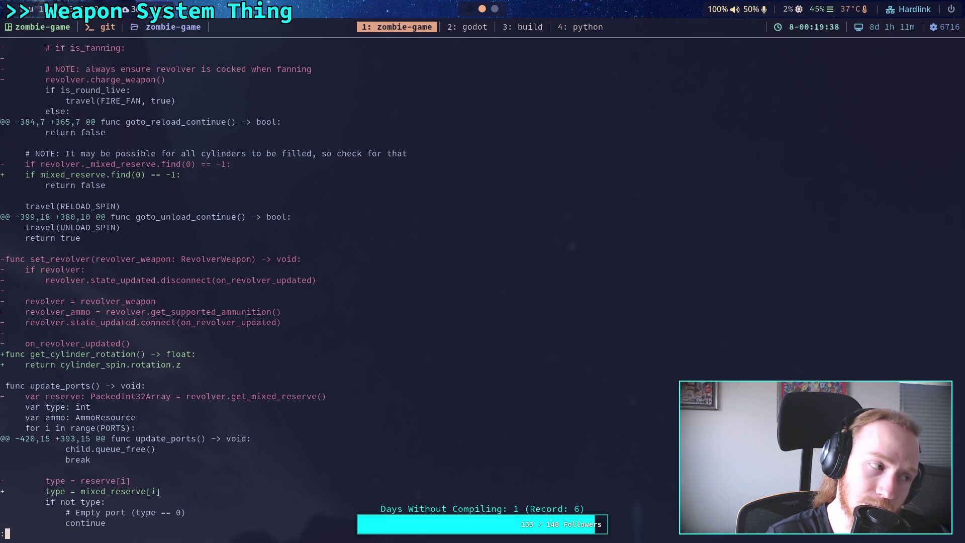
pyautogui.press('super+q')
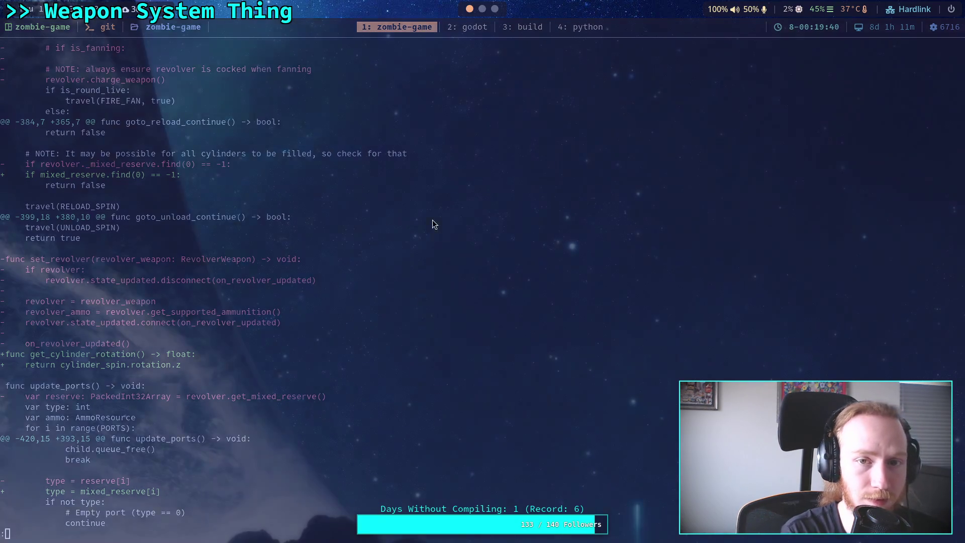
pyautogui.press('super+1')
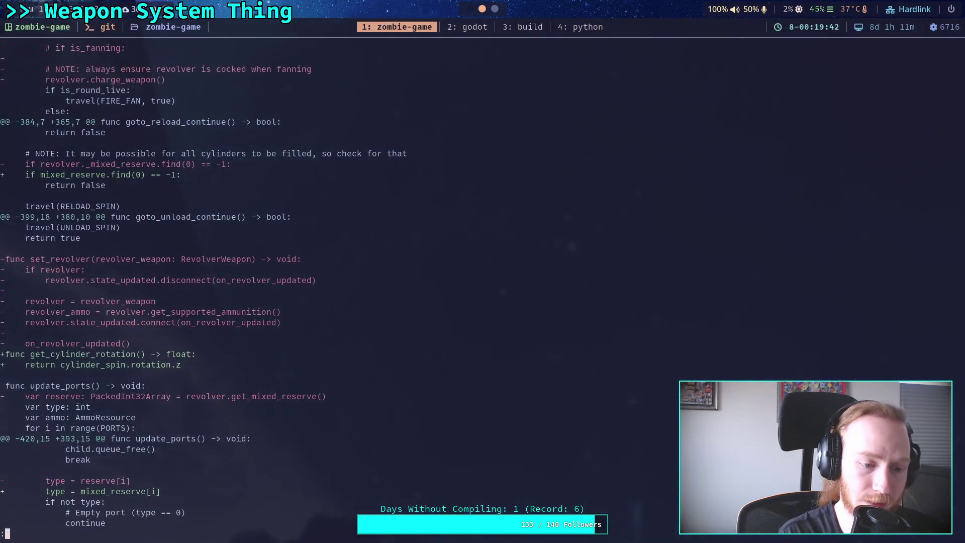
# Step: Launch Neovim and live-grep get_cylinder, previewing matches in revolver.gd and revolver_ui.gd
pyautogui.write('qnv')
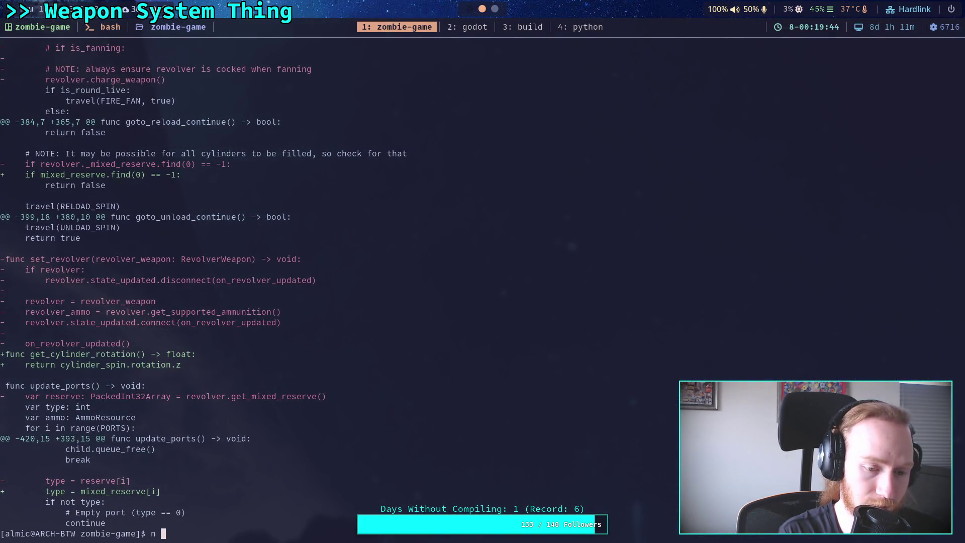
pyautogui.press('Return')
pyautogui.press('space')
pyautogui.write('fgget_cyl')
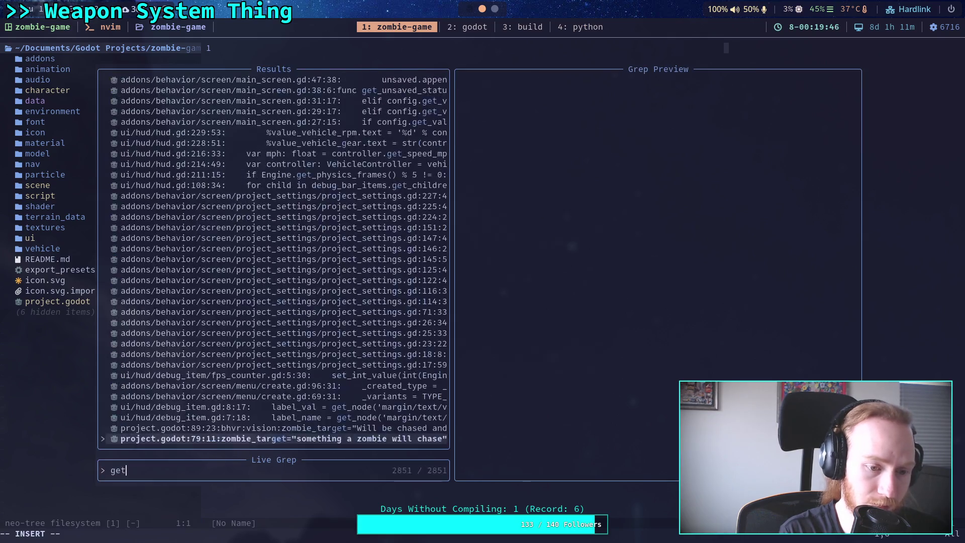
pyautogui.write('inder')
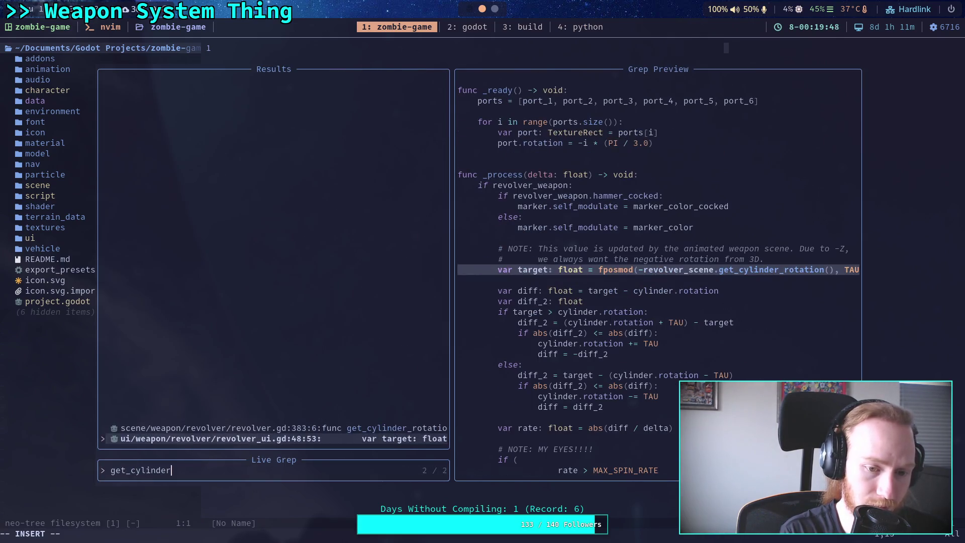
pyautogui.press('Up')
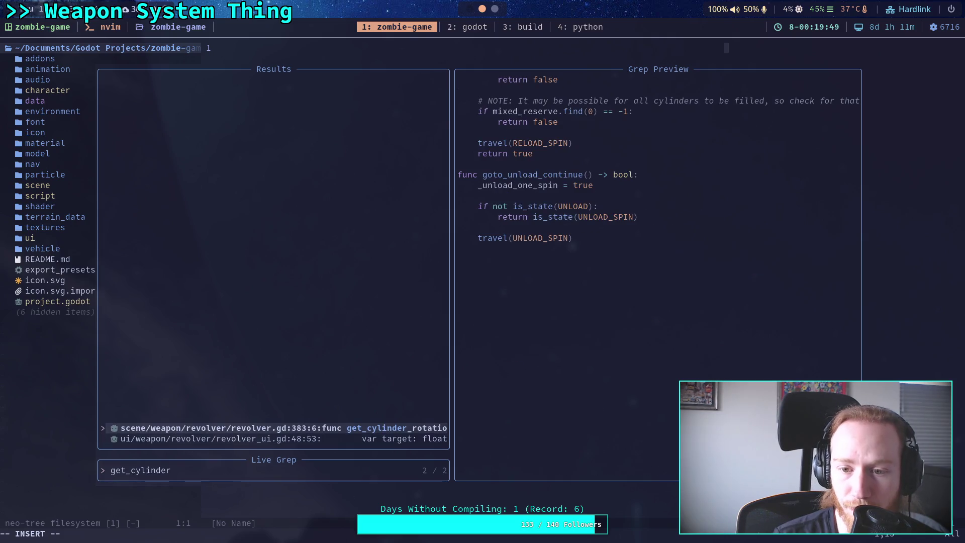
pyautogui.press('Down')
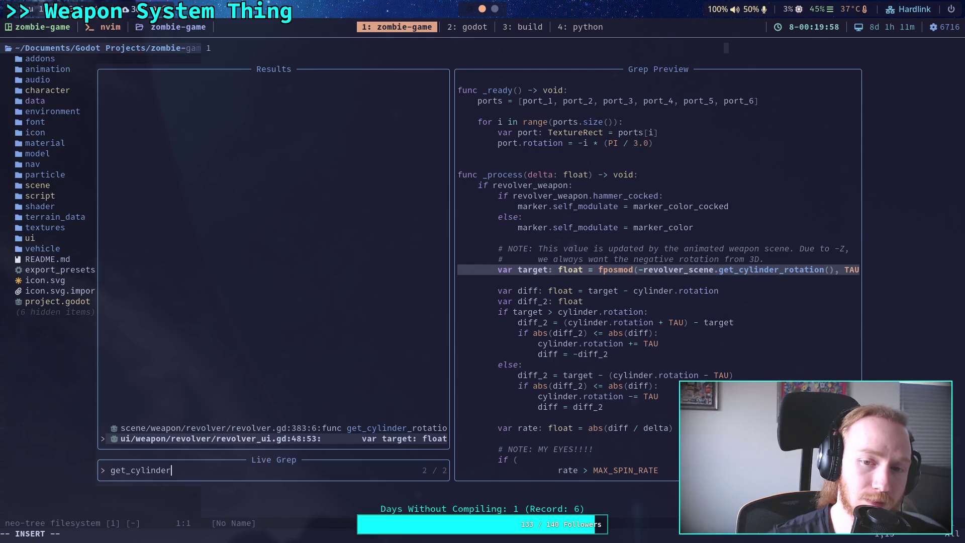
pyautogui.click(277, 428)
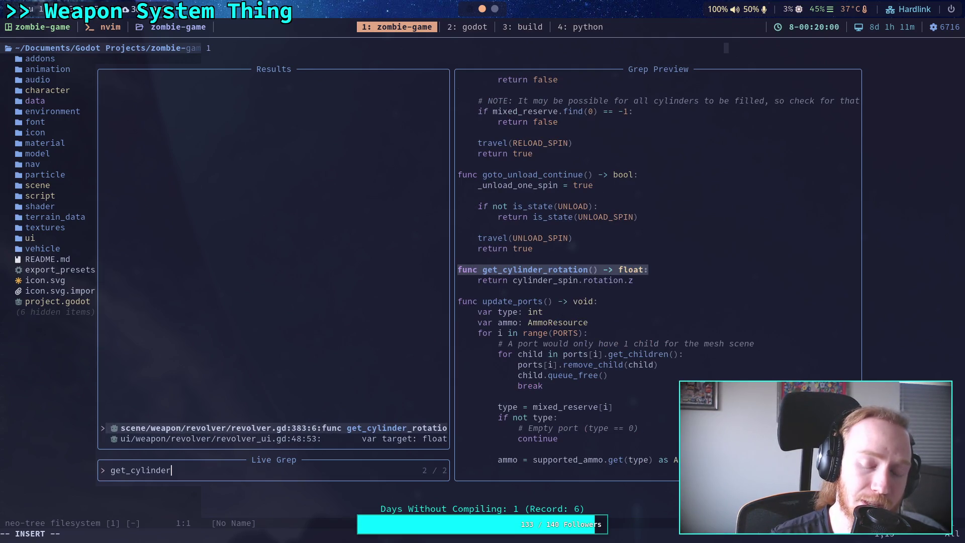
pyautogui.press('Down')
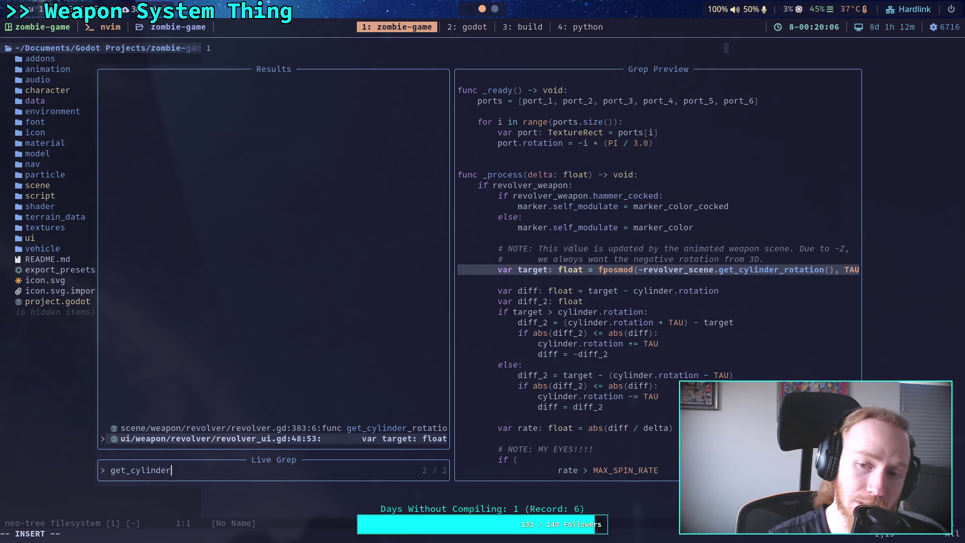
pyautogui.press('Up')
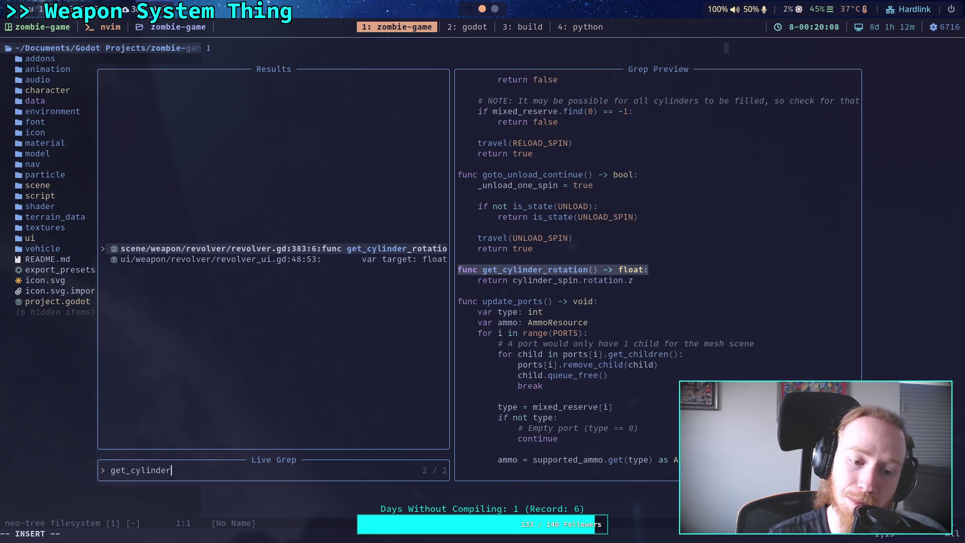
pyautogui.press('Escape')
# Step: Quit Neovim with :q and rerun git diff in the terminal
pyautogui.press('q')
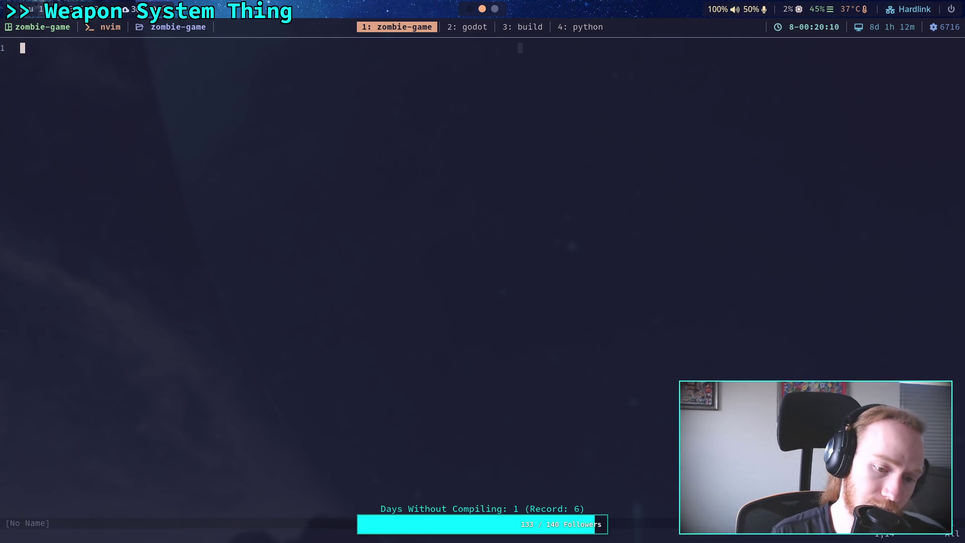
pyautogui.press('q')
pyautogui.press(':')
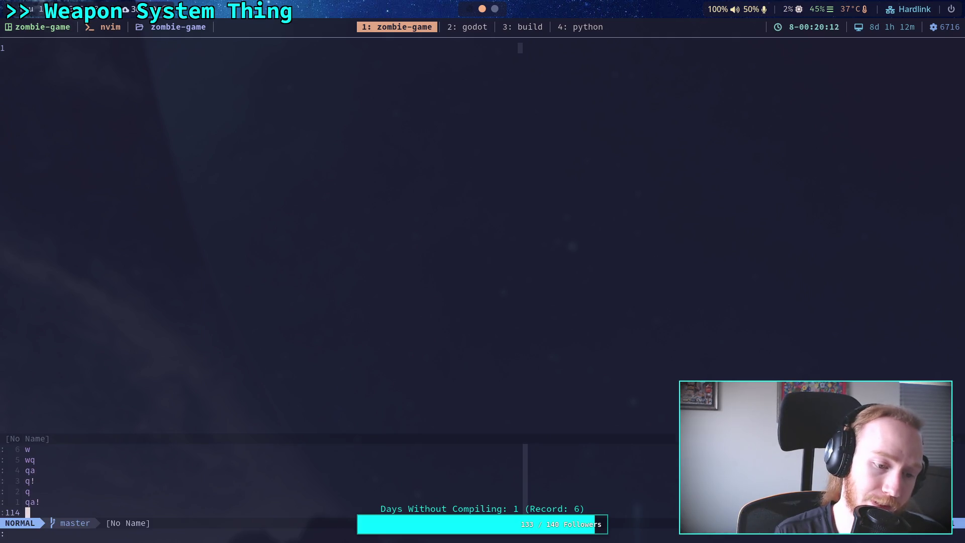
pyautogui.write(':q')
pyautogui.press('Return')
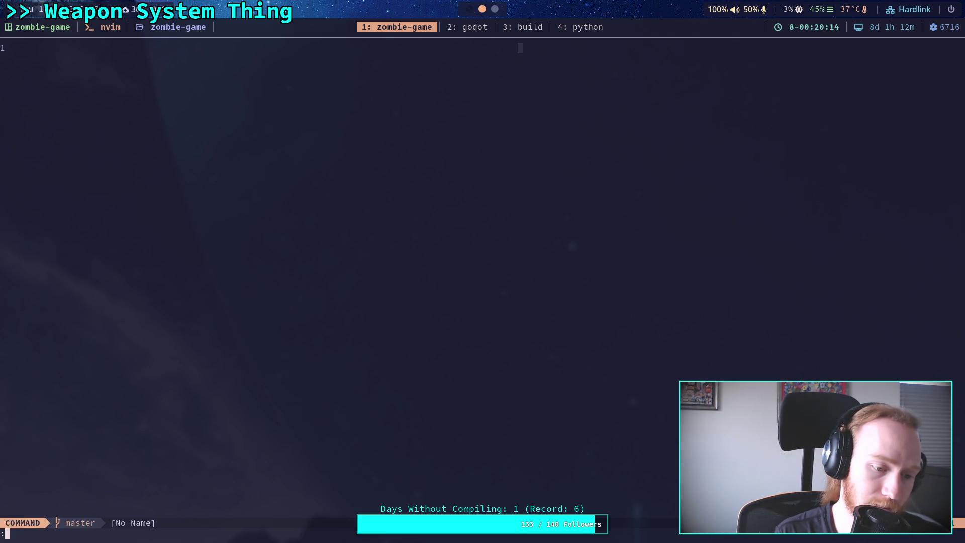
pyautogui.write(':q')
pyautogui.press('Return')
pyautogui.write('git diff')
pyautogui.press('Return')
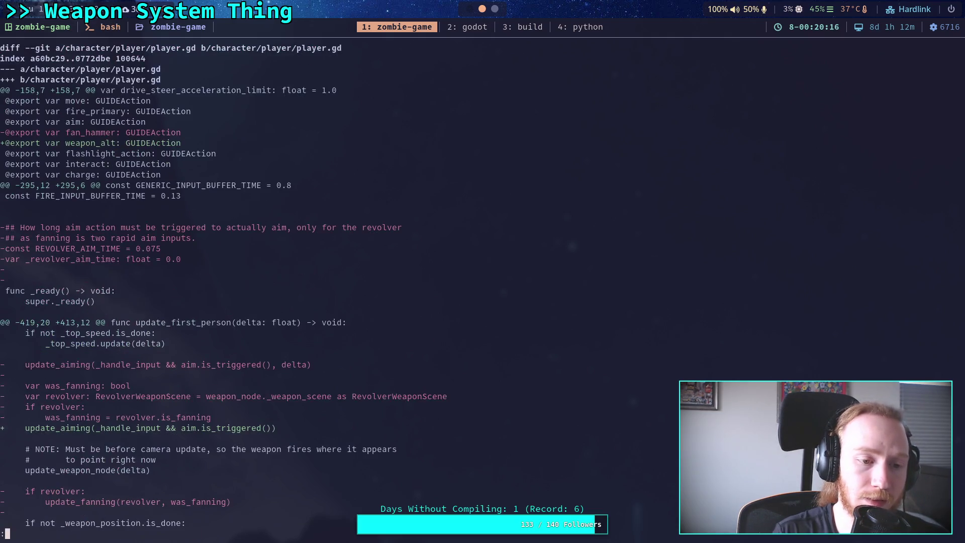
# Step: Page the diff through has_alt_mode, update_ports, update_hammer and on_weapon_updated hunks to revolver.tscn
pyautogui.press('space')
pyautogui.press('space')
pyautogui.press('space')
pyautogui.press('space')
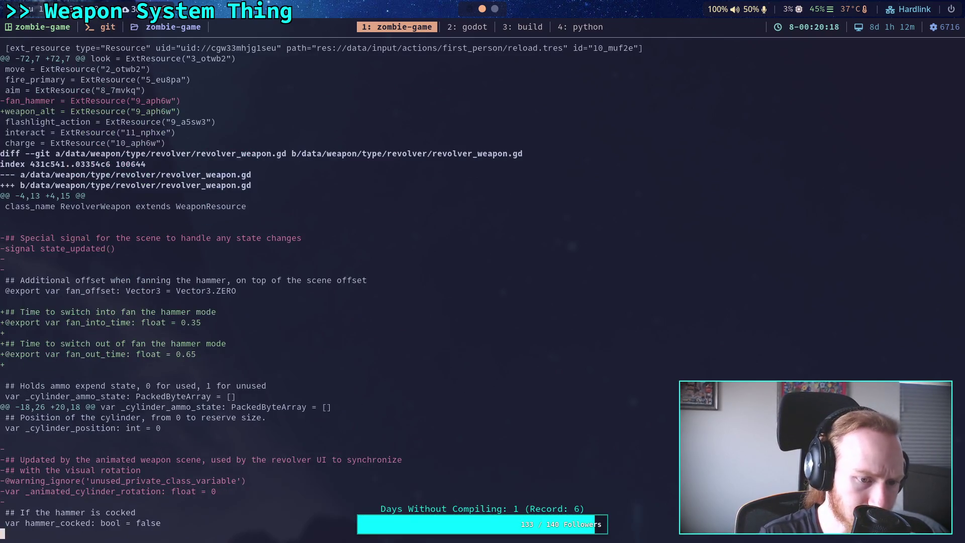
pyautogui.press('space')
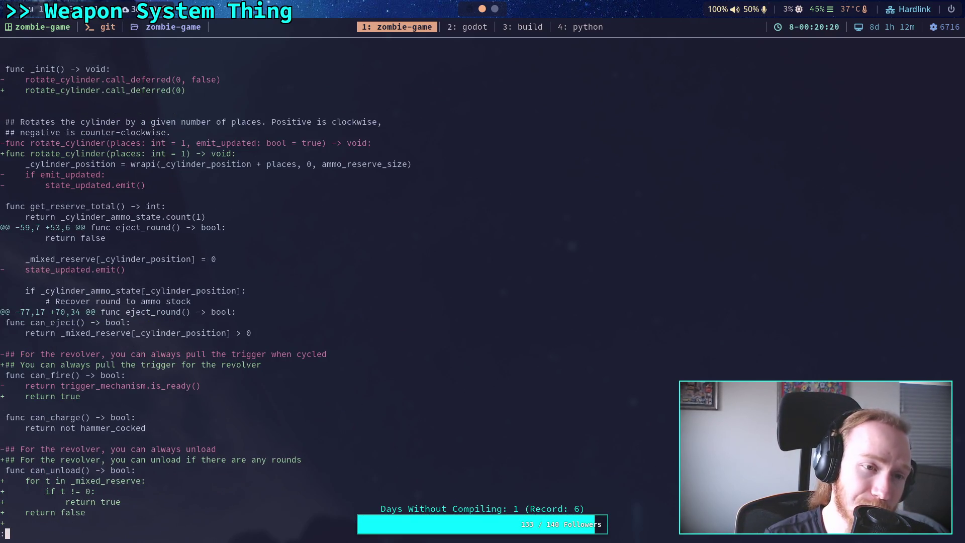
pyautogui.press('space')
pyautogui.press('space')
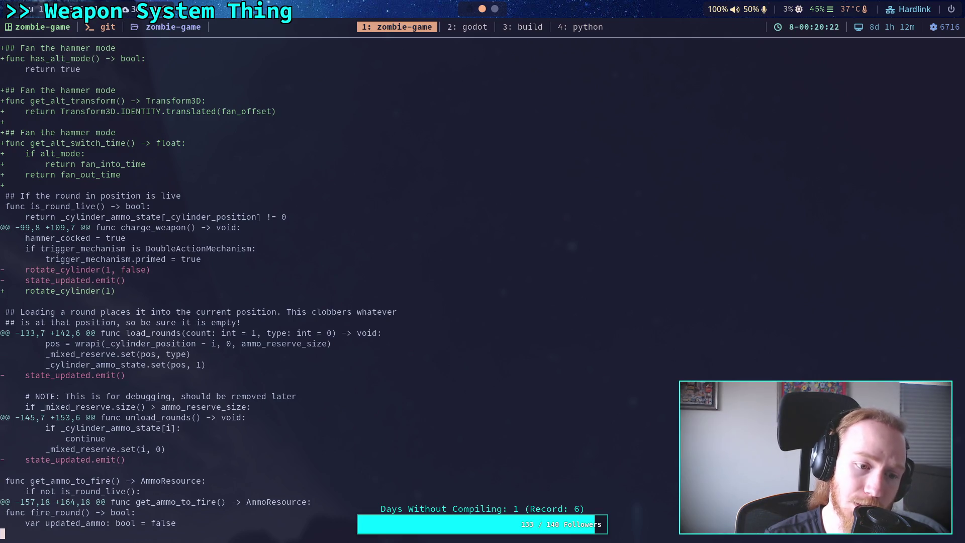
pyautogui.press('space')
pyautogui.press('space')
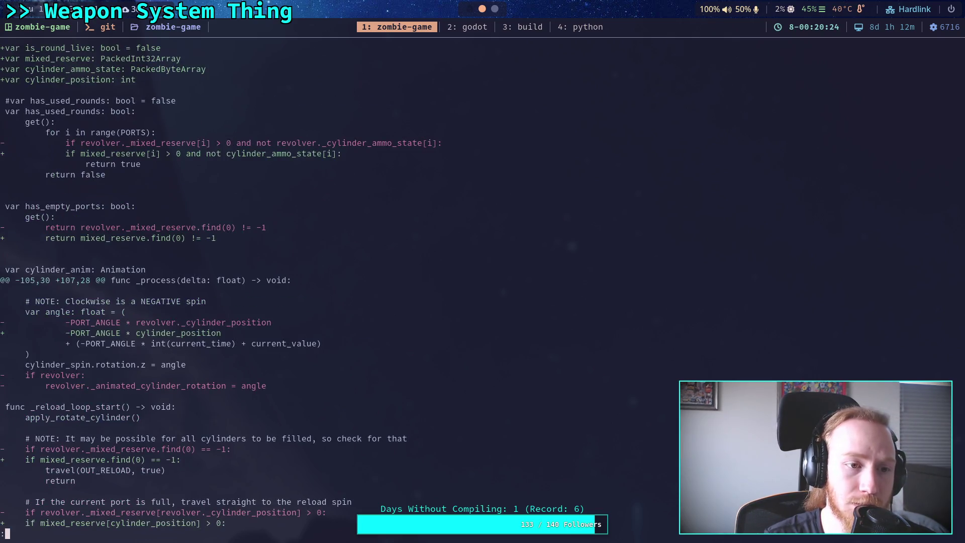
pyautogui.press('space')
pyautogui.press('space')
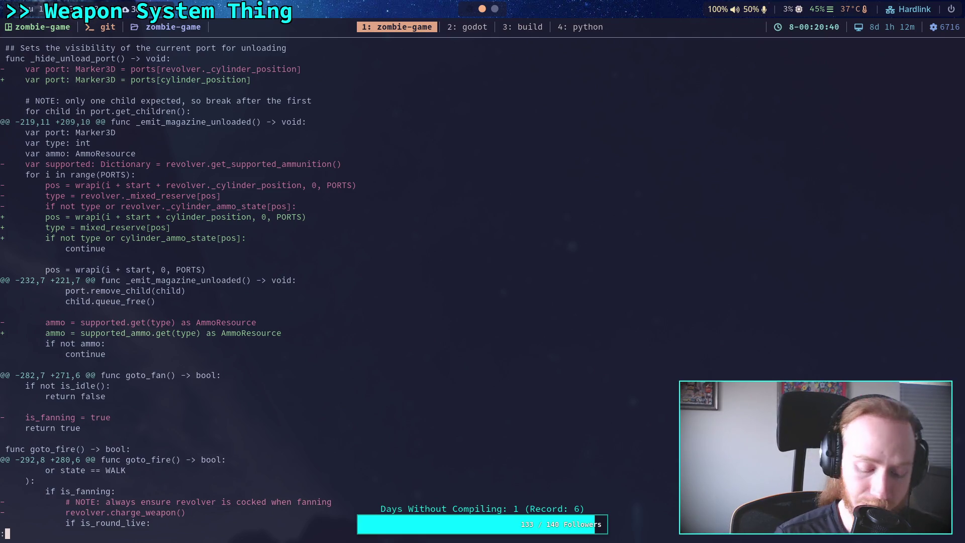
pyautogui.press('q')
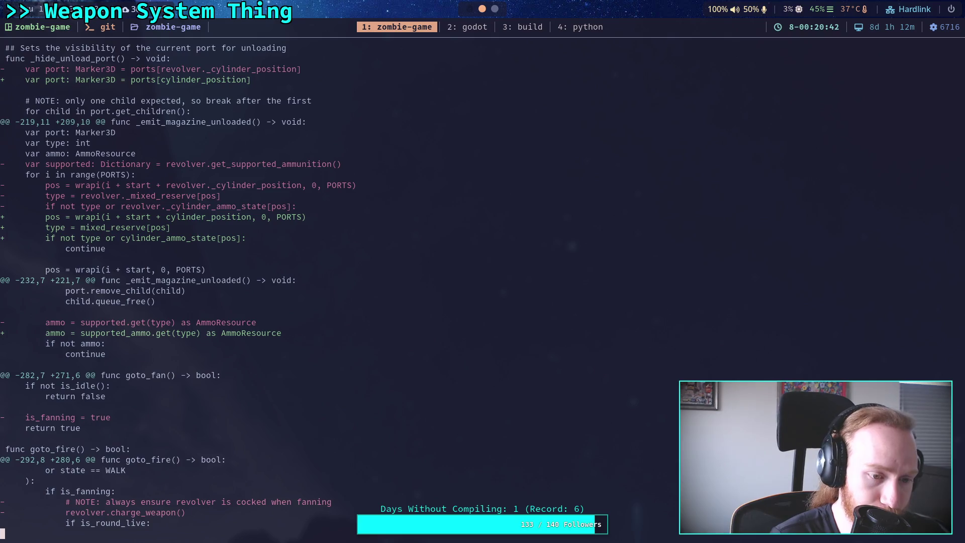
pyautogui.press('space')
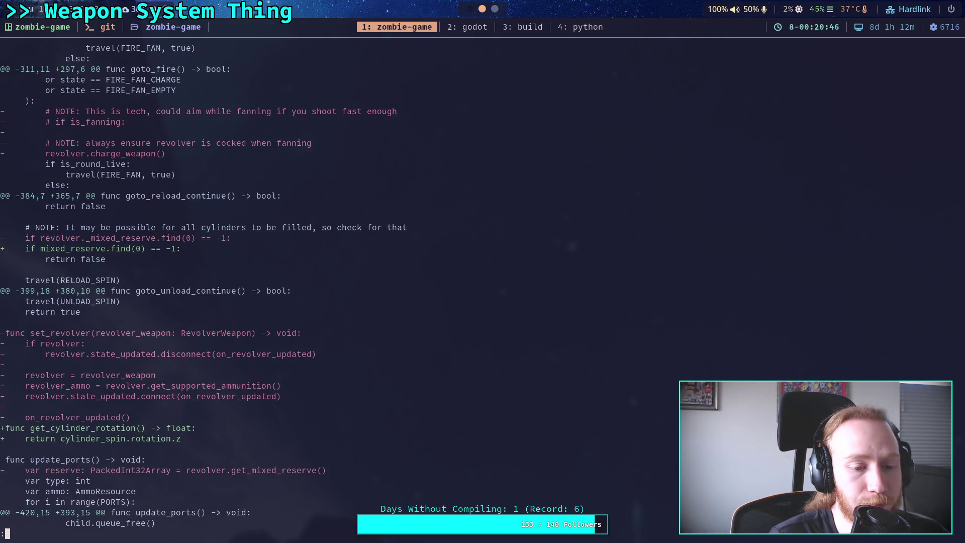
pyautogui.press('q')
pyautogui.press('space')
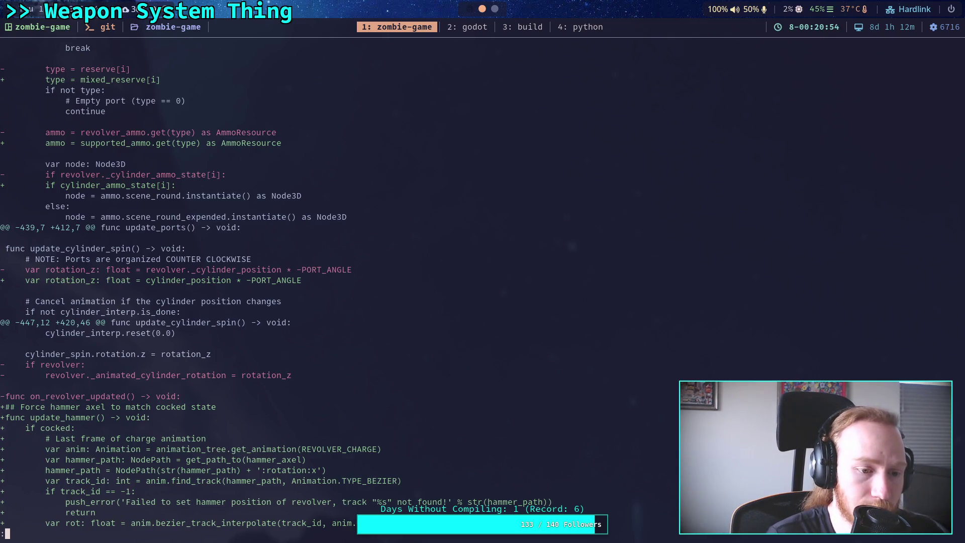
pyautogui.press('space')
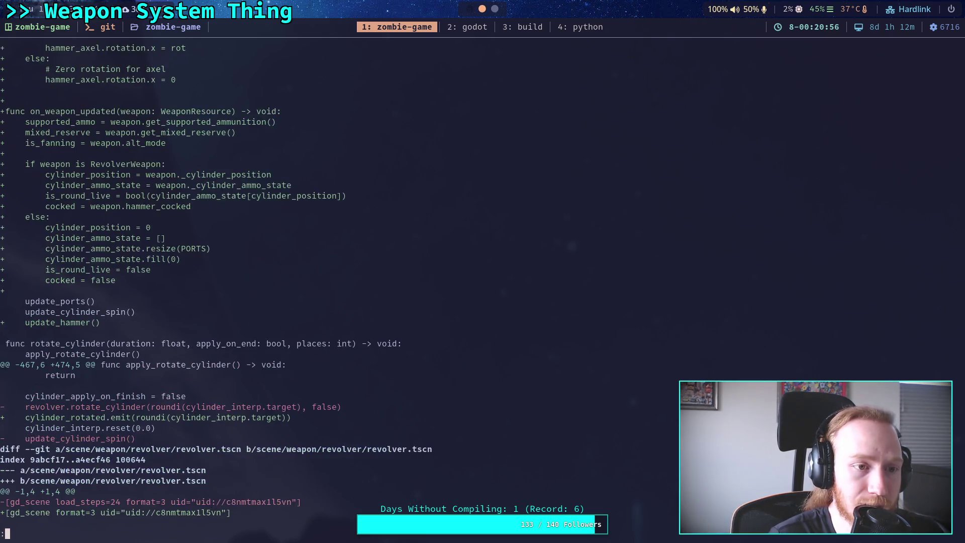
pyautogui.press('space')
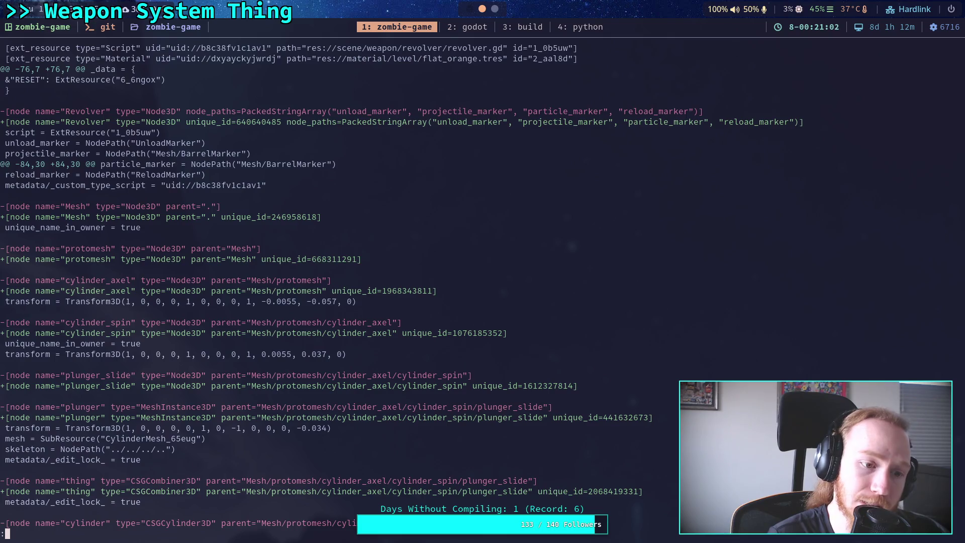
# Step: Page through revolver.tscn node changes: cylinder ports, markers, hammer, frame, grip and AnimationTree
pyautogui.press('space')
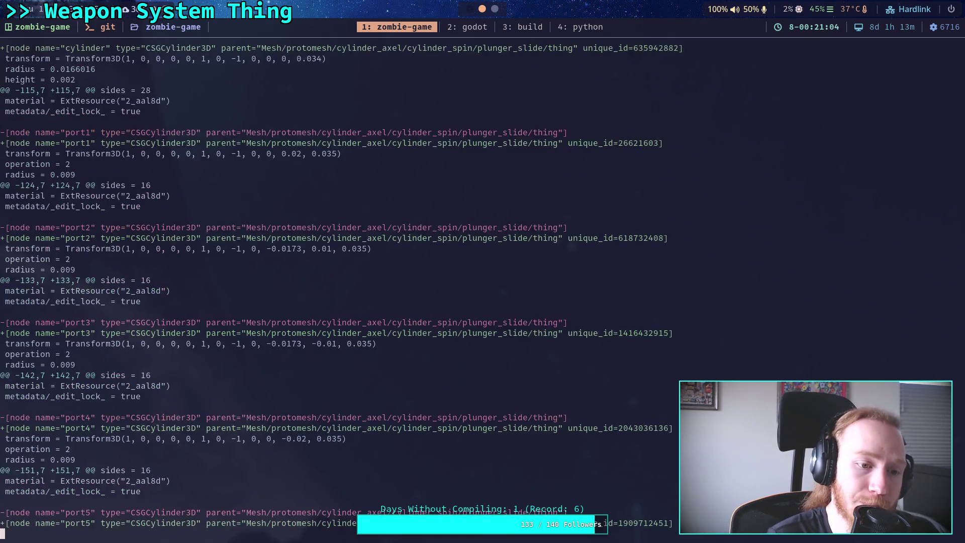
pyautogui.press('space')
pyautogui.press('b')
pyautogui.press('b')
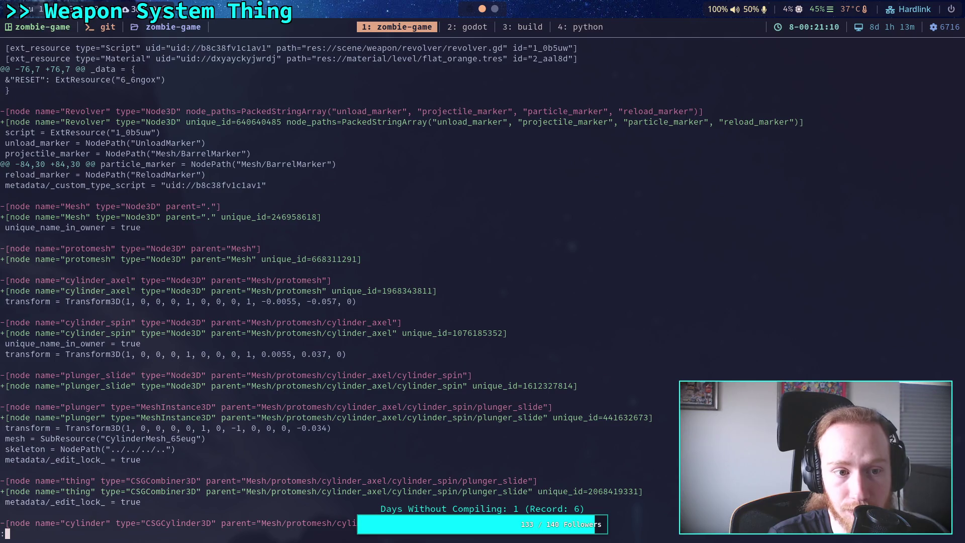
pyautogui.press('space')
pyautogui.press('space')
pyautogui.press('space')
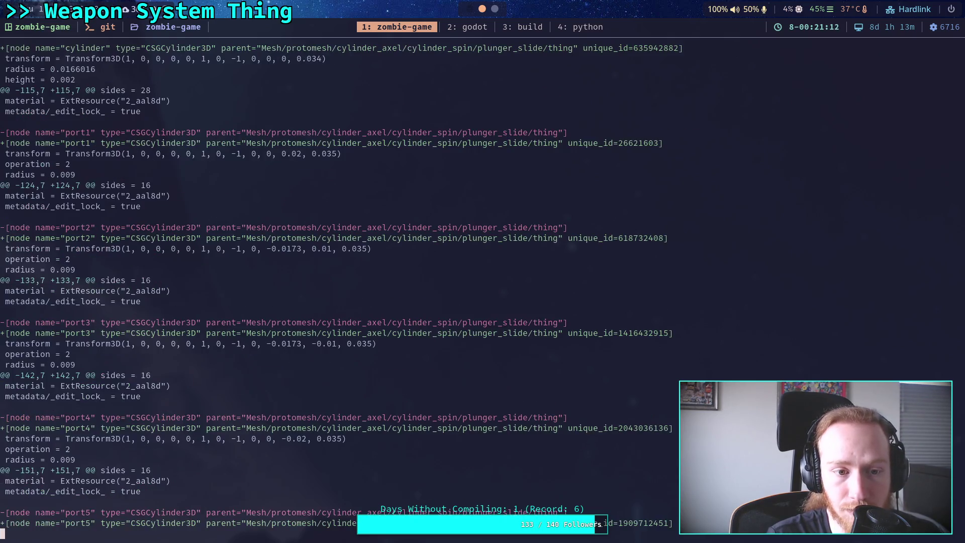
pyautogui.press('space')
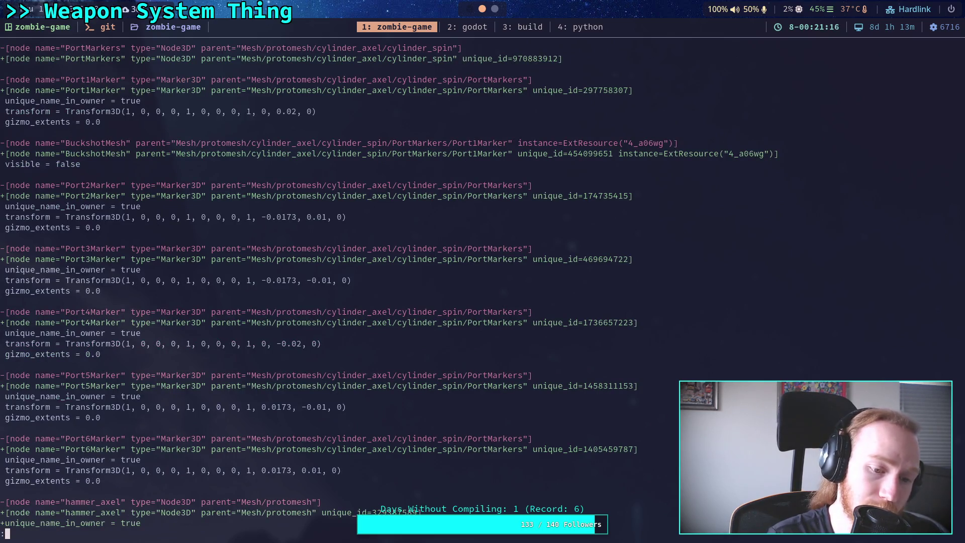
pyautogui.press('space')
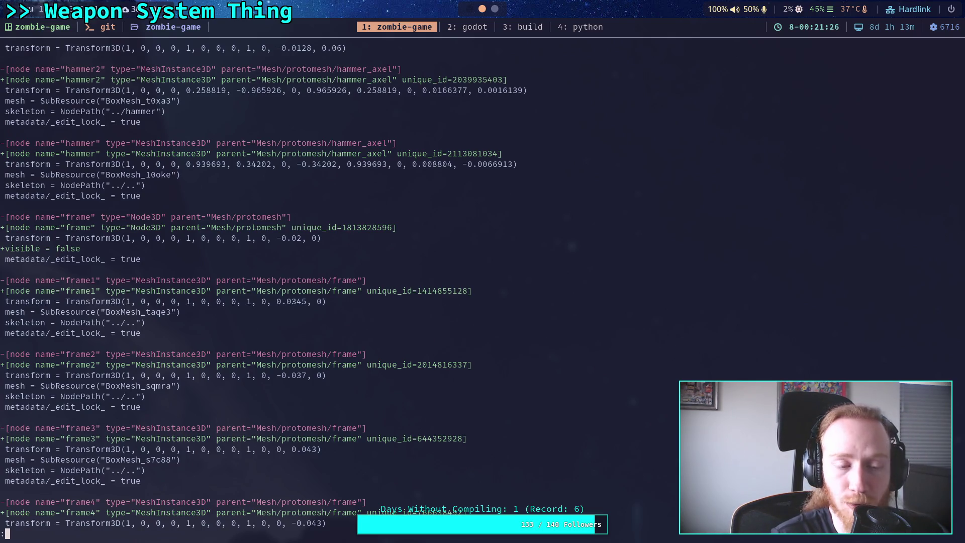
pyautogui.scroll(-13, 483, 281)
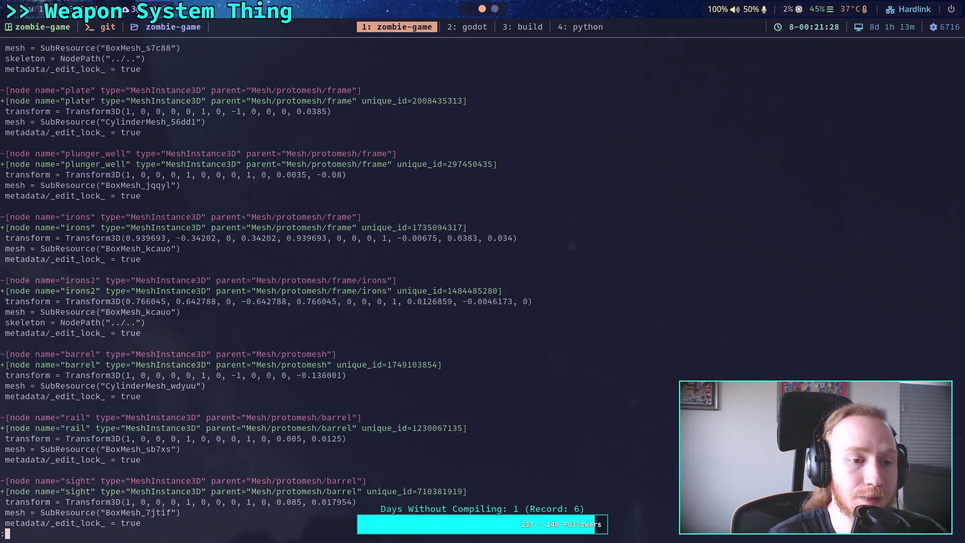
pyautogui.press('space')
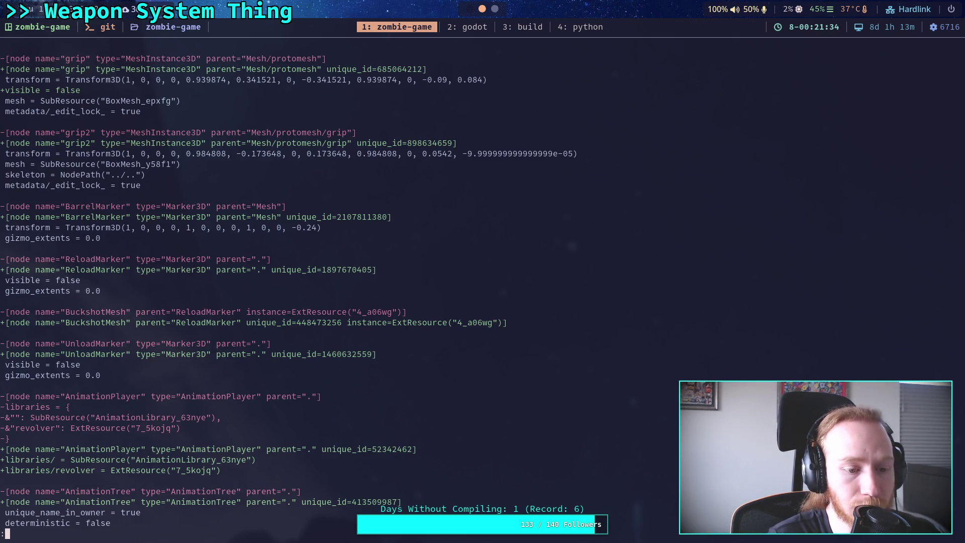
pyautogui.press('q')
# Step: Review WeaponNode.gd's interpolate_alt_mode, toggle_alt_mode and on_weapon_fire changes, revisiting earlier scene nodes
pyautogui.press('space')
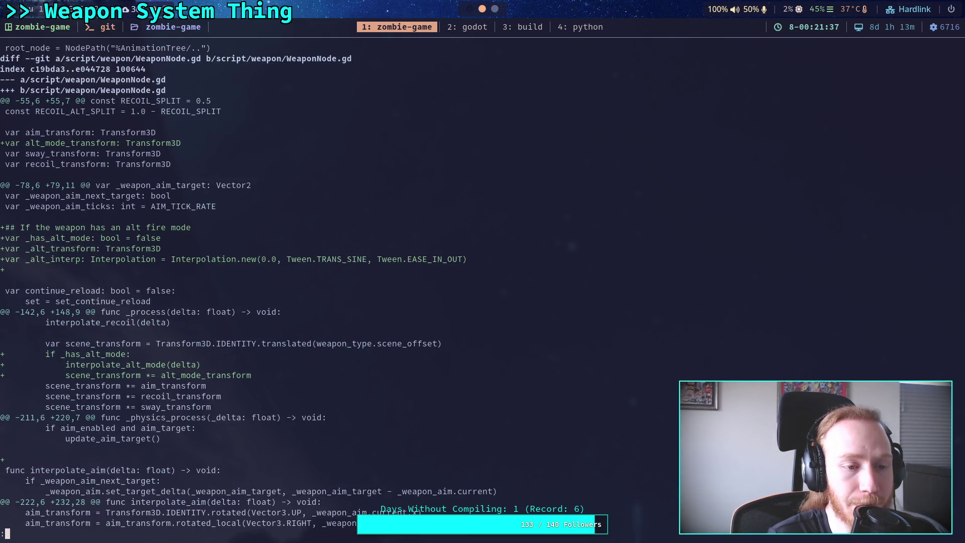
pyautogui.press('b')
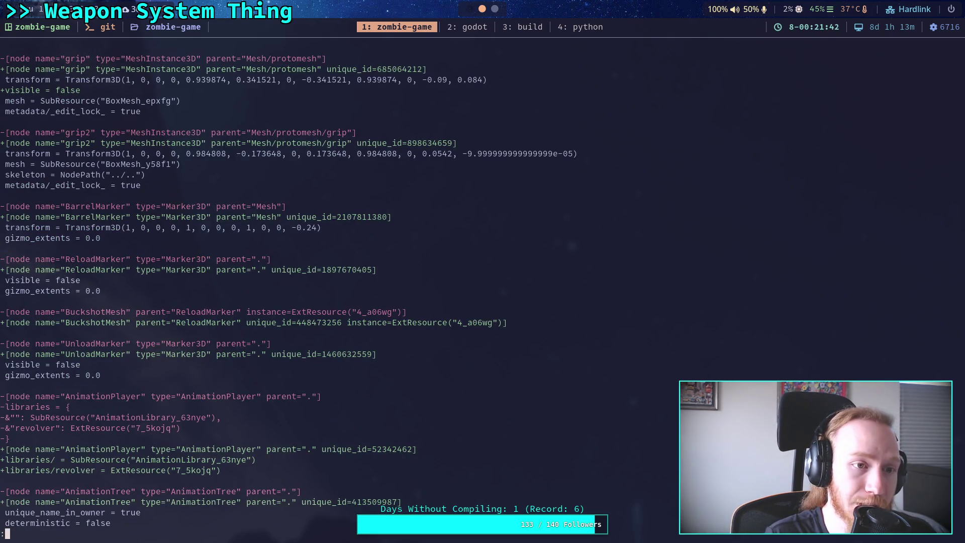
pyautogui.press('b')
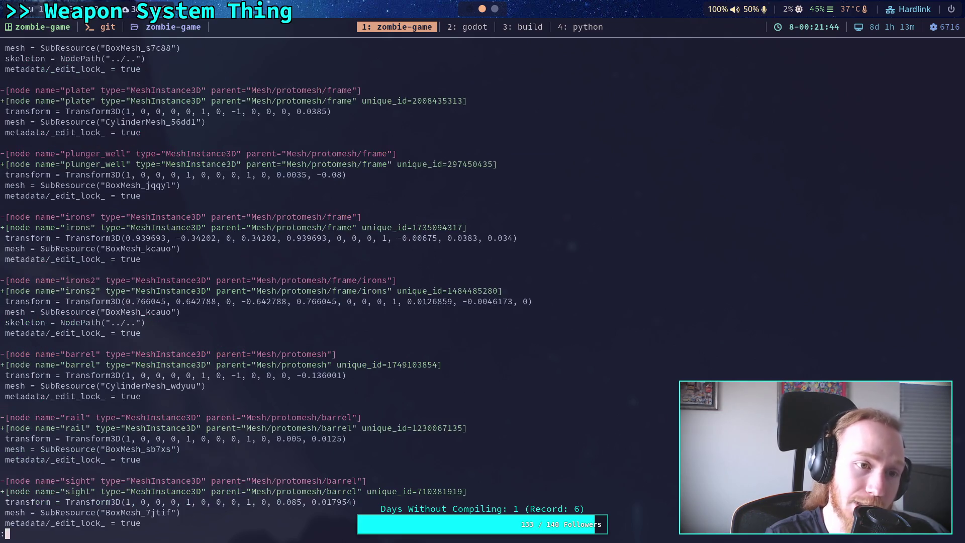
pyautogui.press('b')
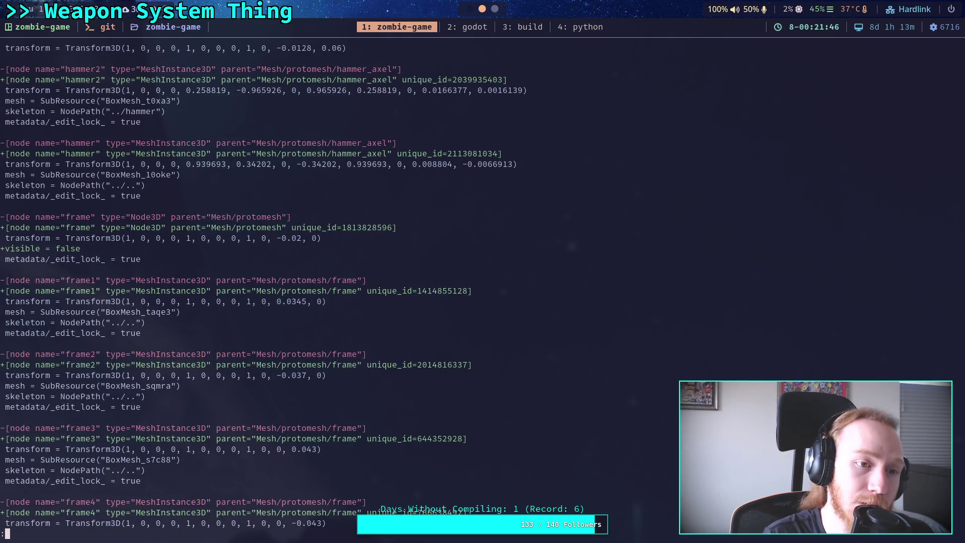
pyautogui.press('space')
pyautogui.press('space')
pyautogui.press('space')
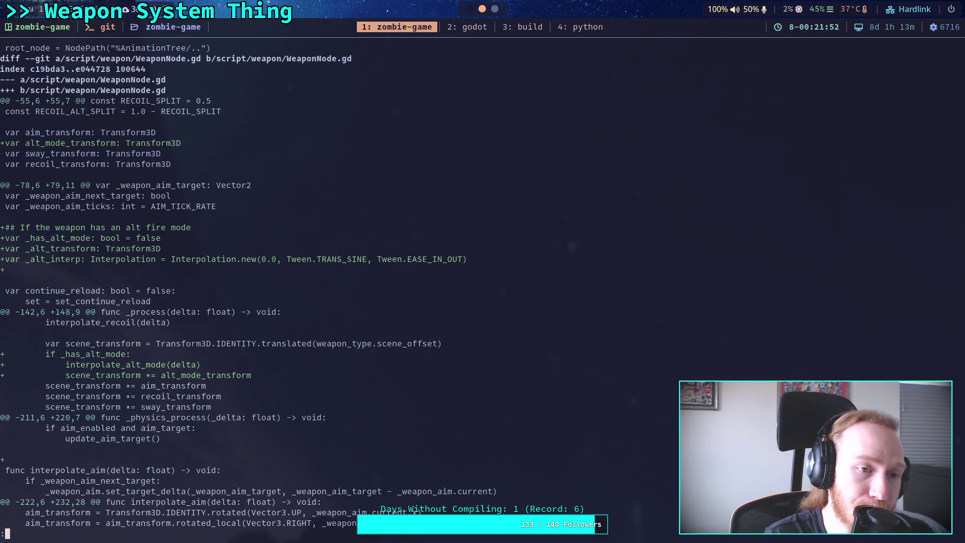
pyautogui.press('space')
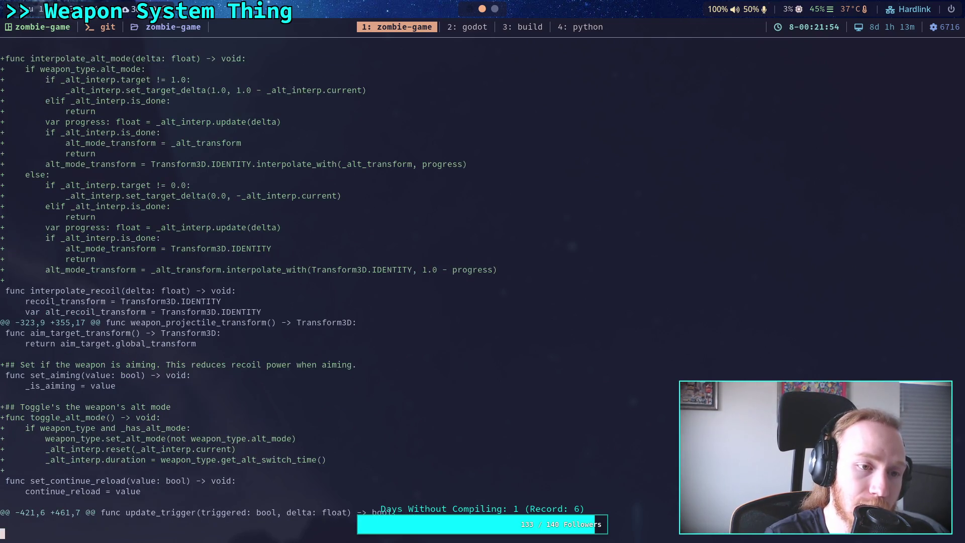
pyautogui.press('space')
pyautogui.press('space')
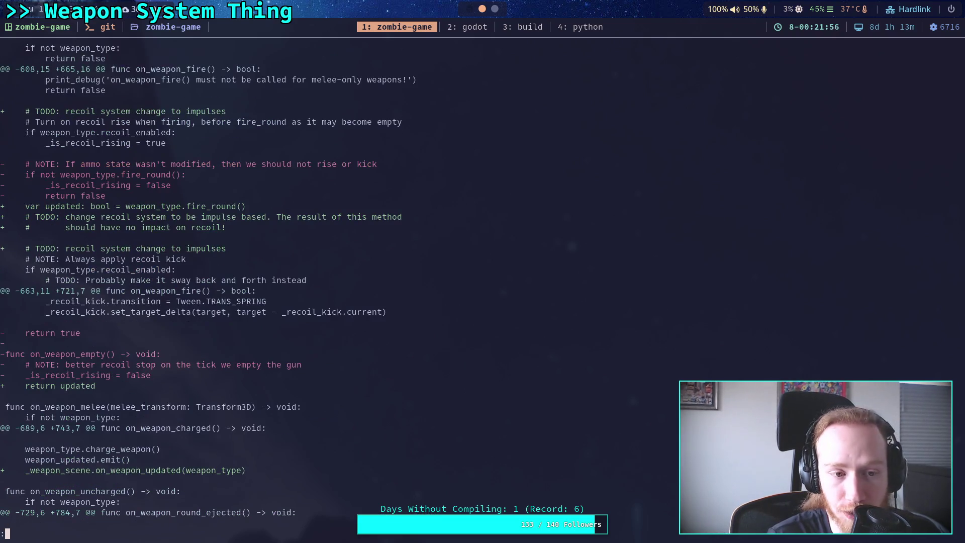
# Step: Page through WeaponResource.gd, DoubleActionMechanism.gd, hud.gd and WeaponUI.gd to revolver_ui.tscn
pyautogui.press('space')
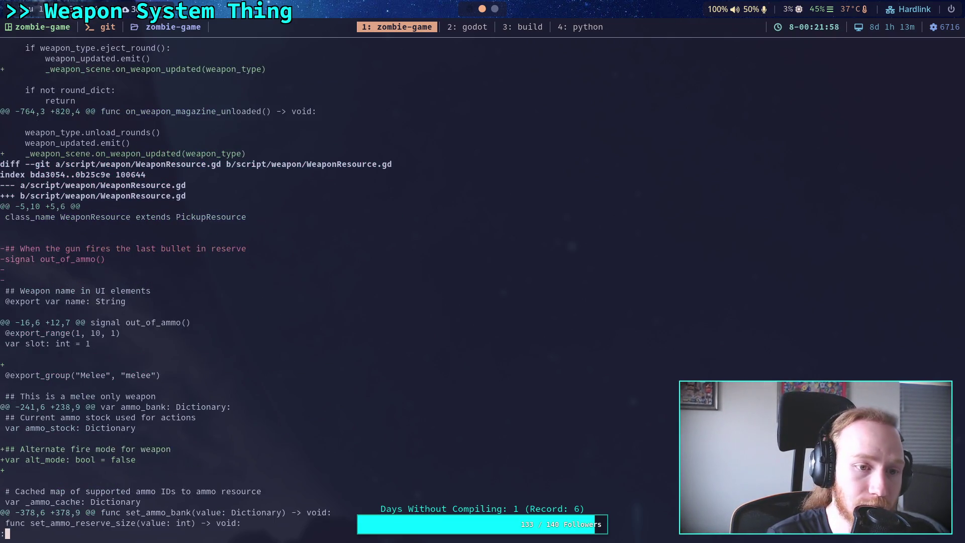
pyautogui.press('space')
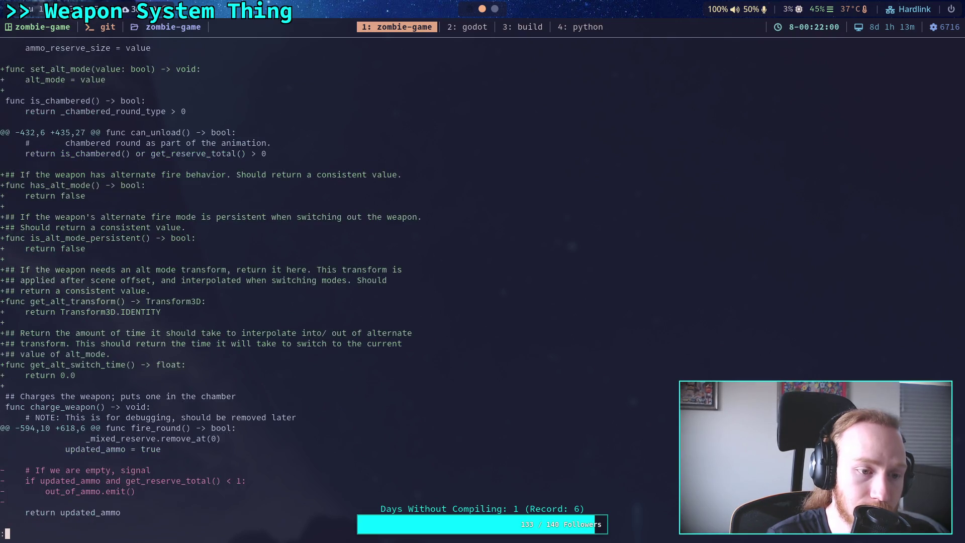
pyautogui.press('space')
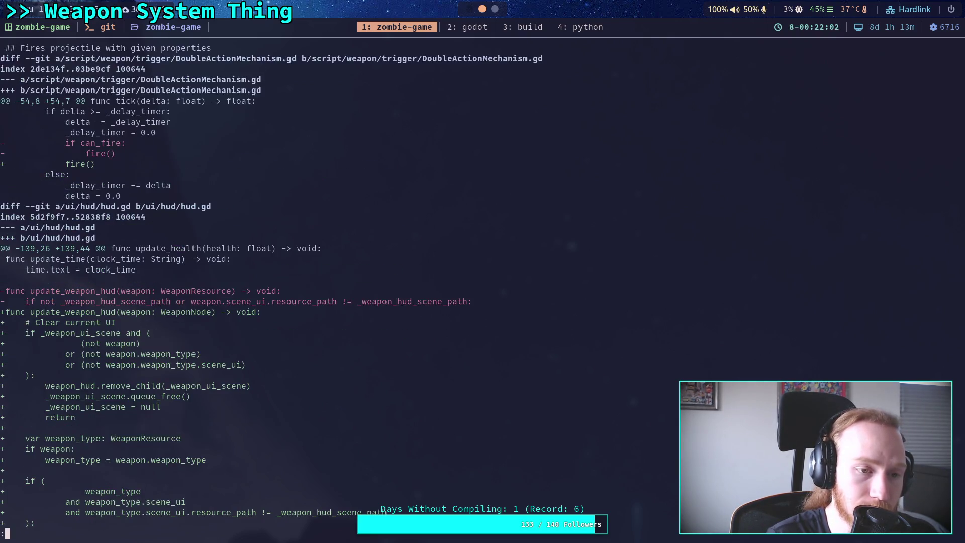
pyautogui.press('space')
pyautogui.press('space')
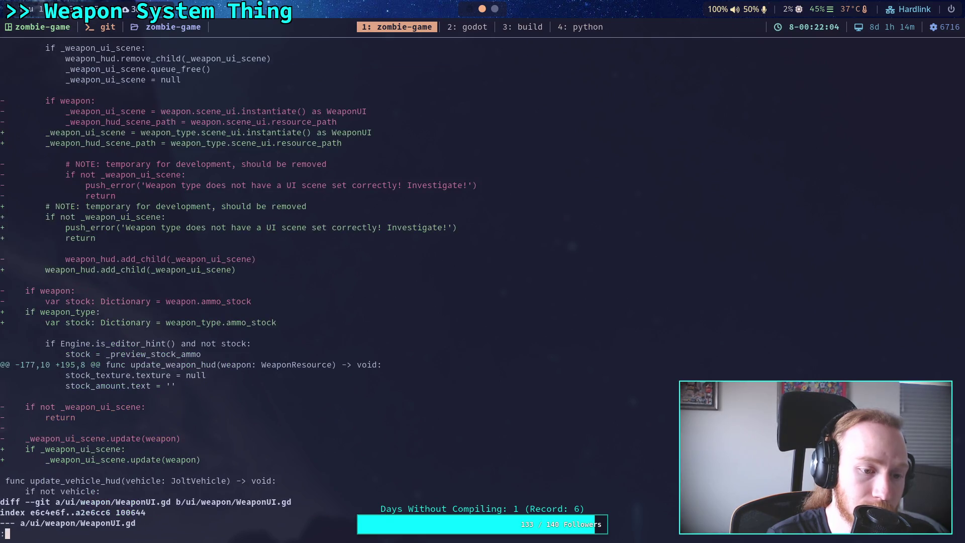
pyautogui.press('space')
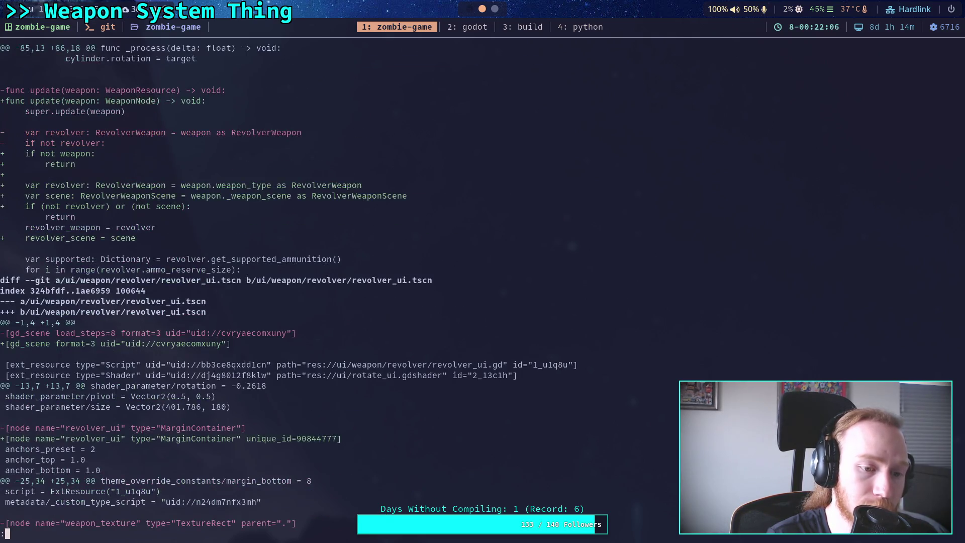
pyautogui.press('space')
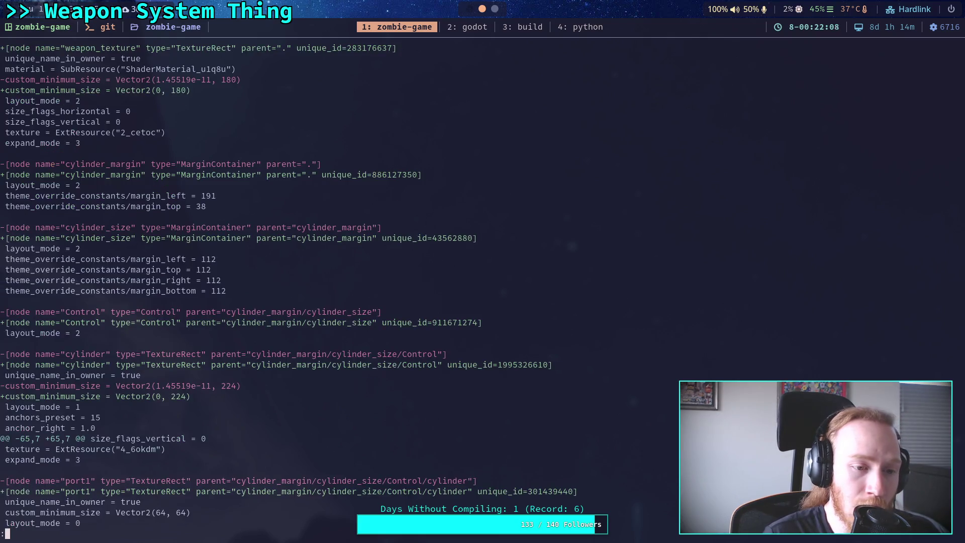
# Step: Page back and forth through revolver_ui.tscn port2 to port6 and marker changes
pyautogui.press('b')
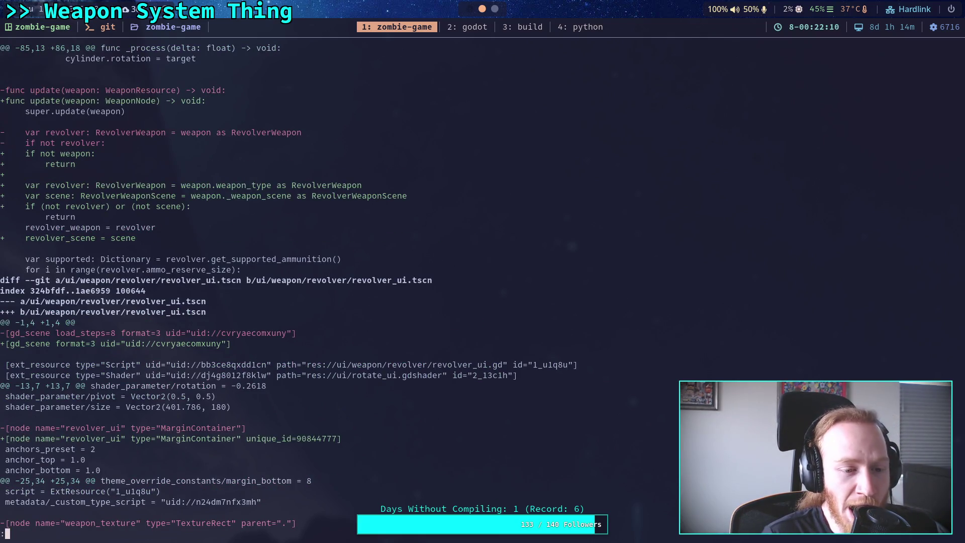
pyautogui.press('space')
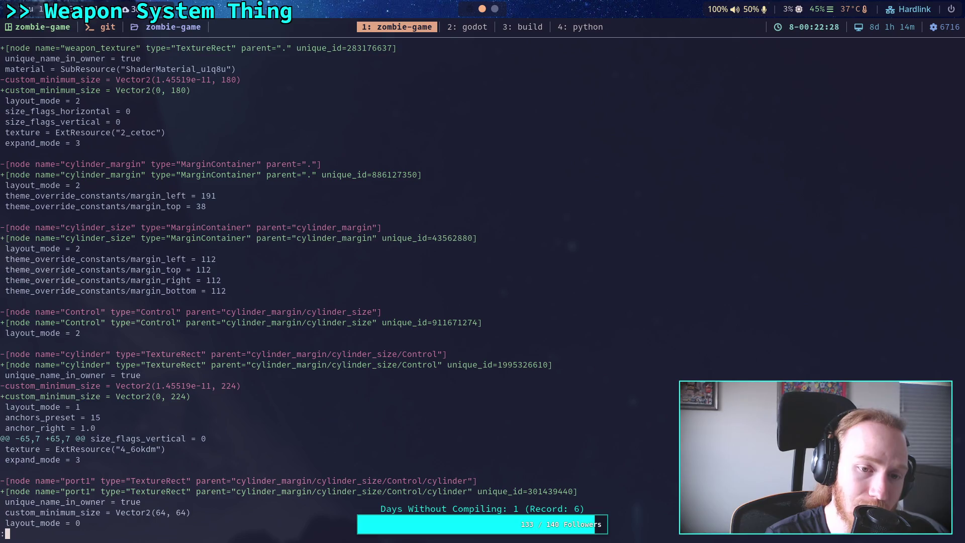
pyautogui.press('space')
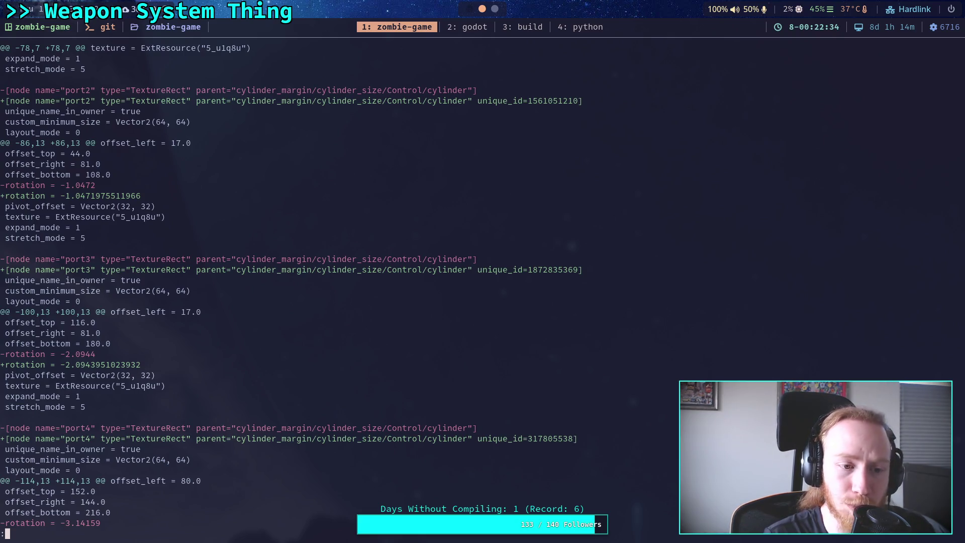
pyautogui.press('space')
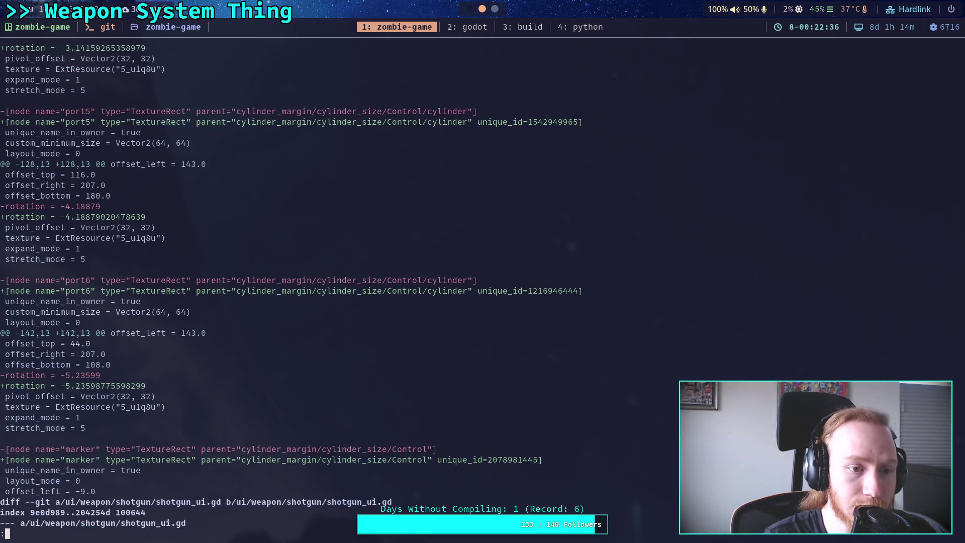
pyautogui.press('b')
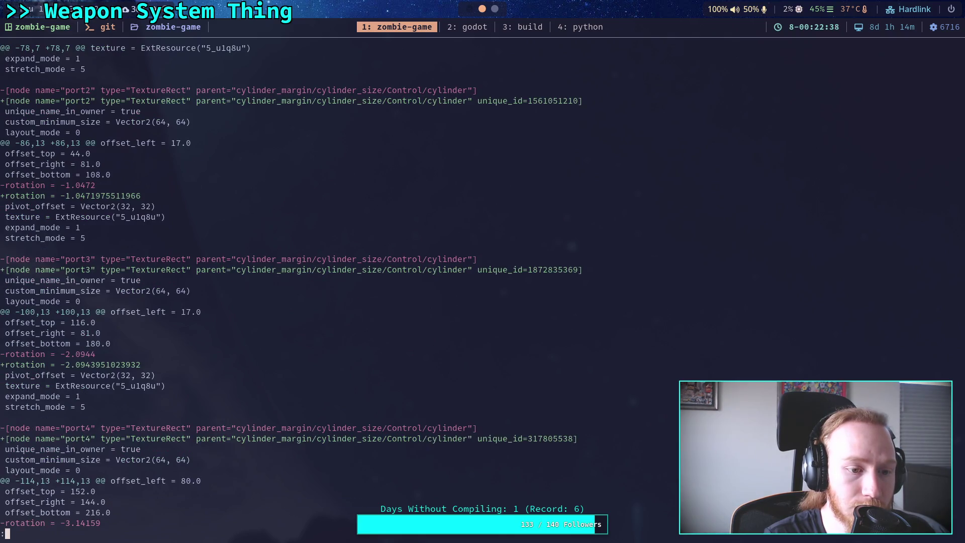
pyautogui.press('space')
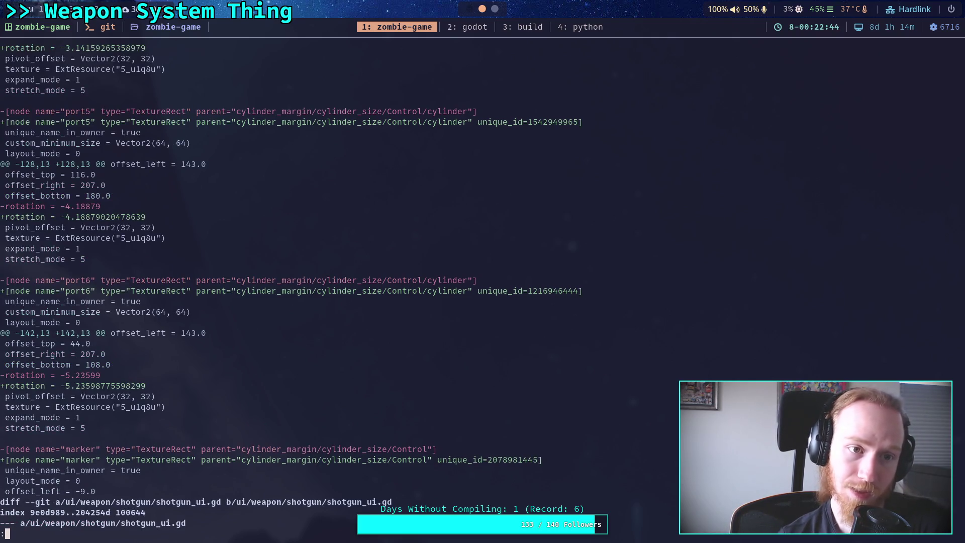
pyautogui.press('b')
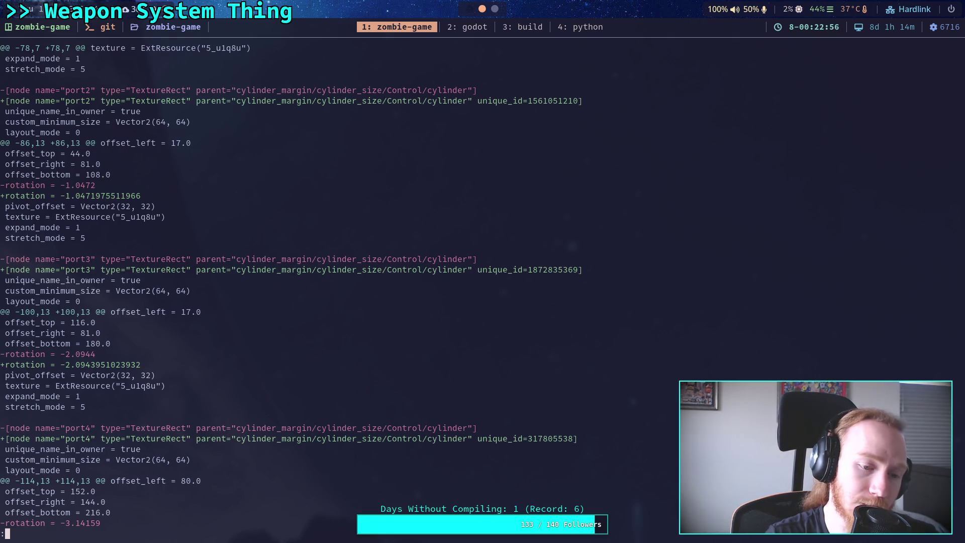
pyautogui.press('space')
pyautogui.press('b')
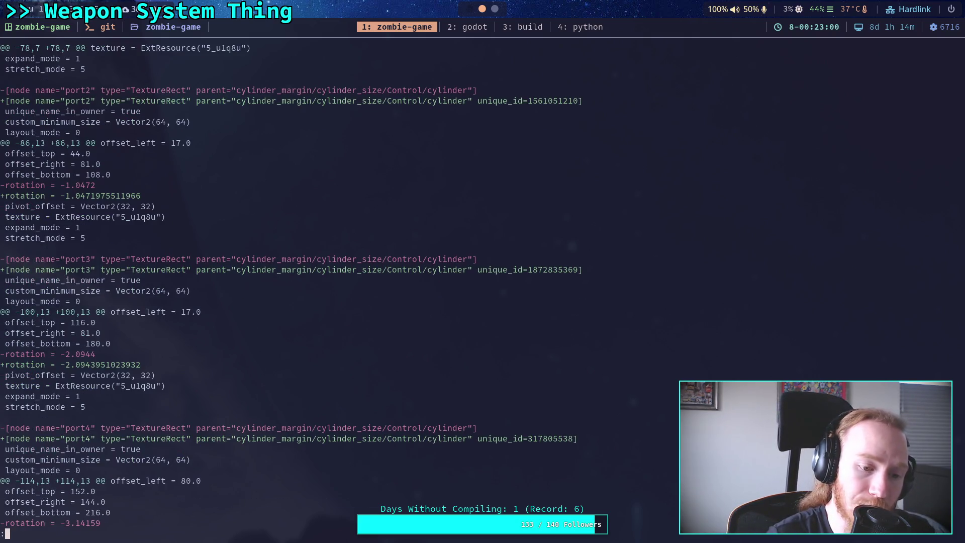
# Step: Recheck the weapon_texture and cylinder changes, then reach the shotgun_ui.gd diff
pyautogui.press('q')
pyautogui.press('space')
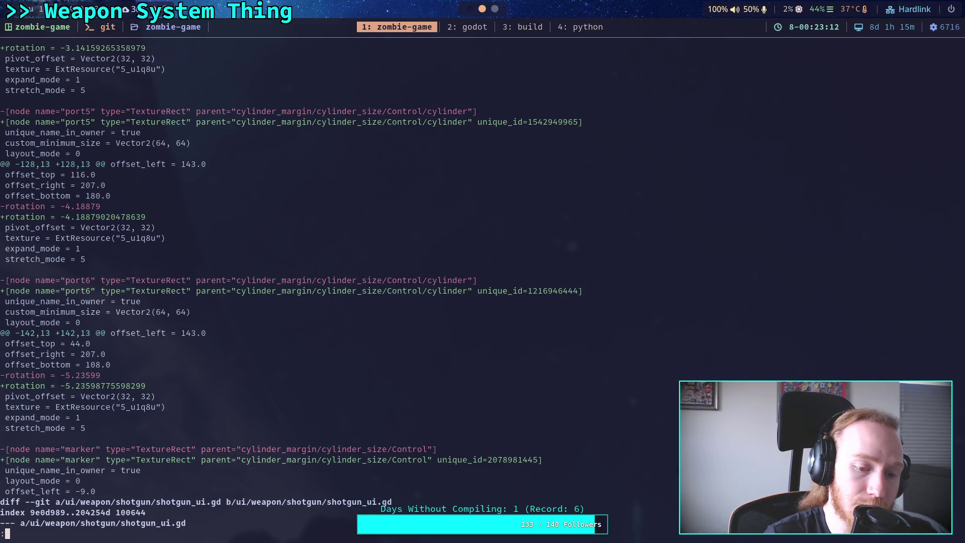
pyautogui.press('b')
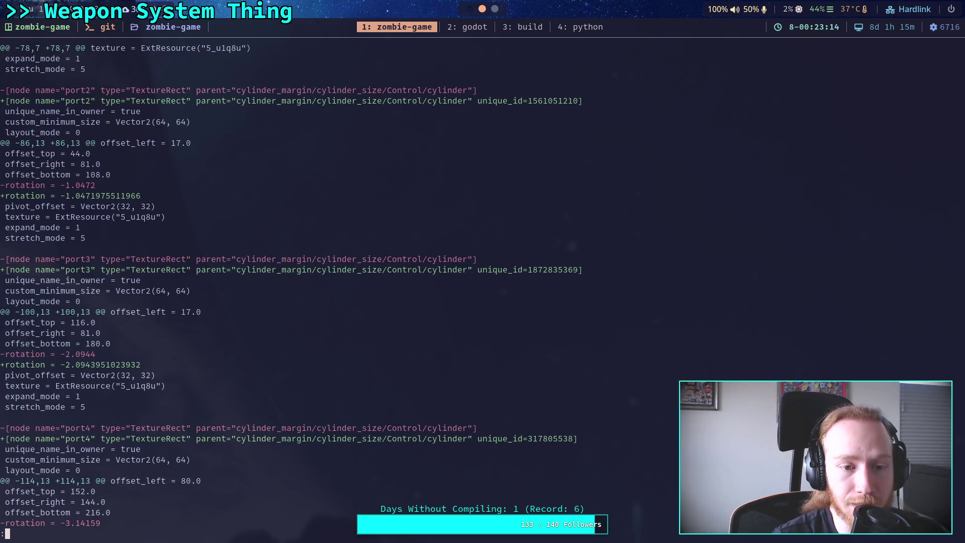
pyautogui.press('b')
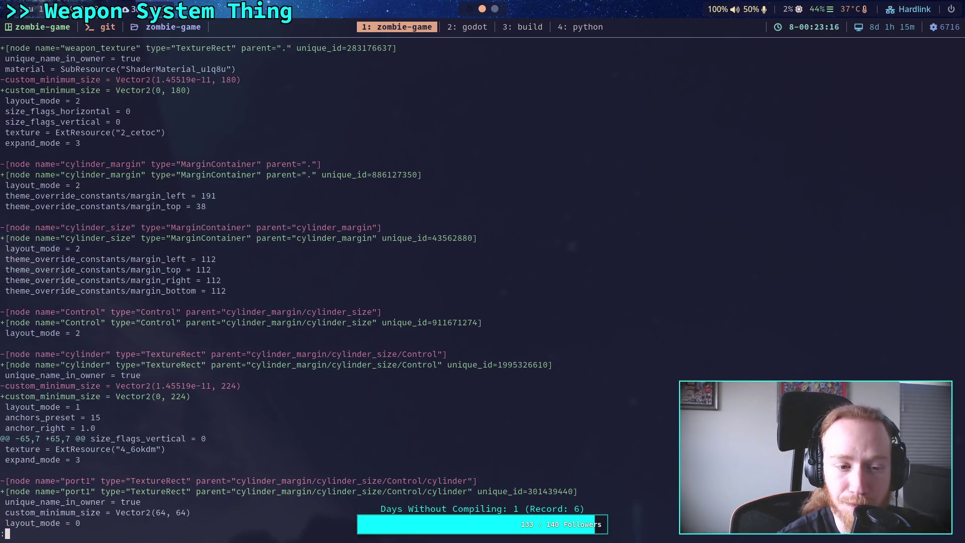
pyautogui.press('space')
pyautogui.press('space')
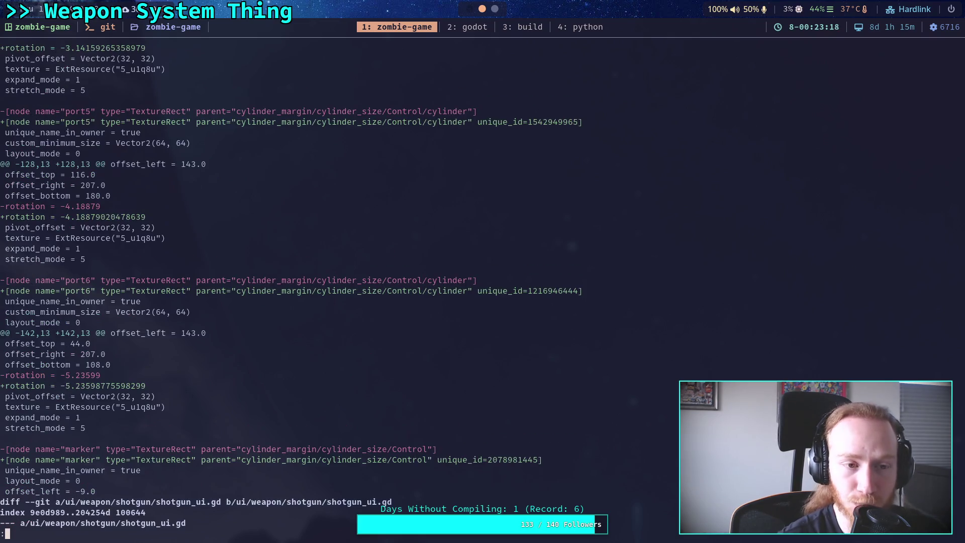
pyautogui.press('space')
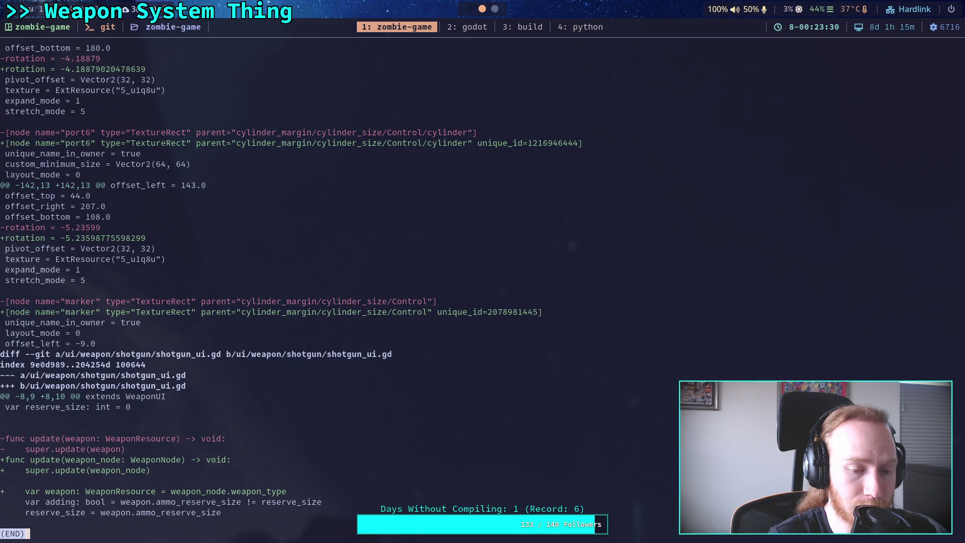
# Step: Quit the diff pager, check git status, and stage the character/player/ changes
pyautogui.write('qgit status')
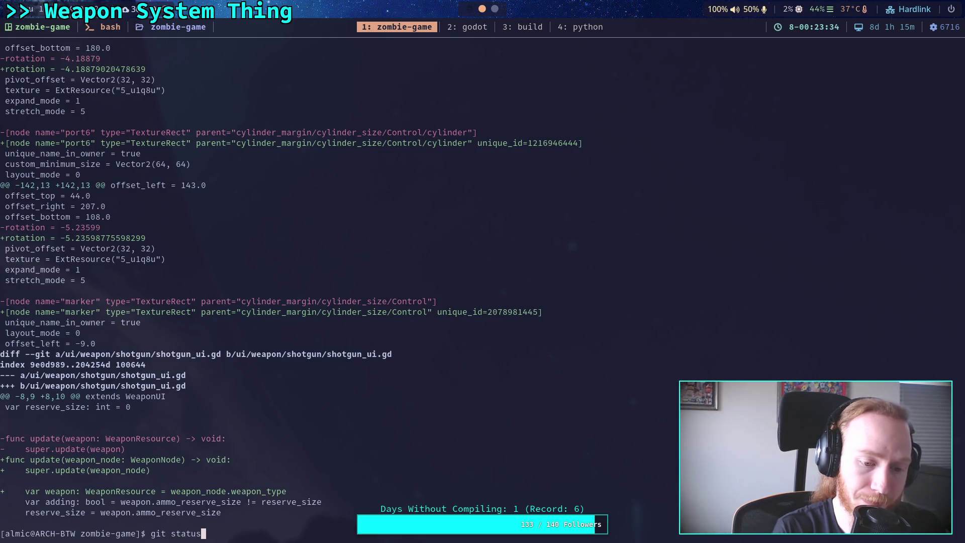
pyautogui.press('Return')
pyautogui.write('git add')
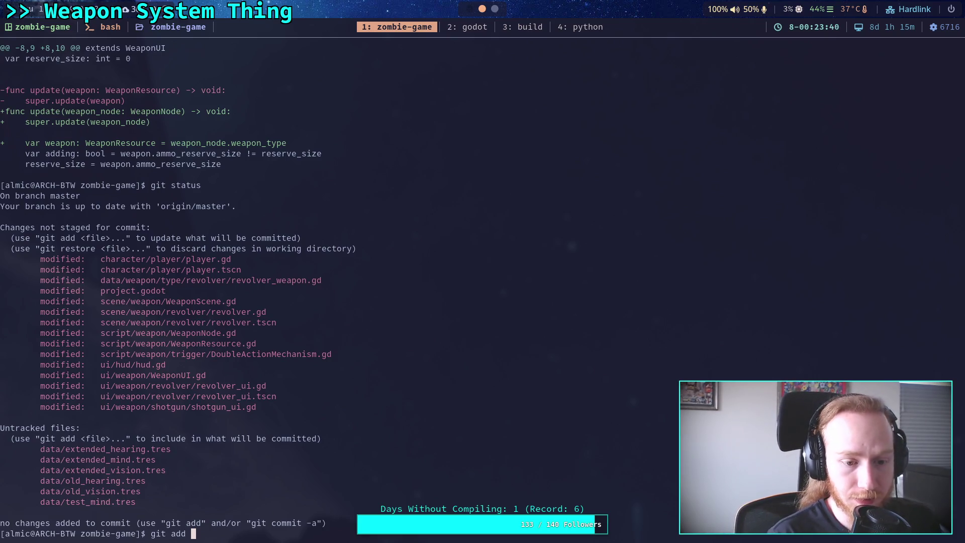
pyautogui.write('character/p')
pyautogui.press('Tab')
pyautogui.press('Return')
# Step: Stage the data/weapon/type/revolver/ changes with git add
pyautogui.write('git add ')
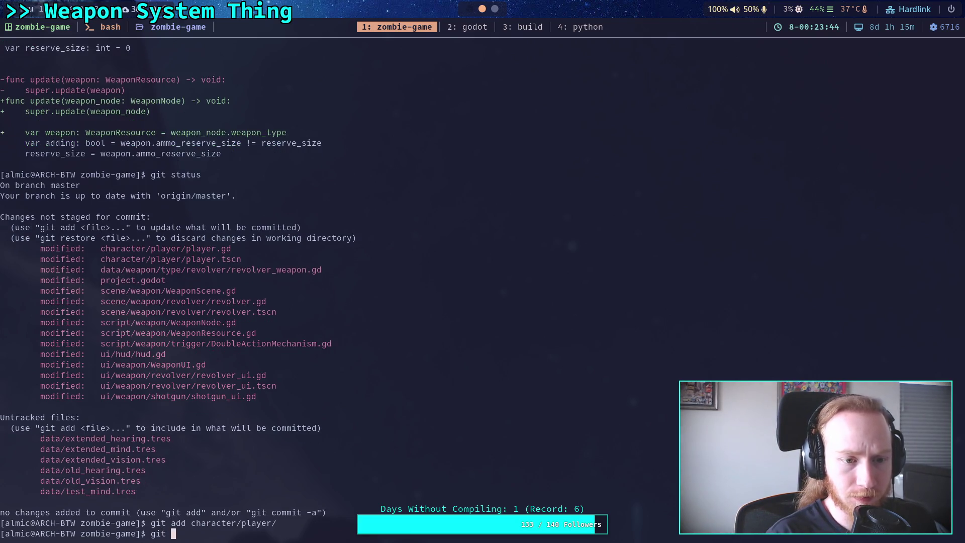
pyautogui.write('data/weapon/')
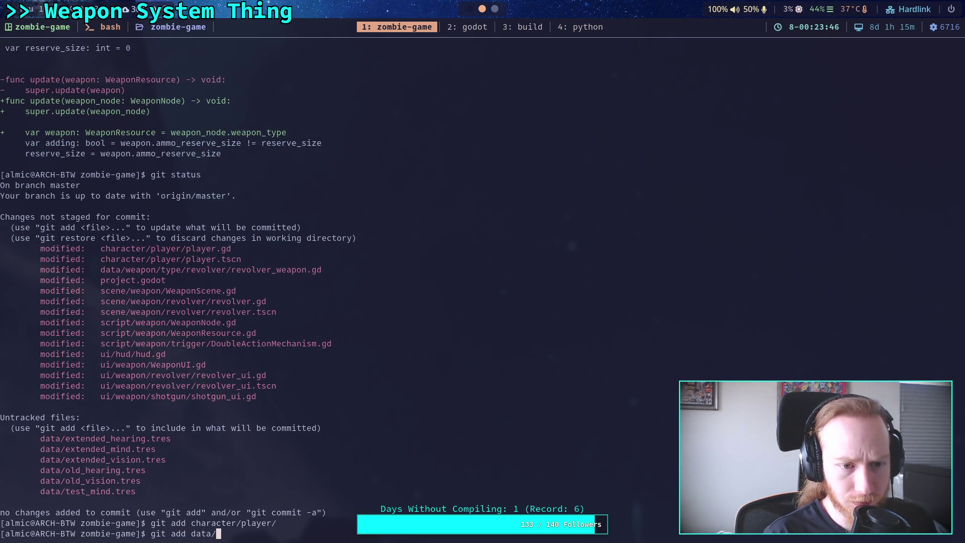
pyautogui.write('type/')
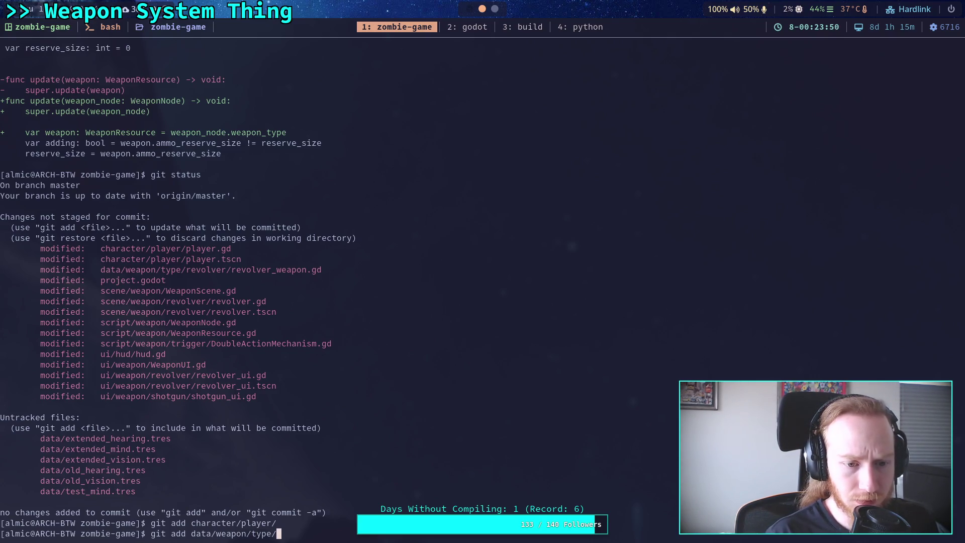
pyautogui.write('re')
pyautogui.press('Tab')
pyautogui.press('Return')
# Step: Run git add -i on scene/weapon/ to stage its files interactively
pyautogui.write('git add sc')
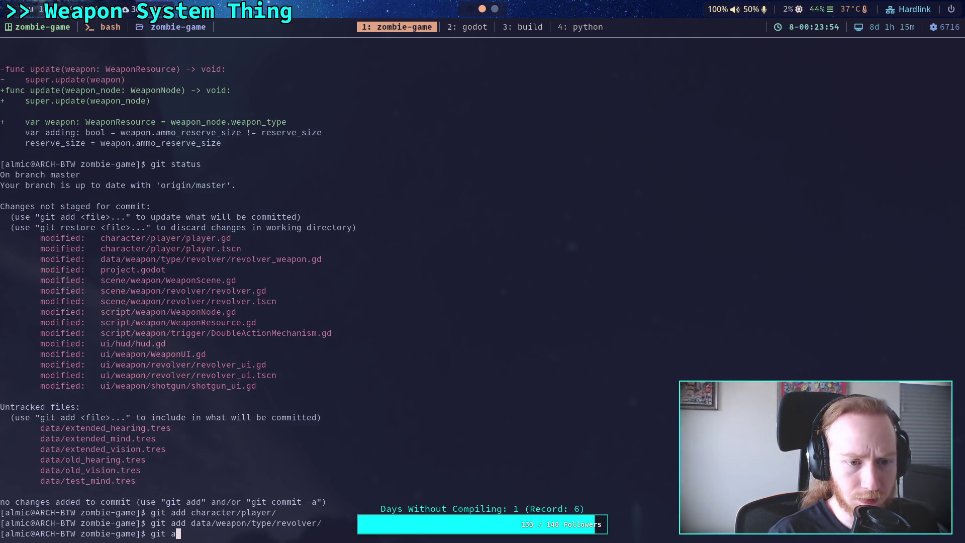
pyautogui.write('ene/weapon/')
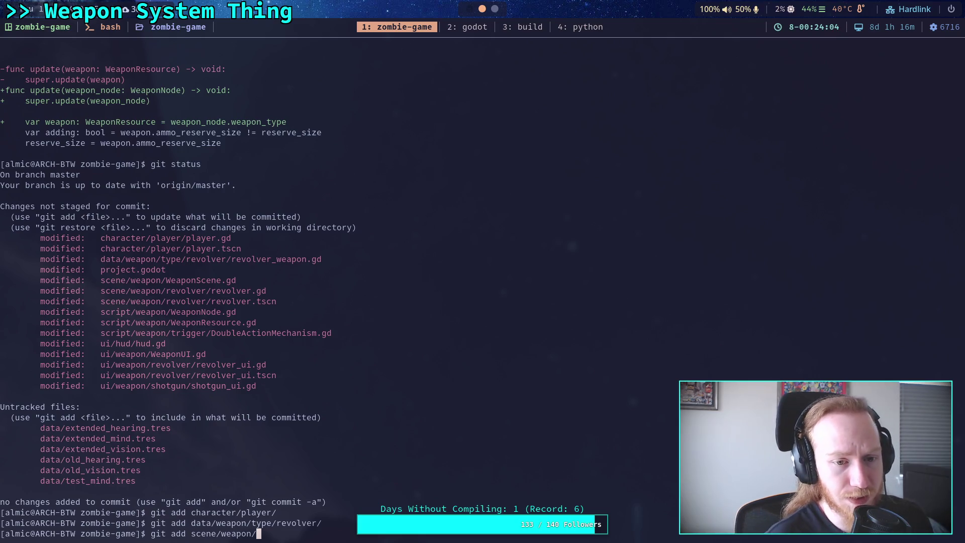
pyautogui.write('WeaponScene.gd')
pyautogui.press('BackSpace')
pyautogui.press('BackSpace')
pyautogui.press('BackSpace')
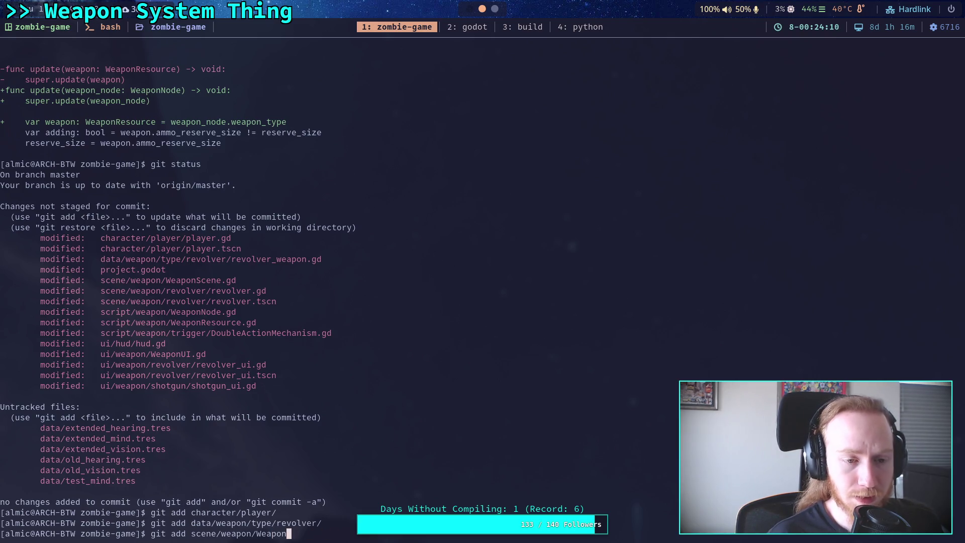
pyautogui.write('SC')
pyautogui.press('Tab')
pyautogui.press('BackSpace')
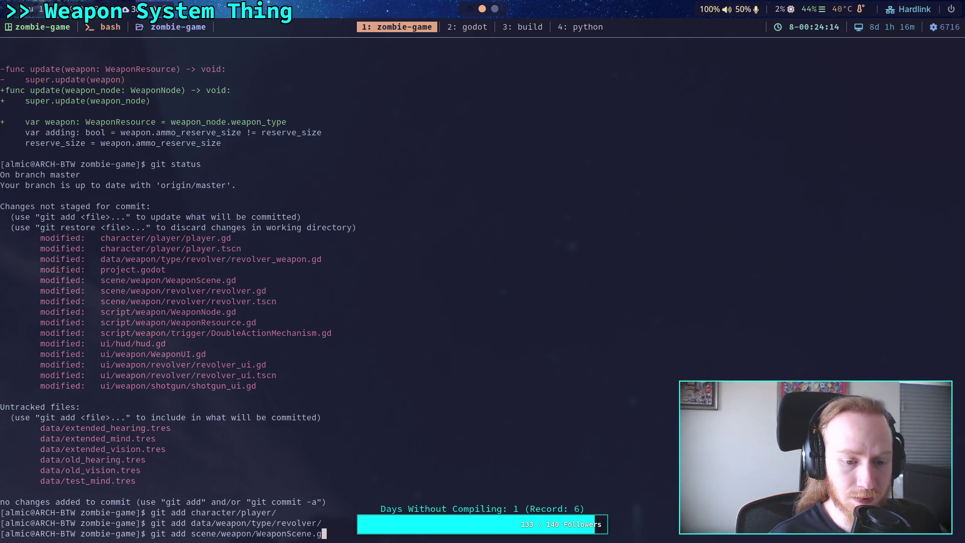
pyautogui.press('BackSpace')
pyautogui.press('BackSpace')
pyautogui.press('BackSpace')
pyautogui.press('Left')
pyautogui.press('Left')
pyautogui.press('Left')
pyautogui.hotkey('ctrl', 'Left')
pyautogui.hotkey('ctrl', 'Left')
pyautogui.press('Right')
pyautogui.press('Right')
pyautogui.press('Right')
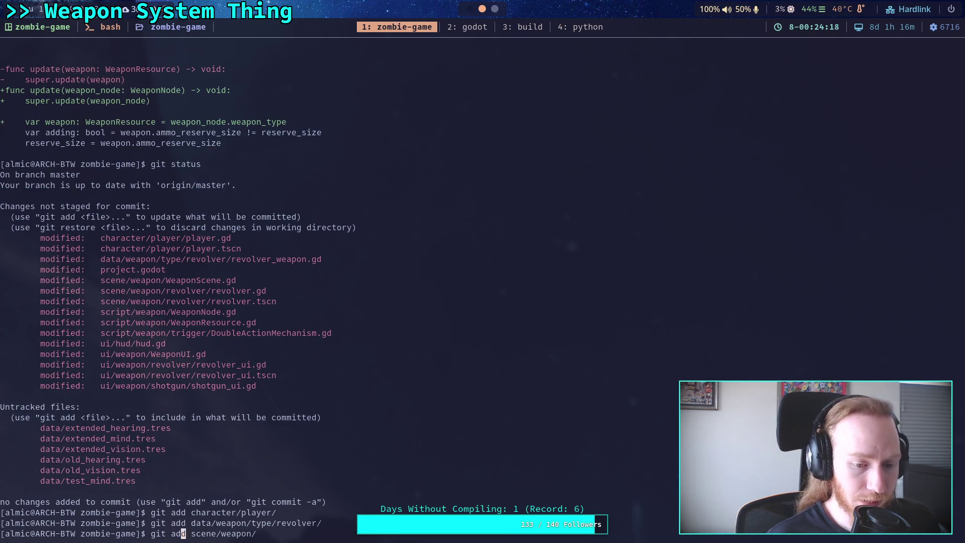
pyautogui.write('-i')
pyautogui.press('Return')
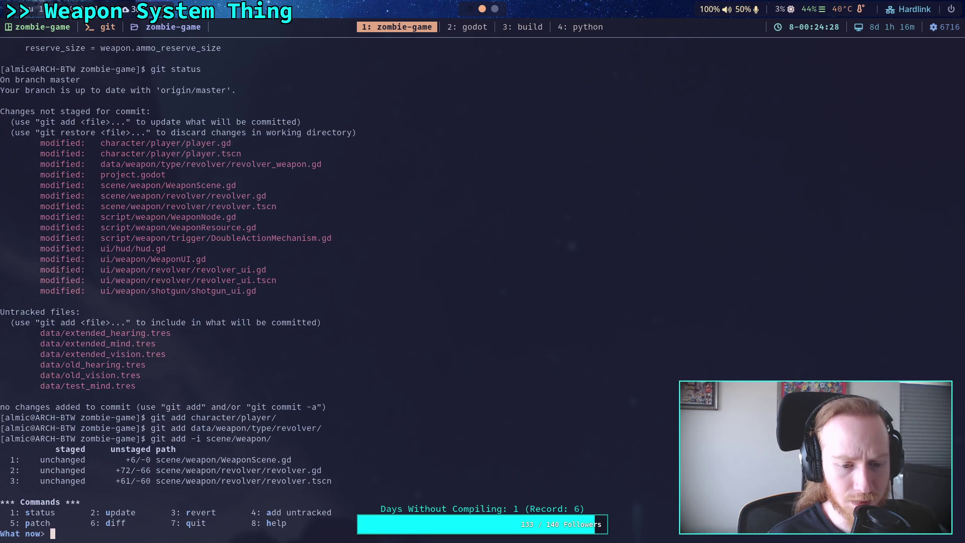
# Step: In interactive add, choose update and stage file 1, WeaponScene.gd, leaving both revolver files unstaged
pyautogui.write('2')
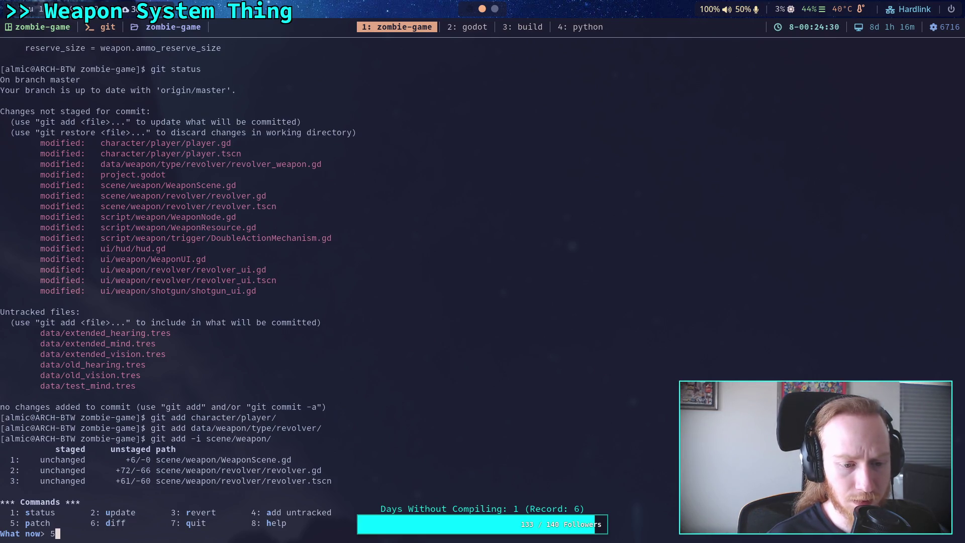
pyautogui.press('Return')
pyautogui.write('1')
pyautogui.press('Return')
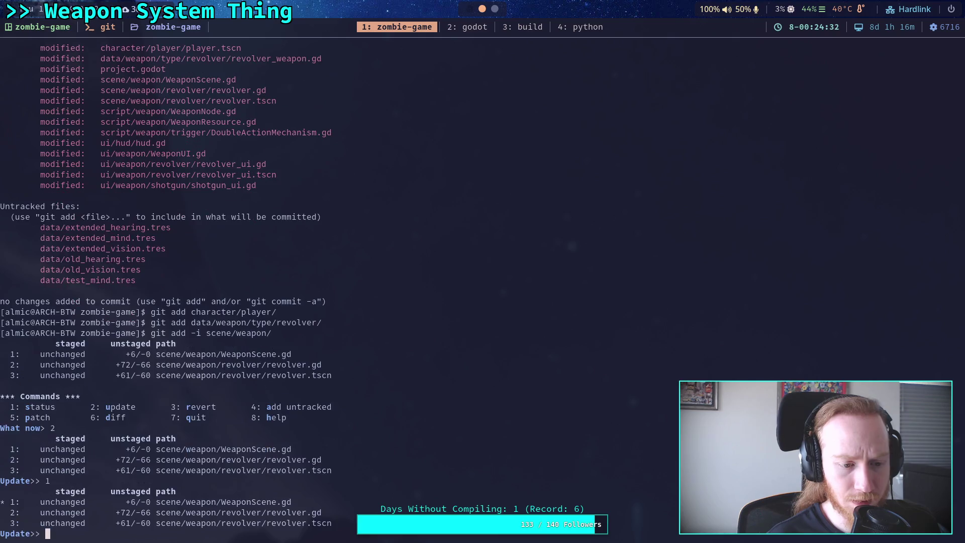
pyautogui.press('Return')
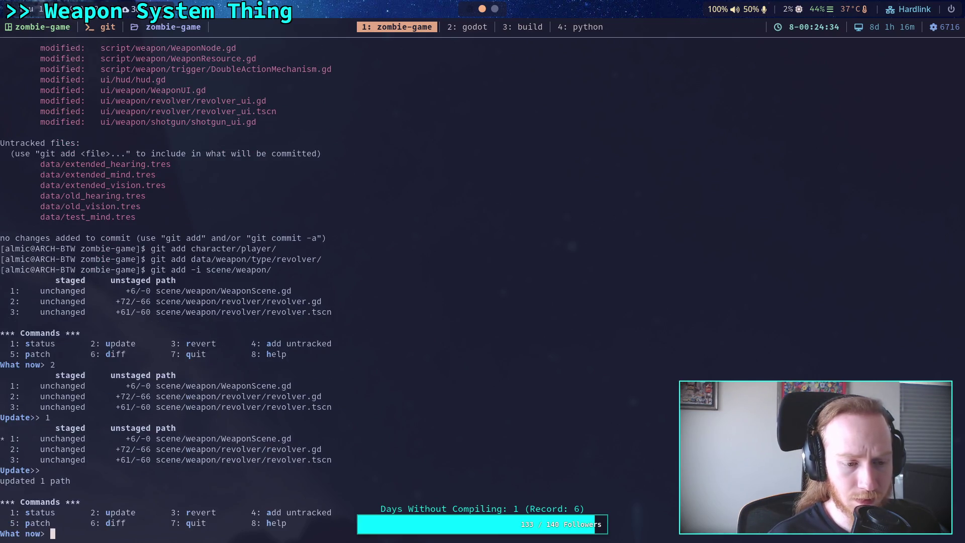